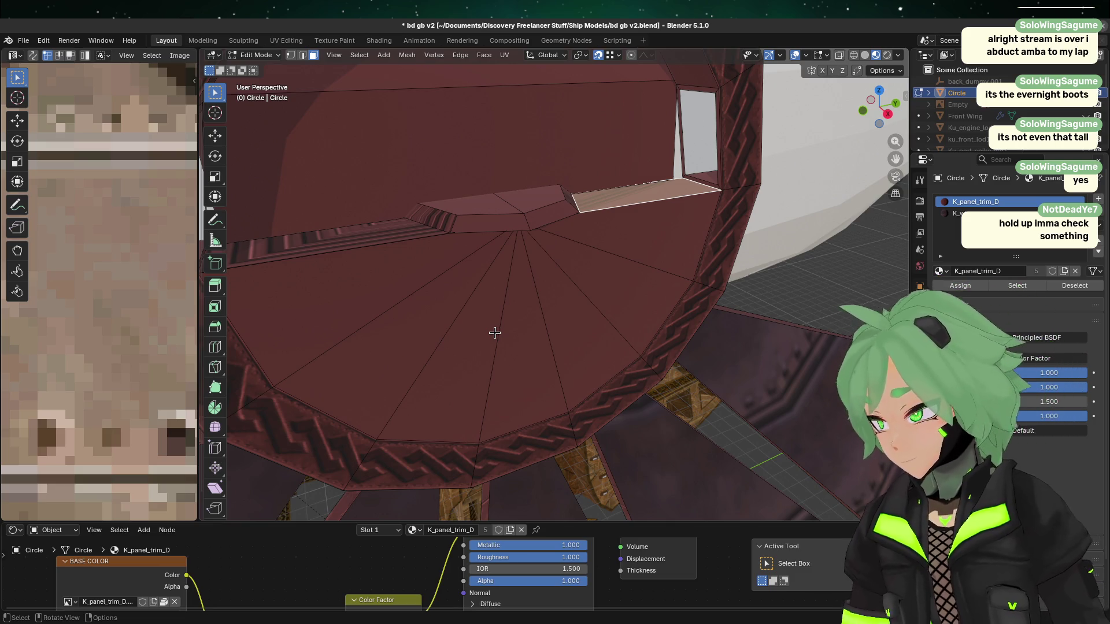
- Box-select the triangle-fan faces on the Circle's disc and extend to linked faces with Ctrl+L
{"action": "left_click", "coordinate": [644, 283]}
{"action": "mouse_move", "coordinate": [660, 229]}
{"action": "left_mouse_down"}
{"action": "mouse_move", "coordinate": [273, 361]}
{"action": "mouse_move", "coordinate": [435, 319]}
{"action": "left_mouse_up"}
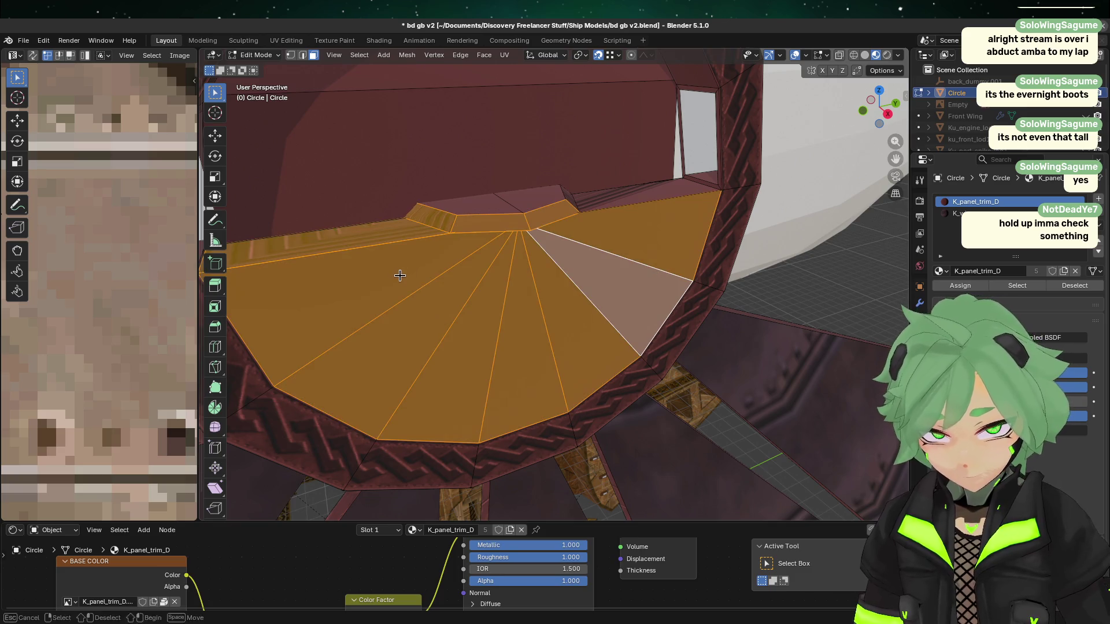
{"action": "left_click", "coordinate": [423, 335]}
{"action": "left_click_drag", "start_coordinate": [385, 347], "coordinate": [583, 287]}
{"action": "mouse_move", "coordinate": [656, 212]}
{"action": "left_mouse_down"}
{"action": "mouse_move", "coordinate": [597, 255]}
{"action": "mouse_move", "coordinate": [618, 255]}
{"action": "mouse_move", "coordinate": [601, 282]}
{"action": "mouse_move", "coordinate": [565, 255]}
{"action": "left_mouse_up"}
{"action": "left_click", "coordinate": [544, 263]}
{"action": "left_click_drag", "start_coordinate": [359, 243], "coordinate": [453, 325]}
{"action": "key", "text": "ctrl+l"}
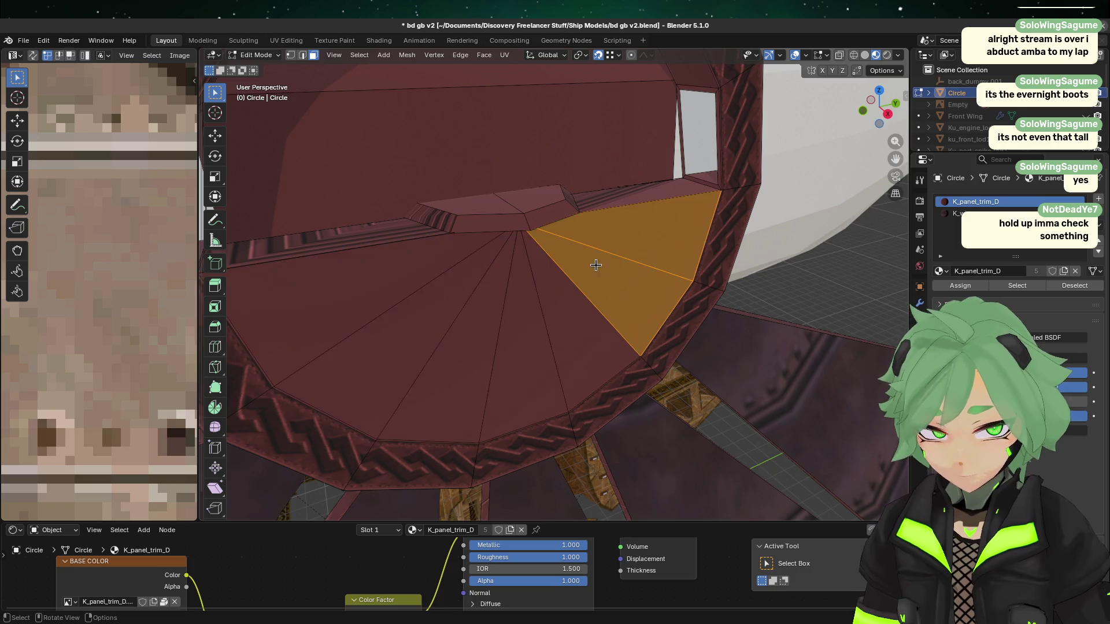
- Select individual neighbouring faces one at a time, ending on the large face left of the triangle
{"action": "left_click", "coordinate": [603, 246]}
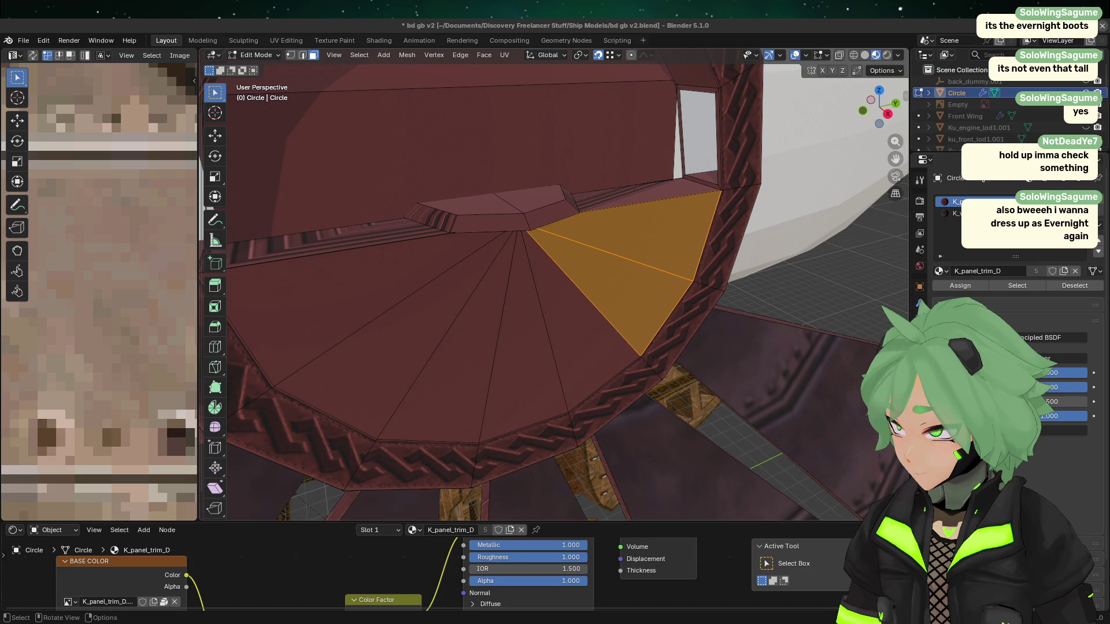
{"action": "left_click", "coordinate": [564, 349]}
{"action": "left_click", "coordinate": [511, 321]}
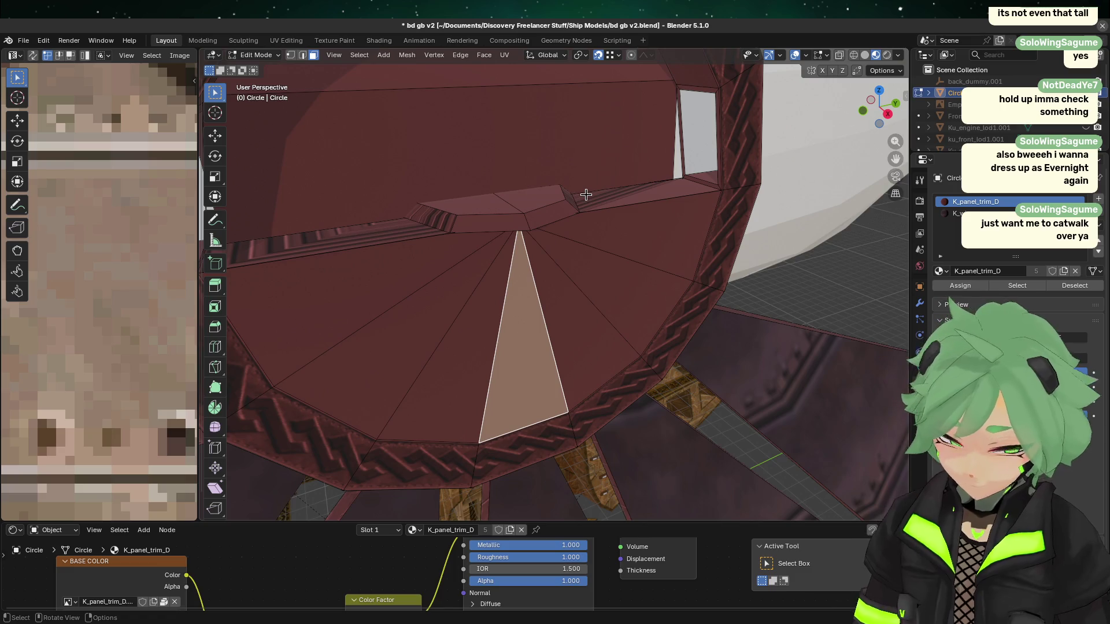
{"action": "left_click", "coordinate": [392, 255]}
- Select the small top face, then return the ring to Object Mode
{"action": "left_click", "coordinate": [431, 225]}
{"action": "scroll", "coordinate": [431, 224], "scroll_direction": "down", "scroll_amount": 8}
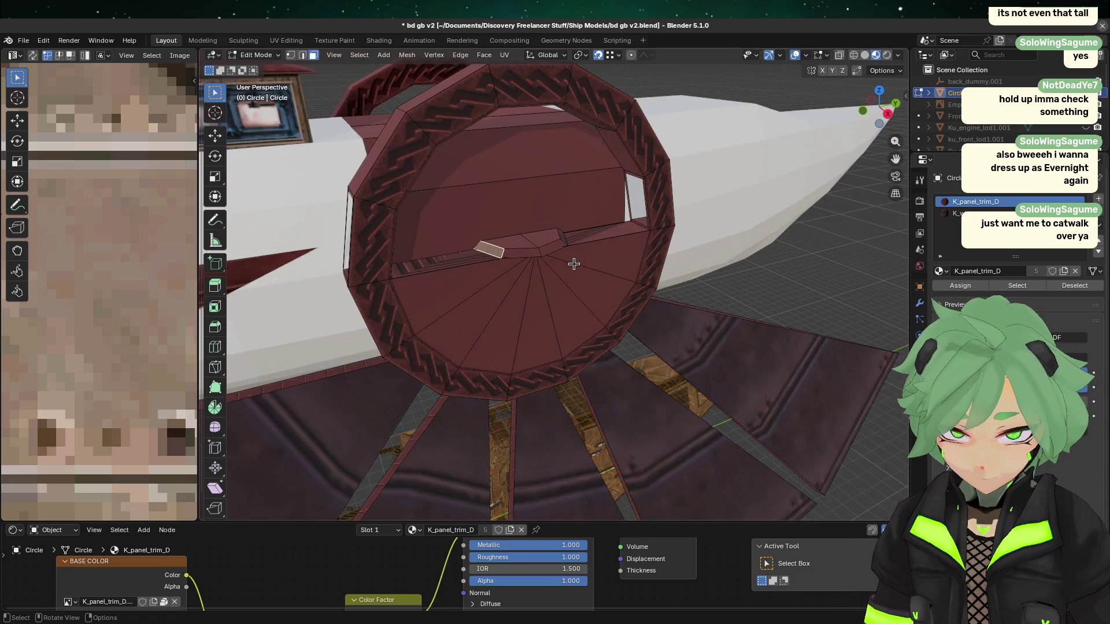
{"action": "key", "text": "Tab"}
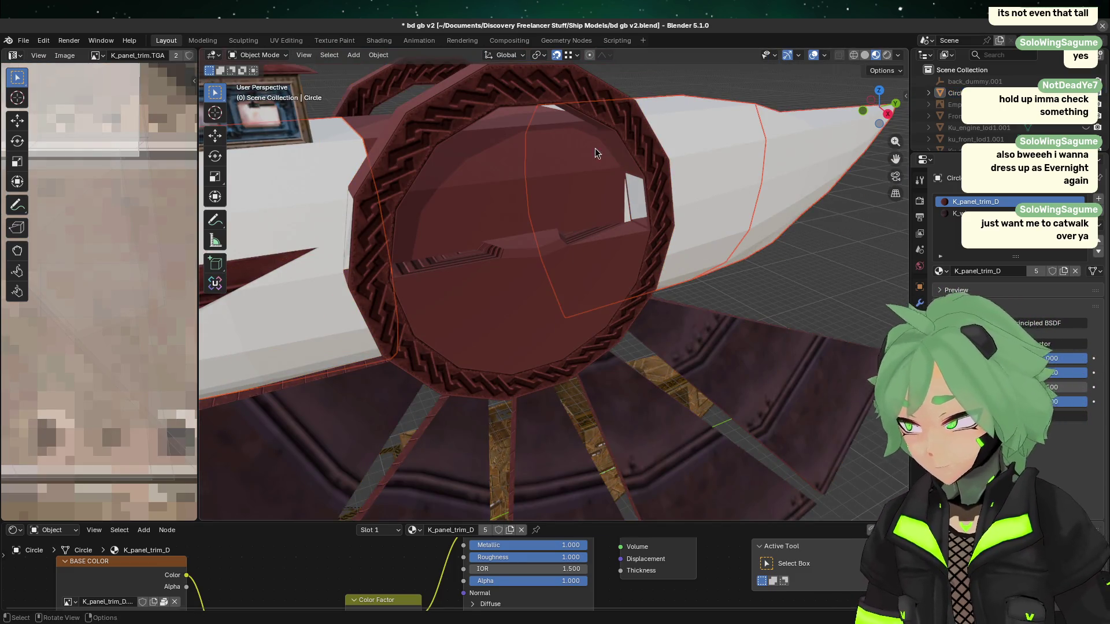
- Look over the ship from the side and above, then save bd gb v2.blend
{"action": "mouse_move", "coordinate": [519, 186]}
{"action": "middle_mouse_down"}
{"action": "mouse_move", "coordinate": [725, 224]}
{"action": "mouse_move", "coordinate": [577, 206]}
{"action": "mouse_move", "coordinate": [657, 200]}
{"action": "mouse_move", "coordinate": [624, 183]}
{"action": "middle_mouse_up"}
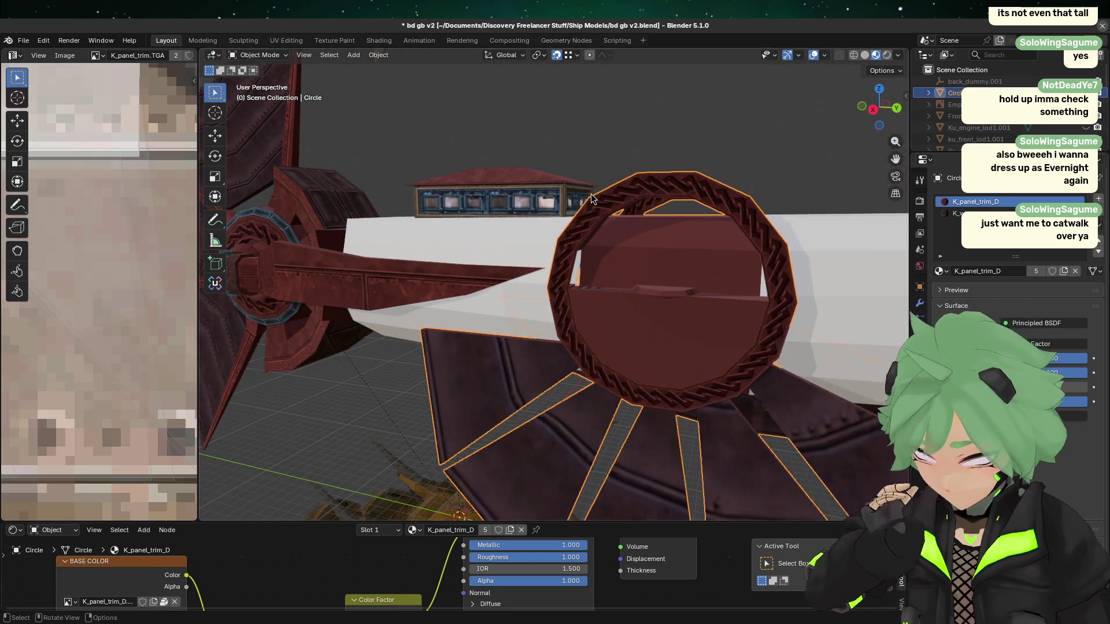
{"action": "scroll", "coordinate": [592, 191], "scroll_direction": "up", "scroll_amount": 3}
{"action": "scroll", "coordinate": [522, 154], "scroll_direction": "up", "scroll_amount": 2}
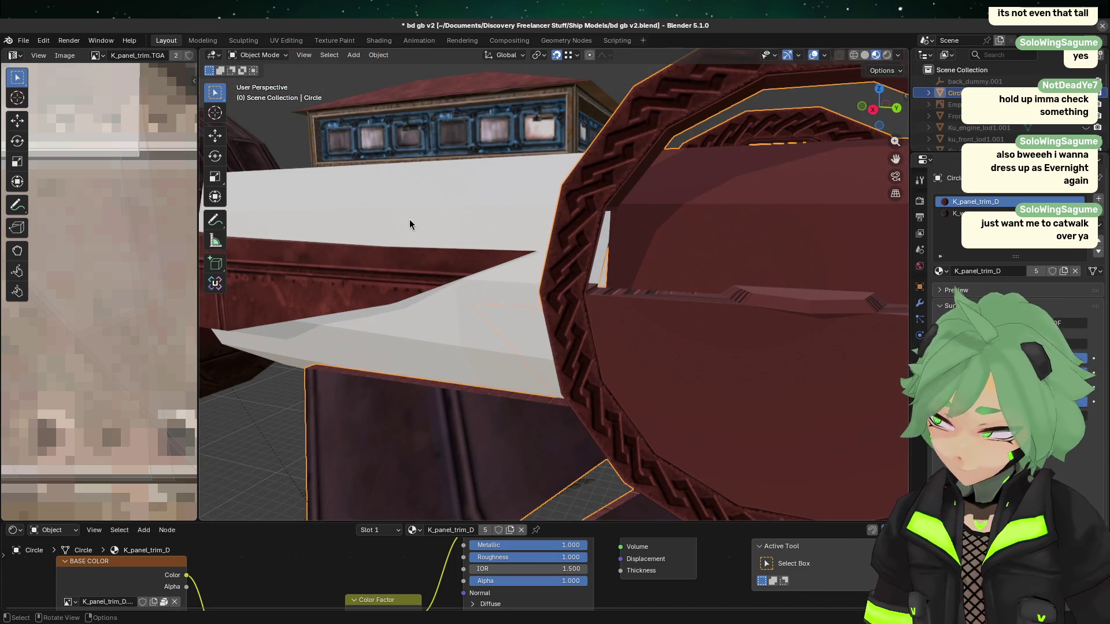
{"action": "scroll", "coordinate": [409, 224], "scroll_direction": "down", "scroll_amount": 3}
{"action": "mouse_move", "coordinate": [409, 224]}
{"action": "middle_mouse_down"}
{"action": "mouse_move", "coordinate": [582, 315]}
{"action": "mouse_move", "coordinate": [571, 356]}
{"action": "mouse_move", "coordinate": [572, 295]}
{"action": "mouse_move", "coordinate": [634, 352]}
{"action": "middle_mouse_up"}
{"action": "middle_click_drag", "start_coordinate": [575, 387], "coordinate": [536, 349], "text": "shift"}
{"action": "scroll", "coordinate": [522, 296], "scroll_direction": "down", "scroll_amount": 2}
{"action": "mouse_move", "coordinate": [521, 296]}
{"action": "middle_mouse_down"}
{"action": "mouse_move", "coordinate": [512, 324]}
{"action": "mouse_move", "coordinate": [532, 259]}
{"action": "mouse_move", "coordinate": [605, 309]}
{"action": "middle_mouse_up"}
{"action": "key", "text": "ctrl+s"}
- From a side view, select the Main Body, Circle and Engine objects in turn
{"action": "scroll", "coordinate": [522, 296], "scroll_direction": "down", "scroll_amount": 3}
{"action": "scroll", "coordinate": [531, 259], "scroll_direction": "up", "scroll_amount": 2}
{"action": "scroll", "coordinate": [605, 310], "scroll_direction": "down", "scroll_amount": 4}
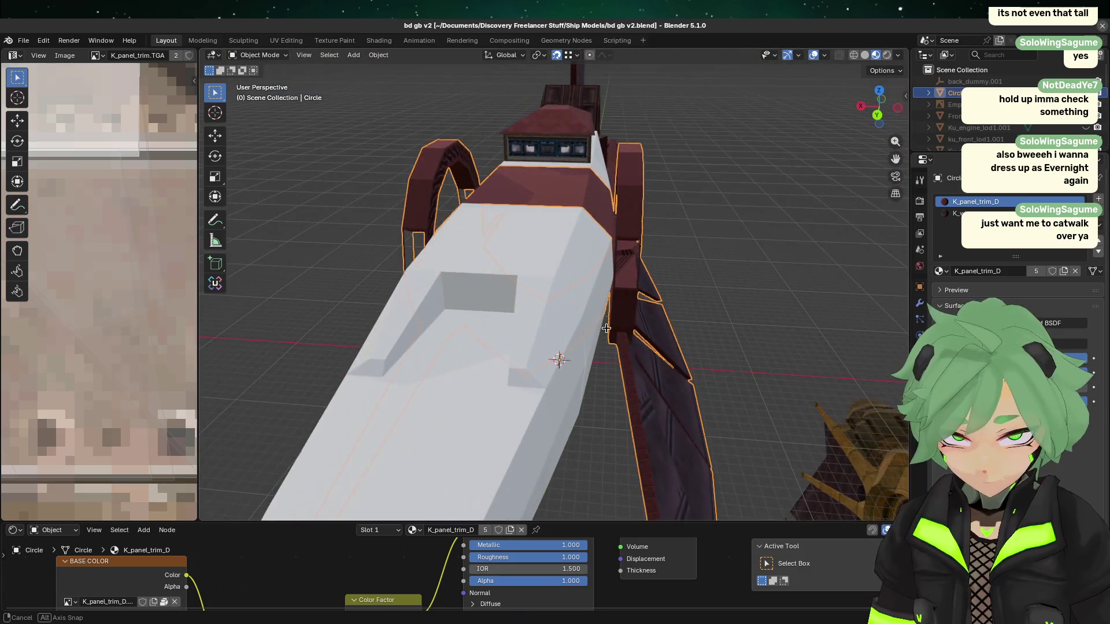
{"action": "mouse_move", "coordinate": [471, 298]}
{"action": "middle_mouse_down"}
{"action": "mouse_move", "coordinate": [444, 310]}
{"action": "mouse_move", "coordinate": [387, 272]}
{"action": "mouse_move", "coordinate": [712, 317]}
{"action": "mouse_move", "coordinate": [733, 294]}
{"action": "mouse_move", "coordinate": [505, 292]}
{"action": "middle_mouse_up"}
{"action": "left_click", "coordinate": [386, 269]}
{"action": "left_click", "coordinate": [726, 298]}
{"action": "left_click", "coordinate": [490, 294]}
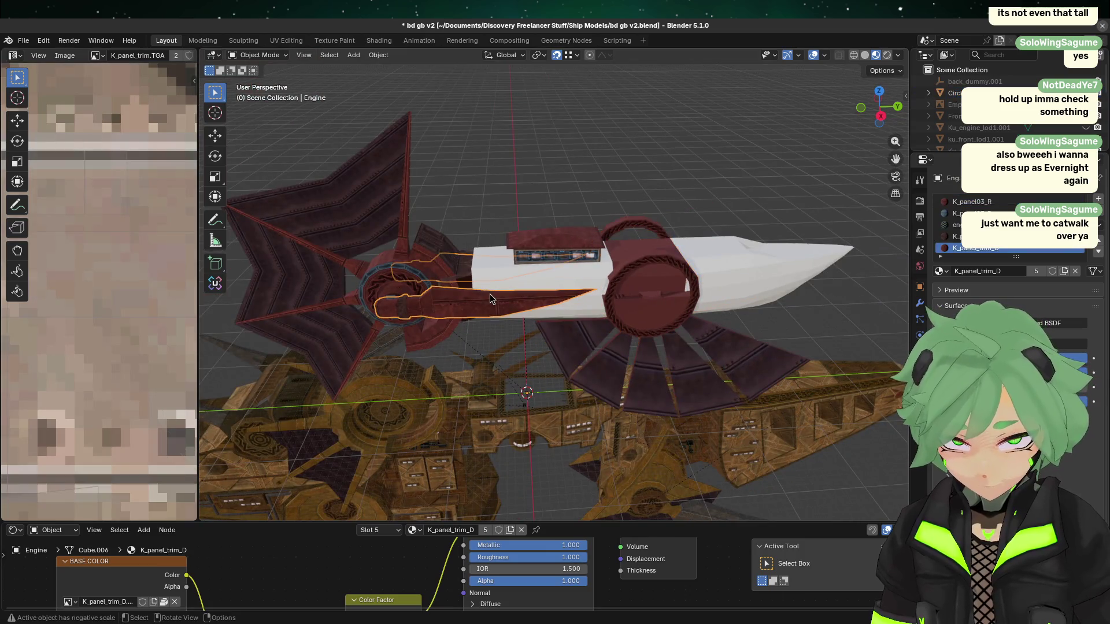
- Save the file and frame both ships fully in the view
{"action": "key", "text": "ctrl+s"}
{"action": "scroll", "coordinate": [487, 317], "scroll_direction": "up", "scroll_amount": 4}
{"action": "scroll", "coordinate": [487, 318], "scroll_direction": "down", "scroll_amount": 3}
{"action": "middle_click_drag", "start_coordinate": [489, 318], "coordinate": [490, 293]}
{"action": "scroll", "coordinate": [499, 277], "scroll_direction": "up", "scroll_amount": 3}
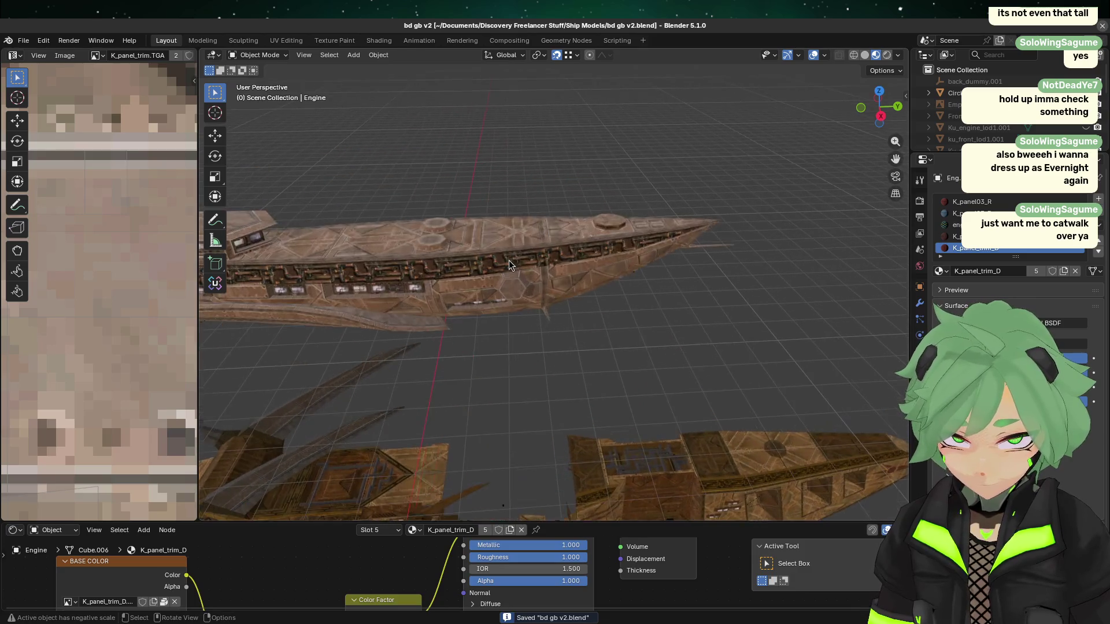
{"action": "scroll", "coordinate": [504, 260], "scroll_direction": "up", "scroll_amount": 2}
- Select the brown ship's Root panel object and orbit to a side-on view, nose right
{"action": "left_click", "coordinate": [393, 247]}
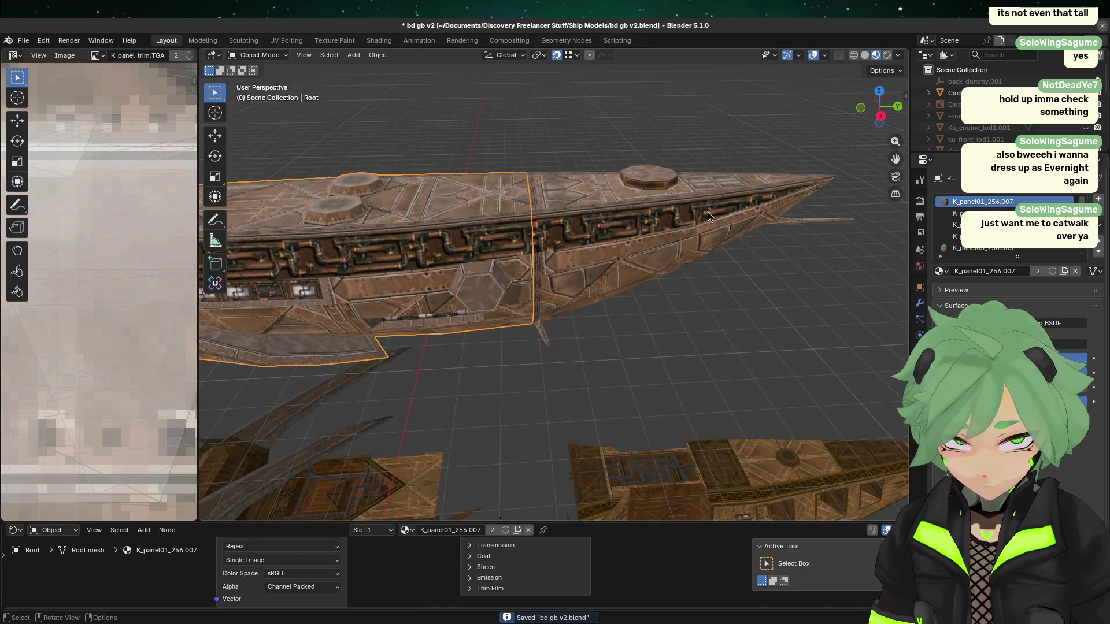
{"action": "middle_click_drag", "start_coordinate": [388, 241], "coordinate": [488, 301]}
{"action": "scroll", "coordinate": [488, 300], "scroll_direction": "up", "scroll_amount": 2}
{"action": "scroll", "coordinate": [488, 300], "scroll_direction": "down", "scroll_amount": 3}
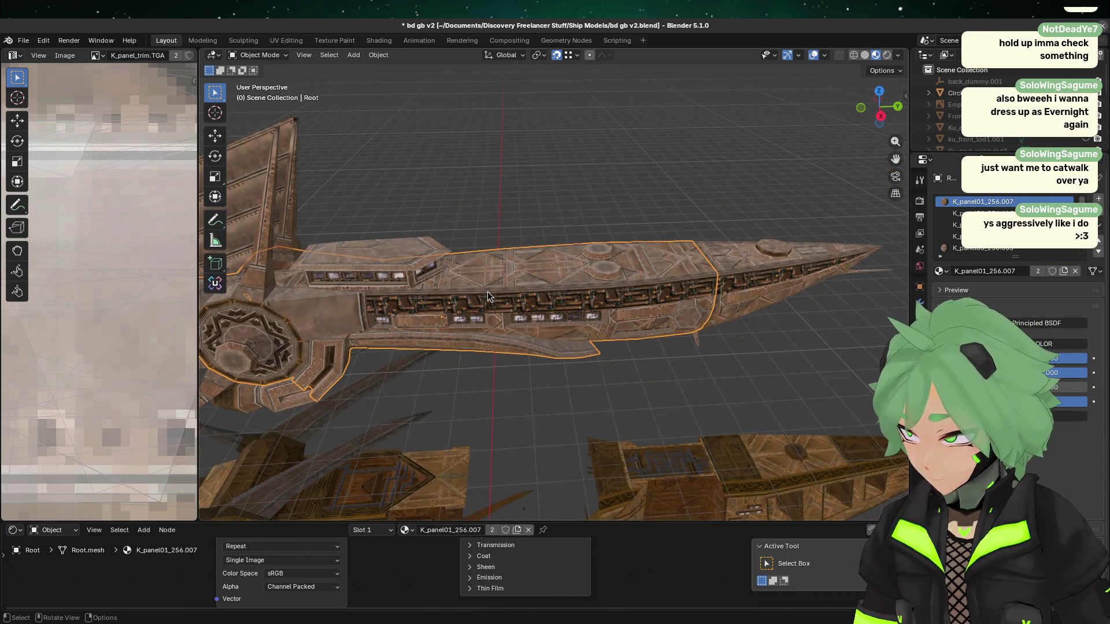
{"action": "middle_click_drag", "start_coordinate": [462, 282], "coordinate": [462, 234]}
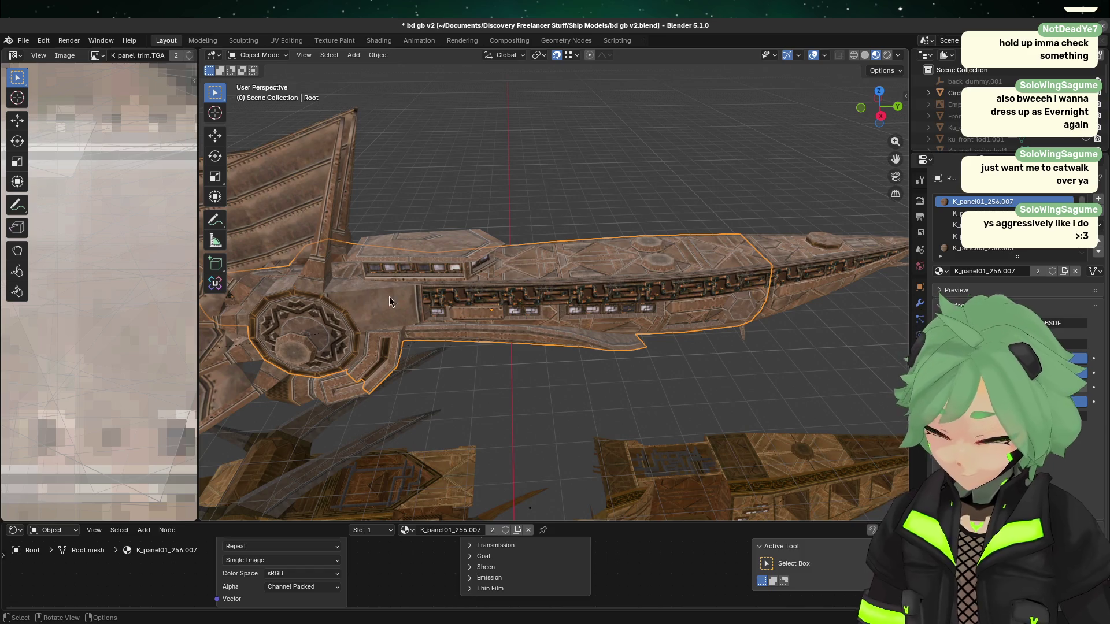
{"action": "scroll", "coordinate": [390, 296], "scroll_direction": "up", "scroll_amount": 2}
{"action": "scroll", "coordinate": [526, 301], "scroll_direction": "down", "scroll_amount": 1}
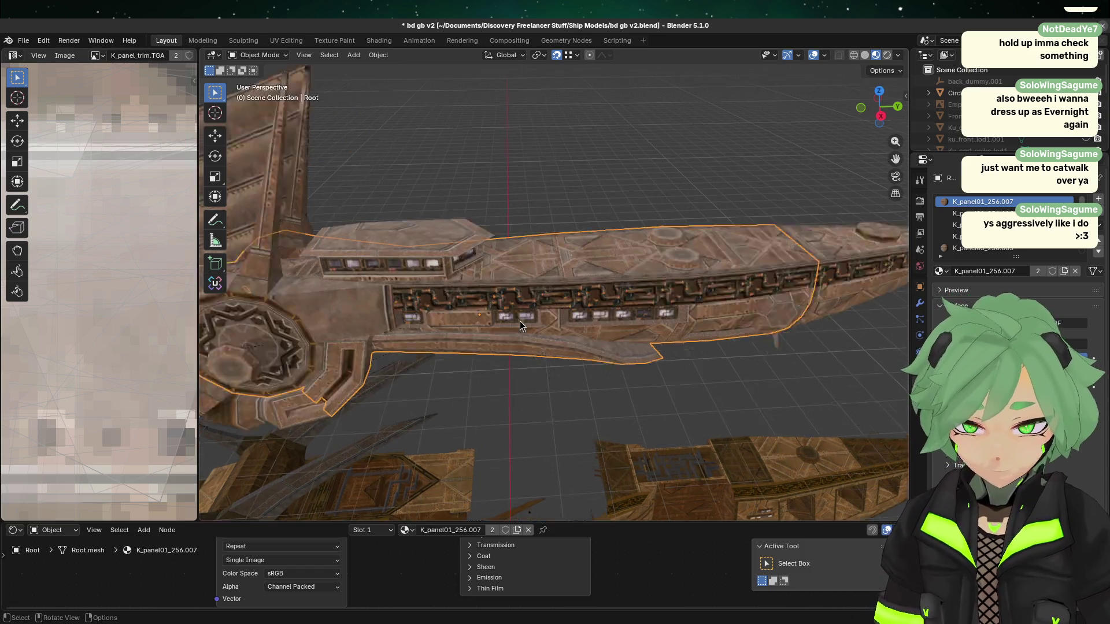
{"action": "scroll", "coordinate": [519, 320], "scroll_direction": "down", "scroll_amount": 1}
{"action": "middle_click_drag", "start_coordinate": [506, 324], "coordinate": [640, 425]}
{"action": "left_click", "coordinate": [632, 414]}
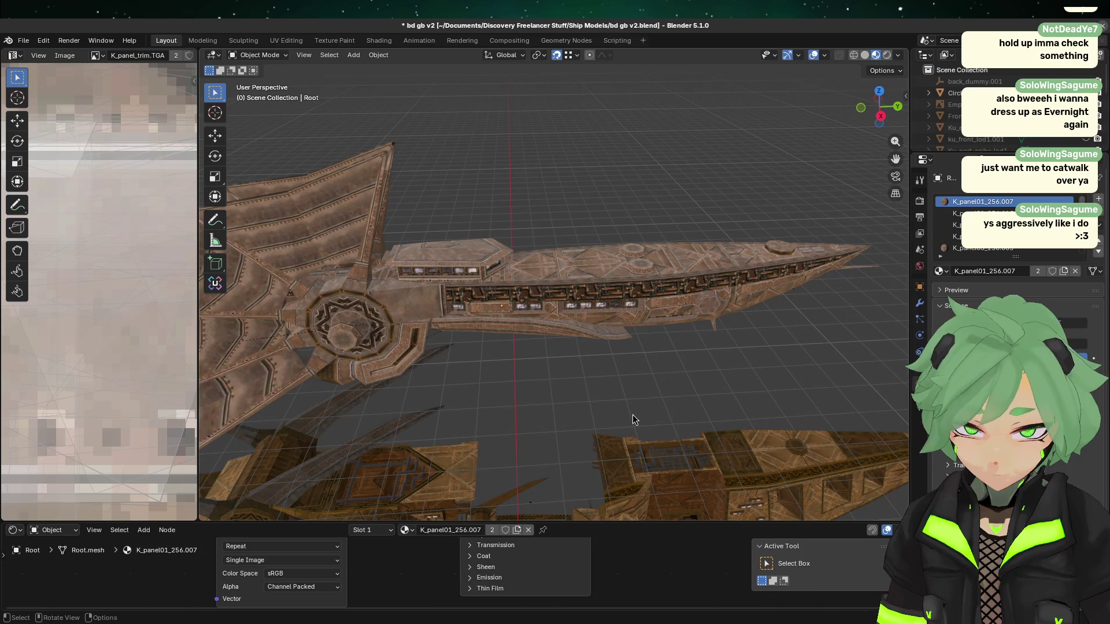
{"action": "left_click", "coordinate": [663, 316]}
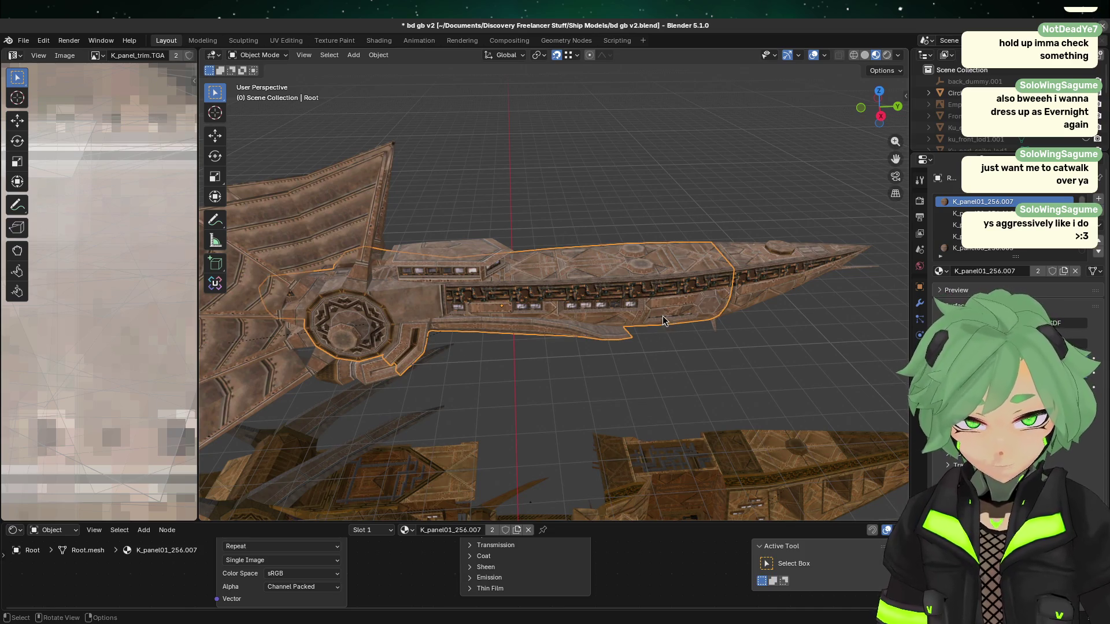
{"action": "left_click", "coordinate": [528, 380]}
- Switch to Right Orthographic, pan so the brown hull fills the view, and select the Circle ring
{"action": "left_click", "coordinate": [880, 116]}
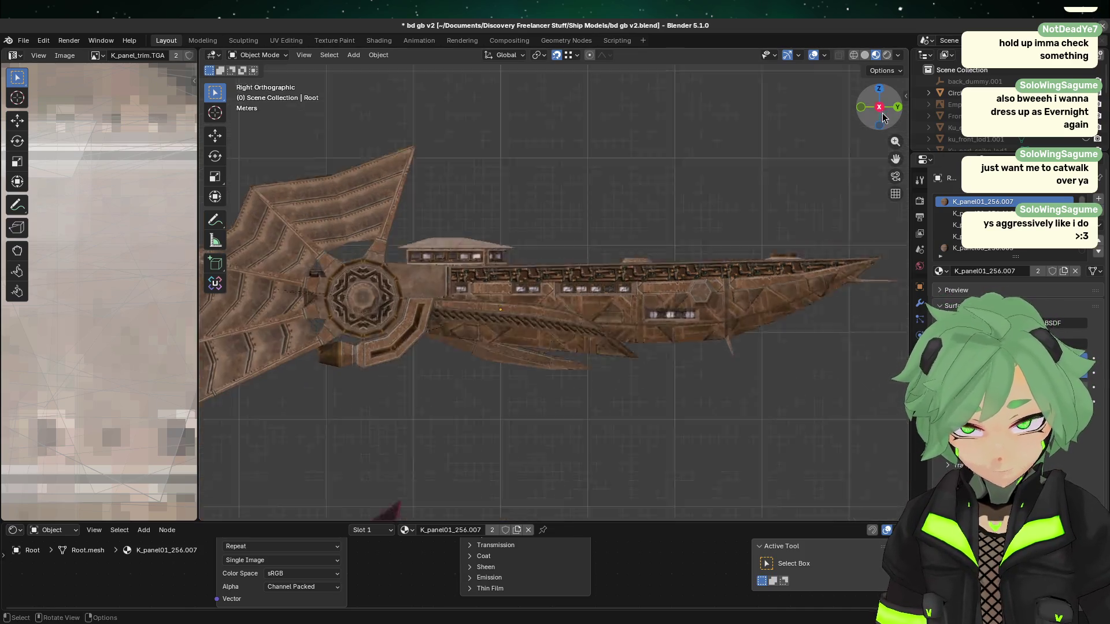
{"action": "scroll", "coordinate": [694, 290], "scroll_direction": "up", "scroll_amount": 4}
{"action": "mouse_move", "coordinate": [548, 426]}
{"action": "middle_mouse_down", "text": "shift"}
{"action": "mouse_move", "coordinate": [555, 478]}
{"action": "mouse_move", "coordinate": [570, 169]}
{"action": "mouse_move", "coordinate": [663, 415]}
{"action": "mouse_move", "coordinate": [440, 474]}
{"action": "mouse_move", "coordinate": [304, 456]}
{"action": "mouse_move", "coordinate": [590, 138]}
{"action": "mouse_move", "coordinate": [595, 58]}
{"action": "middle_mouse_up", "text": "shift"}
{"action": "mouse_move", "coordinate": [790, 209]}
{"action": "middle_mouse_down", "text": "shift"}
{"action": "mouse_move", "coordinate": [570, 503]}
{"action": "mouse_move", "coordinate": [536, 403]}
{"action": "mouse_move", "coordinate": [662, 427]}
{"action": "middle_mouse_up", "text": "shift"}
{"action": "left_click", "coordinate": [584, 370]}
- Select the brown ship's Root object, start a Z-axis move, then cancel it
{"action": "key", "text": "Tab"}
{"action": "key", "text": "Tab"}
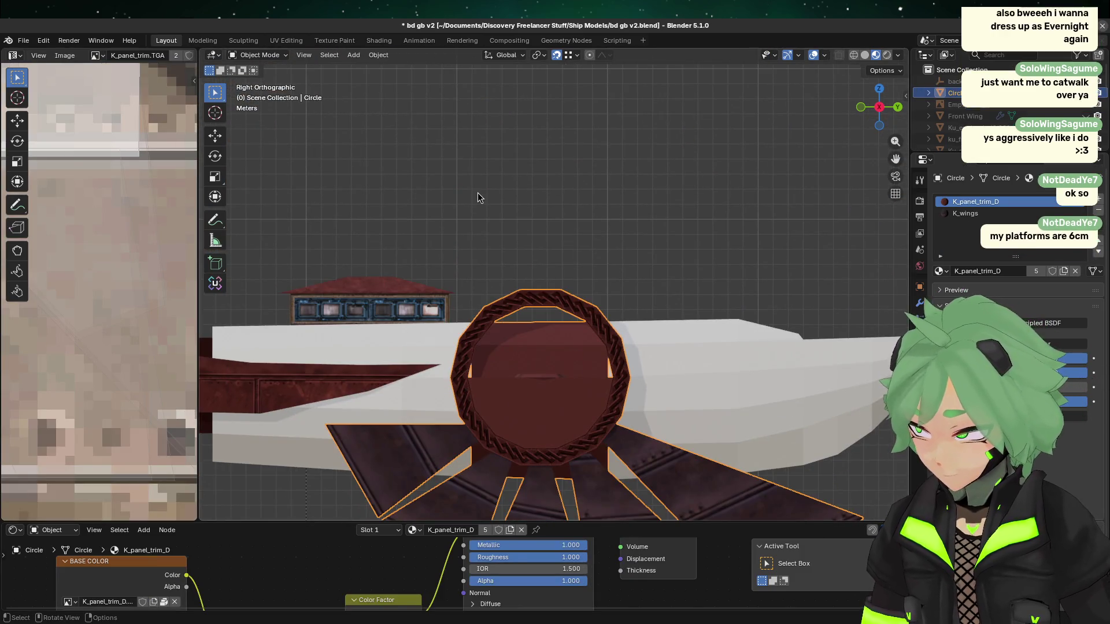
{"action": "scroll", "coordinate": [435, 223], "scroll_direction": "down", "scroll_amount": 5}
{"action": "mouse_move", "coordinate": [516, 293]}
{"action": "middle_mouse_down", "text": "shift"}
{"action": "mouse_move", "coordinate": [508, 228]}
{"action": "mouse_move", "coordinate": [588, 283]}
{"action": "middle_mouse_up", "text": "shift"}
{"action": "left_click", "coordinate": [590, 221]}
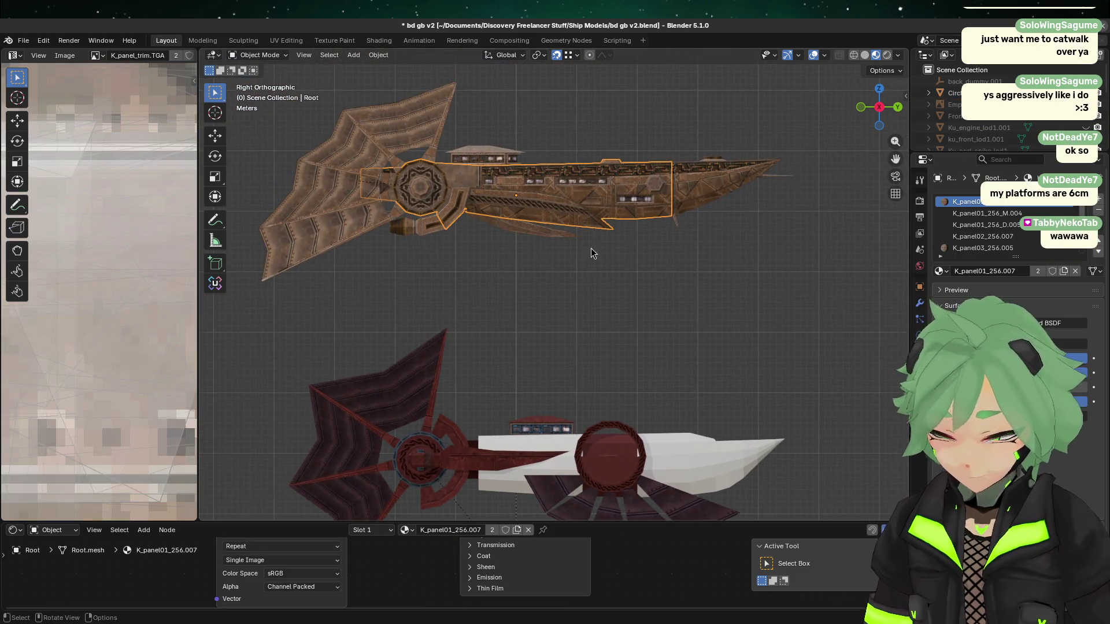
{"action": "scroll", "coordinate": [591, 253], "scroll_direction": "down", "scroll_amount": 5, "text": "shift"}
{"action": "key", "text": "g"}
{"action": "key", "text": "z"}
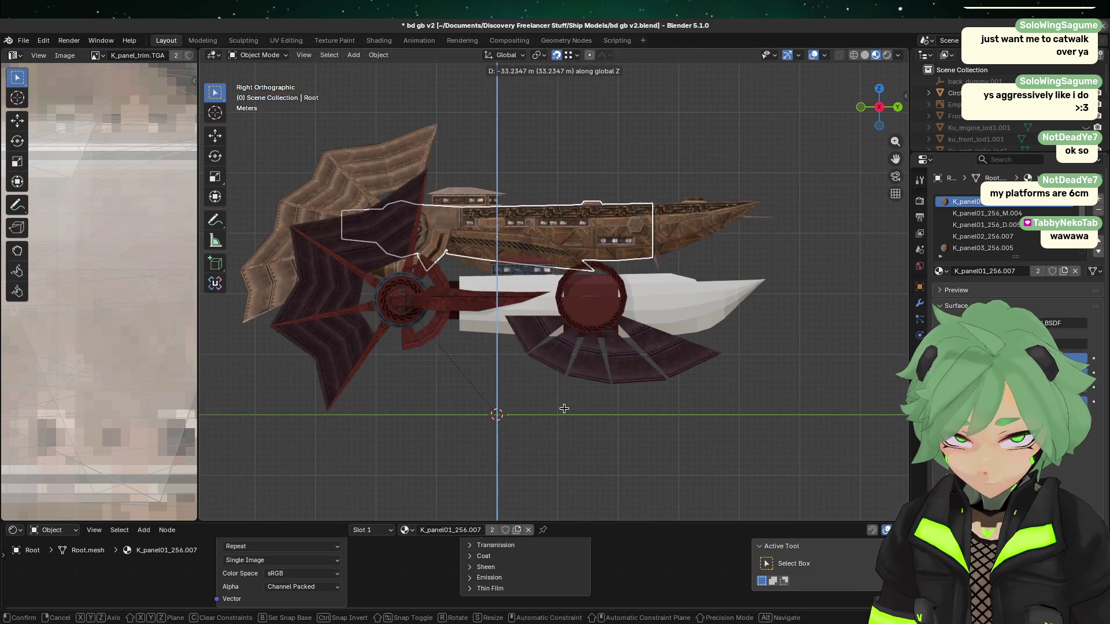
{"action": "right_click", "coordinate": [554, 489]}
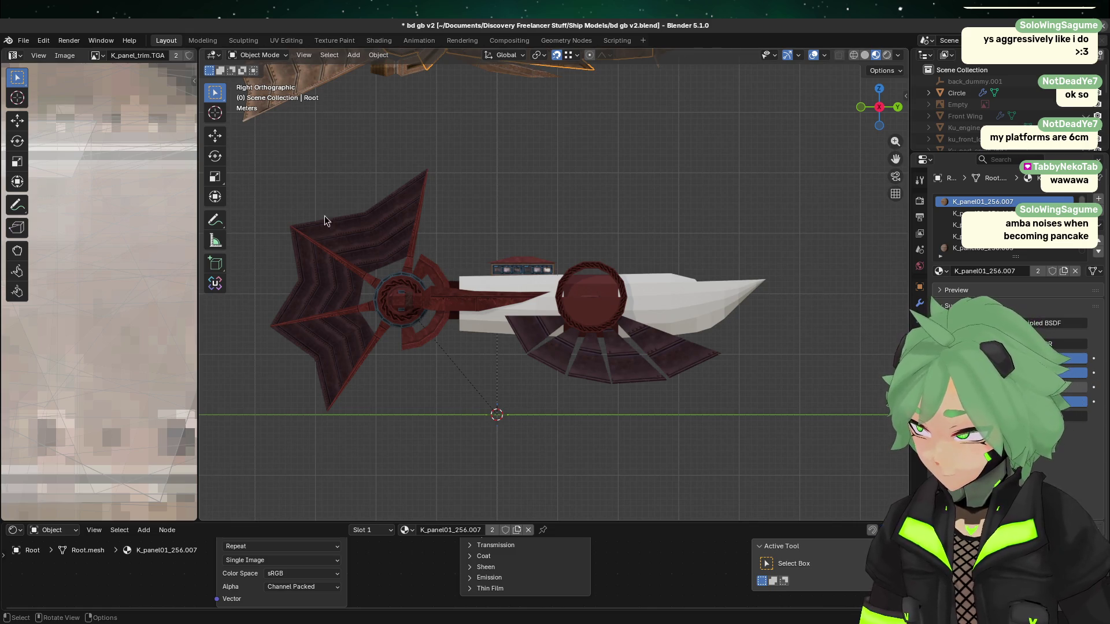
- Select the left wing, engine shaft, then the Circle ring, and enter Edit Mode on the ring
{"action": "left_click", "coordinate": [369, 212]}
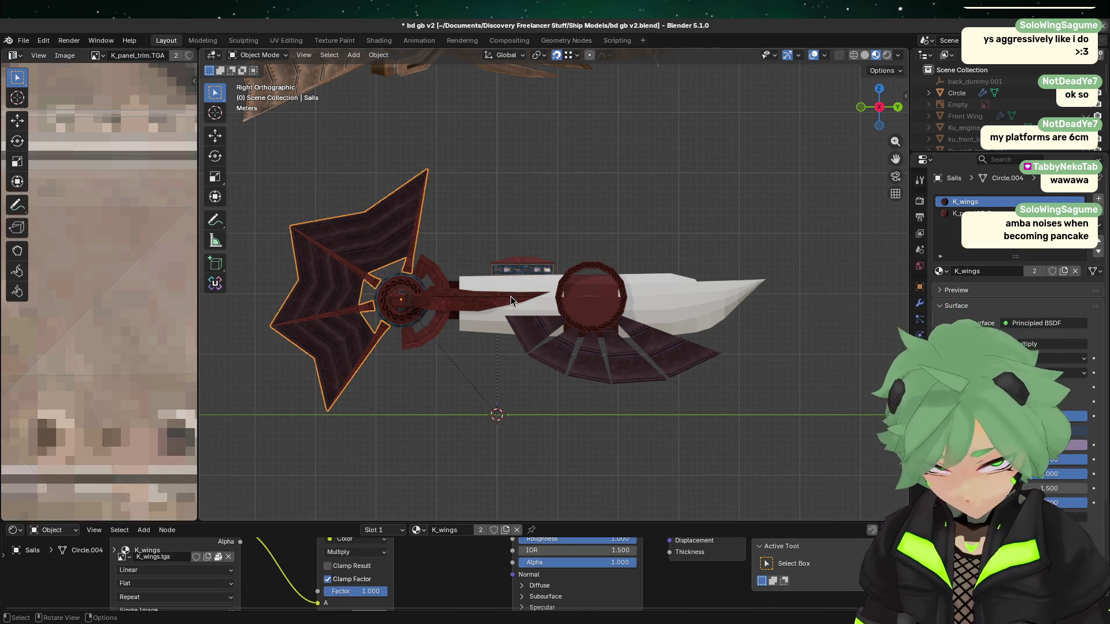
{"action": "left_click", "coordinate": [511, 296]}
{"action": "left_click", "coordinate": [576, 290]}
{"action": "scroll", "coordinate": [580, 299], "scroll_direction": "up", "scroll_amount": 3}
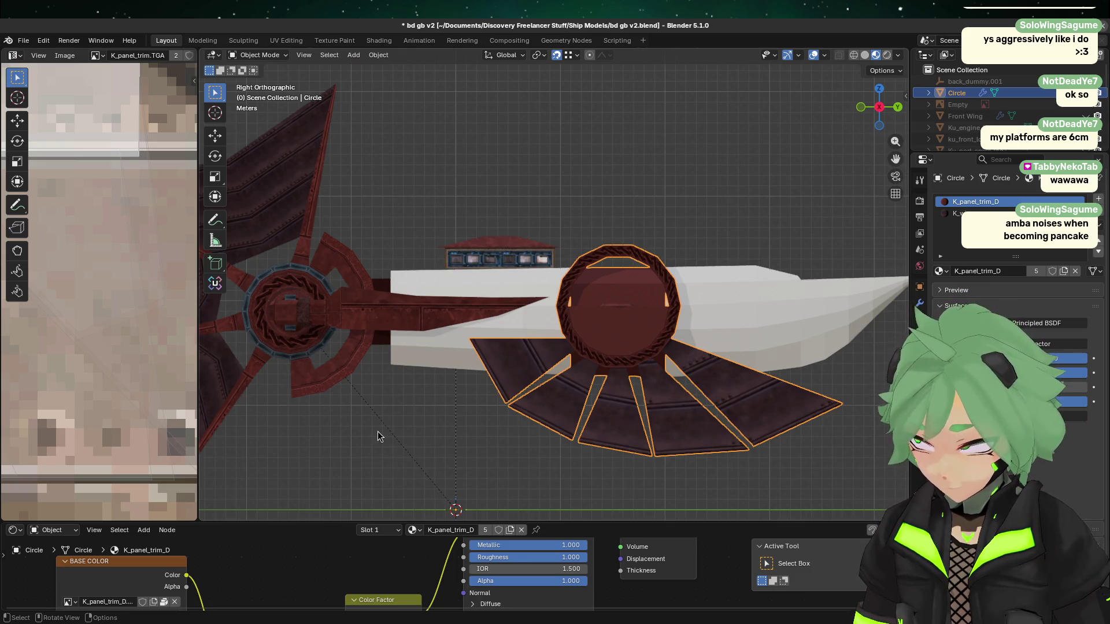
{"action": "scroll", "coordinate": [687, 347], "scroll_direction": "up", "scroll_amount": 3}
{"action": "key", "text": "Tab"}
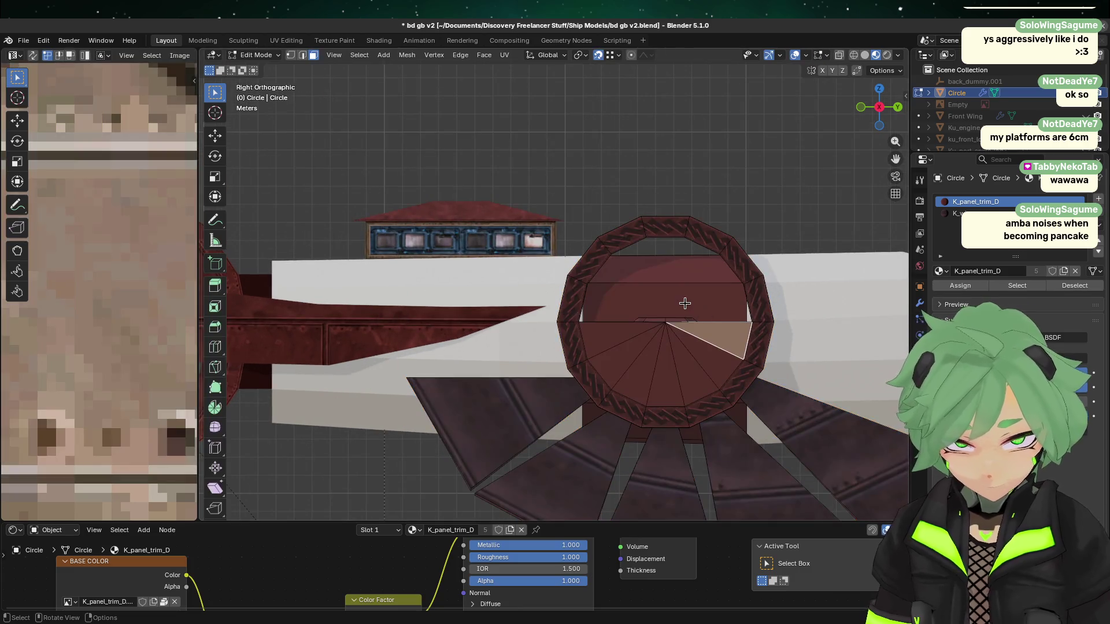
- Try selecting the ring's upper and middle faces in turn, clearing the selection between picks
{"action": "left_click", "coordinate": [679, 302]}
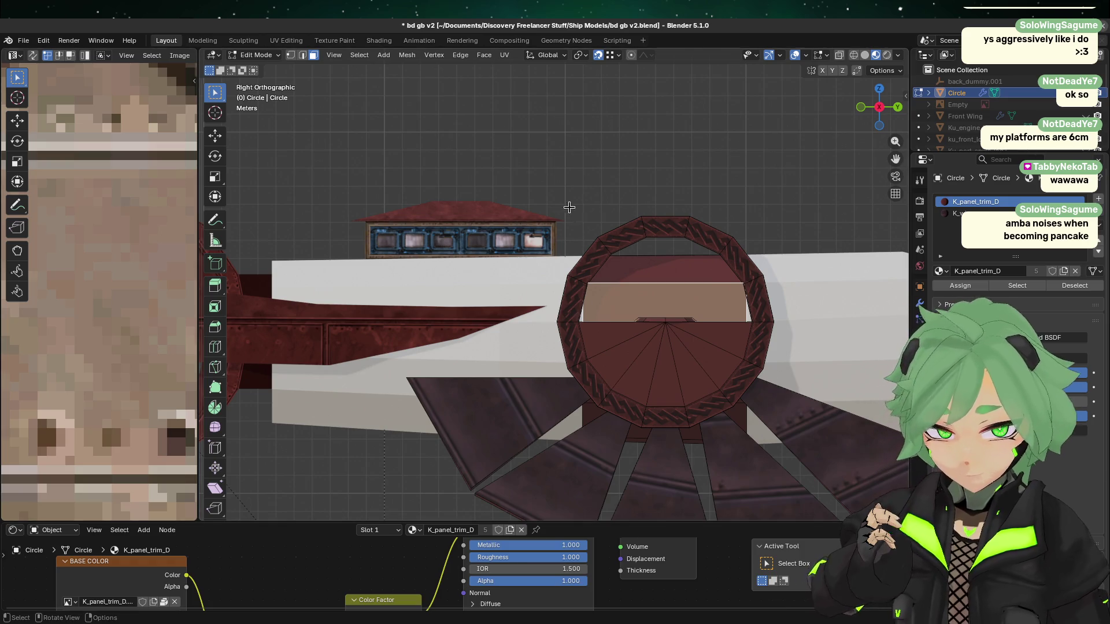
{"action": "left_click", "coordinate": [556, 183]}
{"action": "scroll", "coordinate": [500, 198], "scroll_direction": "up", "scroll_amount": 5}
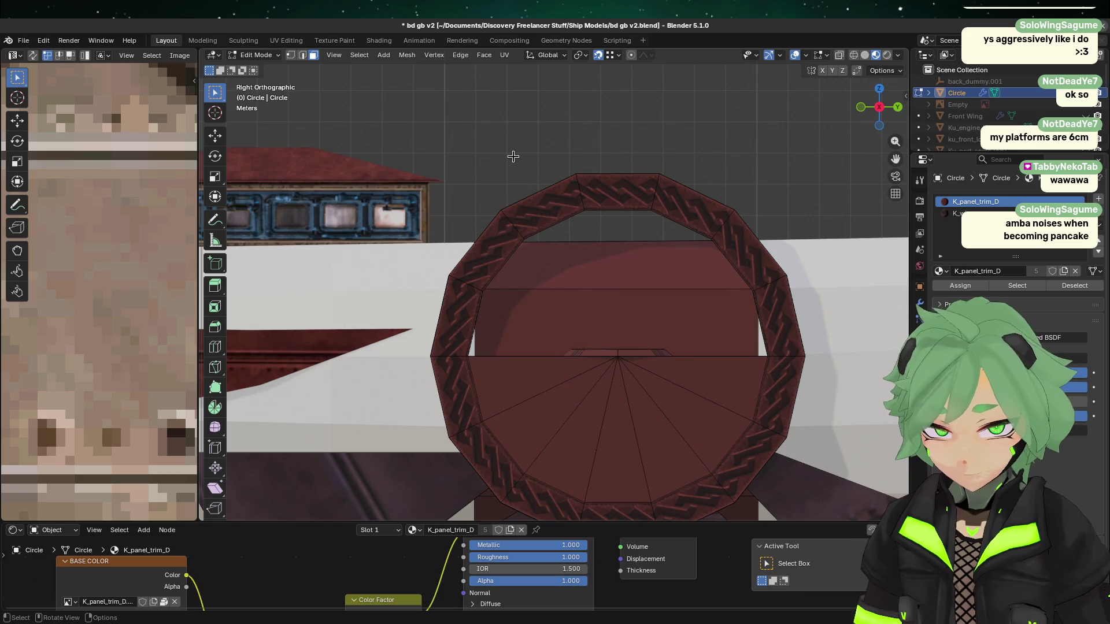
{"action": "left_click", "coordinate": [640, 309]}
{"action": "left_click", "coordinate": [616, 263]}
{"action": "left_click", "coordinate": [548, 298]}
{"action": "left_click", "coordinate": [503, 146]}
{"action": "left_click", "coordinate": [528, 296]}
{"action": "left_click", "coordinate": [424, 146]}
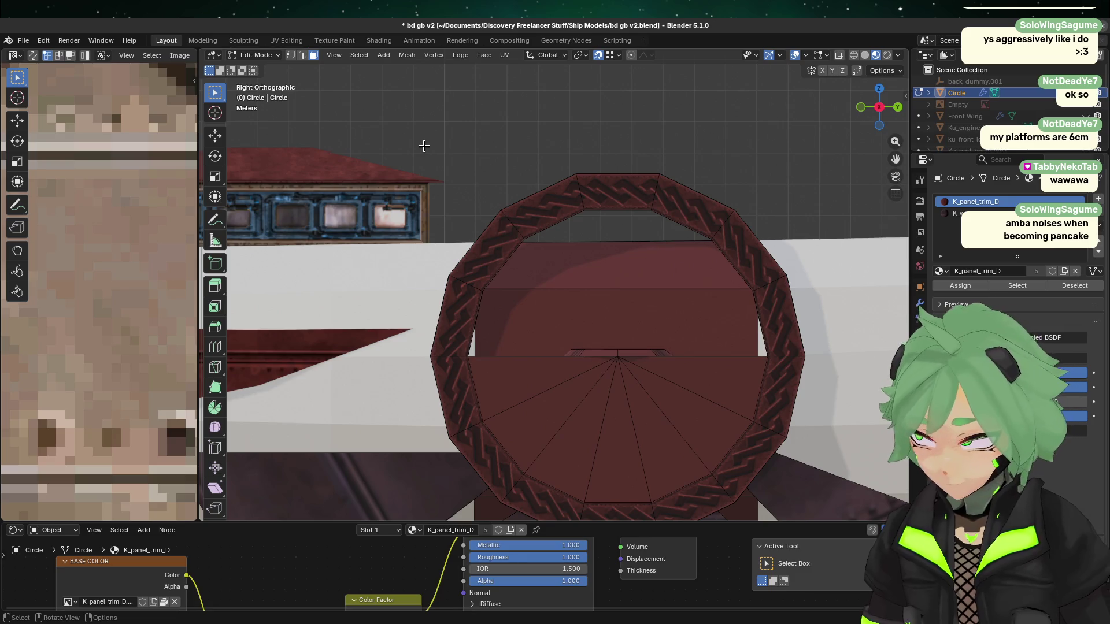
{"action": "left_click", "coordinate": [605, 253]}
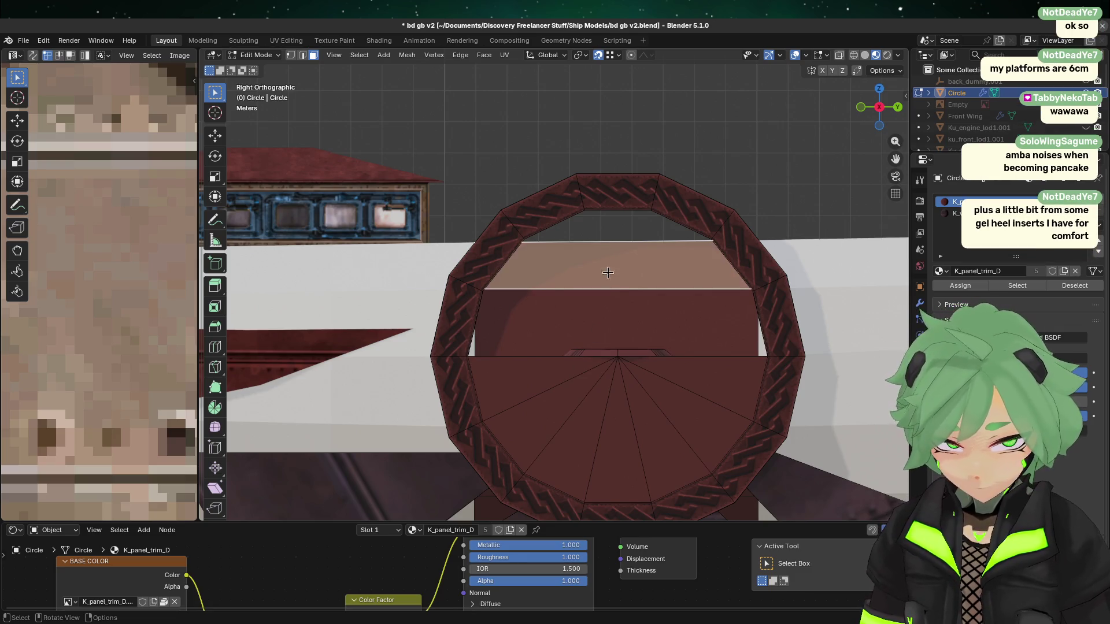
{"action": "left_click", "coordinate": [615, 323]}
{"action": "left_click", "coordinate": [393, 150]}
- Pick lower fan faces and the middle band face, then open the Face context menu
{"action": "left_click", "coordinate": [719, 375]}
{"action": "left_click", "coordinate": [652, 305]}
{"action": "left_click", "coordinate": [460, 208]}
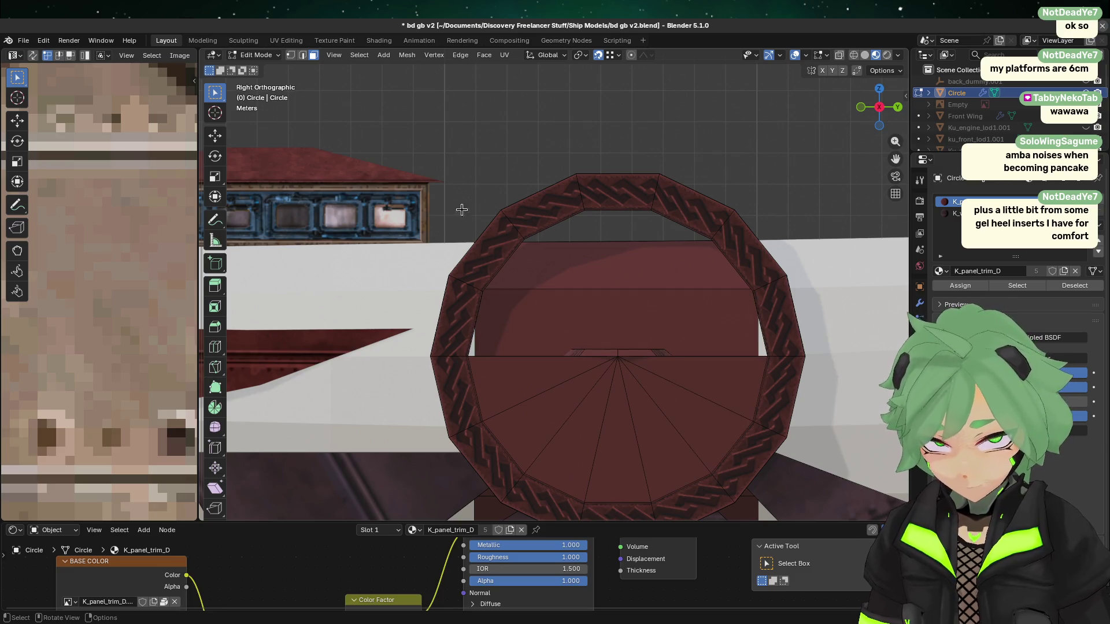
{"action": "left_click", "coordinate": [540, 325]}
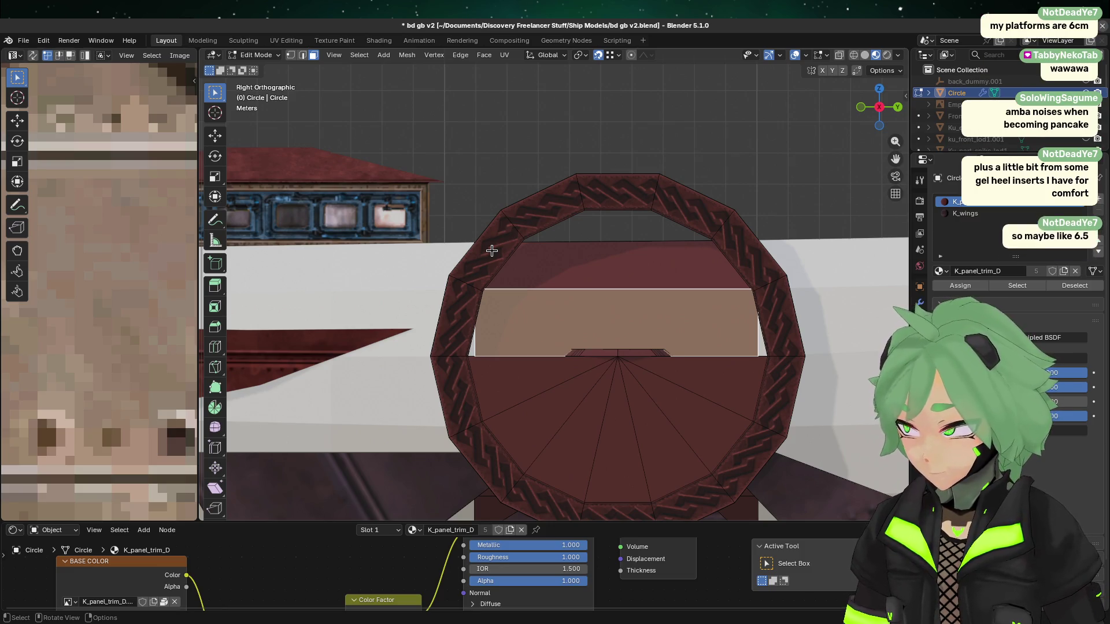
{"action": "left_click", "coordinate": [652, 407]}
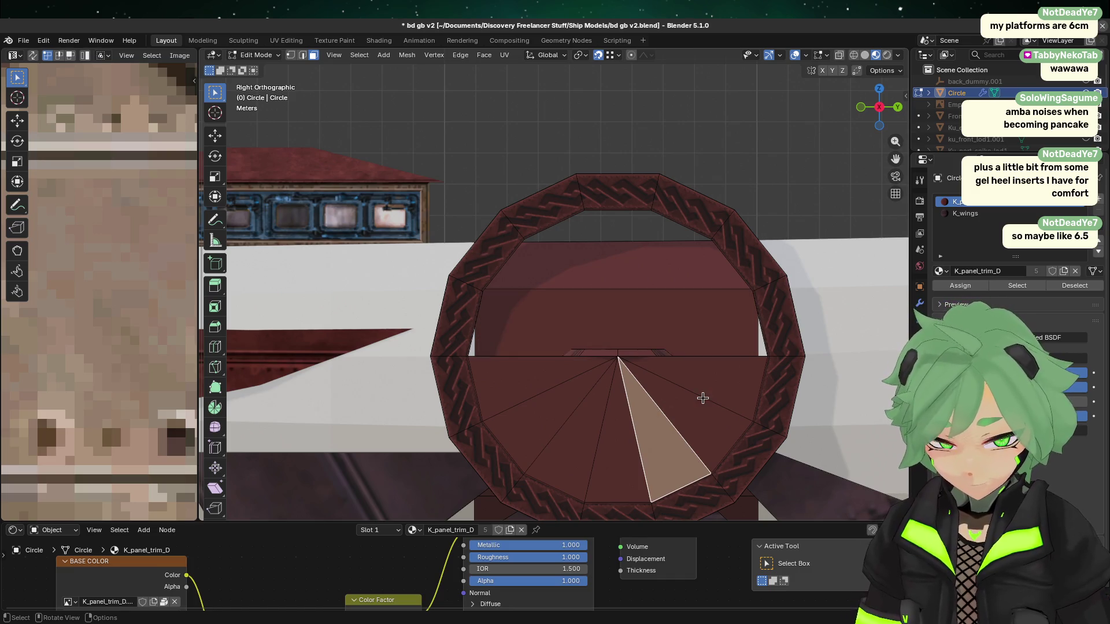
{"action": "left_click", "coordinate": [702, 398]}
{"action": "left_click", "coordinate": [699, 386]}
{"action": "left_click", "coordinate": [692, 285]}
{"action": "left_click", "coordinate": [710, 159]}
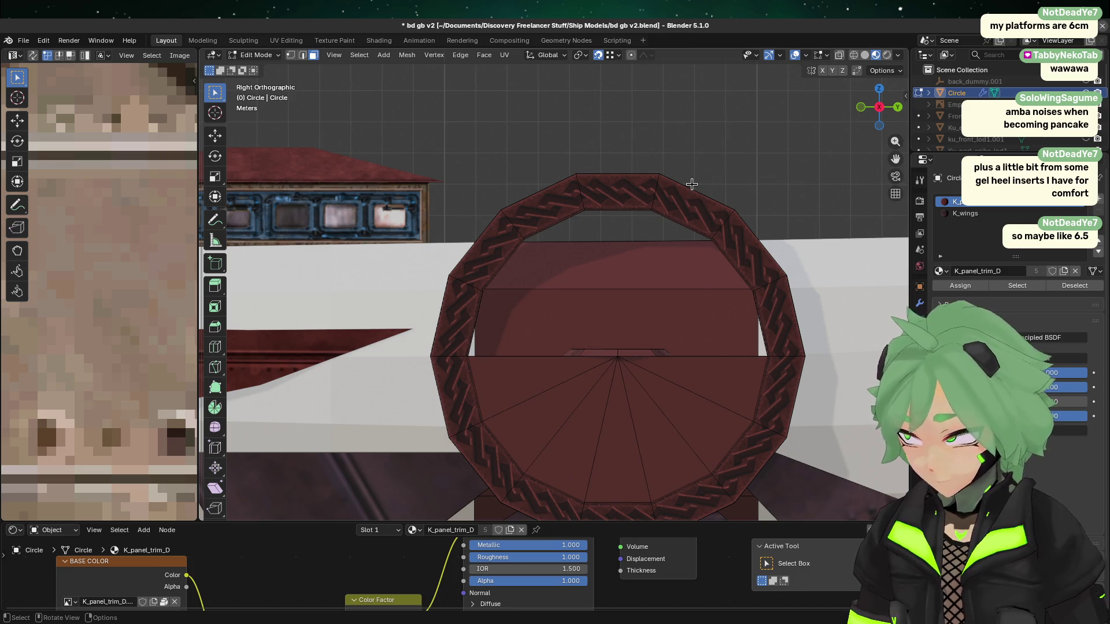
{"action": "left_click", "coordinate": [549, 321]}
{"action": "left_click", "coordinate": [507, 210]}
{"action": "left_click", "coordinate": [476, 151]}
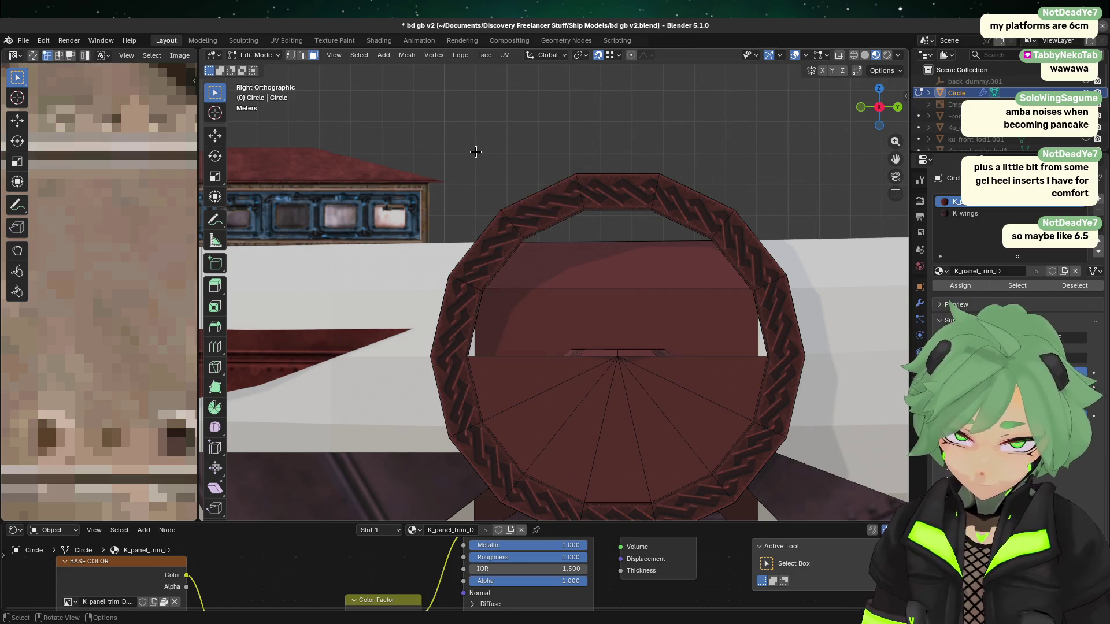
{"action": "right_click", "coordinate": [520, 315]}
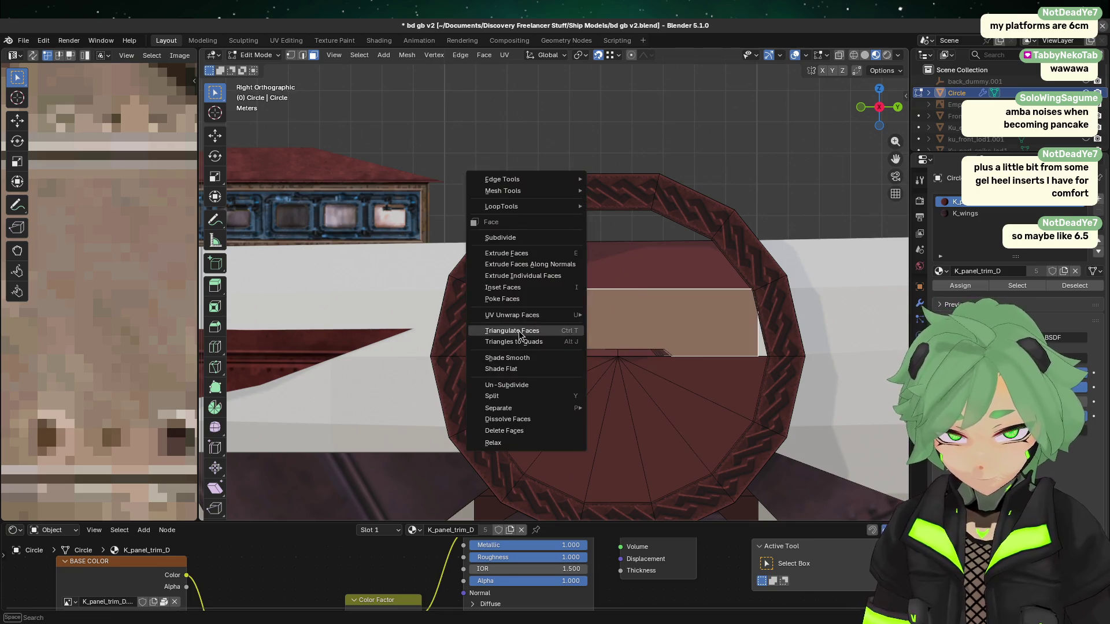
- Dismiss the Face menu and toggle between the upper and lower interior panel faces, ending on the lower
{"action": "mouse_move", "coordinate": [538, 315]}
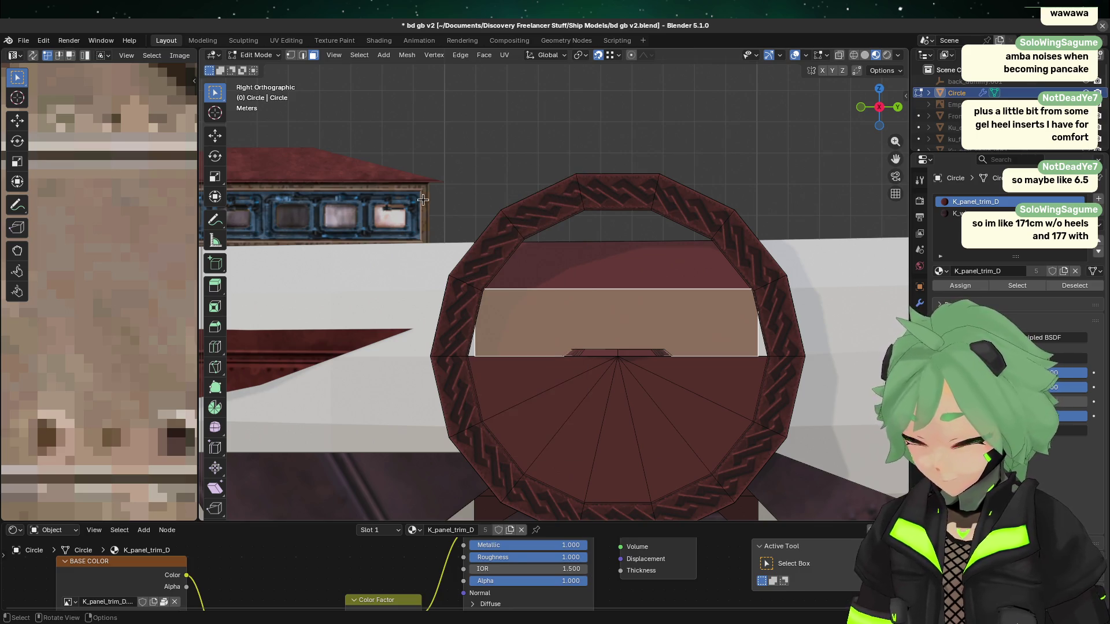
{"action": "left_click", "coordinate": [599, 275]}
{"action": "left_click", "coordinate": [566, 316], "text": "shift"}
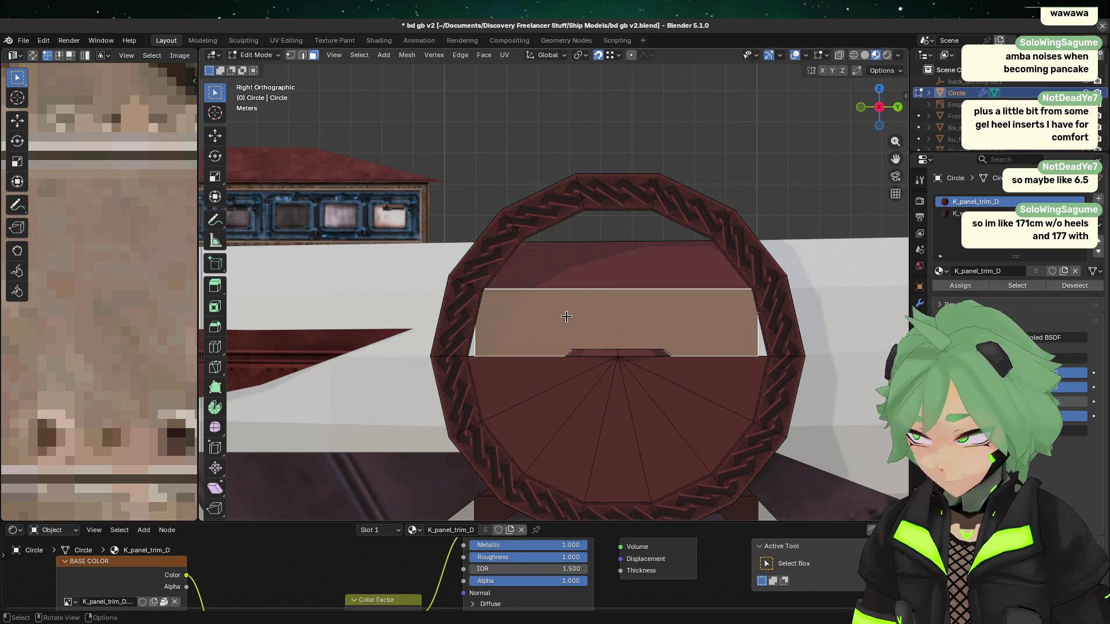
{"action": "left_click", "coordinate": [576, 289]}
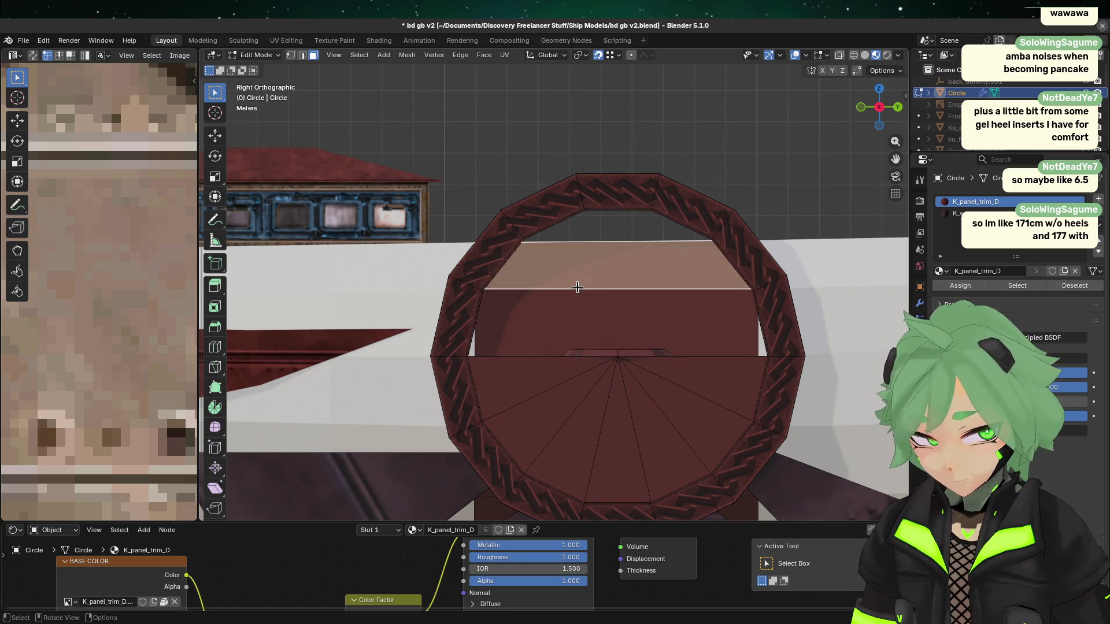
{"action": "left_click", "coordinate": [552, 312], "text": "shift"}
{"action": "left_click", "coordinate": [546, 282], "text": "shift"}
{"action": "left_click", "coordinate": [537, 287], "text": "shift"}
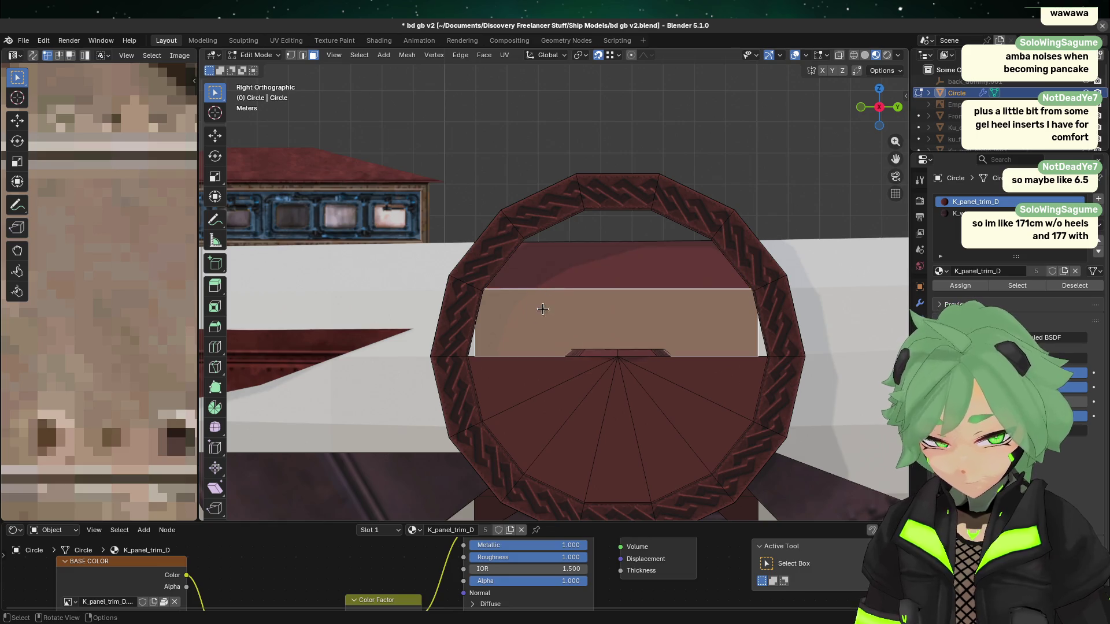
{"action": "left_click", "coordinate": [561, 269]}
{"action": "left_click", "coordinate": [522, 327], "text": "shift"}
{"action": "left_click", "coordinate": [531, 272]}
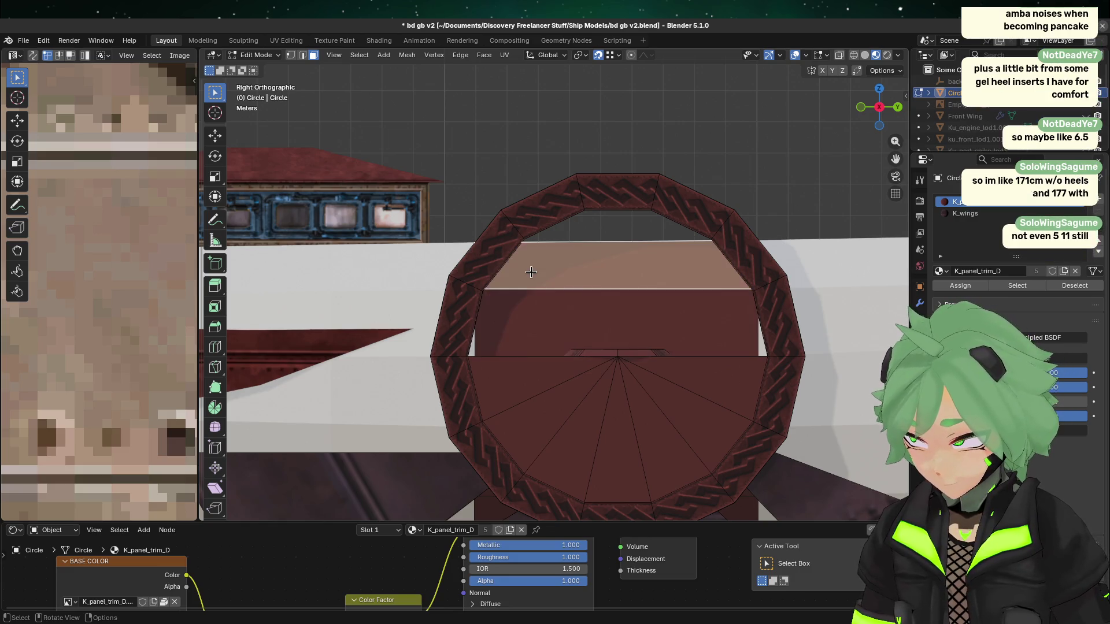
{"action": "left_click", "coordinate": [502, 322]}
{"action": "middle_click_drag", "start_coordinate": [604, 219], "coordinate": [570, 226]}
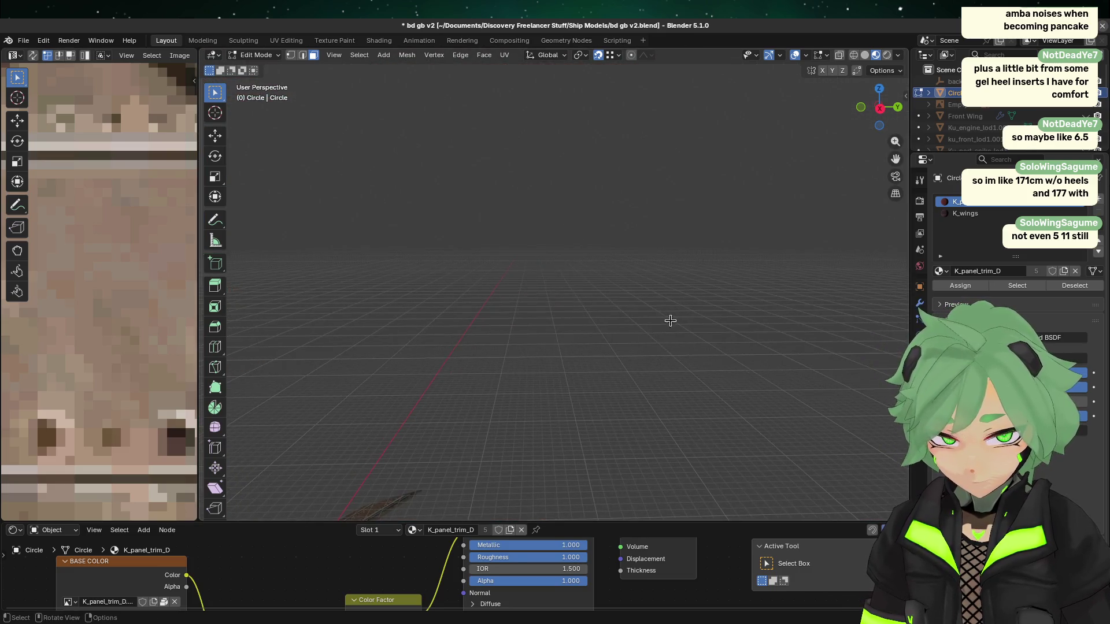
- Frame the selected ring face, save the file, and orbit until the ring faces the camera
{"action": "key", "text": "KP_Decimal"}
{"action": "key", "text": "ctrl+s"}
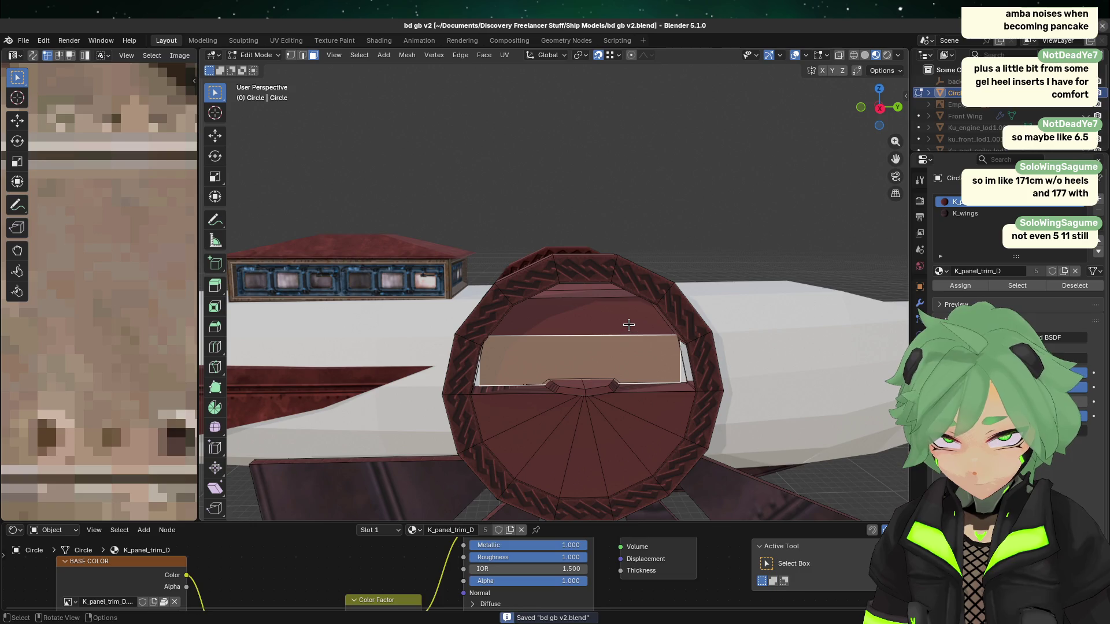
{"action": "key", "text": "KP_Divide"}
{"action": "key", "text": "KP_Divide"}
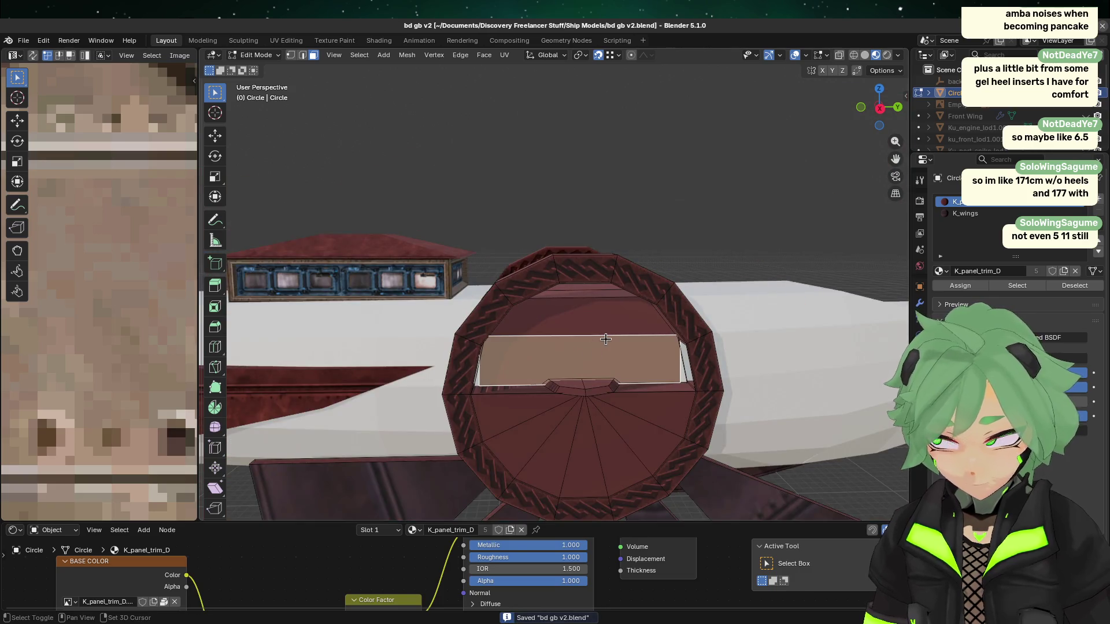
{"action": "scroll", "coordinate": [590, 348], "scroll_direction": "up", "scroll_amount": 3}
{"action": "mouse_move", "coordinate": [638, 244]}
{"action": "middle_mouse_down"}
{"action": "mouse_move", "coordinate": [614, 215]}
{"action": "mouse_move", "coordinate": [674, 255]}
{"action": "mouse_move", "coordinate": [612, 216]}
{"action": "mouse_move", "coordinate": [598, 289]}
{"action": "mouse_move", "coordinate": [641, 287]}
{"action": "mouse_move", "coordinate": [545, 322]}
{"action": "mouse_move", "coordinate": [609, 329]}
{"action": "middle_mouse_up"}
{"action": "scroll", "coordinate": [640, 287], "scroll_direction": "down", "scroll_amount": 3}
{"action": "scroll", "coordinate": [610, 329], "scroll_direction": "up", "scroll_amount": 3}
{"action": "scroll", "coordinate": [649, 326], "scroll_direction": "down", "scroll_amount": 5}
{"action": "middle_click_drag", "start_coordinate": [696, 322], "coordinate": [603, 256]}
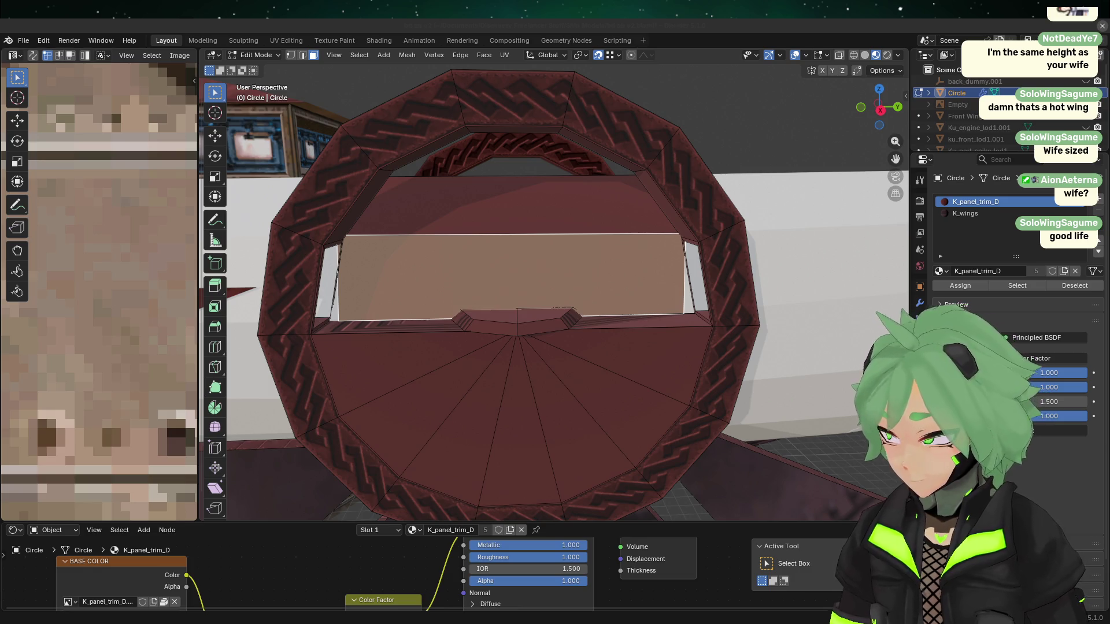
{"action": "left_click", "coordinate": [446, 337]}
{"action": "left_click", "coordinate": [508, 297]}
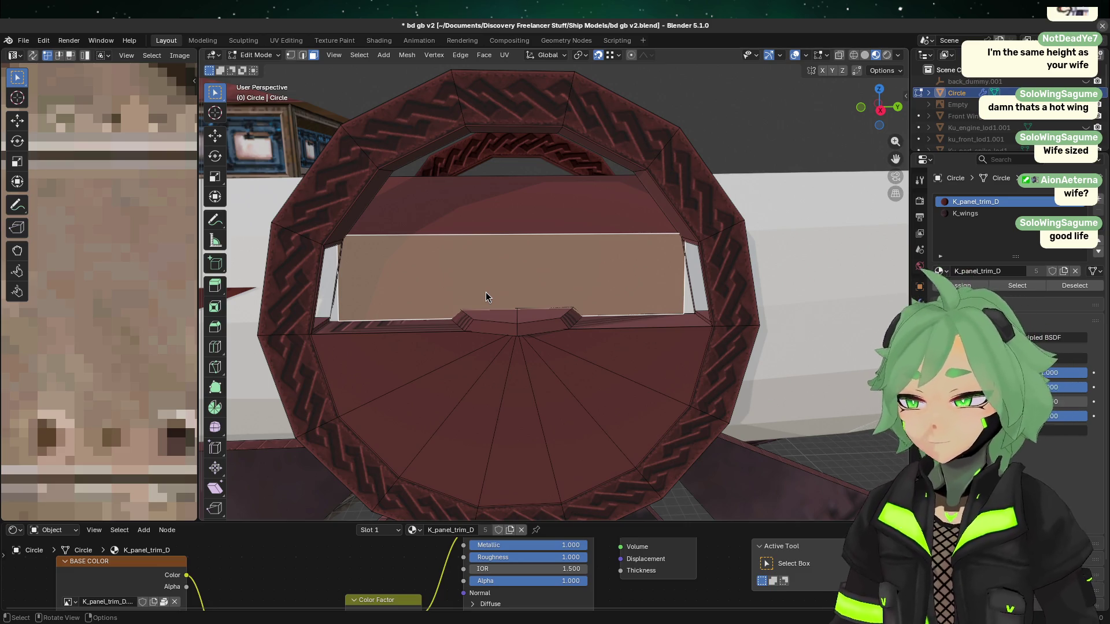
{"action": "left_click", "coordinate": [554, 188]}
{"action": "left_click", "coordinate": [553, 247]}
{"action": "left_click", "coordinate": [460, 430]}
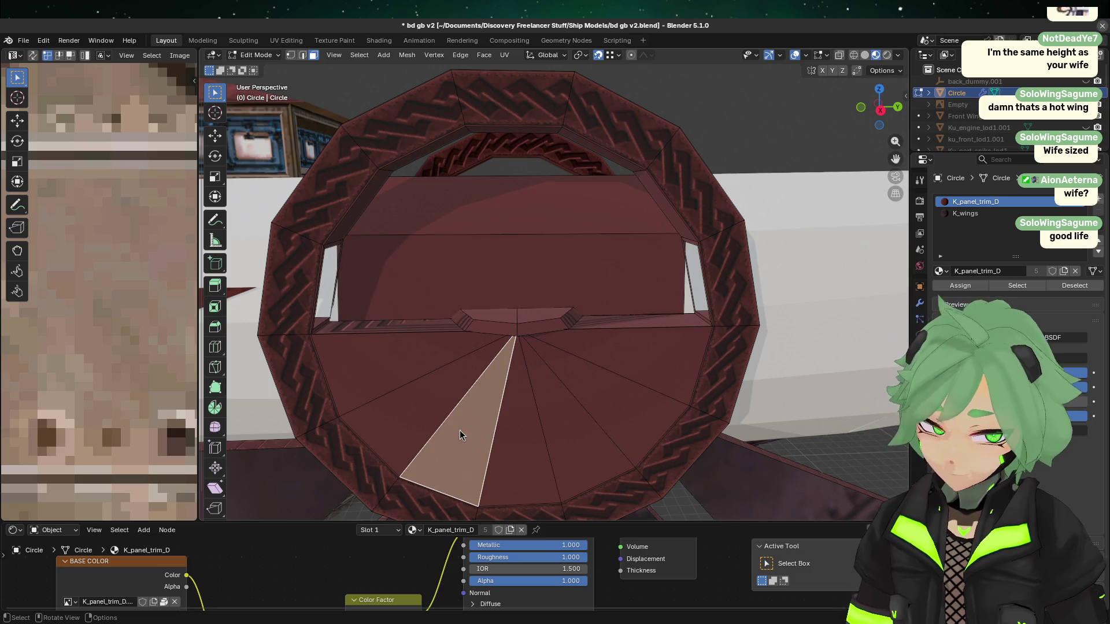
{"action": "left_click", "coordinate": [411, 355]}
{"action": "left_click", "coordinate": [435, 296]}
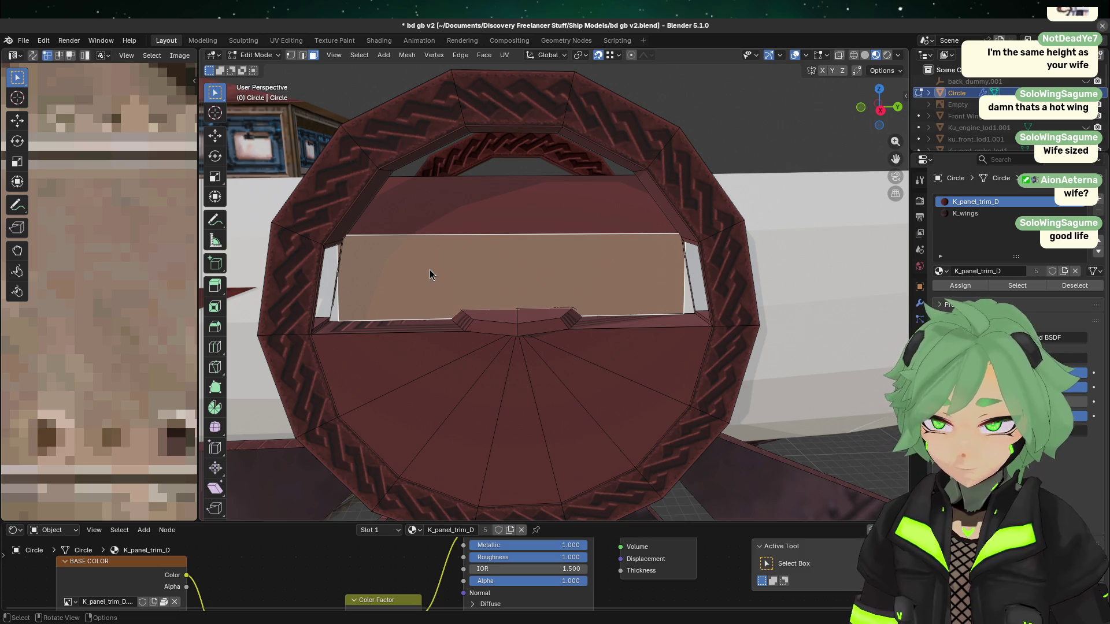
{"action": "scroll", "coordinate": [426, 269], "scroll_direction": "down", "scroll_amount": 12}
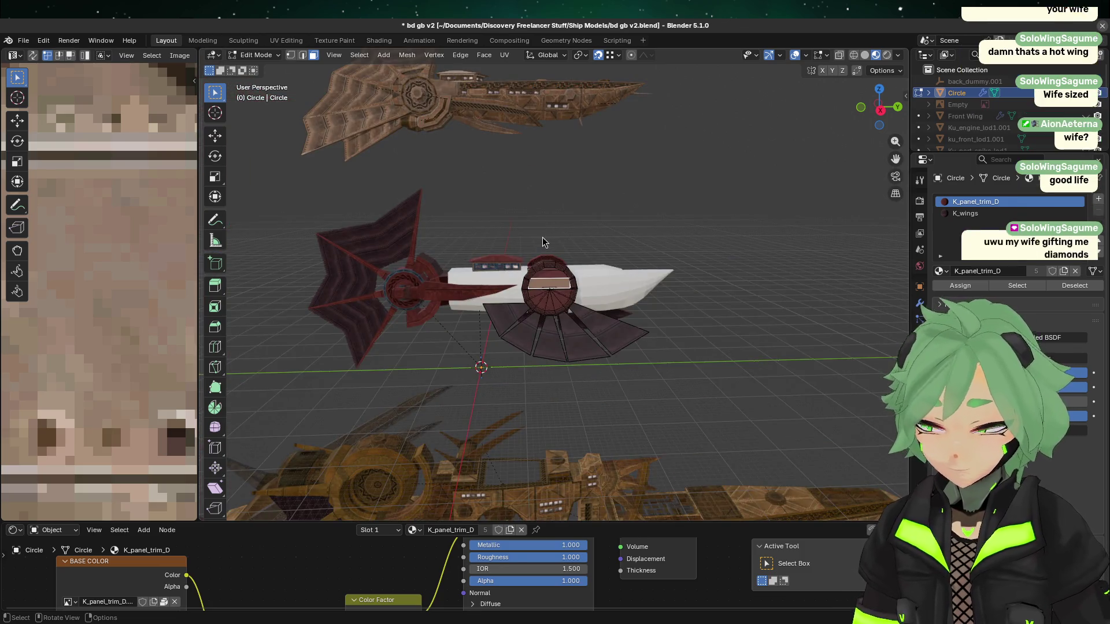
{"action": "scroll", "coordinate": [524, 216], "scroll_direction": "up", "scroll_amount": 2}
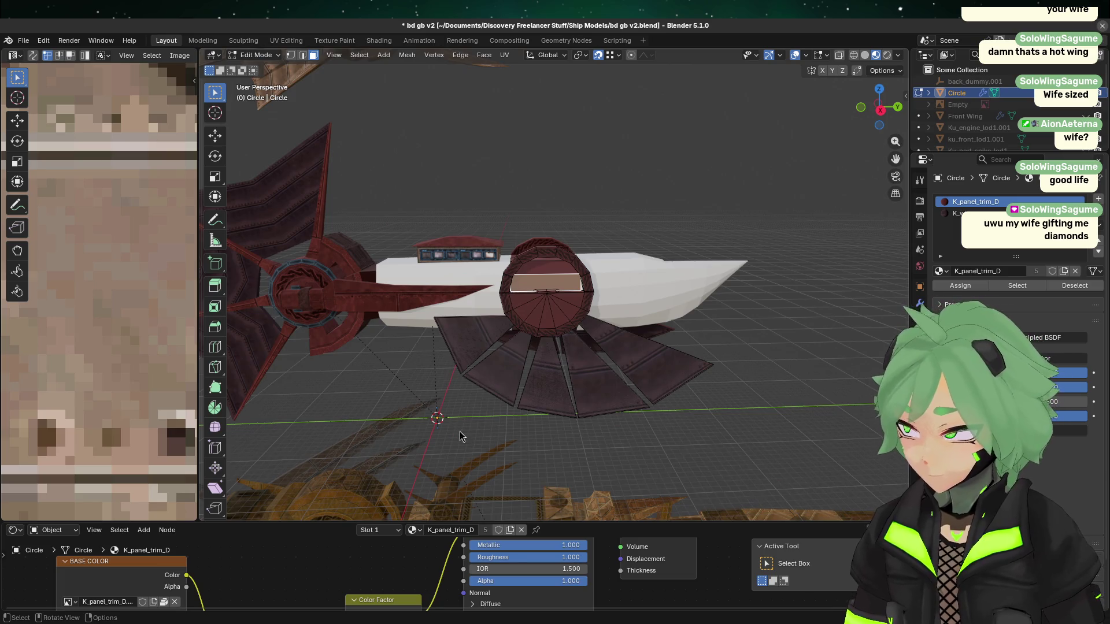
{"action": "middle_click_drag", "start_coordinate": [569, 363], "coordinate": [640, 126]}
{"action": "key", "text": "Tab"}
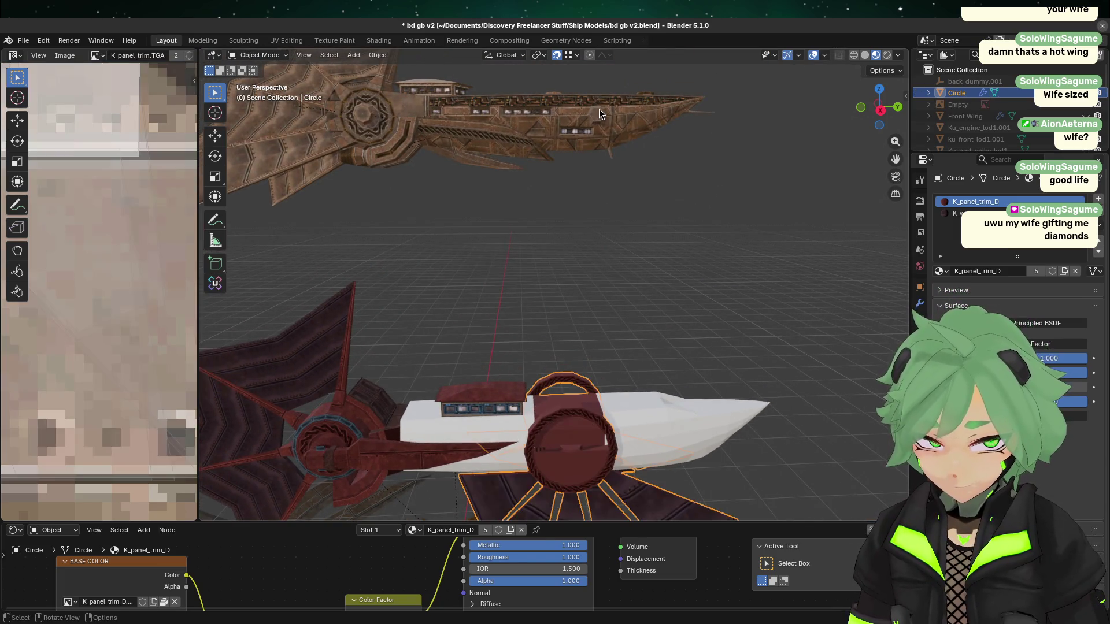
{"action": "left_click", "coordinate": [599, 109]}
{"action": "key", "text": "Tab"}
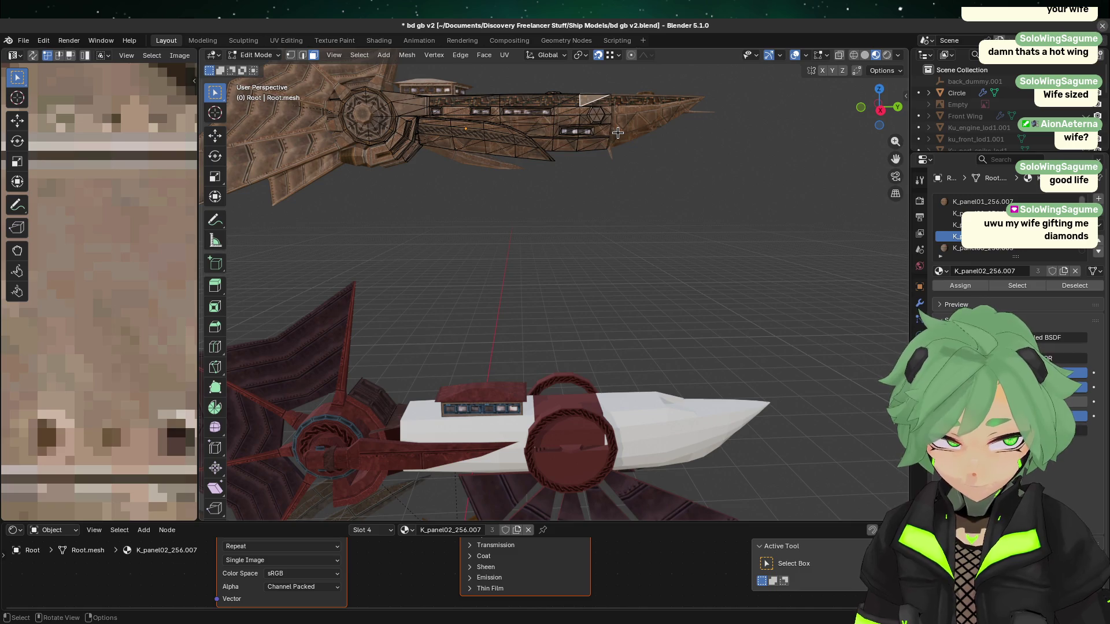
{"action": "key", "text": "Tab"}
{"action": "middle_click_drag", "start_coordinate": [617, 133], "coordinate": [550, 297]}
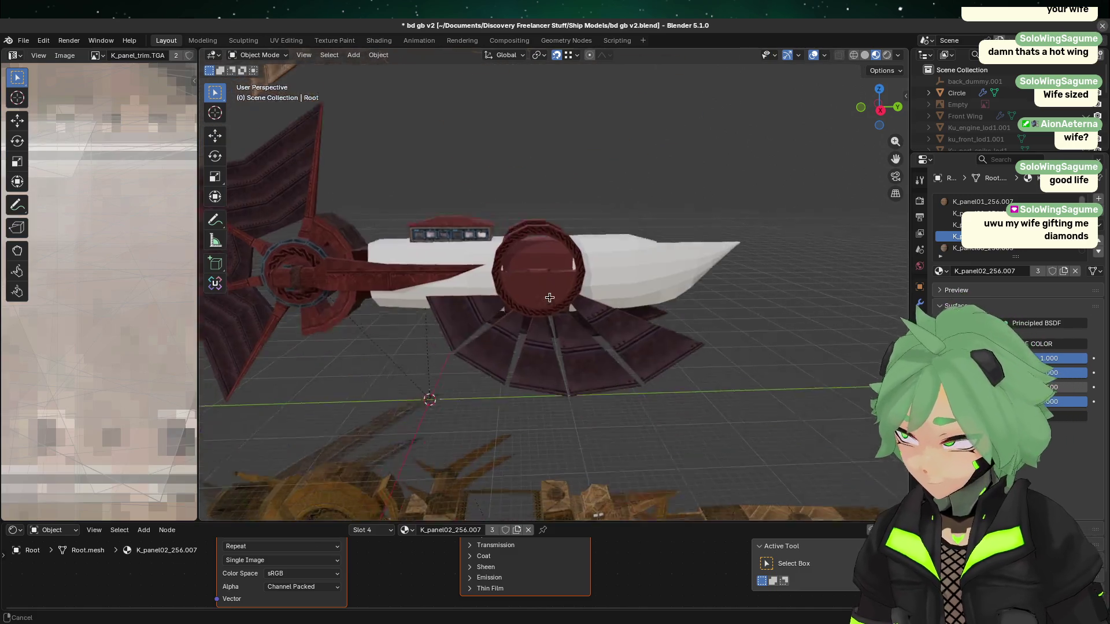
{"action": "left_click", "coordinate": [549, 298]}
{"action": "scroll", "coordinate": [597, 238], "scroll_direction": "up", "scroll_amount": 3}
{"action": "key", "text": "Tab"}
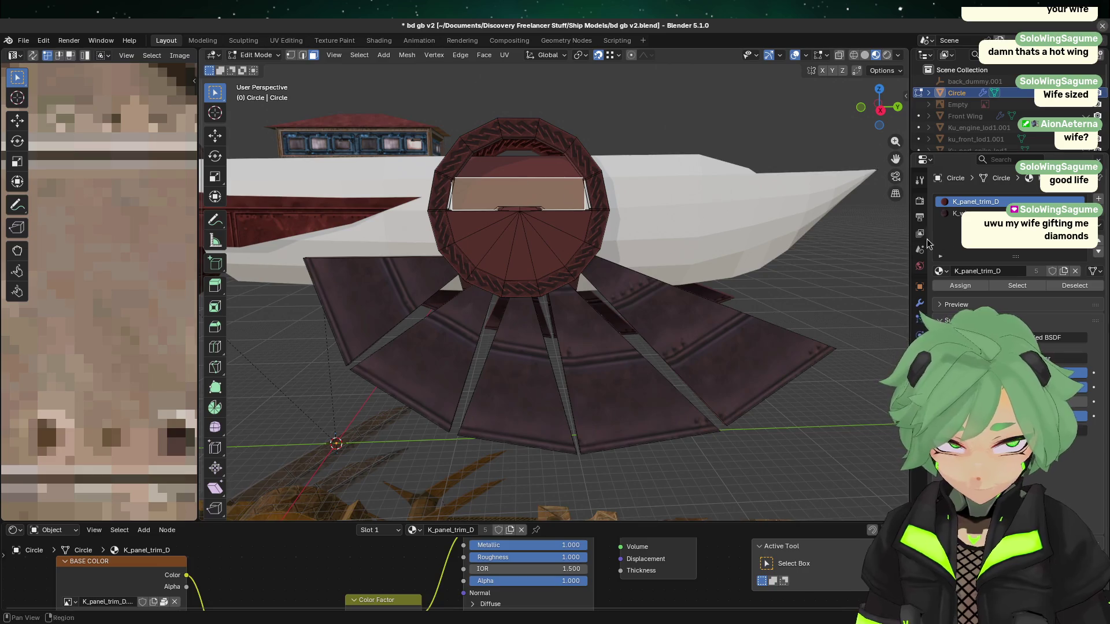
- Add a third material slot and fill it with K_panel02_DY via a 'panel02' search
{"action": "left_click", "coordinate": [1098, 198]}
{"action": "left_click", "coordinate": [940, 271]}
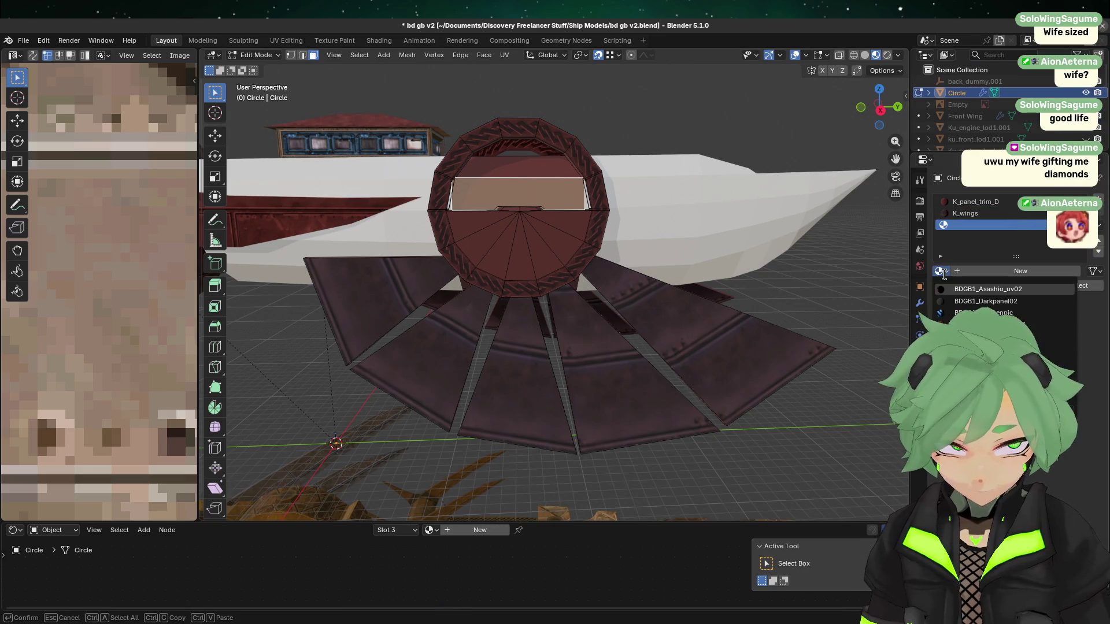
{"action": "type", "text": "panel"}
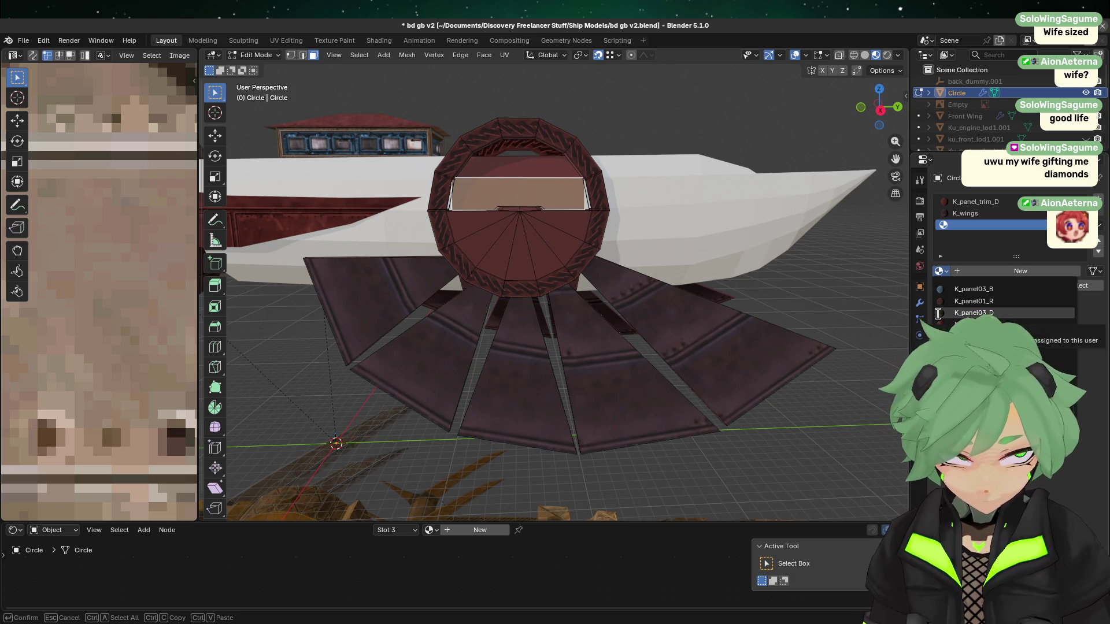
{"action": "type", "text": "02"}
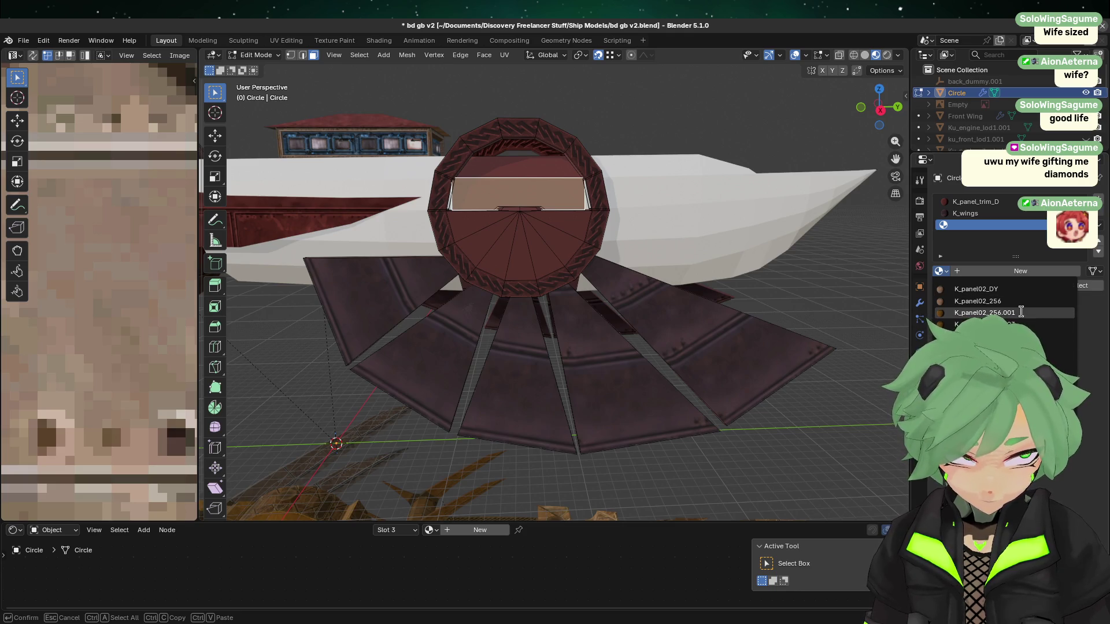
{"action": "left_click", "coordinate": [1019, 290]}
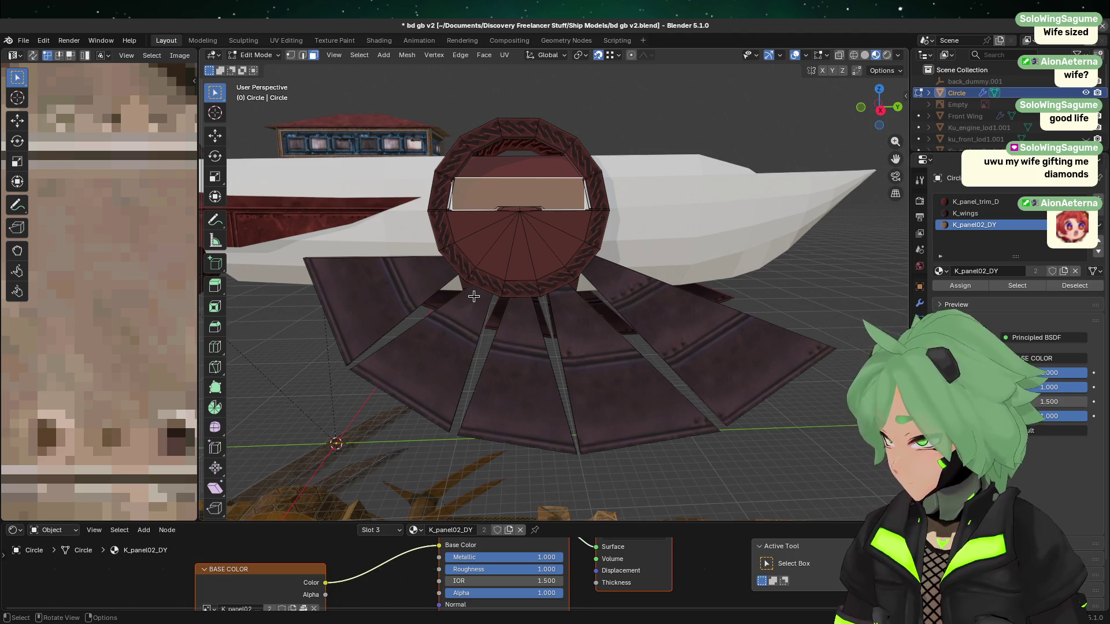
- View the ring head-on from the right side and re-enter Edit Mode on it
{"action": "mouse_move", "coordinate": [458, 272]}
{"action": "middle_mouse_down"}
{"action": "mouse_move", "coordinate": [485, 231]}
{"action": "mouse_move", "coordinate": [620, 386]}
{"action": "middle_mouse_up"}
{"action": "middle_click_drag", "start_coordinate": [586, 318], "coordinate": [557, 285]}
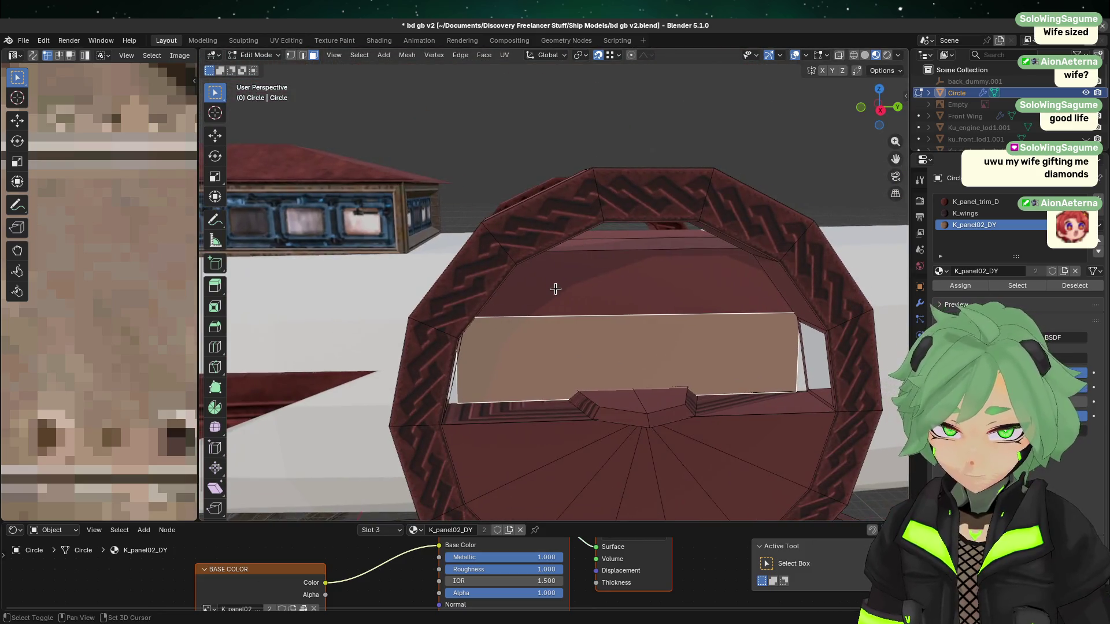
{"action": "left_click", "coordinate": [879, 107]}
{"action": "scroll", "coordinate": [543, 191], "scroll_direction": "up", "scroll_amount": 5}
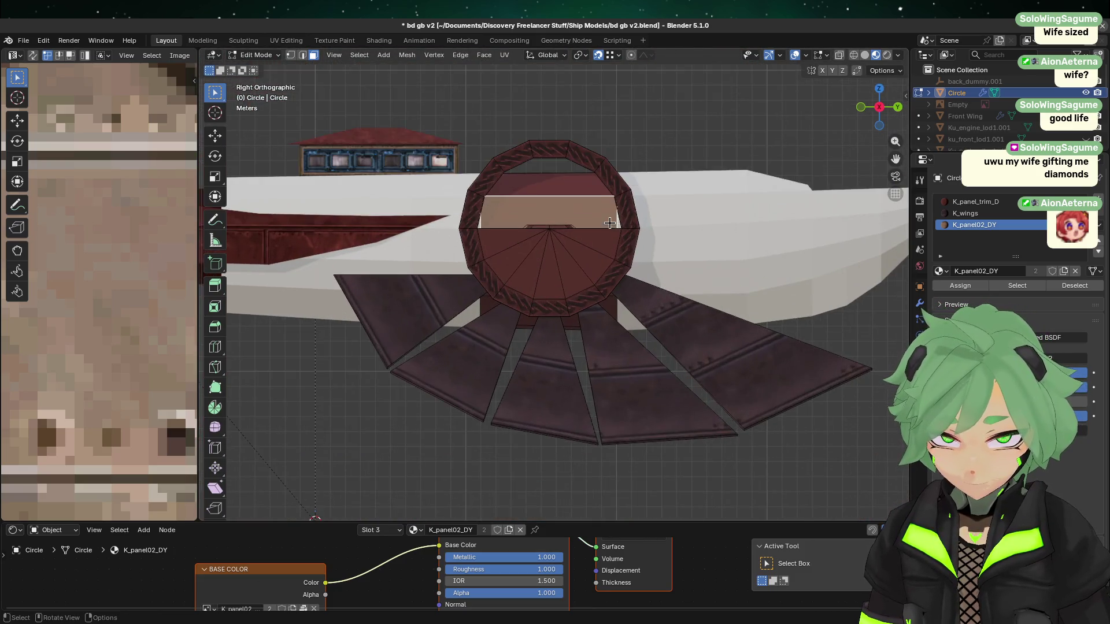
{"action": "scroll", "coordinate": [505, 299], "scroll_direction": "down", "scroll_amount": 1}
{"action": "key", "text": "Tab"}
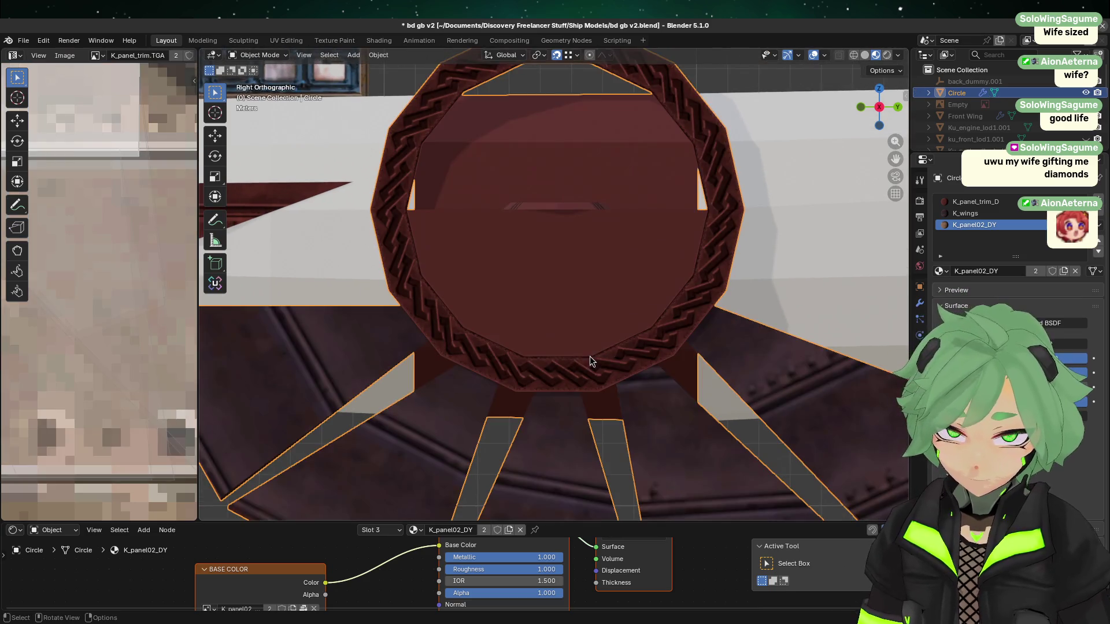
{"action": "key", "text": "Tab"}
- Select the ring's rectangular interior panel face and frame it in the view
{"action": "left_click", "coordinate": [523, 157]}
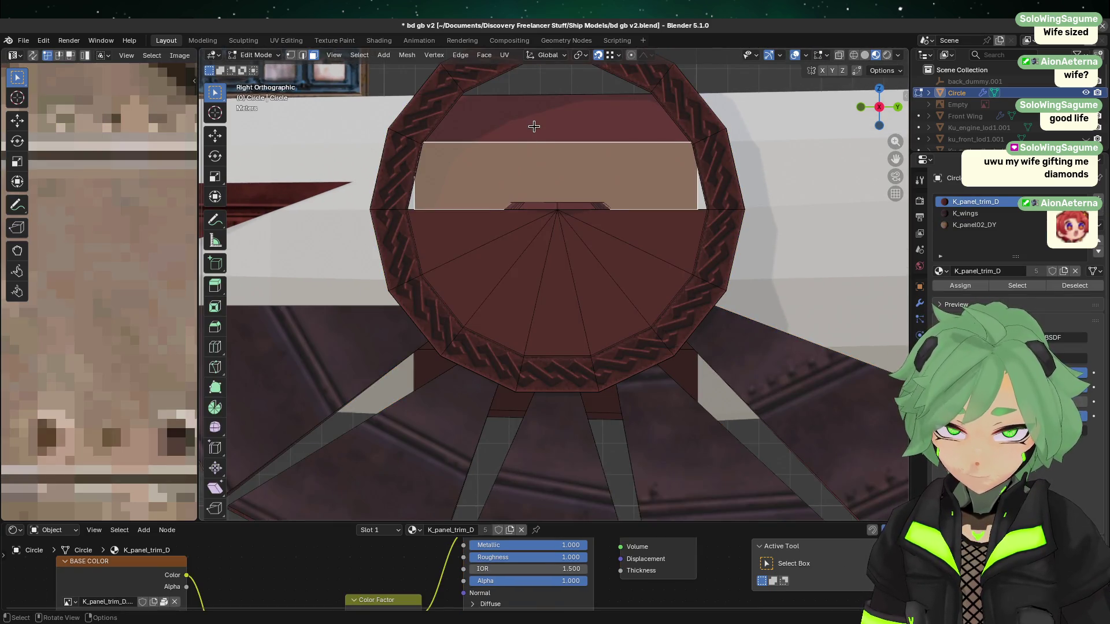
{"action": "scroll", "coordinate": [550, 173], "scroll_direction": "up", "scroll_amount": 3}
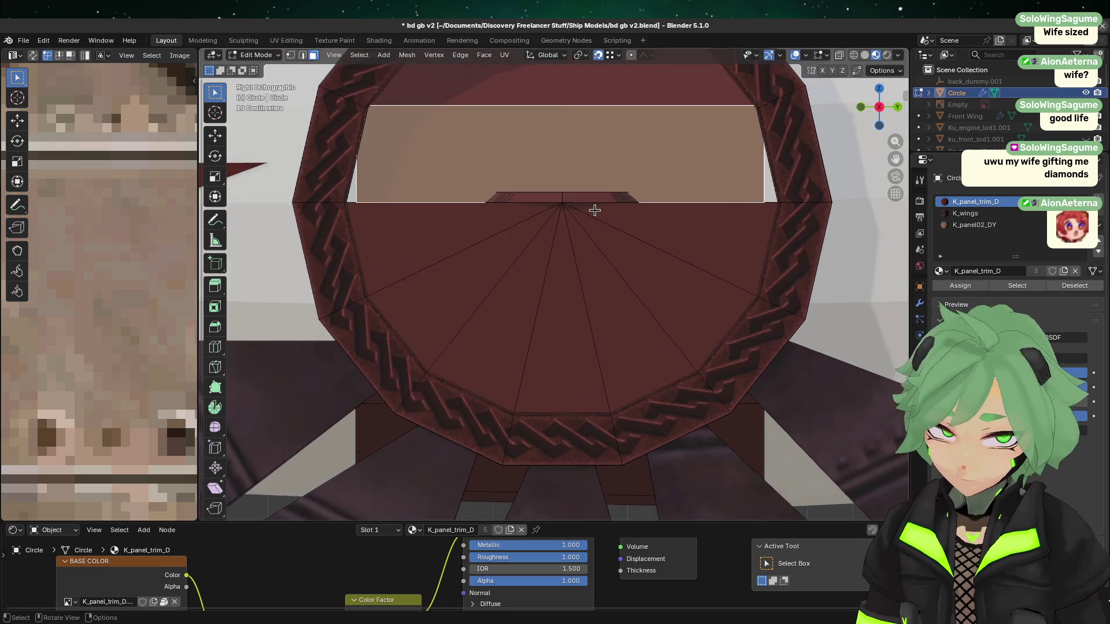
{"action": "middle_click_drag", "start_coordinate": [595, 210], "coordinate": [590, 310], "text": "shift"}
{"action": "left_click", "coordinate": [553, 238]}
{"action": "left_click", "coordinate": [550, 244]}
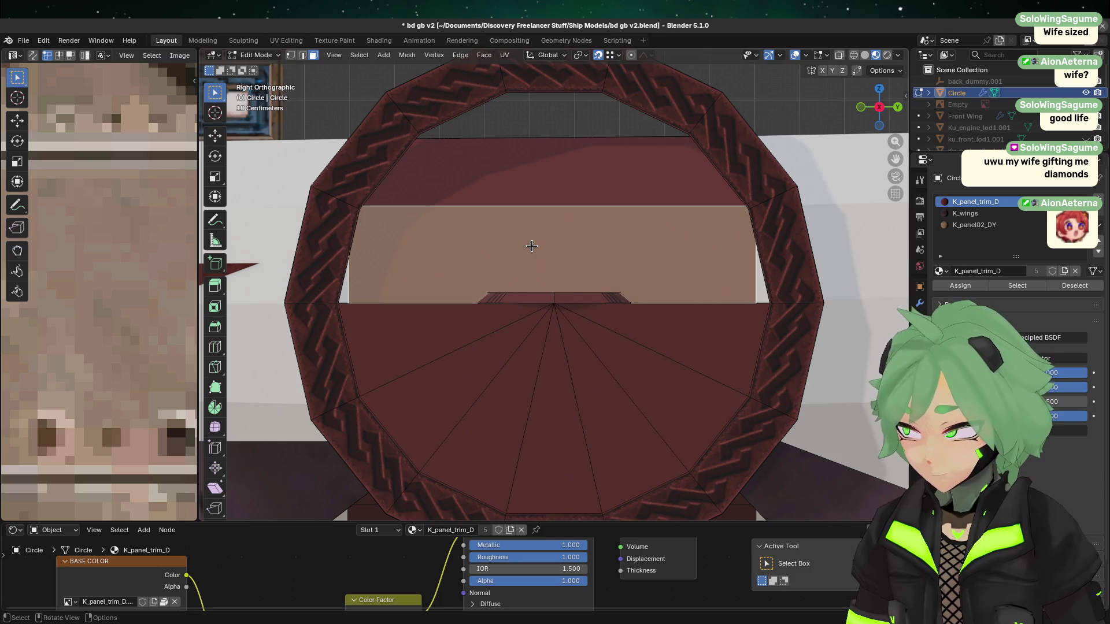
{"action": "left_click", "coordinate": [541, 191]}
{"action": "left_click", "coordinate": [578, 248]}
{"action": "mouse_move", "coordinate": [664, 265]}
{"action": "middle_mouse_down"}
{"action": "mouse_move", "coordinate": [662, 277]}
{"action": "mouse_move", "coordinate": [621, 258]}
{"action": "mouse_move", "coordinate": [608, 314]}
{"action": "mouse_move", "coordinate": [538, 310]}
{"action": "mouse_move", "coordinate": [627, 292]}
{"action": "middle_mouse_up"}
{"action": "key", "text": "KP_Decimal"}
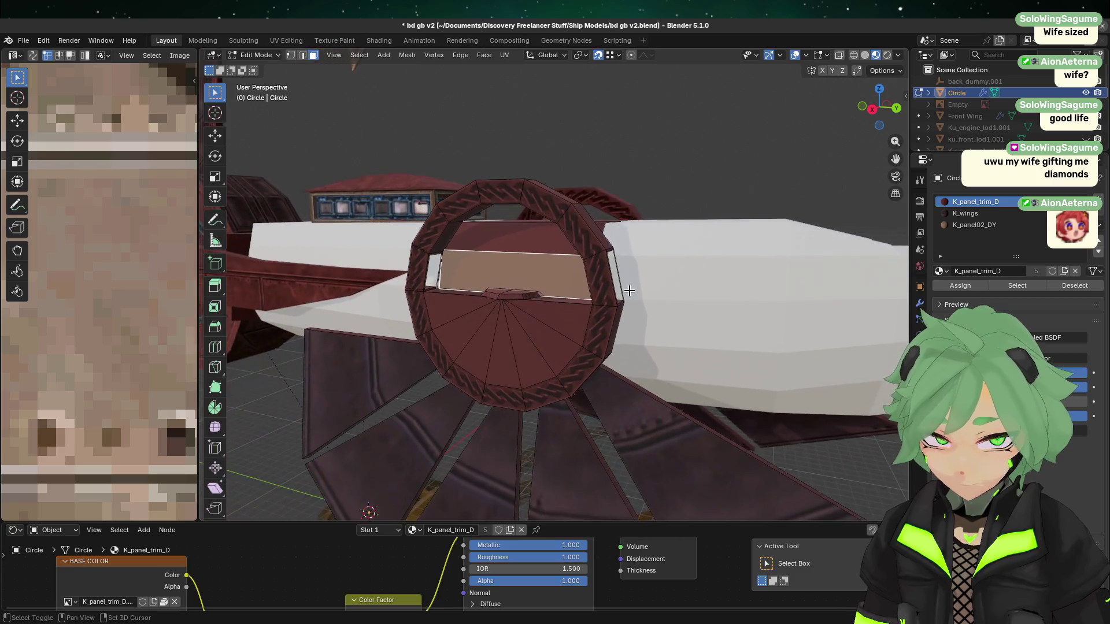
{"action": "key", "text": "KP_Decimal"}
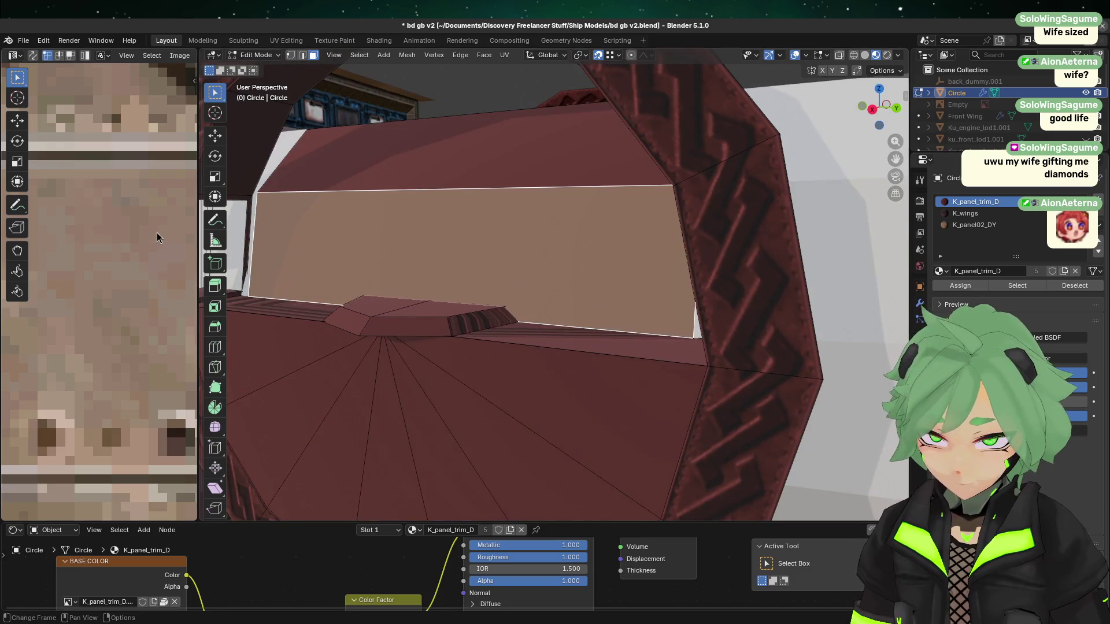
- Assign the K_panel02_DY slot to the selected face and widen the Image Editor
{"action": "left_click", "coordinate": [976, 224]}
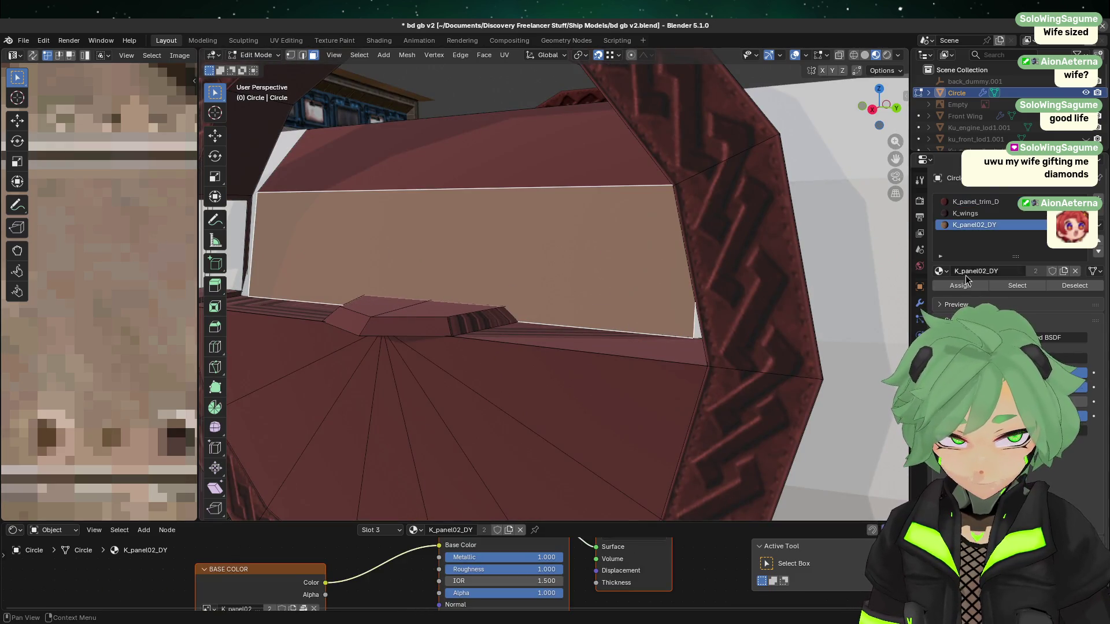
{"action": "left_click", "coordinate": [962, 292]}
{"action": "mouse_move", "coordinate": [200, 269]}
{"action": "left_mouse_down"}
{"action": "mouse_move", "coordinate": [241, 292]}
{"action": "mouse_move", "coordinate": [586, 300]}
{"action": "left_mouse_up"}
{"action": "scroll", "coordinate": [405, 338], "scroll_direction": "down", "scroll_amount": 6}
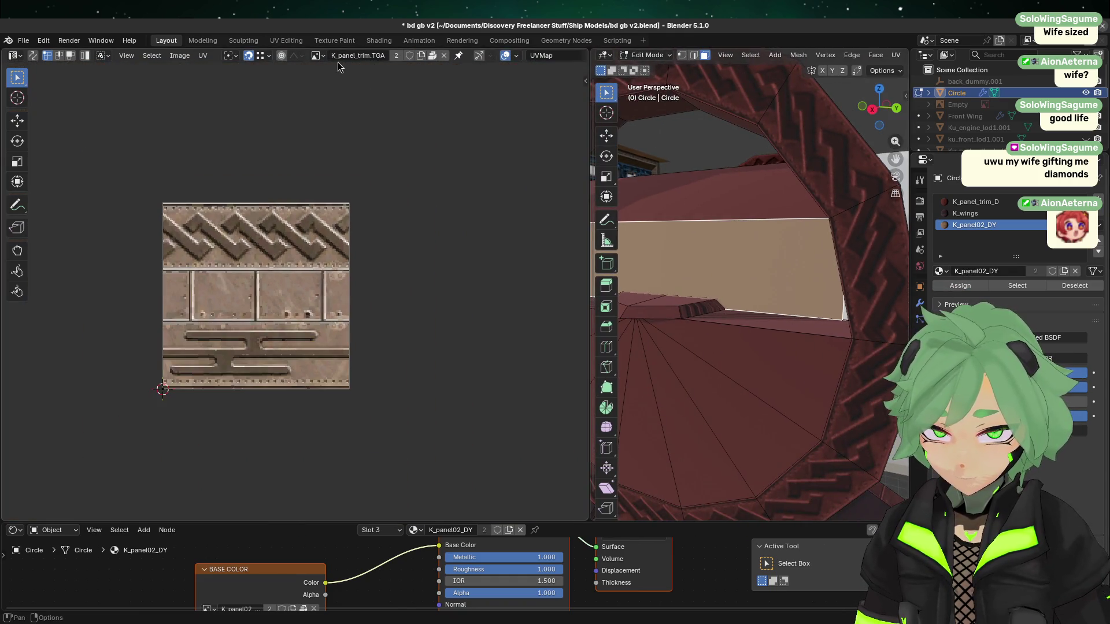
- Display K_panel02.TGA in the image editor and widen the 3D viewport beside it
{"action": "left_click", "coordinate": [319, 55]}
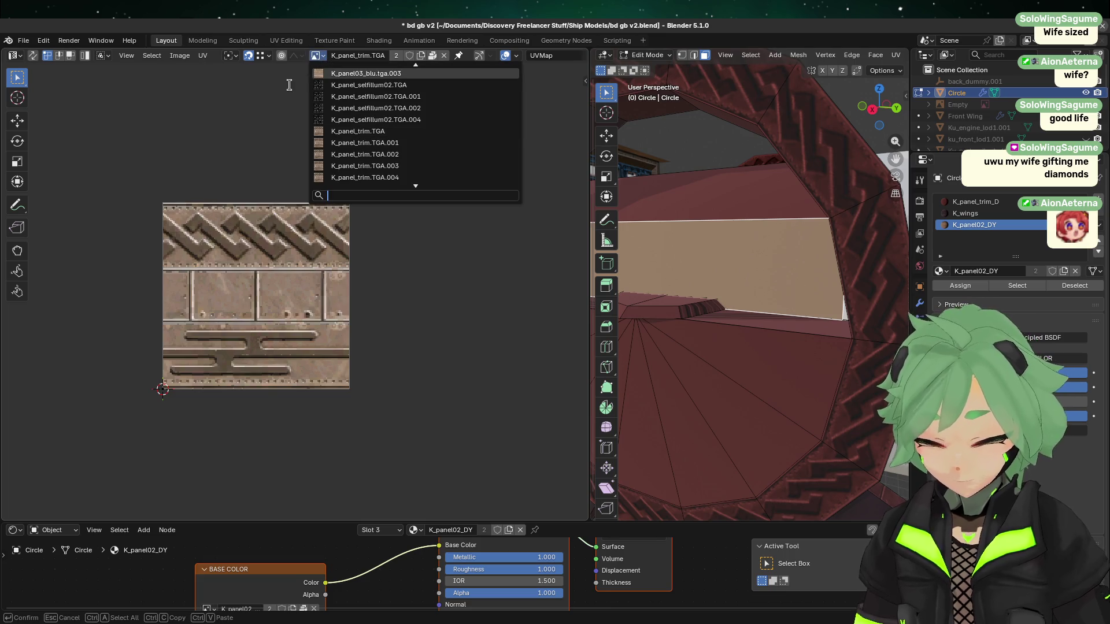
{"action": "type", "text": "02"}
{"action": "left_click", "coordinate": [331, 74]}
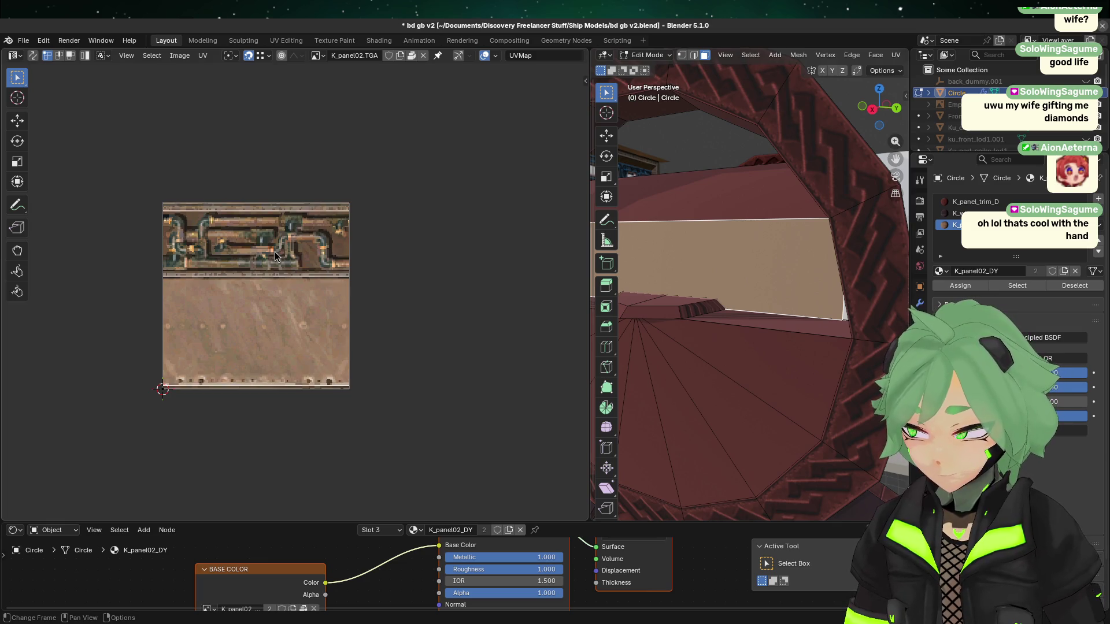
{"action": "left_click_drag", "start_coordinate": [591, 256], "coordinate": [394, 256]}
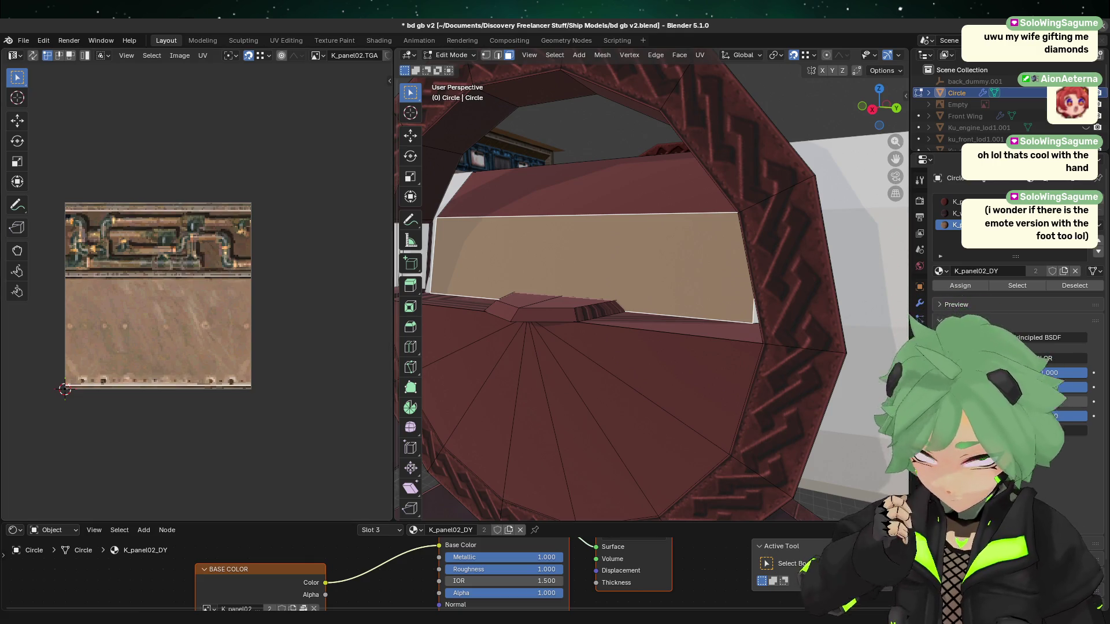
- Reselect the ring's panel face and orbit around the ring to inspect it
{"action": "left_click", "coordinate": [502, 330]}
{"action": "left_click", "coordinate": [602, 274]}
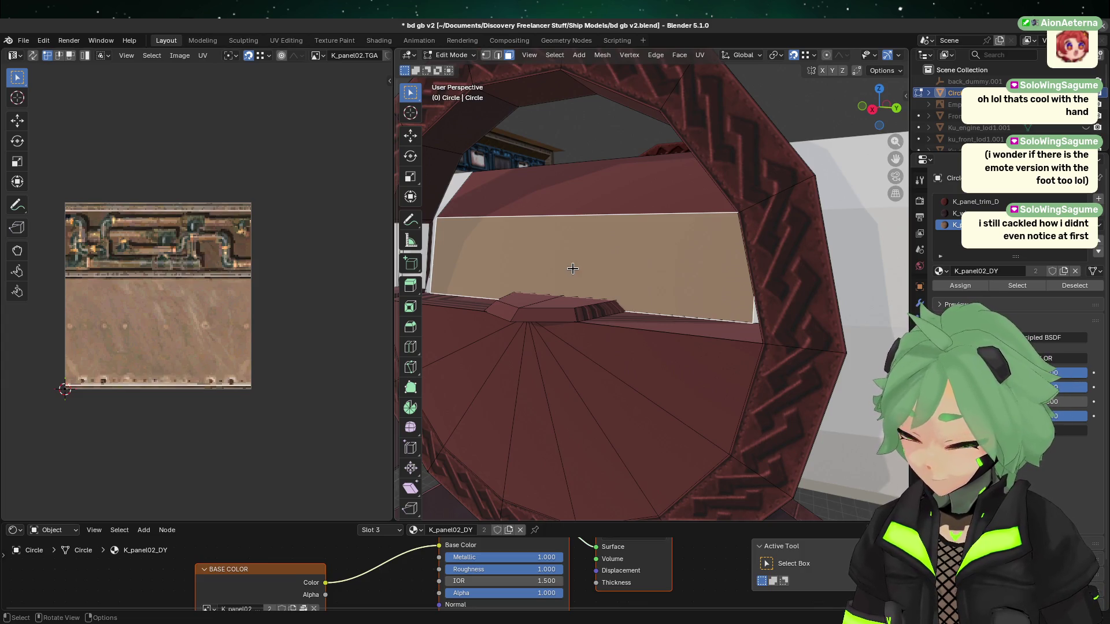
{"action": "mouse_move", "coordinate": [536, 256]}
{"action": "middle_mouse_down"}
{"action": "mouse_move", "coordinate": [520, 292]}
{"action": "mouse_move", "coordinate": [532, 317]}
{"action": "mouse_move", "coordinate": [711, 305]}
{"action": "mouse_move", "coordinate": [755, 322]}
{"action": "middle_mouse_up"}
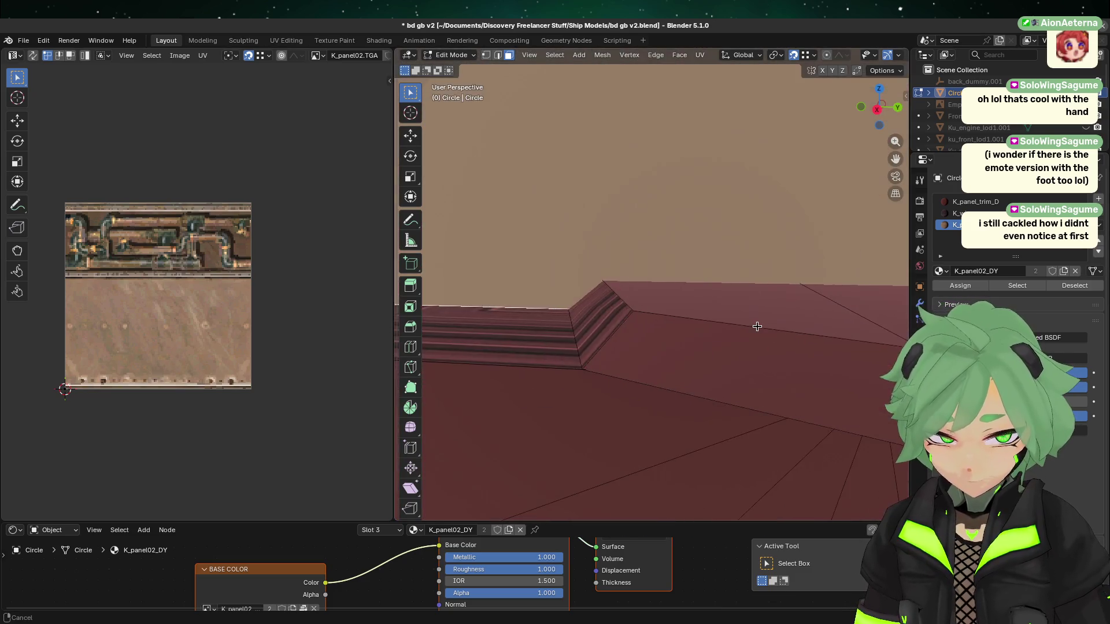
{"action": "scroll", "coordinate": [751, 324], "scroll_direction": "down", "scroll_amount": 5}
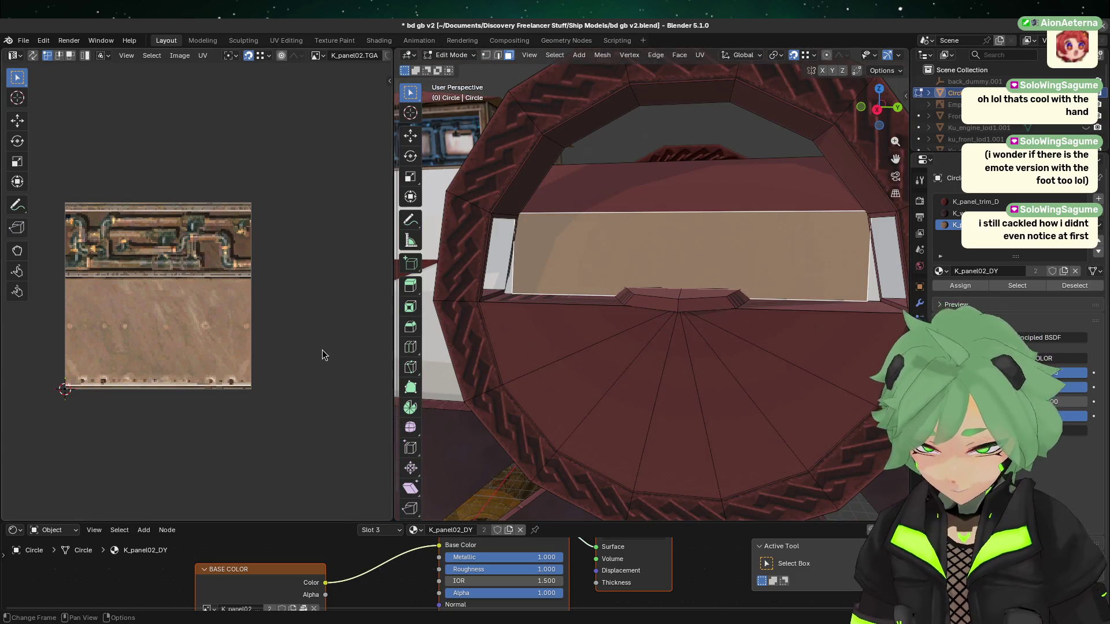
{"action": "right_click", "coordinate": [716, 241]}
{"action": "mouse_move", "coordinate": [715, 241]}
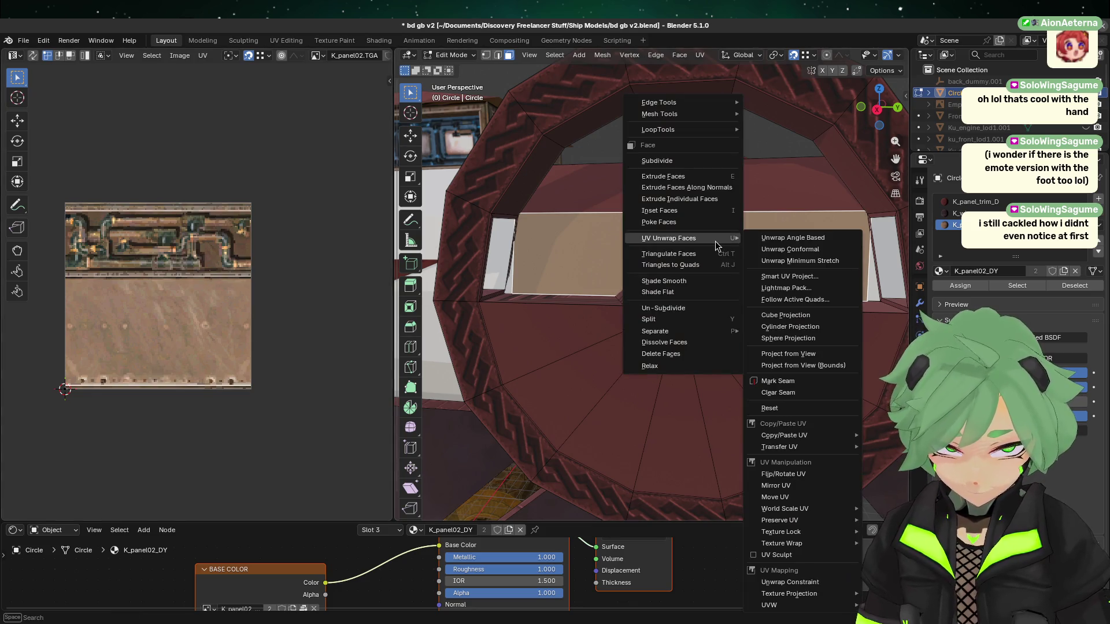
- Smart UV Project the panel face, then rotate, move and enlarge its UV strip over the pipes
{"action": "left_click", "coordinate": [790, 277]}
{"action": "left_click", "coordinate": [767, 391]}
{"action": "left_click_drag", "start_coordinate": [292, 436], "coordinate": [68, 201]}
{"action": "key", "text": "r"}
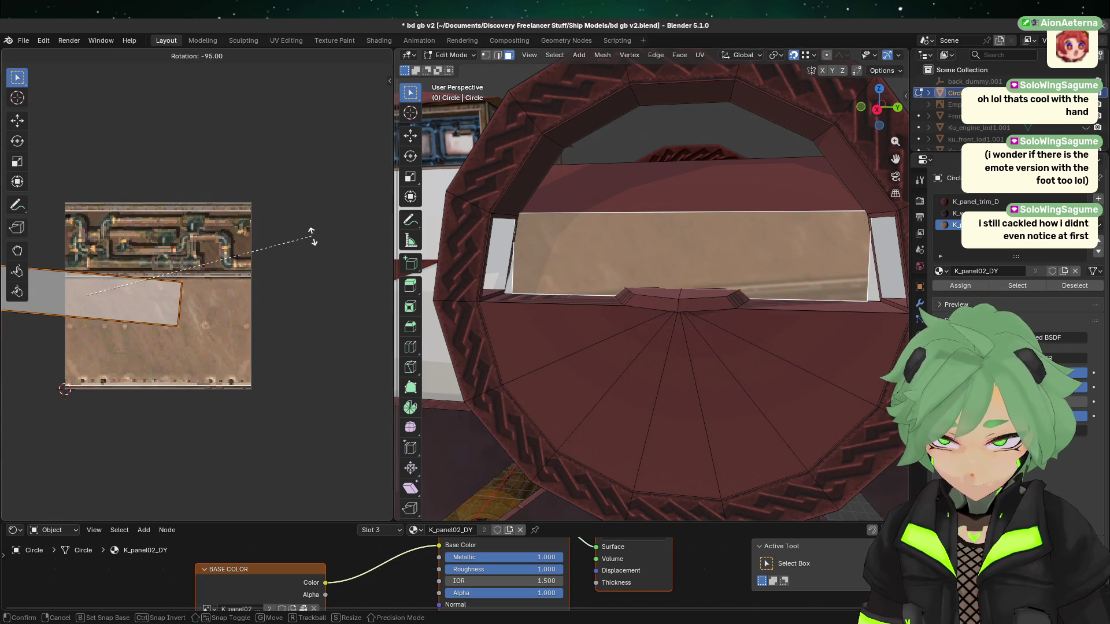
{"action": "left_click", "coordinate": [309, 214]}
{"action": "key", "text": "g"}
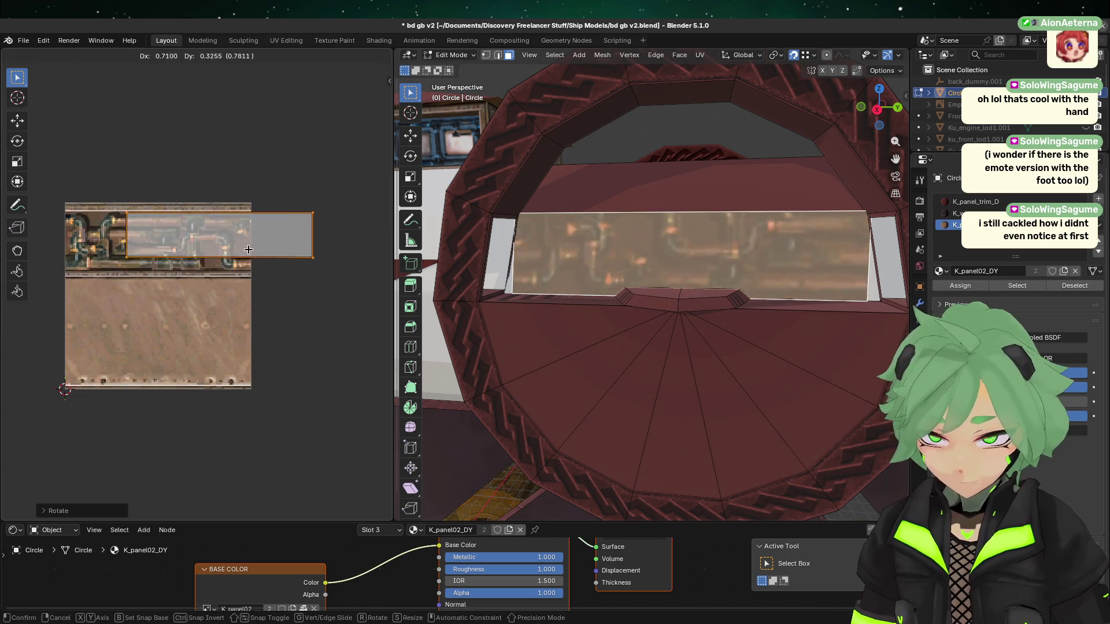
{"action": "left_click", "coordinate": [191, 260]}
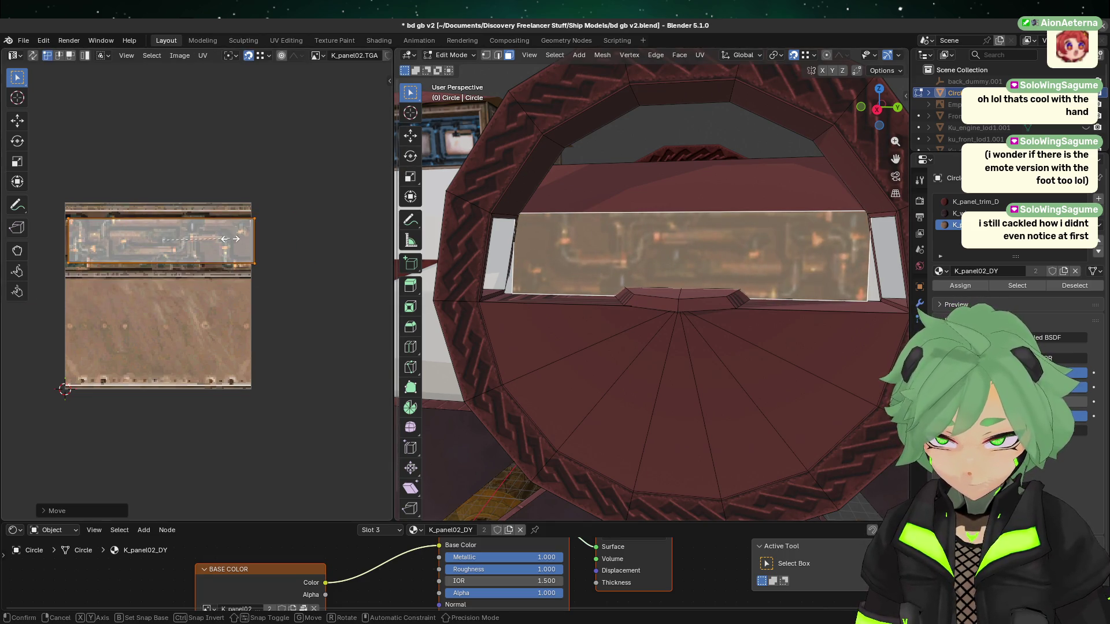
{"action": "key", "text": "s"}
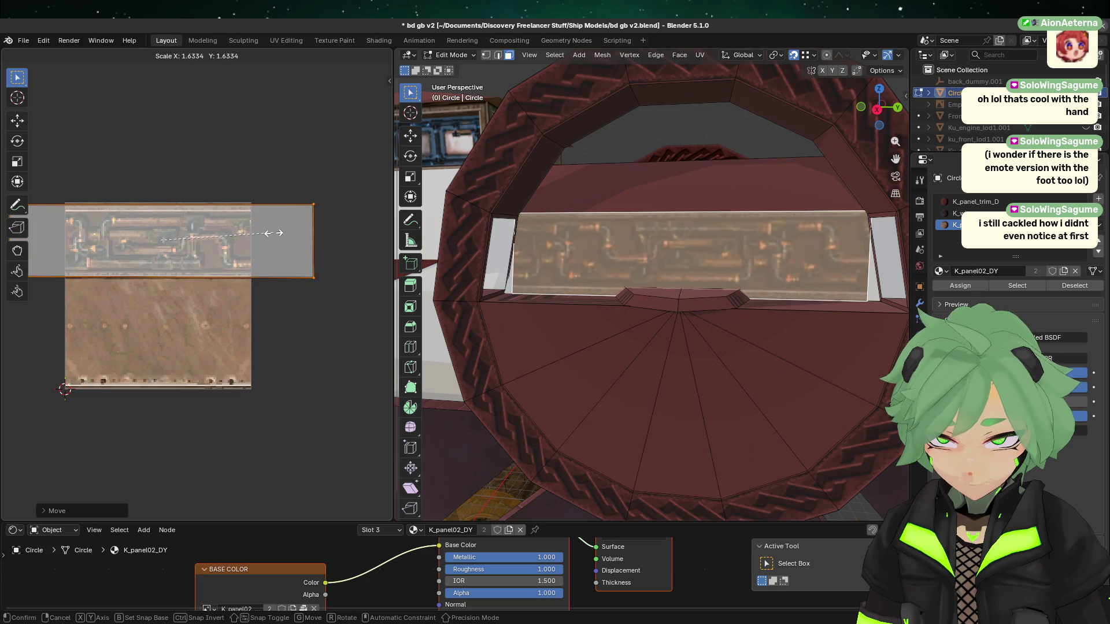
{"action": "left_click", "coordinate": [277, 238]}
- Nudge the UV strip vertically onto the pipe region and leave Edit Mode
{"action": "key", "text": "g"}
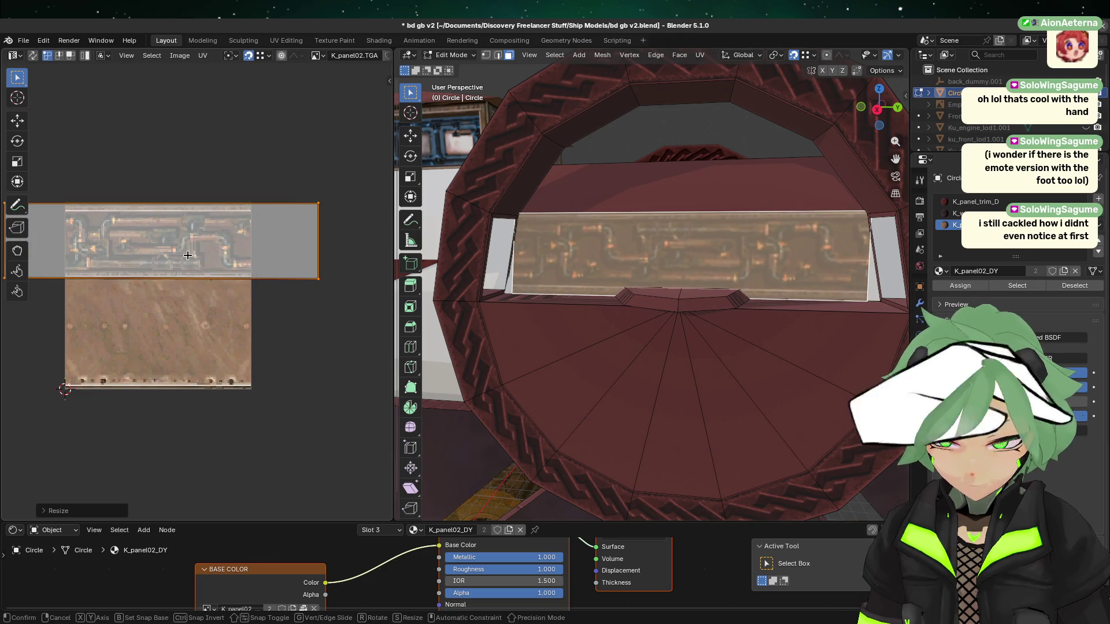
{"action": "key", "text": "y"}
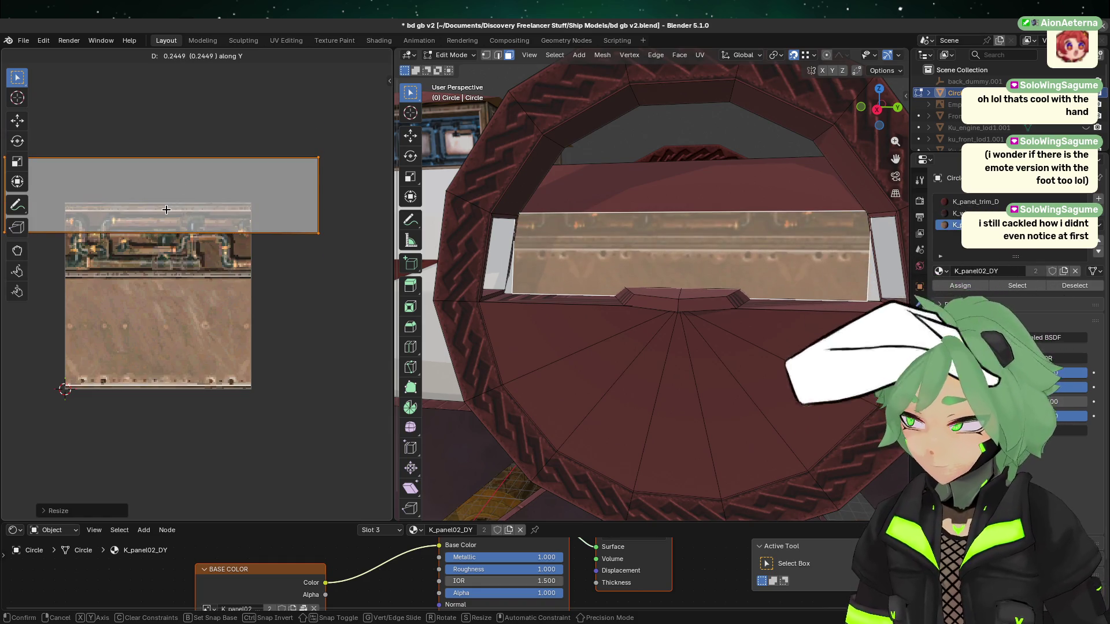
{"action": "left_click", "coordinate": [173, 216]}
{"action": "scroll", "coordinate": [208, 232], "scroll_direction": "up", "scroll_amount": 2}
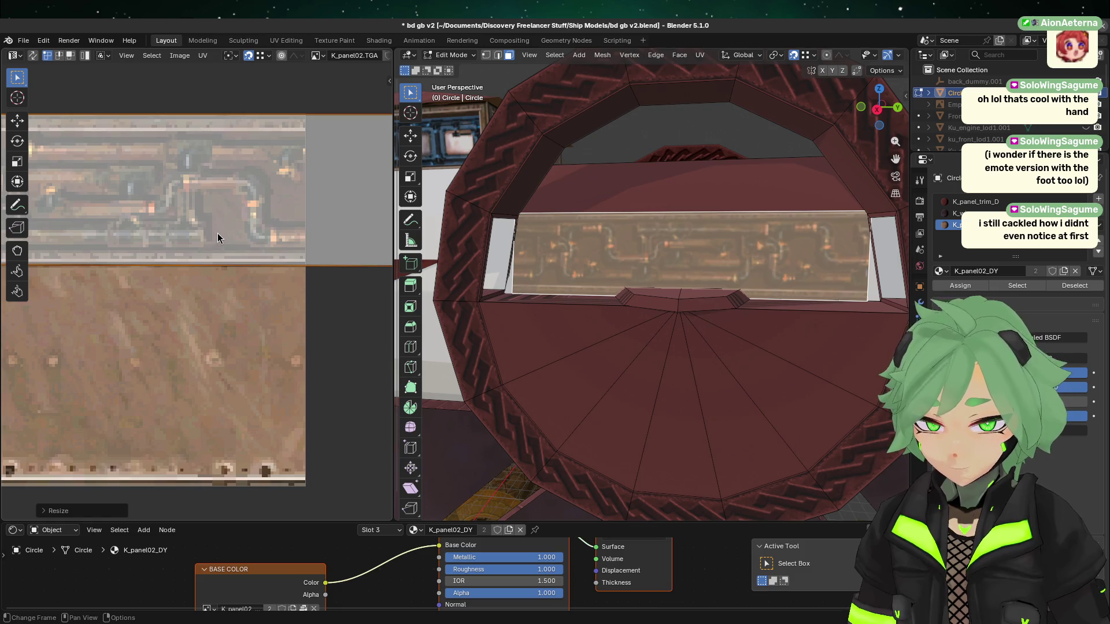
{"action": "key", "text": "g"}
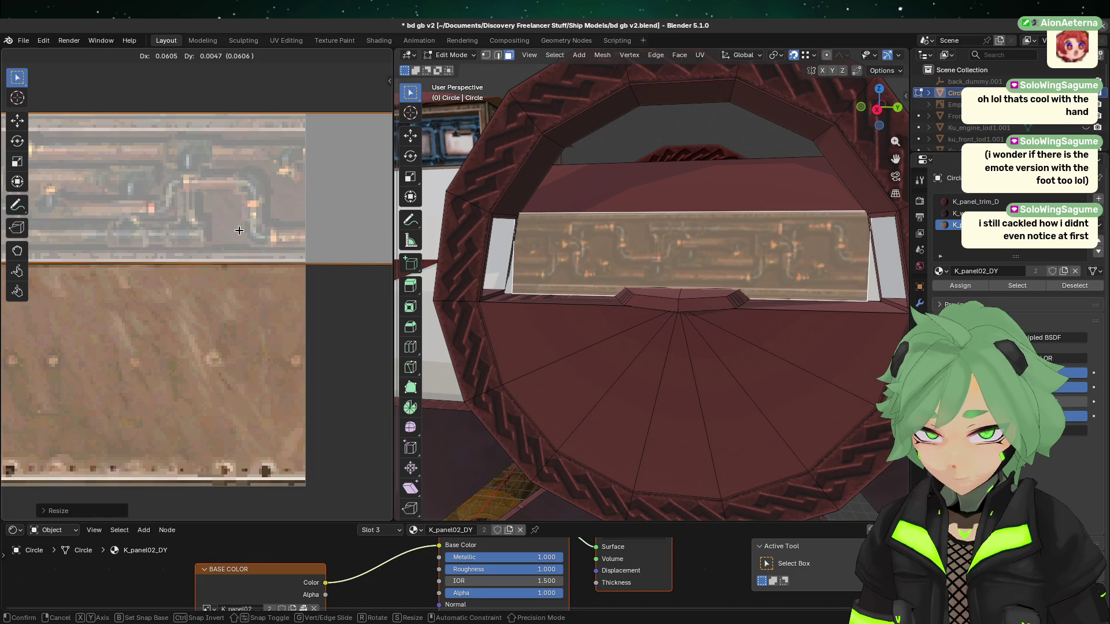
{"action": "left_click", "coordinate": [239, 230]}
{"action": "left_click", "coordinate": [572, 395]}
{"action": "key", "text": "Tab"}
{"action": "scroll", "coordinate": [574, 394], "scroll_direction": "down", "scroll_amount": 3}
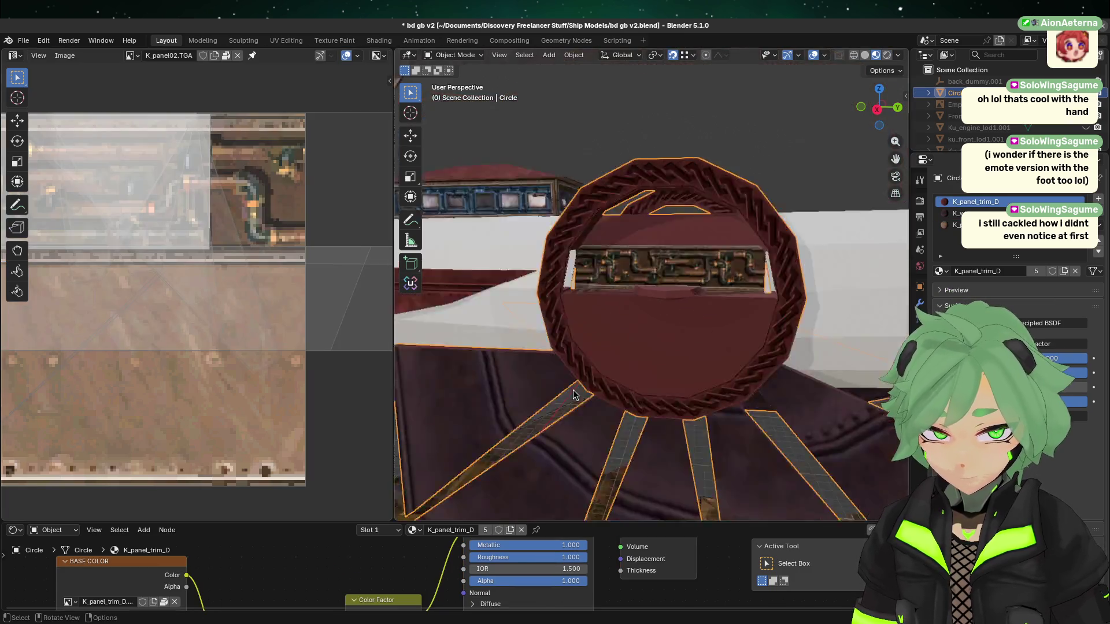
- View the ring from the right side and choose the K_panel02_DY material slot for the panel
{"action": "scroll", "coordinate": [574, 393], "scroll_direction": "down", "scroll_amount": 4}
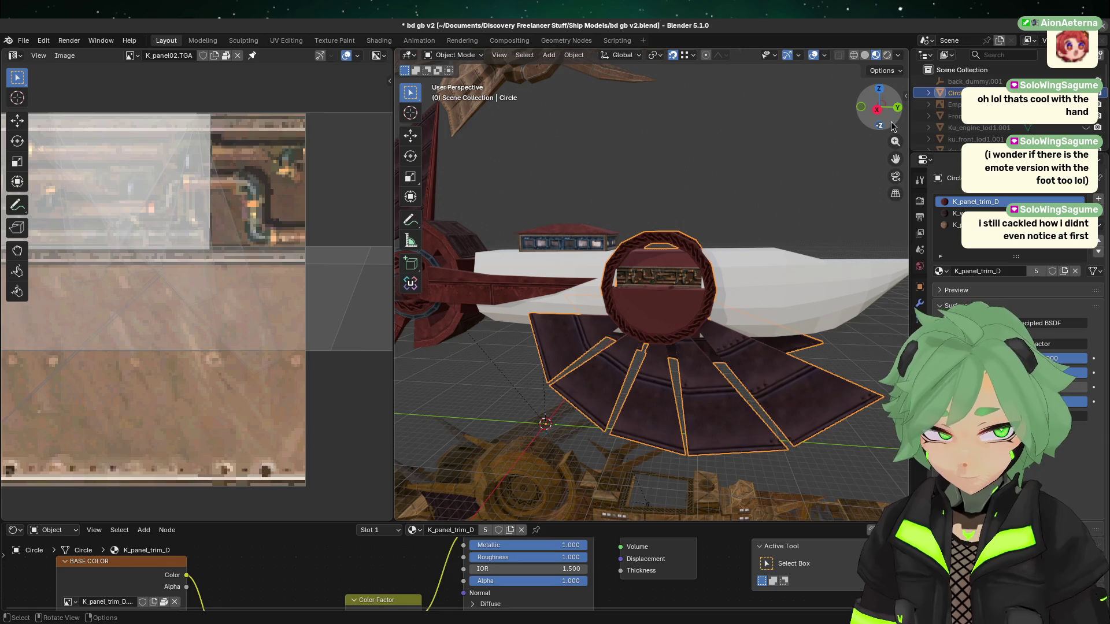
{"action": "left_click", "coordinate": [877, 110]}
{"action": "scroll", "coordinate": [640, 203], "scroll_direction": "up", "scroll_amount": 6}
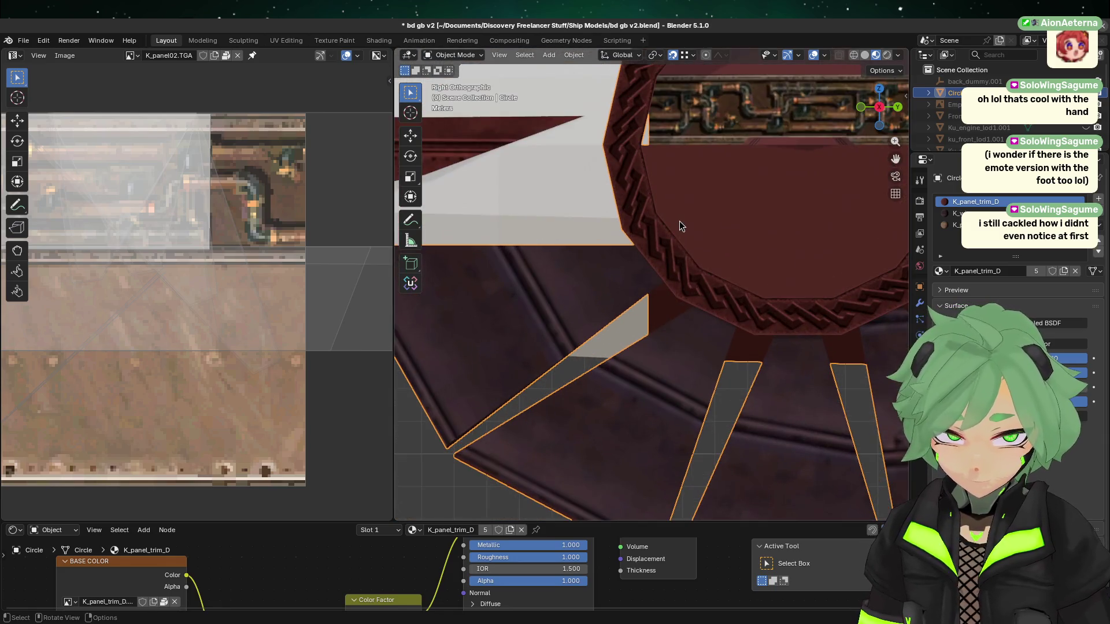
{"action": "middle_click_drag", "start_coordinate": [570, 296], "coordinate": [634, 239], "text": "shift"}
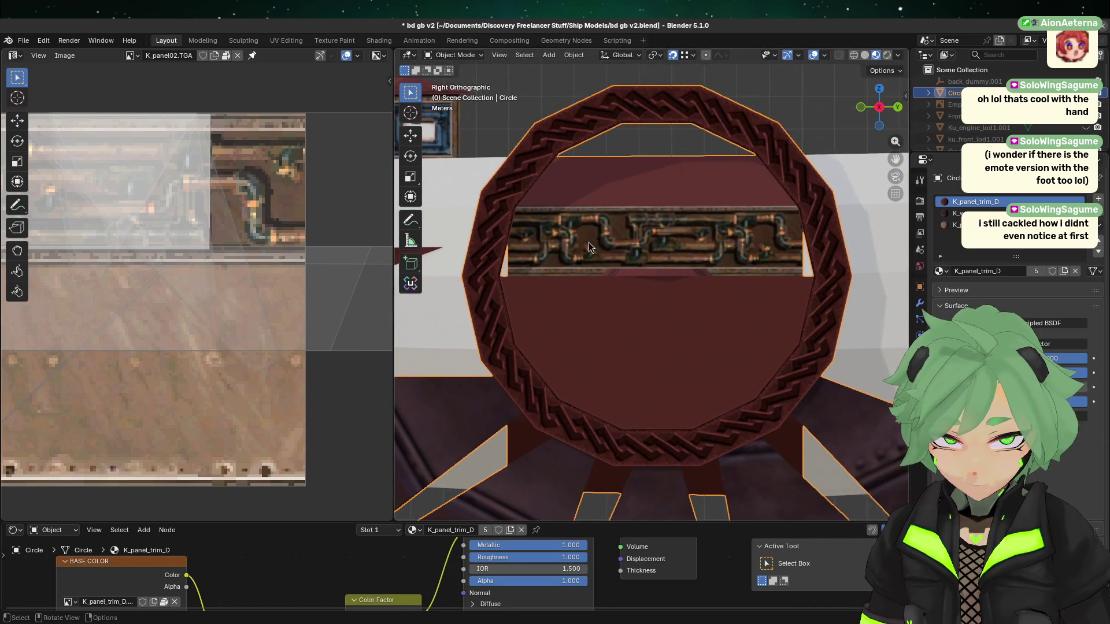
{"action": "scroll", "coordinate": [588, 242], "scroll_direction": "down", "scroll_amount": 2}
{"action": "scroll", "coordinate": [582, 247], "scroll_direction": "up", "scroll_amount": 1}
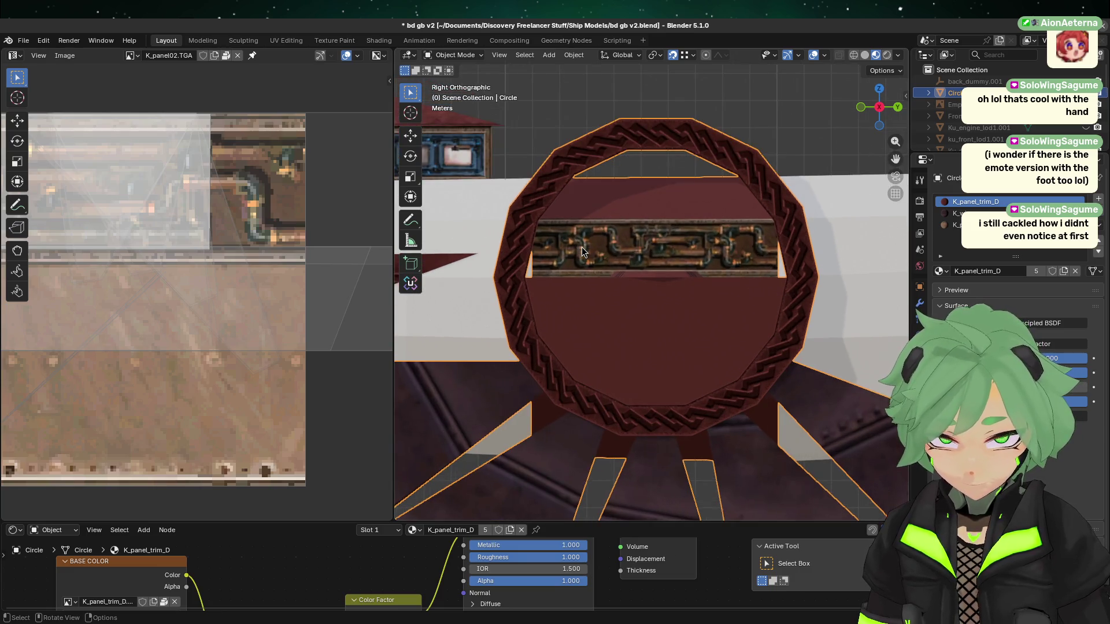
{"action": "scroll", "coordinate": [637, 300], "scroll_direction": "up", "scroll_amount": 6}
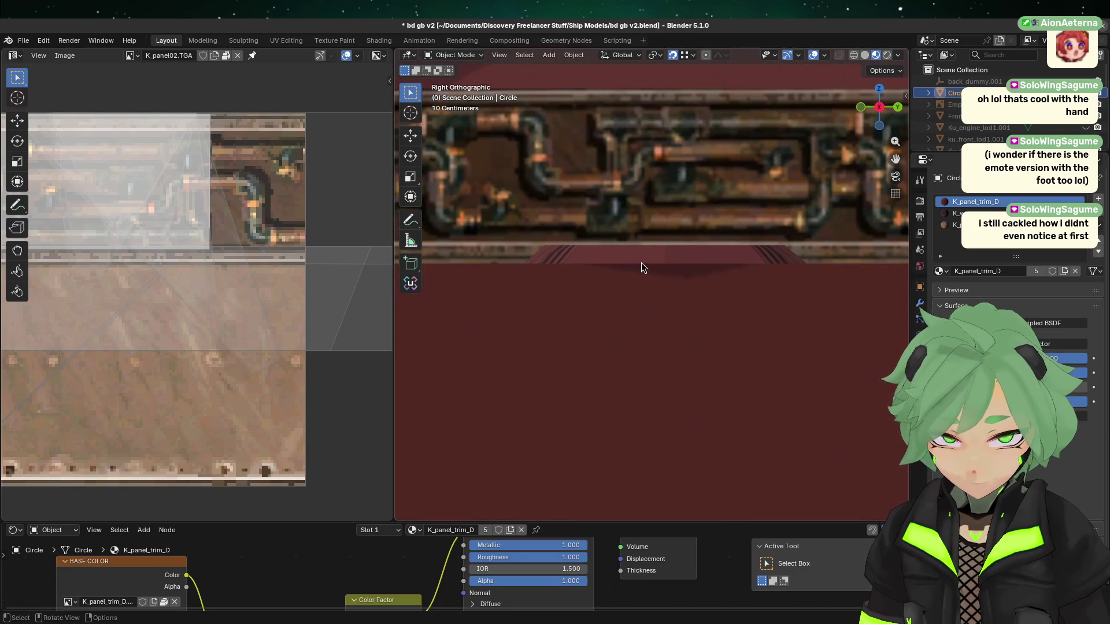
{"action": "scroll", "coordinate": [638, 264], "scroll_direction": "down", "scroll_amount": 5}
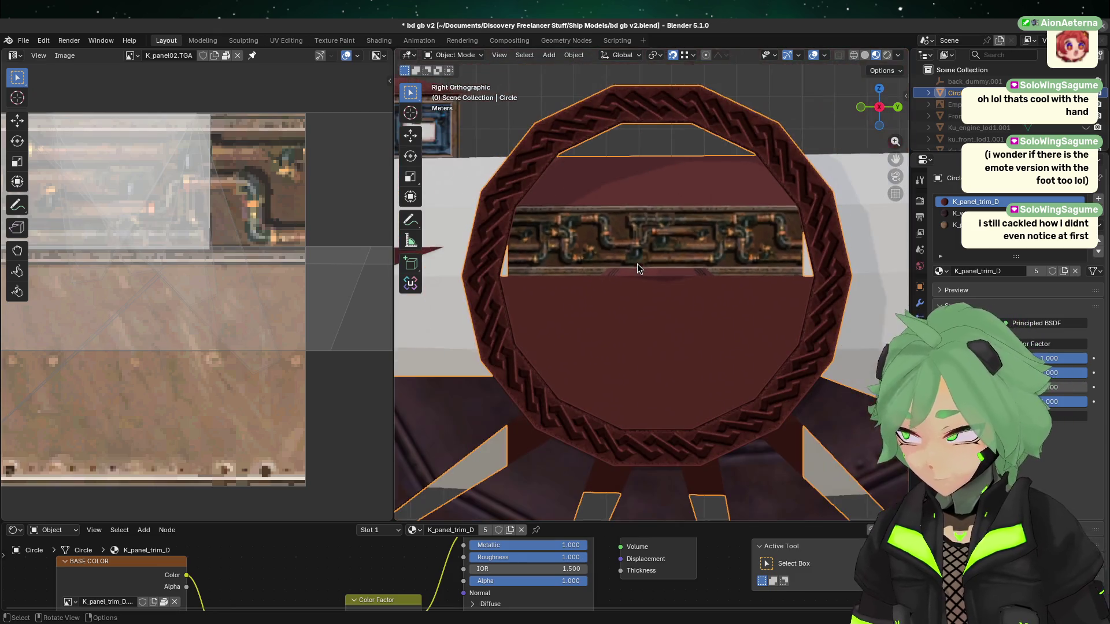
{"action": "left_click", "coordinate": [959, 225]}
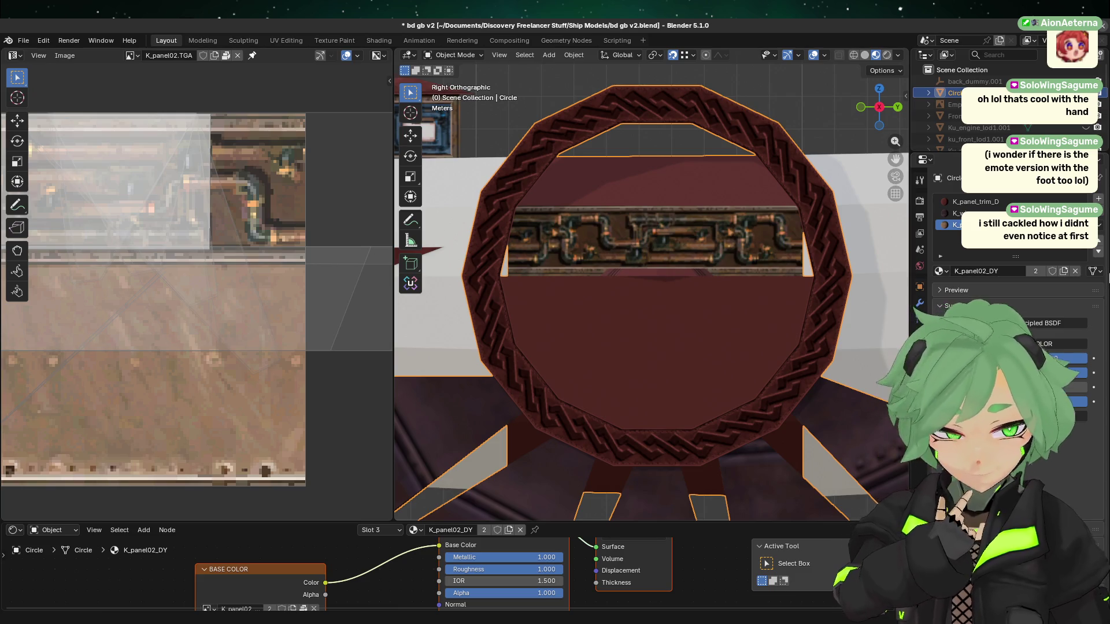
- Copy the K_panel02_DY material and add a fourth slot with a new material named K_panel02_R
{"action": "right_click", "coordinate": [950, 224]}
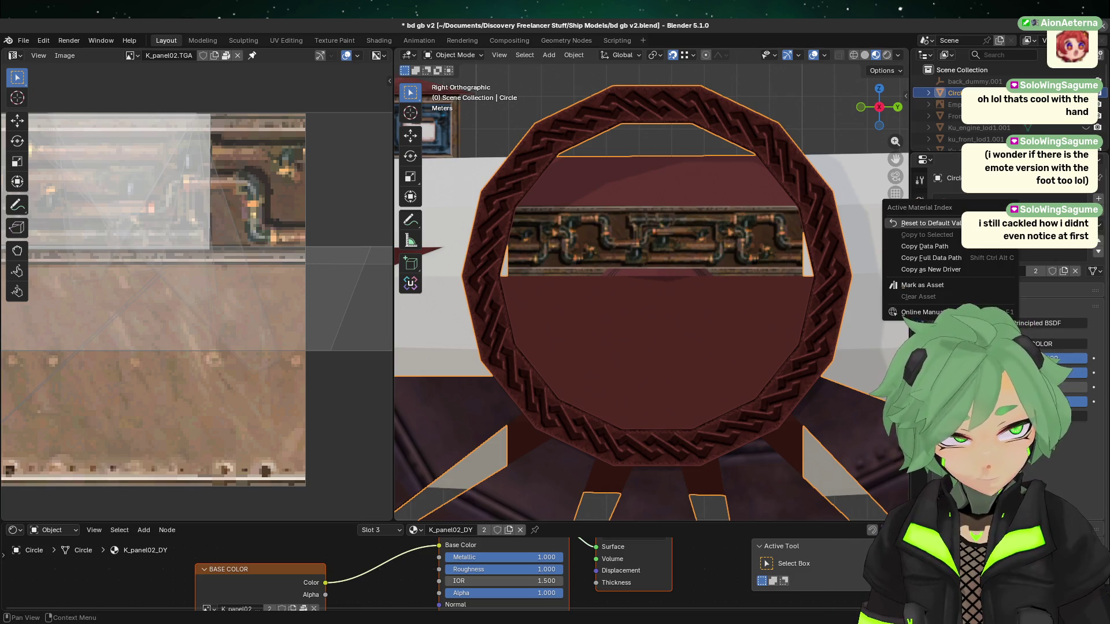
{"action": "left_click", "coordinate": [1100, 227]}
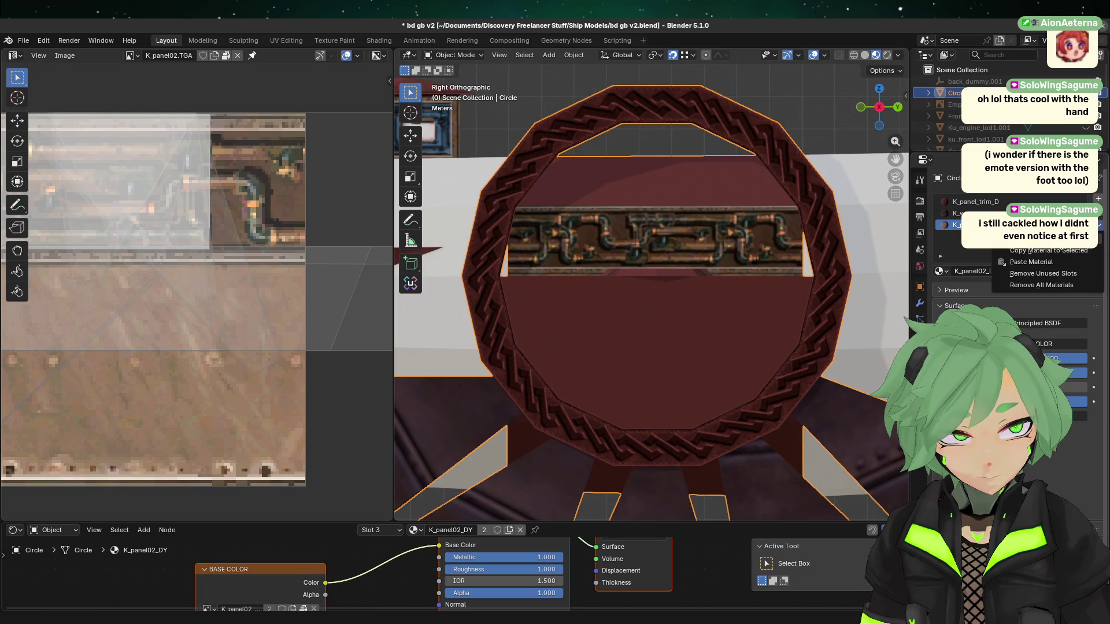
{"action": "left_click", "coordinate": [1034, 239]}
{"action": "left_click", "coordinate": [1098, 199]}
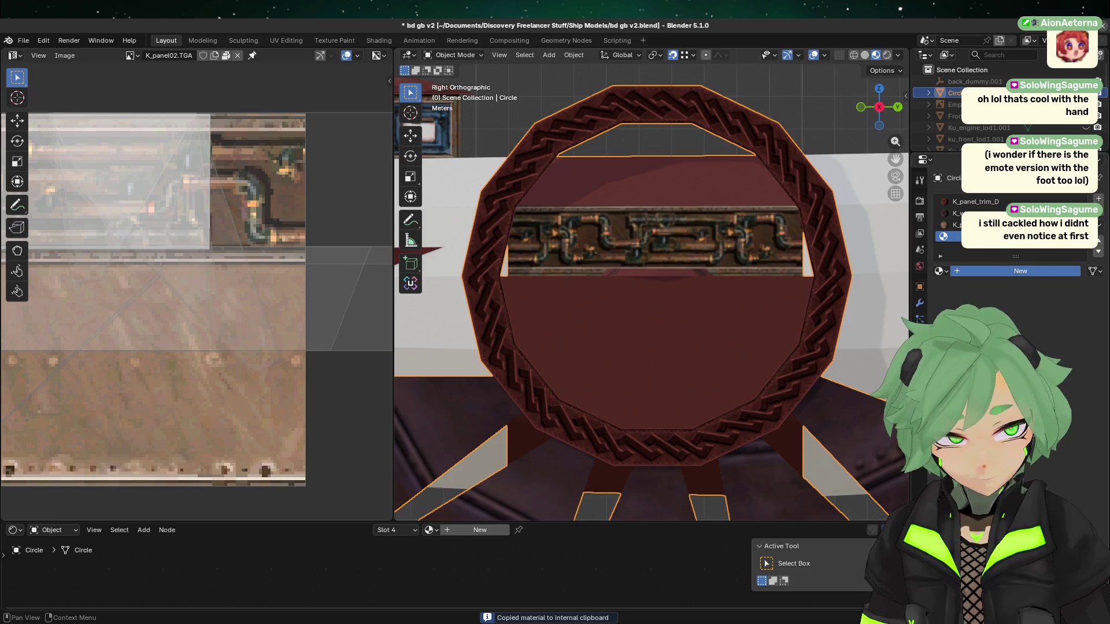
{"action": "left_click", "coordinate": [1020, 271]}
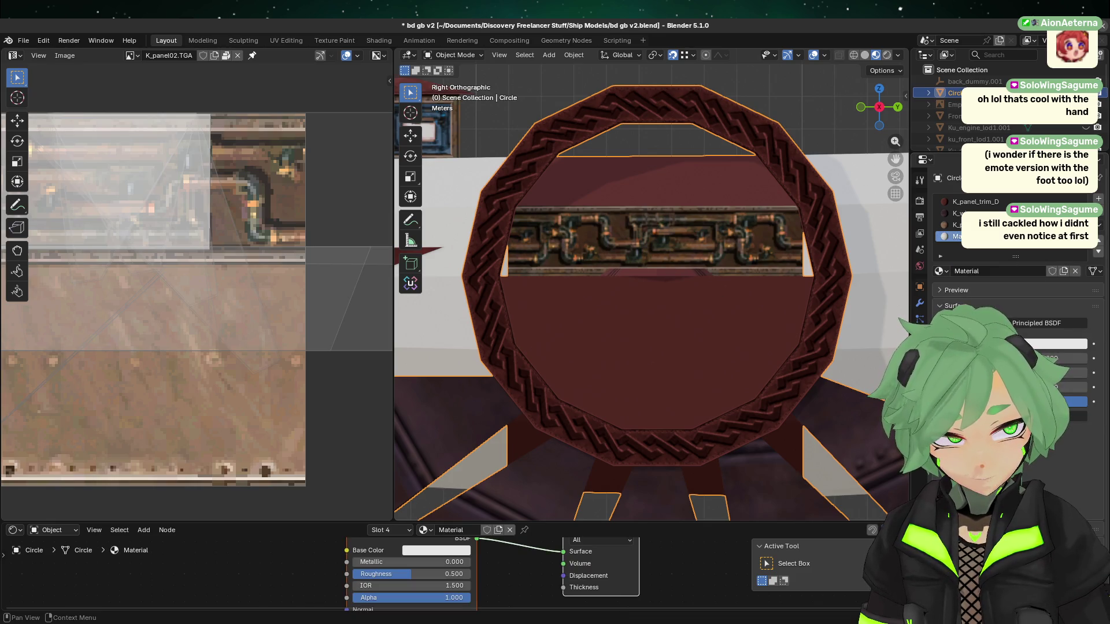
{"action": "double_click", "coordinate": [1017, 236]}
{"action": "type", "text": "K_"}
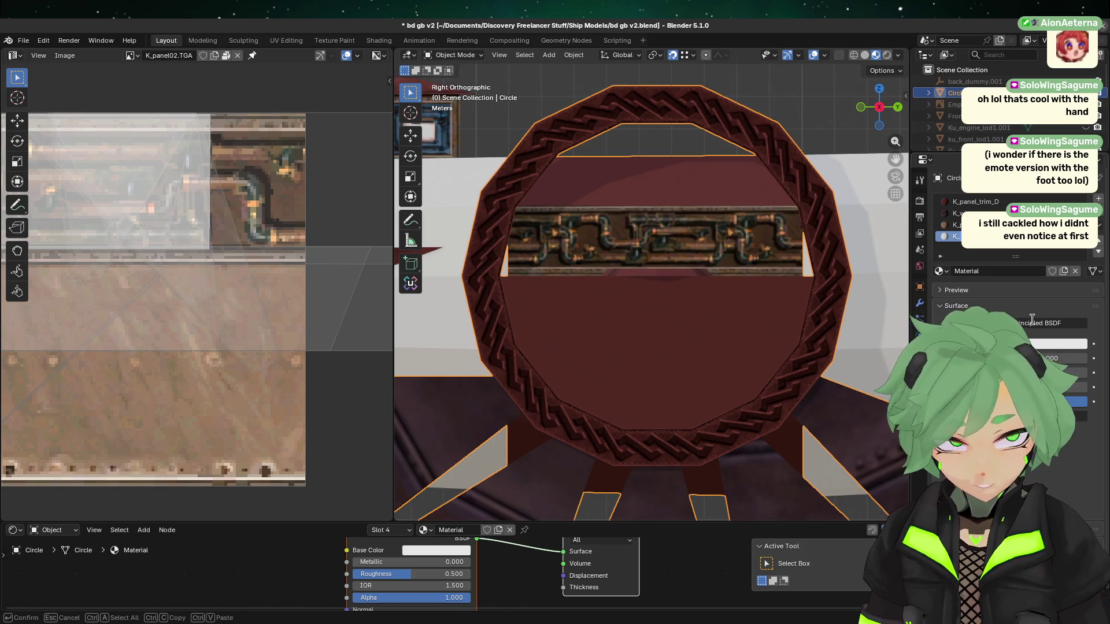
{"action": "type", "text": "panel02_R"}
{"action": "key", "text": "Return"}
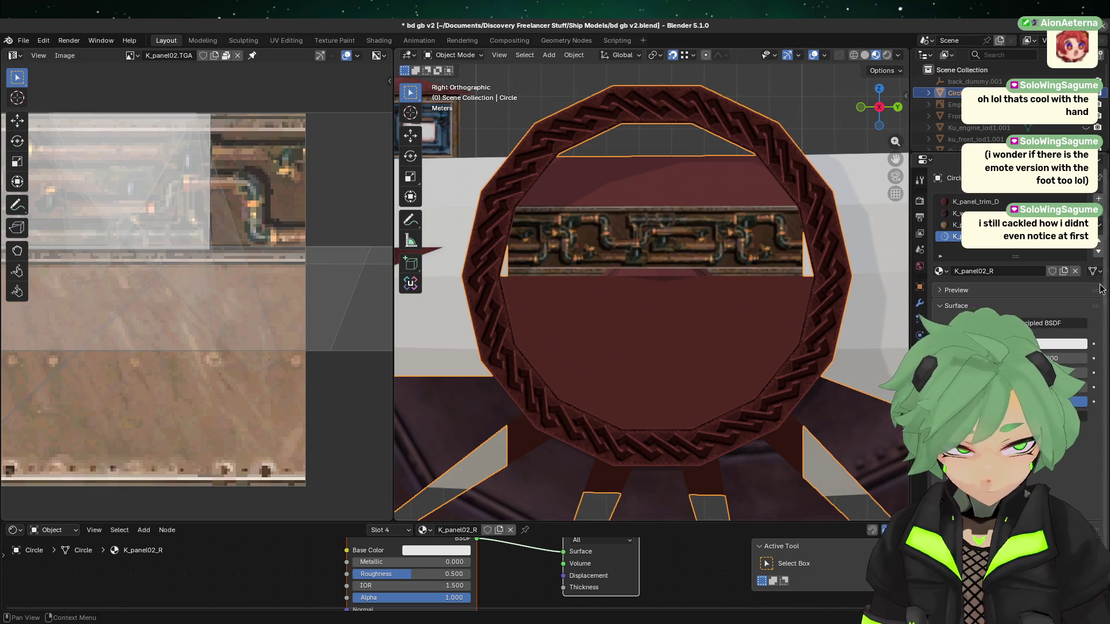
- Set K_panel02_R's Base Color to come from an Image Texture
{"action": "left_click", "coordinate": [1094, 344]}
{"action": "left_click", "coordinate": [1047, 271]}
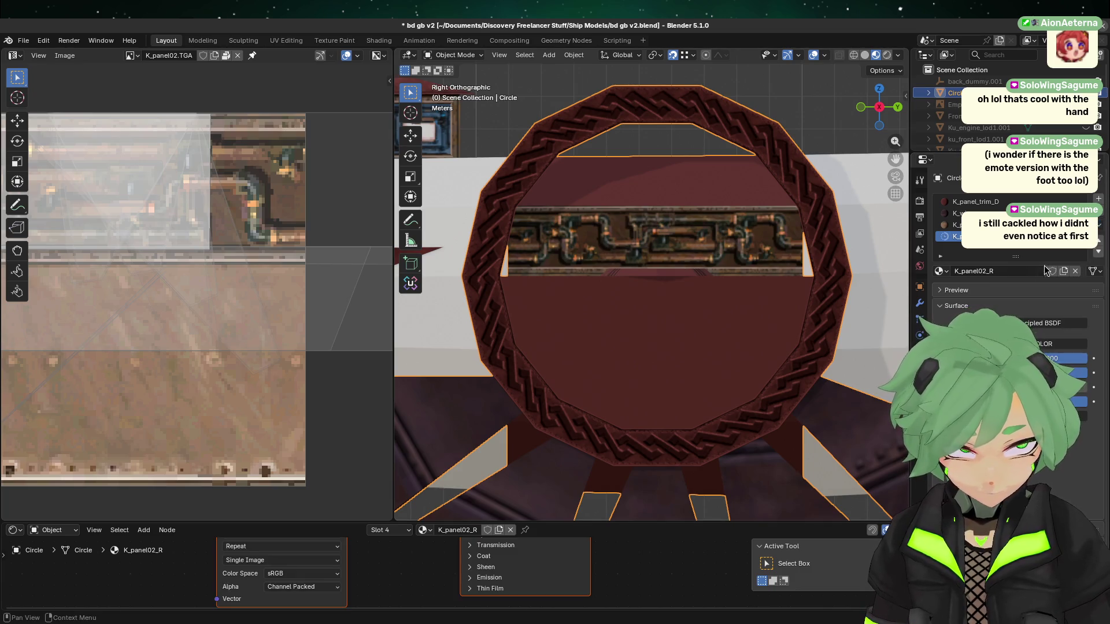
{"action": "key", "text": "Tab"}
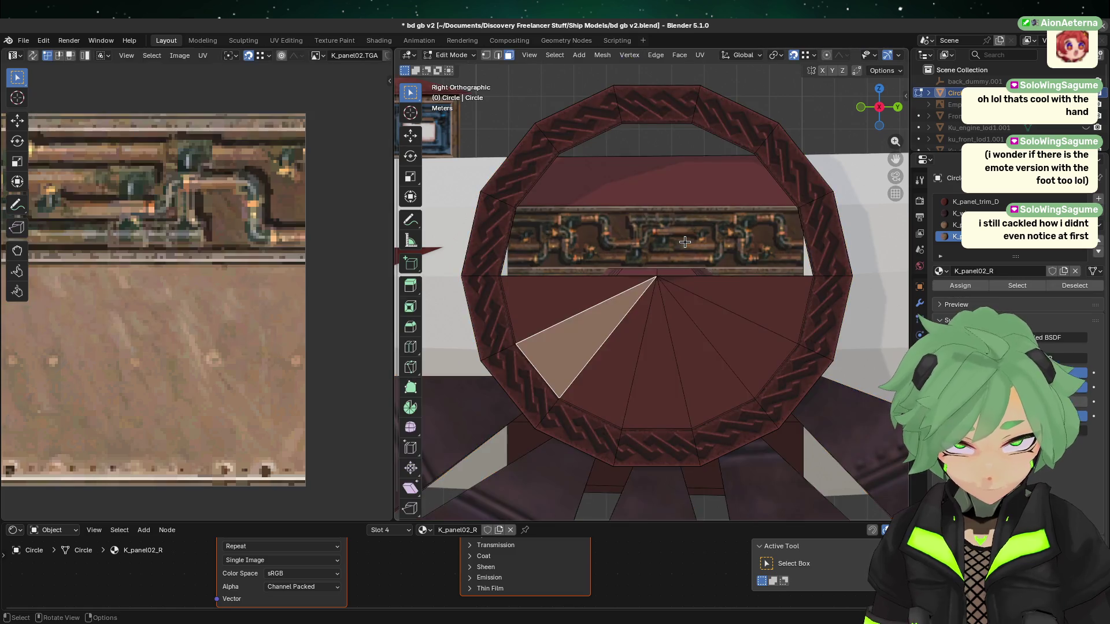
- Assign K_panel02_R to the pipe panel face and copy K_panel_trim_D's Hue/Saturation and Color Factor nodes
{"action": "left_click", "coordinate": [685, 241]}
{"action": "left_click", "coordinate": [961, 285]}
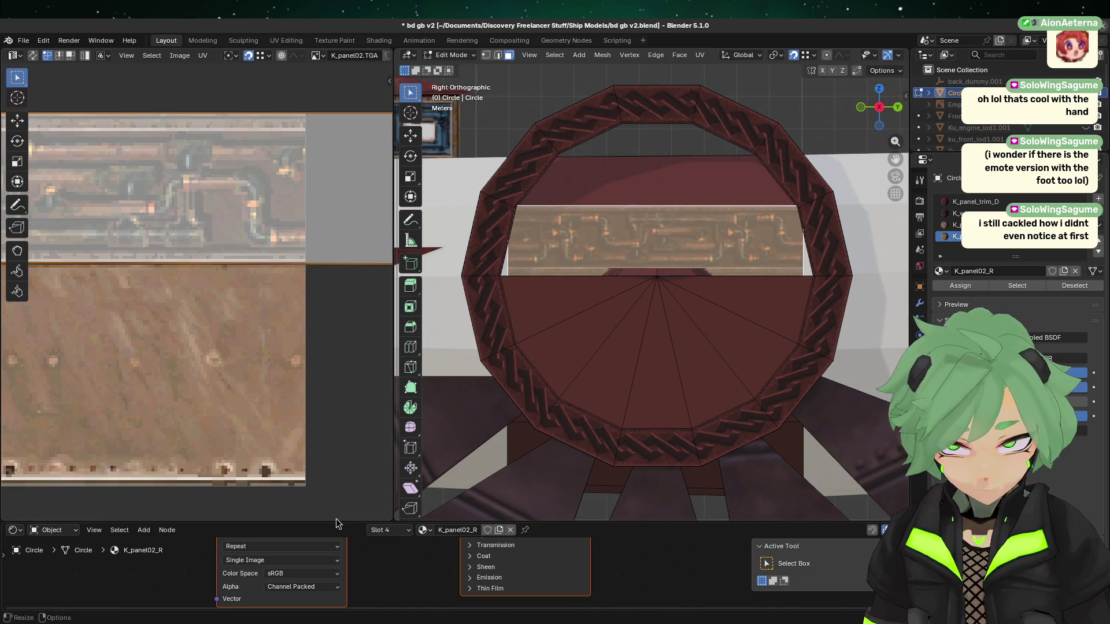
{"action": "left_click_drag", "start_coordinate": [376, 523], "coordinate": [370, 415]}
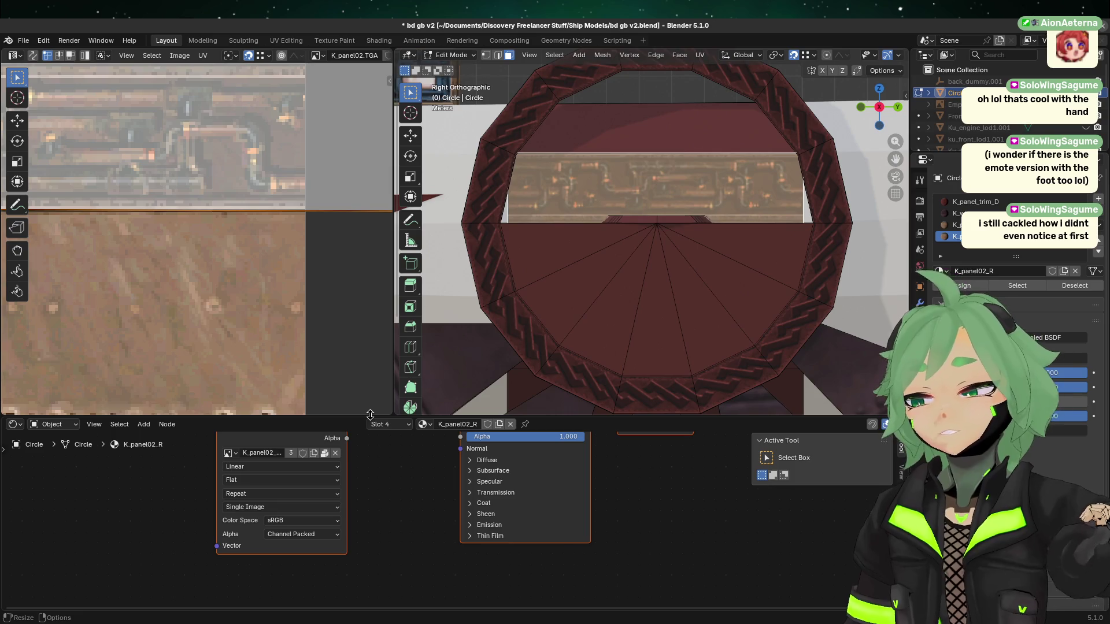
{"action": "left_click", "coordinate": [572, 289]}
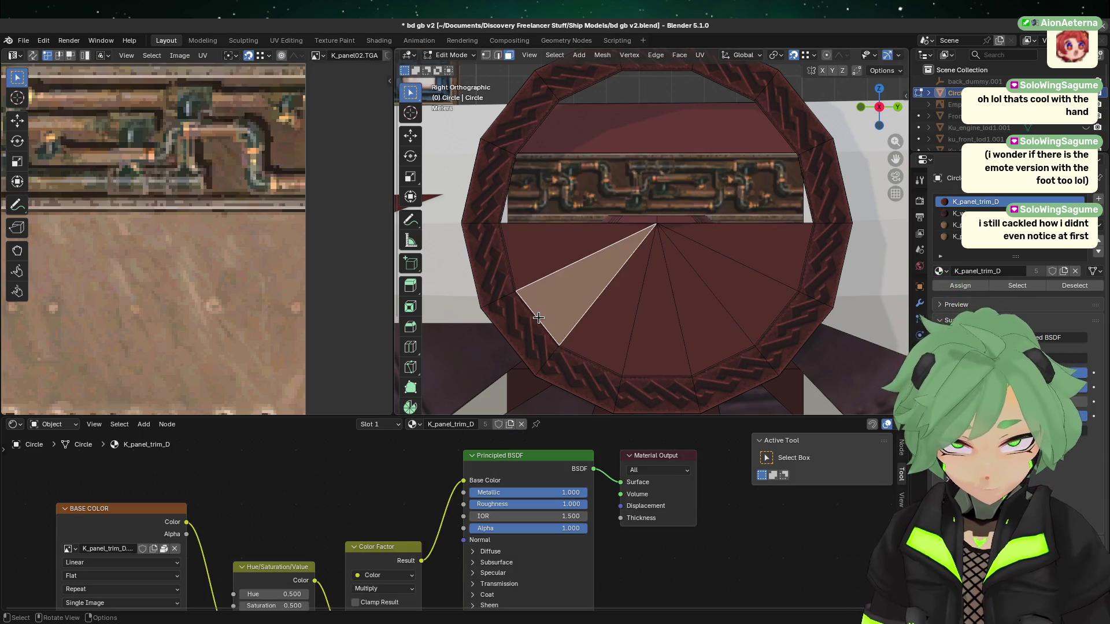
{"action": "left_click", "coordinate": [523, 330]}
{"action": "left_click_drag", "start_coordinate": [316, 507], "coordinate": [405, 589]}
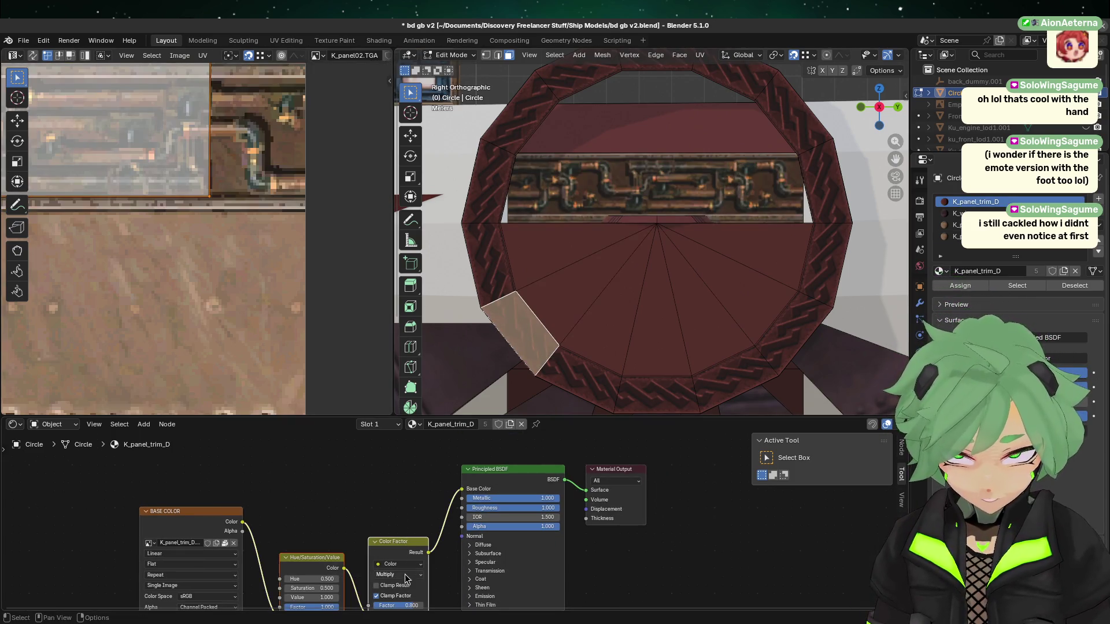
{"action": "key", "text": "ctrl+c"}
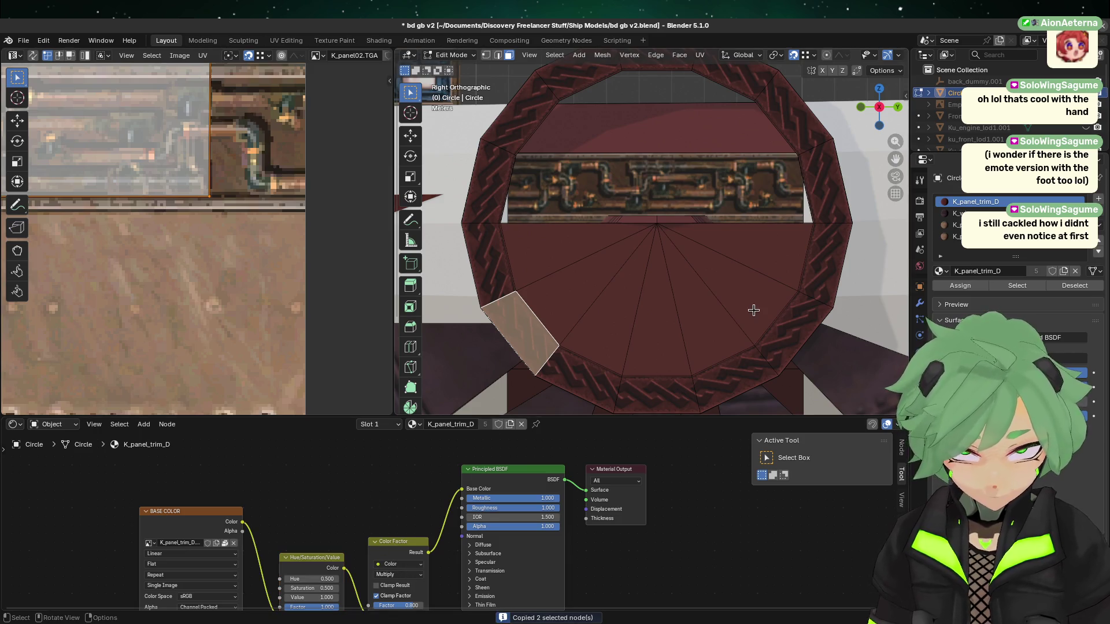
- Paste the tint nodes into K_panel02_R, wiring image → Hue/Saturation → Color Factor → Base Color
{"action": "left_click", "coordinate": [752, 310]}
{"action": "left_click", "coordinate": [659, 179]}
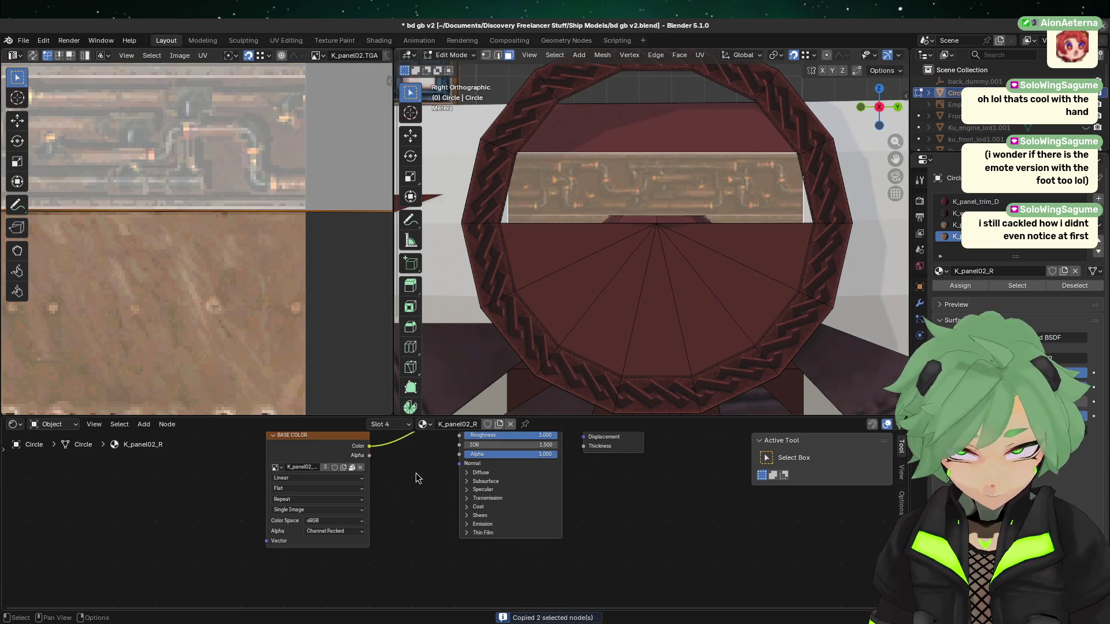
{"action": "middle_click_drag", "start_coordinate": [411, 471], "coordinate": [415, 495]}
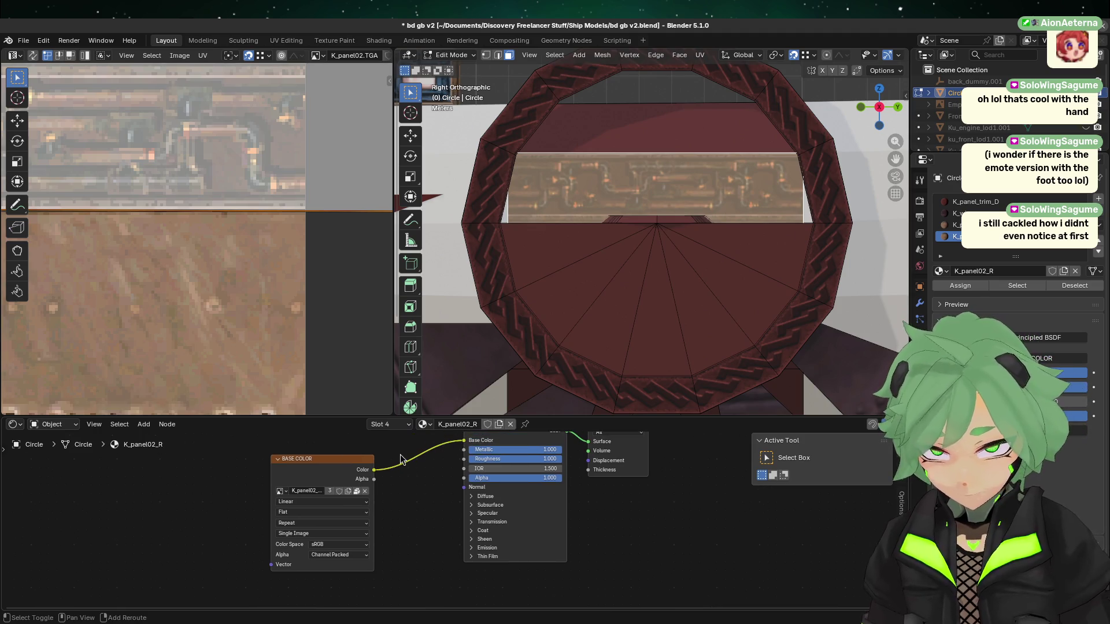
{"action": "middle_click_drag", "start_coordinate": [345, 456], "coordinate": [341, 482]}
{"action": "mouse_move", "coordinate": [307, 487]}
{"action": "left_mouse_down"}
{"action": "mouse_move", "coordinate": [224, 471]}
{"action": "mouse_move", "coordinate": [243, 486]}
{"action": "mouse_move", "coordinate": [231, 486]}
{"action": "left_mouse_up"}
{"action": "key", "text": "ctrl+v"}
{"action": "left_click", "coordinate": [428, 495]}
{"action": "mouse_move", "coordinate": [437, 497]}
{"action": "left_mouse_down"}
{"action": "mouse_move", "coordinate": [445, 505]}
{"action": "mouse_move", "coordinate": [460, 467]}
{"action": "left_mouse_up"}
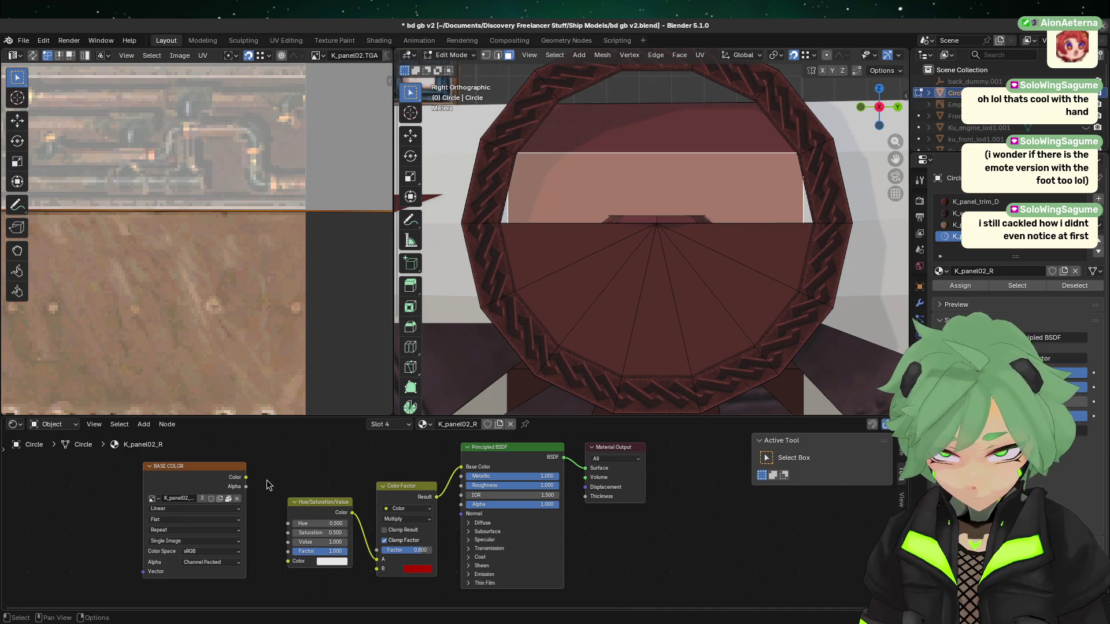
{"action": "mouse_move", "coordinate": [247, 478]}
{"action": "left_mouse_down"}
{"action": "mouse_move", "coordinate": [288, 512]}
{"action": "mouse_move", "coordinate": [294, 563]}
{"action": "left_mouse_up"}
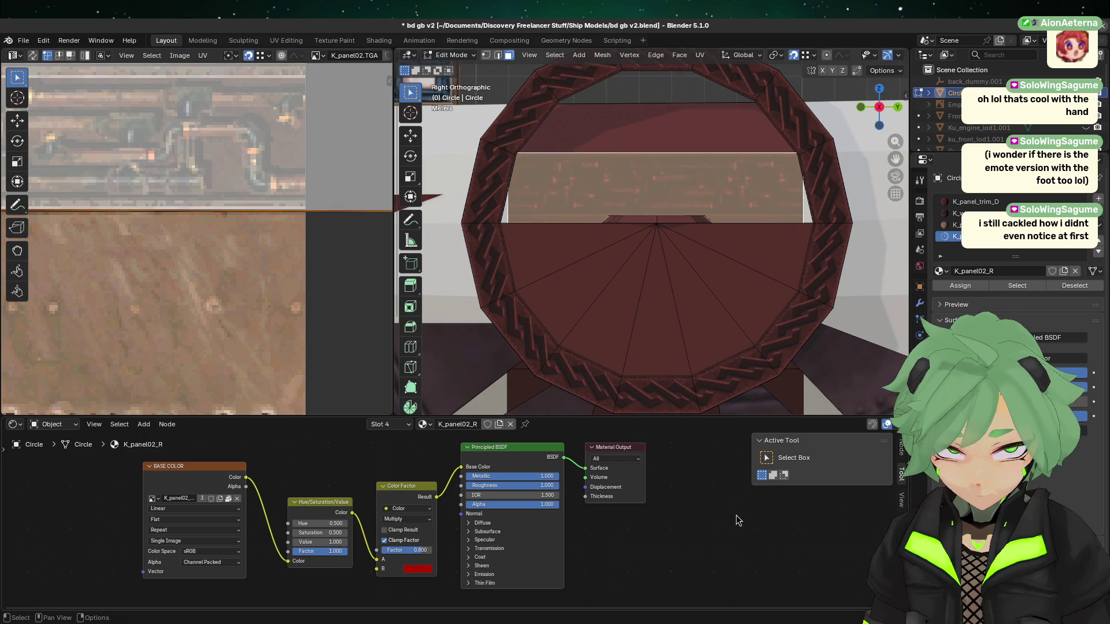
{"action": "left_click", "coordinate": [685, 302]}
{"action": "key", "text": "Tab"}
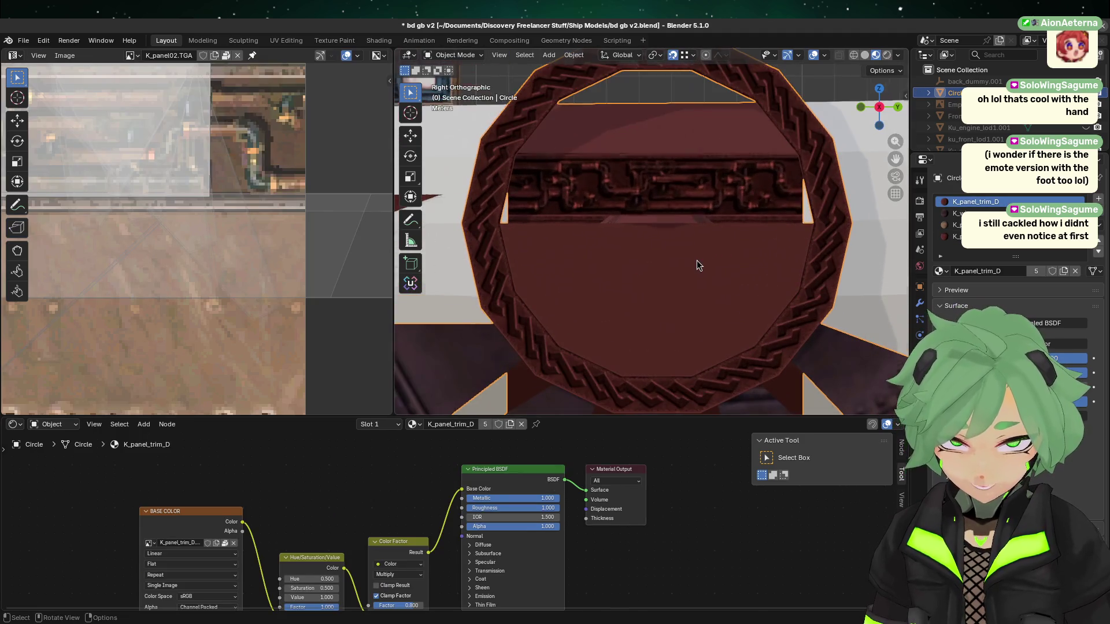
- Zoom out over the whole ship, then centre the view on the red-tinted cockpit ring
{"action": "scroll", "coordinate": [581, 327], "scroll_direction": "up", "scroll_amount": 5, "text": "shift"}
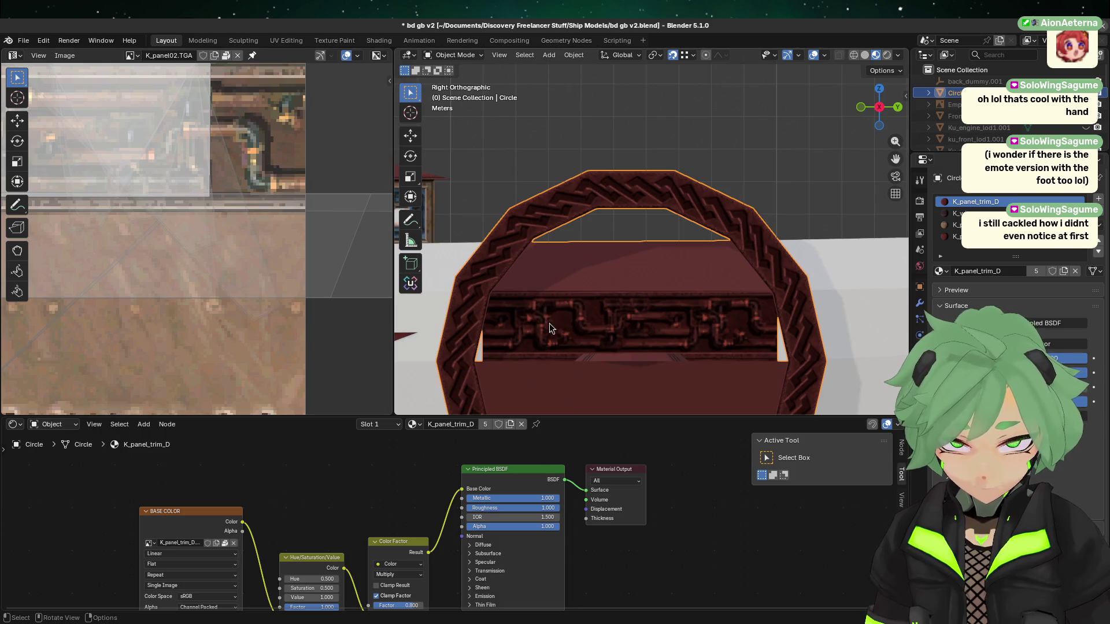
{"action": "scroll", "coordinate": [692, 331], "scroll_direction": "down", "scroll_amount": 10}
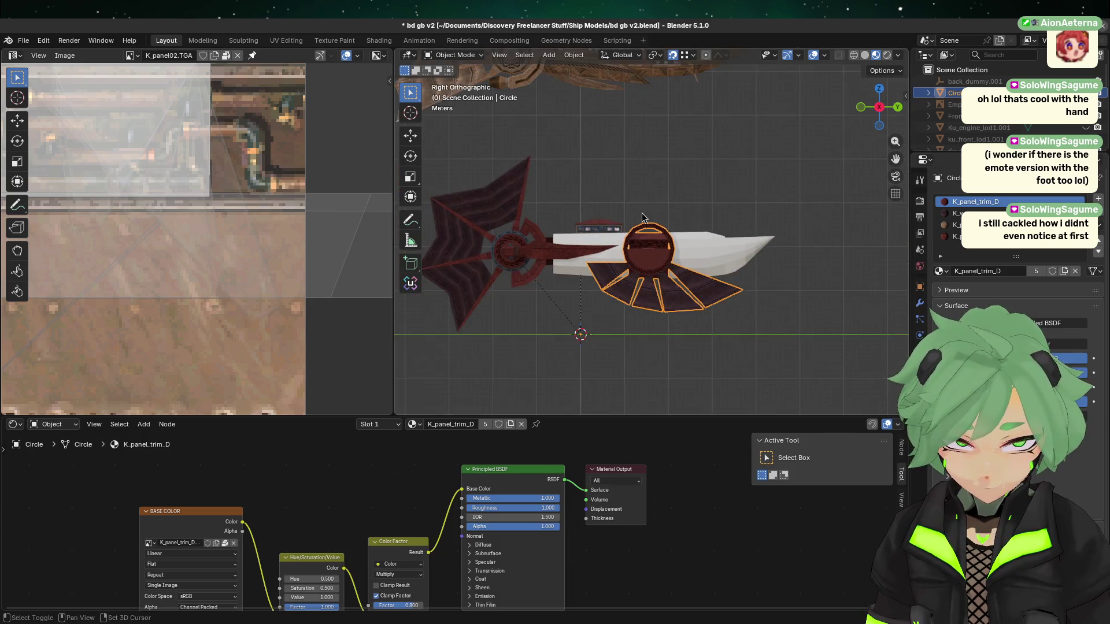
{"action": "scroll", "coordinate": [686, 214], "scroll_direction": "up", "scroll_amount": 8}
{"action": "scroll", "coordinate": [615, 294], "scroll_direction": "up", "scroll_amount": 3, "text": "shift"}
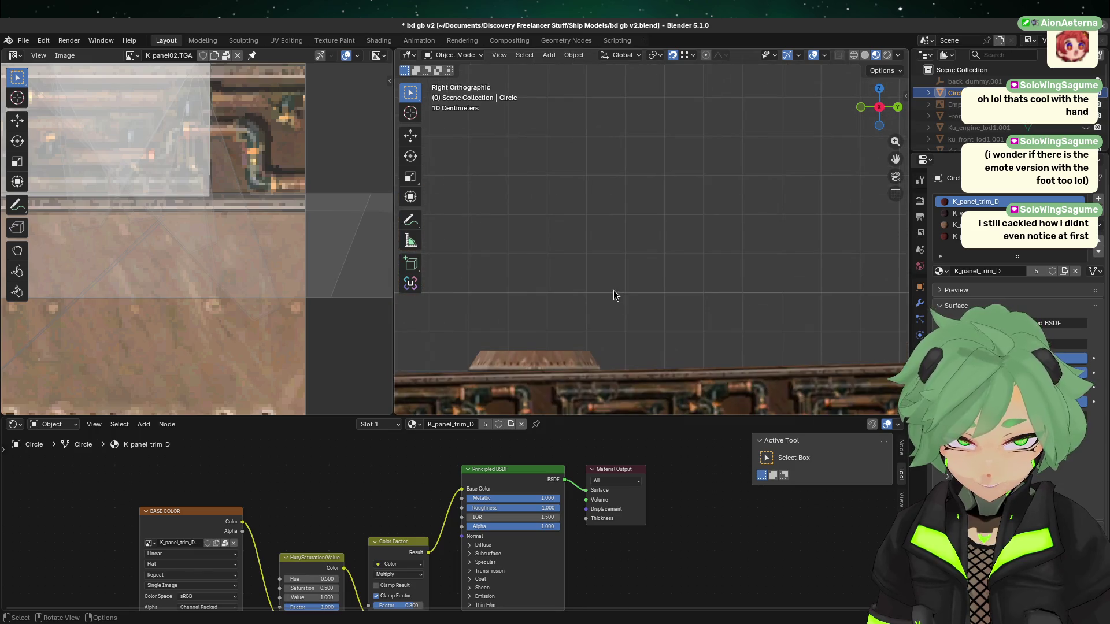
{"action": "scroll", "coordinate": [754, 366], "scroll_direction": "down", "scroll_amount": 4, "text": "shift"}
{"action": "scroll", "coordinate": [616, 282], "scroll_direction": "down", "scroll_amount": 8}
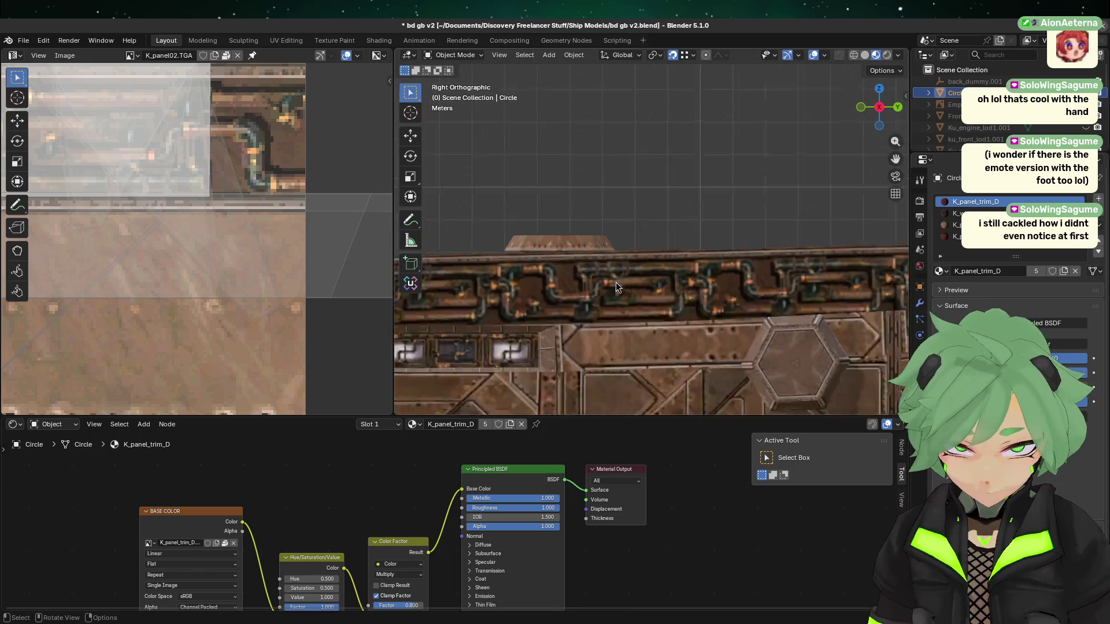
{"action": "mouse_move", "coordinate": [643, 233]}
{"action": "middle_mouse_down", "text": "shift"}
{"action": "mouse_move", "coordinate": [683, 276]}
{"action": "mouse_move", "coordinate": [681, 146]}
{"action": "middle_mouse_up", "text": "shift"}
{"action": "scroll", "coordinate": [672, 283], "scroll_direction": "up", "scroll_amount": 8}
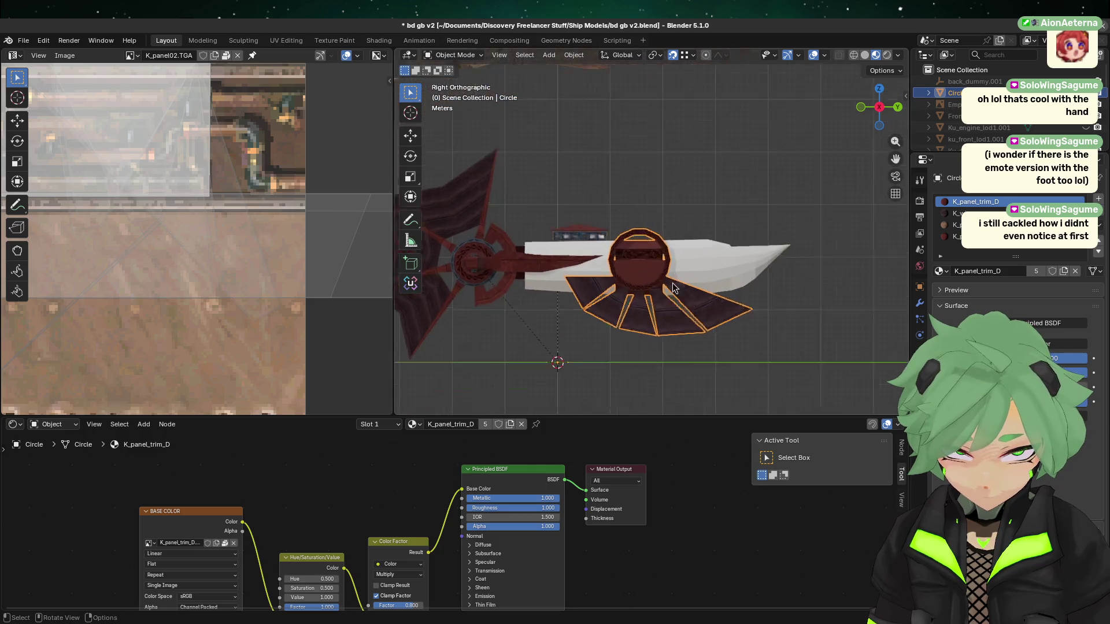
{"action": "scroll", "coordinate": [659, 327], "scroll_direction": "up", "scroll_amount": 3}
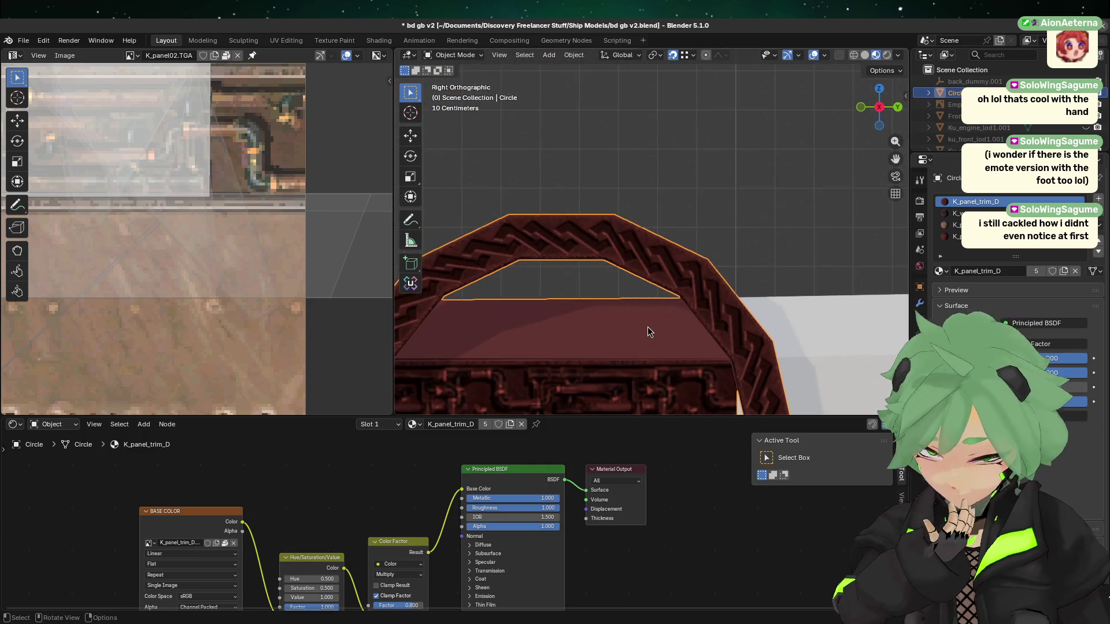
{"action": "mouse_move", "coordinate": [647, 327]}
{"action": "middle_mouse_down", "text": "shift"}
{"action": "mouse_move", "coordinate": [639, 337]}
{"action": "mouse_move", "coordinate": [727, 195]}
{"action": "middle_mouse_up", "text": "shift"}
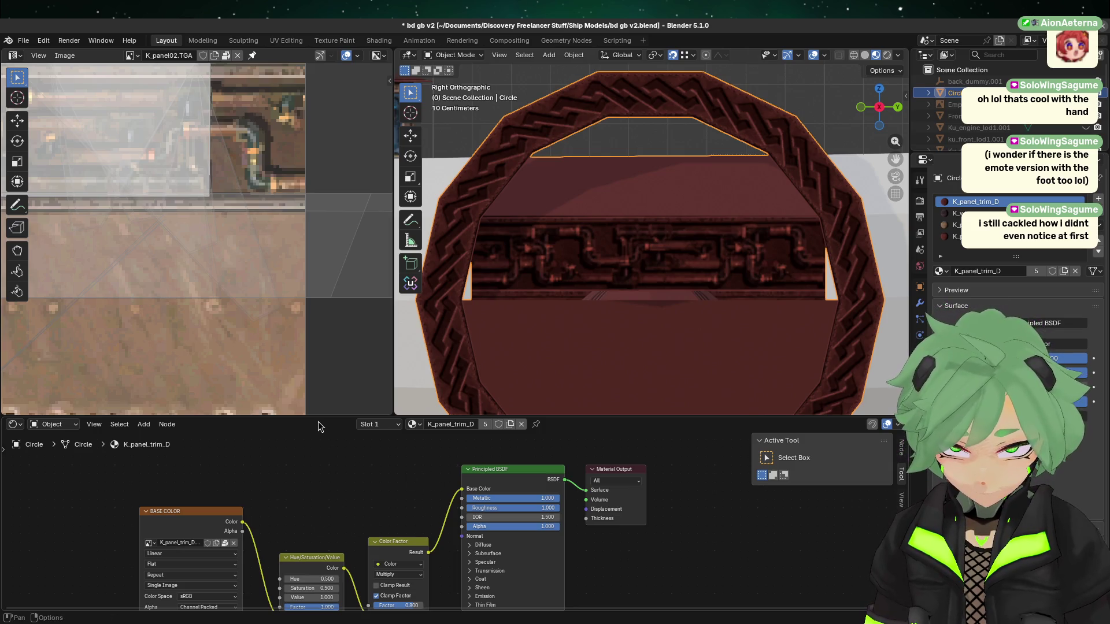
- Relink K_panel02_R's tint nodes and lower its Color Factor from 0.800 to 0.000
{"action": "middle_click_drag", "start_coordinate": [331, 445], "coordinate": [317, 361]}
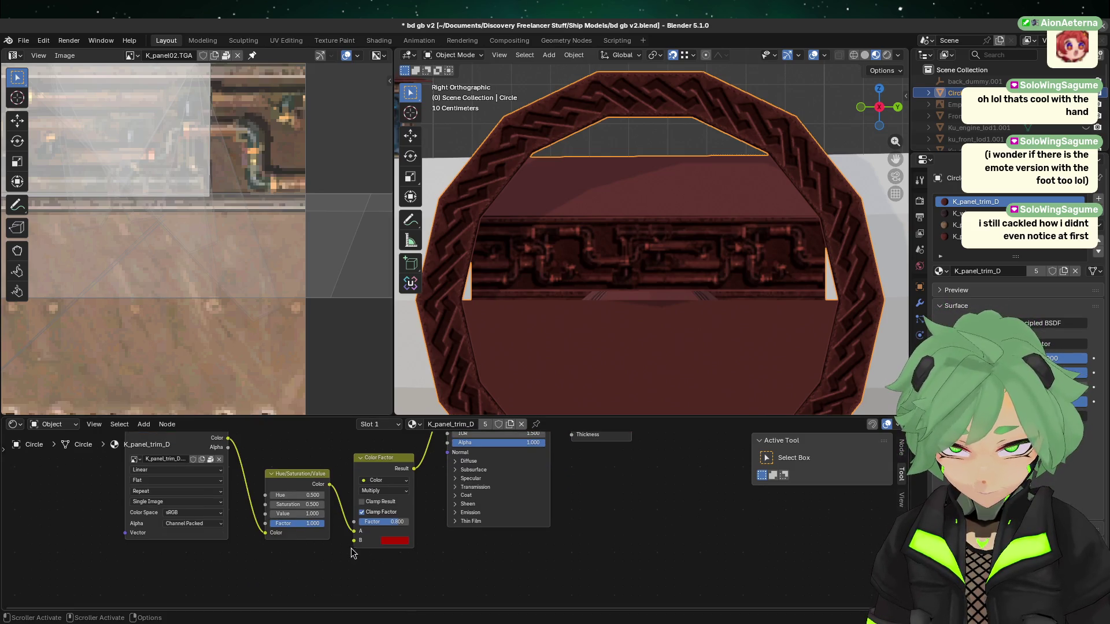
{"action": "mouse_move", "coordinate": [399, 522]}
{"action": "left_mouse_down"}
{"action": "mouse_move", "coordinate": [323, 522]}
{"action": "mouse_move", "coordinate": [381, 522]}
{"action": "mouse_move", "coordinate": [370, 522]}
{"action": "left_mouse_up"}
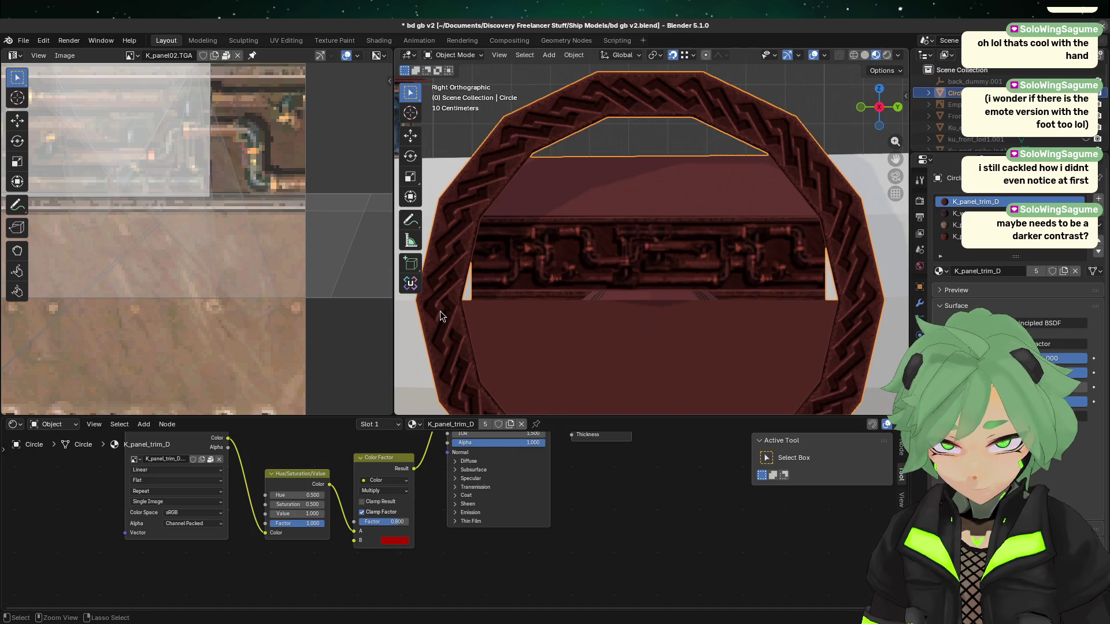
{"action": "key", "text": "Tab"}
{"action": "left_click", "coordinate": [616, 270]}
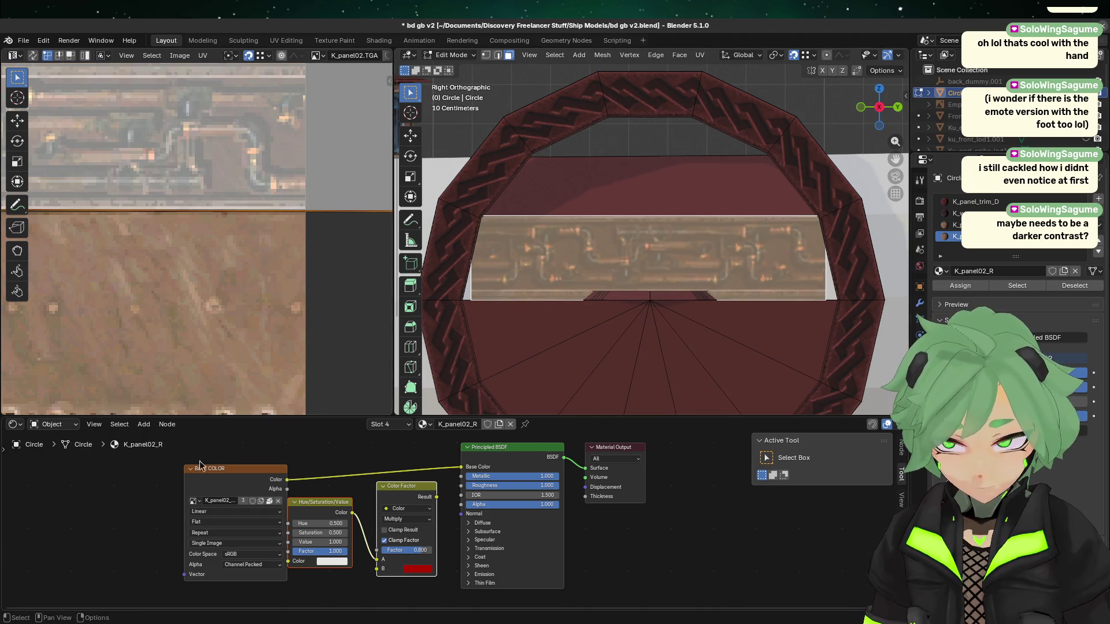
{"action": "left_click_drag", "start_coordinate": [437, 497], "coordinate": [460, 467]}
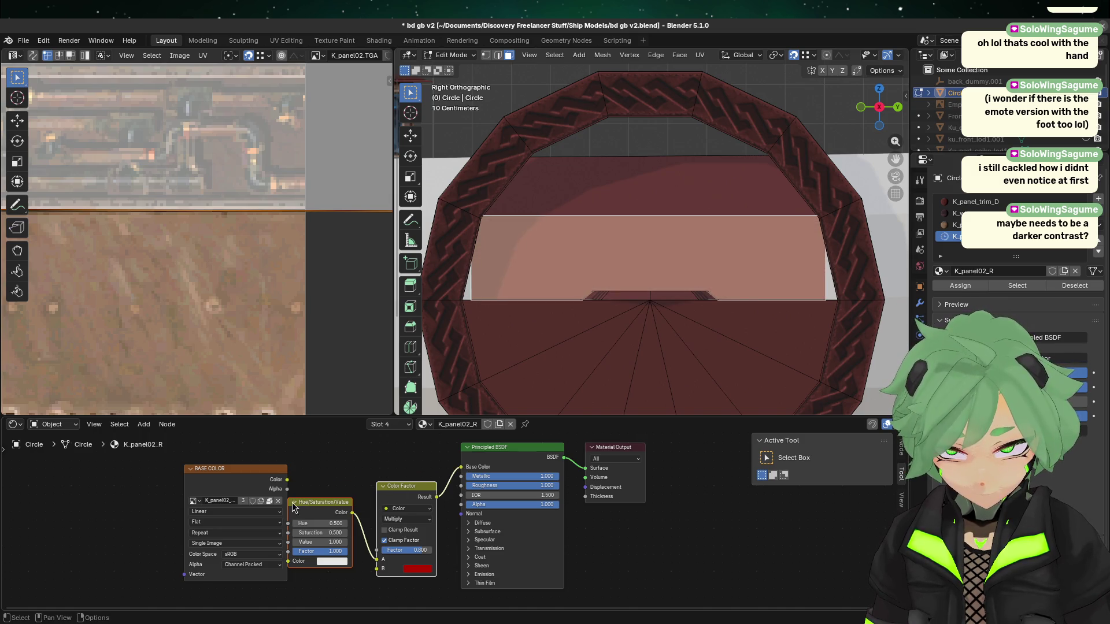
{"action": "mouse_move", "coordinate": [287, 480]}
{"action": "left_mouse_down"}
{"action": "mouse_move", "coordinate": [288, 570]}
{"action": "mouse_move", "coordinate": [175, 483]}
{"action": "left_mouse_up"}
{"action": "left_click", "coordinate": [294, 475]}
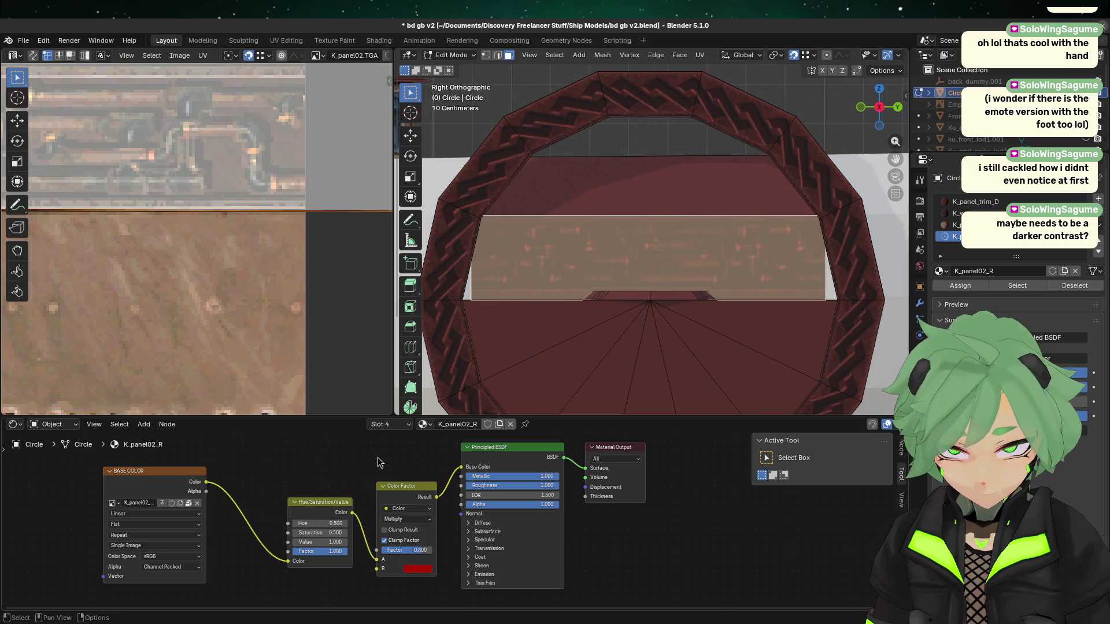
{"action": "mouse_move", "coordinate": [417, 550]}
{"action": "left_mouse_down"}
{"action": "mouse_move", "coordinate": [435, 550]}
{"action": "mouse_move", "coordinate": [398, 549]}
{"action": "mouse_move", "coordinate": [445, 455]}
{"action": "left_mouse_up"}
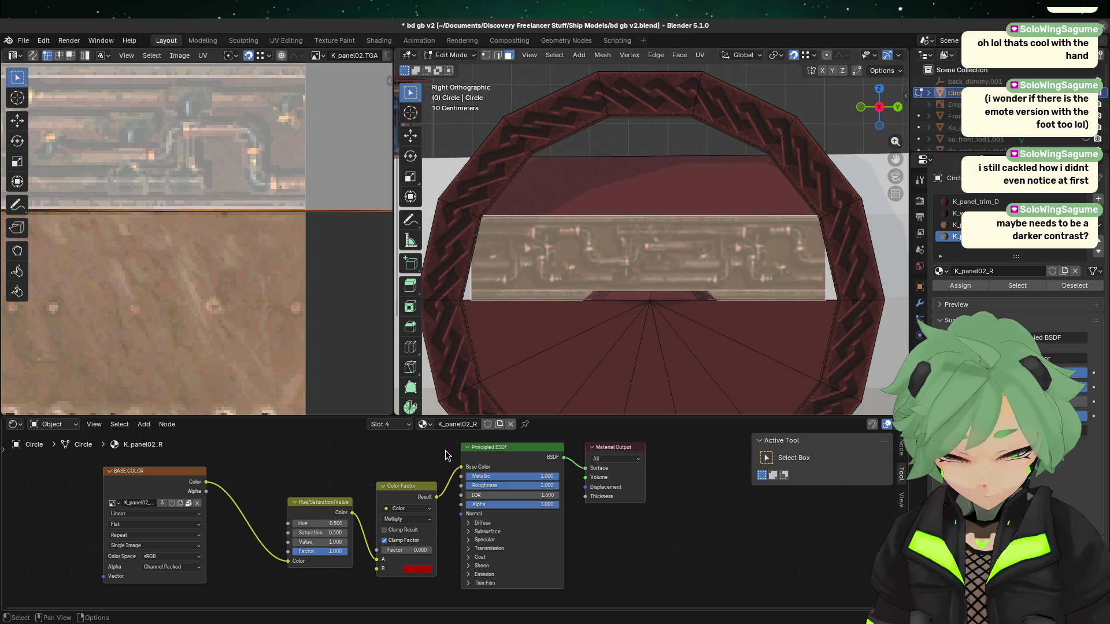
- Delete K_panel02_R's Hue/Saturation/Value node and feed the panel image straight into the Color Factor mix
{"action": "key", "text": "ctrl+z"}
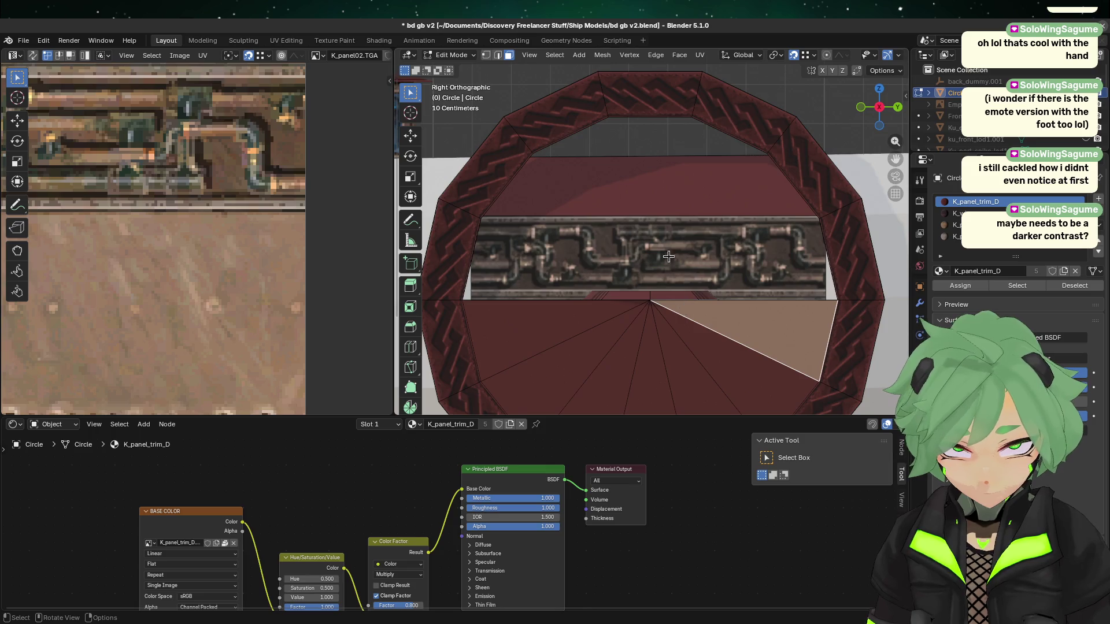
{"action": "key", "text": "ctrl+shift+z"}
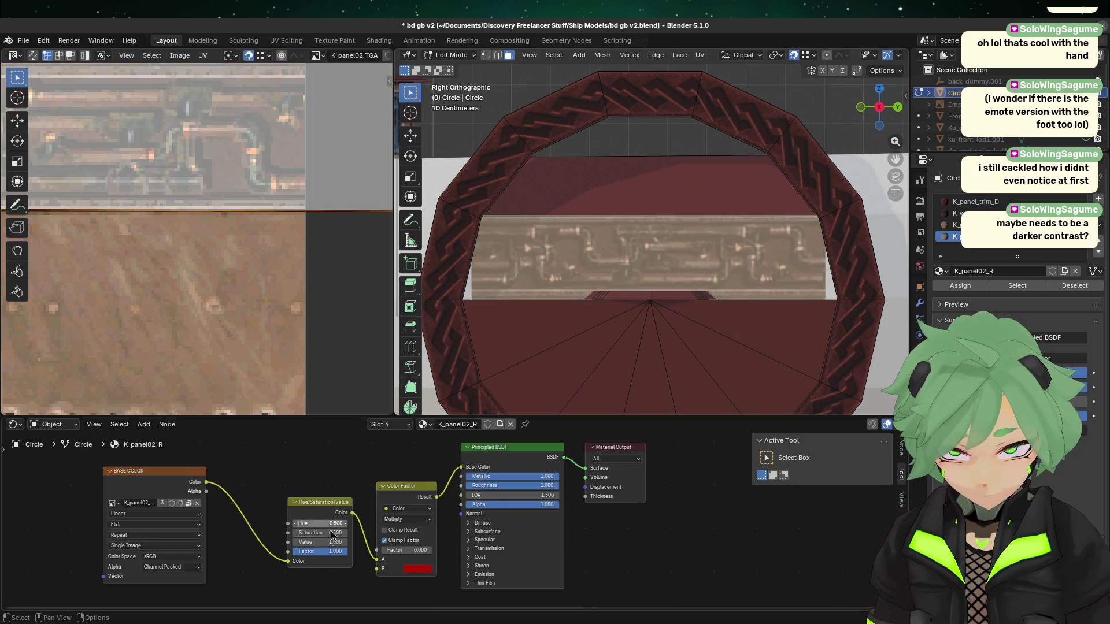
{"action": "left_click", "coordinate": [340, 509]}
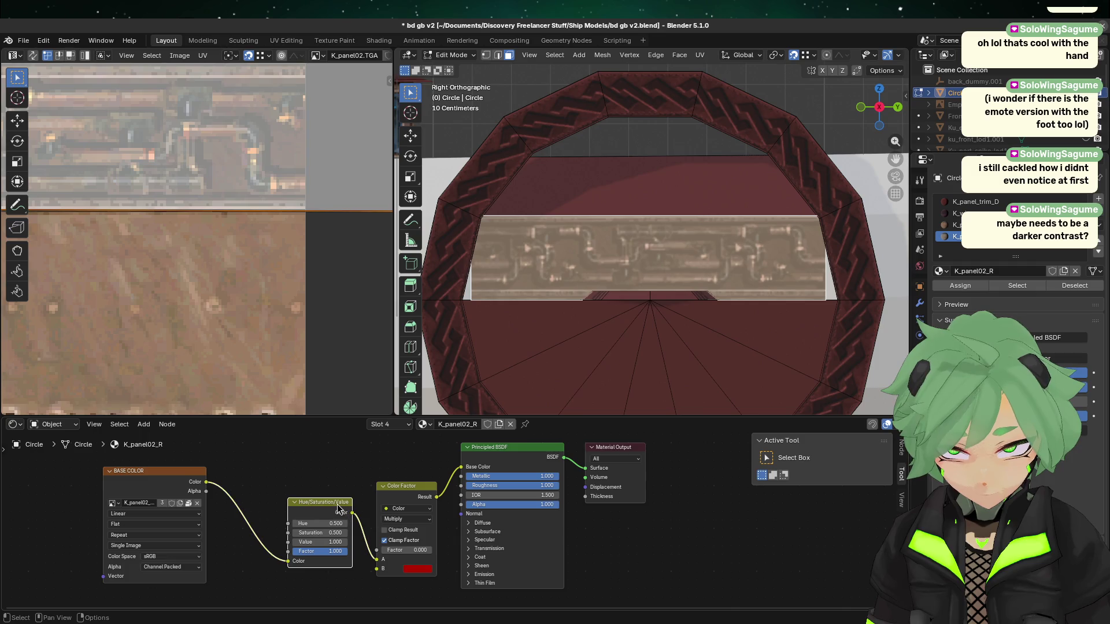
{"action": "key", "text": "x"}
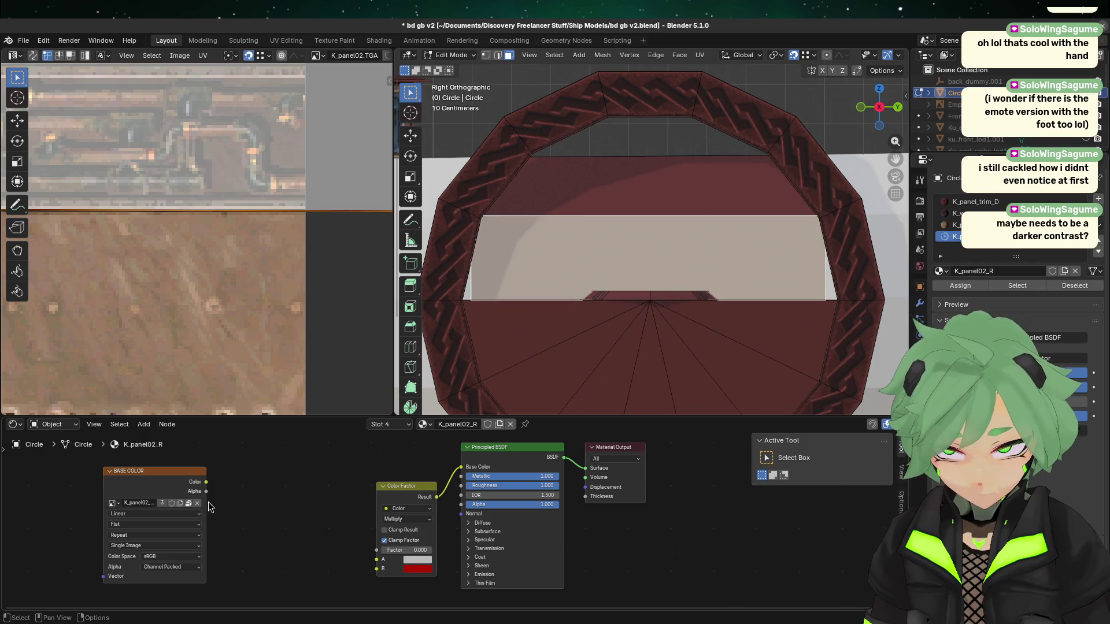
{"action": "mouse_move", "coordinate": [206, 481]}
{"action": "left_mouse_down"}
{"action": "mouse_move", "coordinate": [381, 596]}
{"action": "mouse_move", "coordinate": [376, 559]}
{"action": "left_mouse_up"}
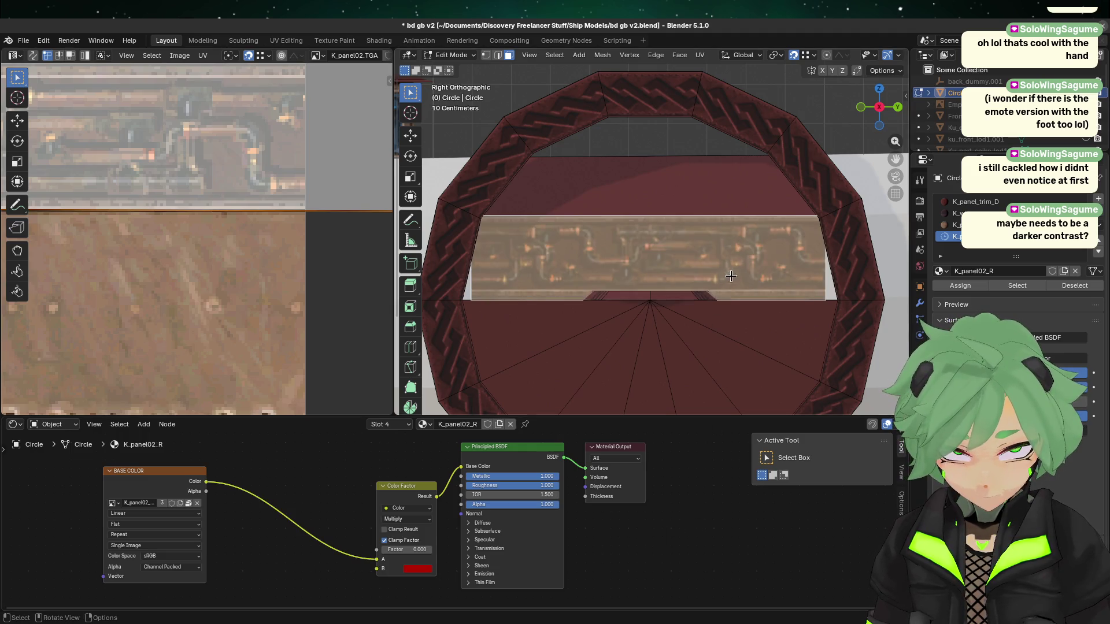
- Compare the pipe strip's K_panel02_R against the trim's K_panel_trim_D by picking ring faces
{"action": "left_click", "coordinate": [739, 123]}
{"action": "left_click", "coordinate": [643, 248]}
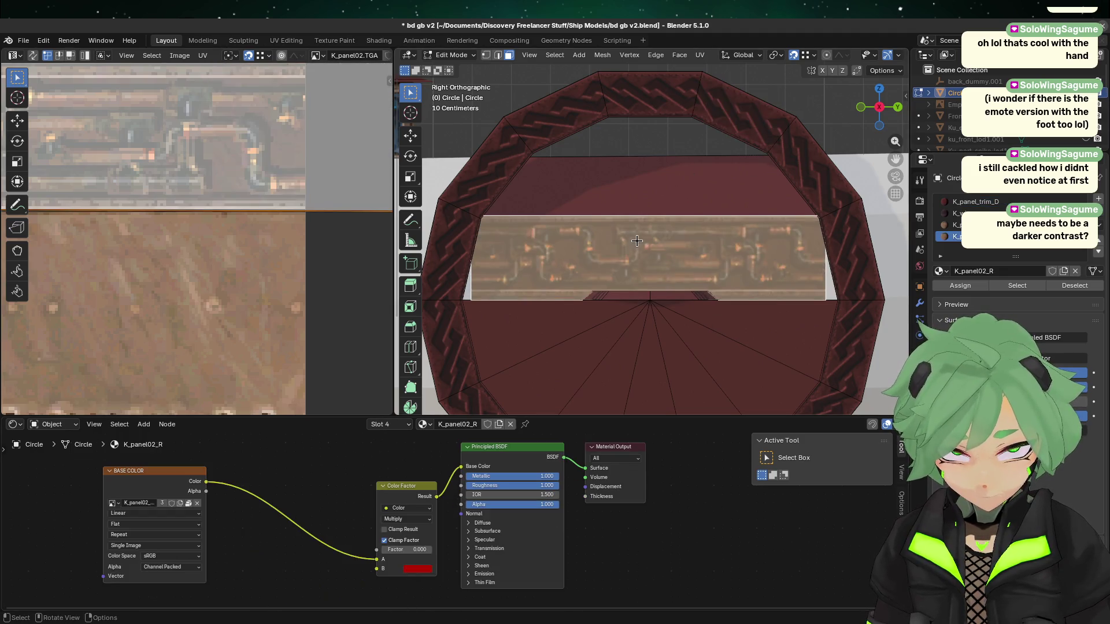
{"action": "left_click", "coordinate": [694, 347]}
{"action": "scroll", "coordinate": [682, 317], "scroll_direction": "up", "scroll_amount": 1}
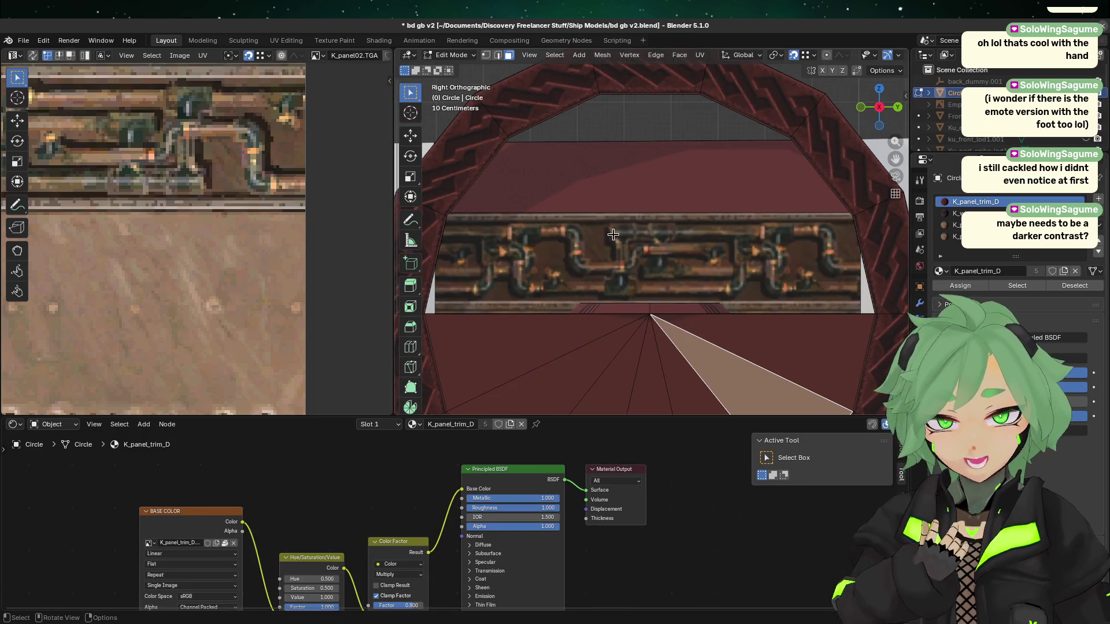
{"action": "left_click", "coordinate": [676, 289]}
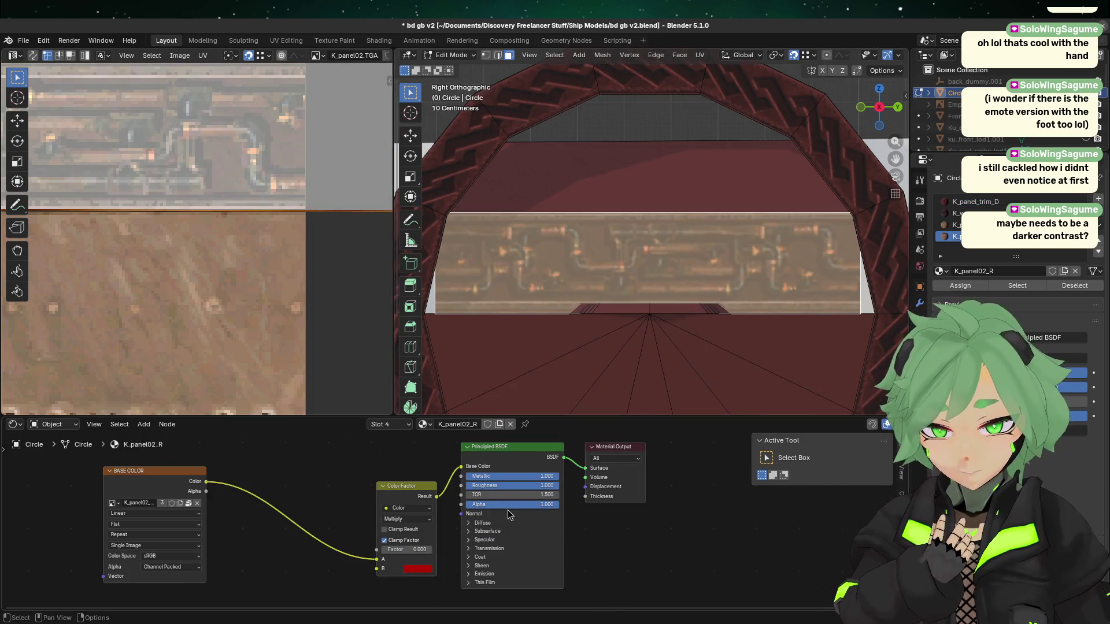
{"action": "left_click", "coordinate": [651, 369]}
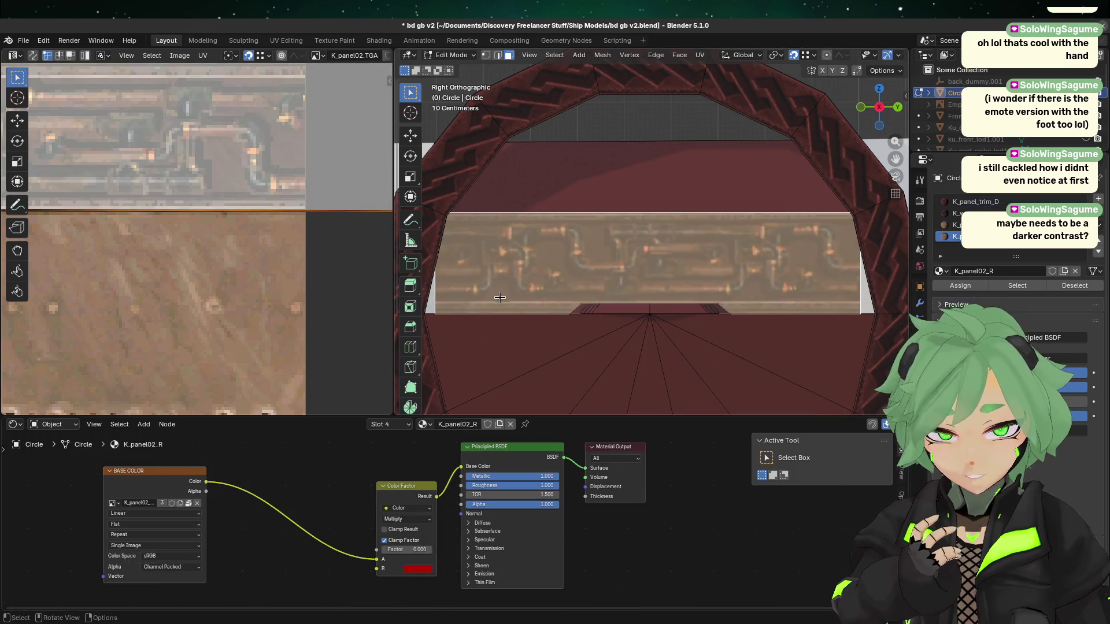
{"action": "scroll", "coordinate": [564, 398], "scroll_direction": "up", "scroll_amount": 2}
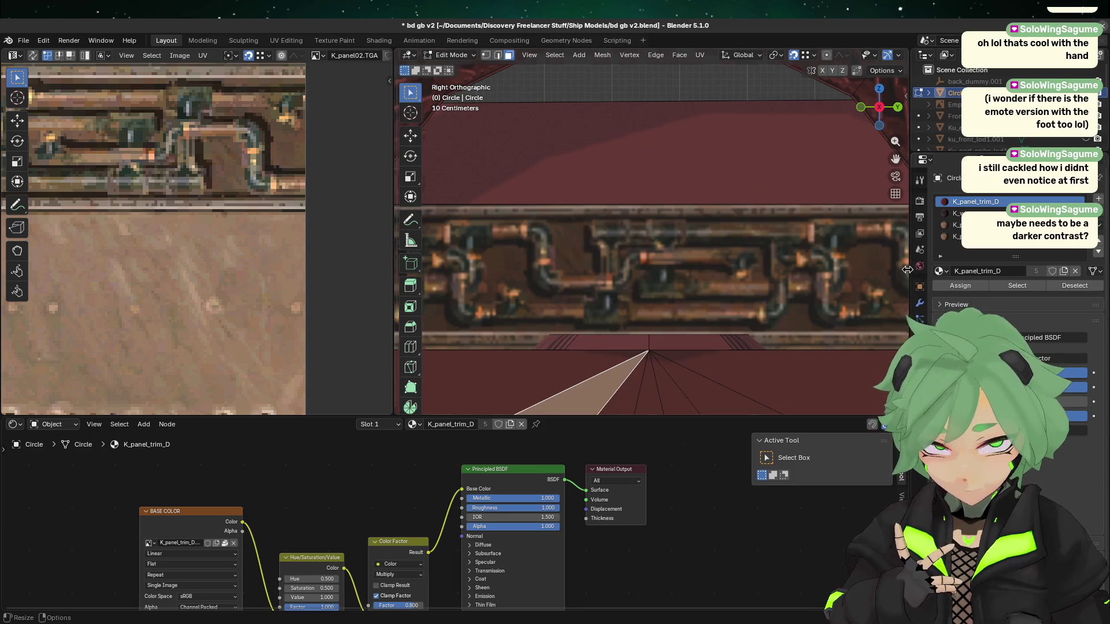
{"action": "scroll", "coordinate": [883, 286], "scroll_direction": "down", "scroll_amount": 3}
{"action": "scroll", "coordinate": [637, 266], "scroll_direction": "up", "scroll_amount": 4}
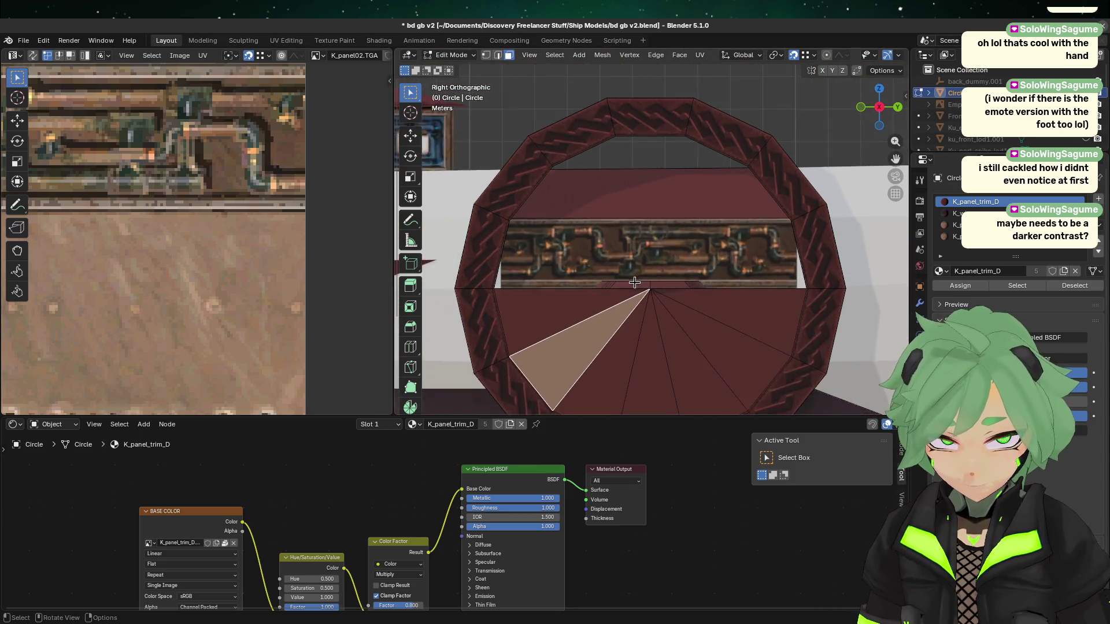
{"action": "scroll", "coordinate": [533, 317], "scroll_direction": "down", "scroll_amount": 3}
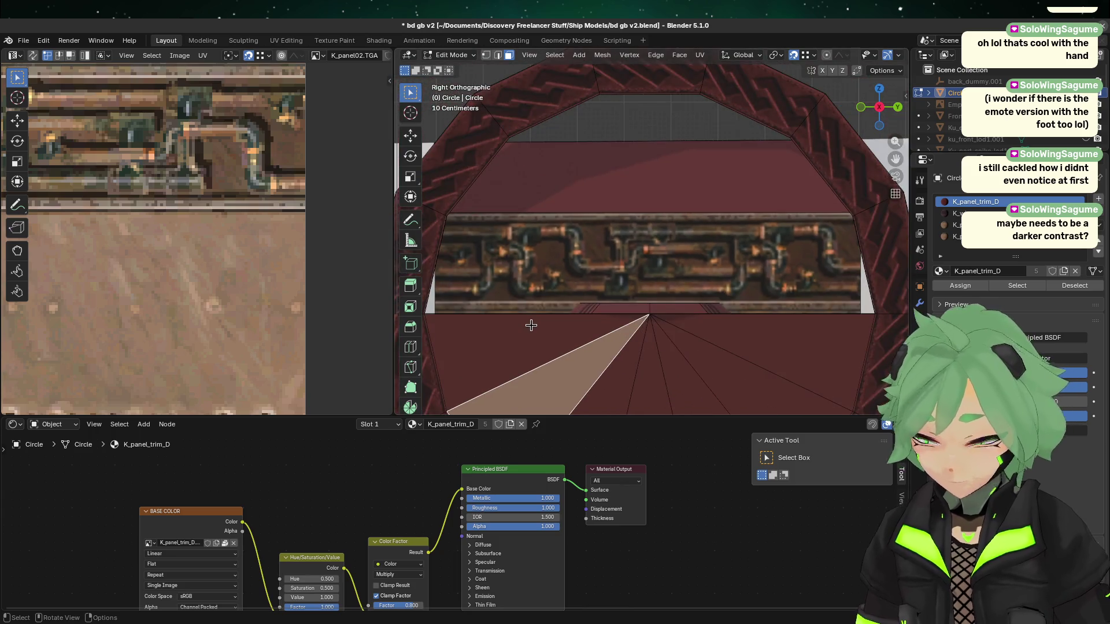
{"action": "scroll", "coordinate": [639, 271], "scroll_direction": "up", "scroll_amount": 4}
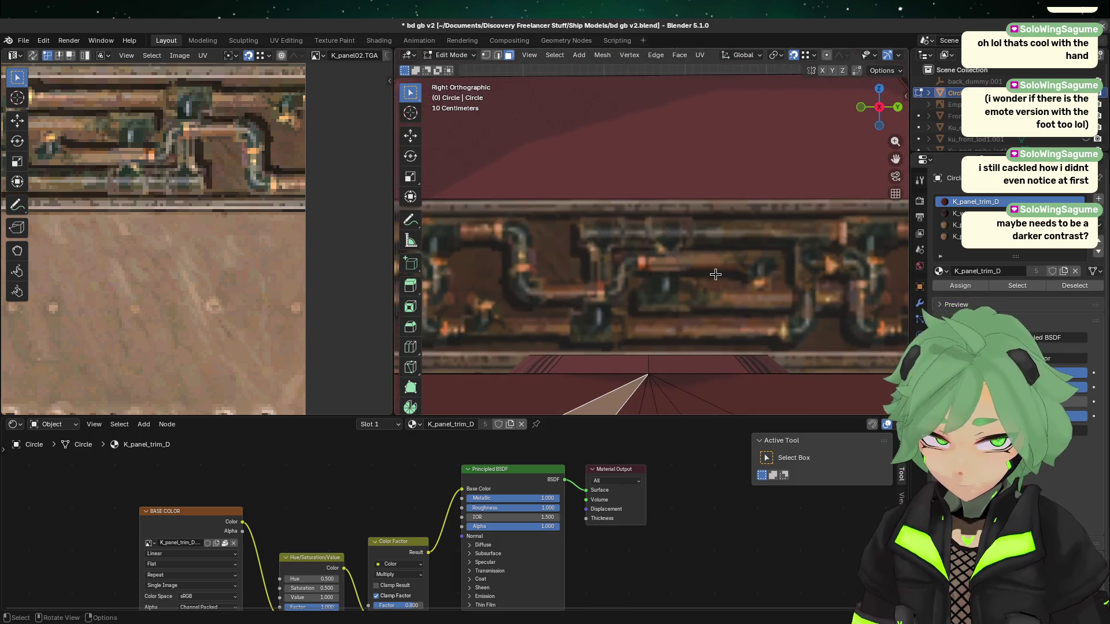
{"action": "scroll", "coordinate": [715, 274], "scroll_direction": "down", "scroll_amount": 1}
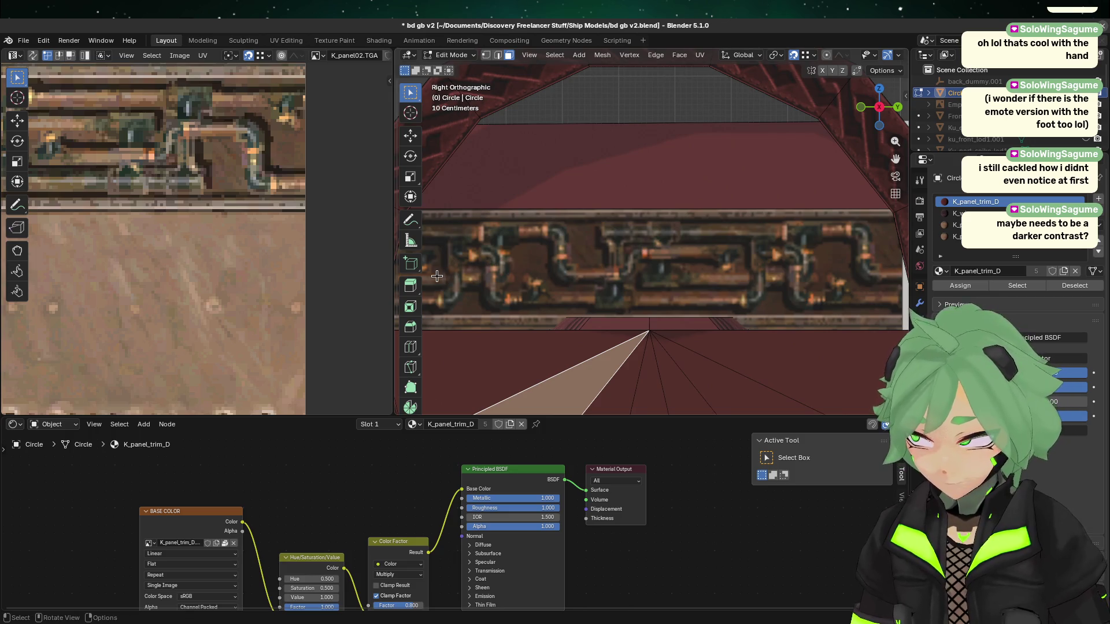
{"action": "scroll", "coordinate": [694, 229], "scroll_direction": "up", "scroll_amount": 1}
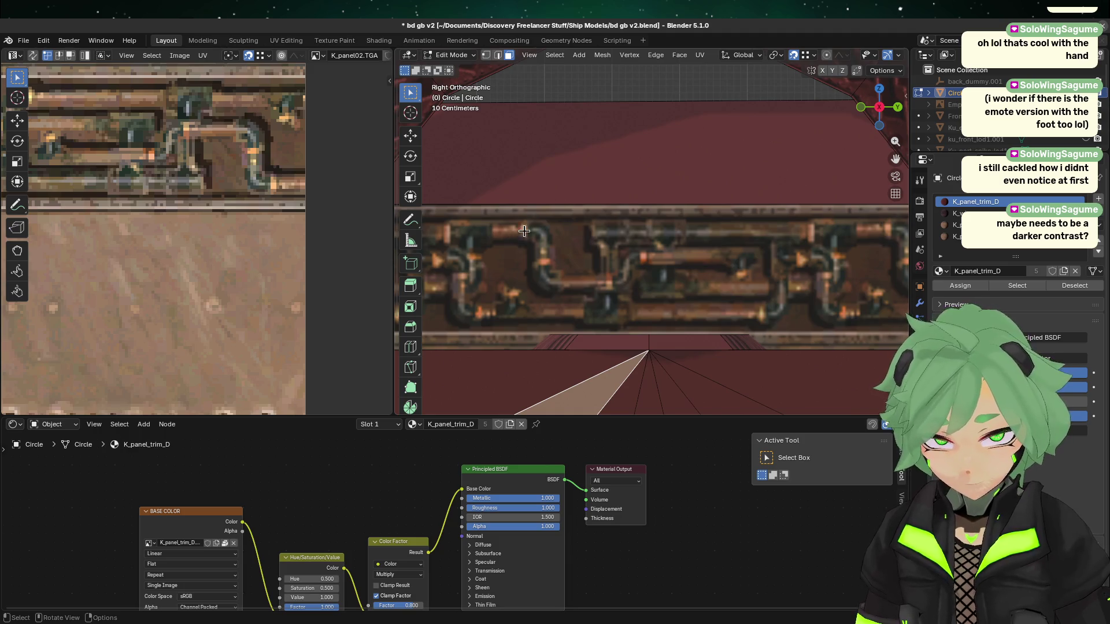
{"action": "mouse_move", "coordinate": [798, 250]}
{"action": "middle_mouse_down", "text": "shift"}
{"action": "mouse_move", "coordinate": [737, 173]}
{"action": "mouse_move", "coordinate": [779, 225]}
{"action": "middle_mouse_up", "text": "shift"}
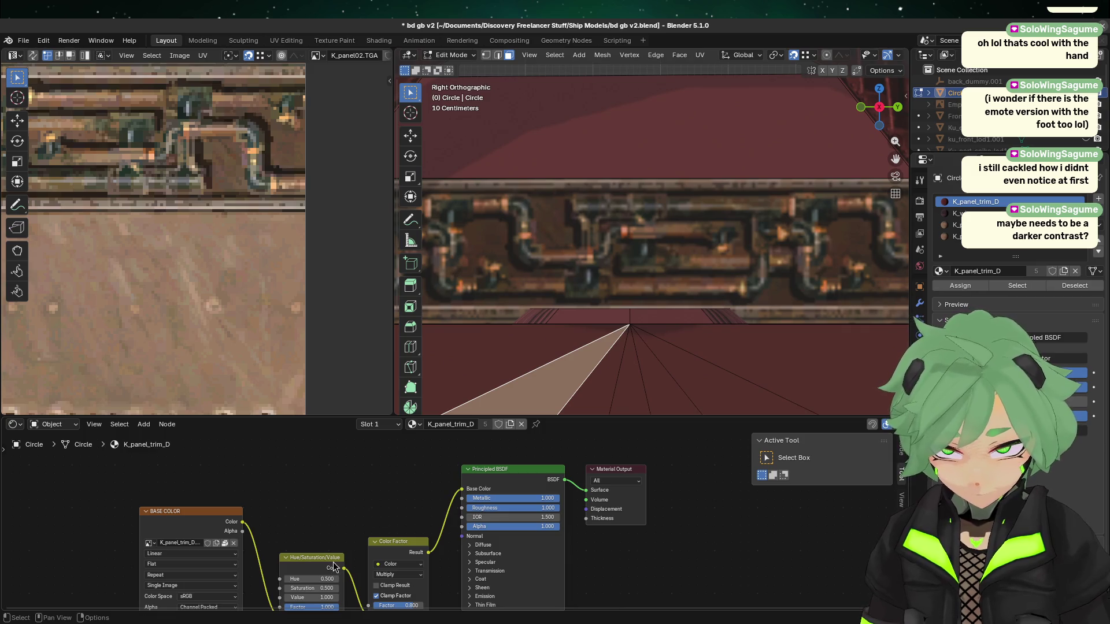
- Raise K_panel02_R's red tint factor to about 0.5, checking it against the fan and wing faces
{"action": "left_click", "coordinate": [582, 244]}
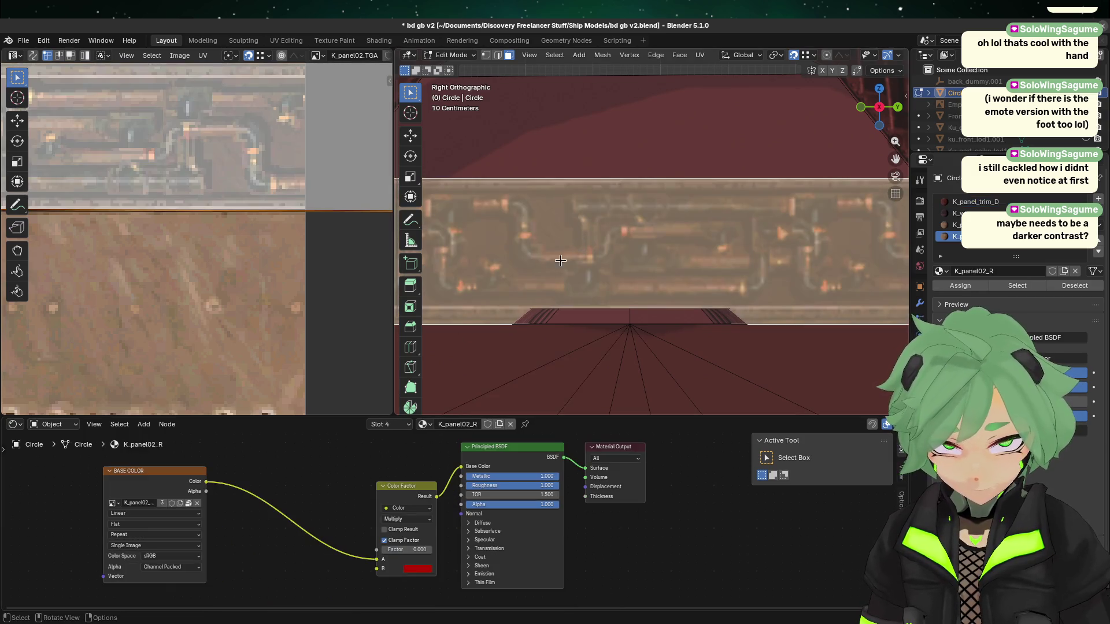
{"action": "left_click_drag", "start_coordinate": [390, 555], "coordinate": [415, 555]}
{"action": "left_click", "coordinate": [764, 312]}
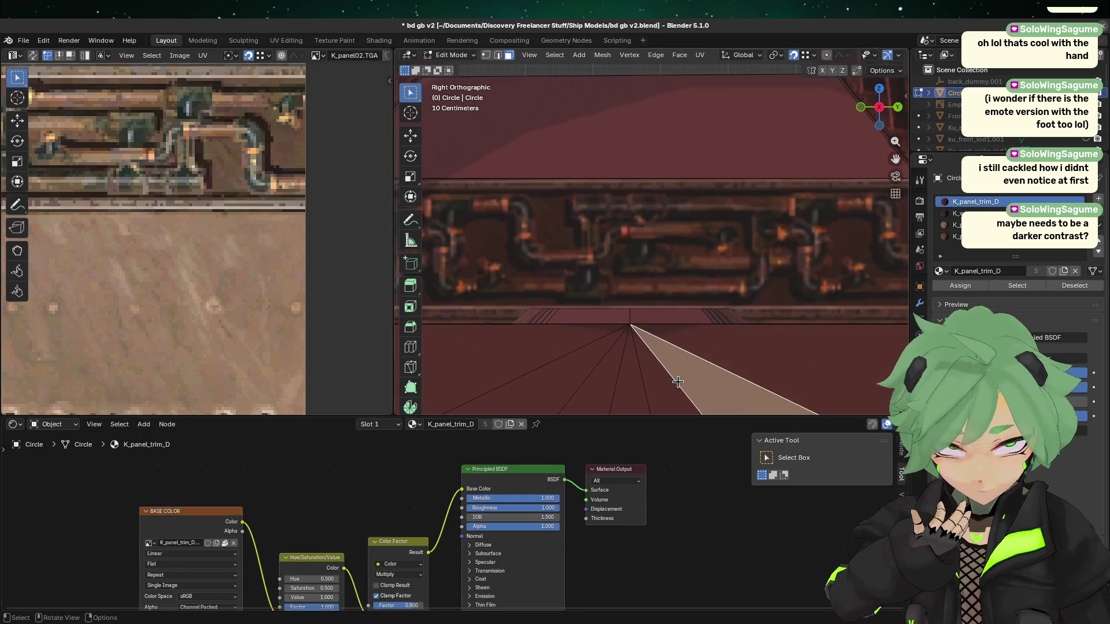
{"action": "scroll", "coordinate": [687, 395], "scroll_direction": "down", "scroll_amount": 5}
{"action": "left_click", "coordinate": [686, 395]}
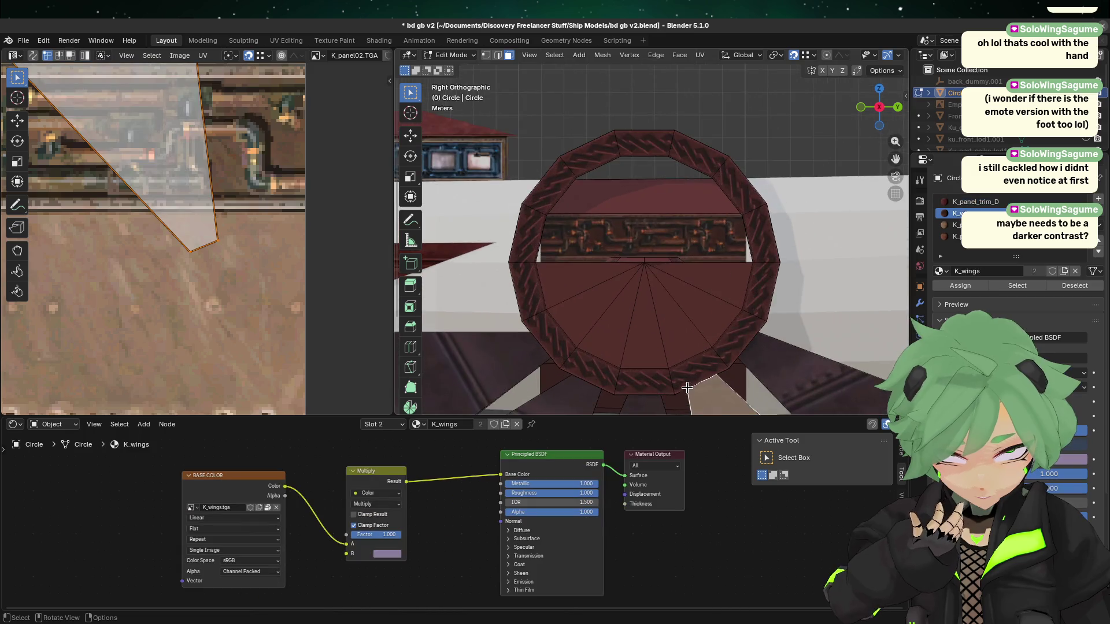
- Reselect the pipe panel strip to show K_panel02_R and frame the whole panel texture
{"action": "scroll", "coordinate": [686, 395], "scroll_direction": "up", "scroll_amount": 8}
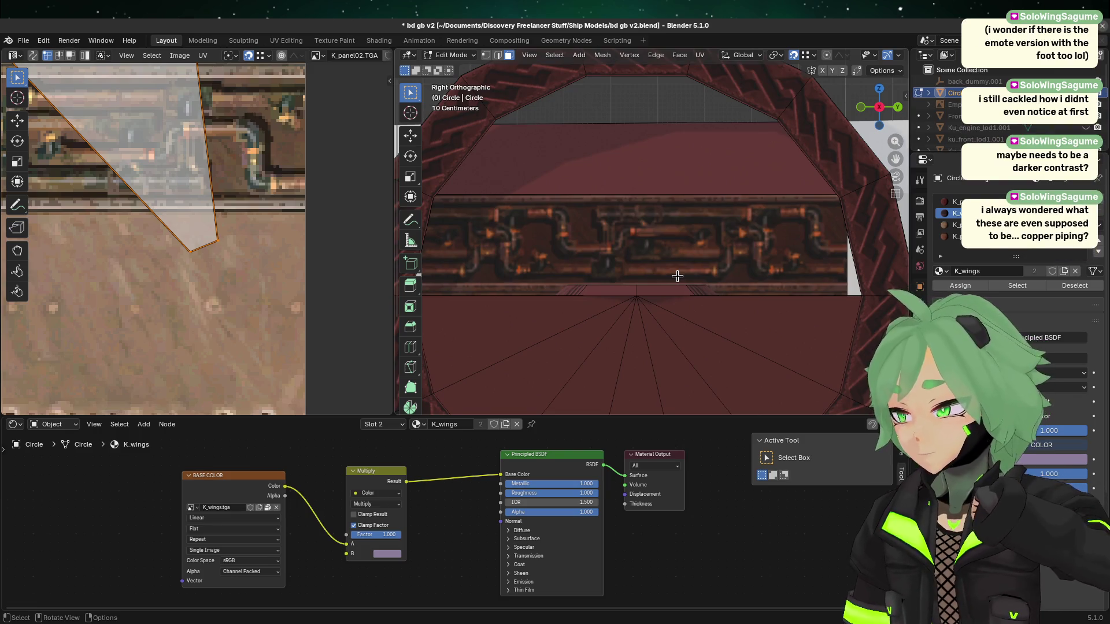
{"action": "left_click", "coordinate": [615, 234]}
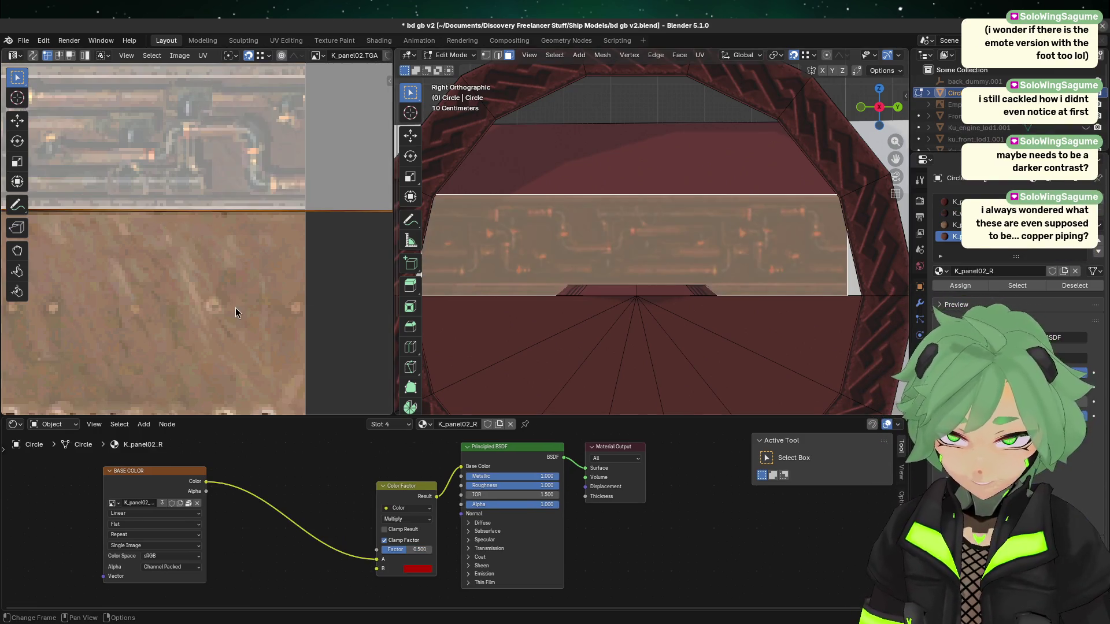
{"action": "scroll", "coordinate": [235, 308], "scroll_direction": "down", "scroll_amount": 5}
{"action": "key", "text": "Tab"}
{"action": "key", "text": "Tab"}
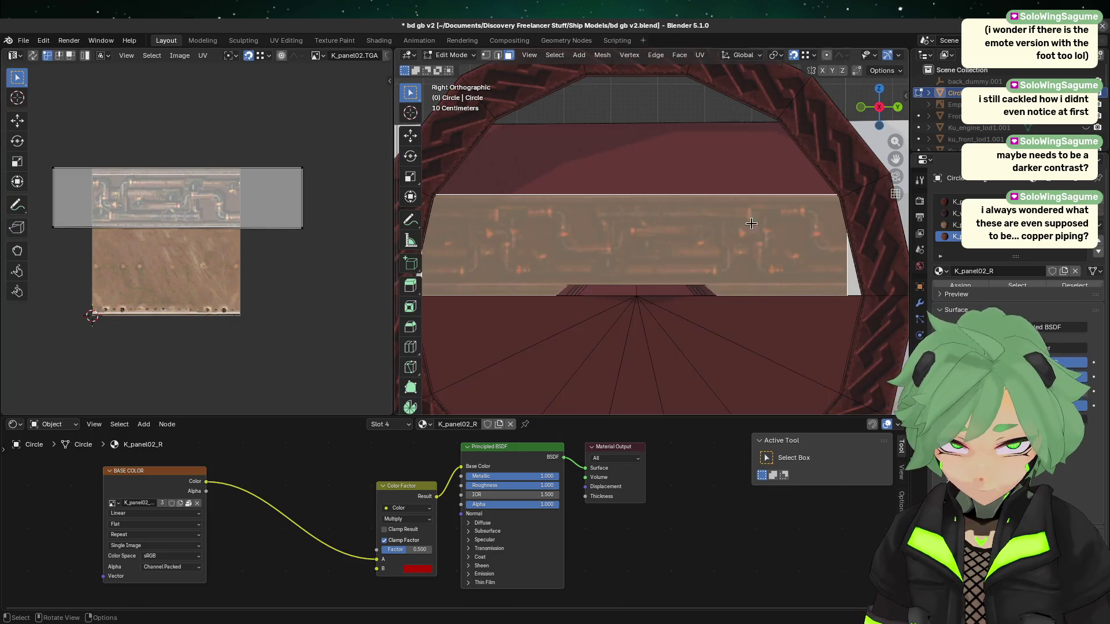
{"action": "scroll", "coordinate": [718, 190], "scroll_direction": "down", "scroll_amount": 5}
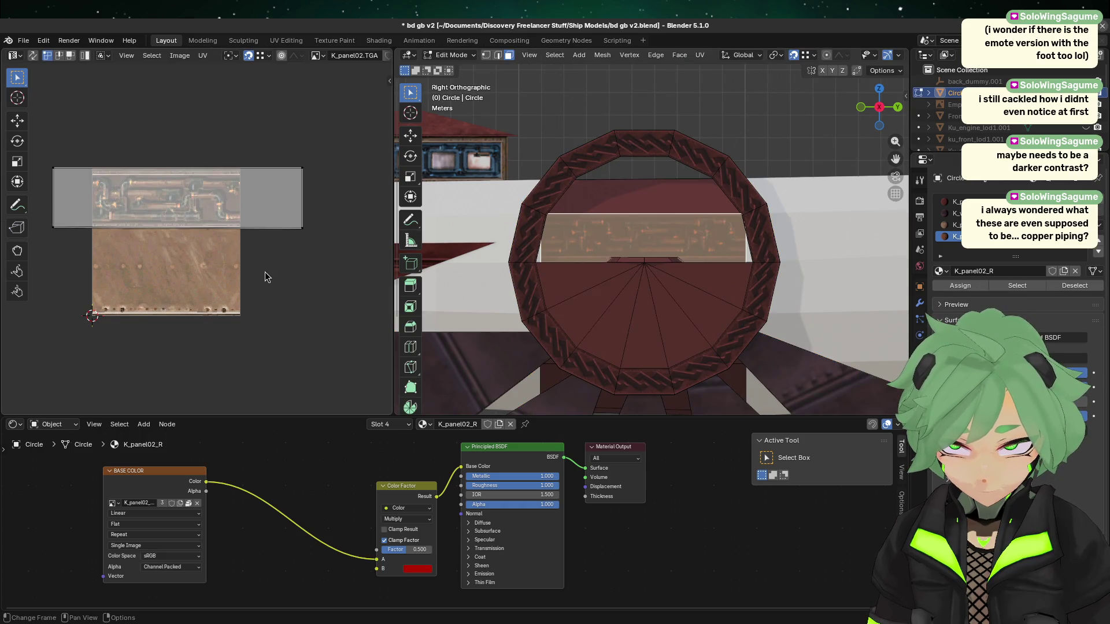
- Compare the panel strip with the triangle faces and adjust K_panel02_R's red tint factor darker
{"action": "left_click", "coordinate": [644, 277]}
{"action": "scroll", "coordinate": [644, 293], "scroll_direction": "up", "scroll_amount": 5}
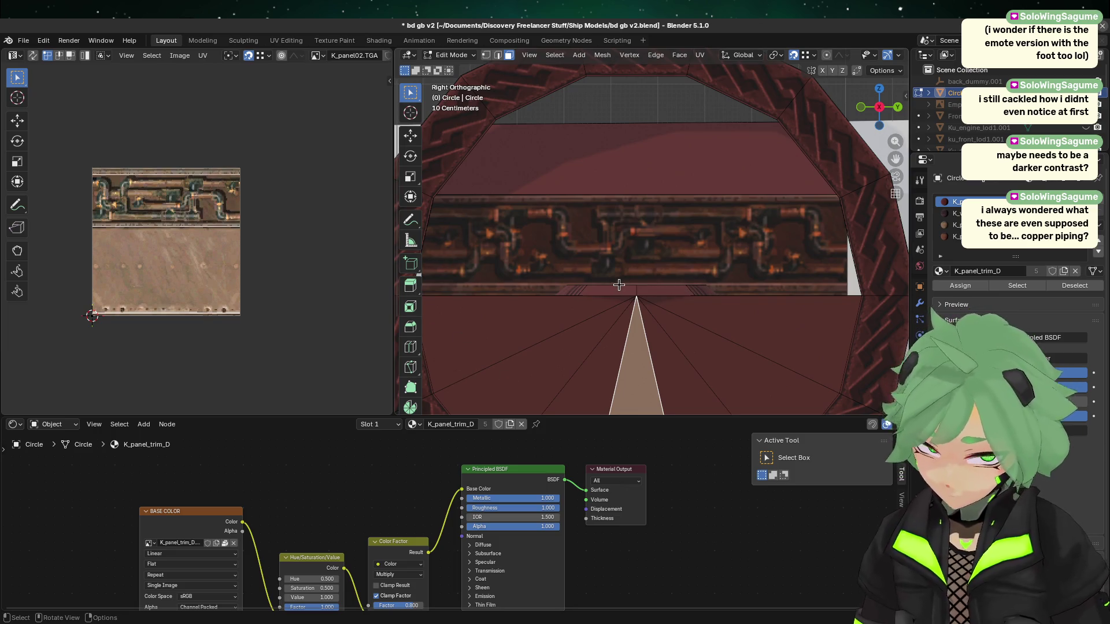
{"action": "left_click", "coordinate": [562, 241]}
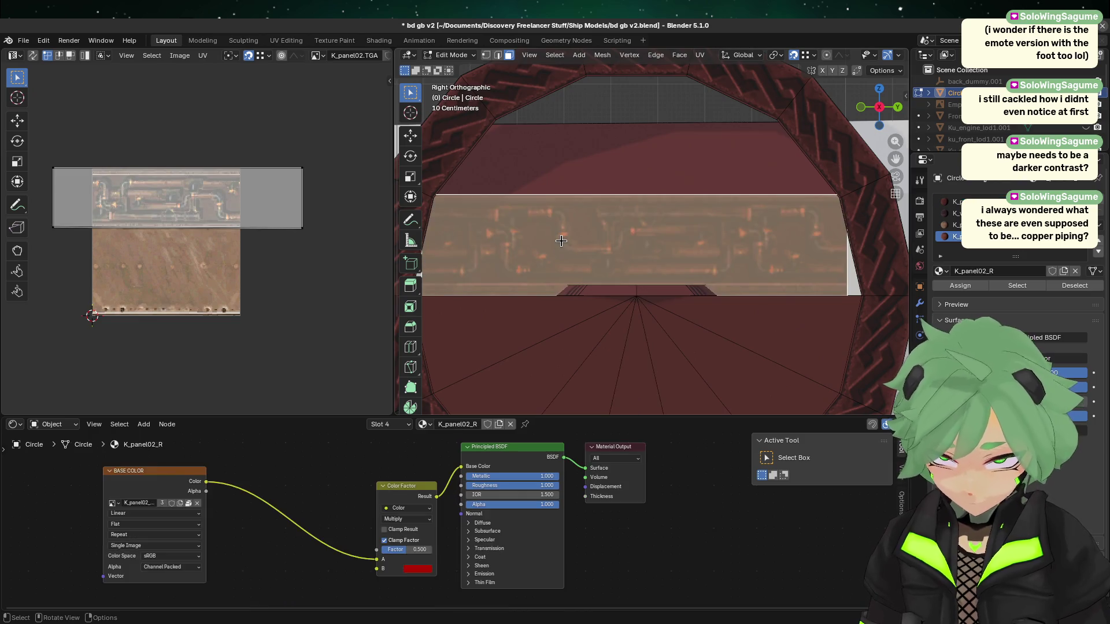
{"action": "left_click", "coordinate": [689, 307]}
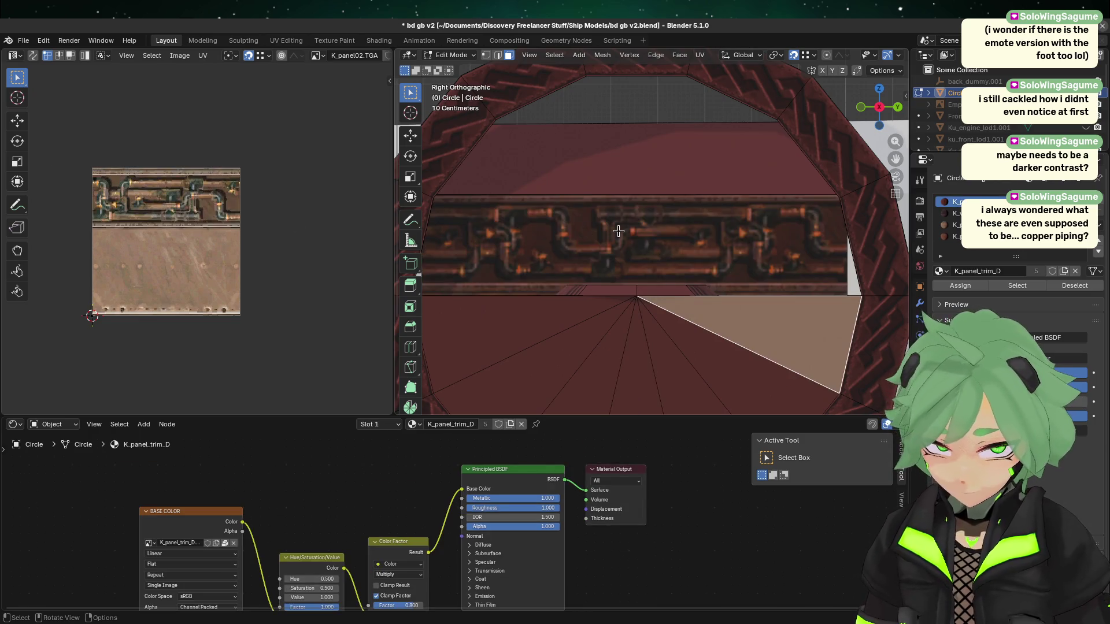
{"action": "left_click", "coordinate": [561, 225]}
{"action": "scroll", "coordinate": [561, 225], "scroll_direction": "down", "scroll_amount": 3}
{"action": "left_click", "coordinate": [619, 304]}
{"action": "scroll", "coordinate": [655, 296], "scroll_direction": "up", "scroll_amount": 3}
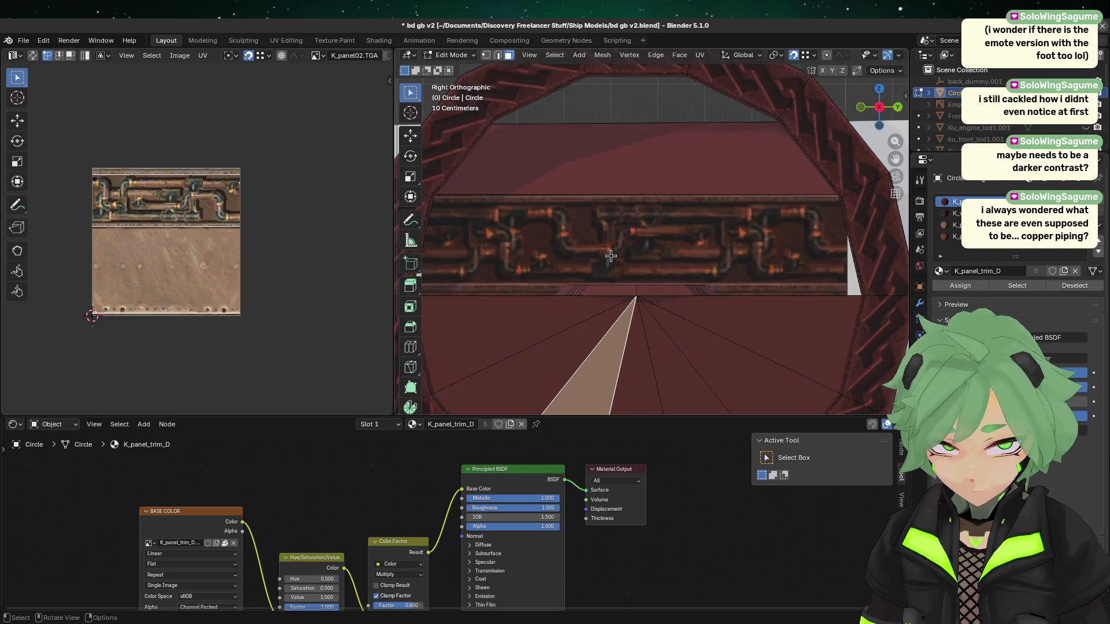
{"action": "left_click", "coordinate": [577, 236]}
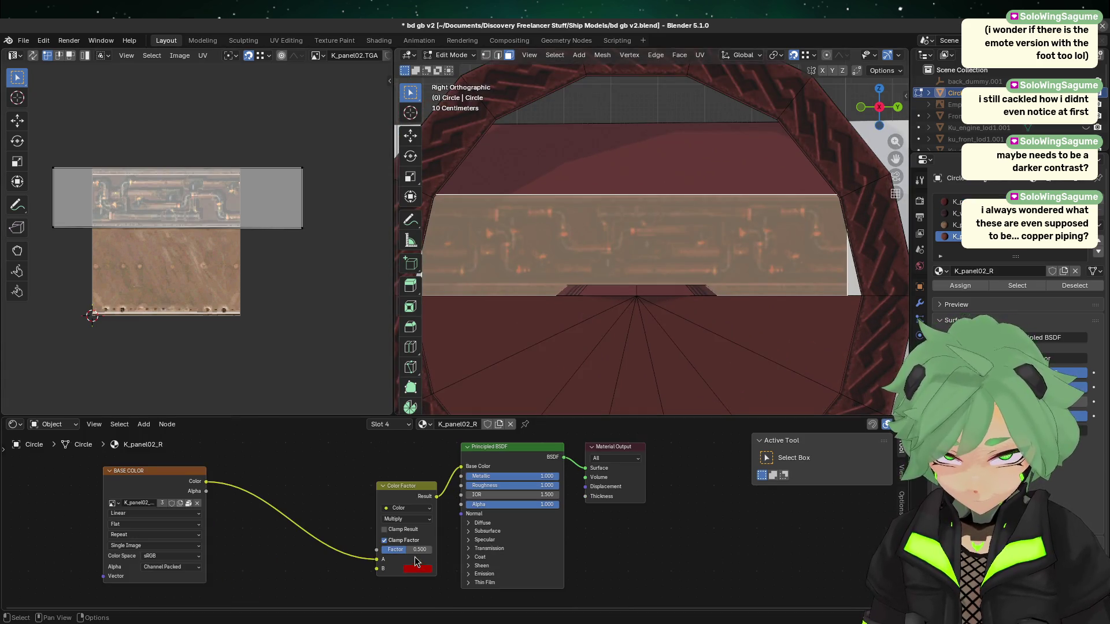
{"action": "left_click_drag", "start_coordinate": [407, 549], "coordinate": [406, 549]}
- Leave Edit Mode and deselect everything in the scene
{"action": "left_click", "coordinate": [674, 374]}
{"action": "scroll", "coordinate": [669, 367], "scroll_direction": "down", "scroll_amount": 5}
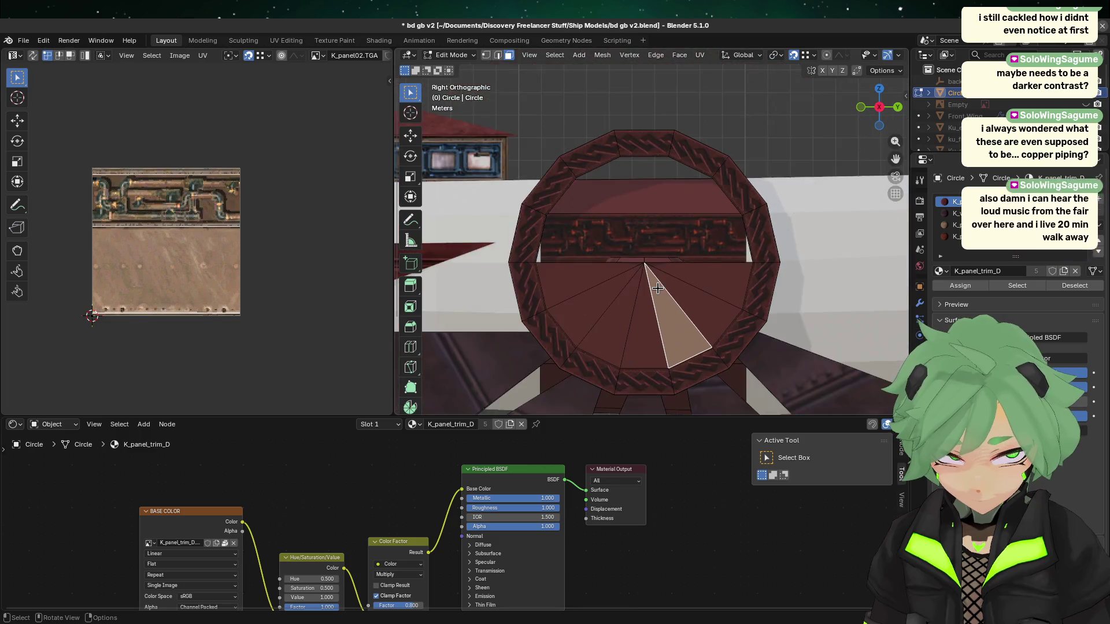
{"action": "key", "text": "Tab"}
{"action": "left_click", "coordinate": [720, 130]}
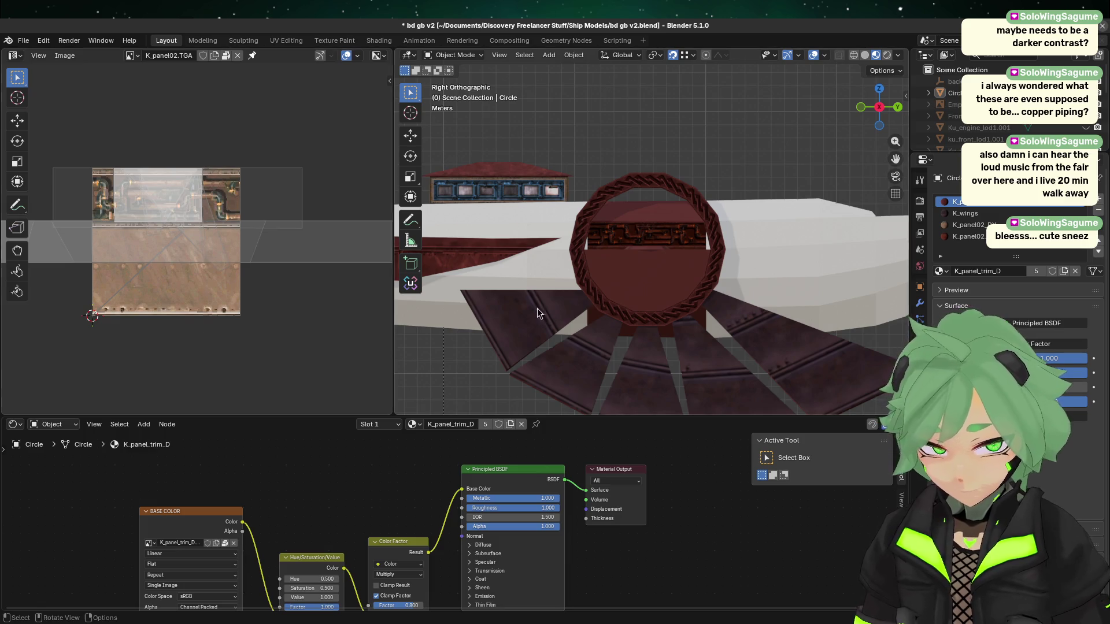
- Select the Circle ring in Edit Mode and confirm its pipe panel face uses K_panel02_R
{"action": "left_click", "coordinate": [593, 295]}
{"action": "scroll", "coordinate": [591, 289], "scroll_direction": "up", "scroll_amount": 5}
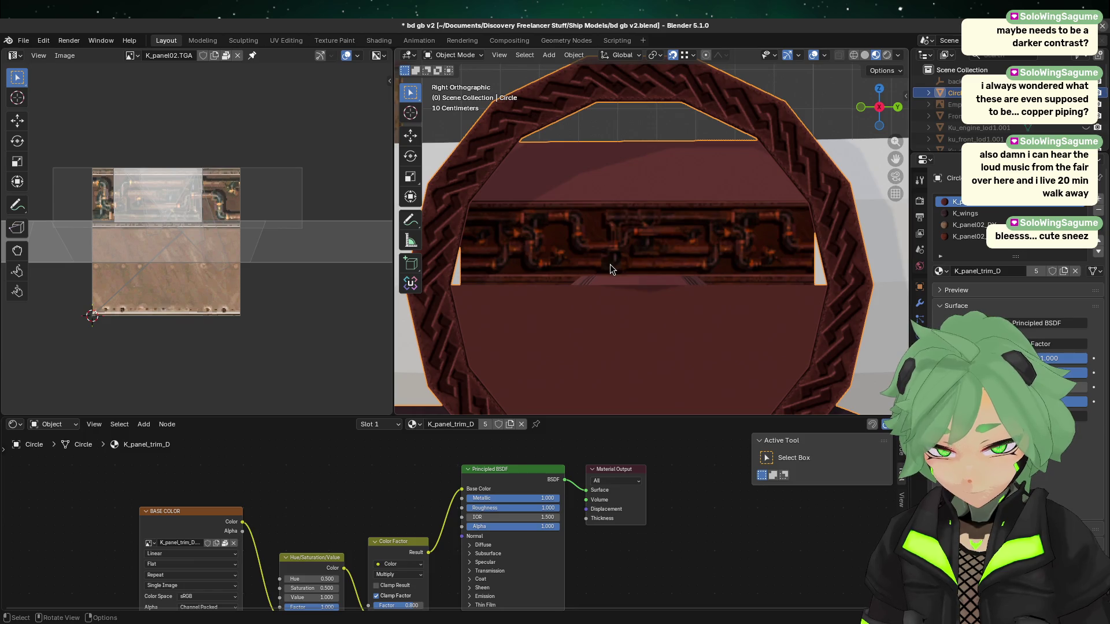
{"action": "scroll", "coordinate": [587, 287], "scroll_direction": "down", "scroll_amount": 3}
{"action": "scroll", "coordinate": [587, 286], "scroll_direction": "up", "scroll_amount": 3}
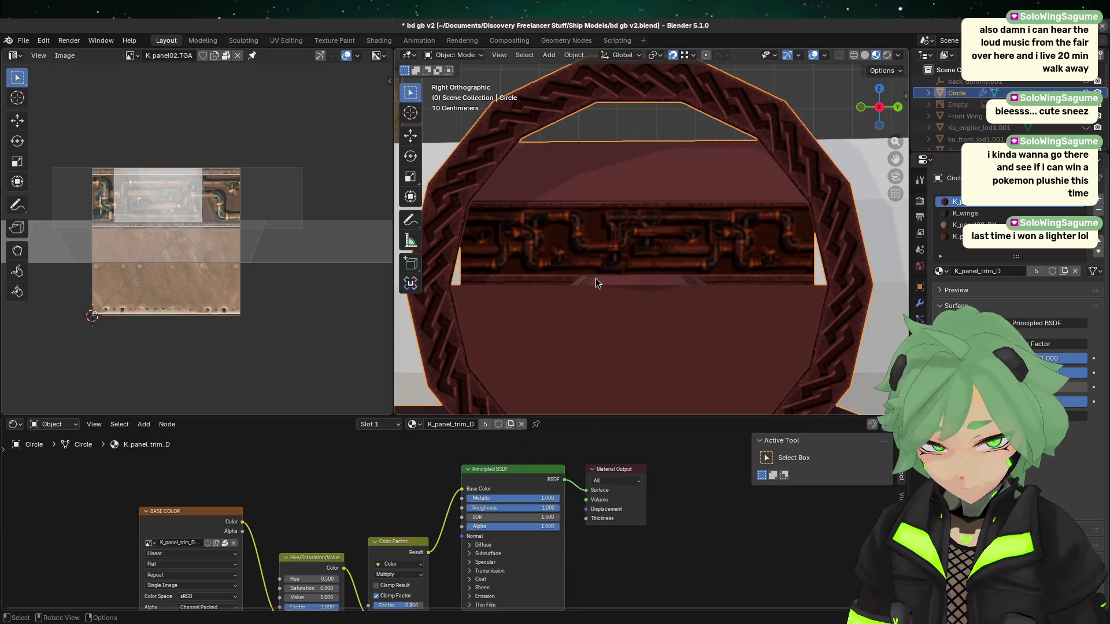
{"action": "key", "text": "Tab"}
{"action": "left_click", "coordinate": [734, 242]}
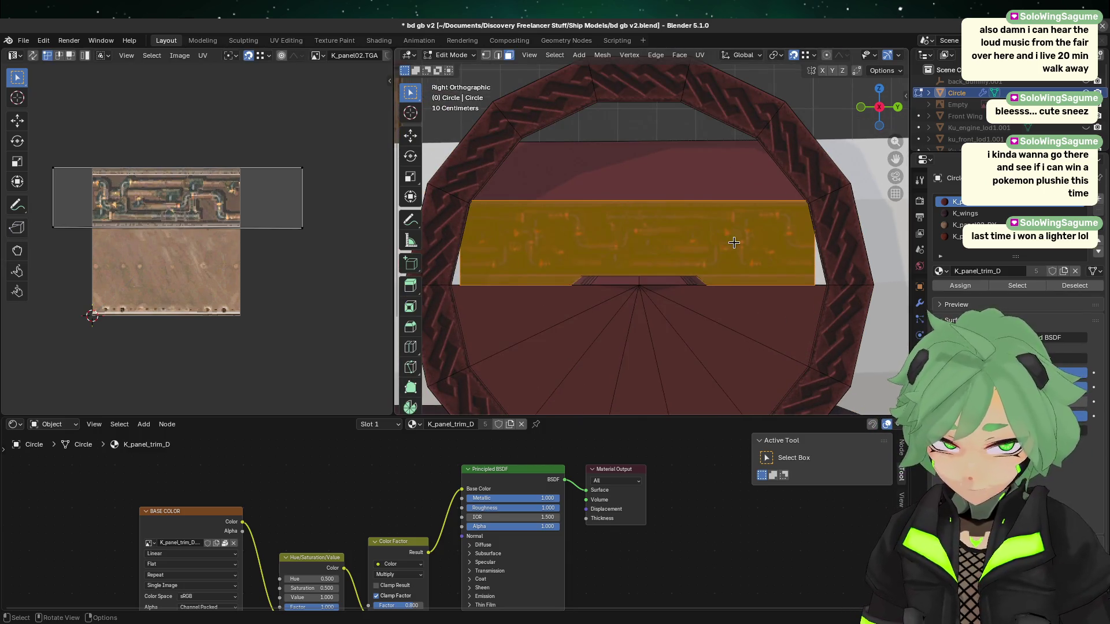
{"action": "scroll", "coordinate": [710, 123], "scroll_direction": "up", "scroll_amount": 1}
{"action": "left_click", "coordinate": [735, 160]}
{"action": "left_click", "coordinate": [724, 242]}
- Inspect the materials of the ring's fan triangles, side, top and pipe-strip faces
{"action": "scroll", "coordinate": [824, 282], "scroll_direction": "up", "scroll_amount": 1}
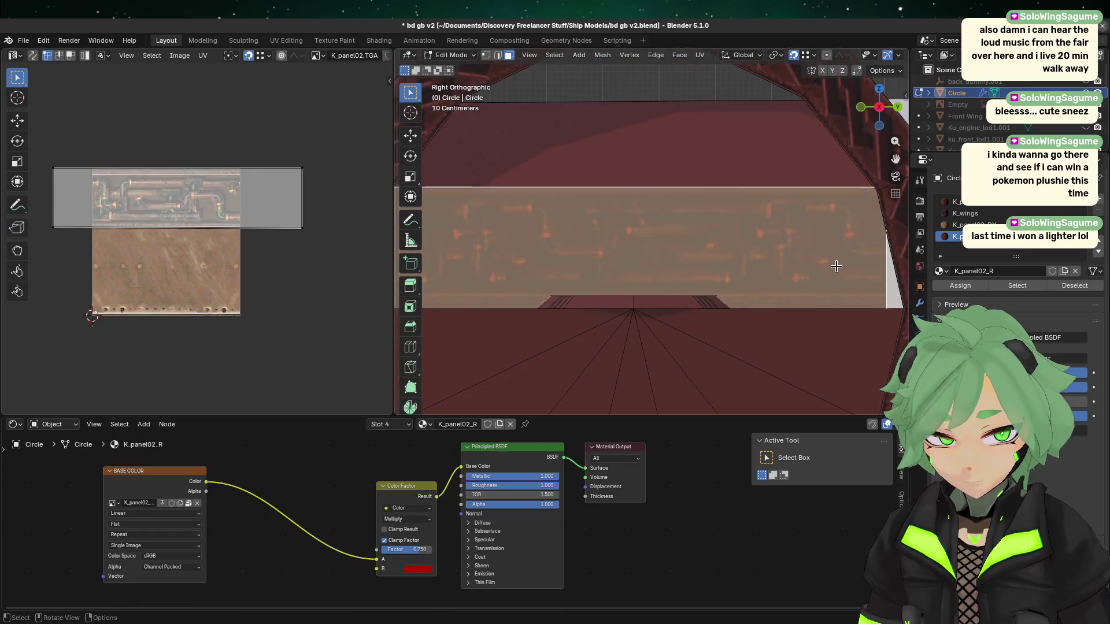
{"action": "left_click", "coordinate": [757, 325]}
{"action": "mouse_move", "coordinate": [561, 338]}
{"action": "left_mouse_down"}
{"action": "mouse_move", "coordinate": [720, 352]}
{"action": "mouse_move", "coordinate": [688, 344]}
{"action": "left_mouse_up"}
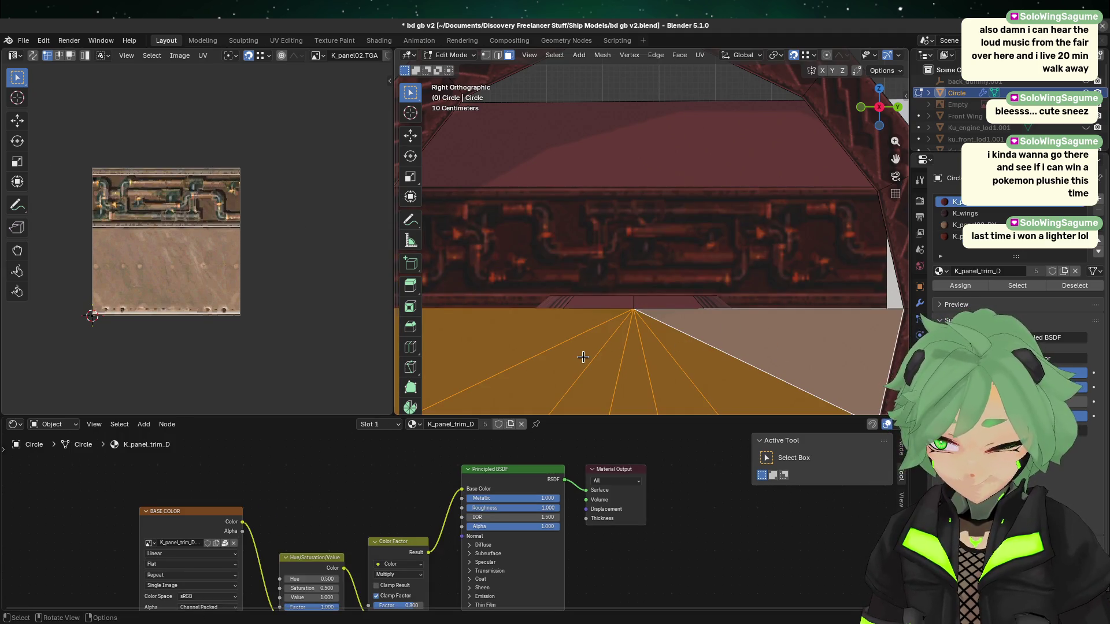
{"action": "mouse_move", "coordinate": [526, 378]}
{"action": "left_mouse_down"}
{"action": "mouse_move", "coordinate": [645, 346]}
{"action": "mouse_move", "coordinate": [832, 383]}
{"action": "mouse_move", "coordinate": [769, 373]}
{"action": "mouse_move", "coordinate": [858, 323]}
{"action": "mouse_move", "coordinate": [845, 323]}
{"action": "left_mouse_up"}
{"action": "scroll", "coordinate": [832, 325], "scroll_direction": "down", "scroll_amount": 3}
{"action": "left_click", "coordinate": [821, 328]}
{"action": "scroll", "coordinate": [695, 240], "scroll_direction": "up", "scroll_amount": 3}
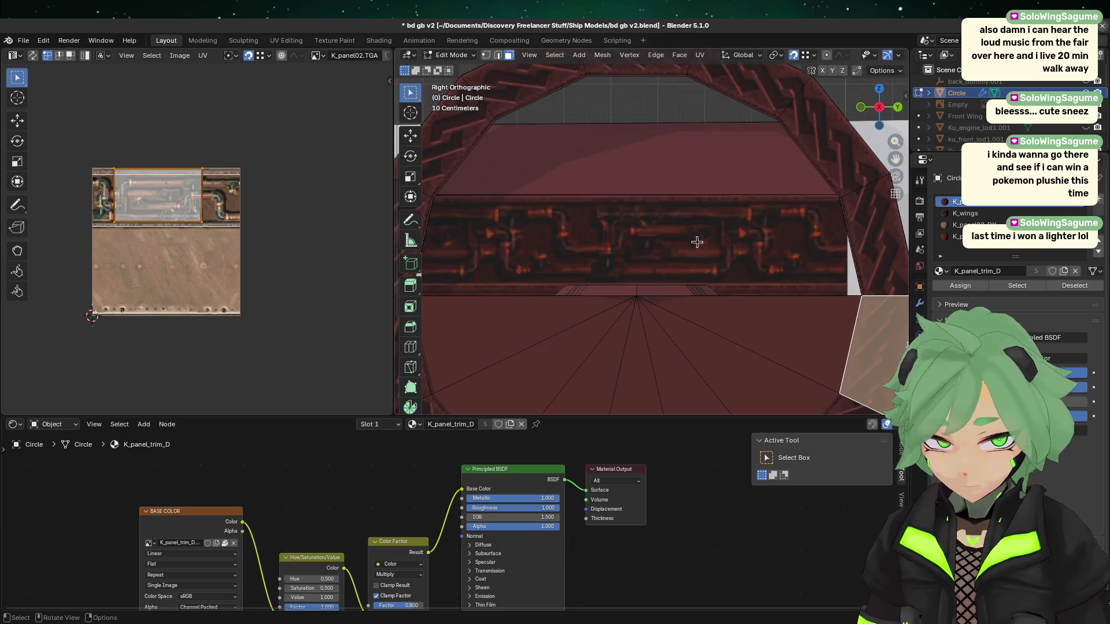
{"action": "left_click", "coordinate": [670, 177]}
{"action": "left_click", "coordinate": [658, 216]}
{"action": "scroll", "coordinate": [636, 231], "scroll_direction": "down", "scroll_amount": 4}
- Orbit from the ring's edge out to view the whole ring and white hull
{"action": "mouse_move", "coordinate": [623, 242]}
{"action": "middle_mouse_down"}
{"action": "mouse_move", "coordinate": [534, 261]}
{"action": "mouse_move", "coordinate": [557, 322]}
{"action": "middle_mouse_up"}
{"action": "scroll", "coordinate": [534, 260], "scroll_direction": "up", "scroll_amount": 3}
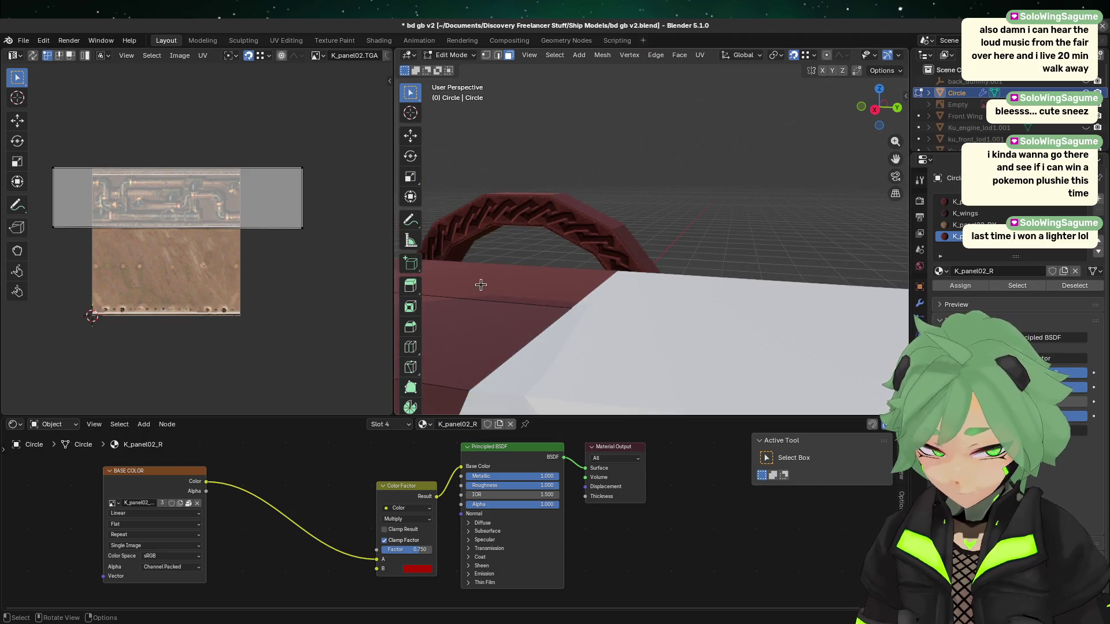
{"action": "middle_click_drag", "start_coordinate": [480, 284], "coordinate": [421, 334]}
{"action": "middle_click_drag", "start_coordinate": [553, 233], "coordinate": [678, 242]}
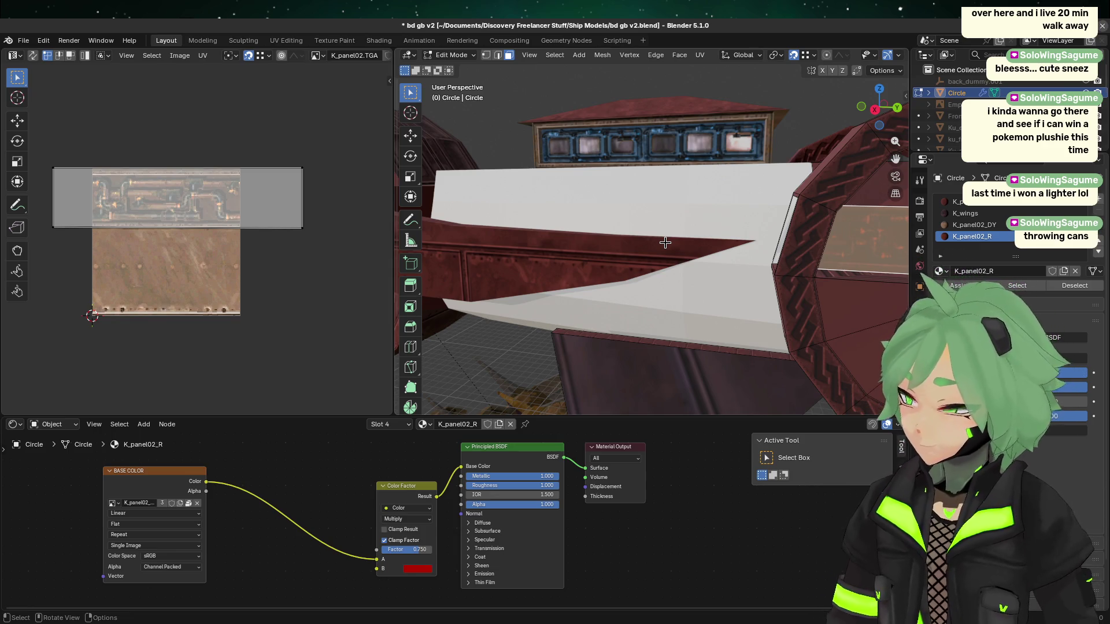
- Clear the face selection, return to Object Mode and save the ship file
{"action": "key", "text": "alt+a"}
{"action": "key", "text": "Home"}
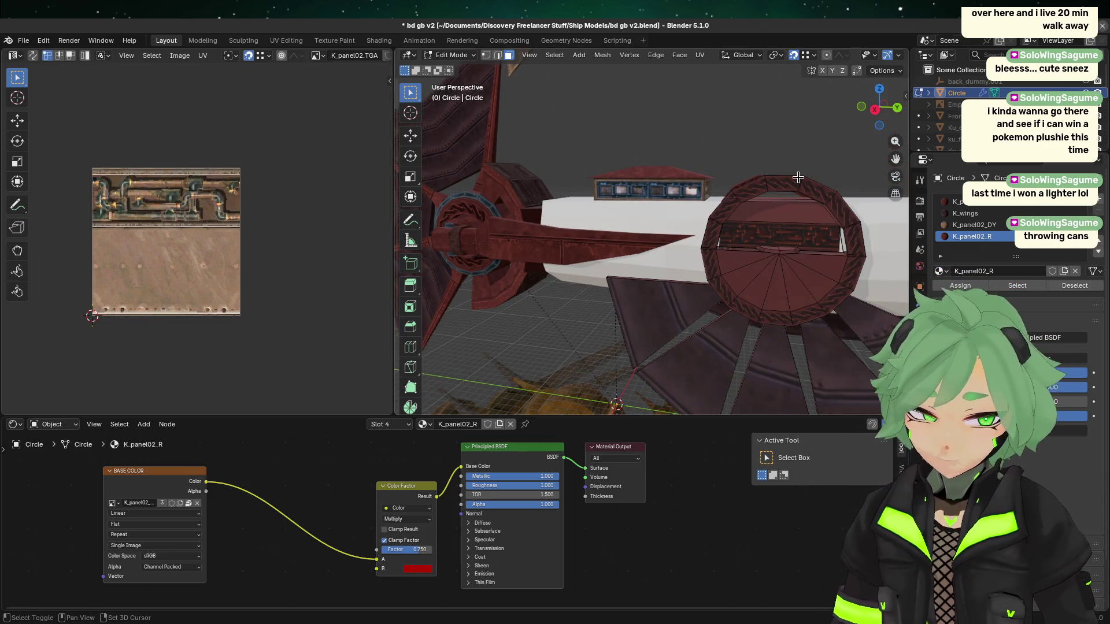
{"action": "key", "text": "Tab"}
{"action": "scroll", "coordinate": [651, 291], "scroll_direction": "up", "scroll_amount": 5}
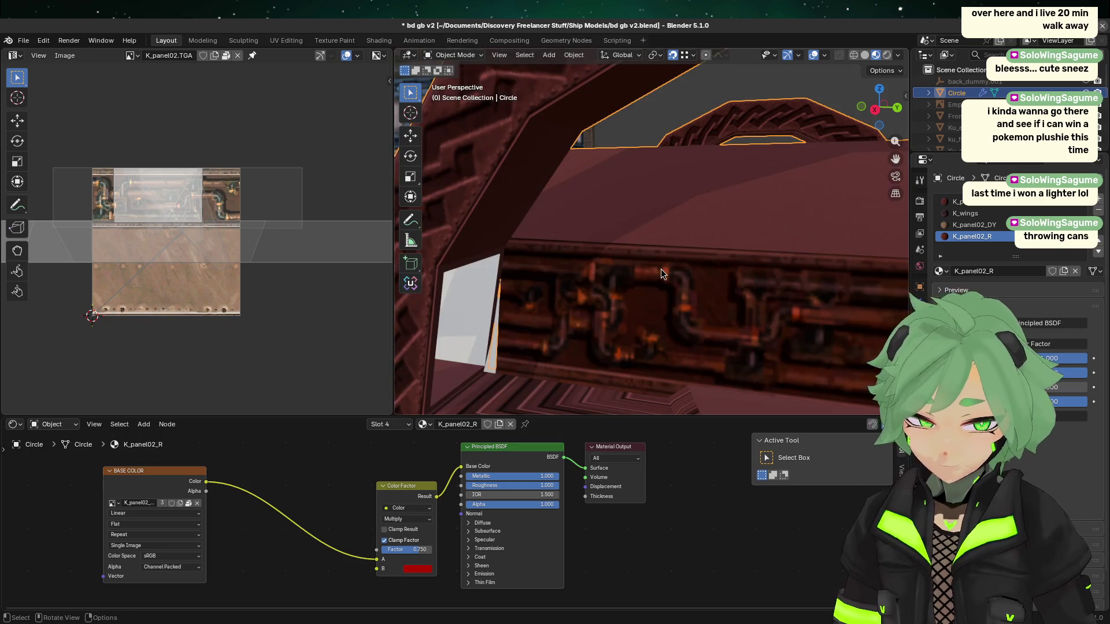
{"action": "key", "text": "ctrl+s"}
- Frame the cockpit ring, select ku_spike_lod1 and save the file again
{"action": "key", "text": "KP_Decimal"}
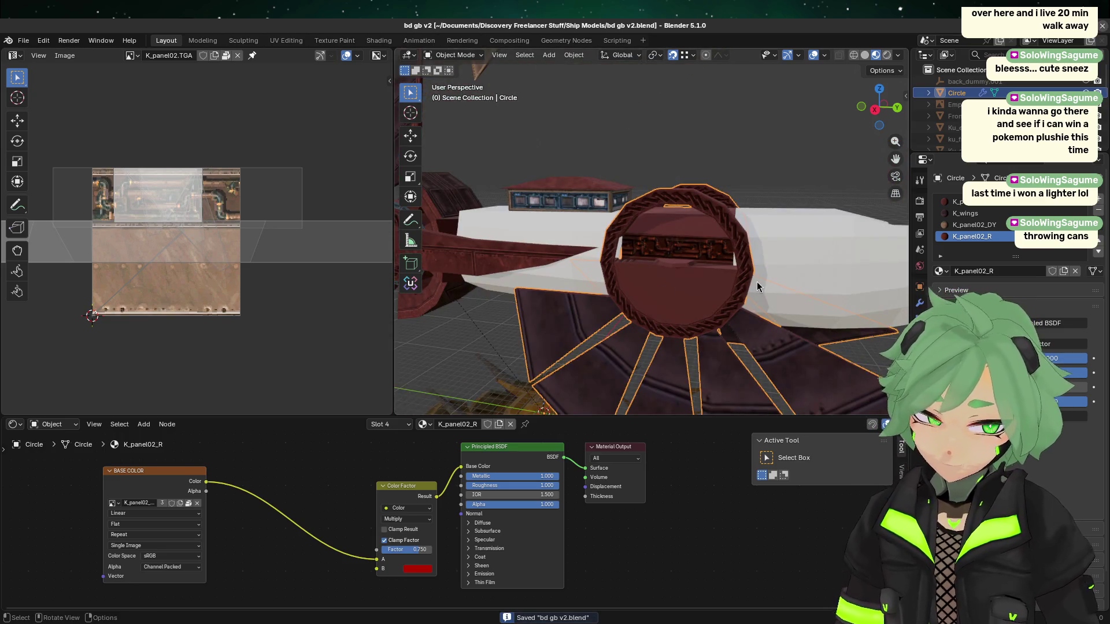
{"action": "middle_click_drag", "start_coordinate": [650, 286], "coordinate": [662, 286]}
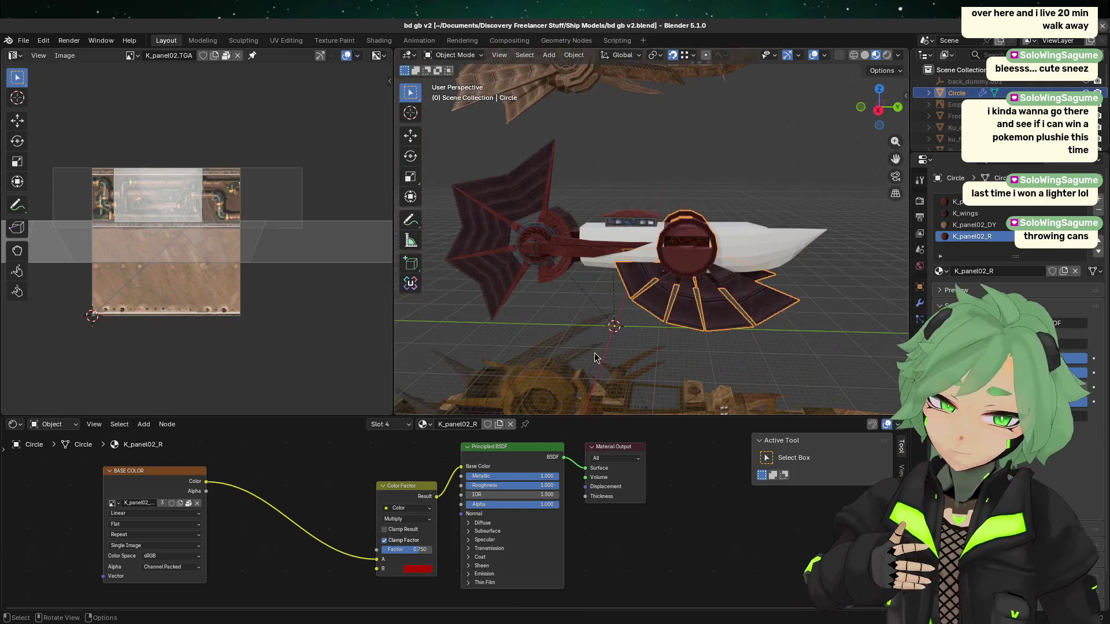
{"action": "scroll", "coordinate": [639, 350], "scroll_direction": "down", "scroll_amount": 5}
{"action": "left_click", "coordinate": [637, 347]}
{"action": "scroll", "coordinate": [633, 343], "scroll_direction": "down", "scroll_amount": 2}
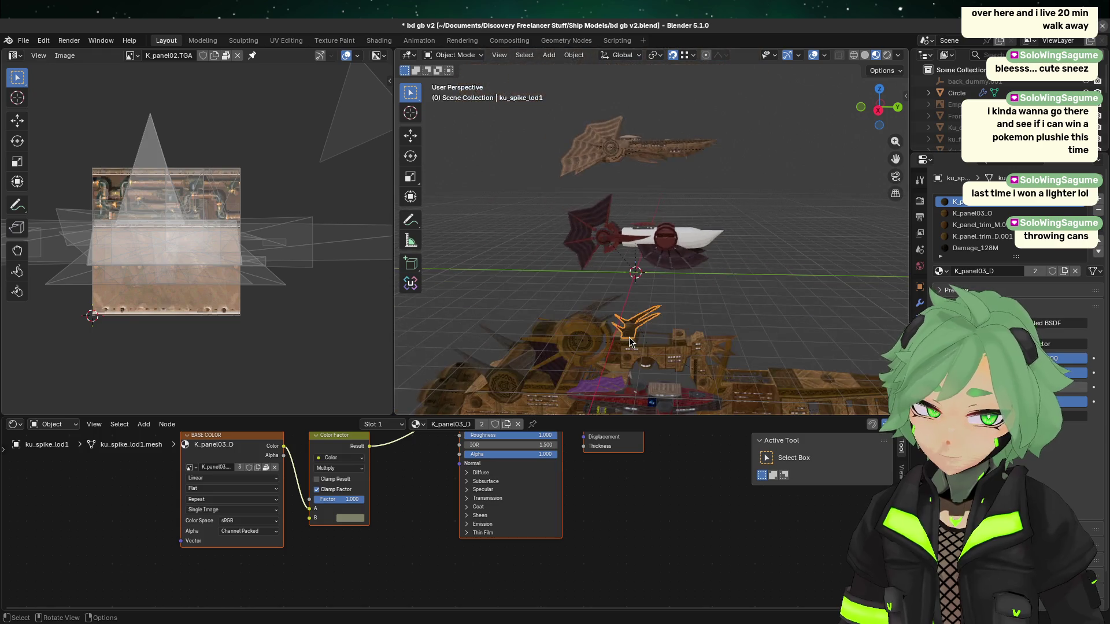
{"action": "key", "text": "ctrl+s"}
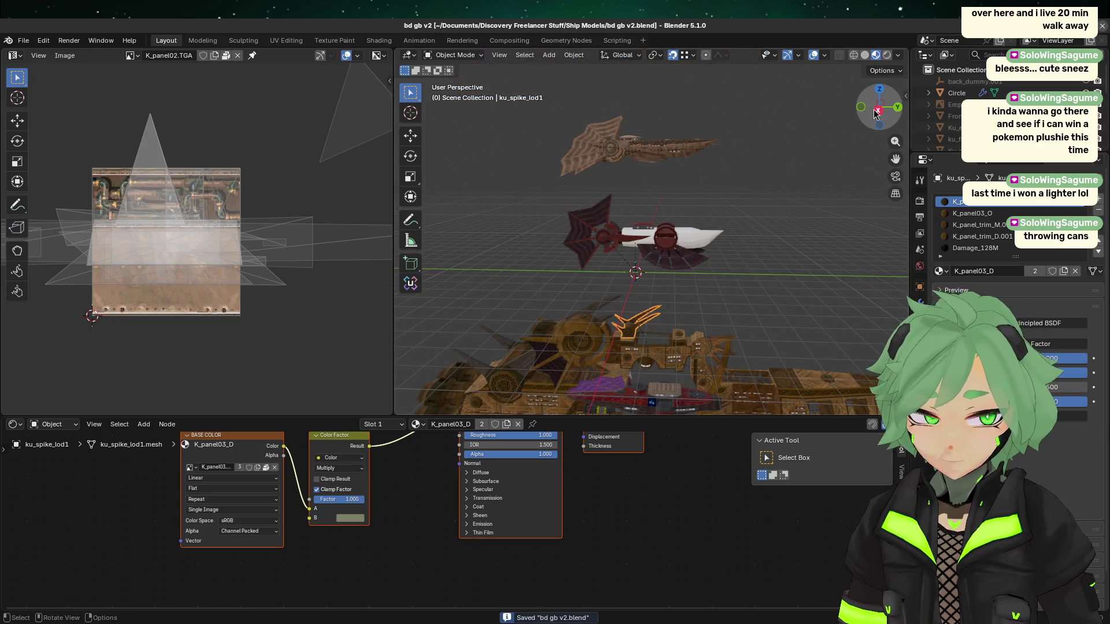
- Switch to a side orthographic view and pan down to the second ship
{"action": "left_click", "coordinate": [874, 113]}
{"action": "scroll", "coordinate": [742, 246], "scroll_direction": "up", "scroll_amount": 10}
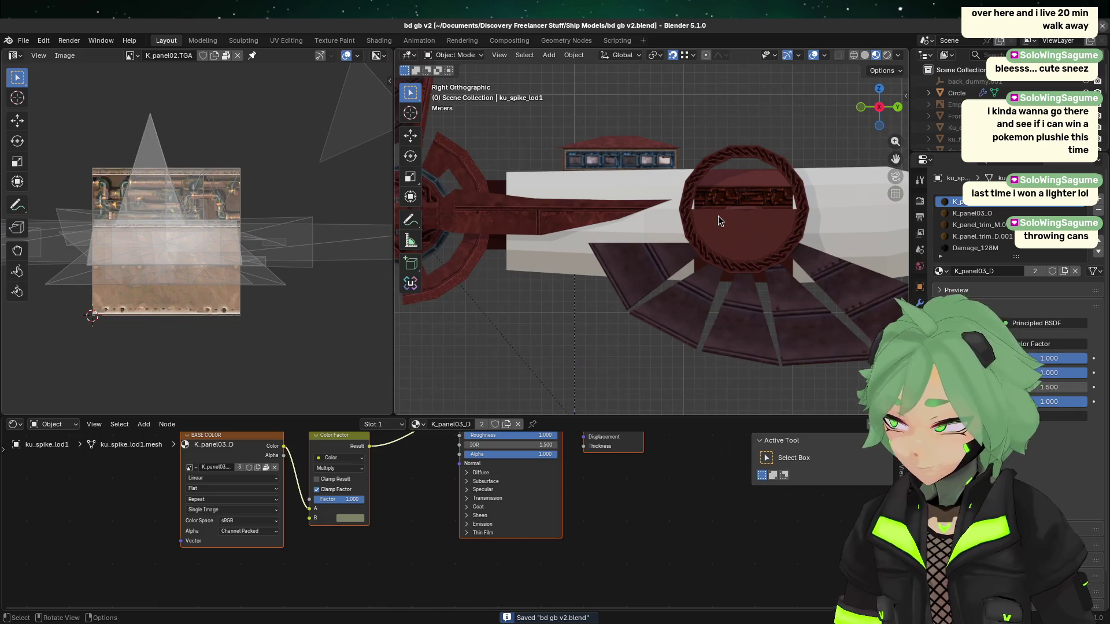
{"action": "scroll", "coordinate": [703, 181], "scroll_direction": "down", "scroll_amount": 2}
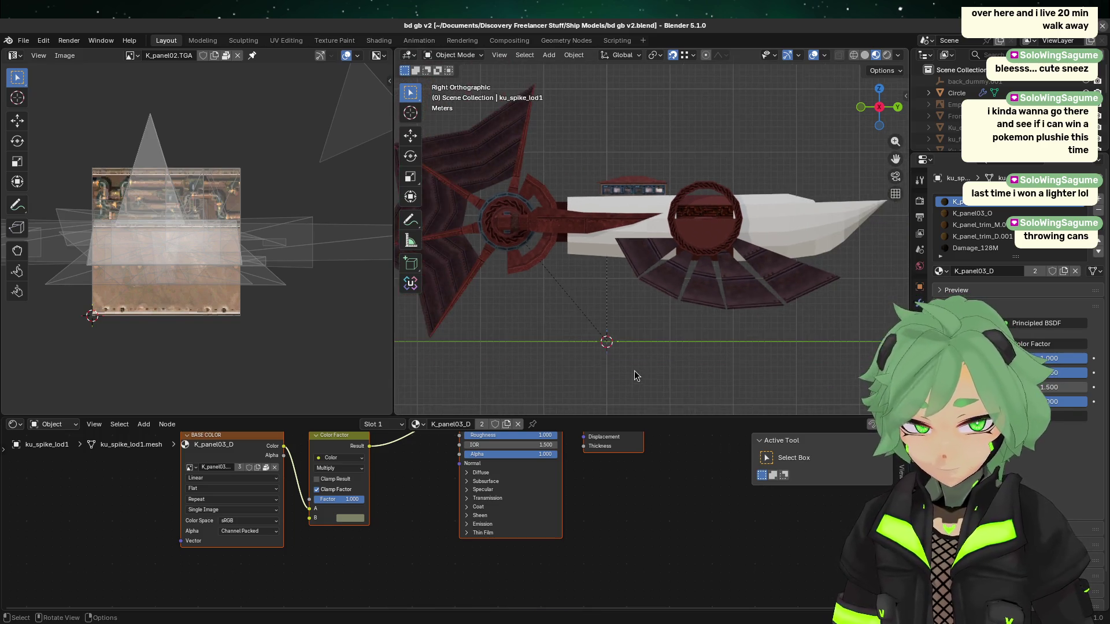
{"action": "mouse_move", "coordinate": [633, 370]}
{"action": "middle_mouse_down", "text": "shift"}
{"action": "mouse_move", "coordinate": [635, 249]}
{"action": "mouse_move", "coordinate": [528, 91]}
{"action": "mouse_move", "coordinate": [644, 352]}
{"action": "middle_mouse_up", "text": "shift"}
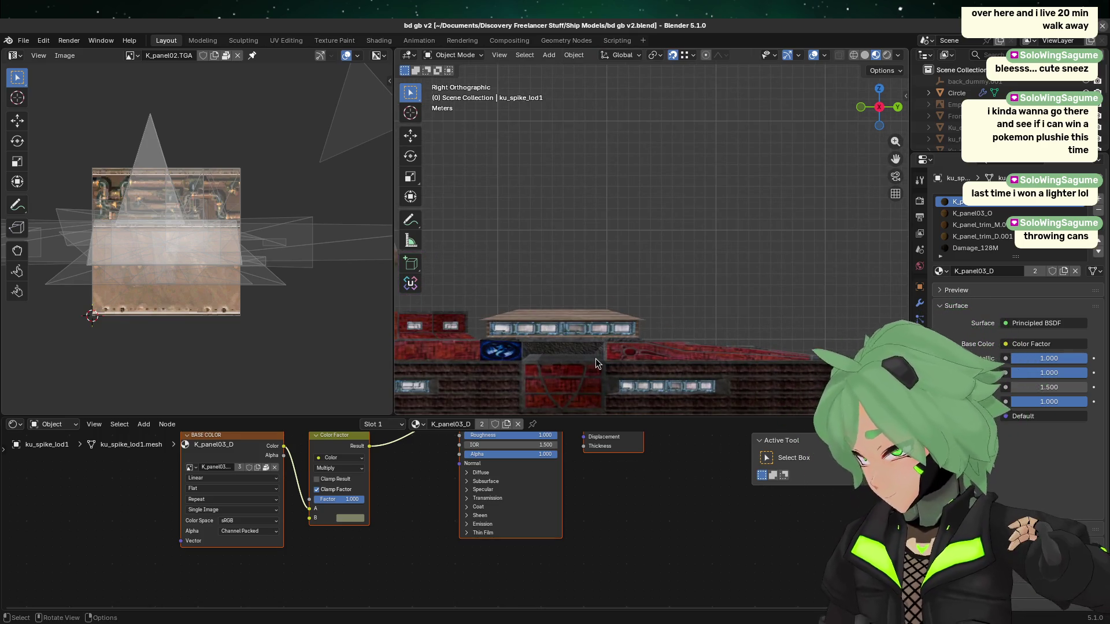
{"action": "mouse_move", "coordinate": [595, 358]}
{"action": "middle_mouse_down", "text": "shift"}
{"action": "mouse_move", "coordinate": [613, 277]}
{"action": "mouse_move", "coordinate": [652, 445]}
{"action": "middle_mouse_up", "text": "shift"}
{"action": "scroll", "coordinate": [445, 285], "scroll_direction": "up", "scroll_amount": 3}
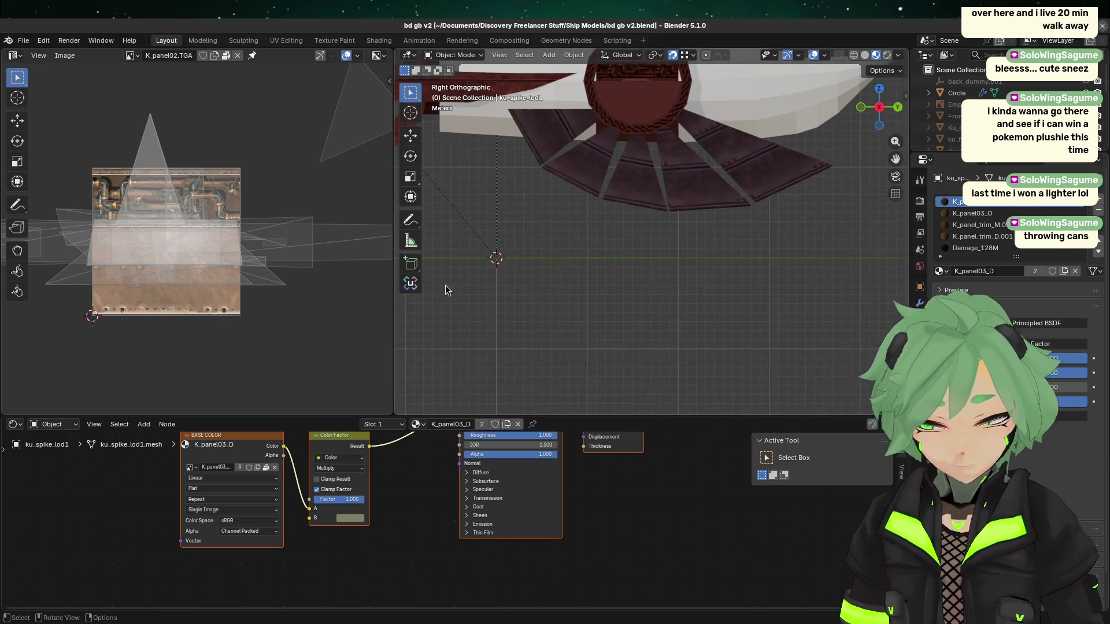
{"action": "middle_click_drag", "start_coordinate": [656, 231], "coordinate": [664, 399], "text": "shift"}
{"action": "scroll", "coordinate": [641, 281], "scroll_direction": "down", "scroll_amount": 3}
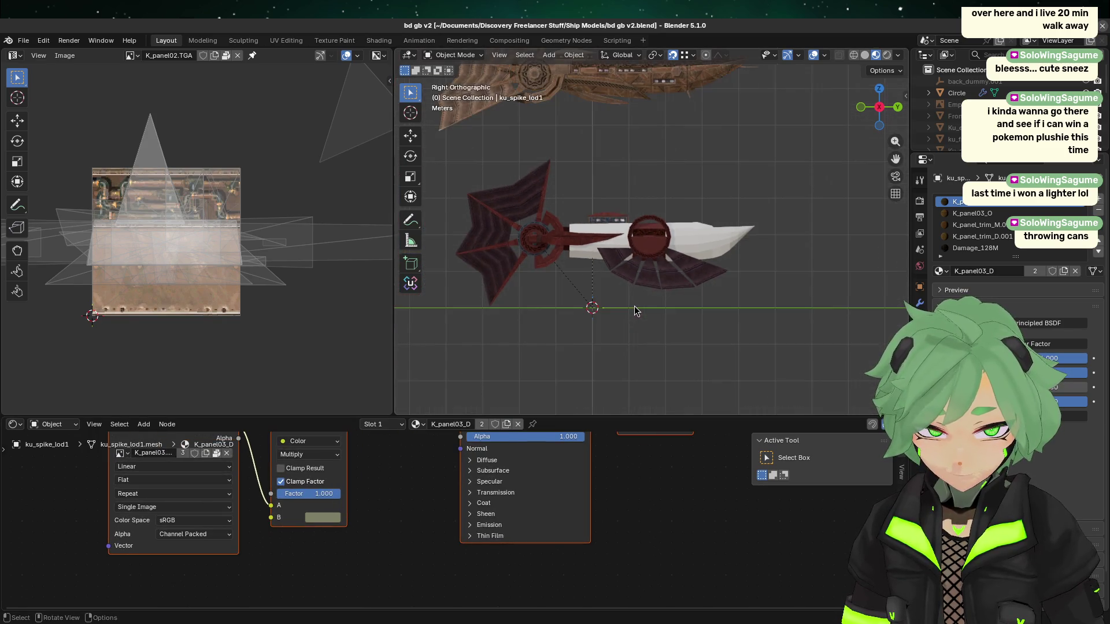
{"action": "middle_click_drag", "start_coordinate": [661, 359], "coordinate": [603, 204], "text": "shift"}
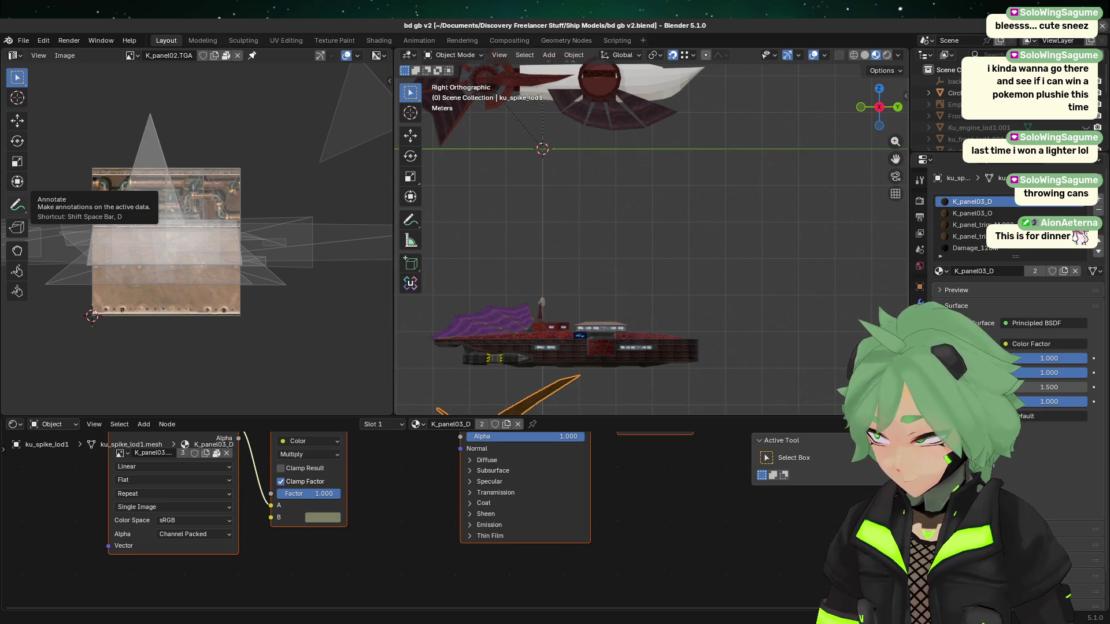
- Select the lower reference ship Root.001 to show its BDGB1_K_Panel04 material nodes
{"action": "left_click", "coordinate": [502, 314]}
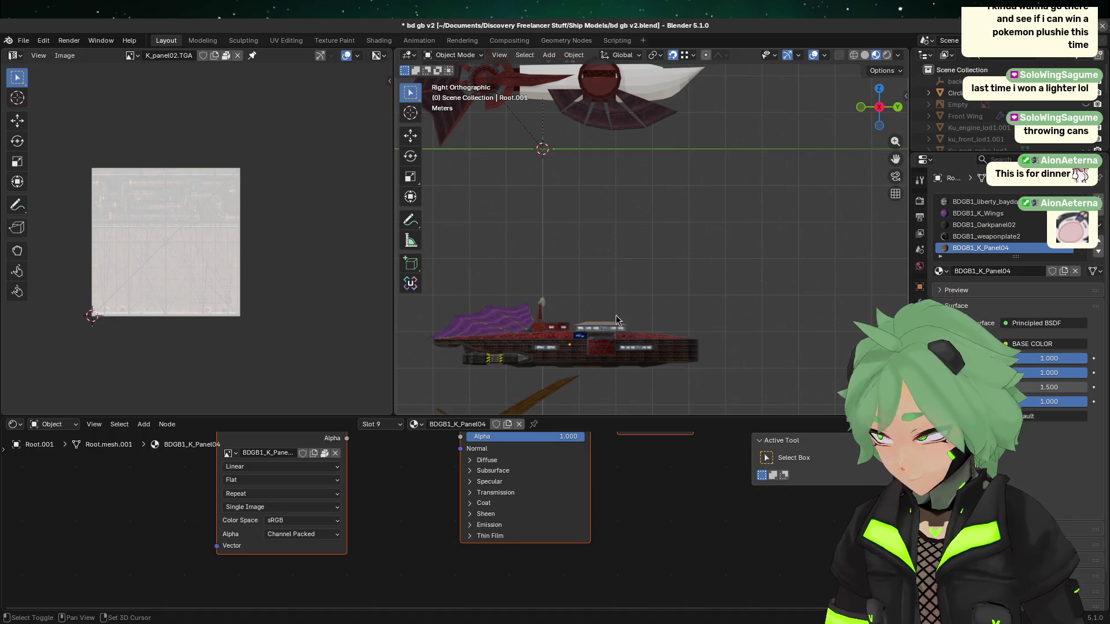
{"action": "mouse_move", "coordinate": [649, 350]}
{"action": "middle_mouse_down", "text": "shift"}
{"action": "mouse_move", "coordinate": [695, 191]}
{"action": "mouse_move", "coordinate": [686, 171]}
{"action": "mouse_move", "coordinate": [738, 342]}
{"action": "middle_mouse_up", "text": "shift"}
{"action": "scroll", "coordinate": [704, 287], "scroll_direction": "up", "scroll_amount": 2}
{"action": "scroll", "coordinate": [704, 287], "scroll_direction": "down", "scroll_amount": 3}
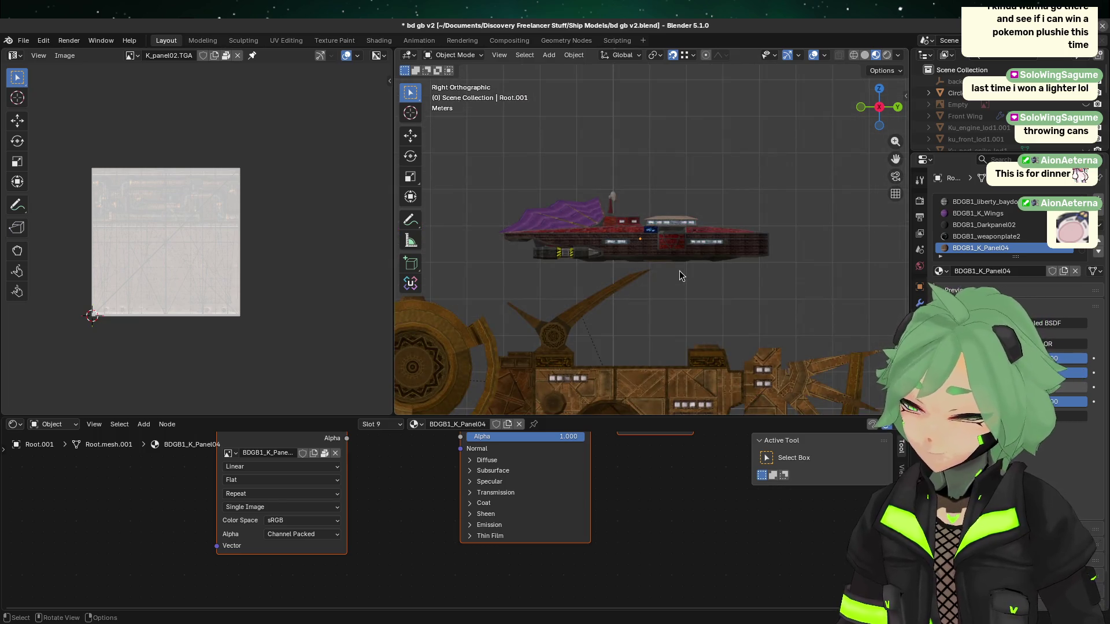
{"action": "scroll", "coordinate": [720, 270], "scroll_direction": "up", "scroll_amount": 8}
{"action": "scroll", "coordinate": [720, 269], "scroll_direction": "up", "scroll_amount": 4}
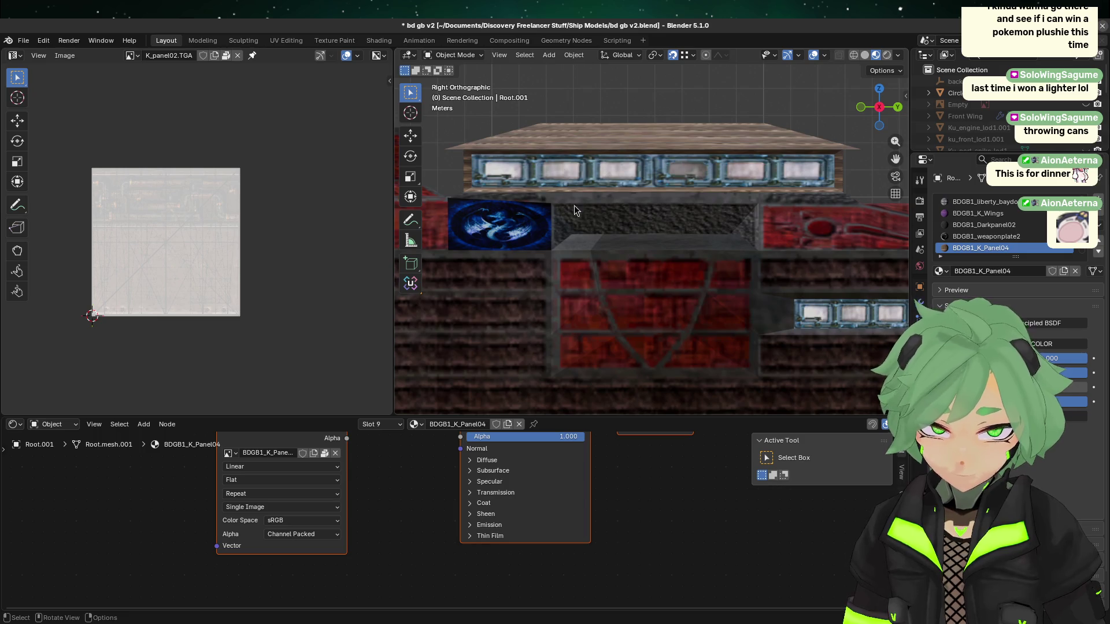
{"action": "scroll", "coordinate": [643, 130], "scroll_direction": "down", "scroll_amount": 8}
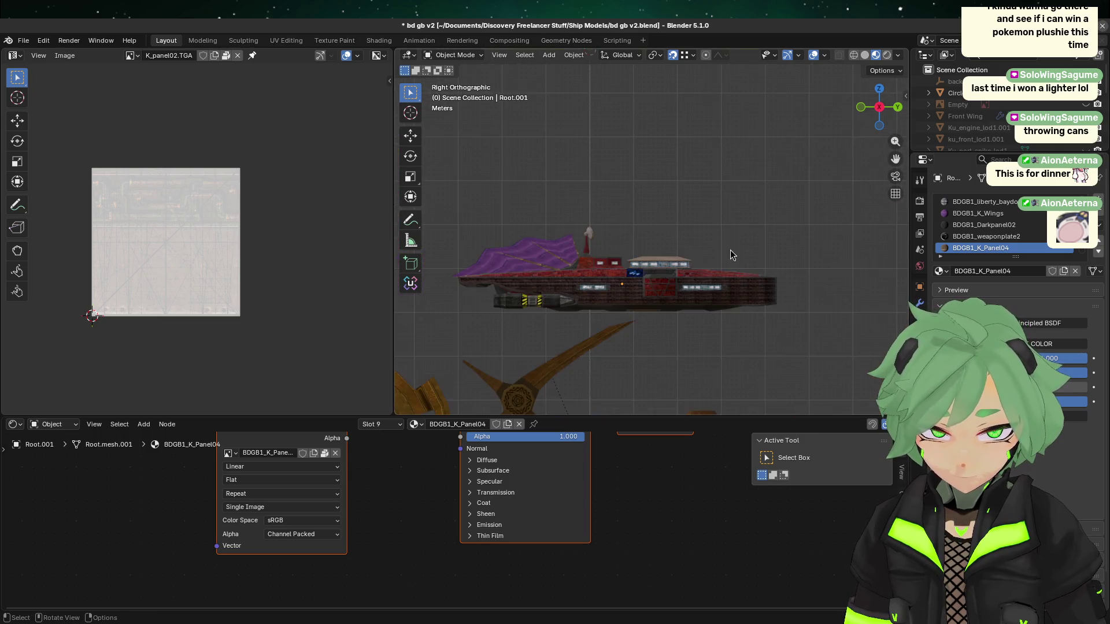
{"action": "key", "text": "KP_Decimal"}
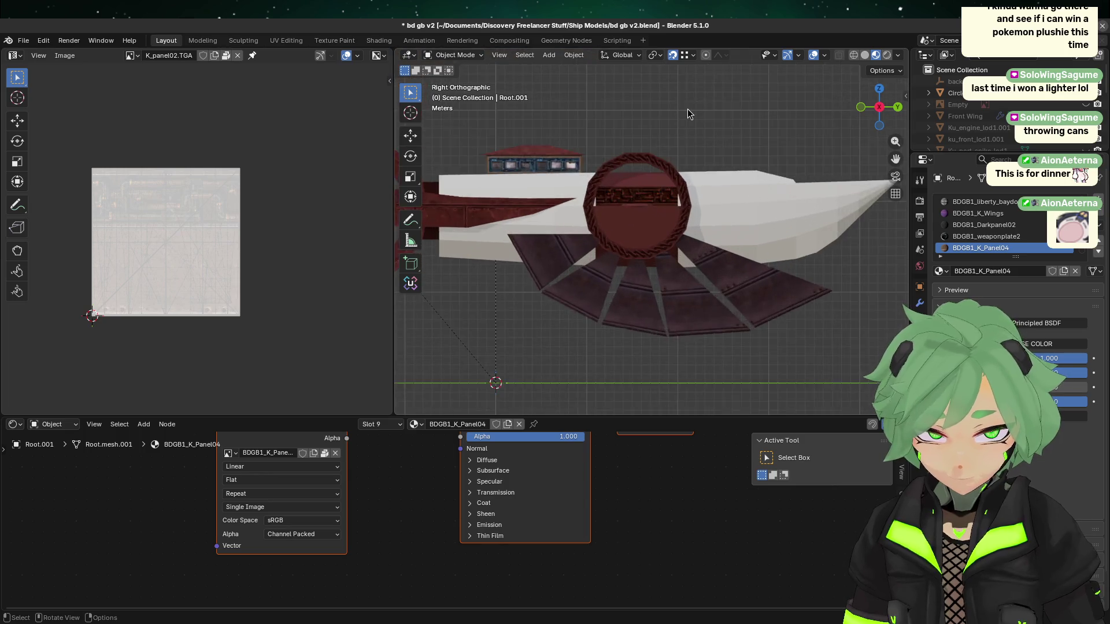
{"action": "scroll", "coordinate": [688, 113], "scroll_direction": "up", "scroll_amount": 6}
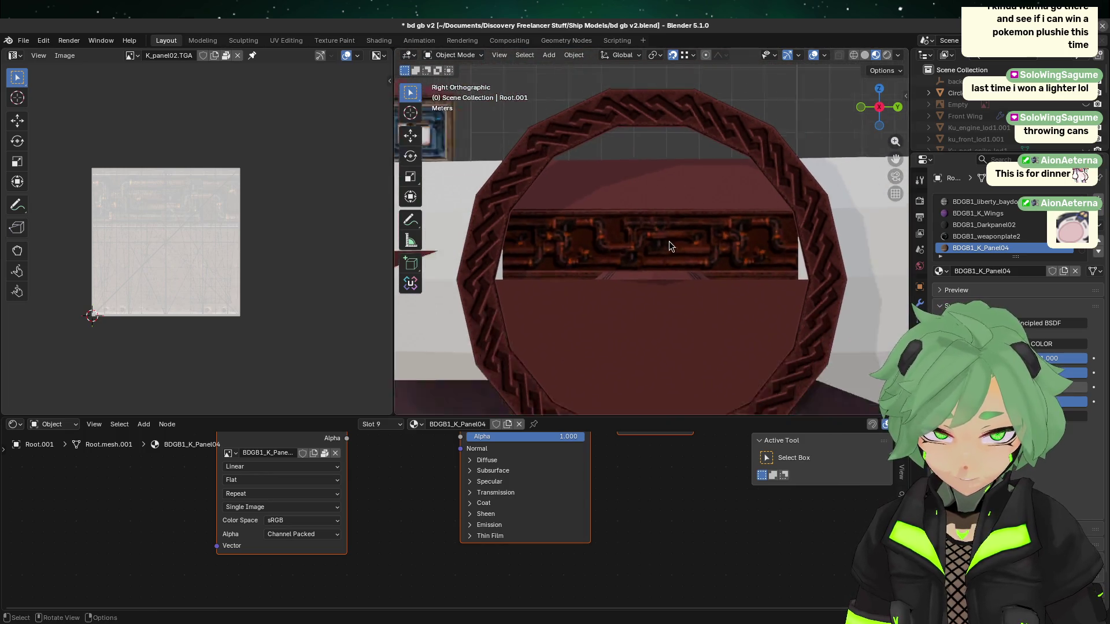
{"action": "scroll", "coordinate": [668, 241], "scroll_direction": "down", "scroll_amount": 8}
{"action": "scroll", "coordinate": [665, 221], "scroll_direction": "up", "scroll_amount": 5}
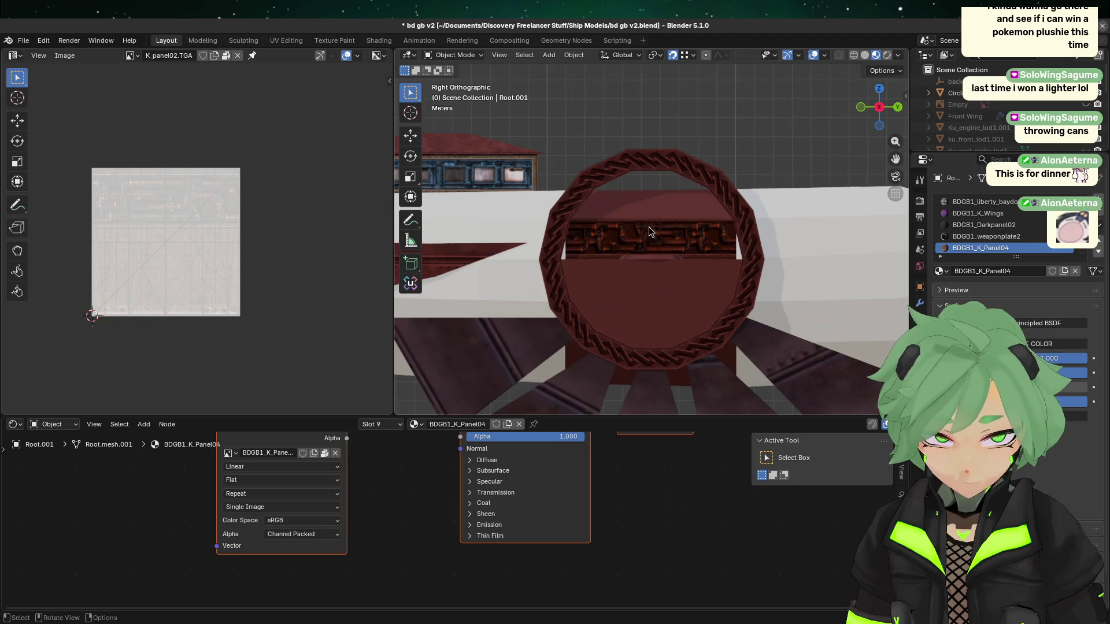
{"action": "scroll", "coordinate": [647, 225], "scroll_direction": "down", "scroll_amount": 4}
{"action": "scroll", "coordinate": [640, 224], "scroll_direction": "up", "scroll_amount": 2}
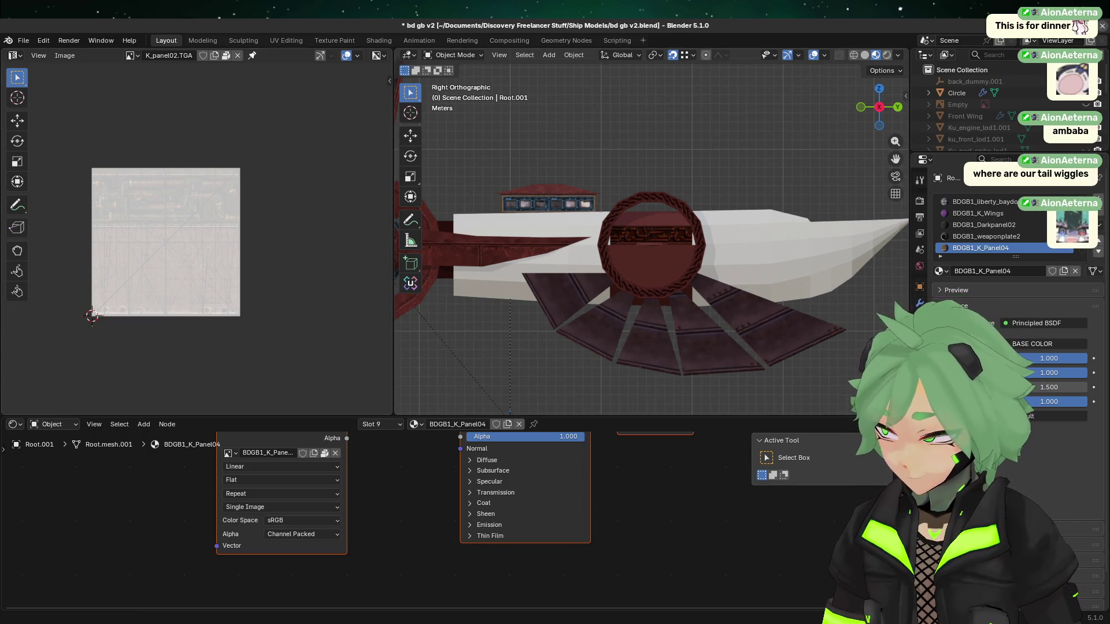
{"action": "left_click", "coordinate": [671, 317]}
{"action": "scroll", "coordinate": [626, 335], "scroll_direction": "up", "scroll_amount": 4}
{"action": "scroll", "coordinate": [626, 335], "scroll_direction": "up", "scroll_amount": 2}
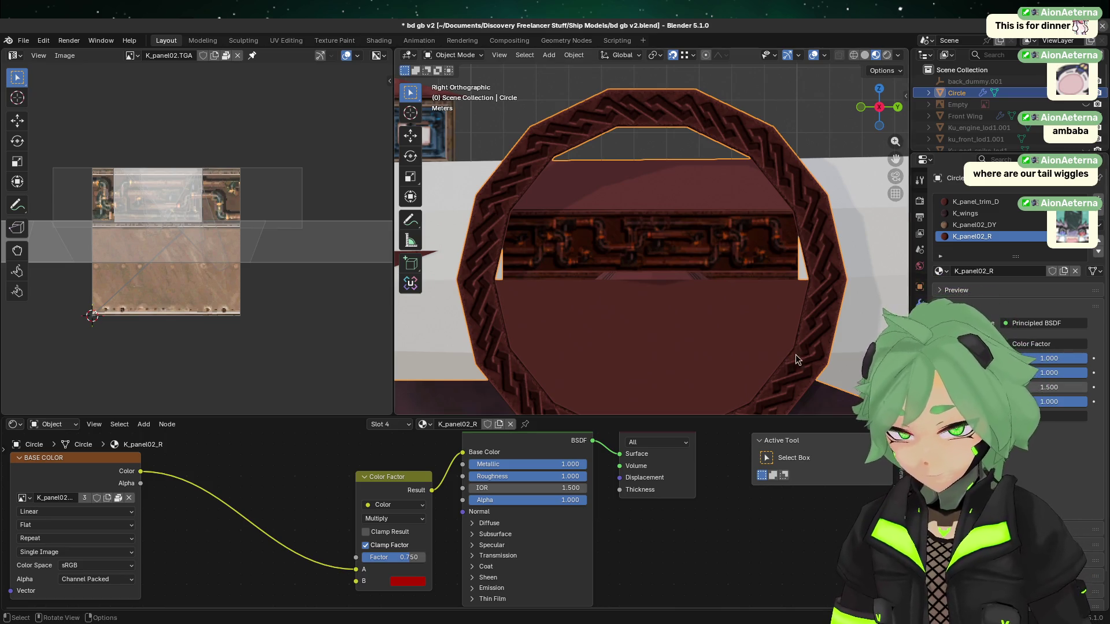
{"action": "left_click", "coordinate": [525, 127]}
{"action": "left_click", "coordinate": [590, 178]}
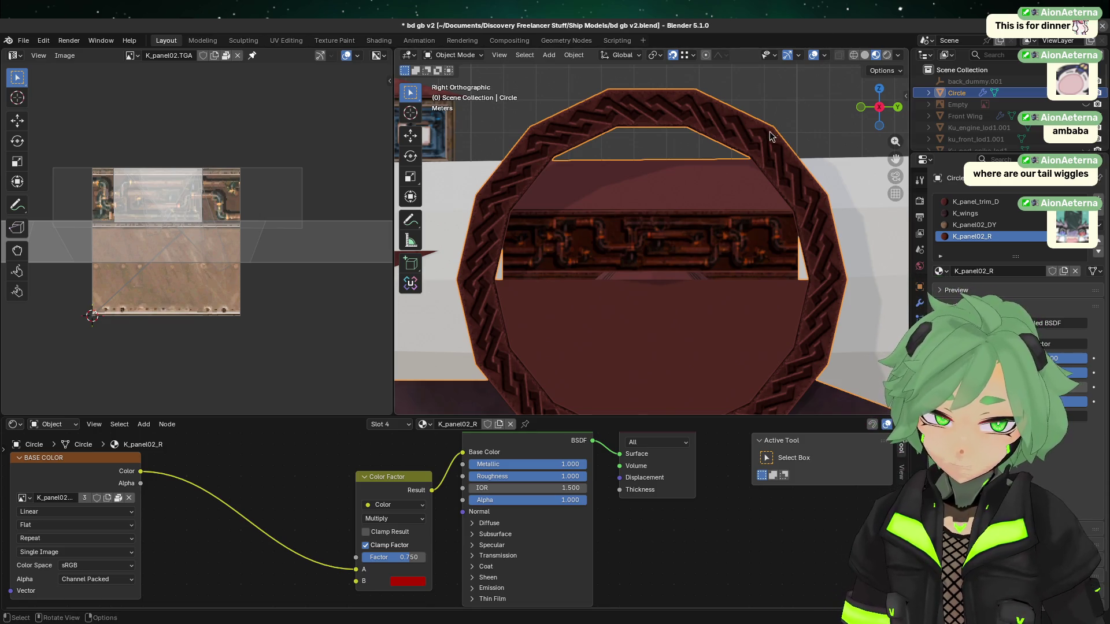
{"action": "scroll", "coordinate": [660, 151], "scroll_direction": "up", "scroll_amount": 2}
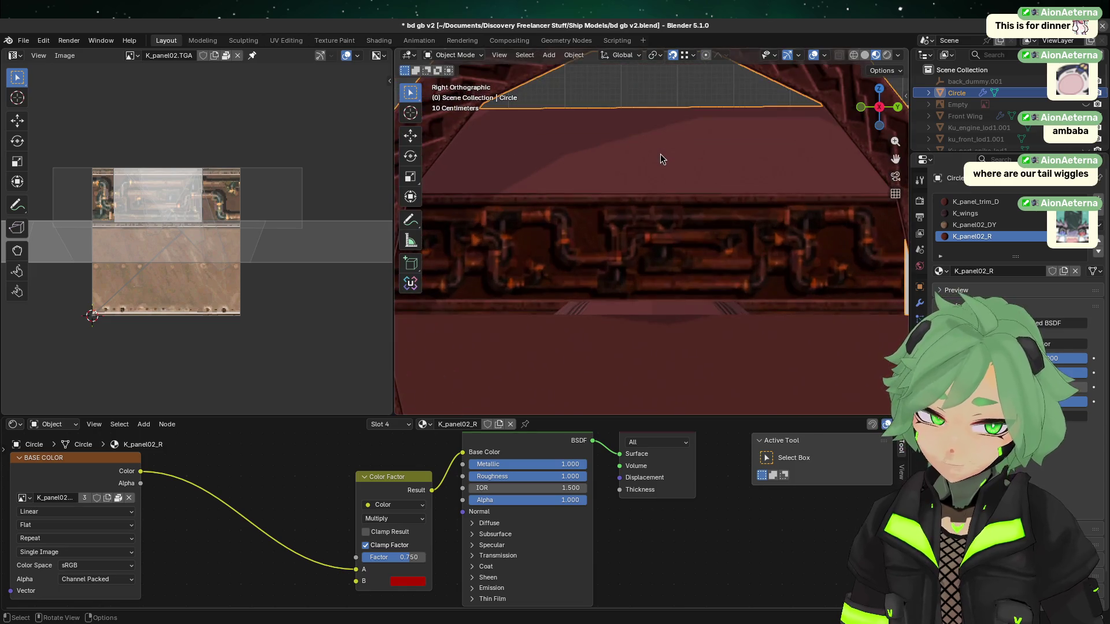
{"action": "scroll", "coordinate": [661, 154], "scroll_direction": "down", "scroll_amount": 4}
{"action": "left_click", "coordinate": [710, 140]}
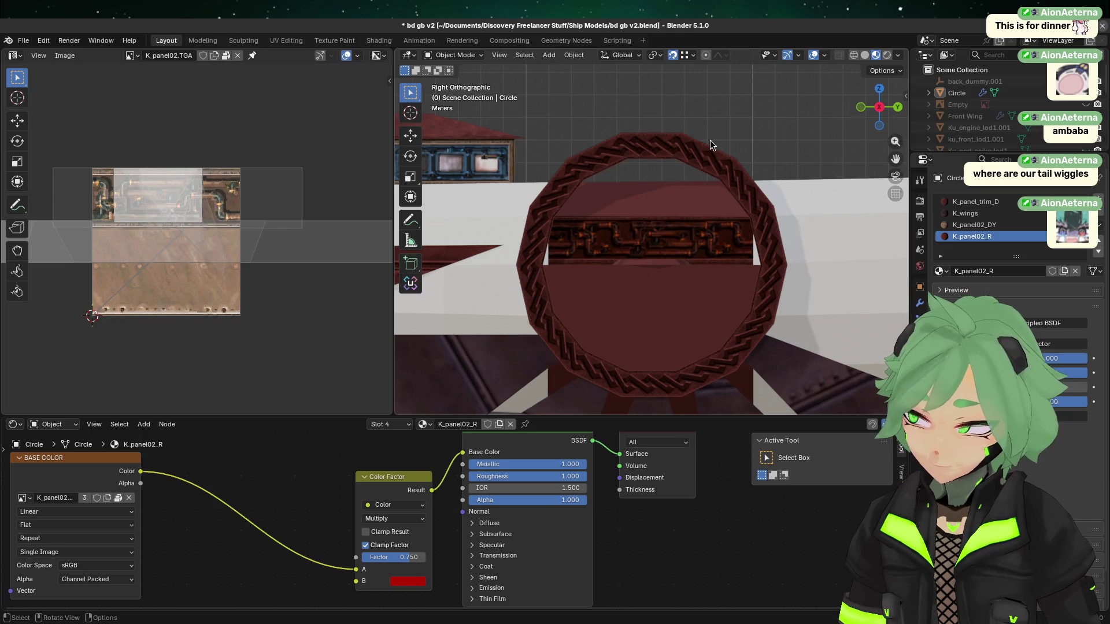
{"action": "scroll", "coordinate": [709, 140], "scroll_direction": "up", "scroll_amount": 1}
{"action": "scroll", "coordinate": [710, 140], "scroll_direction": "up", "scroll_amount": 1}
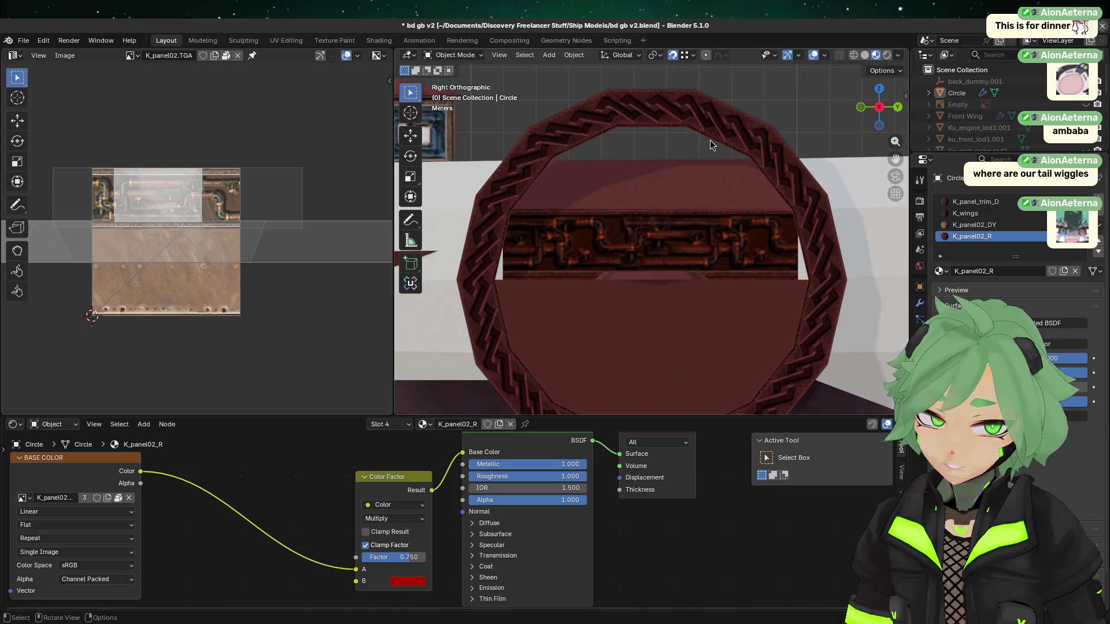
{"action": "left_click", "coordinate": [656, 241]}
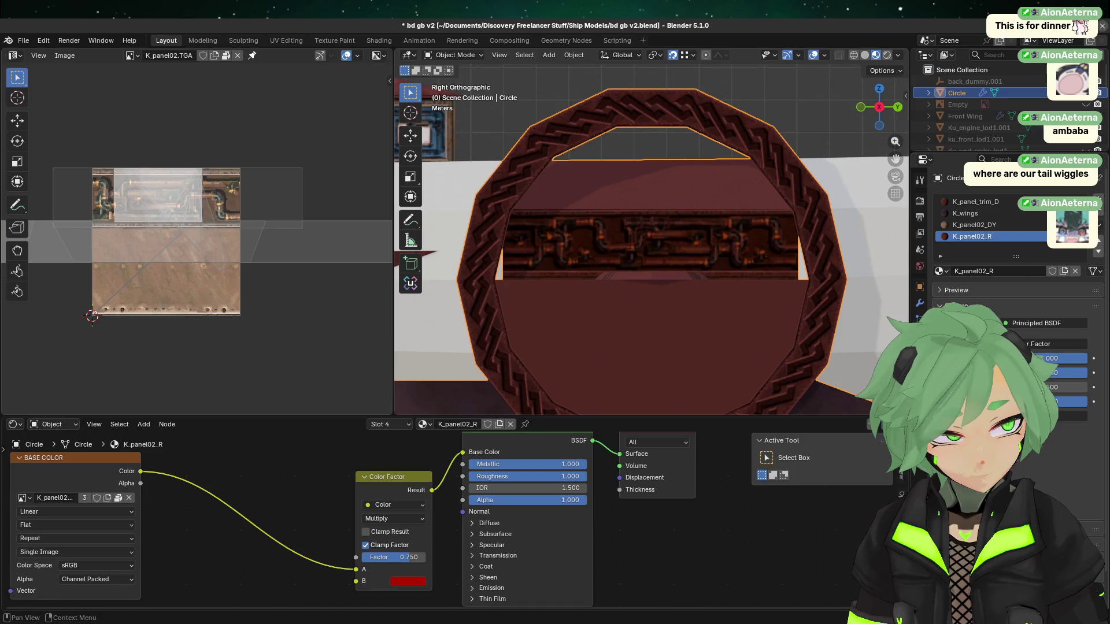
- Copy K_panel02_R, create a new slot material named K_panel02_G, and paste K_panel02_R into it
{"action": "left_click", "coordinate": [1098, 229]}
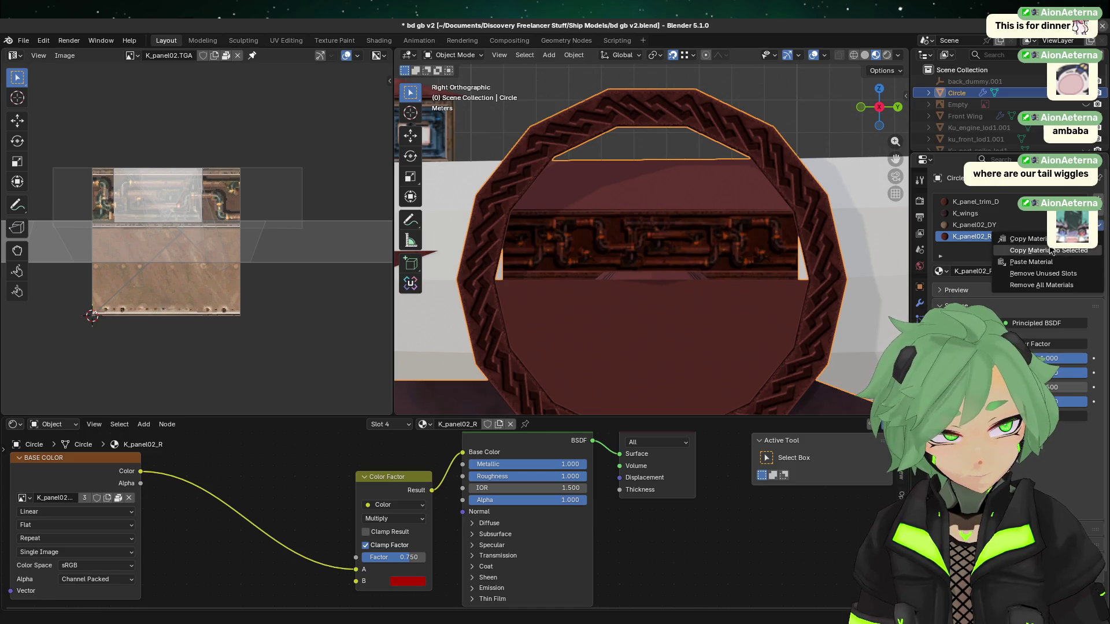
{"action": "left_click", "coordinate": [1028, 238]}
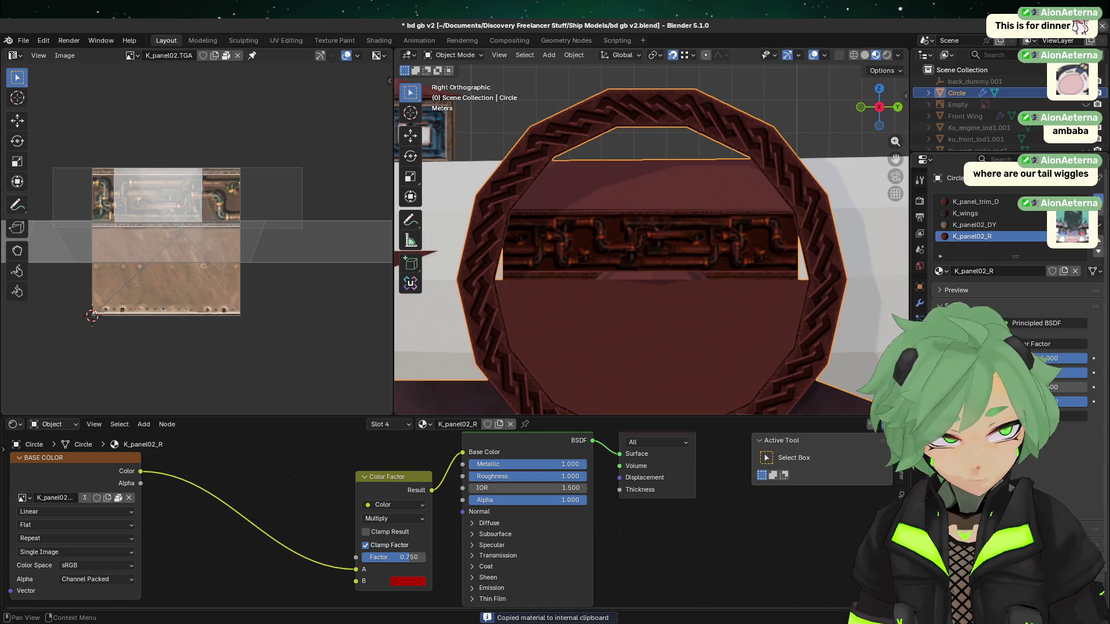
{"action": "left_click", "coordinate": [1100, 202]}
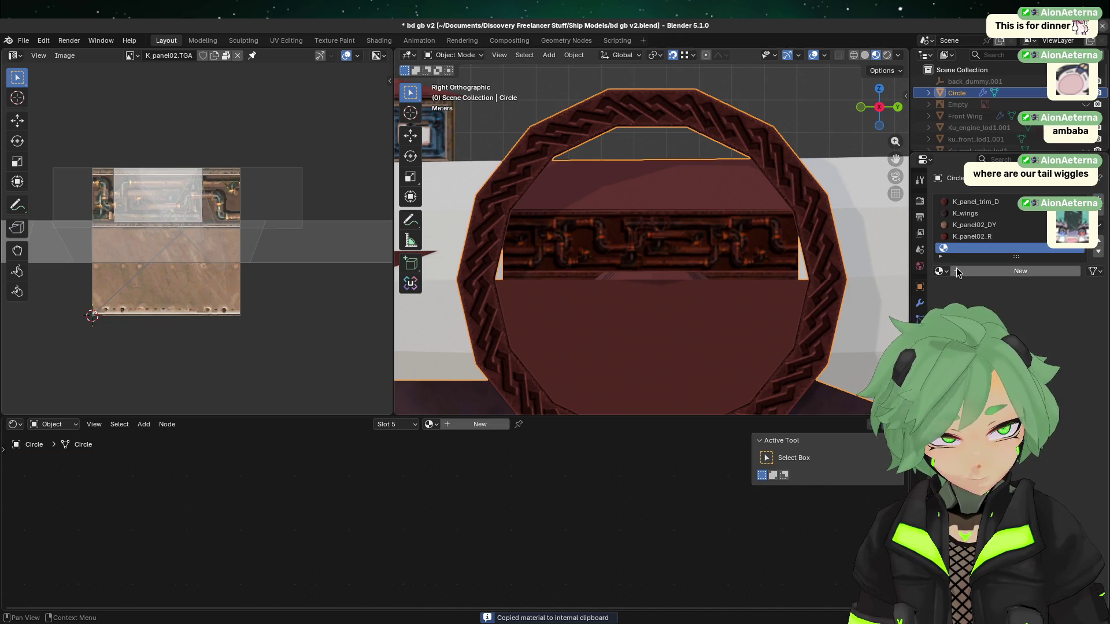
{"action": "left_click", "coordinate": [987, 271]}
{"action": "double_click", "coordinate": [957, 247]}
{"action": "type", "text": "K_panel0"}
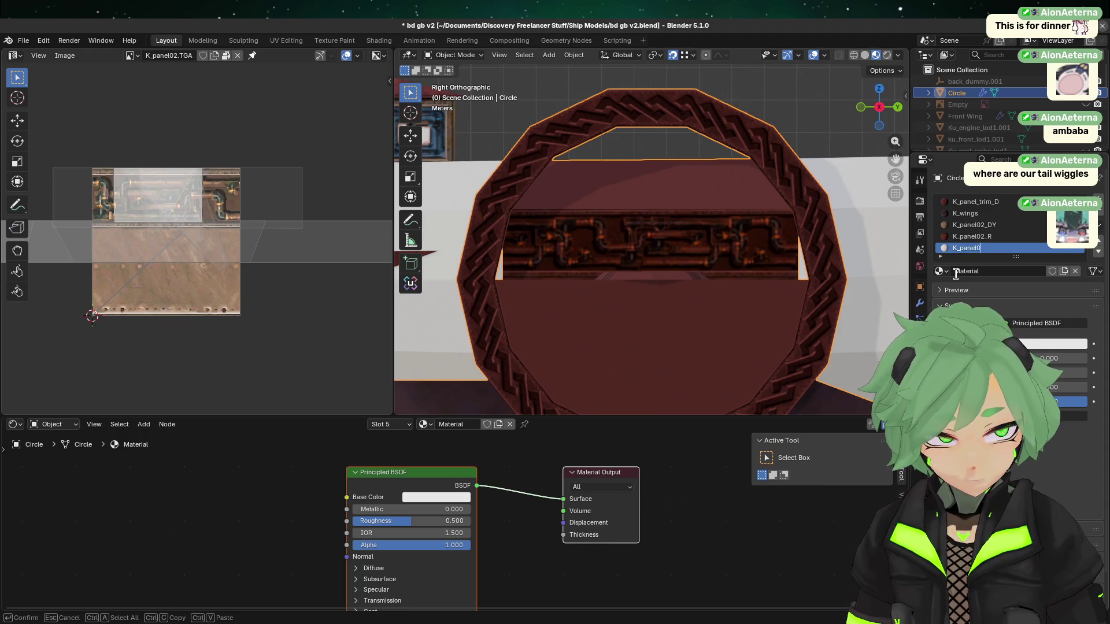
{"action": "type", "text": "2_G"}
{"action": "key", "text": "Return"}
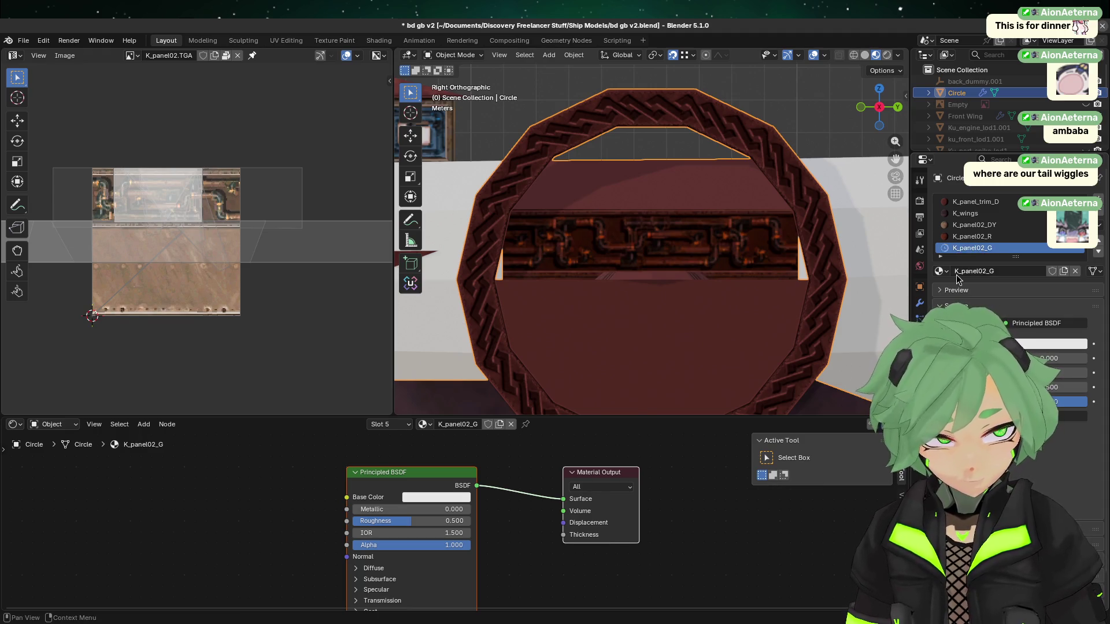
{"action": "left_click", "coordinate": [1099, 230]}
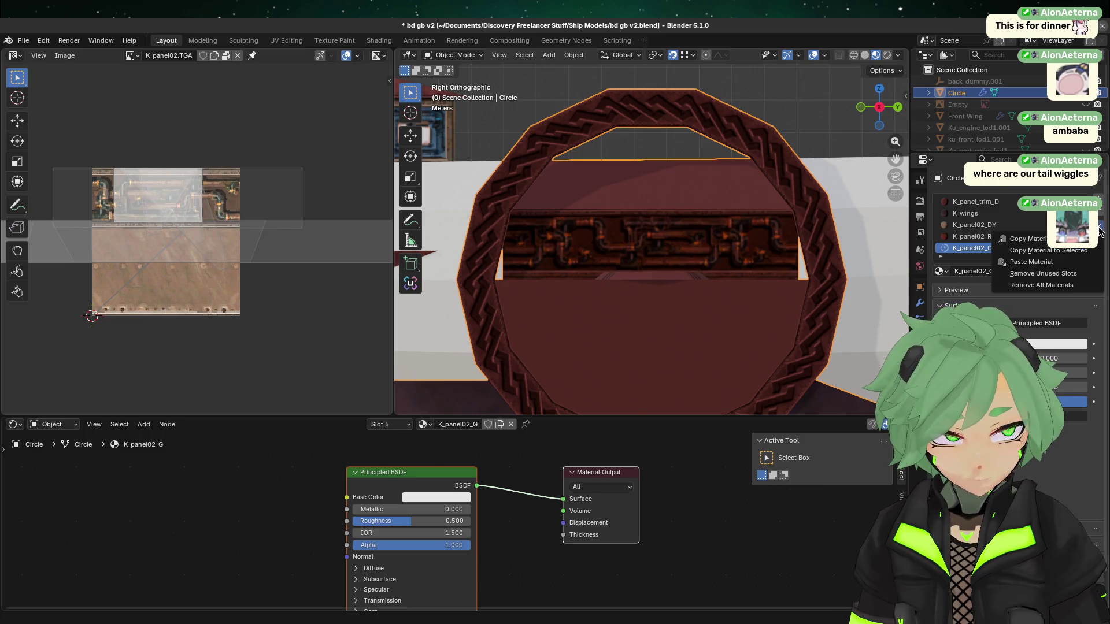
{"action": "middle_click_drag", "start_coordinate": [243, 566], "coordinate": [356, 457]}
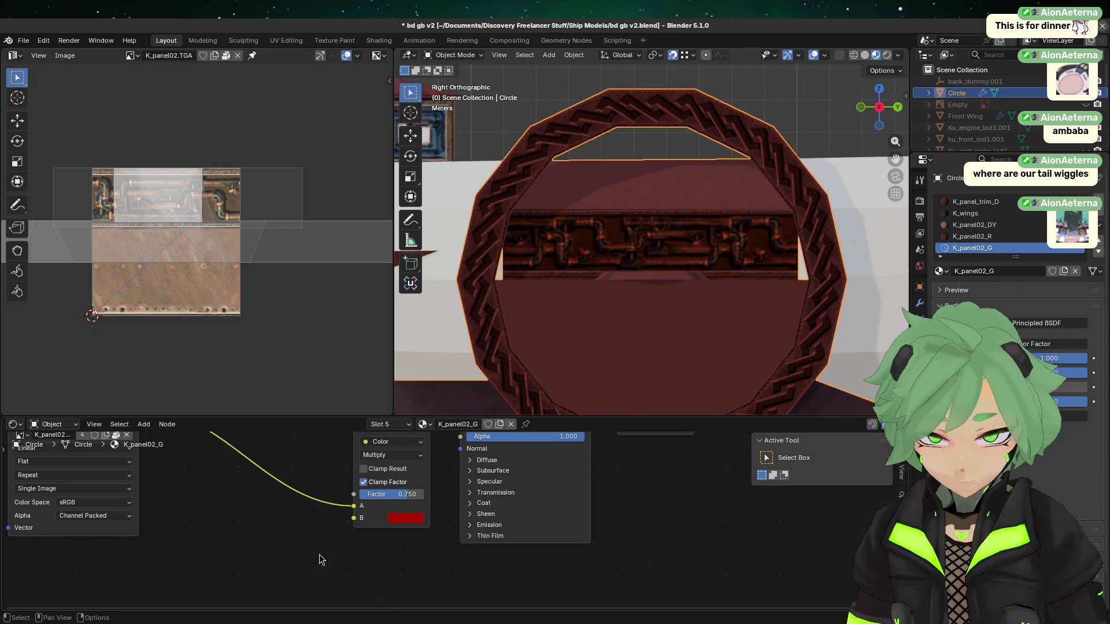
- In Edit Mode, pick a rim face and copy K_panel_trim_D's Hue/Saturation/Value node
{"action": "scroll", "coordinate": [720, 262], "scroll_direction": "up", "scroll_amount": 1}
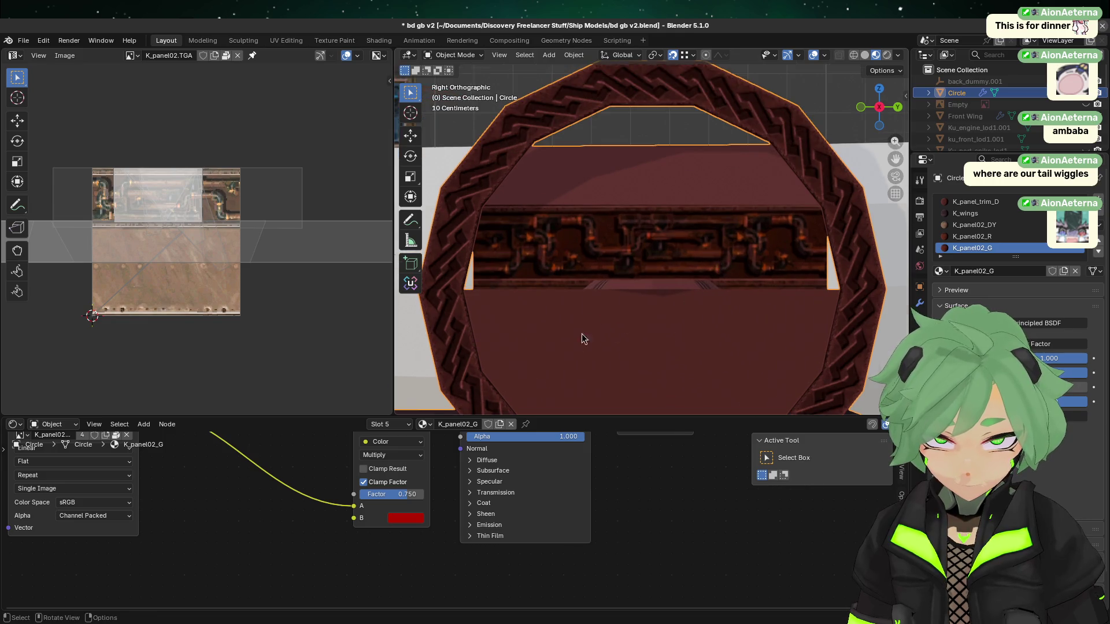
{"action": "scroll", "coordinate": [581, 339], "scroll_direction": "down", "scroll_amount": 1}
{"action": "key", "text": "Tab"}
{"action": "left_click", "coordinate": [511, 306]}
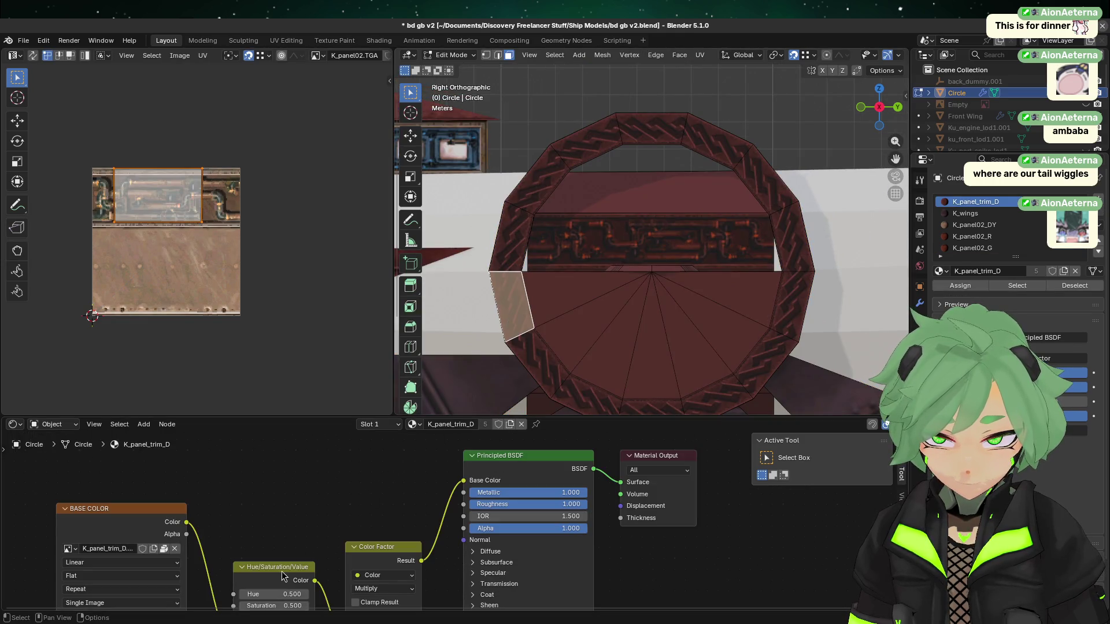
{"action": "left_click", "coordinate": [282, 571]}
{"action": "key", "text": "ctrl+c"}
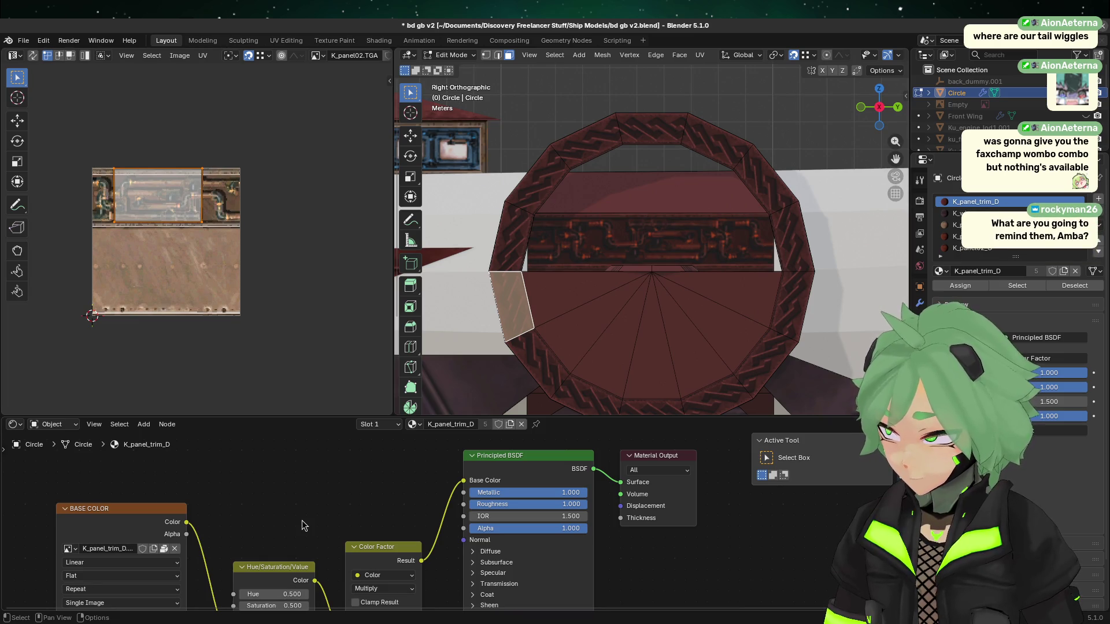
- Test selecting the ring's floor, inner panel and top rim faces, then clear the selection
{"action": "left_click", "coordinate": [619, 293]}
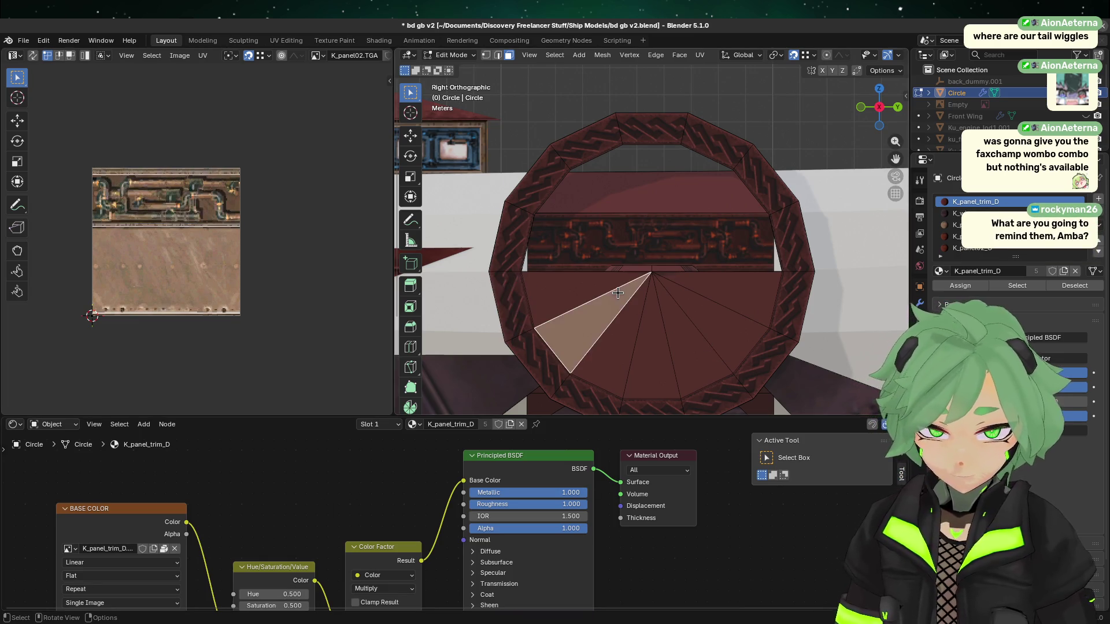
{"action": "left_click", "coordinate": [687, 232]}
{"action": "left_click", "coordinate": [631, 116]}
{"action": "left_click", "coordinate": [532, 134]}
{"action": "left_click_drag", "start_coordinate": [532, 134], "coordinate": [785, 212]}
{"action": "left_click", "coordinate": [711, 151]}
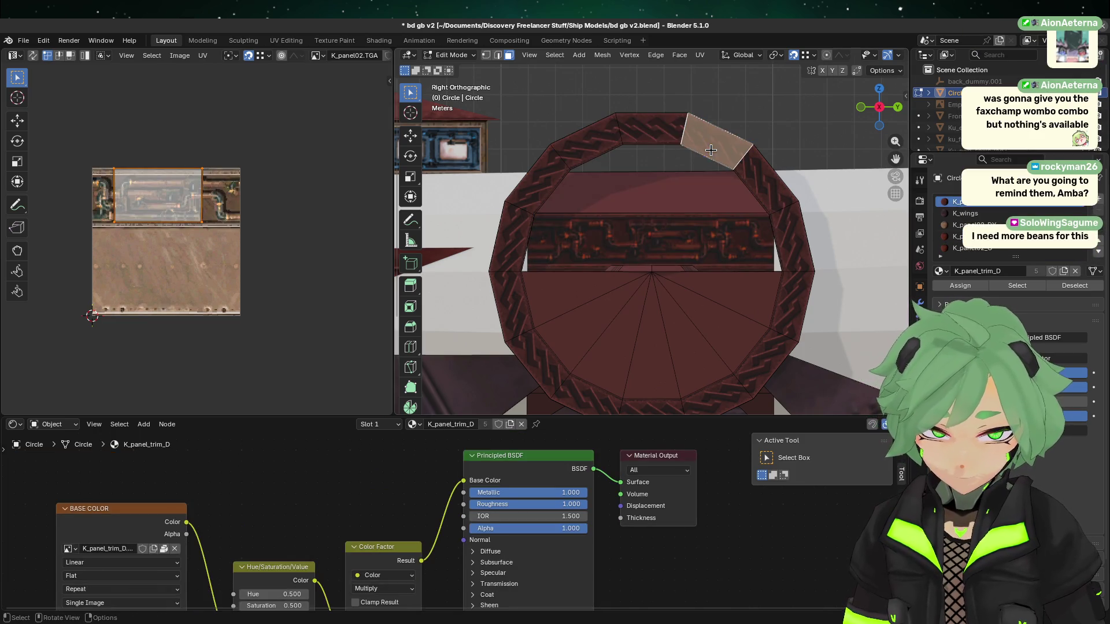
{"action": "left_click", "coordinate": [709, 109]}
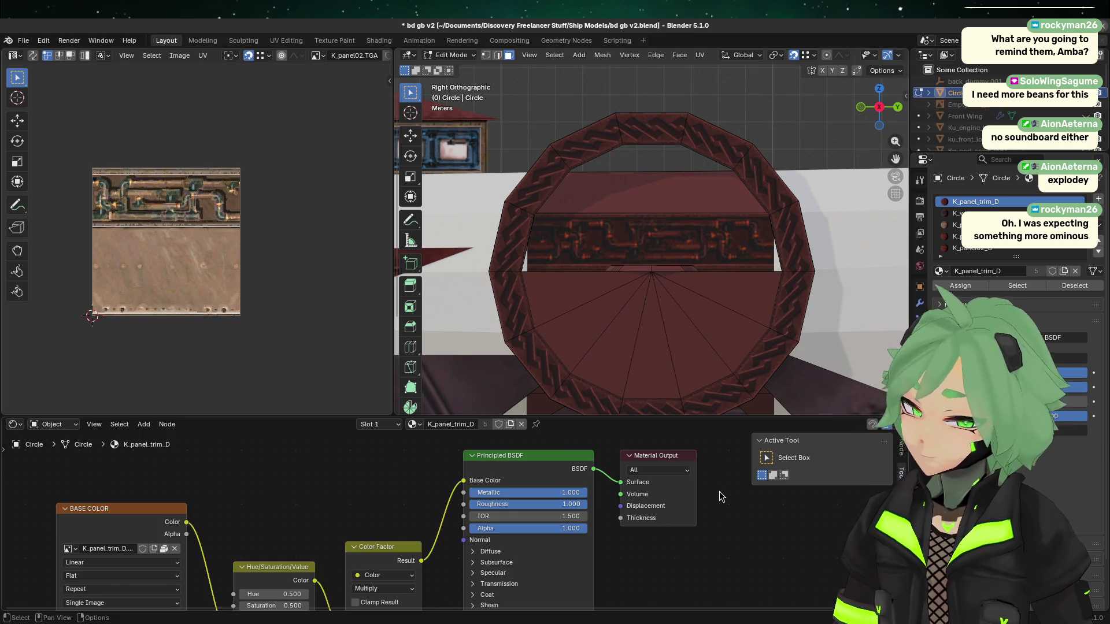
- With the inner panel face selected, paste the HSV node into K_panel02_G and feed it the image colour
{"action": "left_click", "coordinate": [668, 255]}
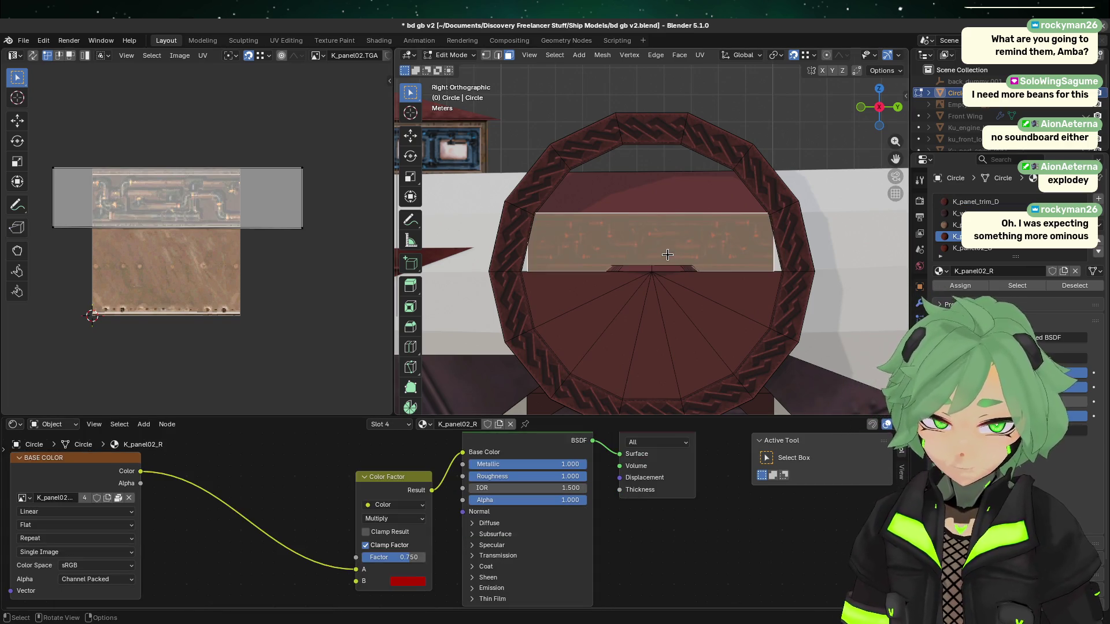
{"action": "left_click", "coordinate": [983, 248]}
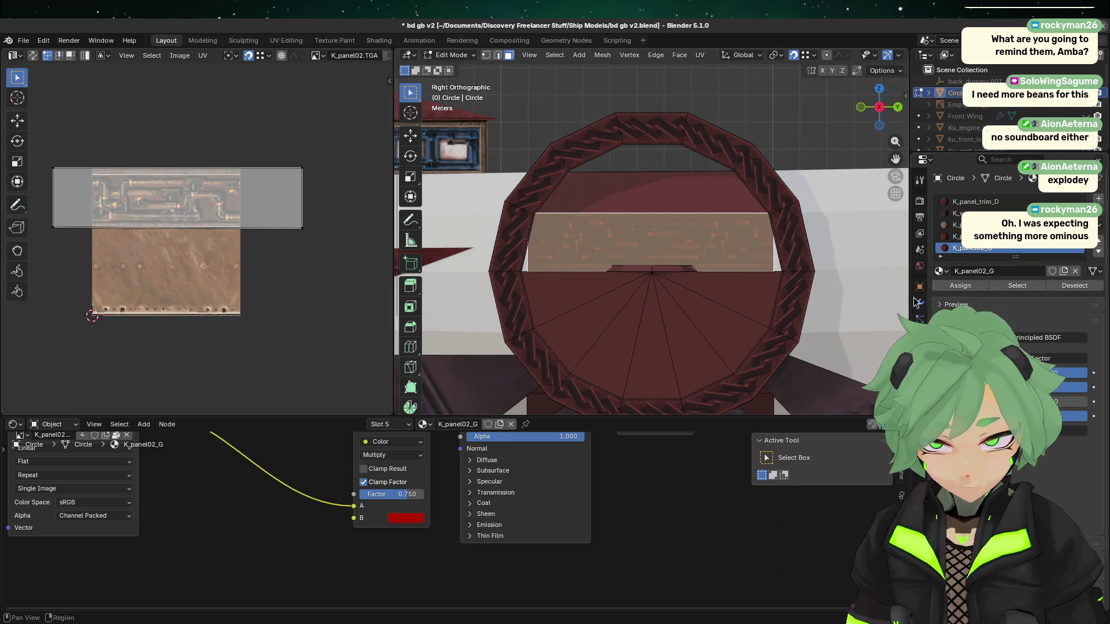
{"action": "key", "text": "ctrl+v"}
{"action": "scroll", "coordinate": [239, 520], "scroll_direction": "down", "scroll_amount": 2}
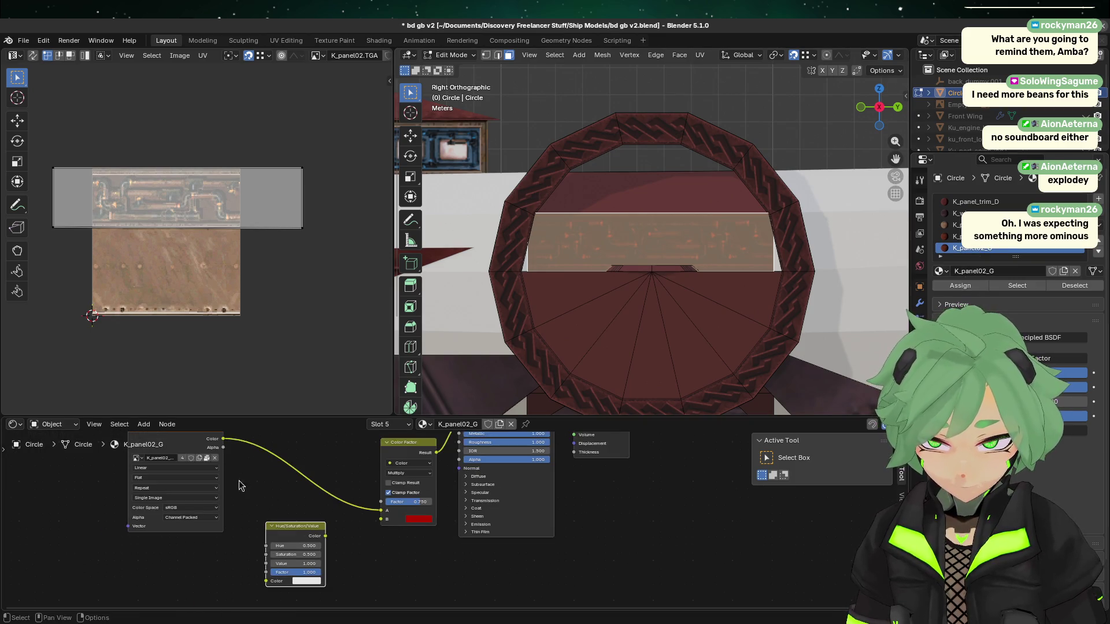
{"action": "mouse_move", "coordinate": [223, 439]}
{"action": "left_mouse_down"}
{"action": "mouse_move", "coordinate": [269, 604]}
{"action": "mouse_move", "coordinate": [231, 578]}
{"action": "mouse_move", "coordinate": [294, 585]}
{"action": "mouse_move", "coordinate": [269, 571]}
{"action": "left_mouse_up"}
- Set the multiply tint colour to neutral grey and assign K_panel02_G to the panel face
{"action": "left_click", "coordinate": [427, 508]}
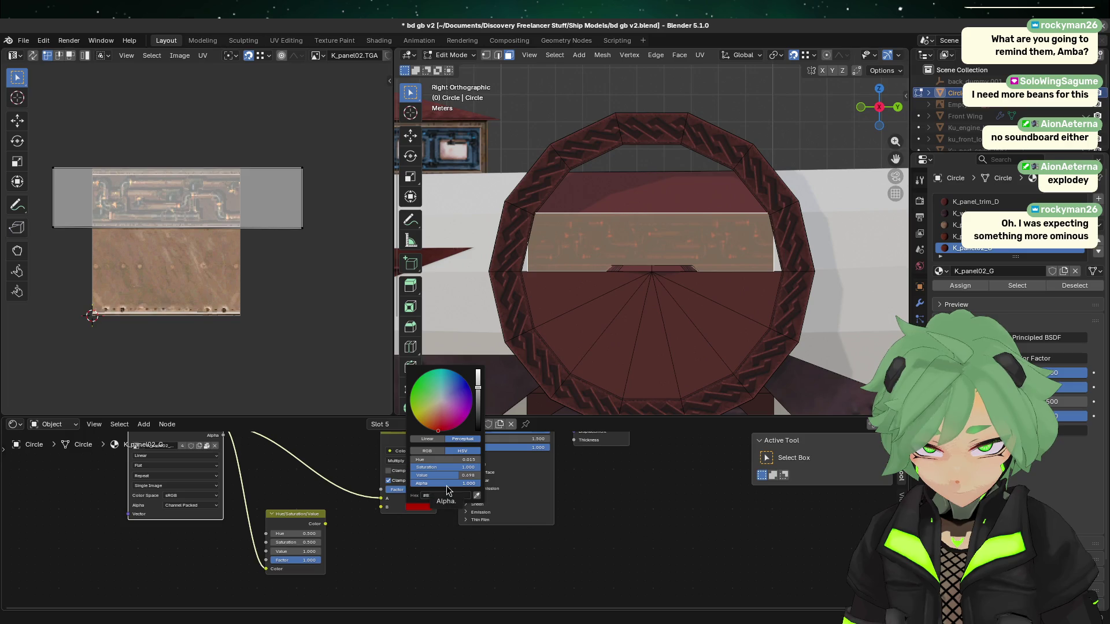
{"action": "left_click_drag", "start_coordinate": [464, 475], "coordinate": [422, 473]}
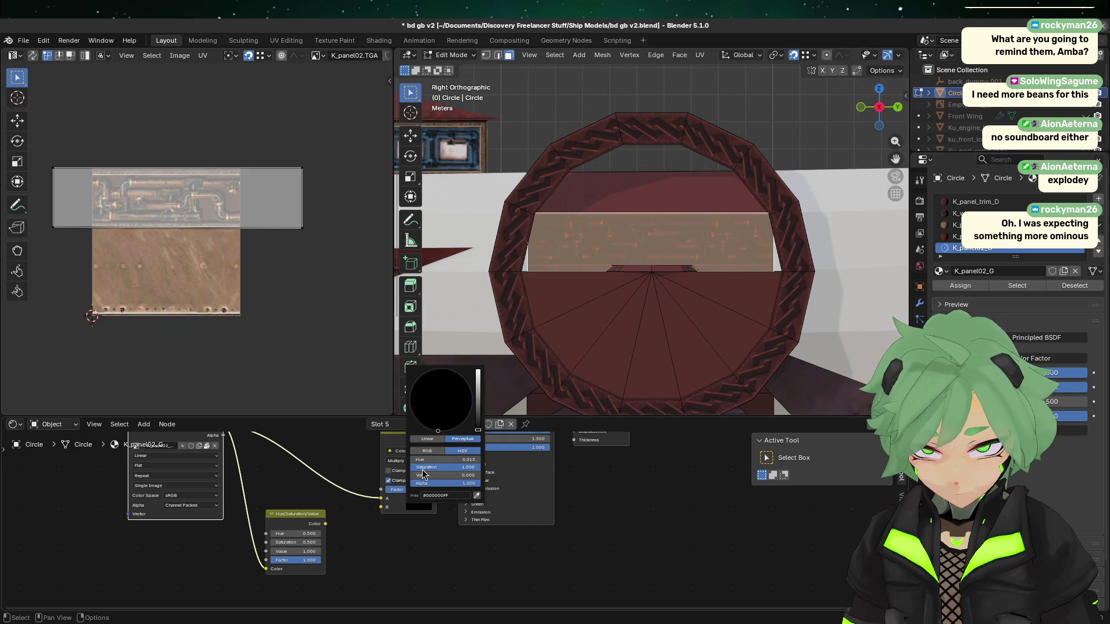
{"action": "left_click_drag", "start_coordinate": [478, 430], "coordinate": [478, 409]}
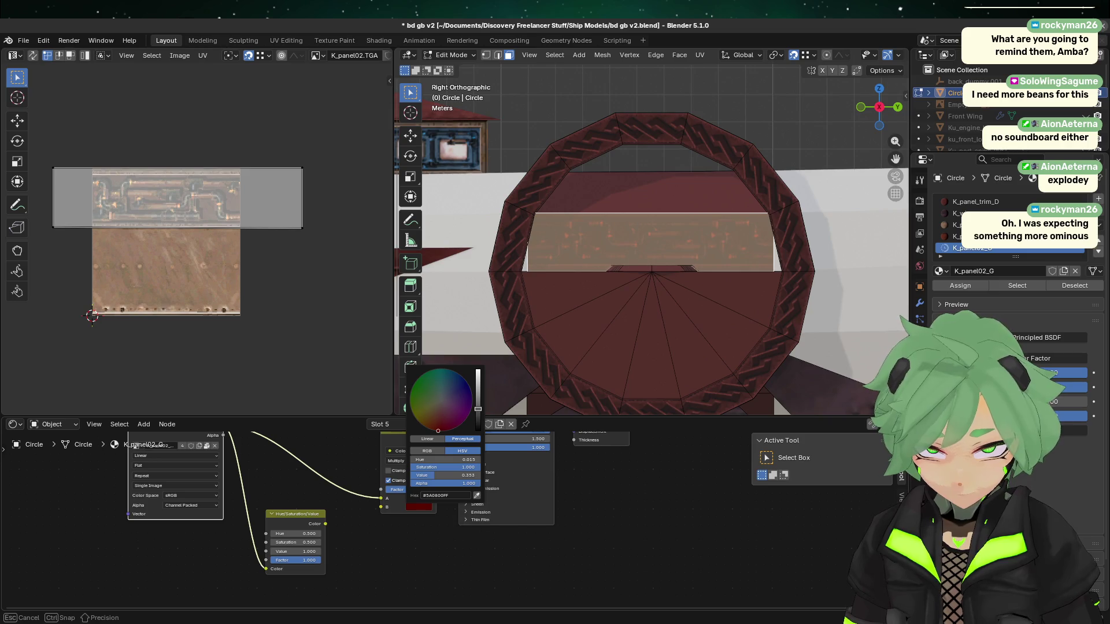
{"action": "key", "text": "ctrl+z"}
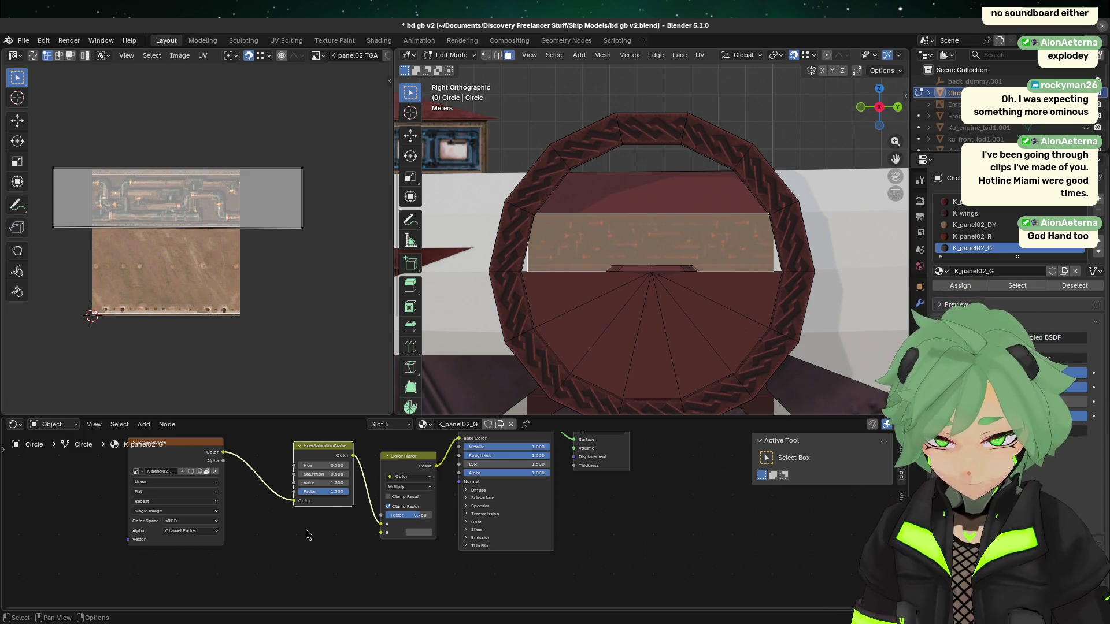
{"action": "left_click", "coordinate": [976, 288]}
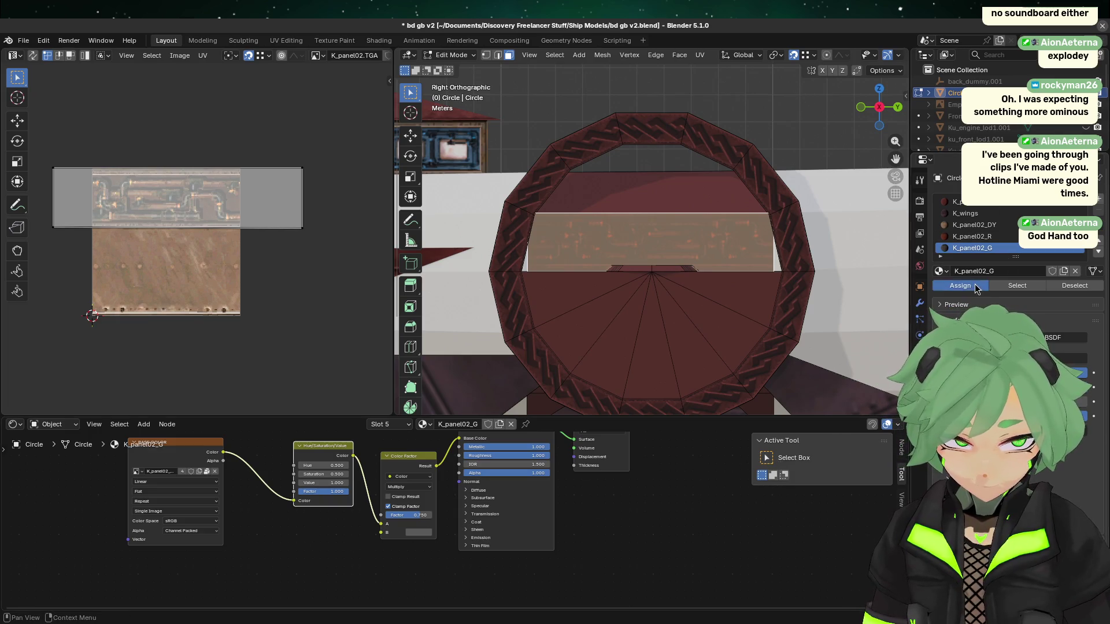
- Leave Edit Mode, briefly select the hull, then reselect the ring
{"action": "left_click", "coordinate": [790, 183]}
{"action": "key", "text": "Tab"}
{"action": "left_click", "coordinate": [816, 165]}
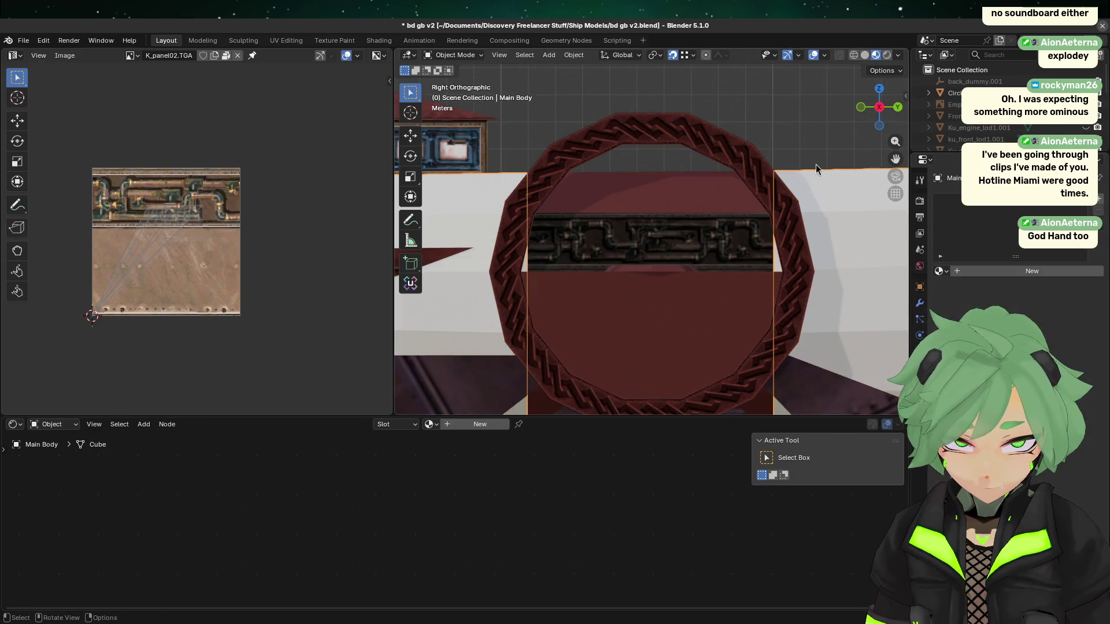
{"action": "scroll", "coordinate": [703, 235], "scroll_direction": "up", "scroll_amount": 3}
{"action": "scroll", "coordinate": [703, 236], "scroll_direction": "down", "scroll_amount": 3}
{"action": "left_click", "coordinate": [703, 235]}
- Re-check the inner pipe panel and upper trim faces in Edit Mode, then return to Object Mode
{"action": "key", "text": "Tab"}
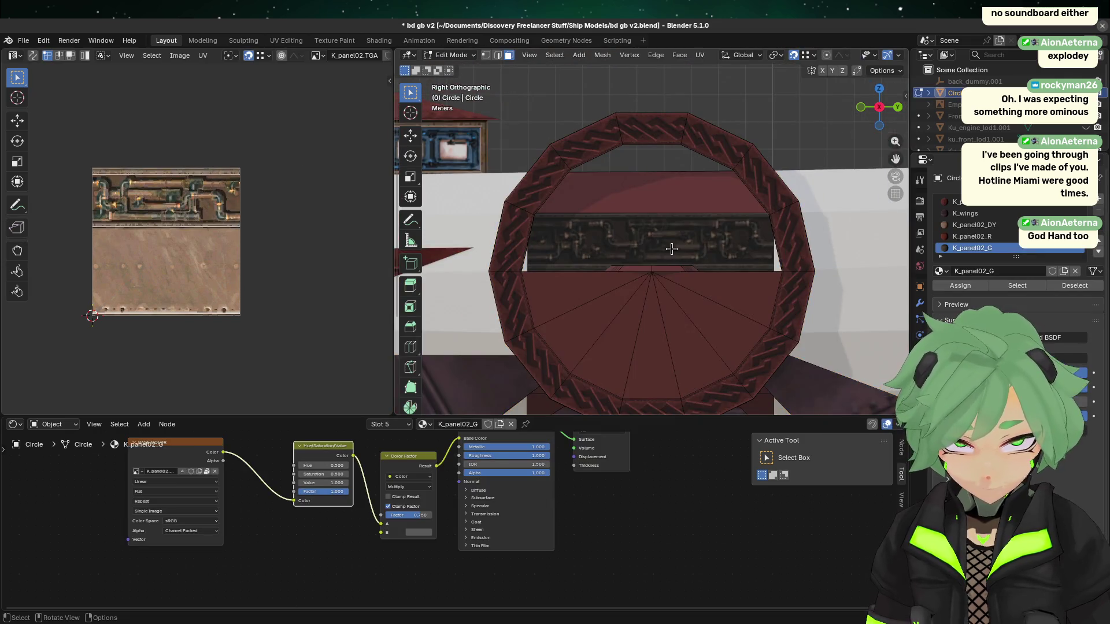
{"action": "left_click", "coordinate": [671, 249]}
{"action": "scroll", "coordinate": [667, 257], "scroll_direction": "up", "scroll_amount": 4}
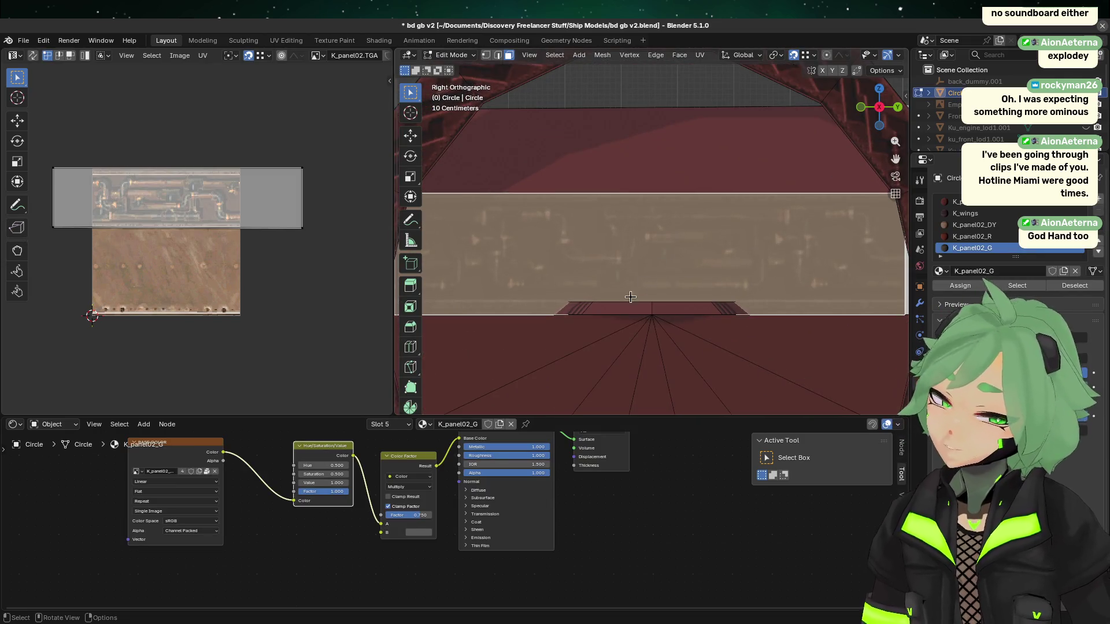
{"action": "left_click", "coordinate": [294, 534]}
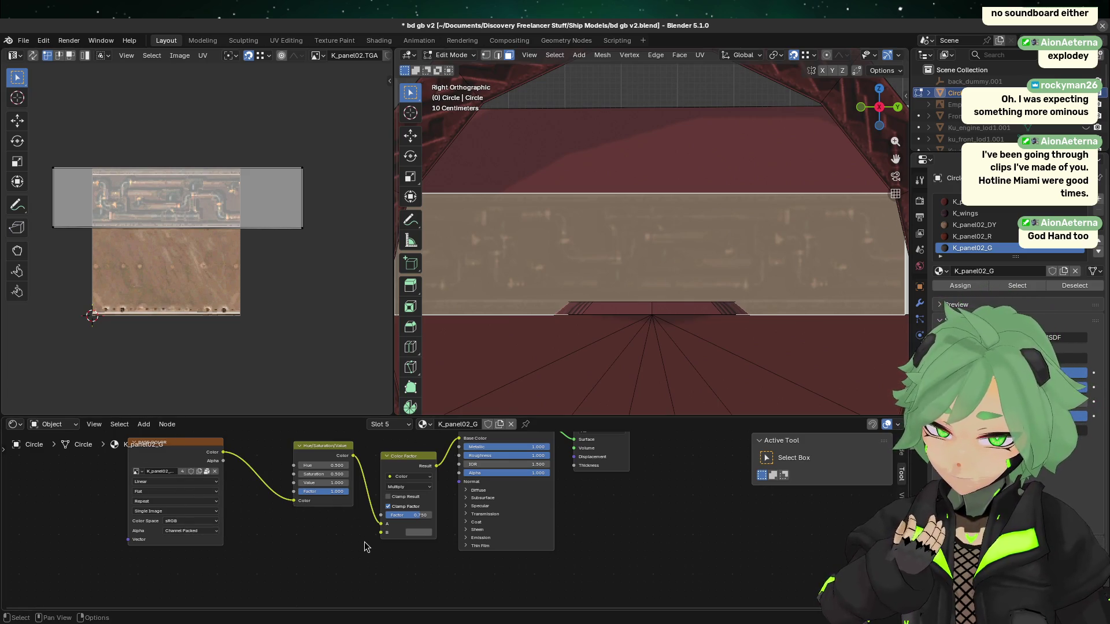
{"action": "left_click", "coordinate": [793, 186]}
{"action": "scroll", "coordinate": [746, 233], "scroll_direction": "down", "scroll_amount": 1}
{"action": "scroll", "coordinate": [746, 233], "scroll_direction": "down", "scroll_amount": 5}
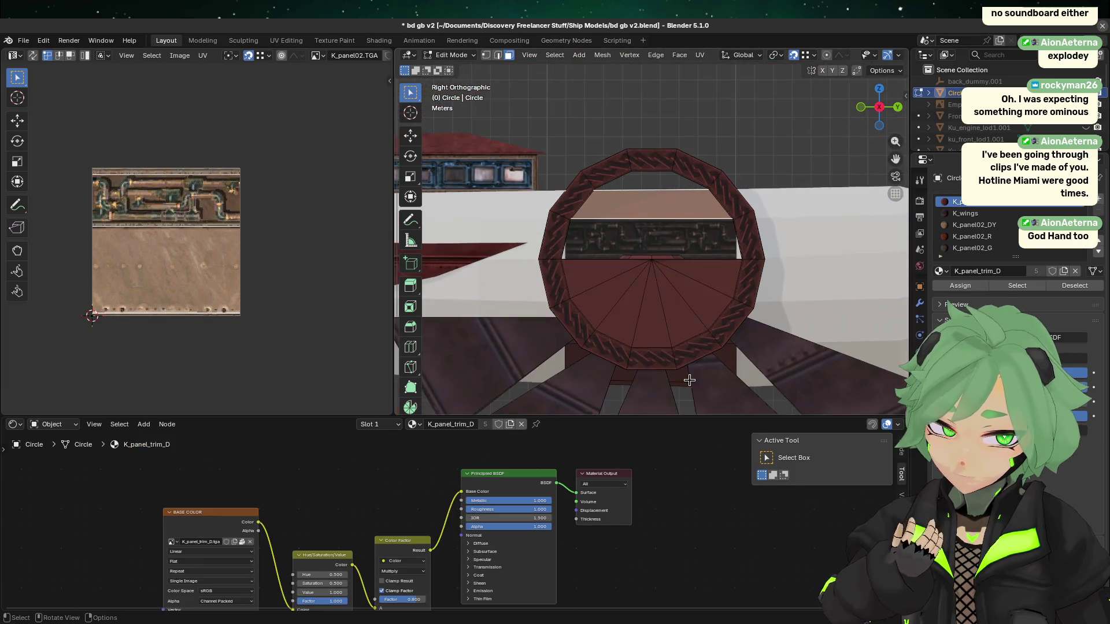
{"action": "key", "text": "Tab"}
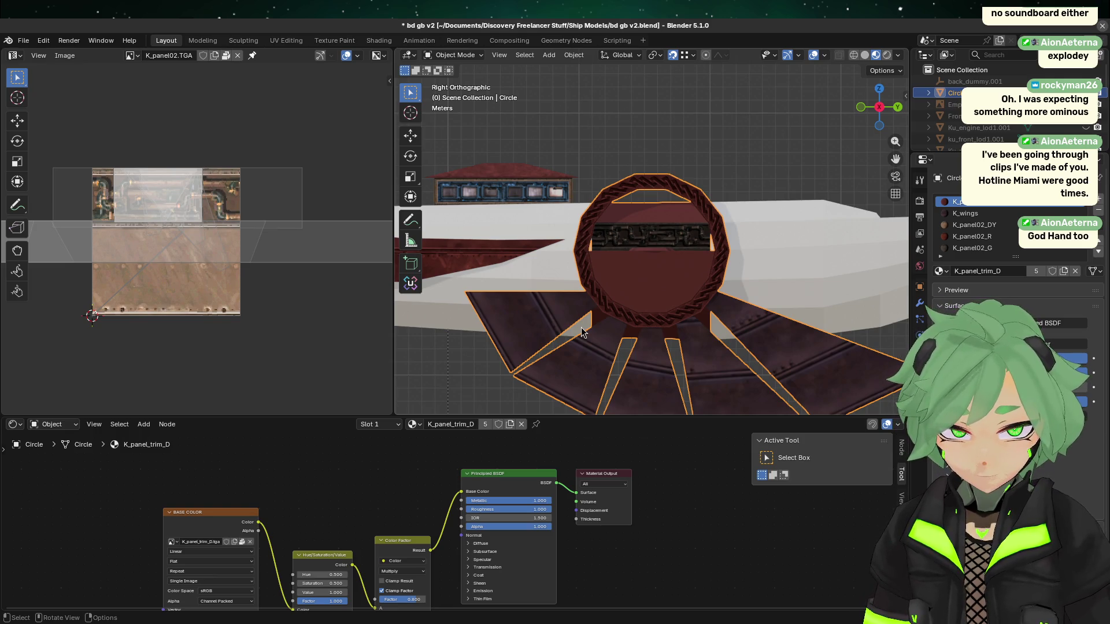
- Save the bd gb v2 .blend file and make K_panel02_G the active material
{"action": "scroll", "coordinate": [625, 347], "scroll_direction": "down", "scroll_amount": 2}
{"action": "scroll", "coordinate": [660, 275], "scroll_direction": "up", "scroll_amount": 6}
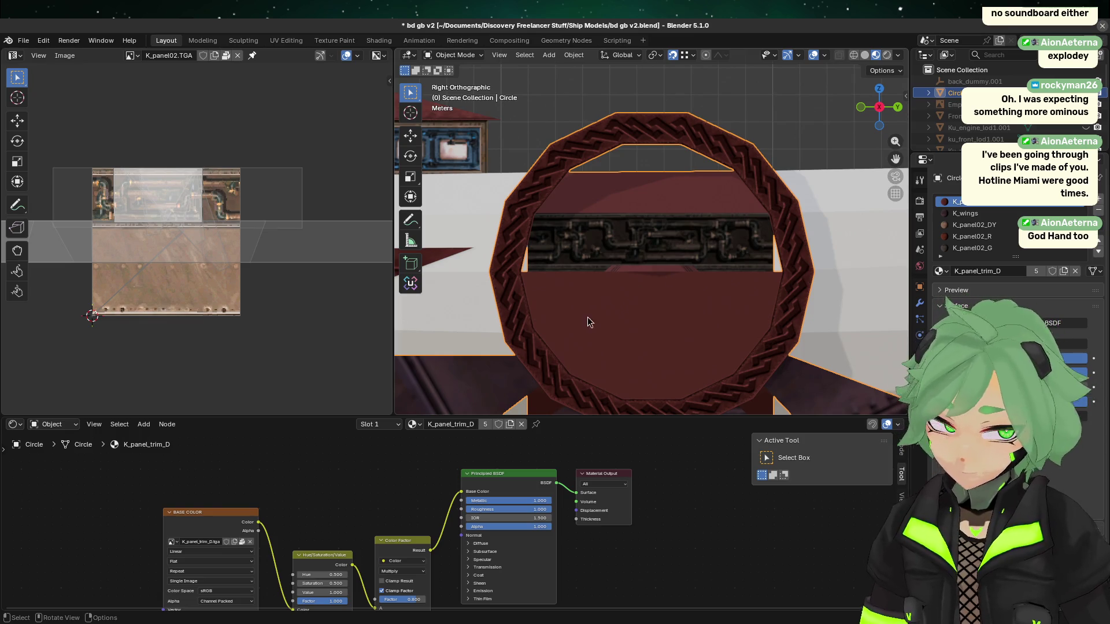
{"action": "scroll", "coordinate": [588, 316], "scroll_direction": "down", "scroll_amount": 3}
{"action": "key", "text": "ctrl+s"}
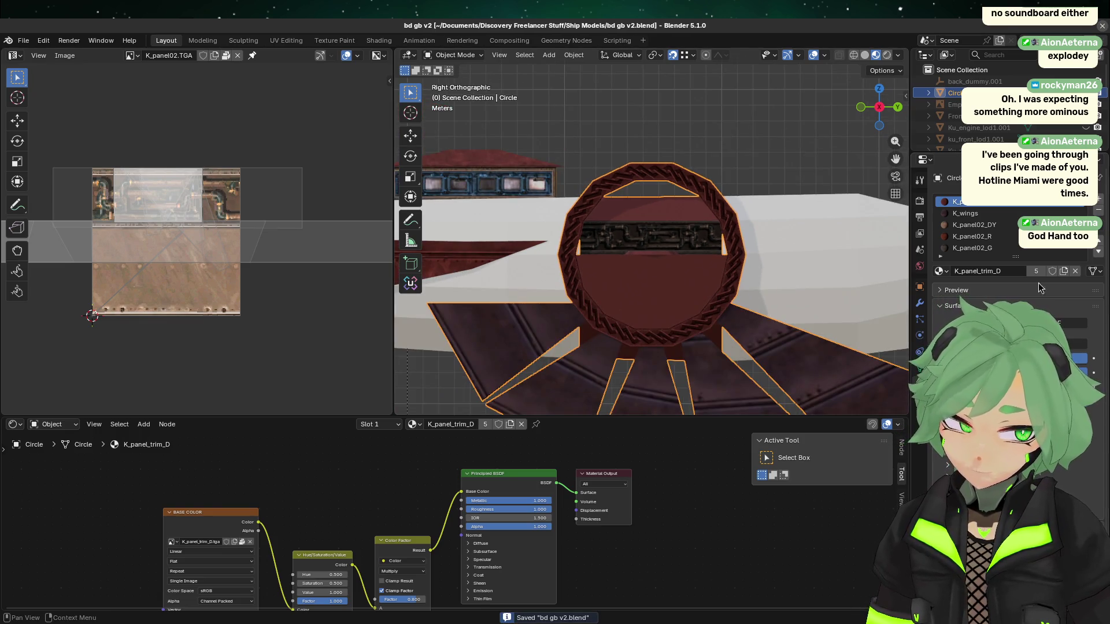
{"action": "left_click", "coordinate": [997, 248]}
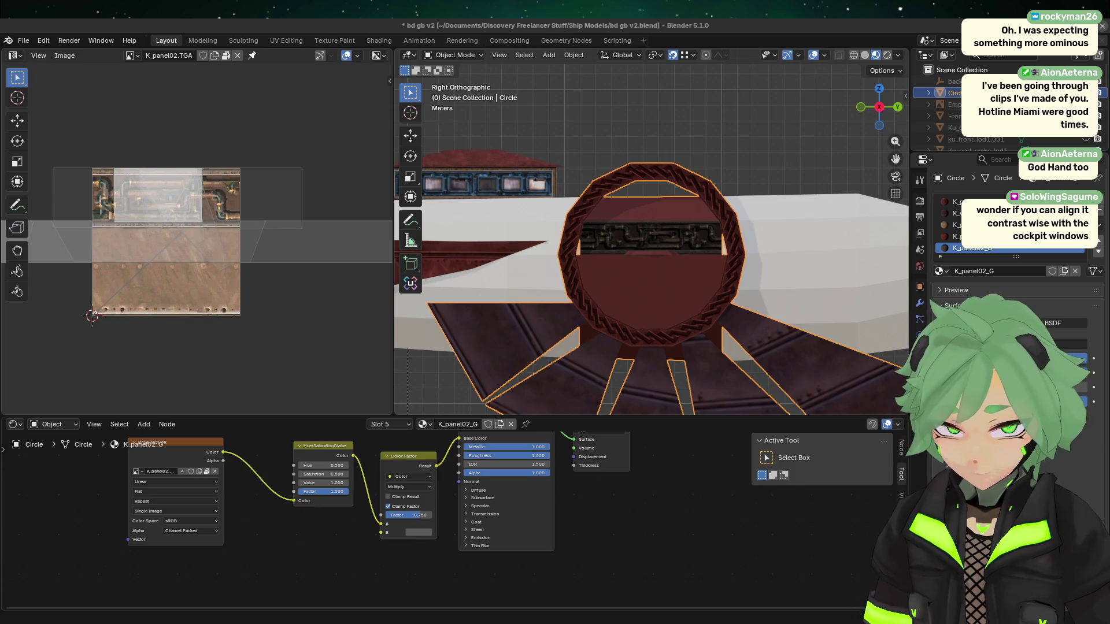
- Pan and zoom the viewport to centre the ring and its K_panel02_G pipe strip
{"action": "middle_click_drag", "start_coordinate": [430, 183], "coordinate": [493, 218], "text": "shift"}
{"action": "scroll", "coordinate": [493, 218], "scroll_direction": "up", "scroll_amount": 2}
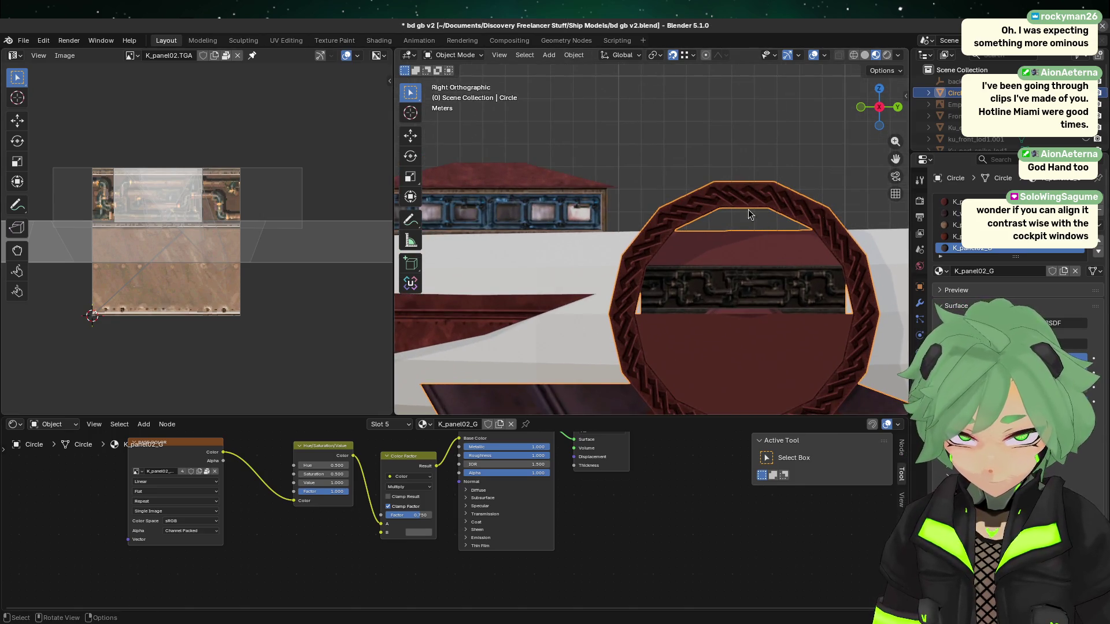
- Add a new material slot with a fresh material named K_panel02_B
{"action": "left_click", "coordinate": [1099, 201]}
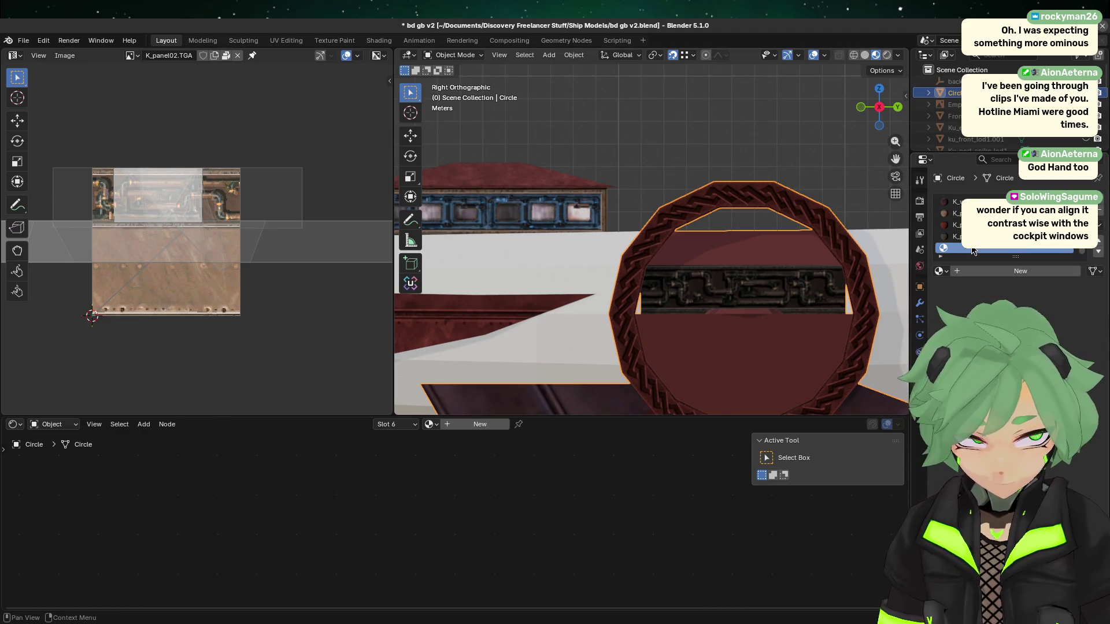
{"action": "left_click", "coordinate": [999, 271]}
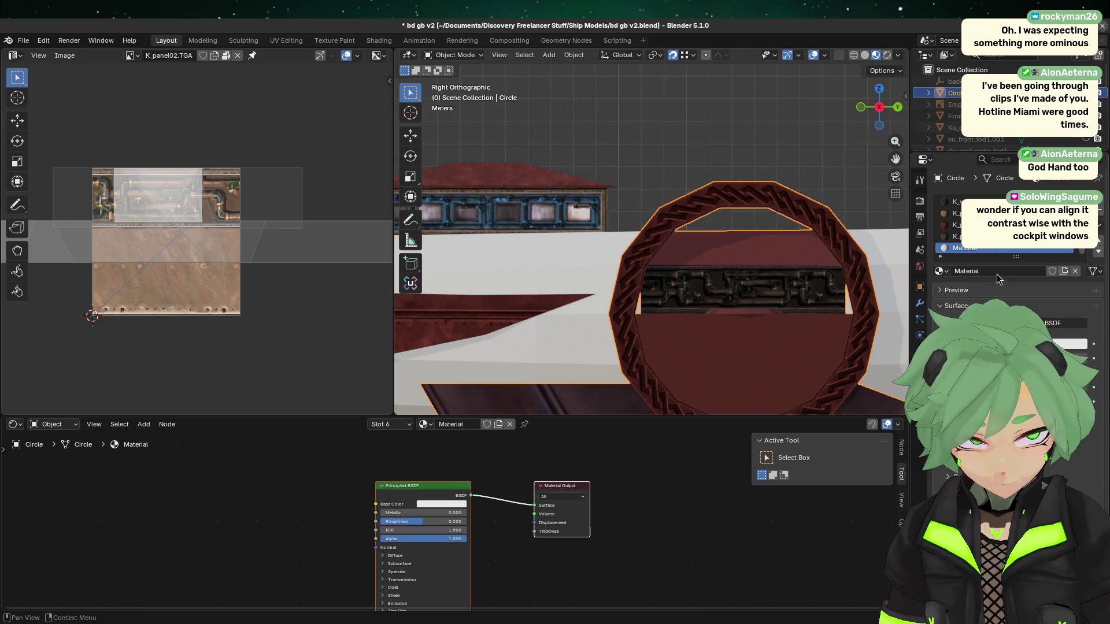
{"action": "double_click", "coordinate": [984, 249]}
{"action": "type", "text": "K"}
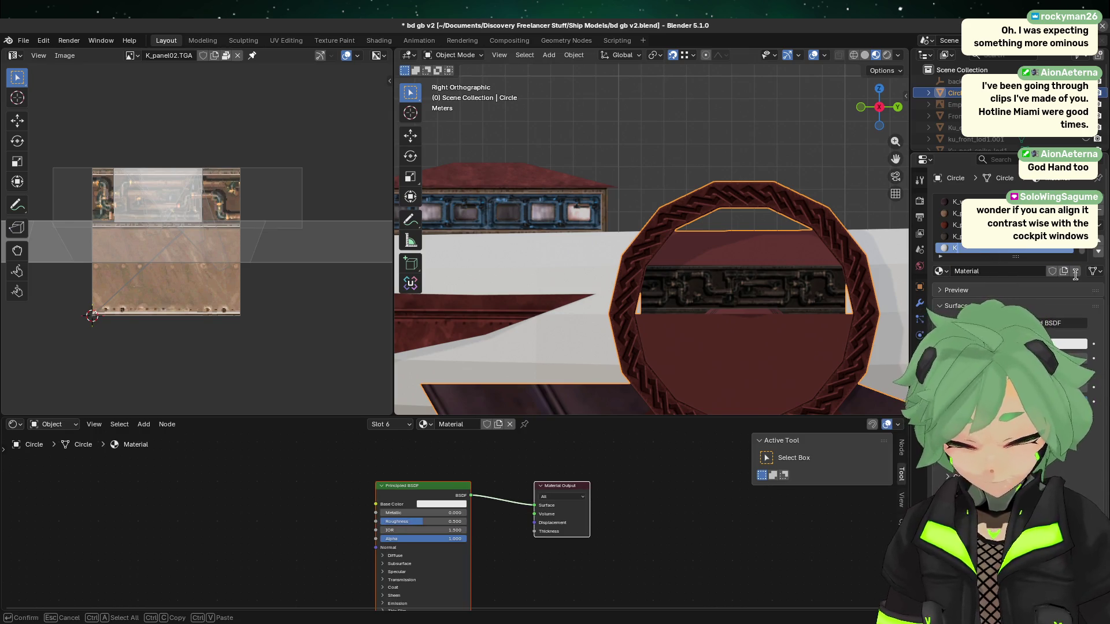
{"action": "type", "text": "_pa"}
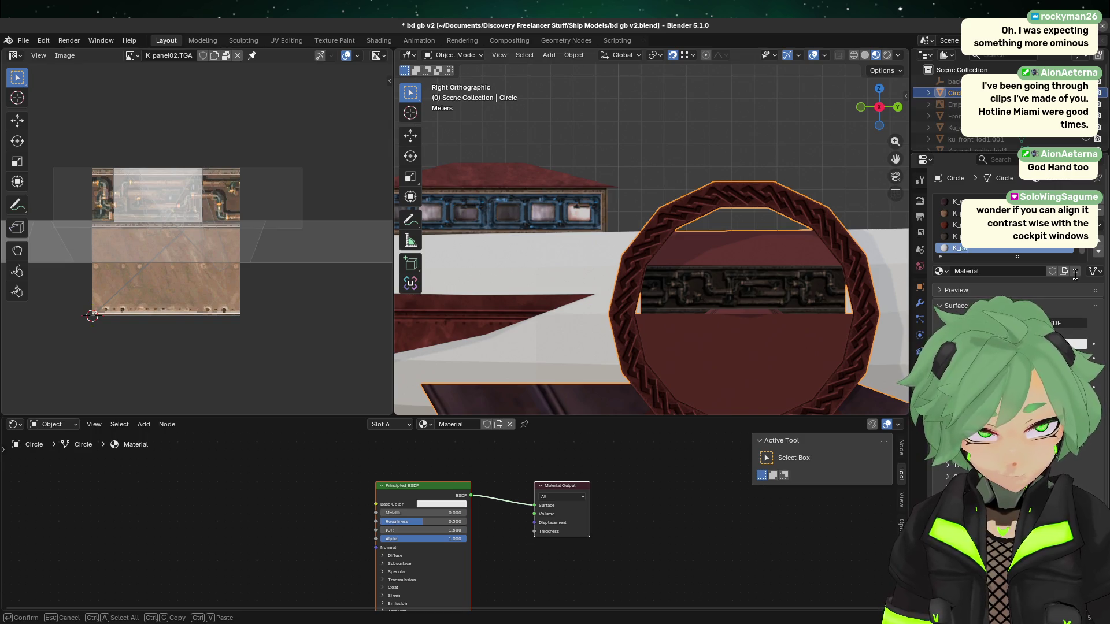
{"action": "type", "text": "nel02_B"}
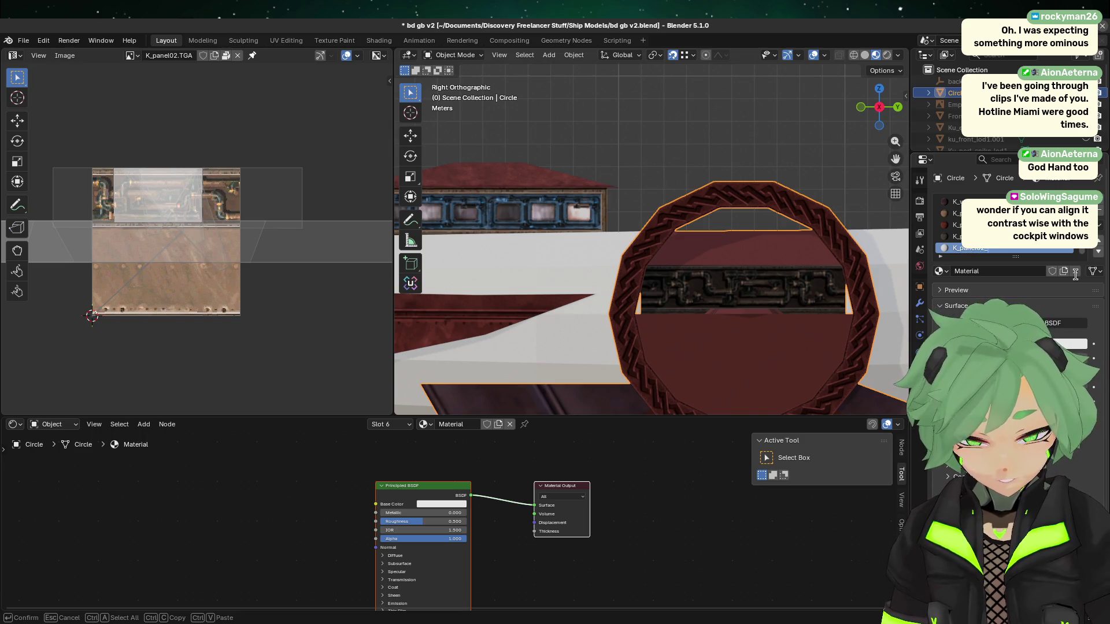
{"action": "key", "text": "Return"}
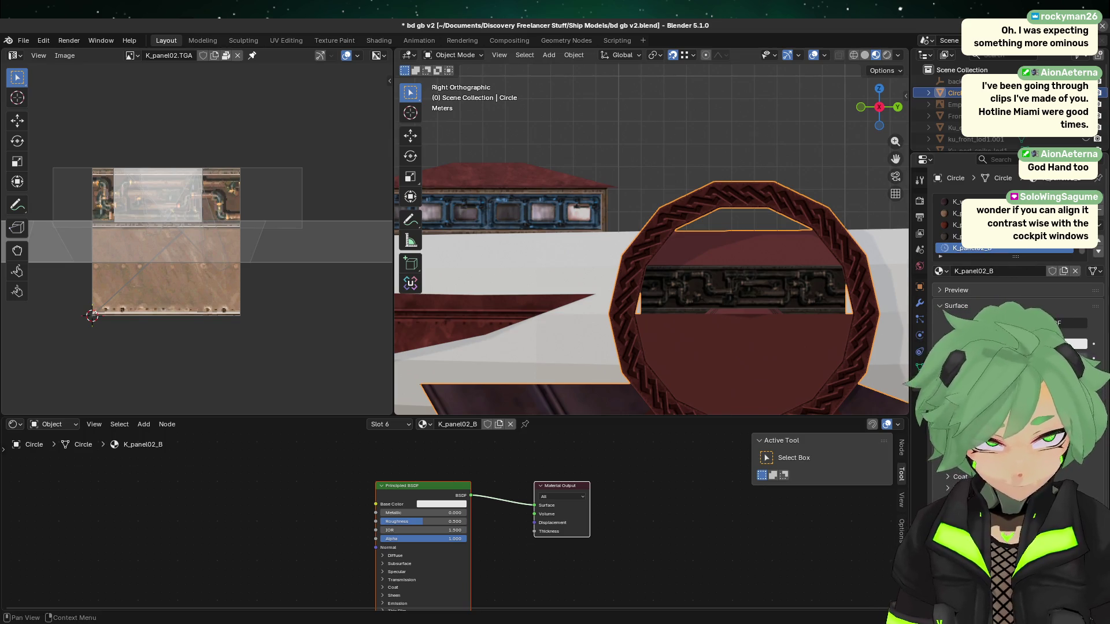
- Copy K_panel02_G's material and paste it into K_panel02_B
{"action": "left_click", "coordinate": [1098, 227]}
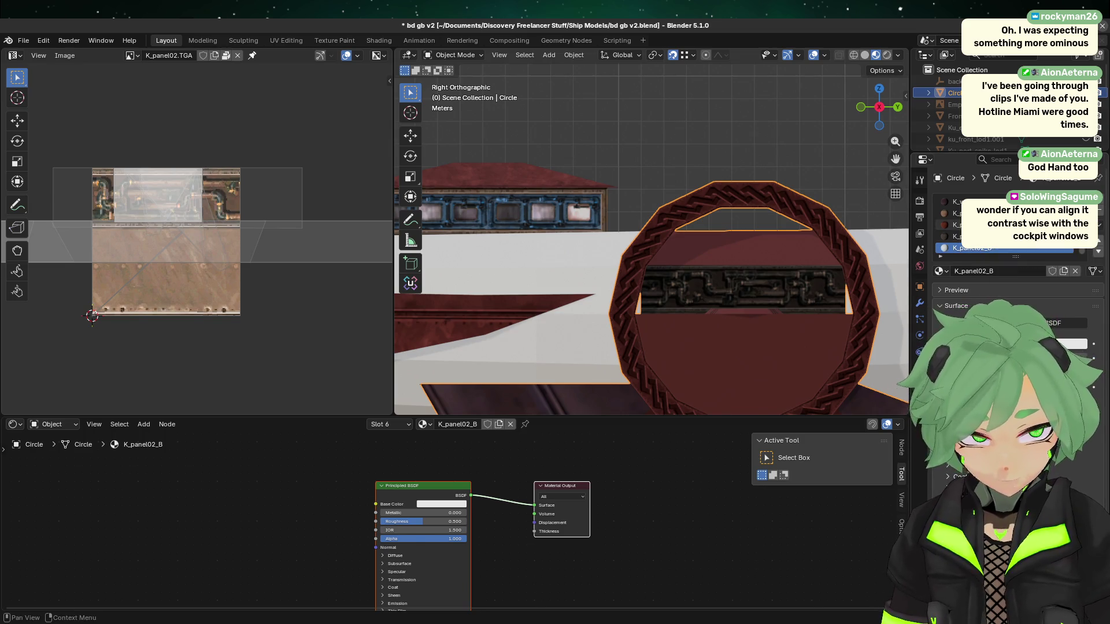
{"action": "left_click", "coordinate": [959, 236]}
{"action": "left_click", "coordinate": [1098, 228]}
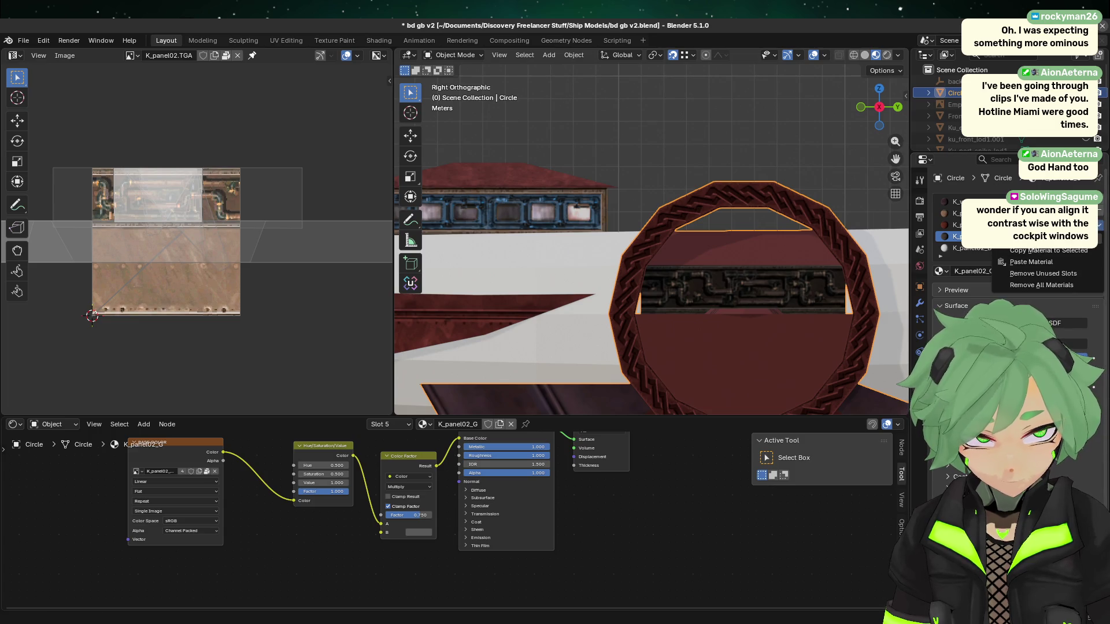
{"action": "left_click", "coordinate": [998, 254]}
{"action": "left_click", "coordinate": [994, 248]}
{"action": "left_click", "coordinate": [1099, 228]}
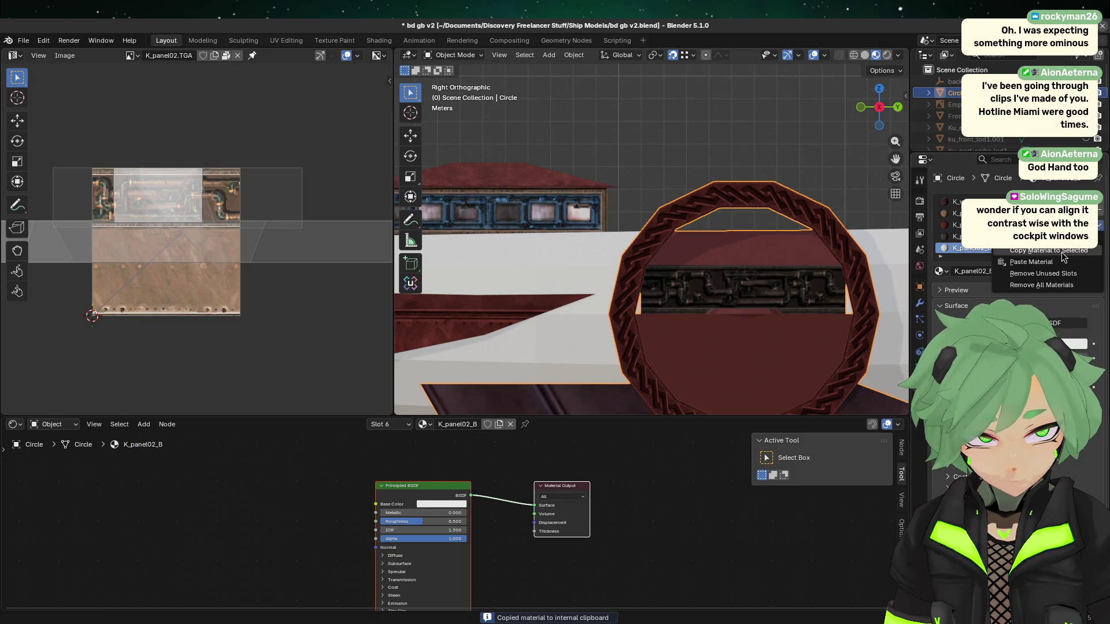
{"action": "left_click", "coordinate": [1031, 262]}
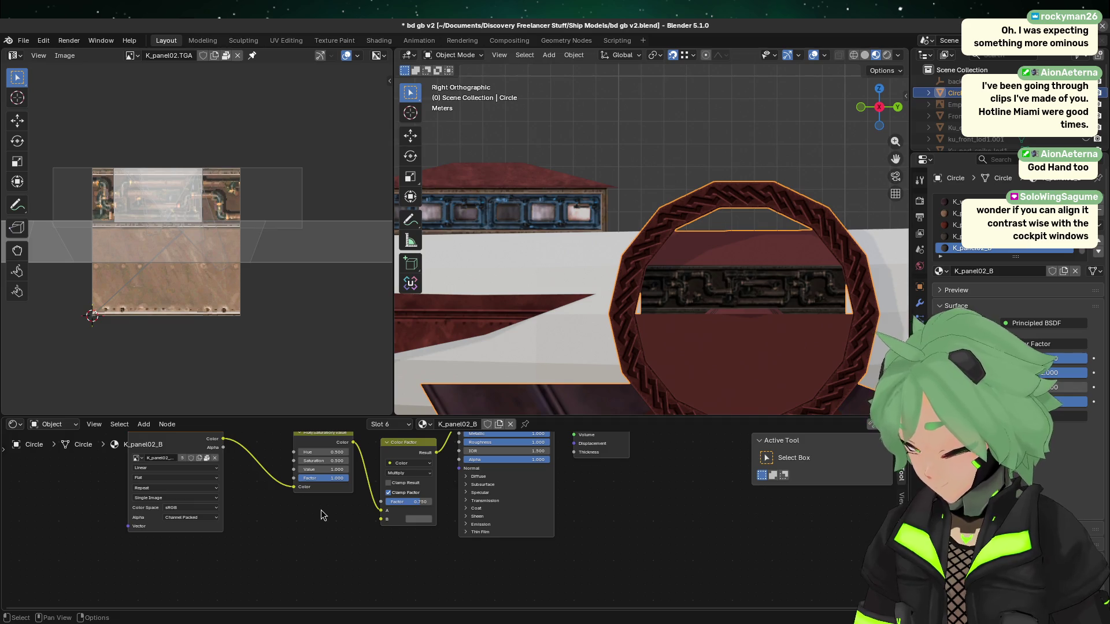
- Inspect the blue tint colour used in the bridge's window material
{"action": "left_click", "coordinate": [522, 223]}
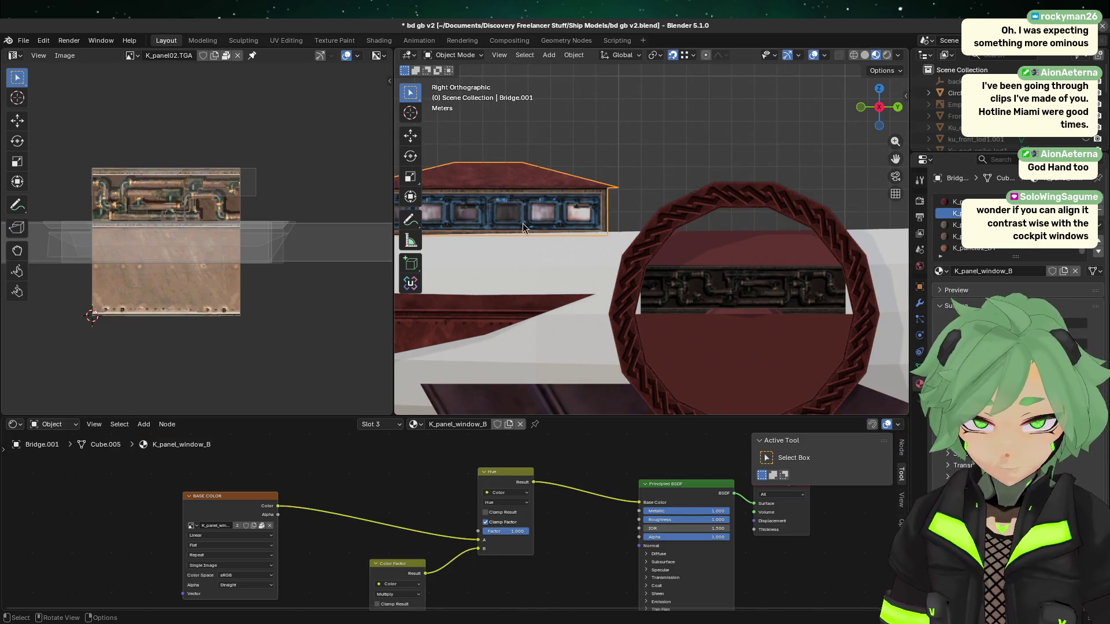
{"action": "key", "text": "Tab"}
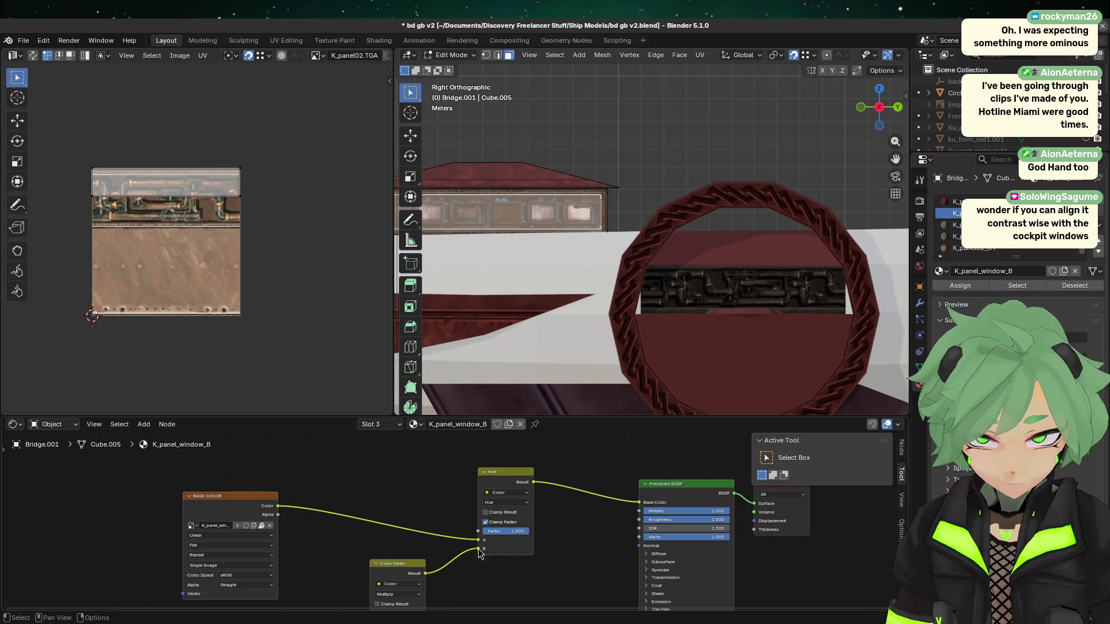
{"action": "scroll", "coordinate": [407, 555], "scroll_direction": "down", "scroll_amount": 2}
{"action": "scroll", "coordinate": [405, 578], "scroll_direction": "down", "scroll_amount": 5, "text": "shift"}
{"action": "scroll", "coordinate": [406, 608], "scroll_direction": "up", "scroll_amount": 3, "text": "shift"}
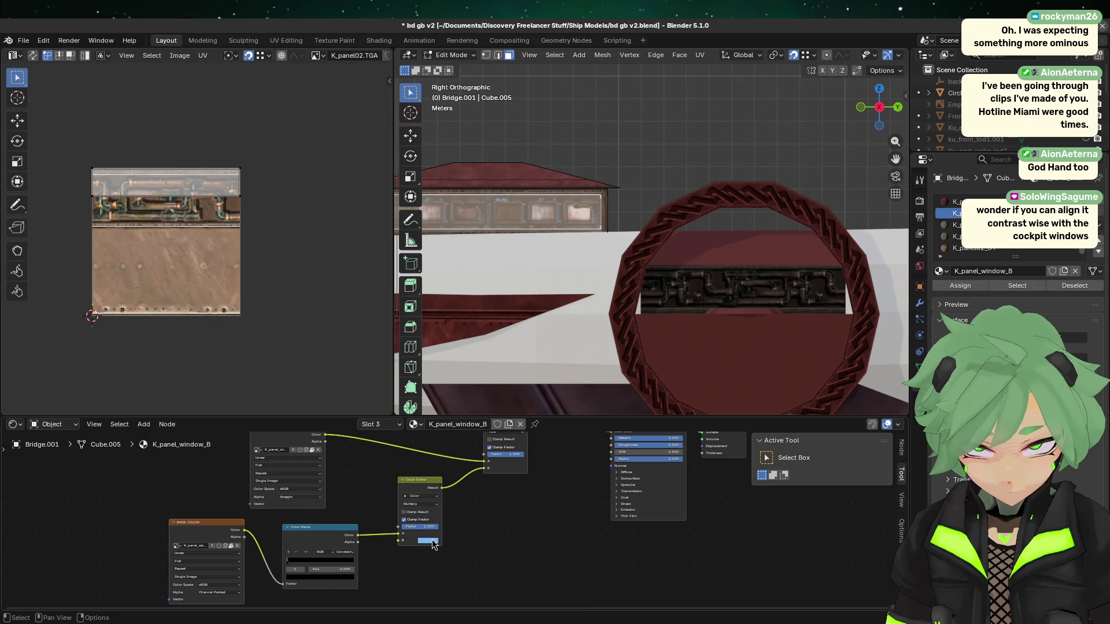
{"action": "left_click", "coordinate": [428, 541]}
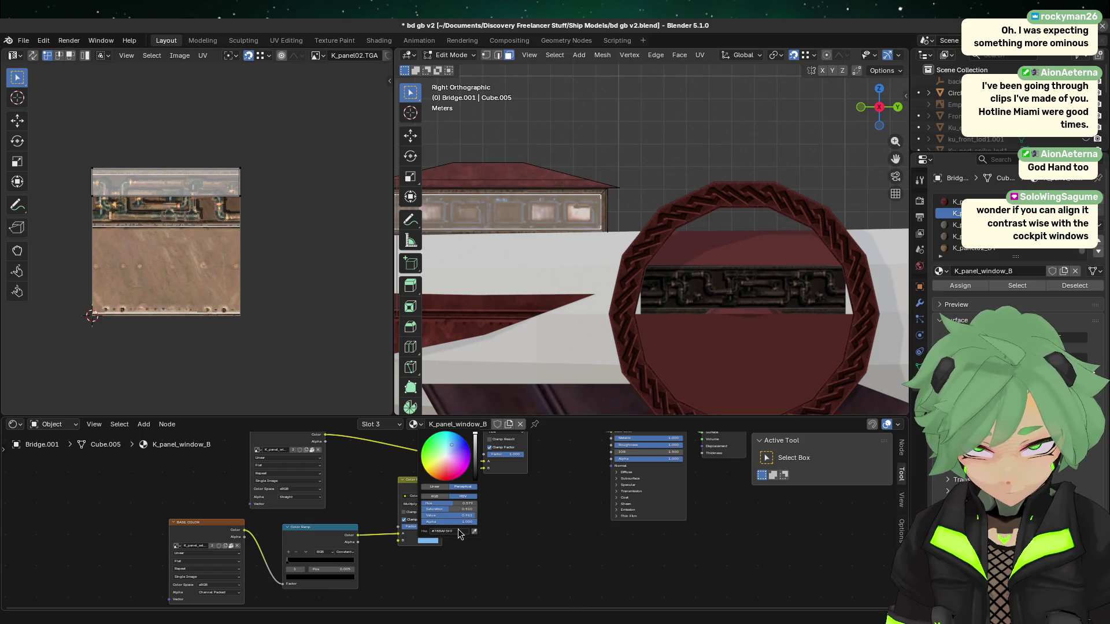
- Set K_panel02_B's tint to #78BAF5 on the inner pipe panel, then return to Object Mode
{"action": "left_click", "coordinate": [759, 291]}
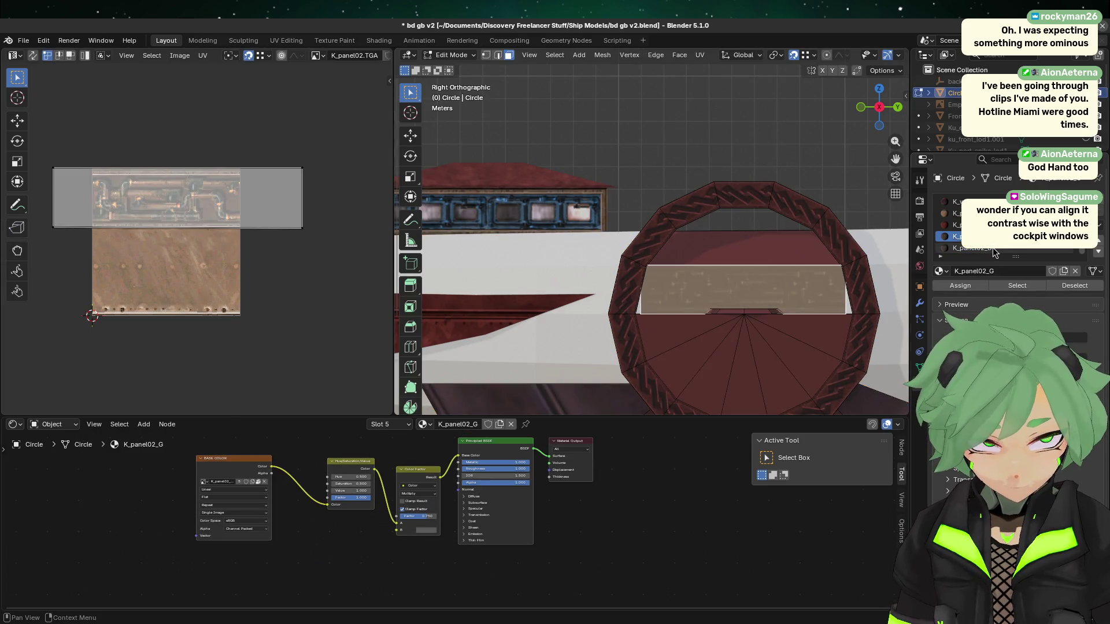
{"action": "left_click", "coordinate": [984, 249]}
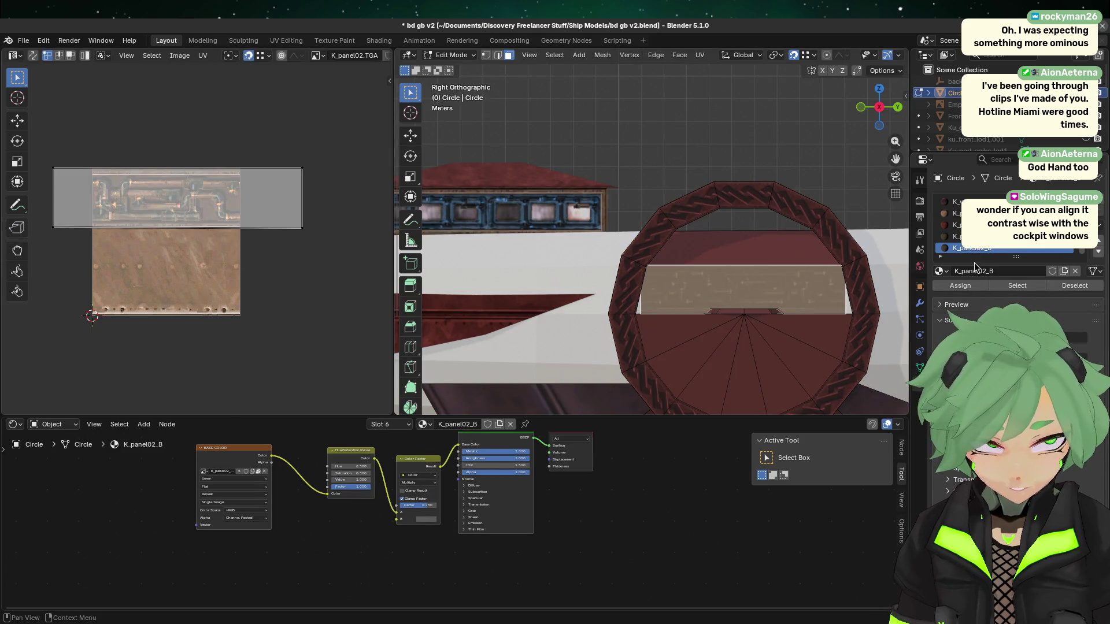
{"action": "left_click", "coordinate": [432, 519]}
{"action": "left_click", "coordinate": [448, 510]}
{"action": "type", "text": "#78BAF5FF"}
{"action": "key", "text": "Return"}
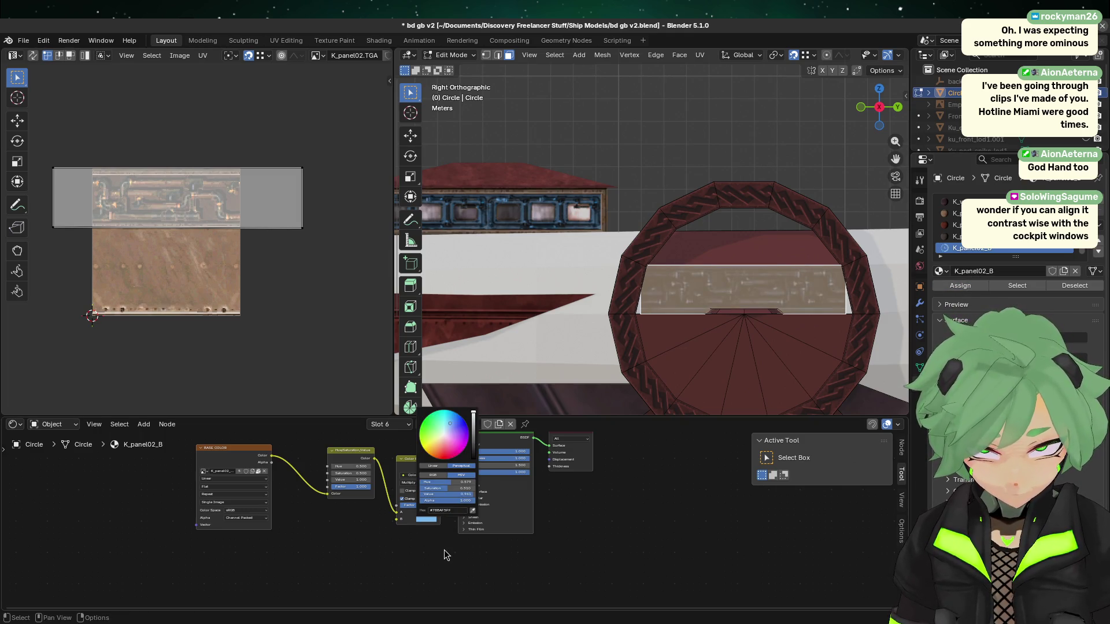
{"action": "left_click", "coordinate": [741, 252]}
{"action": "key", "text": "Tab"}
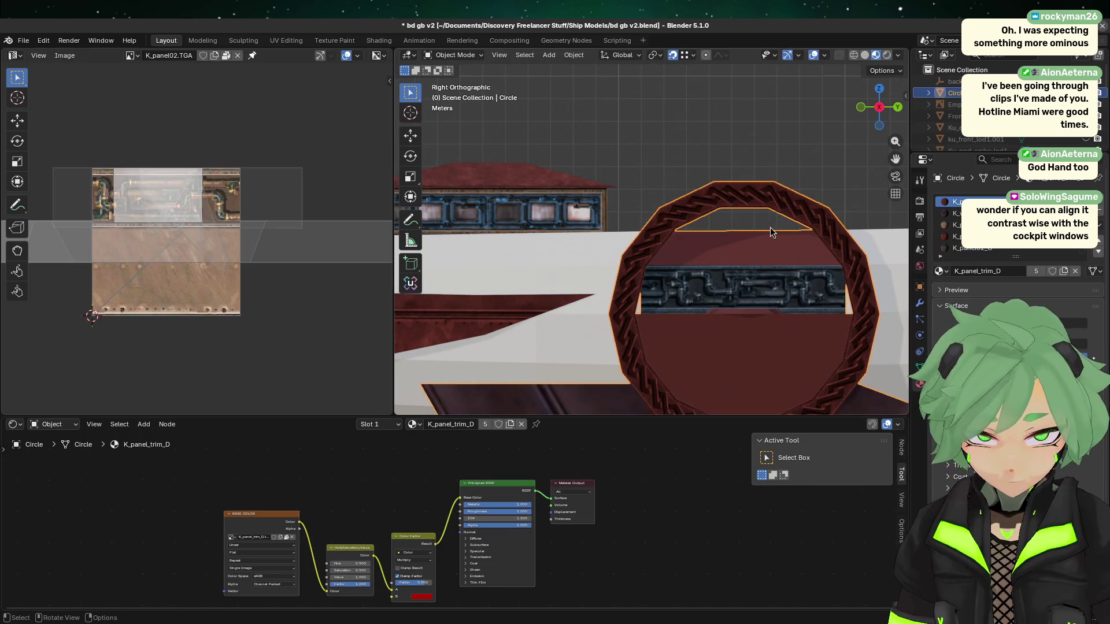
{"action": "scroll", "coordinate": [770, 233], "scroll_direction": "down", "scroll_amount": 3}
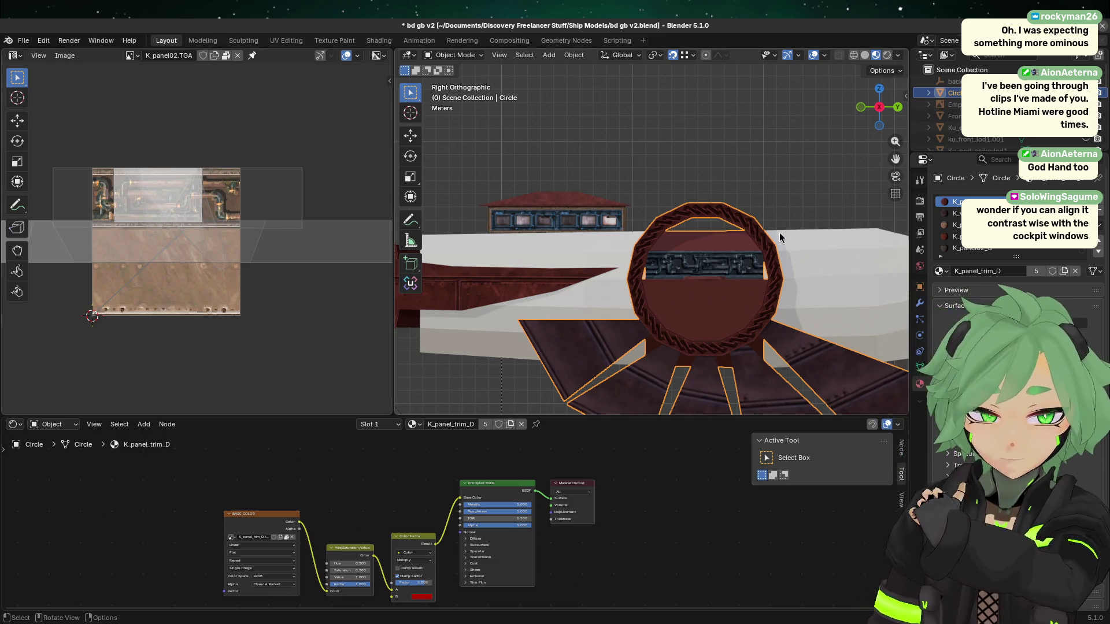
{"action": "scroll", "coordinate": [730, 272], "scroll_direction": "up", "scroll_amount": 3}
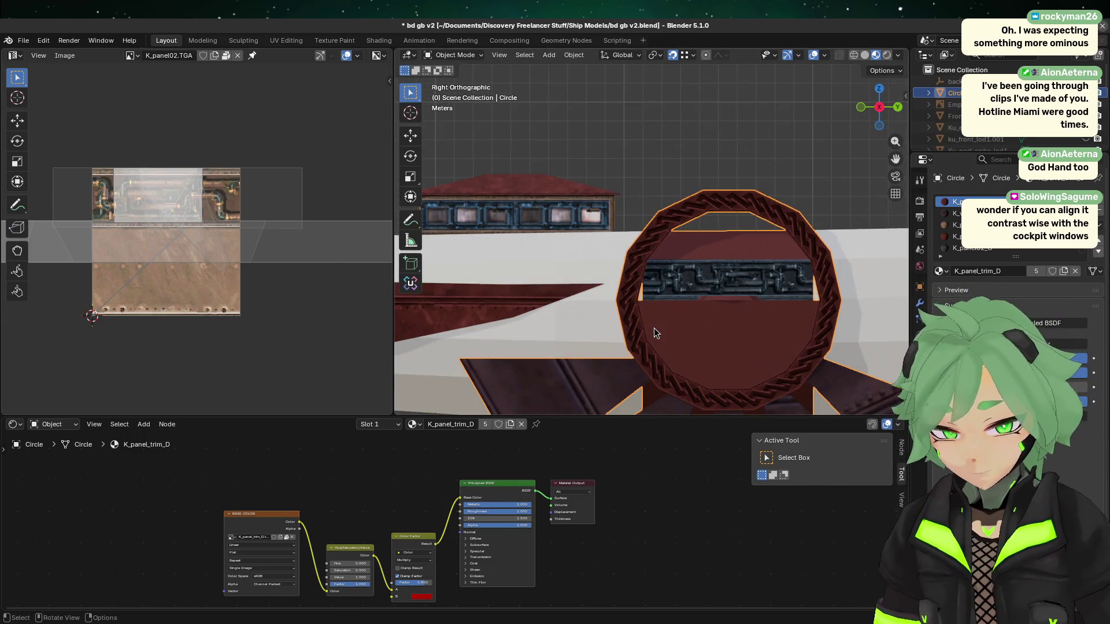
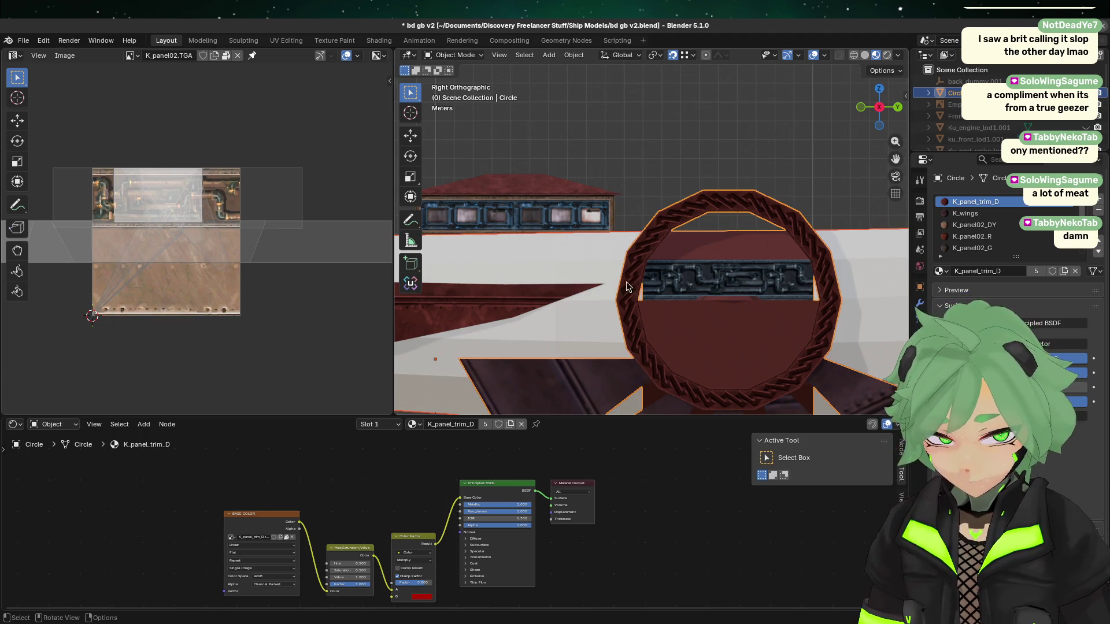
- Inspect the Main Body and window strip materials, then reselect the ring's Circle object
{"action": "left_click", "coordinate": [564, 281]}
{"action": "left_click", "coordinate": [489, 237]}
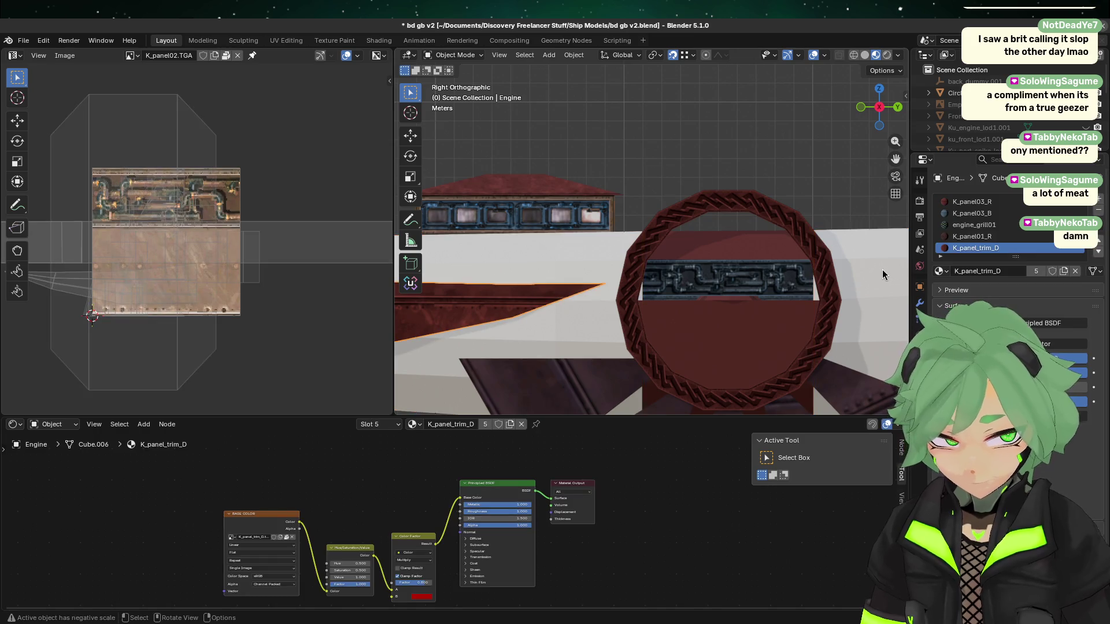
{"action": "left_click", "coordinate": [675, 285]}
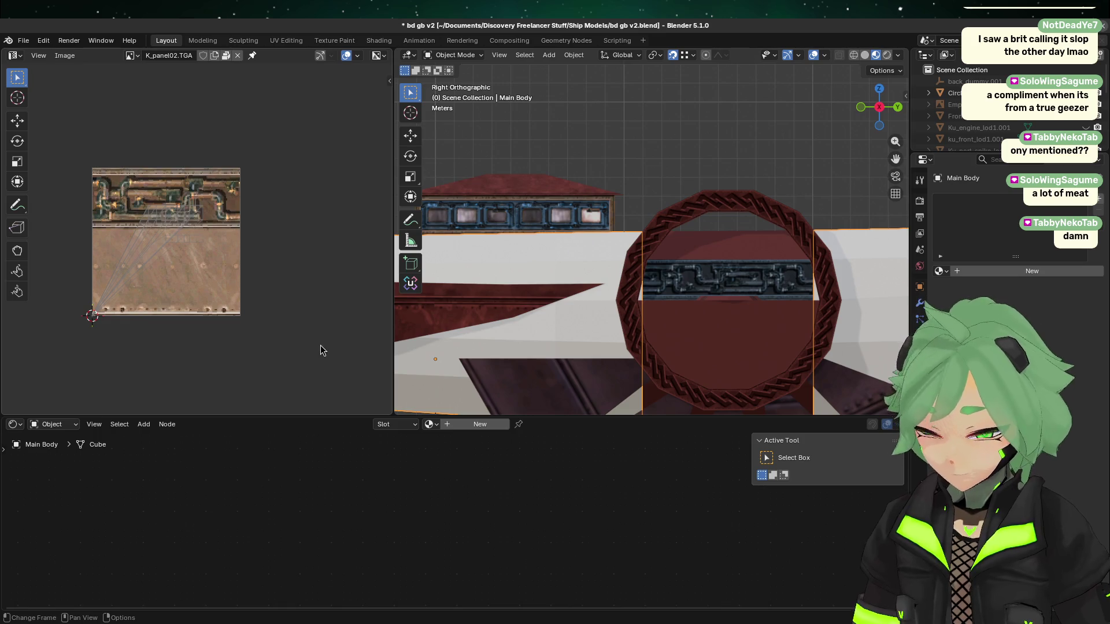
{"action": "left_click", "coordinate": [538, 223]}
{"action": "left_click", "coordinate": [580, 256]}
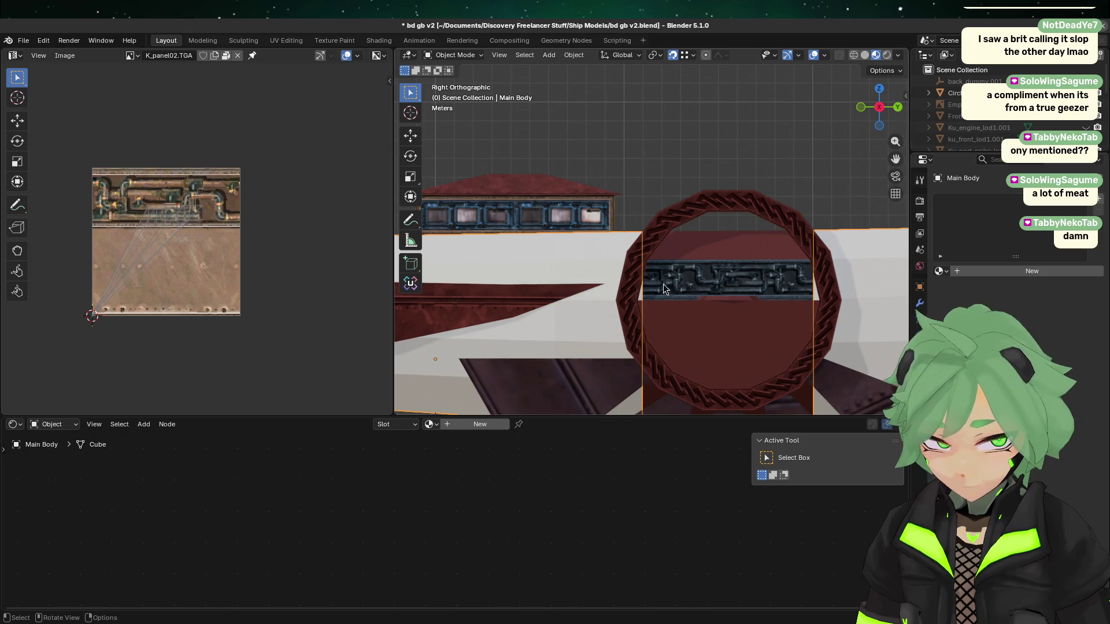
{"action": "left_click", "coordinate": [719, 307]}
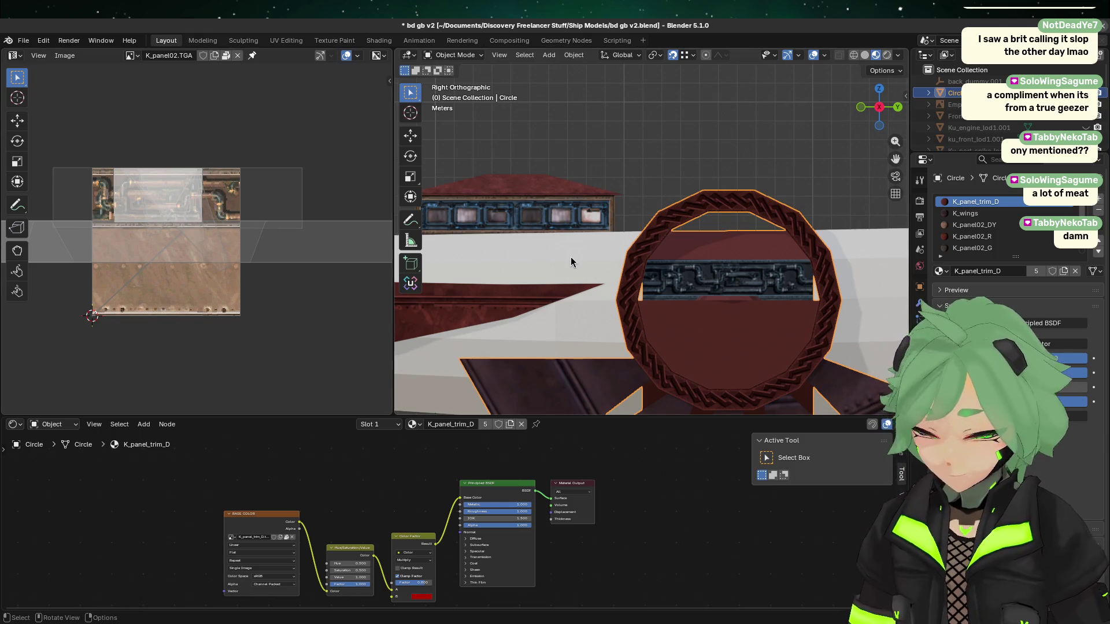
- Widen the 3D viewport, orbit to an angled view of the ring, and enter Edit Mode on a disc face
{"action": "scroll", "coordinate": [616, 286], "scroll_direction": "down", "scroll_amount": 2}
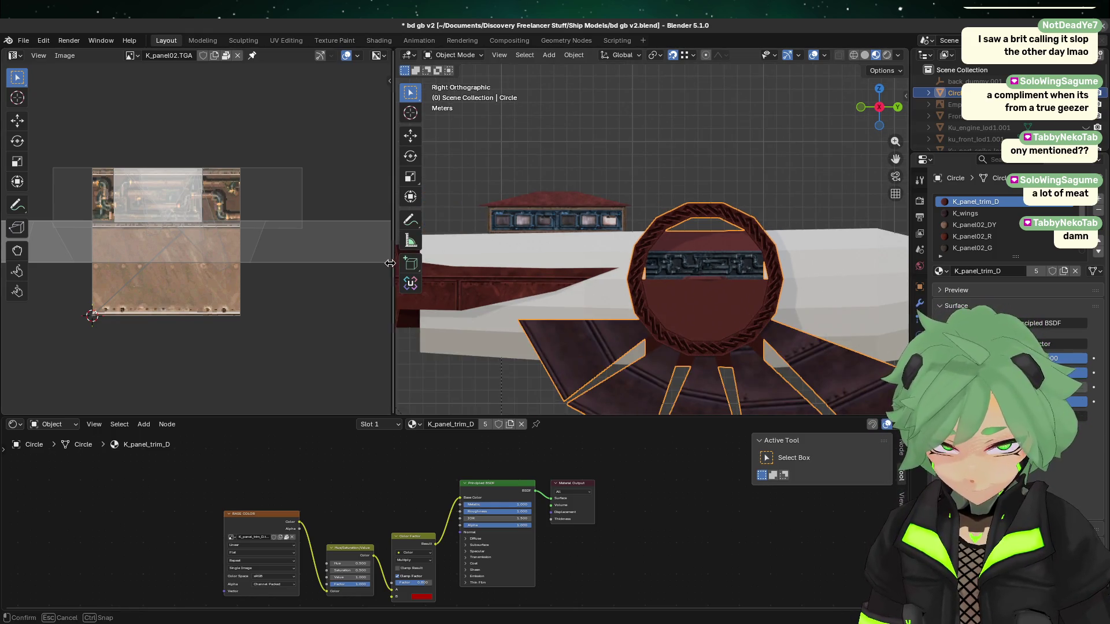
{"action": "left_click_drag", "start_coordinate": [398, 270], "coordinate": [168, 266]}
{"action": "mouse_move", "coordinate": [478, 314]}
{"action": "middle_mouse_down", "text": "shift"}
{"action": "mouse_move", "coordinate": [590, 201]}
{"action": "mouse_move", "coordinate": [541, 231]}
{"action": "middle_mouse_up", "text": "shift"}
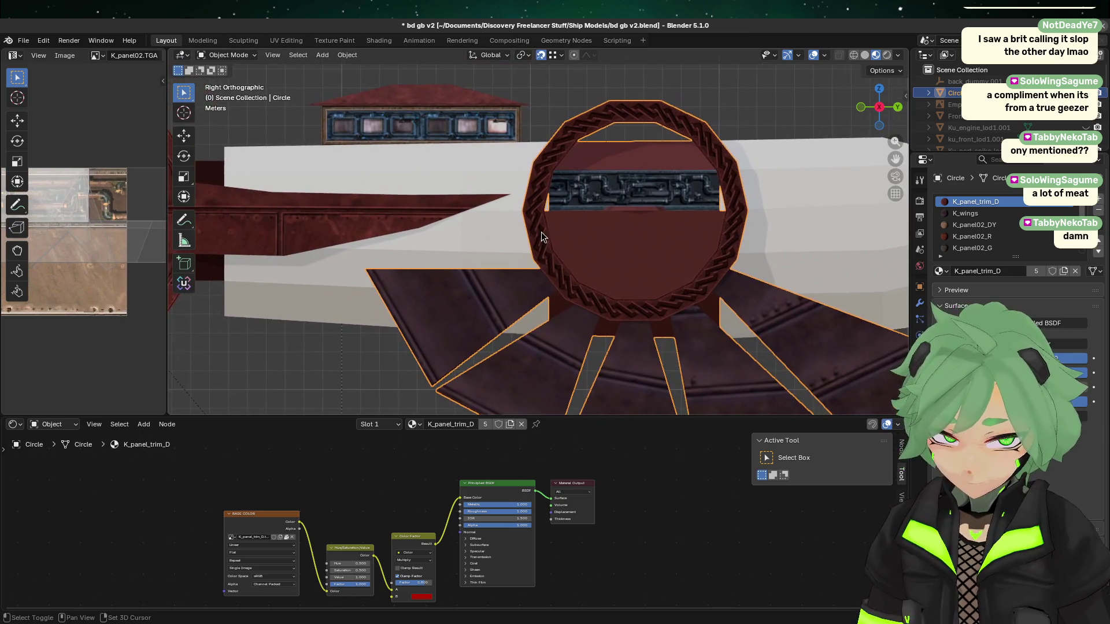
{"action": "scroll", "coordinate": [536, 236], "scroll_direction": "up", "scroll_amount": 2}
{"action": "scroll", "coordinate": [652, 241], "scroll_direction": "up", "scroll_amount": 1}
{"action": "scroll", "coordinate": [588, 280], "scroll_direction": "down", "scroll_amount": 2}
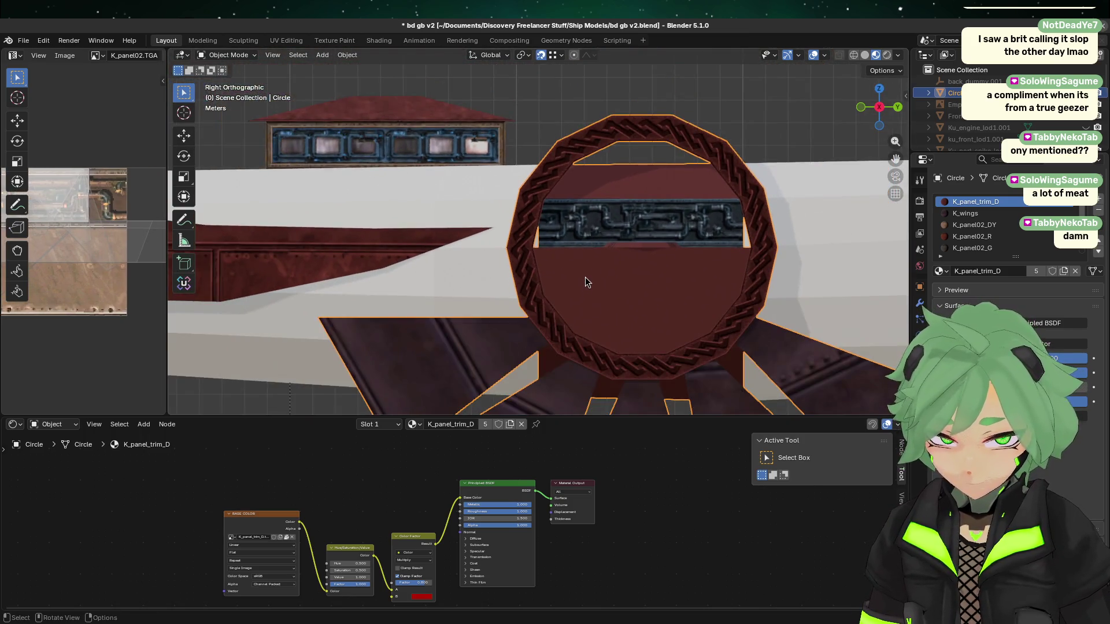
{"action": "scroll", "coordinate": [587, 280], "scroll_direction": "up", "scroll_amount": 2}
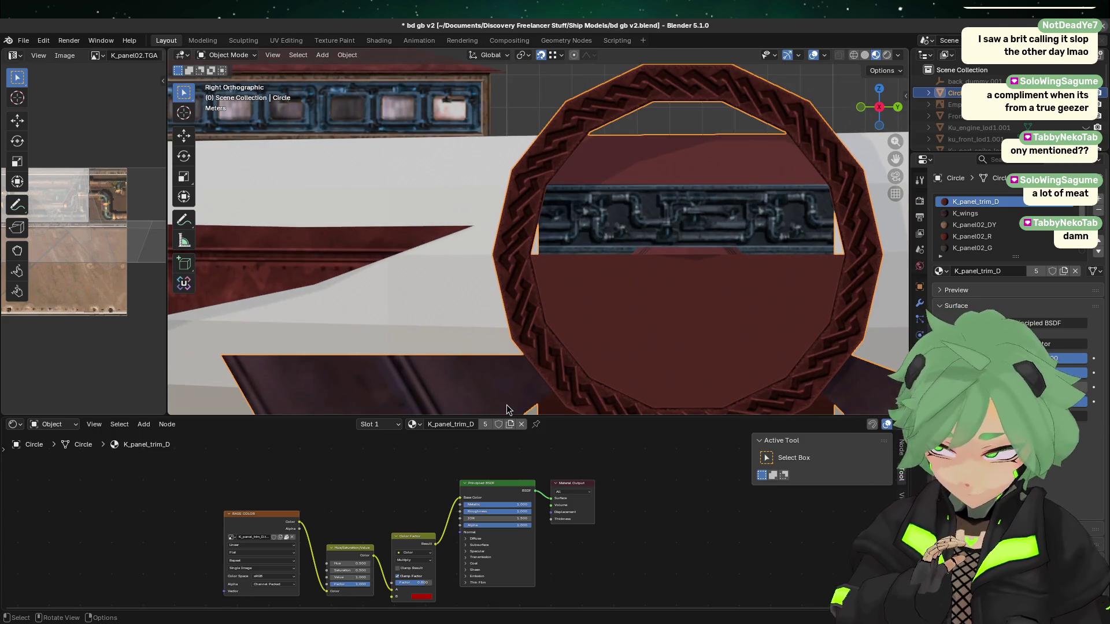
{"action": "middle_click_drag", "start_coordinate": [526, 266], "coordinate": [474, 275], "text": "shift"}
{"action": "mouse_move", "coordinate": [622, 203]}
{"action": "middle_mouse_down"}
{"action": "mouse_move", "coordinate": [657, 231]}
{"action": "mouse_move", "coordinate": [651, 290]}
{"action": "mouse_move", "coordinate": [616, 214]}
{"action": "mouse_move", "coordinate": [604, 226]}
{"action": "middle_mouse_up"}
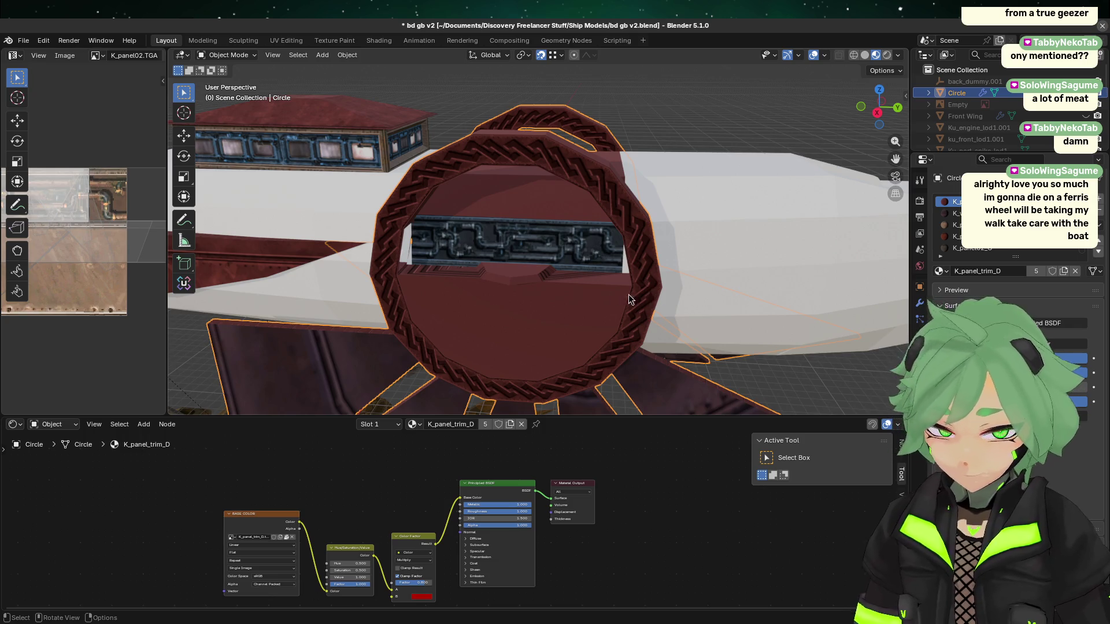
{"action": "key", "text": "Tab"}
{"action": "left_click", "coordinate": [498, 270]}
- Select the inner disc's faces one by one, finishing on the lower-right triangle face
{"action": "left_click", "coordinate": [453, 266]}
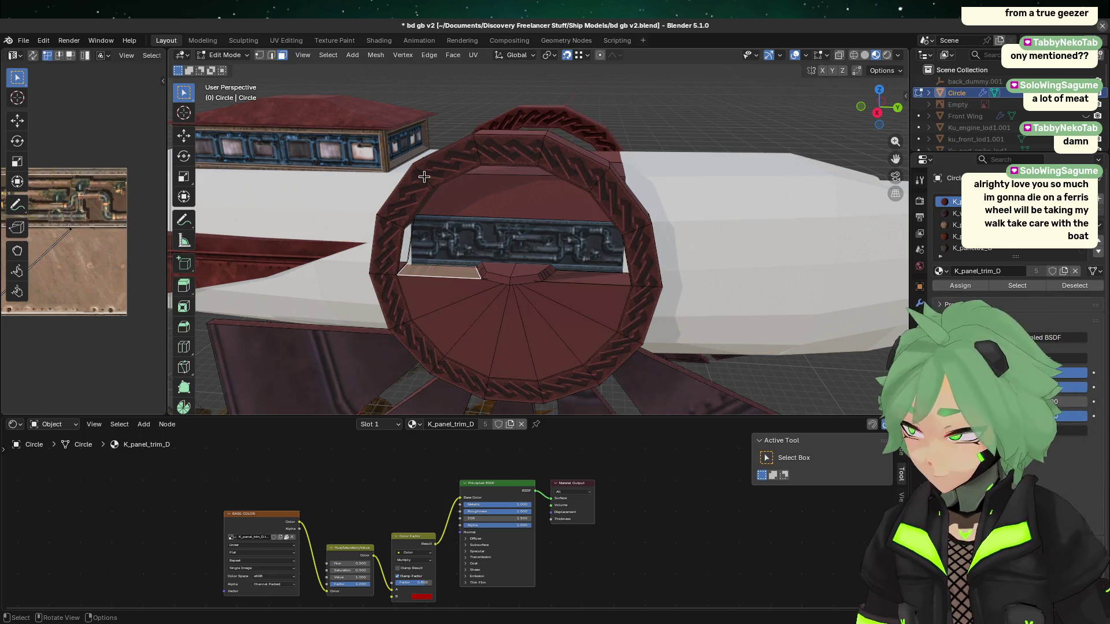
{"action": "left_click", "coordinate": [595, 274], "text": "shift"}
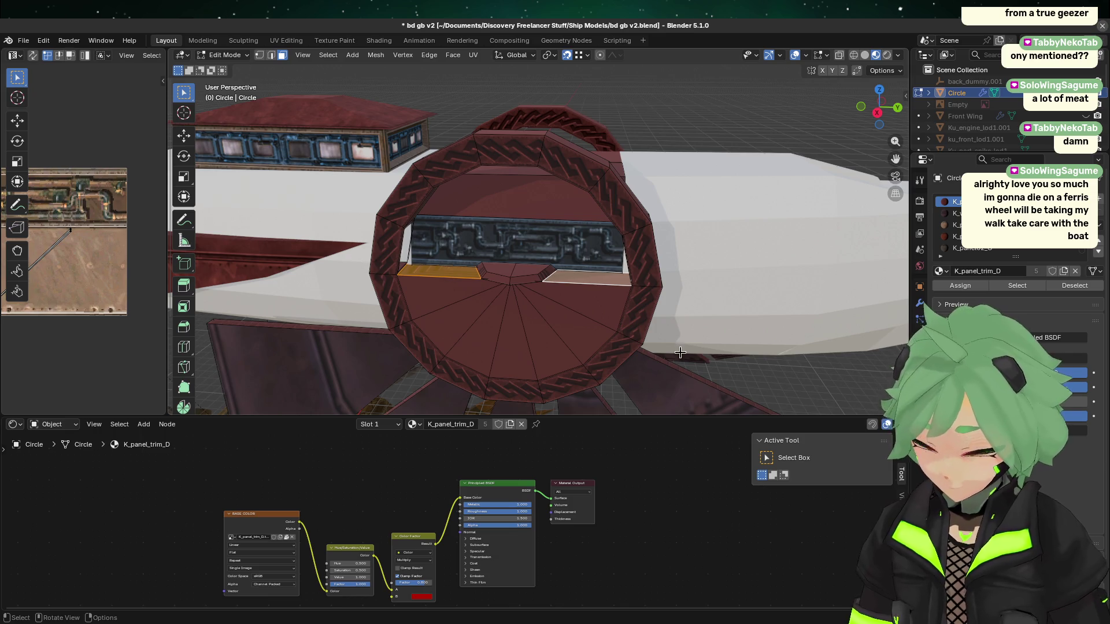
{"action": "left_click", "coordinate": [650, 336]}
{"action": "left_click", "coordinate": [552, 287]}
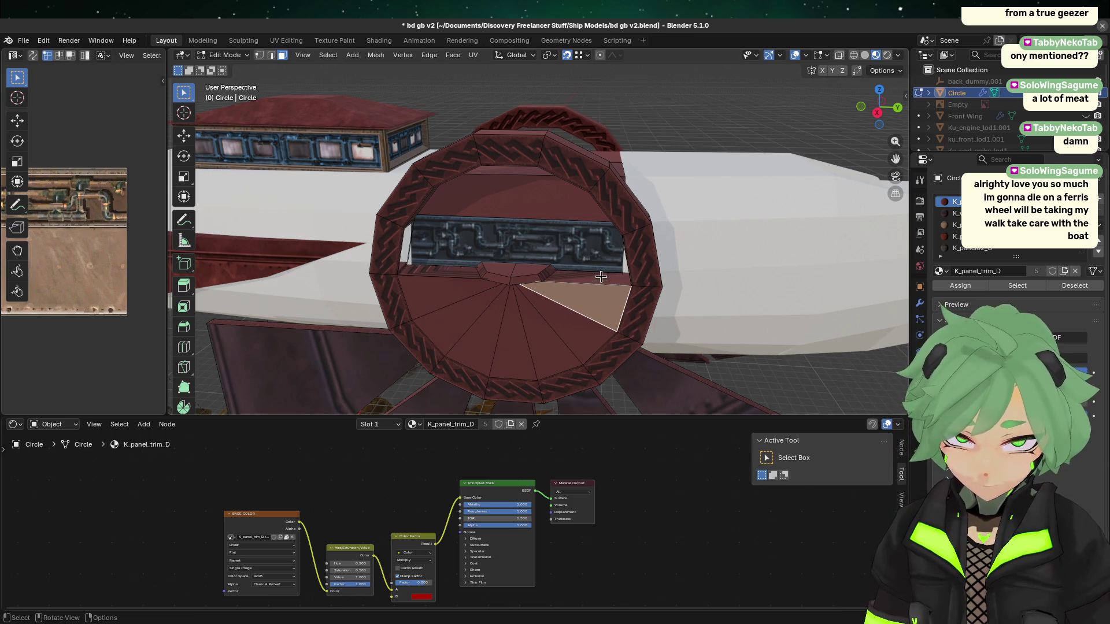
{"action": "left_click", "coordinate": [601, 276]}
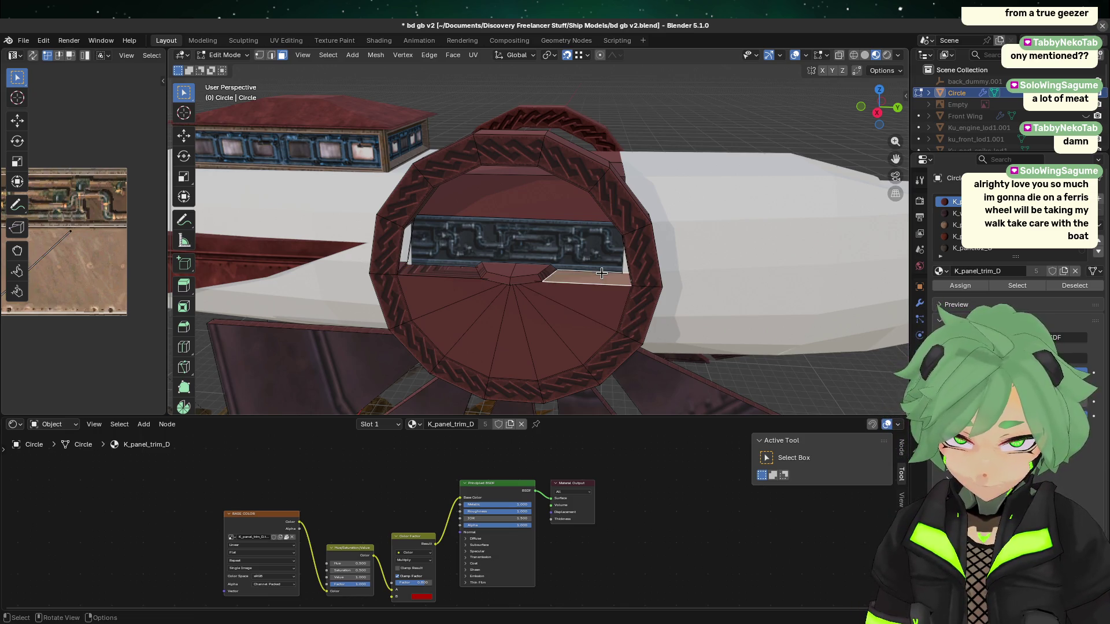
{"action": "left_click", "coordinate": [458, 274]}
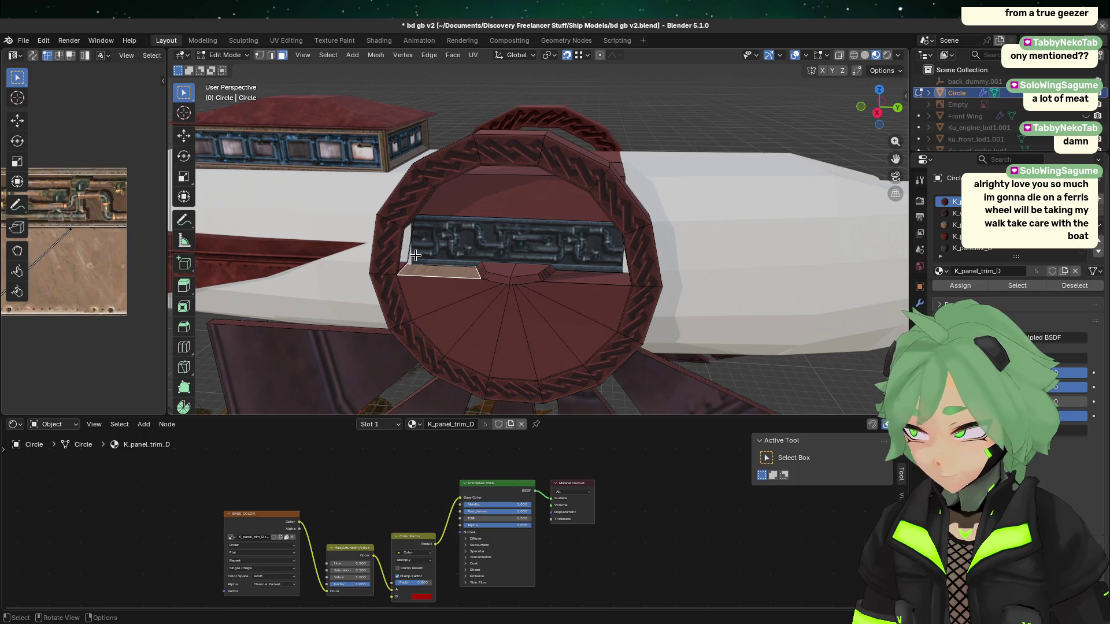
{"action": "left_click", "coordinate": [588, 308]}
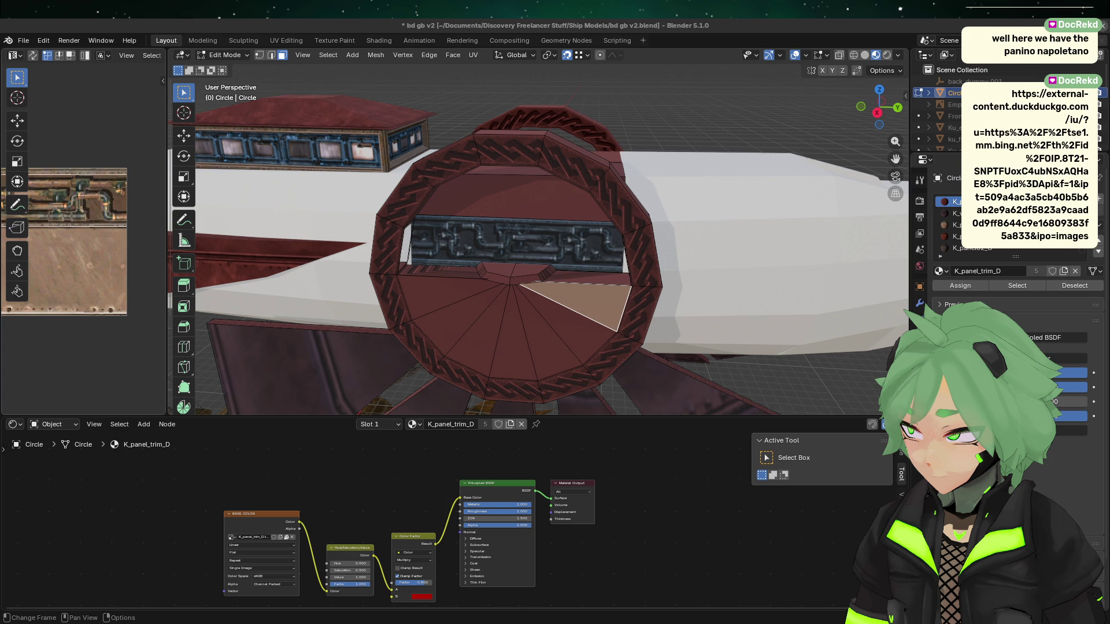
- Undo the last face pick, clear the selection, and save bd gb v2.blend
{"action": "key", "text": "ctrl+z"}
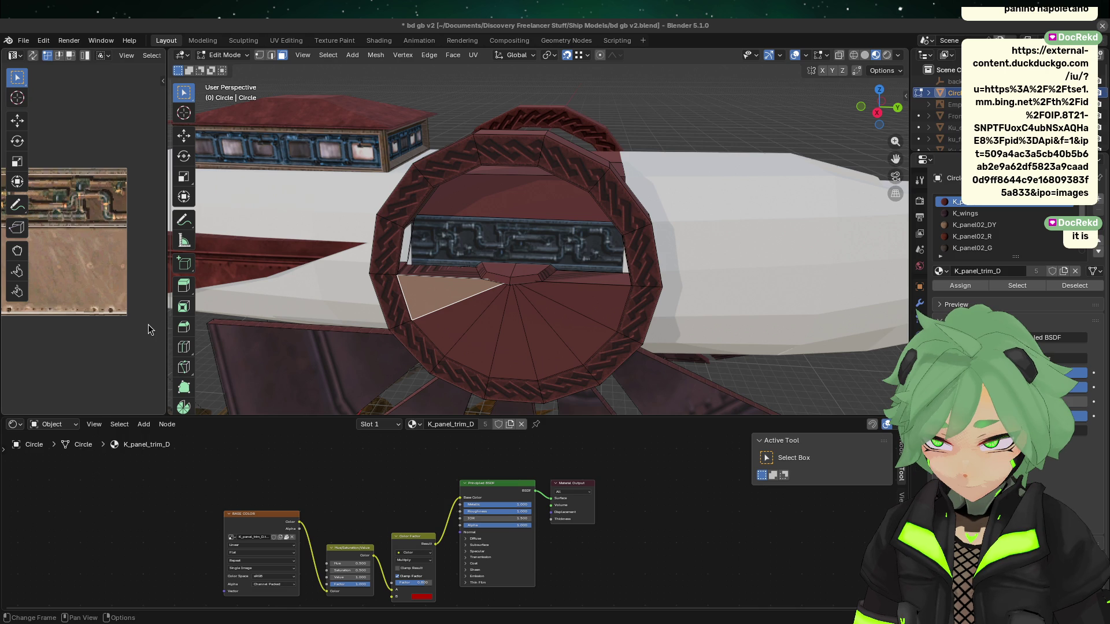
{"action": "key", "text": "alt+a"}
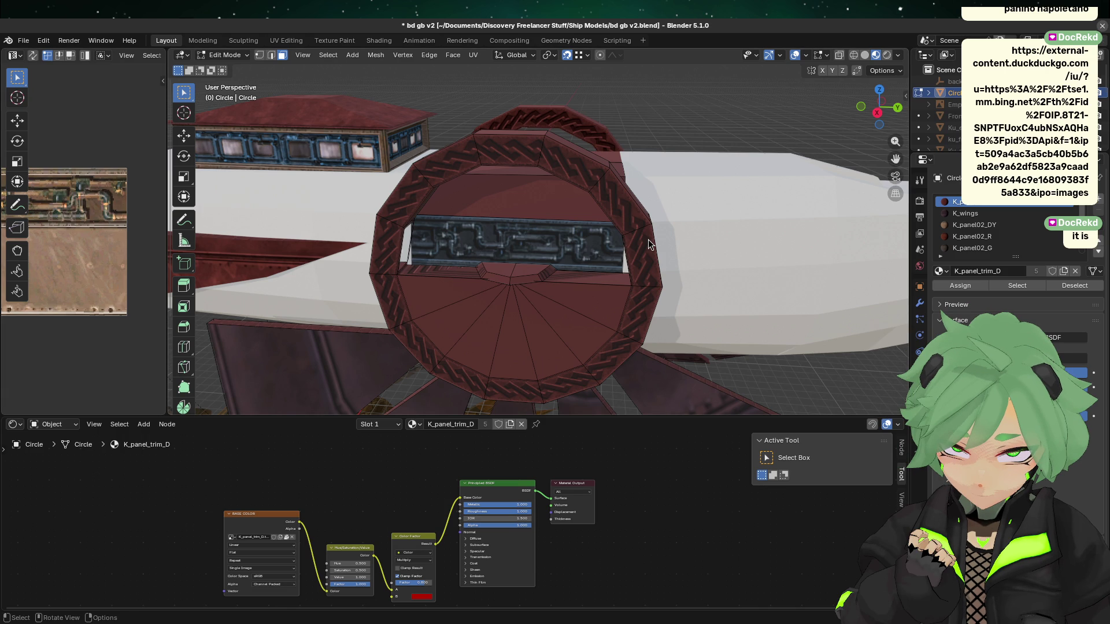
{"action": "scroll", "coordinate": [624, 242], "scroll_direction": "down", "scroll_amount": 5}
{"action": "key", "text": "ctrl+s"}
- Select the inner disc's fan faces and snap to the Right Orthographic view
{"action": "scroll", "coordinate": [599, 244], "scroll_direction": "up", "scroll_amount": 8}
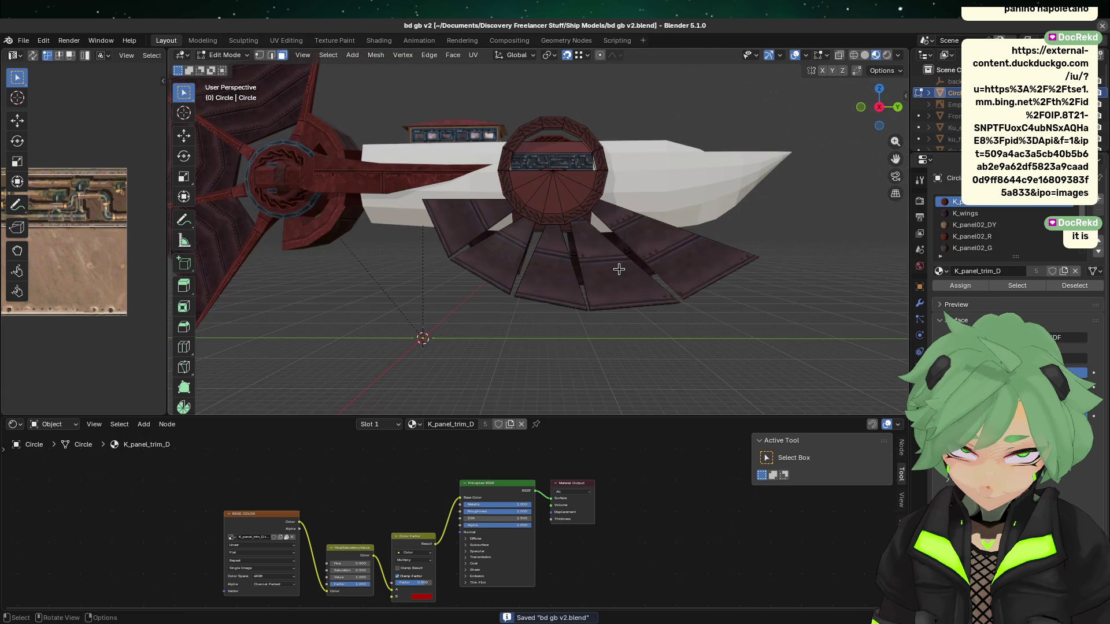
{"action": "scroll", "coordinate": [589, 219], "scroll_direction": "down", "scroll_amount": 4}
{"action": "left_click", "coordinate": [547, 275]}
{"action": "mouse_move", "coordinate": [445, 249]}
{"action": "left_mouse_down", "text": "shift"}
{"action": "mouse_move", "coordinate": [533, 292]}
{"action": "mouse_move", "coordinate": [468, 269]}
{"action": "left_mouse_up", "text": "shift"}
{"action": "scroll", "coordinate": [570, 347], "scroll_direction": "down", "scroll_amount": 5}
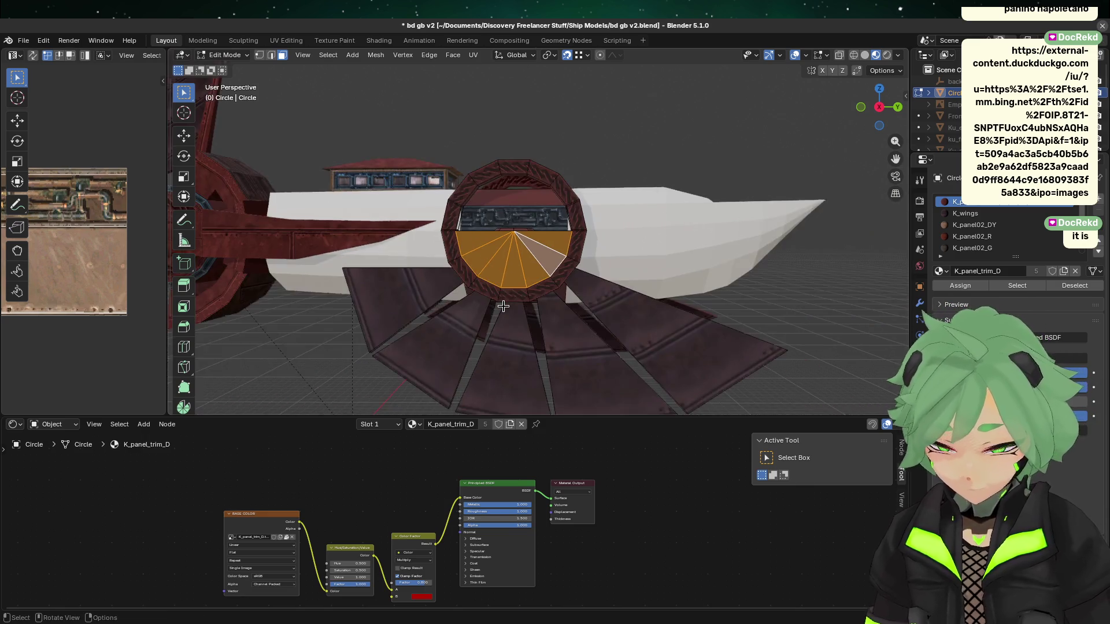
{"action": "left_click_drag", "start_coordinate": [879, 111], "coordinate": [877, 118]}
{"action": "left_click", "coordinate": [879, 108]}
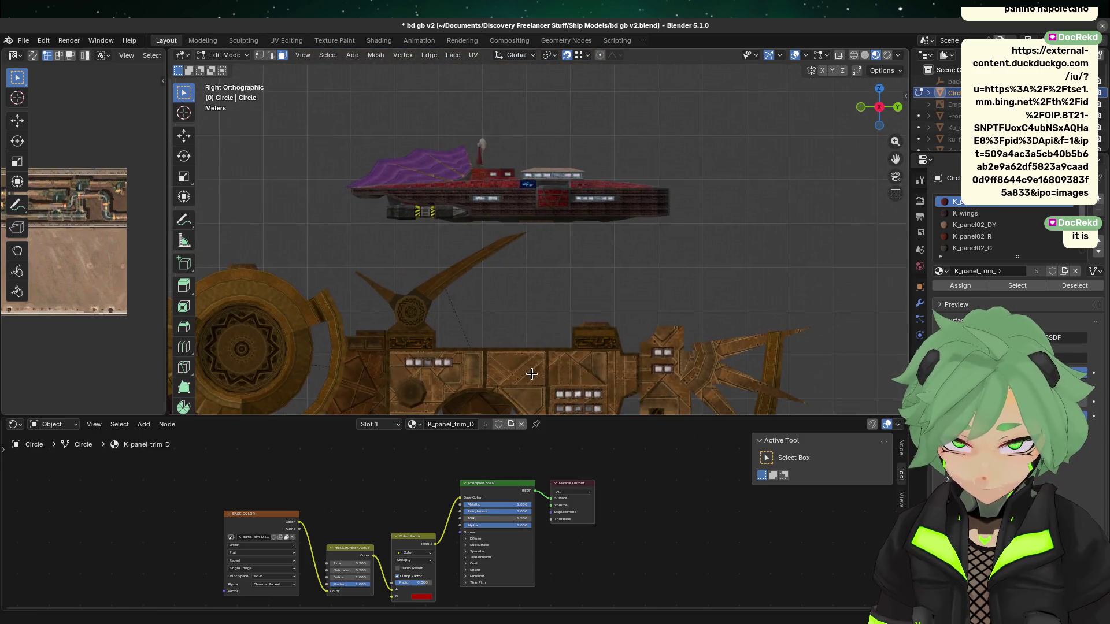
- Pan the view and return the Circle to Object Mode
{"action": "scroll", "coordinate": [634, 367], "scroll_direction": "up", "scroll_amount": 5}
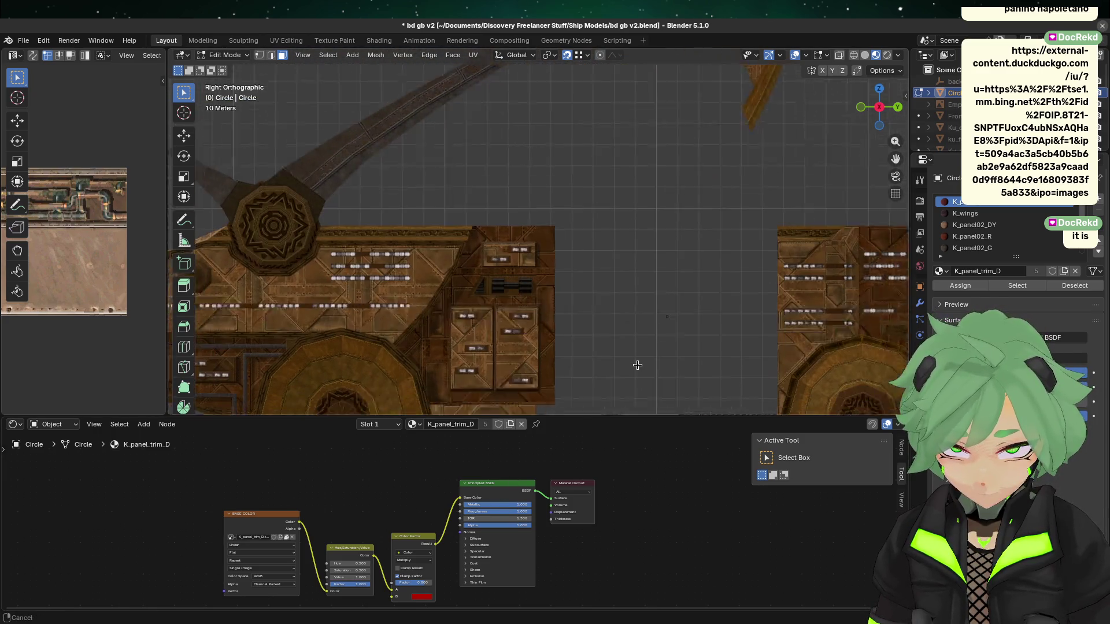
{"action": "middle_click_drag", "start_coordinate": [608, 305], "coordinate": [645, 183], "text": "shift"}
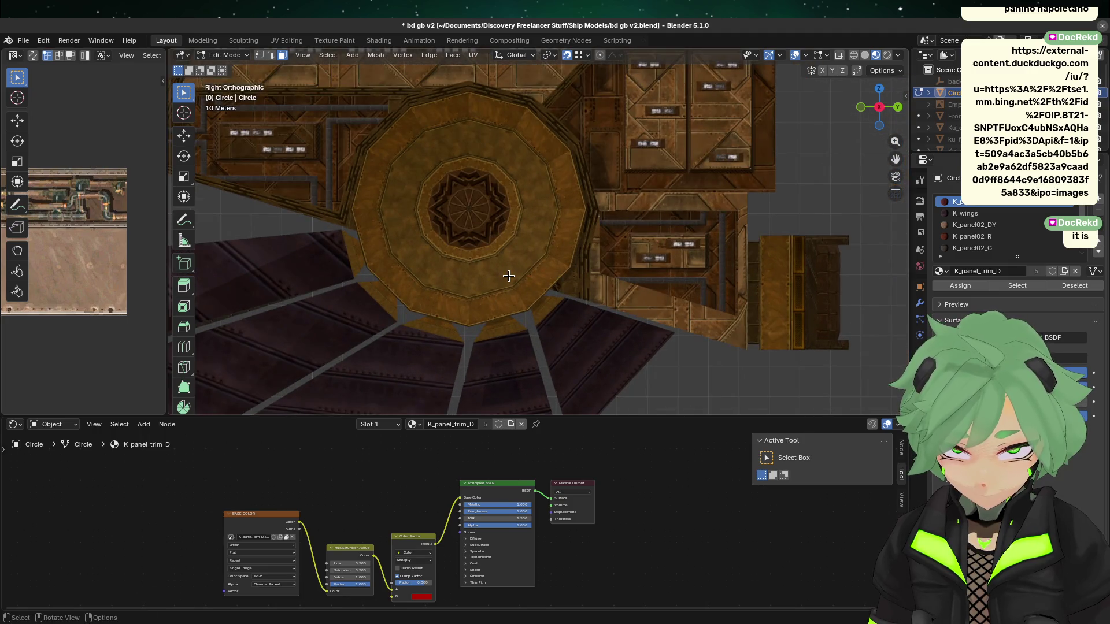
{"action": "key", "text": "Tab"}
{"action": "scroll", "coordinate": [474, 277], "scroll_direction": "up", "scroll_amount": 2}
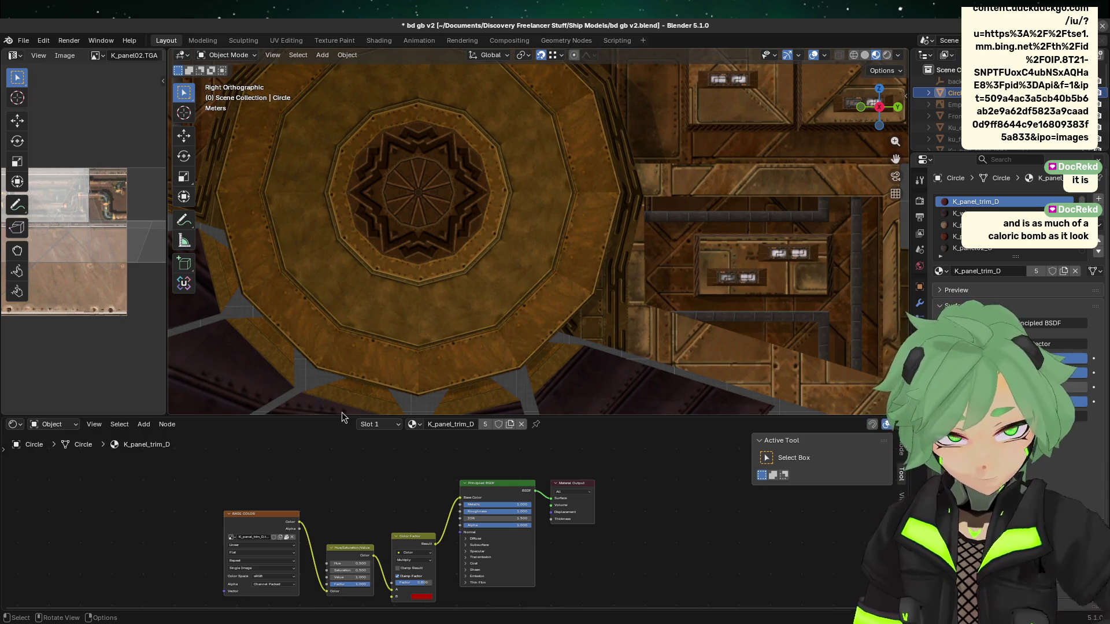
{"action": "scroll", "coordinate": [525, 279], "scroll_direction": "down", "scroll_amount": 4}
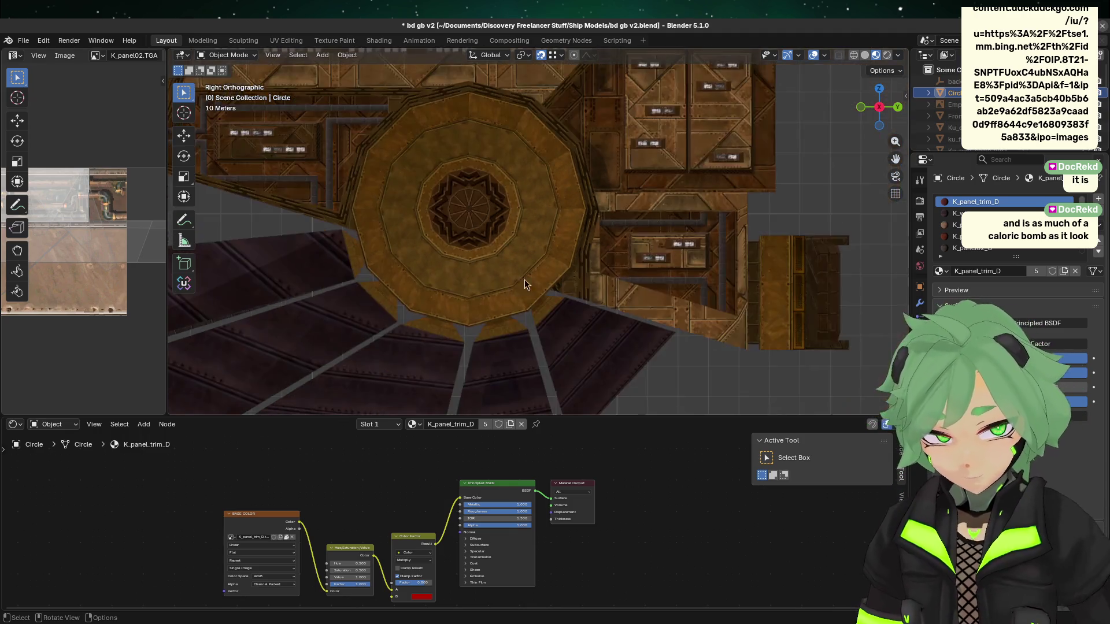
{"action": "middle_click_drag", "start_coordinate": [549, 196], "coordinate": [546, 212], "text": "shift"}
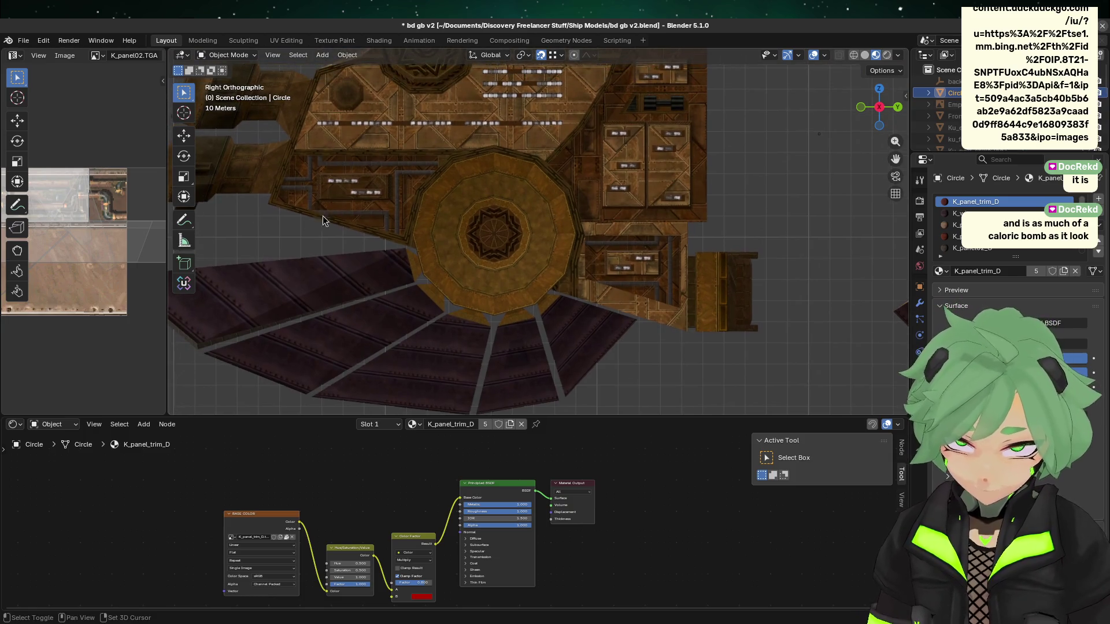
- Select Ku_rear_lod1, then Ku_engine_lod1 to show its Damage1_128M nodes, and zoom out
{"action": "left_click", "coordinate": [521, 214]}
{"action": "left_click", "coordinate": [438, 229]}
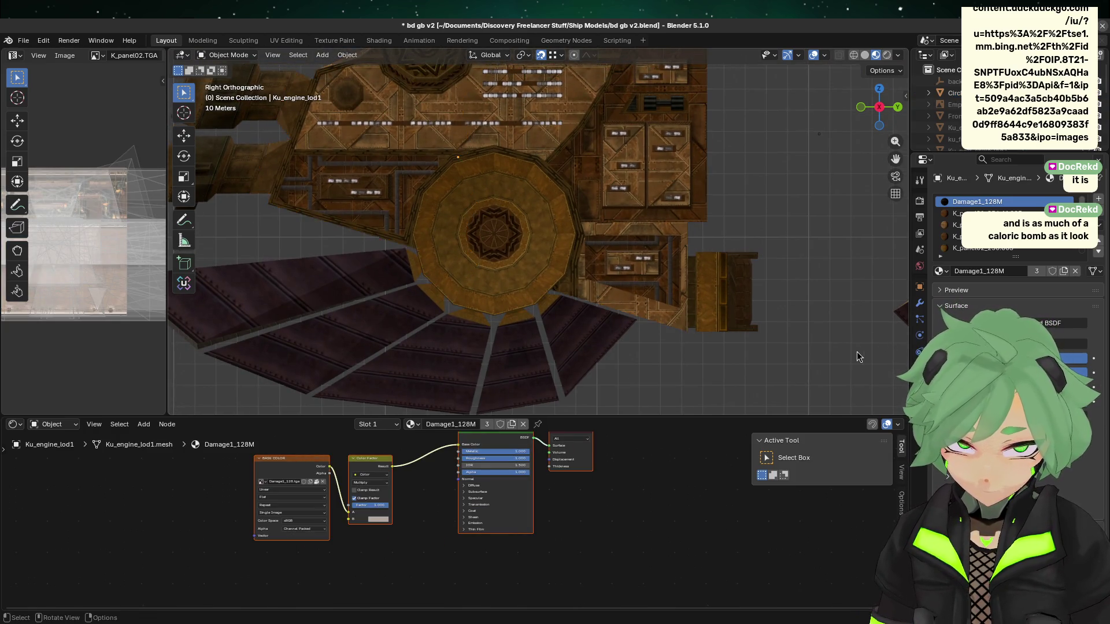
{"action": "scroll", "coordinate": [811, 239], "scroll_direction": "down", "scroll_amount": 4}
{"action": "middle_click_drag", "start_coordinate": [811, 239], "coordinate": [611, 290], "text": "shift"}
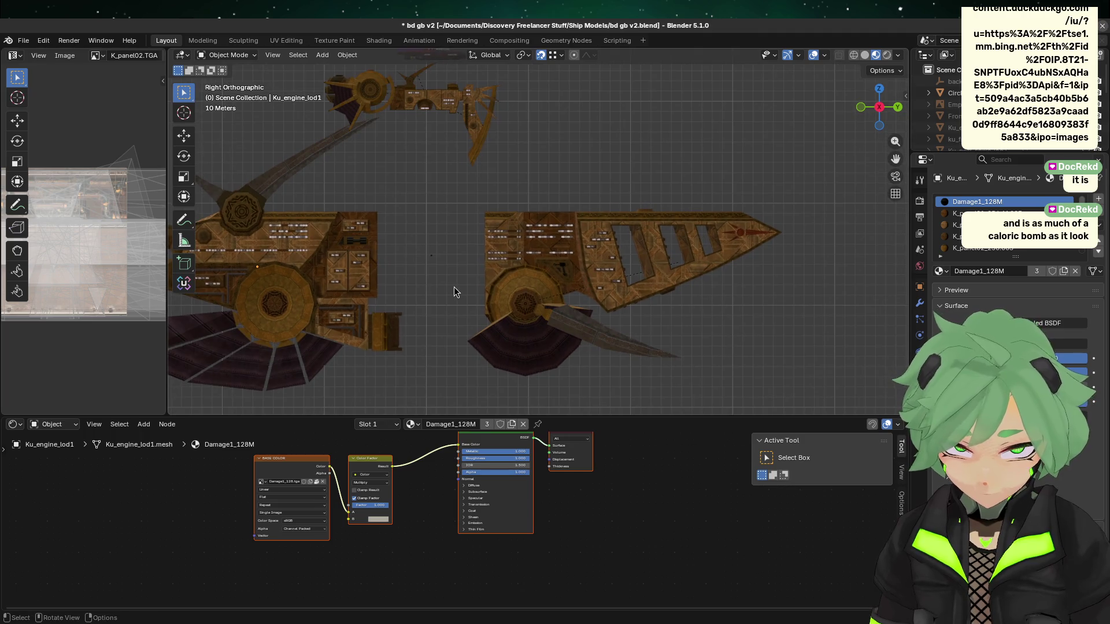
{"action": "scroll", "coordinate": [453, 286], "scroll_direction": "up", "scroll_amount": 2}
{"action": "mouse_move", "coordinate": [720, 168]}
{"action": "middle_mouse_down", "text": "ctrl"}
{"action": "mouse_move", "coordinate": [787, 122]}
{"action": "mouse_move", "coordinate": [542, 210]}
{"action": "mouse_move", "coordinate": [435, 173]}
{"action": "mouse_move", "coordinate": [425, 146]}
{"action": "mouse_move", "coordinate": [756, 209]}
{"action": "mouse_move", "coordinate": [702, 178]}
{"action": "middle_mouse_up", "text": "ctrl"}
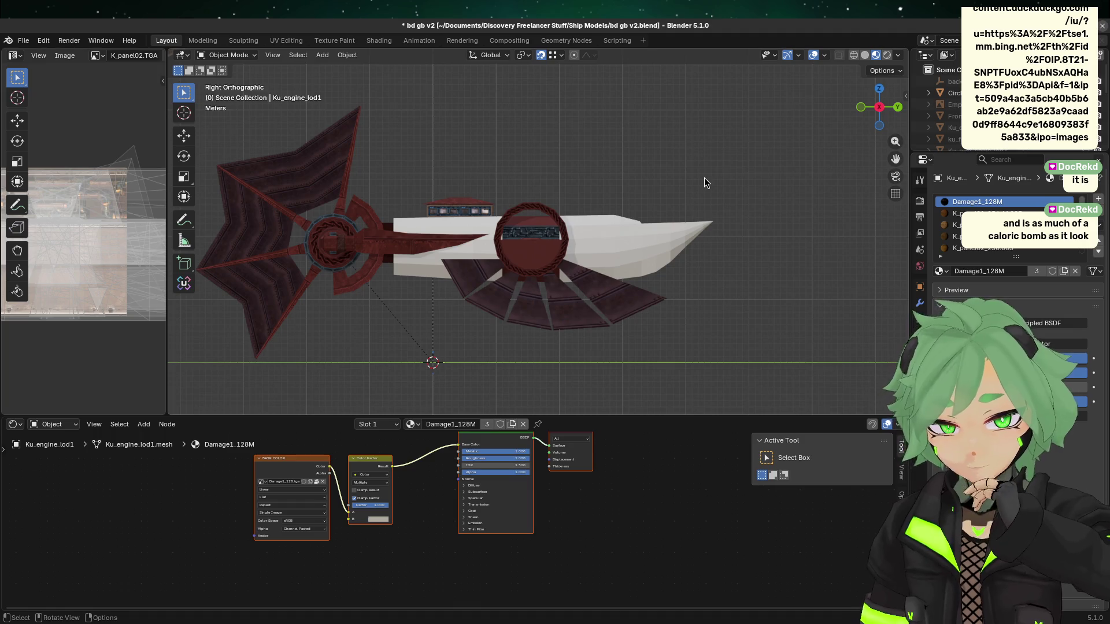
{"action": "scroll", "coordinate": [754, 205], "scroll_direction": "up", "scroll_amount": 4}
- Make the Circle active, enter face-select Edit Mode, and select the disc's lower fan faces
{"action": "left_click", "coordinate": [532, 300]}
{"action": "key", "text": "Tab"}
{"action": "scroll", "coordinate": [532, 300], "scroll_direction": "up", "scroll_amount": 4}
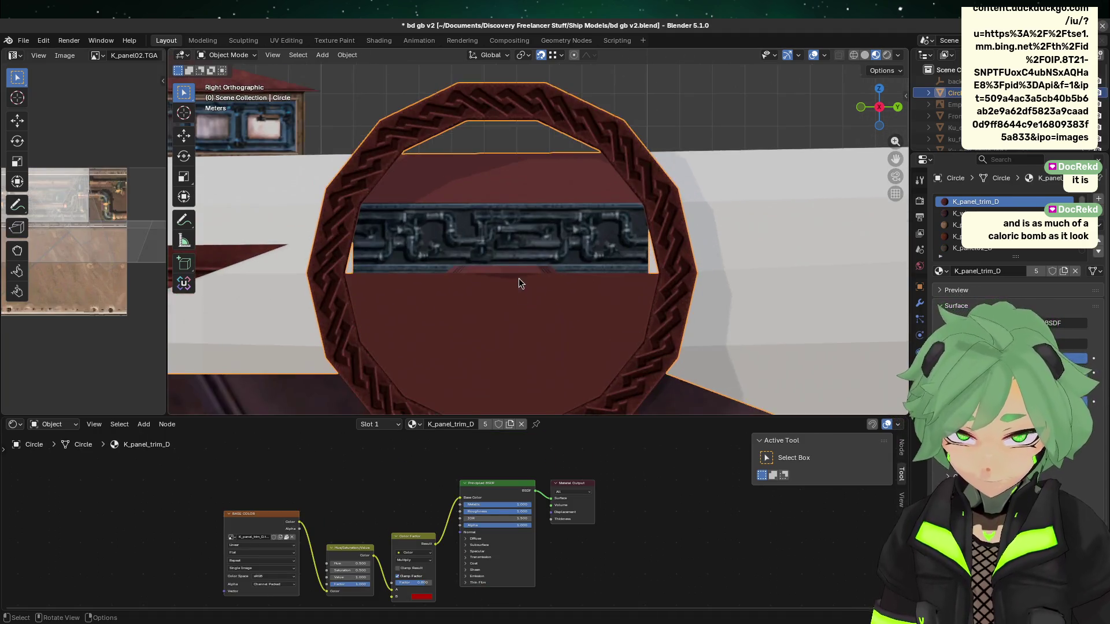
{"action": "key", "text": "3"}
{"action": "left_click", "coordinate": [425, 306]}
{"action": "mouse_move", "coordinate": [418, 295]}
{"action": "left_mouse_down", "text": "shift"}
{"action": "mouse_move", "coordinate": [574, 345]}
{"action": "mouse_move", "coordinate": [626, 346]}
{"action": "left_mouse_up", "text": "shift"}
{"action": "scroll", "coordinate": [608, 335], "scroll_direction": "down", "scroll_amount": 1}
{"action": "scroll", "coordinate": [608, 335], "scroll_direction": "down", "scroll_amount": 3}
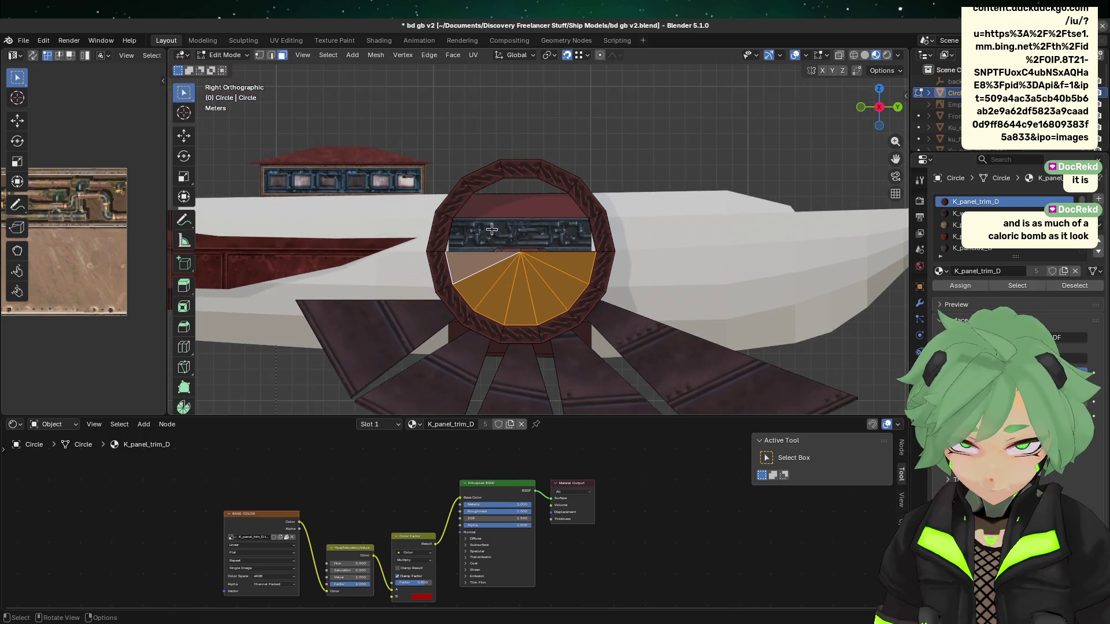
- Check the hull's panel material, keep only the disc's left wedge face selected, and add a material slot
{"action": "left_click", "coordinate": [280, 263]}
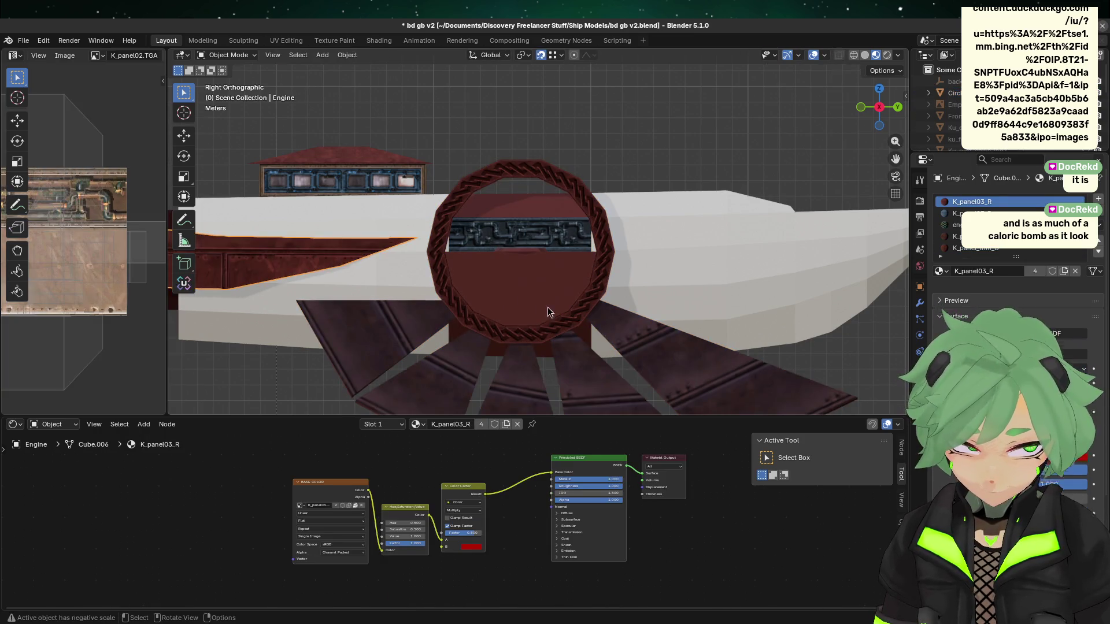
{"action": "left_click", "coordinate": [547, 307]}
{"action": "left_click_drag", "start_coordinate": [478, 259], "coordinate": [559, 292]}
{"action": "left_click", "coordinate": [509, 272]}
{"action": "left_click", "coordinate": [458, 265]}
{"action": "middle_click_drag", "start_coordinate": [459, 266], "coordinate": [839, 151]}
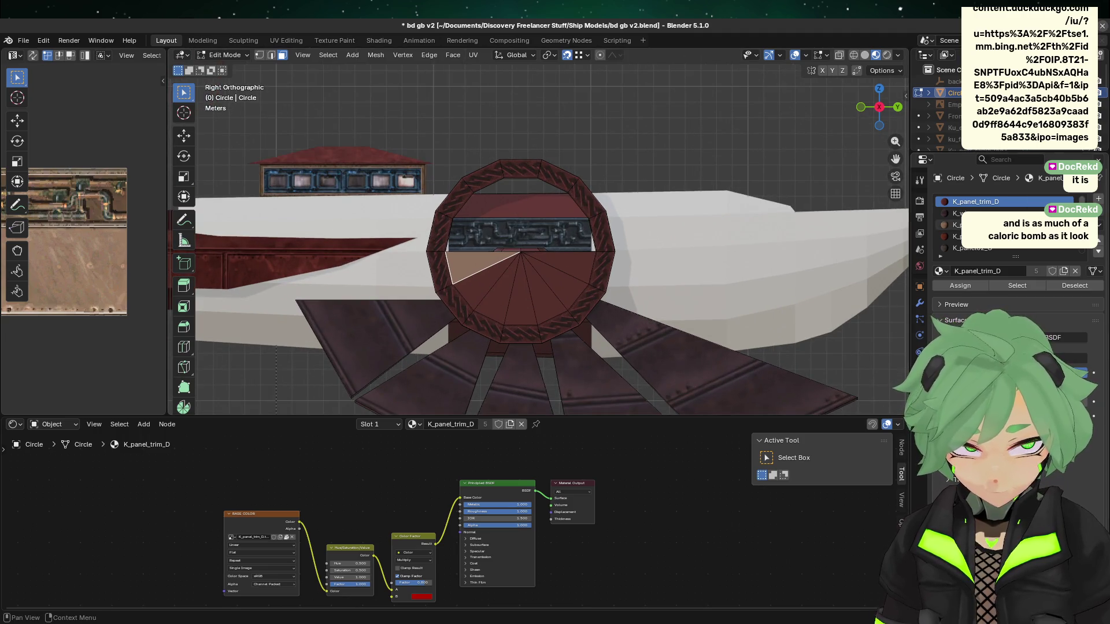
{"action": "left_click", "coordinate": [1098, 199]}
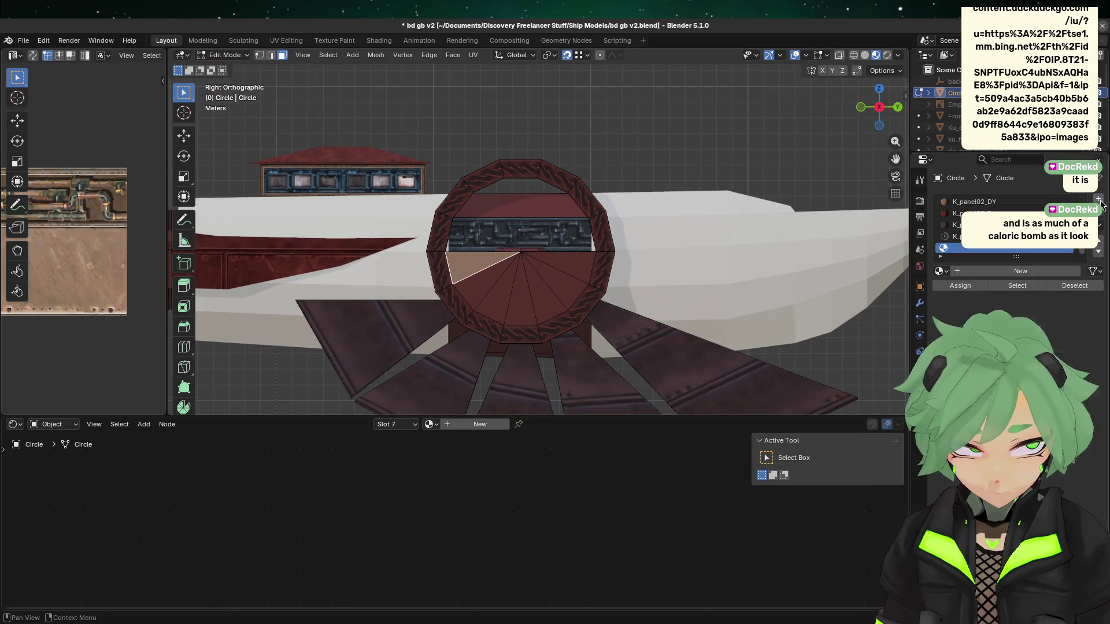
- Put K_panel03_R, found by searching 'panel03', in the new slot and assign it to the wedge face
{"action": "left_click", "coordinate": [940, 271]}
{"action": "type", "text": "panel03"}
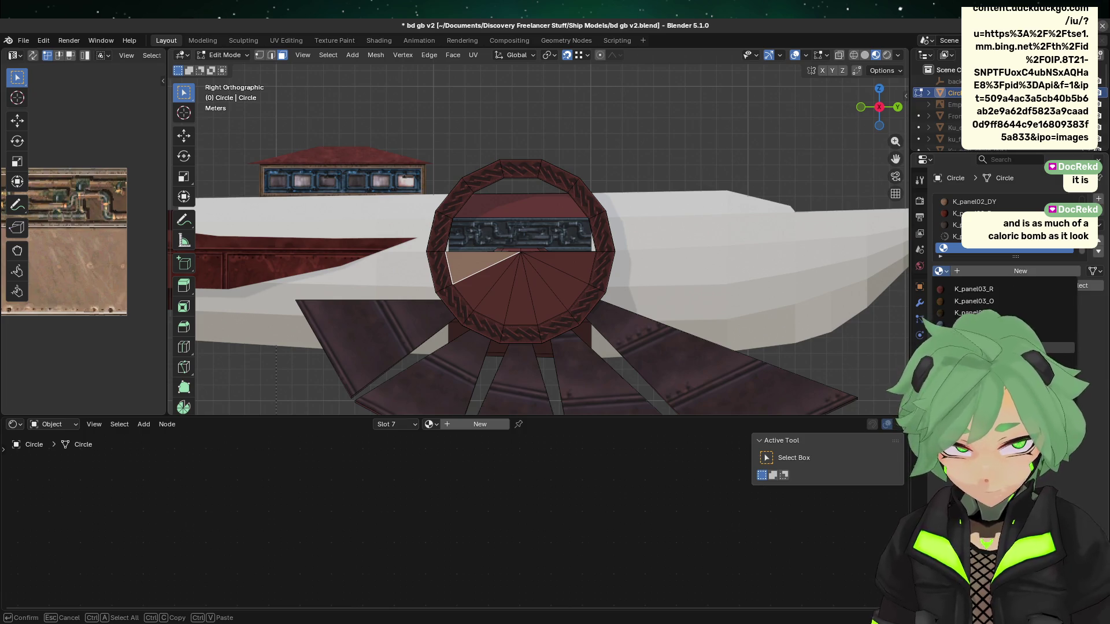
{"action": "left_click", "coordinate": [992, 289]}
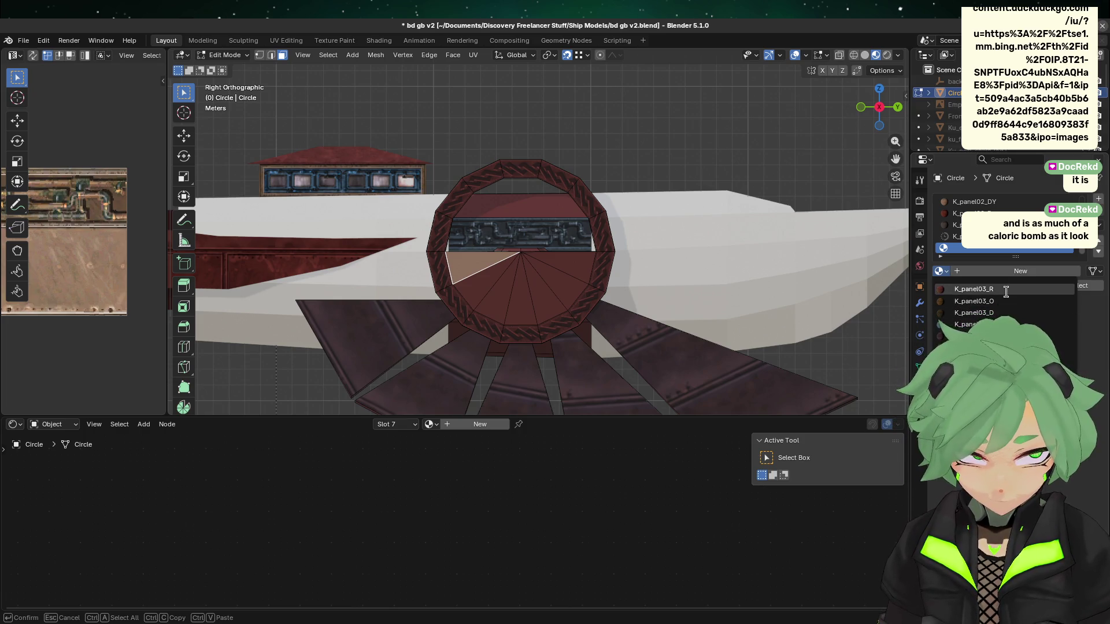
{"action": "left_click", "coordinate": [960, 285]}
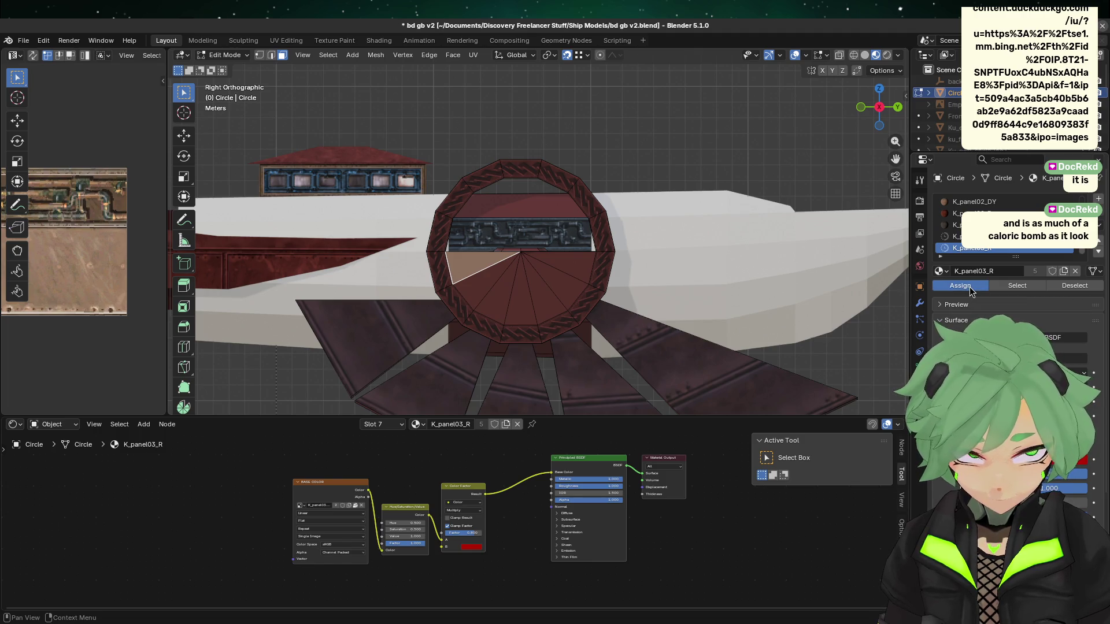
- Reselect disc faces, ending on the wedge face beside the pale triangle
{"action": "mouse_move", "coordinate": [456, 258]}
{"action": "left_mouse_down", "text": "shift"}
{"action": "mouse_move", "coordinate": [529, 280]}
{"action": "mouse_move", "coordinate": [595, 324]}
{"action": "left_mouse_up", "text": "shift"}
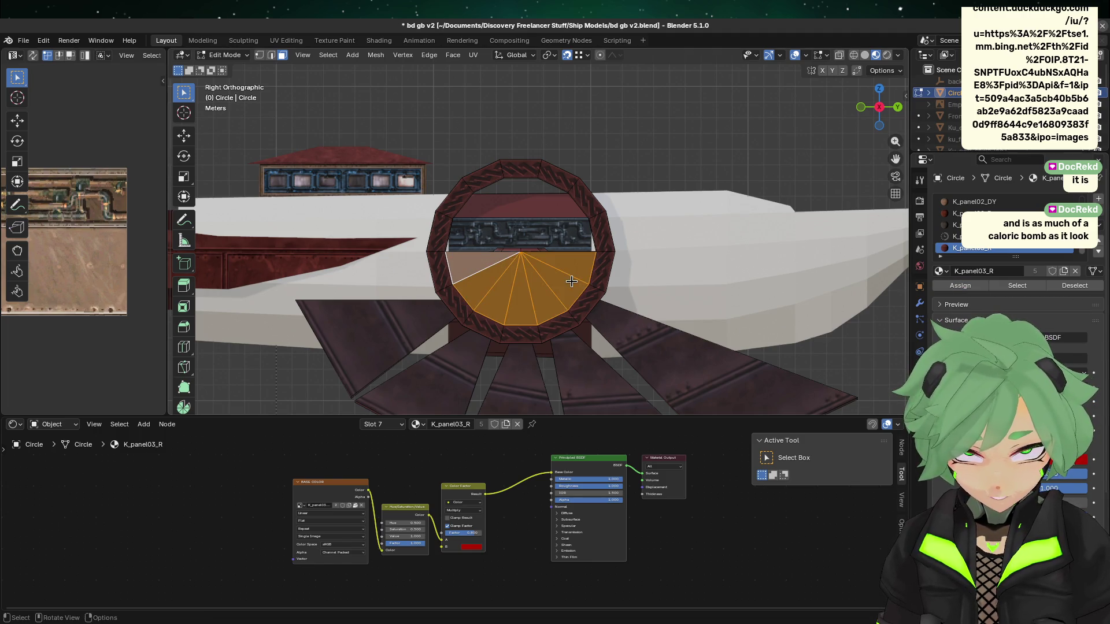
{"action": "left_click", "coordinate": [954, 286]}
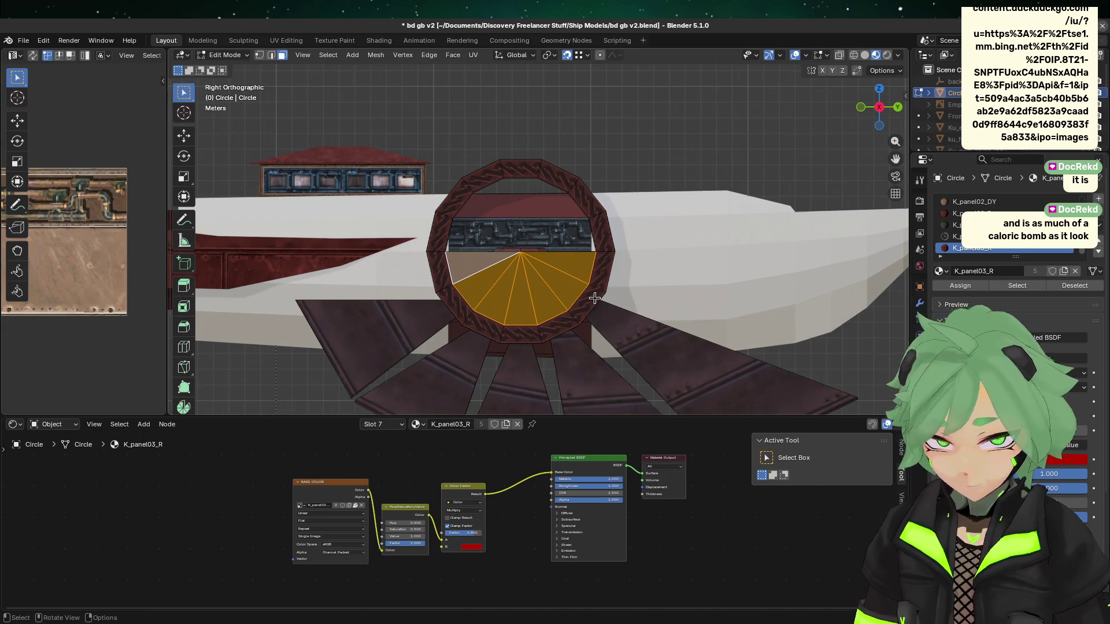
{"action": "left_click", "coordinate": [485, 271]}
{"action": "left_click", "coordinate": [471, 264]}
{"action": "middle_click_drag", "start_coordinate": [472, 263], "coordinate": [552, 331]}
{"action": "scroll", "coordinate": [552, 330], "scroll_direction": "up", "scroll_amount": 3}
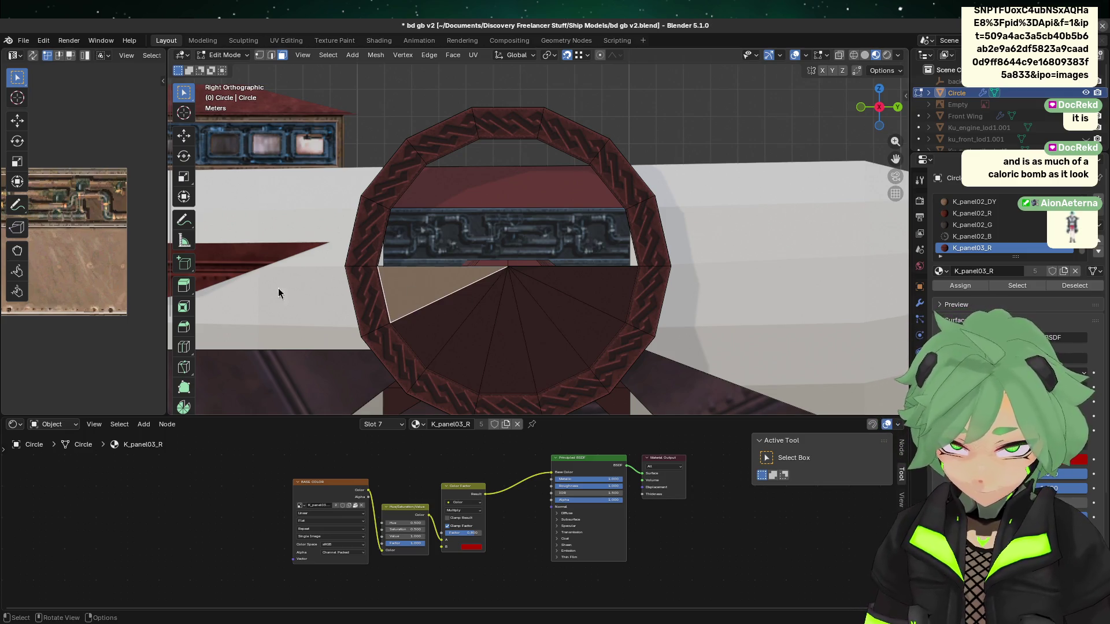
- Widen the Image Editor and switch its image to K_panel03.TGA by searching '03'
{"action": "mouse_move", "coordinate": [167, 294]}
{"action": "left_mouse_down"}
{"action": "mouse_move", "coordinate": [528, 313]}
{"action": "mouse_move", "coordinate": [200, 329]}
{"action": "mouse_move", "coordinate": [270, 242]}
{"action": "left_mouse_up"}
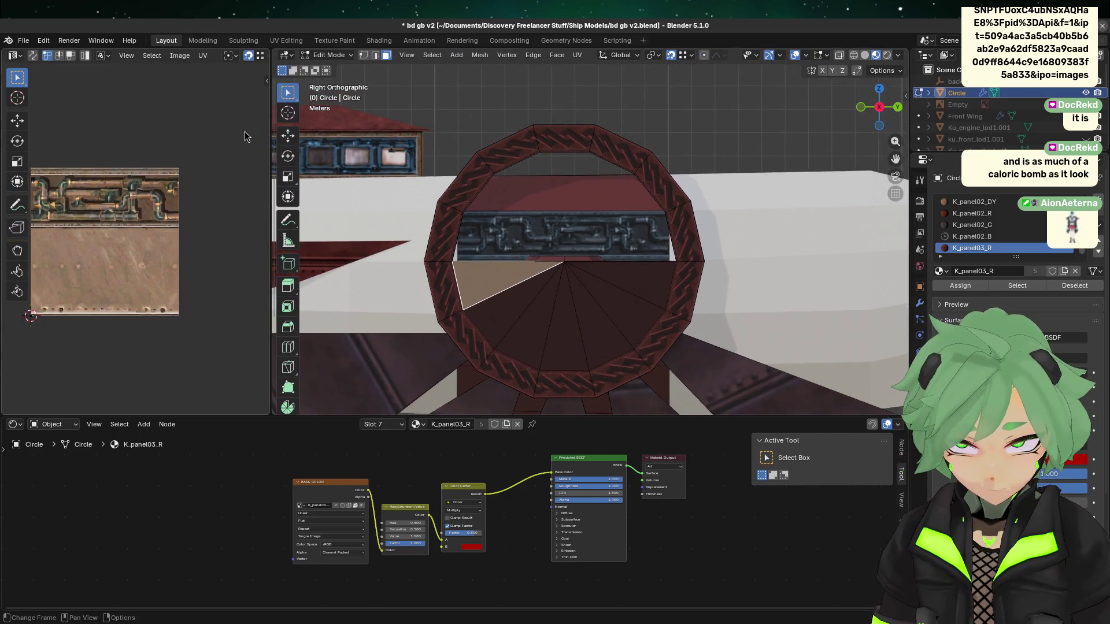
{"action": "left_click_drag", "start_coordinate": [271, 132], "coordinate": [488, 127]}
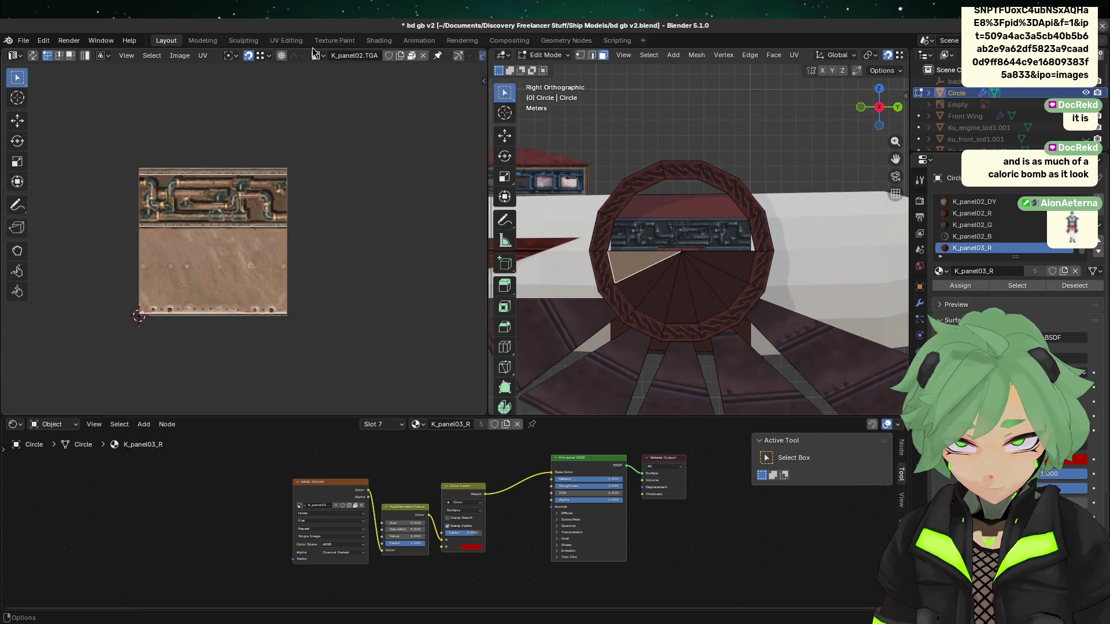
{"action": "left_click", "coordinate": [318, 54]}
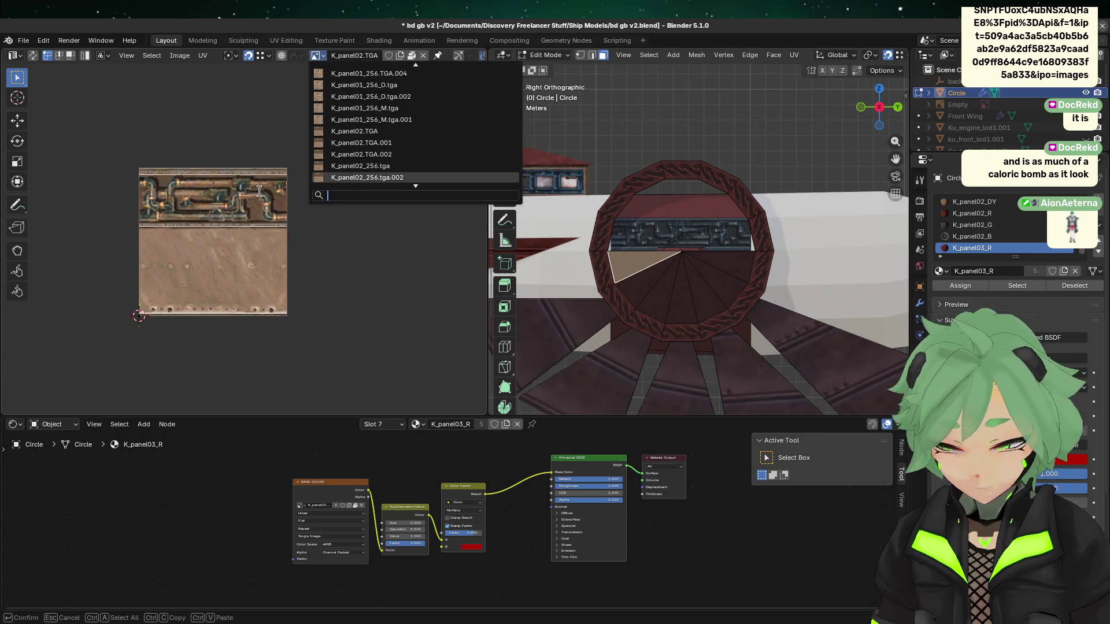
{"action": "type", "text": "03"}
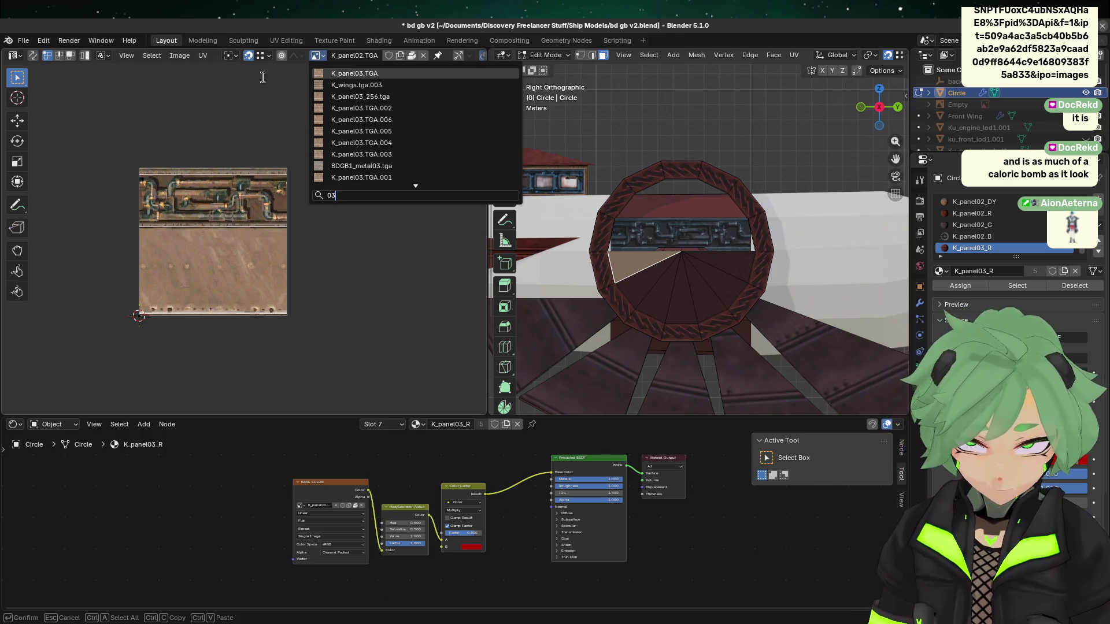
{"action": "left_click", "coordinate": [339, 73]}
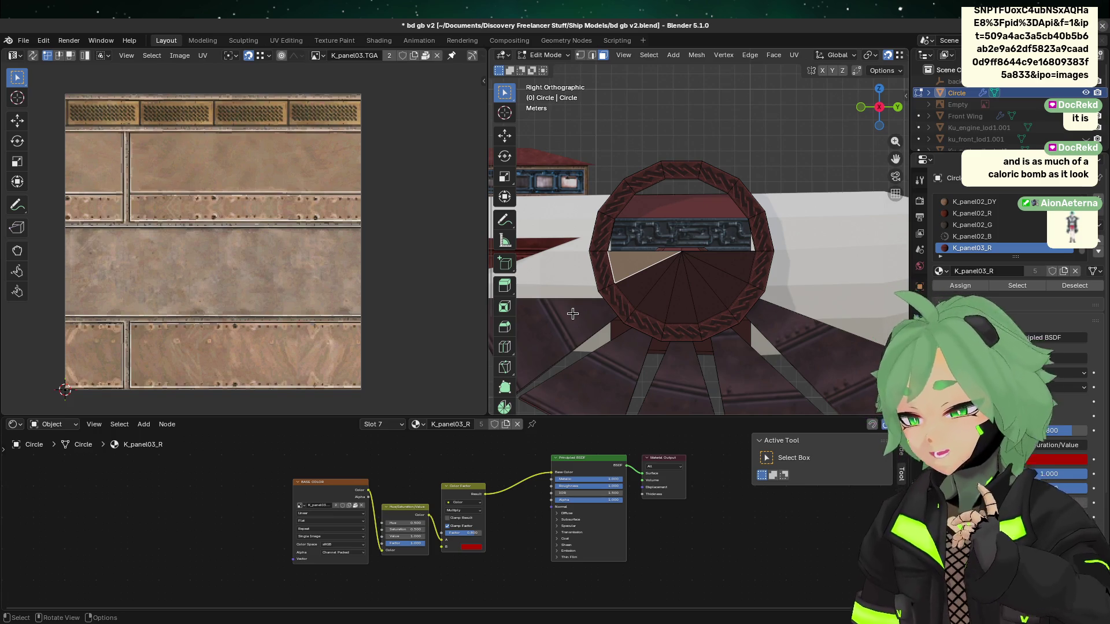
- Unwrap the selected wedge face with Project from View from the right-click UV menu
{"action": "right_click", "coordinate": [652, 271]}
{"action": "mouse_move", "coordinate": [634, 384]}
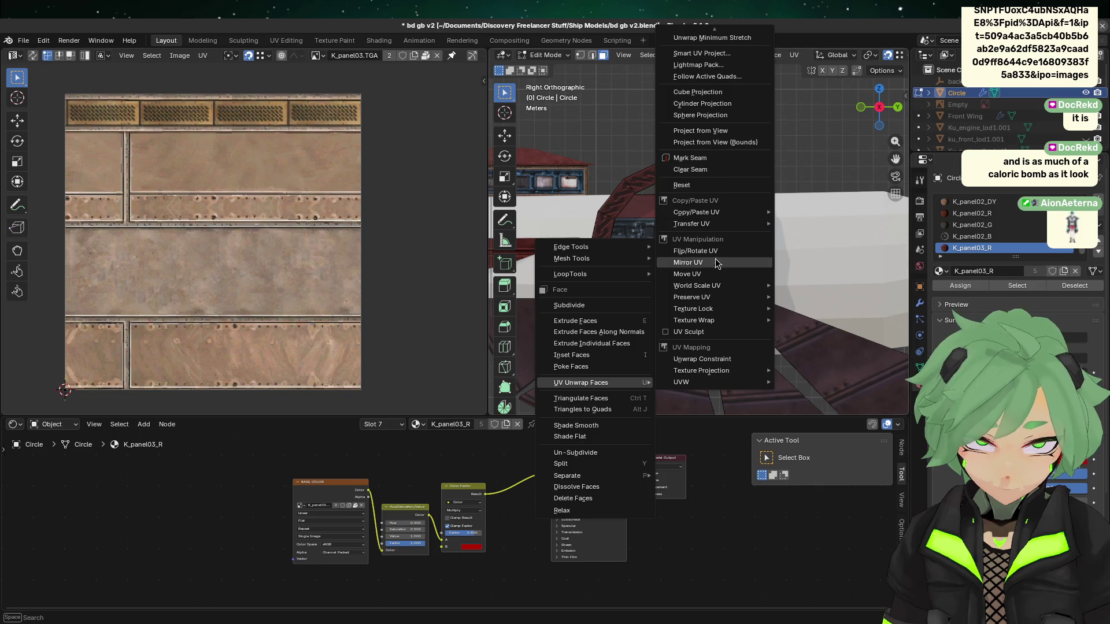
{"action": "scroll", "coordinate": [692, 46], "scroll_direction": "up", "scroll_amount": 2}
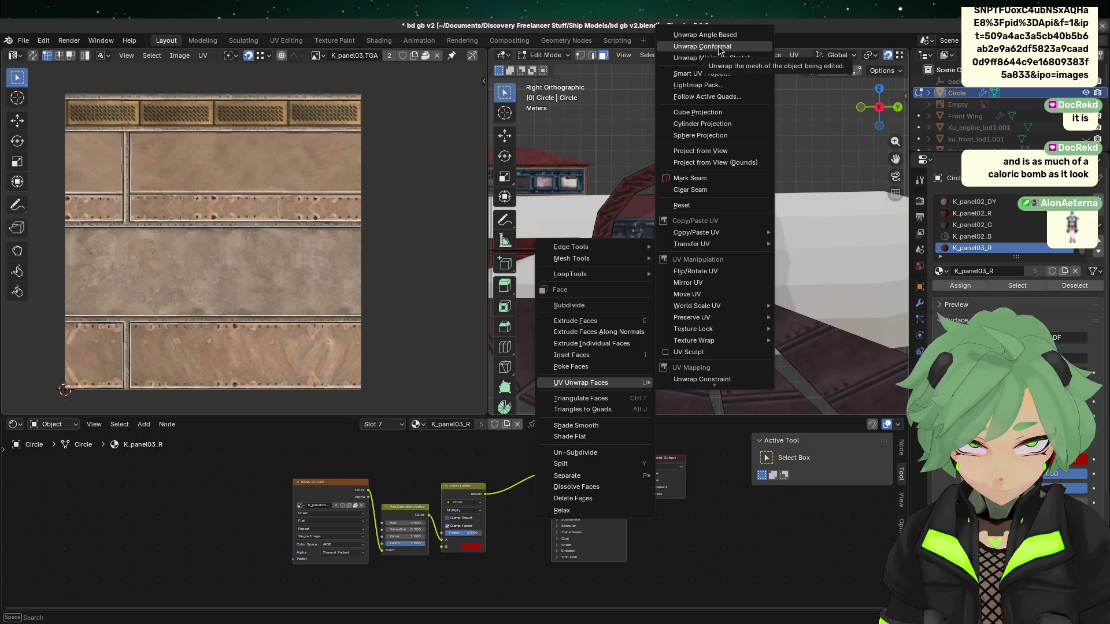
{"action": "left_click", "coordinate": [726, 151]}
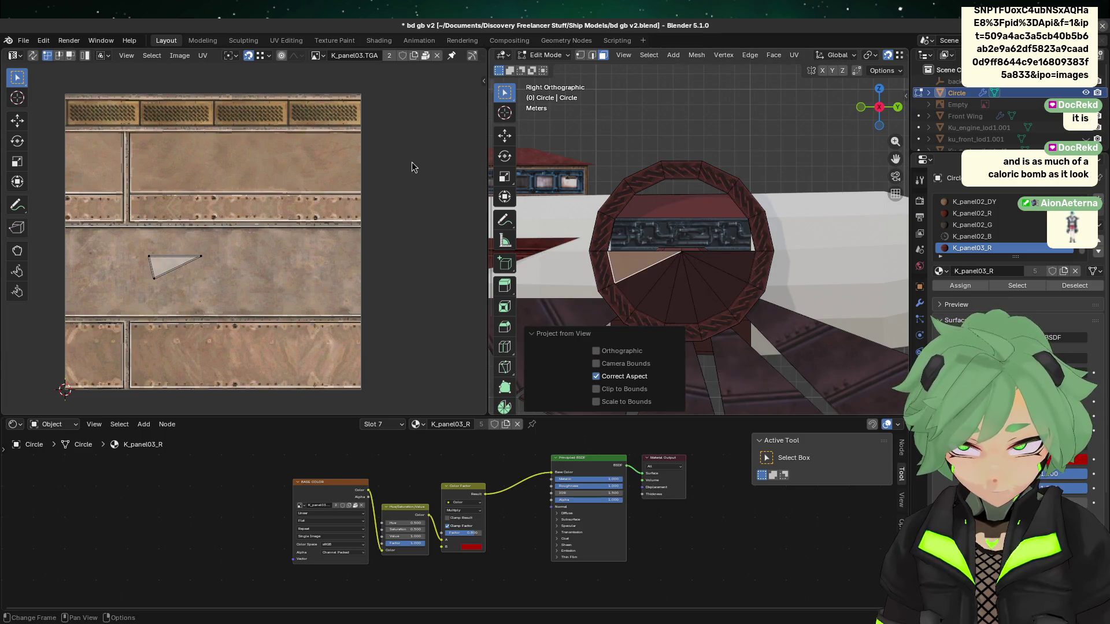
- Rotate the UV triangle, scale it up about threefold, and move it down over the panels
{"action": "key", "text": "r"}
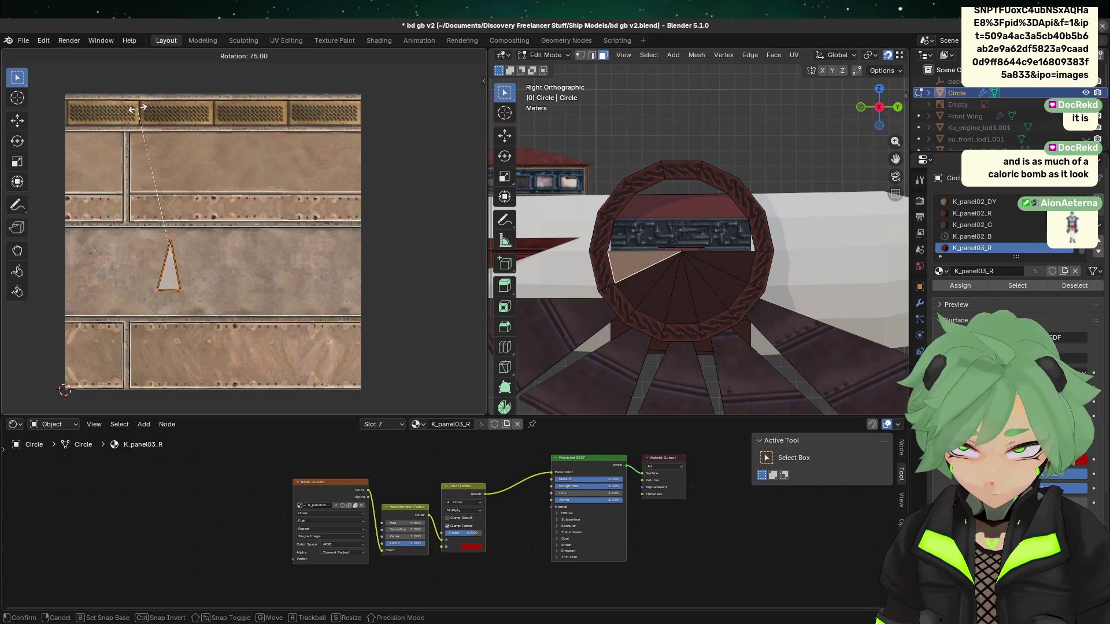
{"action": "left_click", "coordinate": [138, 108]}
{"action": "key", "text": "s"}
{"action": "left_click", "coordinate": [241, 195]}
{"action": "key", "text": "g"}
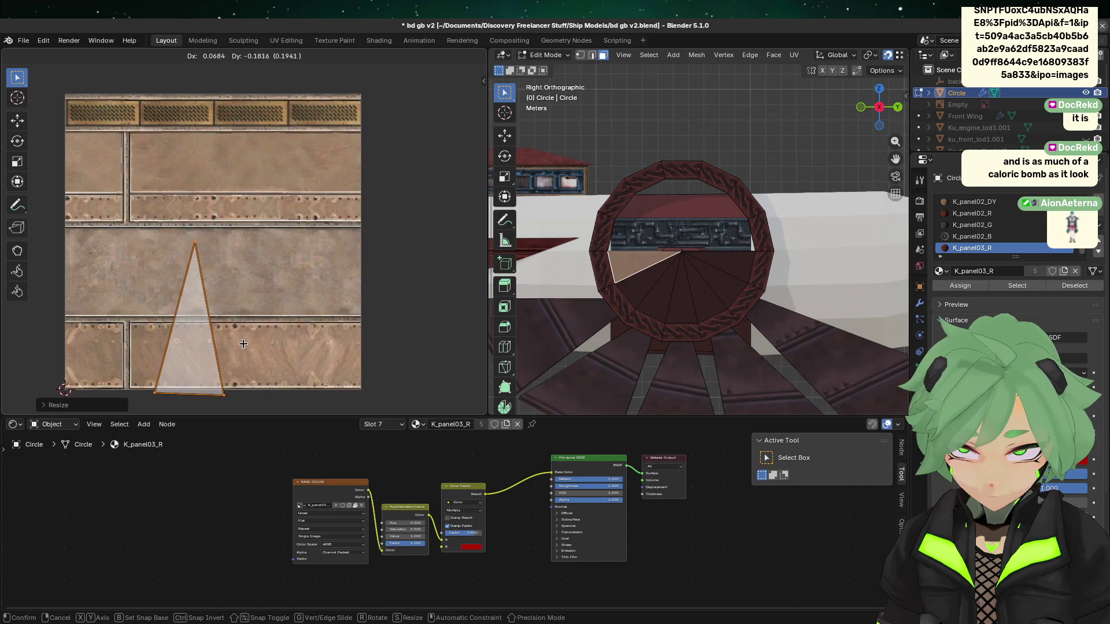
{"action": "left_click", "coordinate": [243, 341]}
- Rotate the UV triangle slightly and shift it vertically along Y
{"action": "scroll", "coordinate": [266, 356], "scroll_direction": "up", "scroll_amount": 3}
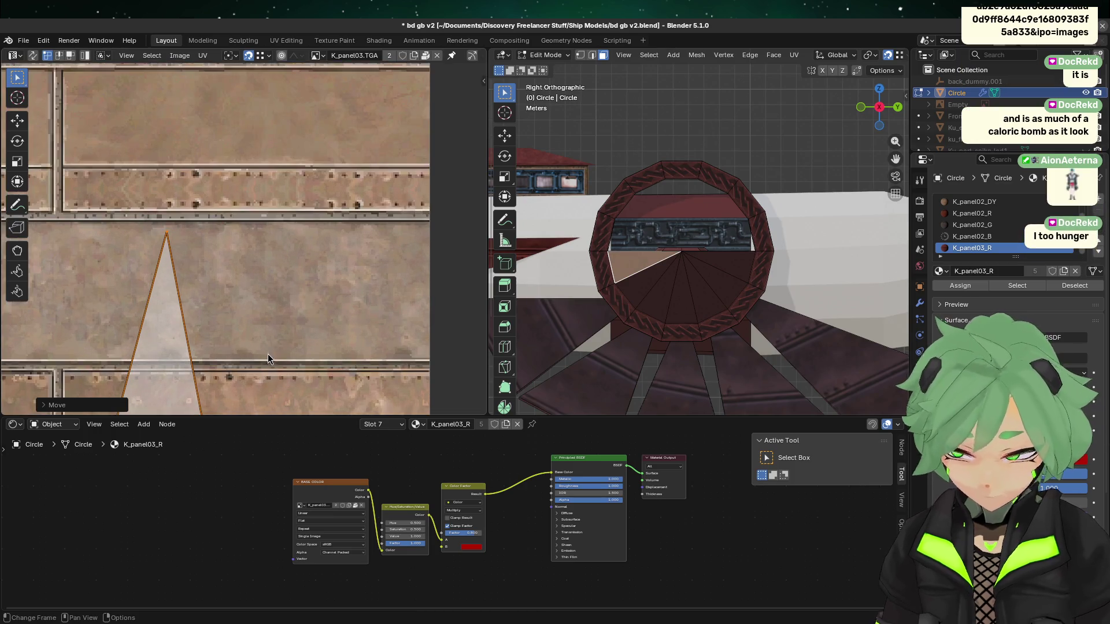
{"action": "scroll", "coordinate": [261, 332], "scroll_direction": "down", "scroll_amount": 2}
{"action": "key", "text": "r"}
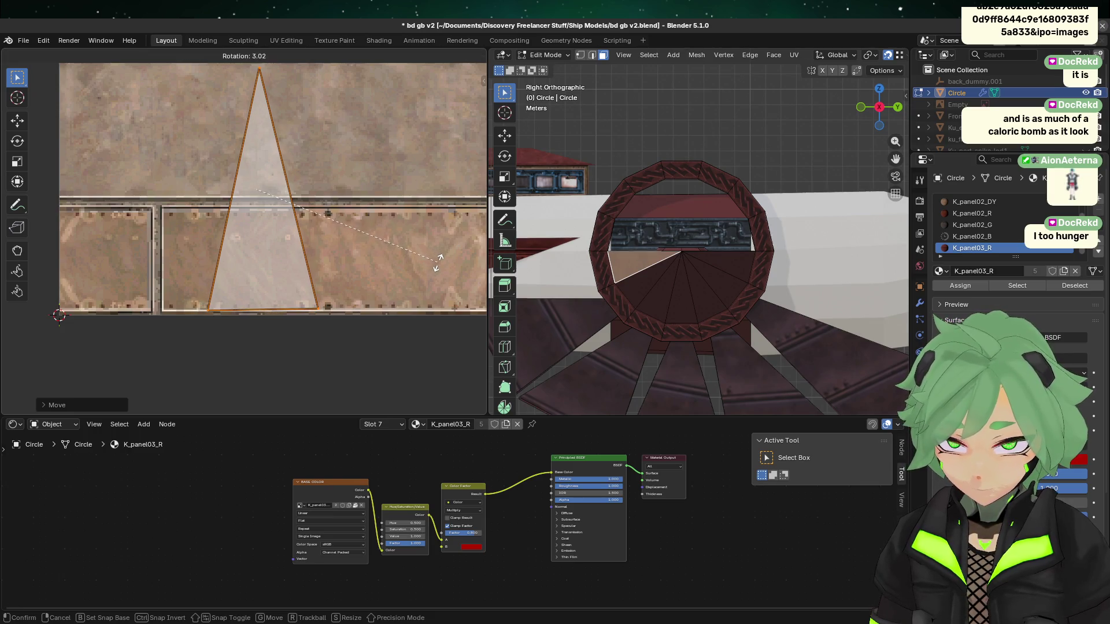
{"action": "left_click", "coordinate": [442, 272]}
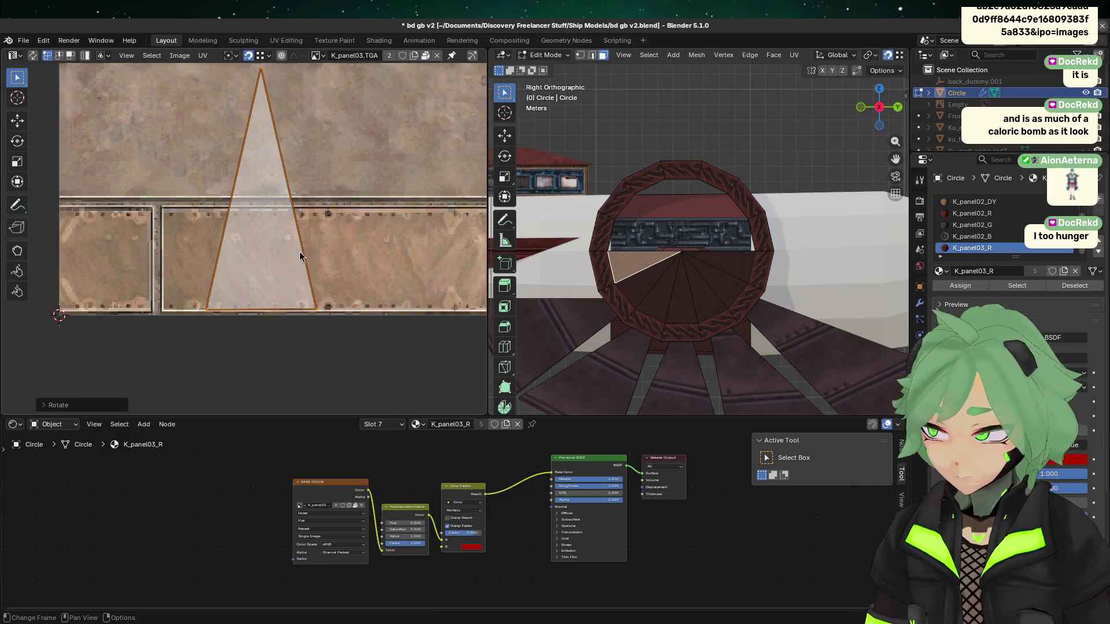
{"action": "key", "text": "g"}
{"action": "key", "text": "y"}
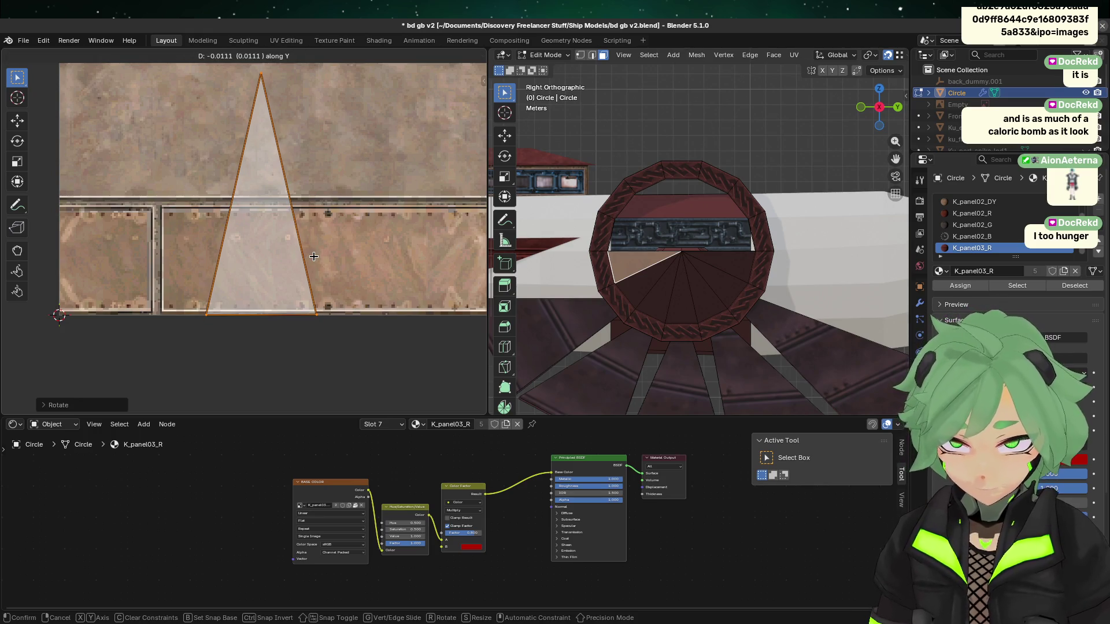
{"action": "left_click", "coordinate": [314, 256]}
{"action": "scroll", "coordinate": [726, 348], "scroll_direction": "up", "scroll_amount": 3}
- Select other fan triangles, box-select their UVs, and add a new material slot
{"action": "left_click", "coordinate": [726, 347]}
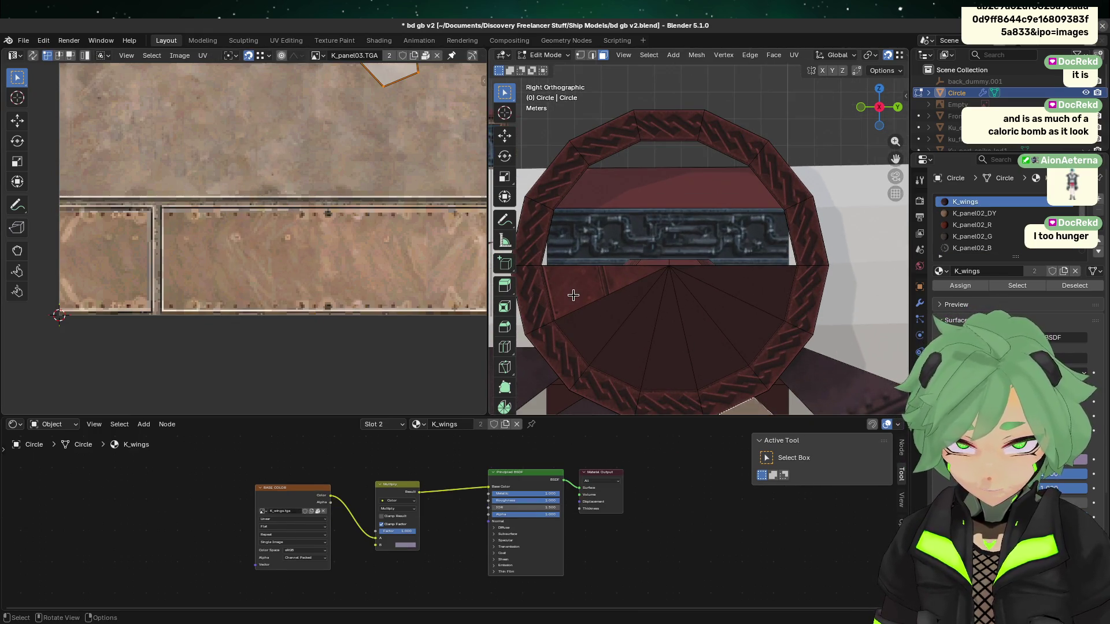
{"action": "left_click", "coordinate": [573, 296]}
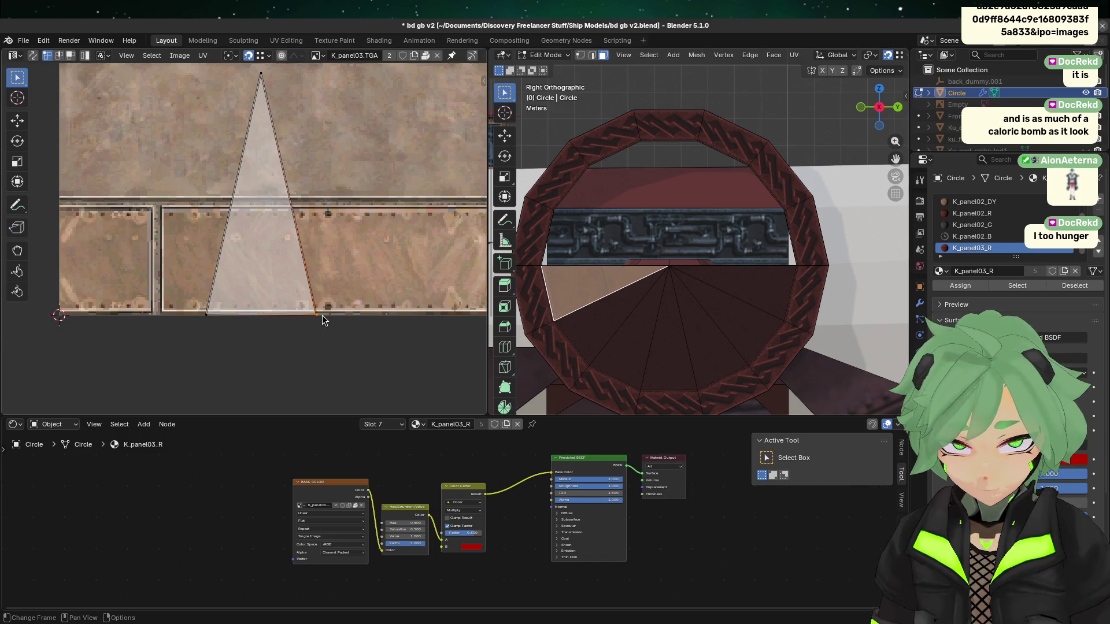
{"action": "scroll", "coordinate": [322, 320], "scroll_direction": "down", "scroll_amount": 3}
{"action": "mouse_move", "coordinate": [155, 318]}
{"action": "left_mouse_down"}
{"action": "mouse_move", "coordinate": [311, 269]}
{"action": "mouse_move", "coordinate": [356, 154]}
{"action": "left_mouse_up"}
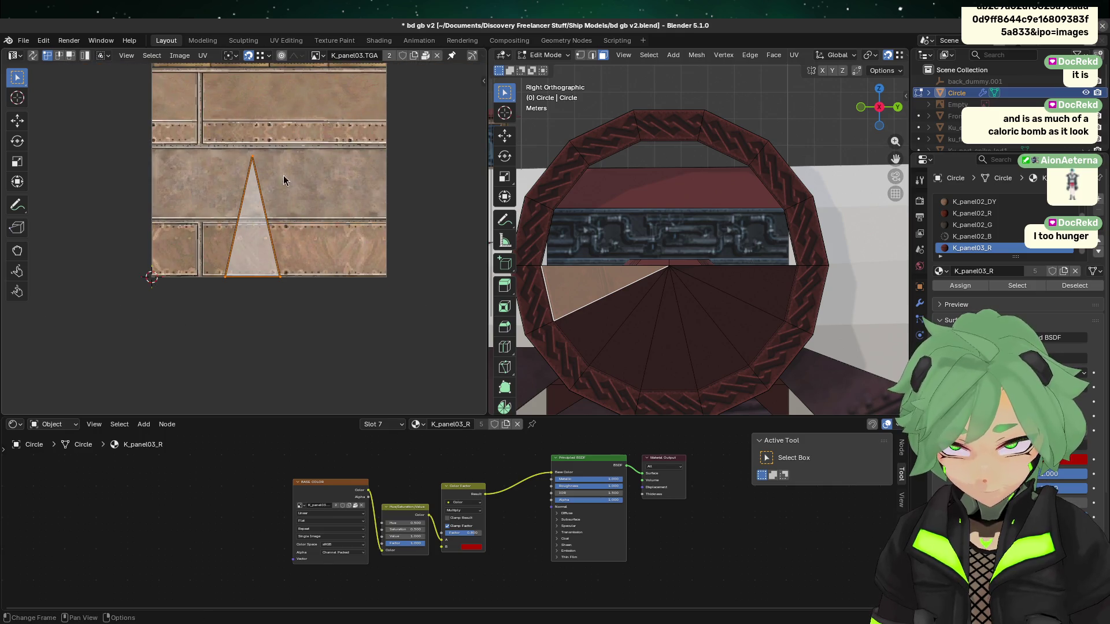
{"action": "left_click", "coordinate": [644, 371]}
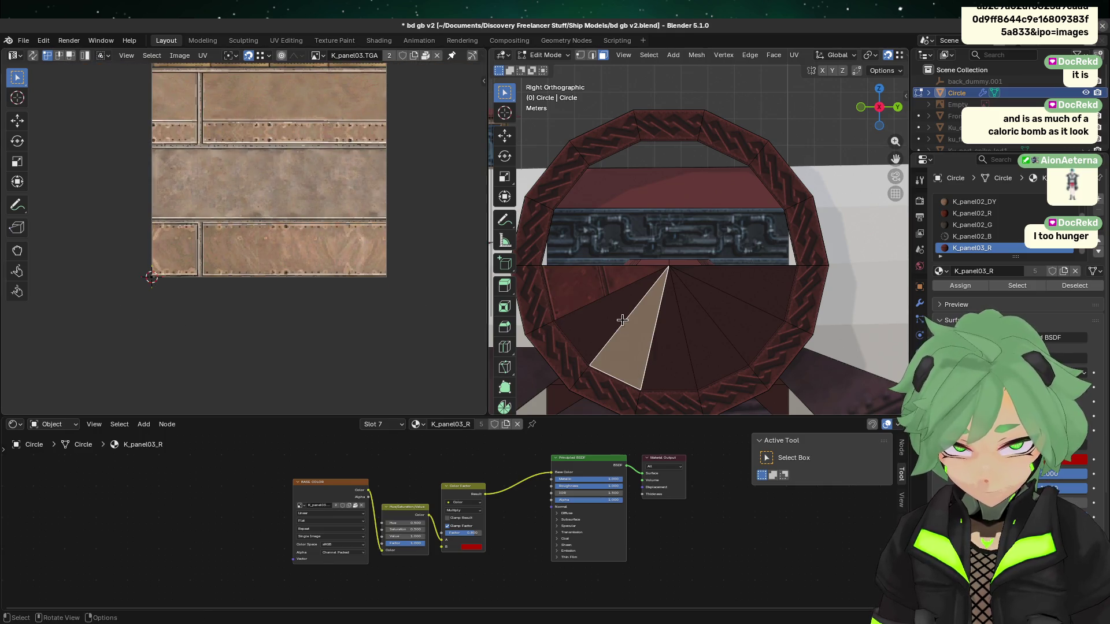
{"action": "left_click", "coordinate": [608, 291]}
{"action": "left_click", "coordinate": [611, 311]}
{"action": "left_click", "coordinate": [592, 287]}
{"action": "mouse_move", "coordinate": [141, 299]}
{"action": "left_mouse_down"}
{"action": "mouse_move", "coordinate": [234, 231]}
{"action": "mouse_move", "coordinate": [292, 123]}
{"action": "mouse_move", "coordinate": [302, 128]}
{"action": "left_mouse_up"}
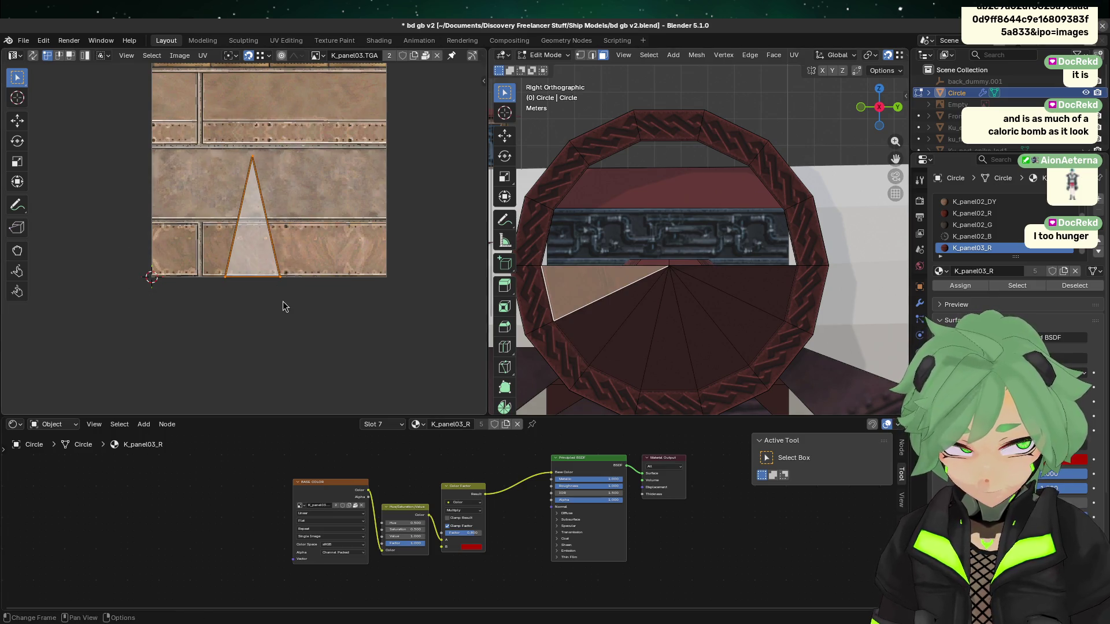
{"action": "left_click", "coordinate": [1097, 205]}
- Create a new material in a fresh slot and rename it K_panel03_DR
{"action": "left_click", "coordinate": [973, 236]}
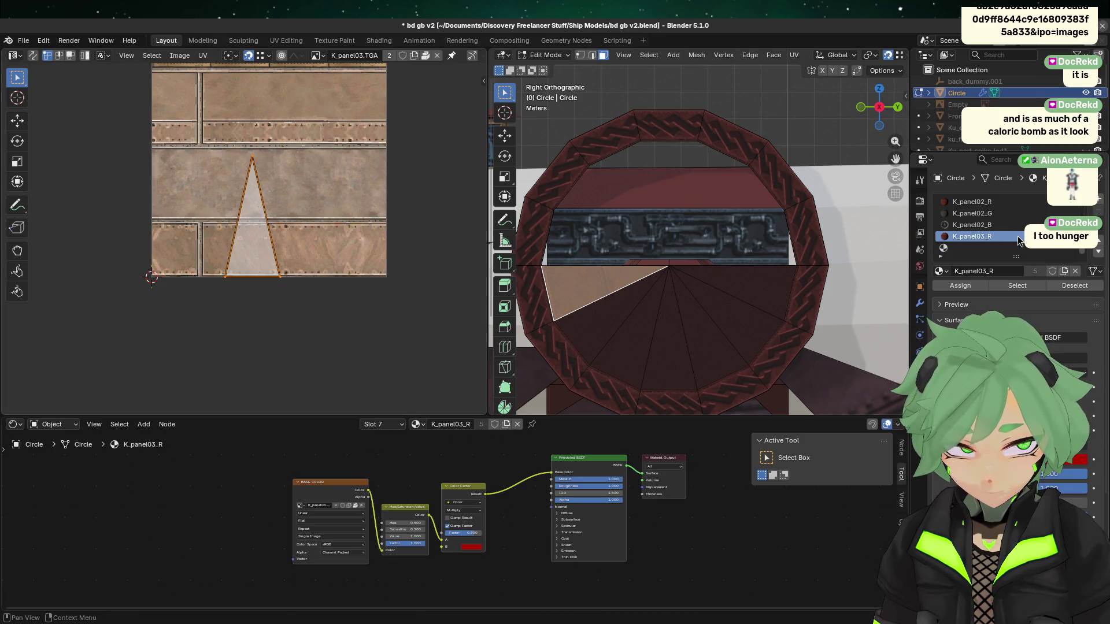
{"action": "left_click", "coordinate": [976, 248]}
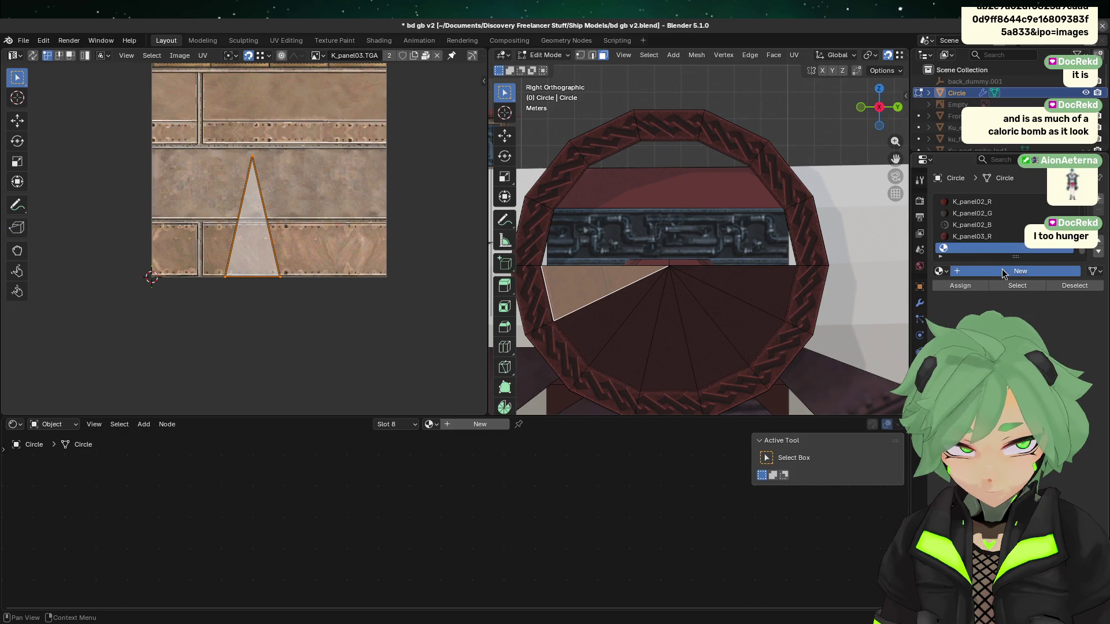
{"action": "left_click", "coordinate": [985, 271]}
{"action": "double_click", "coordinate": [985, 252]}
{"action": "type", "text": "K"}
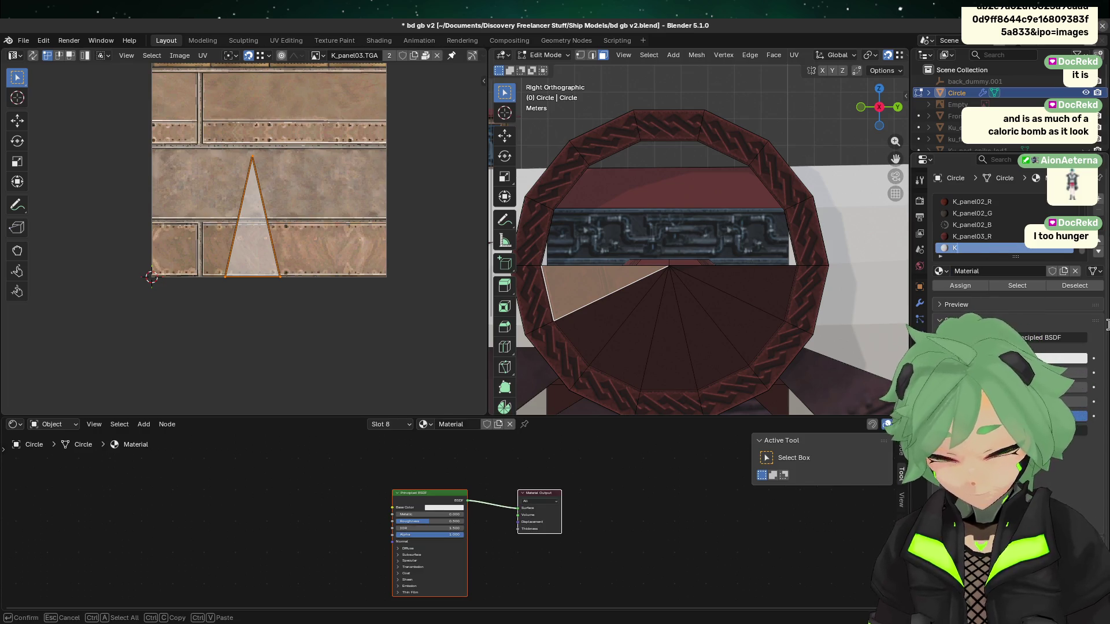
{"action": "type", "text": "_panel0"}
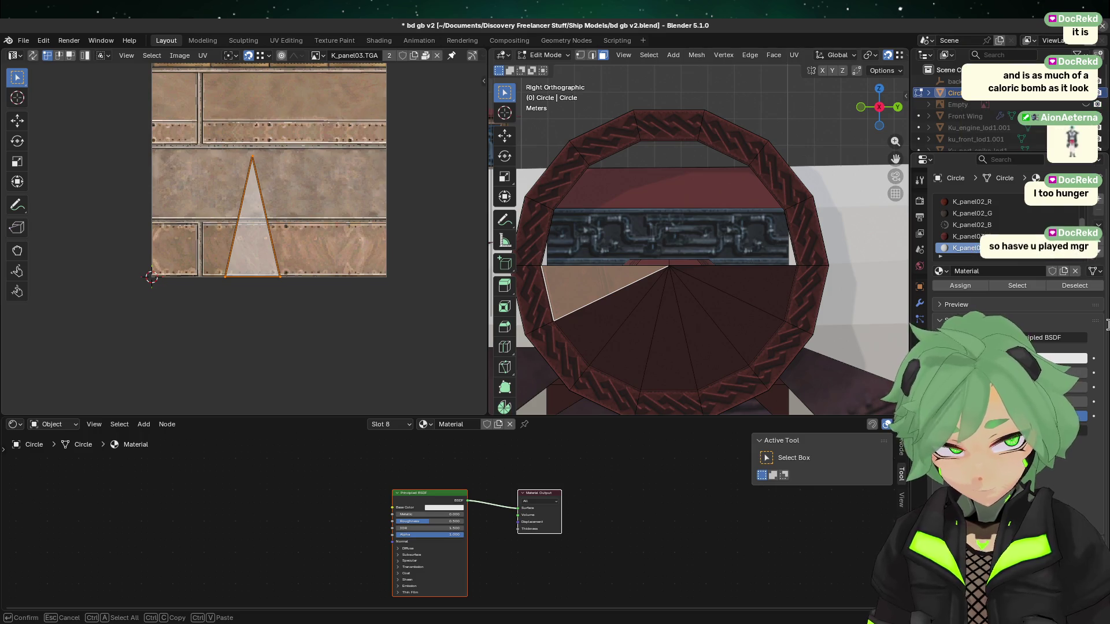
{"action": "type", "text": "3_DR"}
{"action": "key", "text": "Return"}
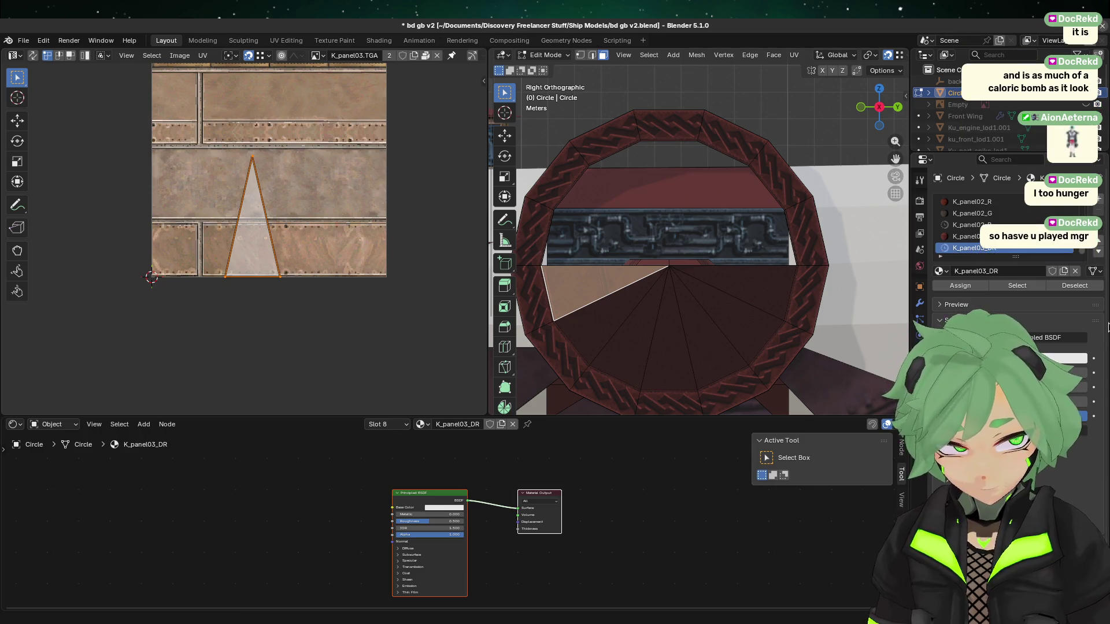
- Copy the K_panel03_R material and paste its node setup into K_panel03_DR
{"action": "left_click", "coordinate": [971, 235]}
{"action": "left_click", "coordinate": [1098, 251]}
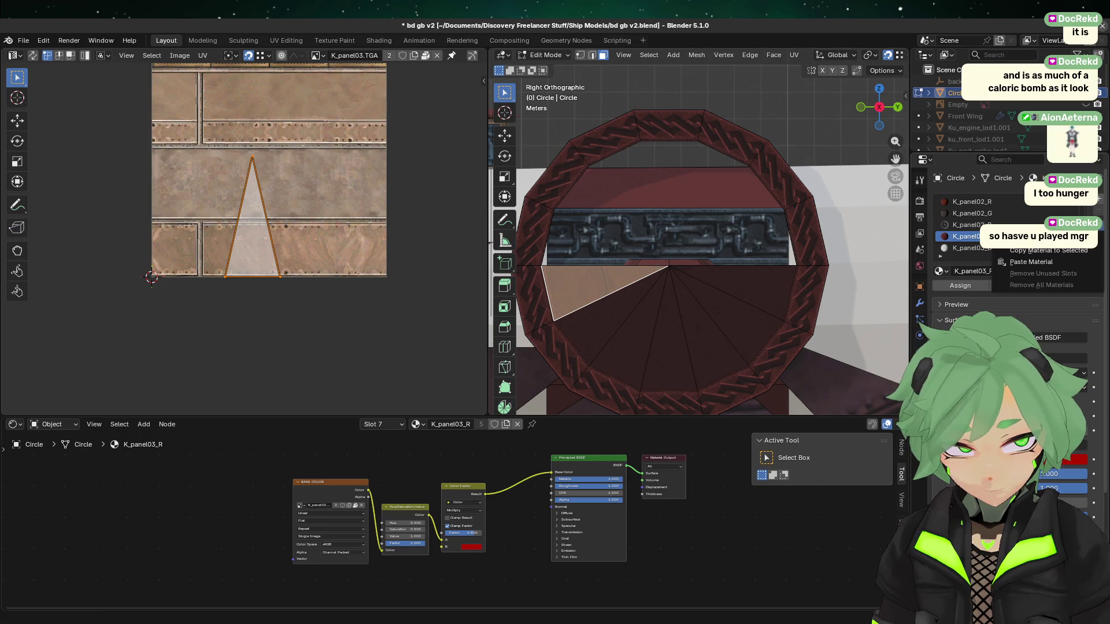
{"action": "left_click", "coordinate": [1035, 238]}
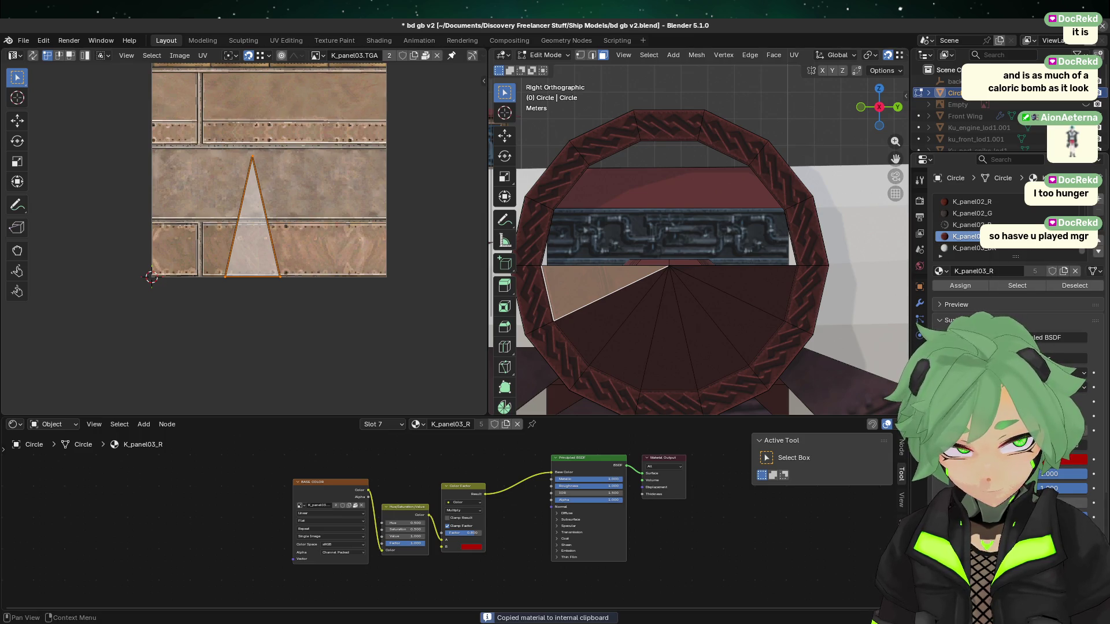
{"action": "left_click", "coordinate": [997, 248]}
{"action": "left_click", "coordinate": [1098, 251]}
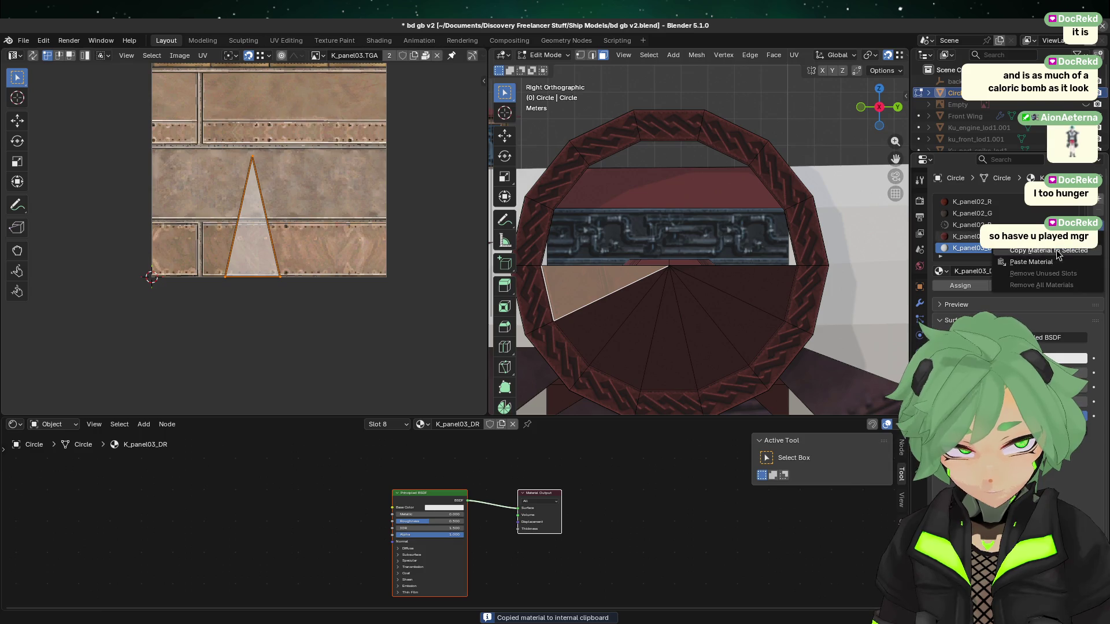
{"action": "left_click", "coordinate": [1040, 268]}
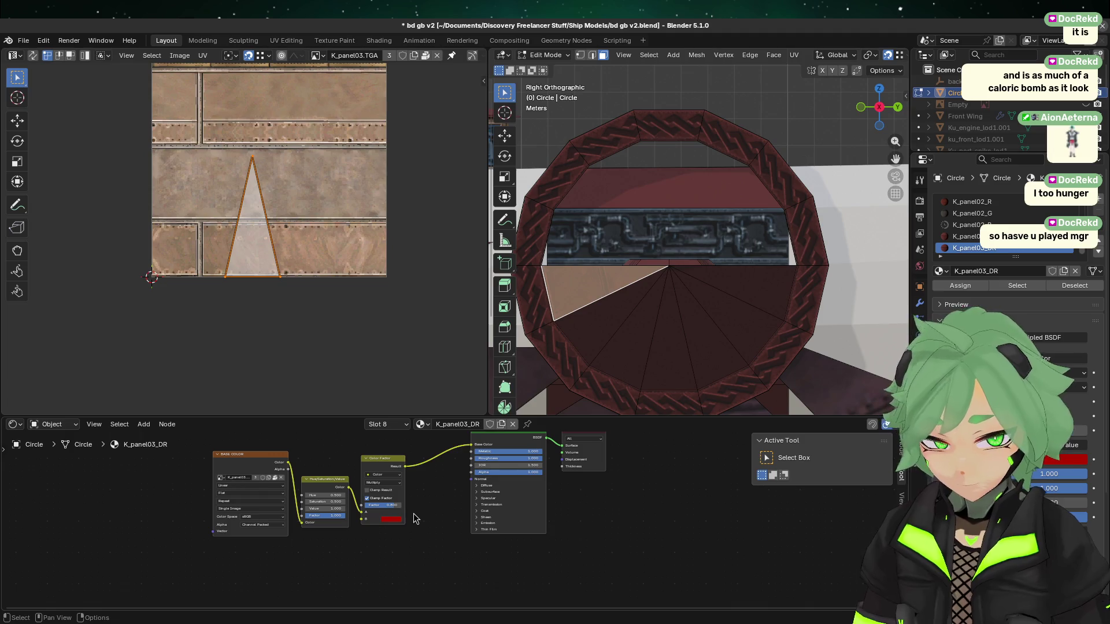
- Darken K_panel03_DR's red multiply tint to #660900 by setting its colour Value to 0.4
{"action": "scroll", "coordinate": [414, 578], "scroll_direction": "up", "scroll_amount": 5}
{"action": "scroll", "coordinate": [323, 575], "scroll_direction": "up", "scroll_amount": 1}
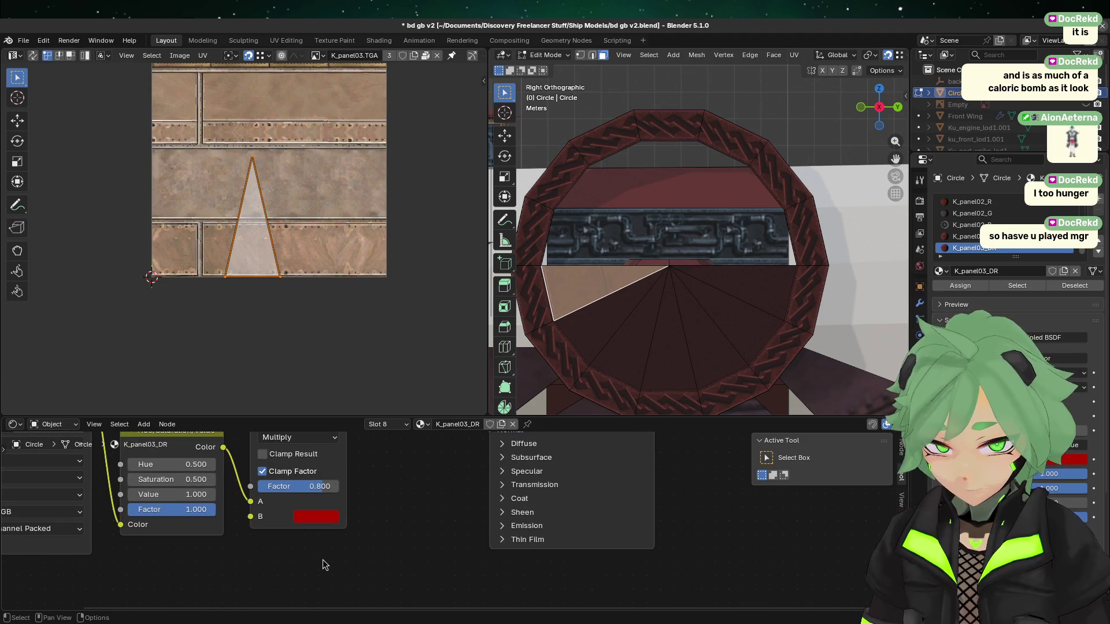
{"action": "left_click", "coordinate": [318, 518]}
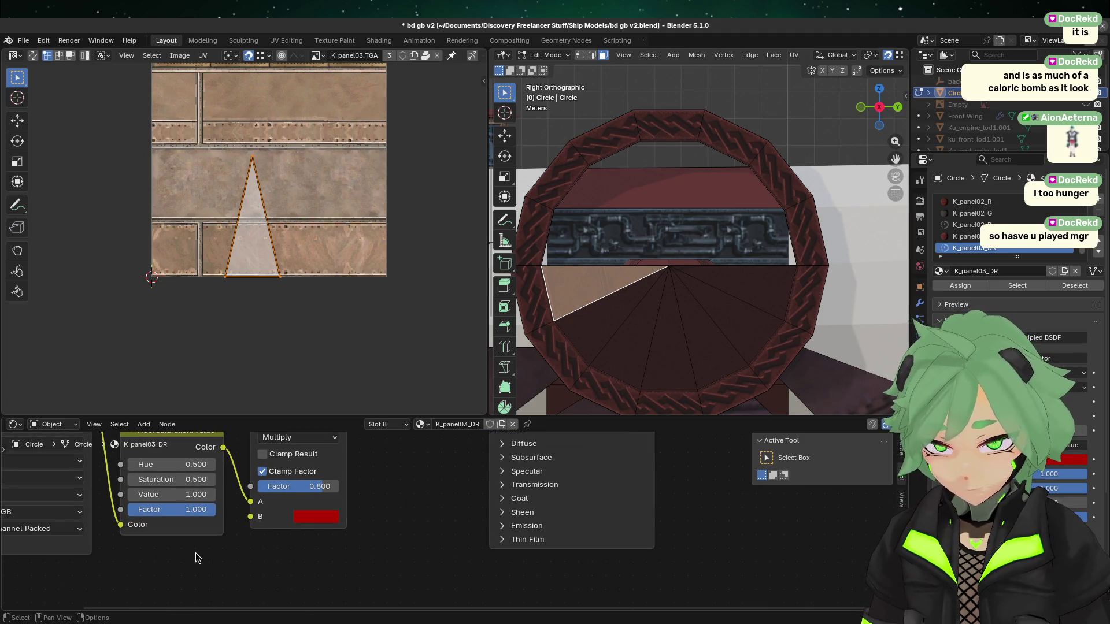
{"action": "left_click", "coordinate": [311, 515]}
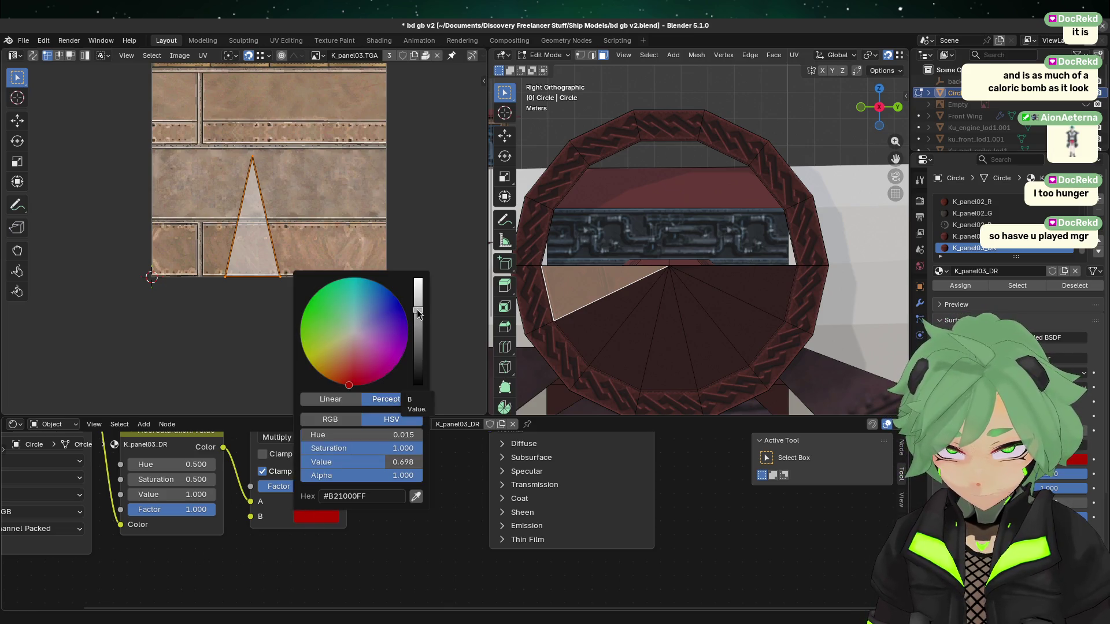
{"action": "mouse_move", "coordinate": [417, 313]}
{"action": "left_mouse_down"}
{"action": "mouse_move", "coordinate": [418, 346]}
{"action": "mouse_move", "coordinate": [418, 325]}
{"action": "left_mouse_up"}
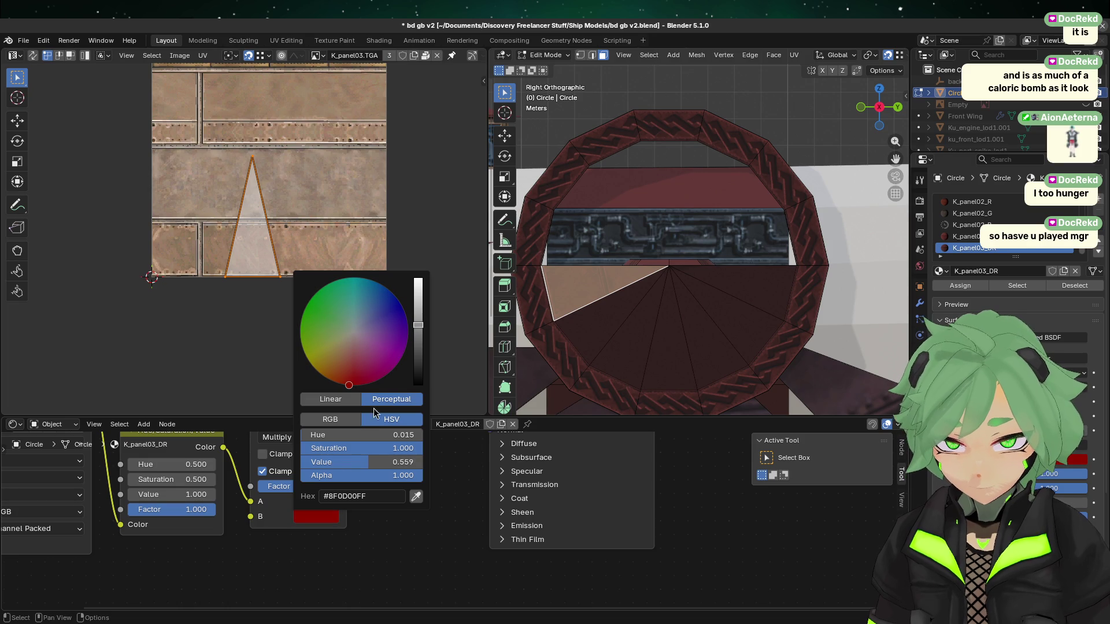
{"action": "left_click", "coordinate": [344, 461]}
{"action": "type", "text": "0.4"}
{"action": "key", "text": "Return"}
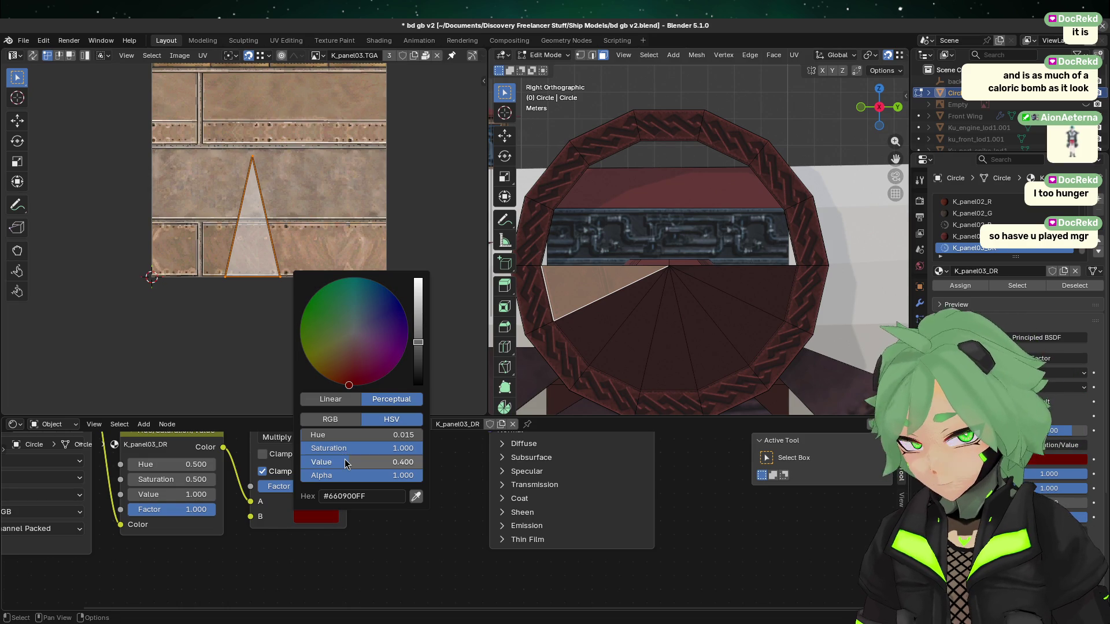
{"action": "left_click", "coordinate": [701, 379]}
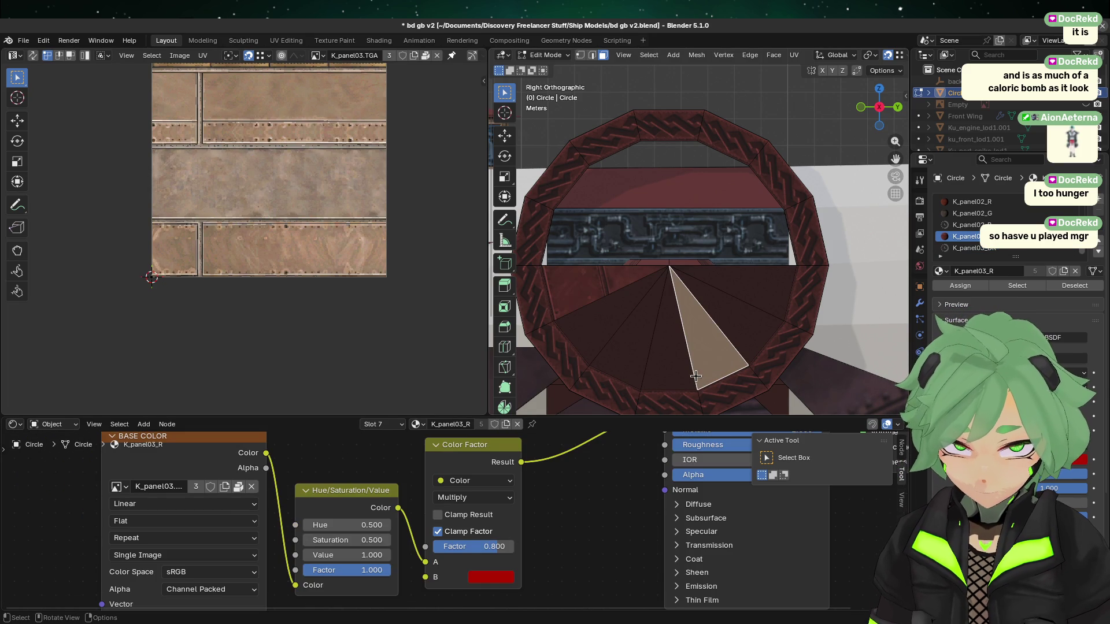
- On the left disc face, drop K_panel03_R's red tint Value to 0.3
{"action": "left_click", "coordinate": [586, 294]}
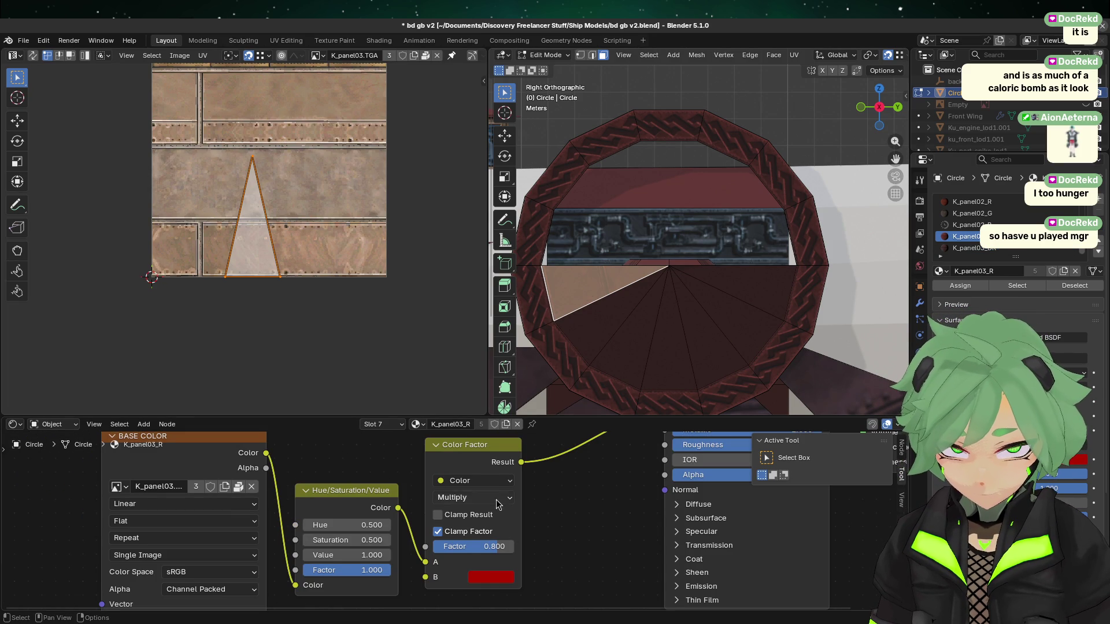
{"action": "left_click", "coordinate": [482, 577]}
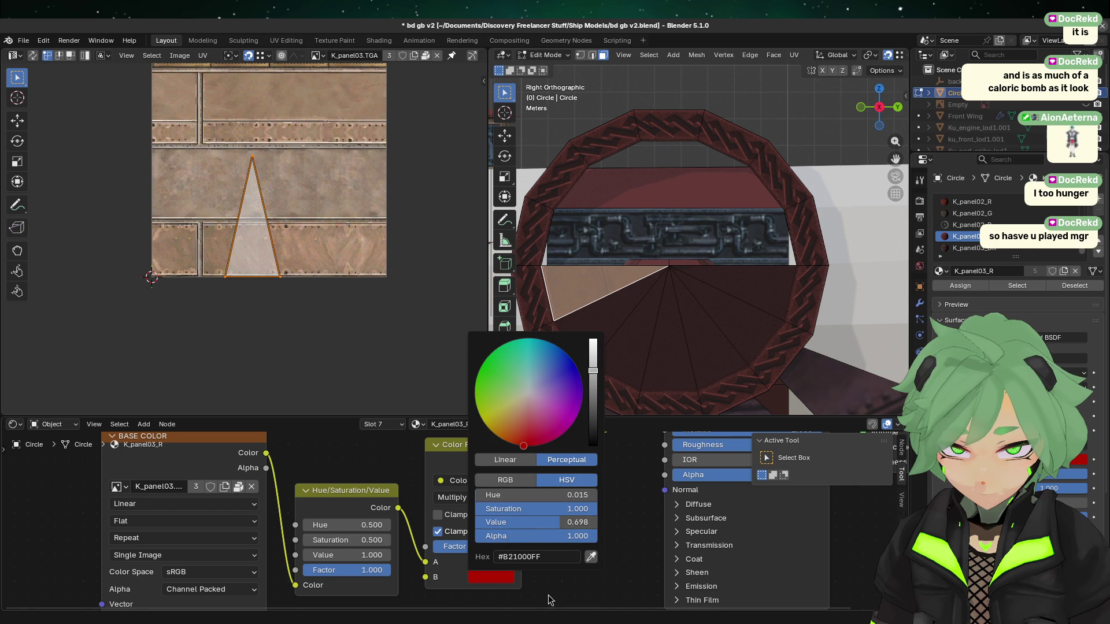
{"action": "left_click", "coordinate": [508, 580]}
{"action": "left_click_drag", "start_coordinate": [552, 527], "coordinate": [505, 521]}
{"action": "left_click", "coordinate": [534, 522]}
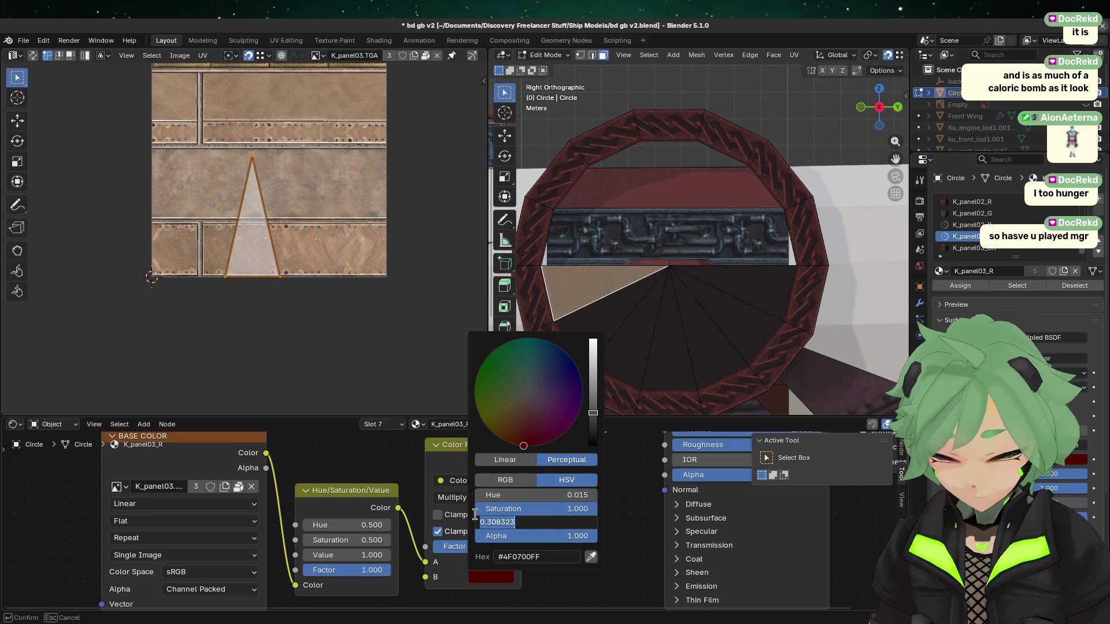
{"action": "type", "text": "0.3"}
{"action": "key", "text": "Return"}
- Raise the tint Value to 0.8 (#CC1200) and set the panel texture brightness to 0.5
{"action": "left_click", "coordinate": [602, 330]}
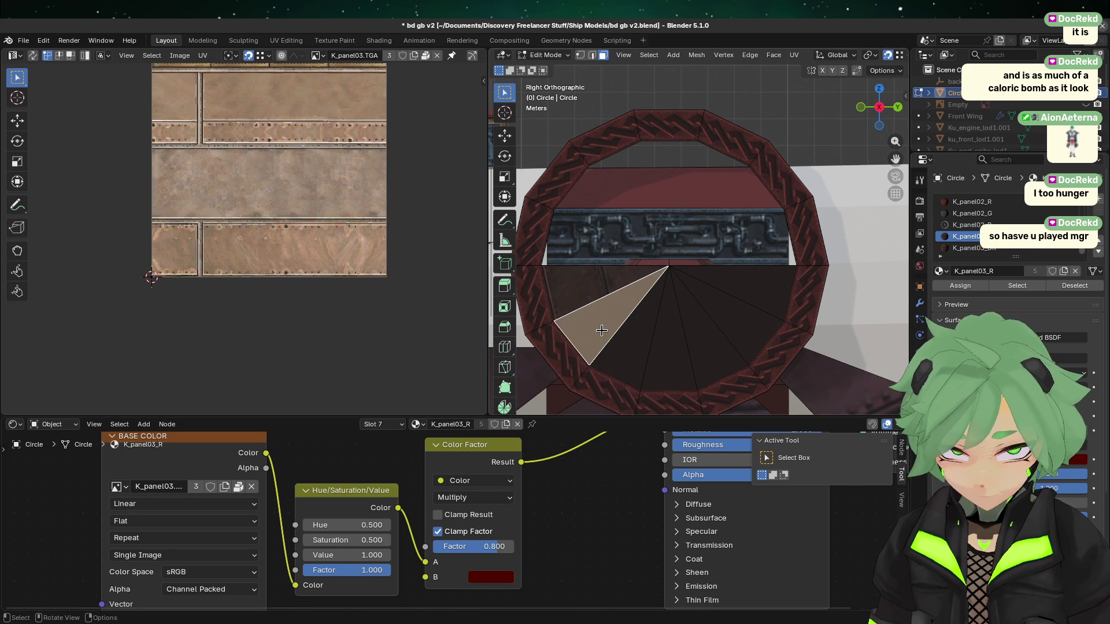
{"action": "left_click", "coordinate": [487, 577]}
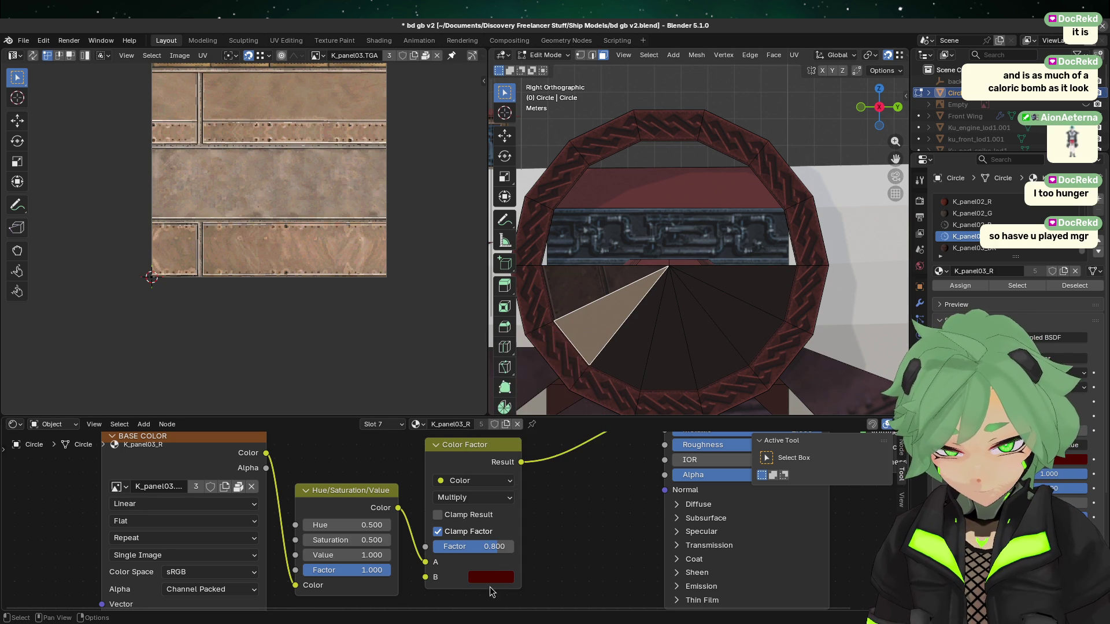
{"action": "left_click", "coordinate": [498, 577]}
{"action": "left_click_drag", "start_coordinate": [514, 527], "coordinate": [595, 528]}
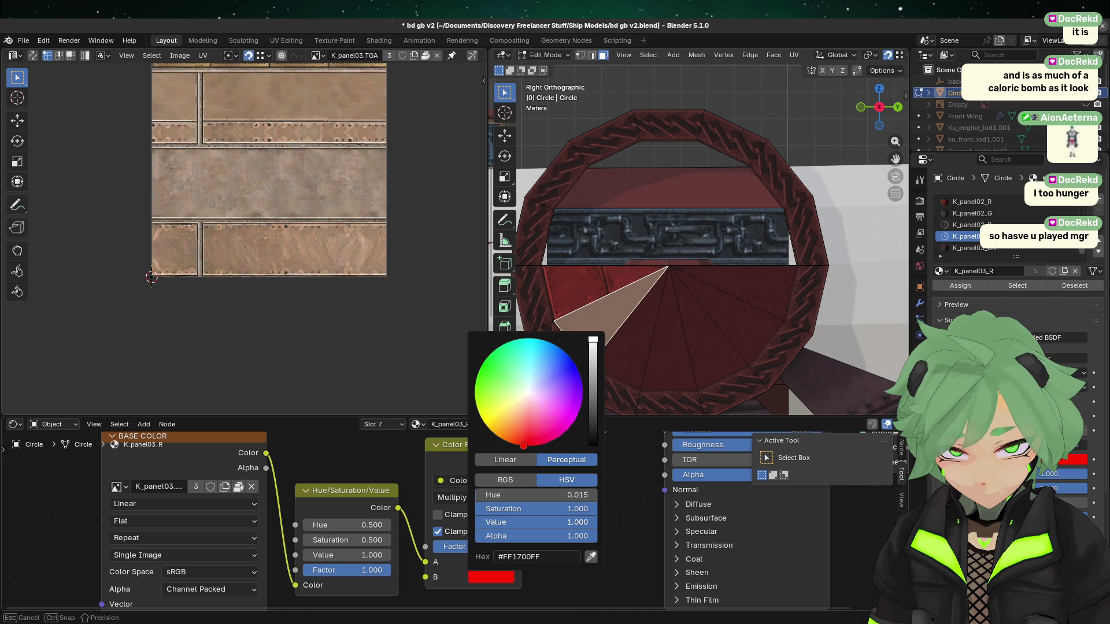
{"action": "left_click", "coordinate": [501, 521]}
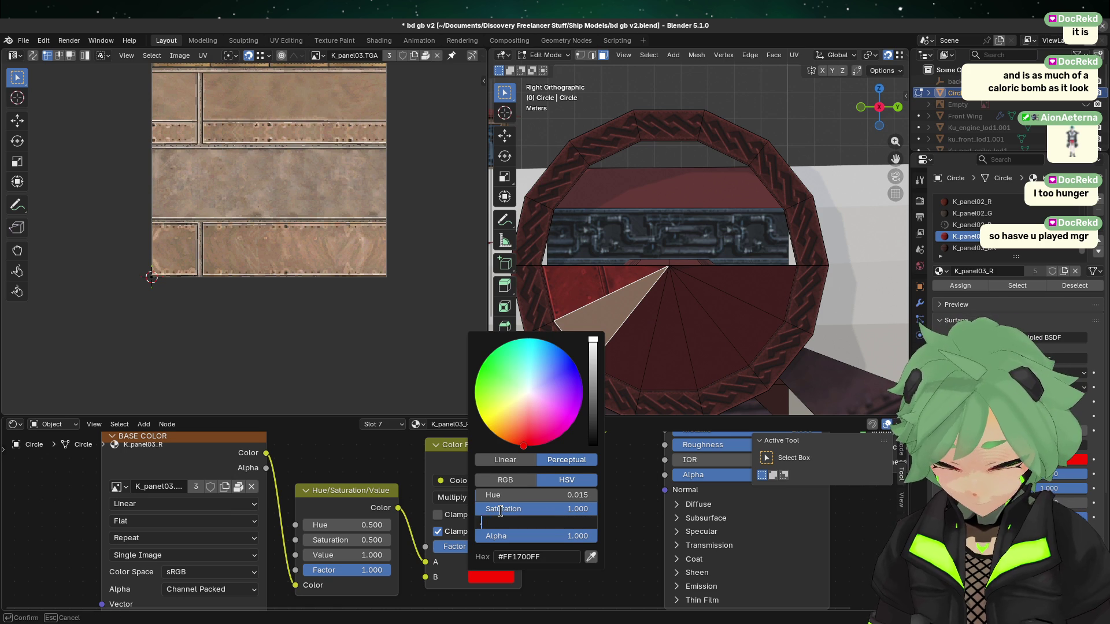
{"action": "type", "text": ".8"}
{"action": "key", "text": "Return"}
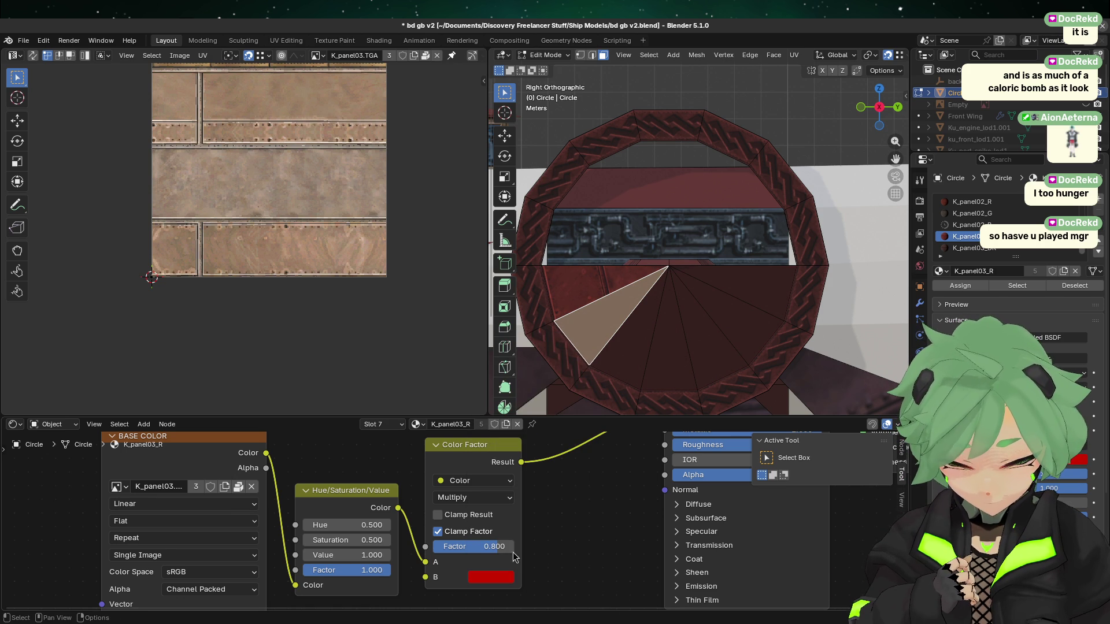
{"action": "mouse_move", "coordinate": [364, 555]}
{"action": "left_mouse_down"}
{"action": "mouse_move", "coordinate": [387, 555]}
{"action": "mouse_move", "coordinate": [350, 555]}
{"action": "left_mouse_up"}
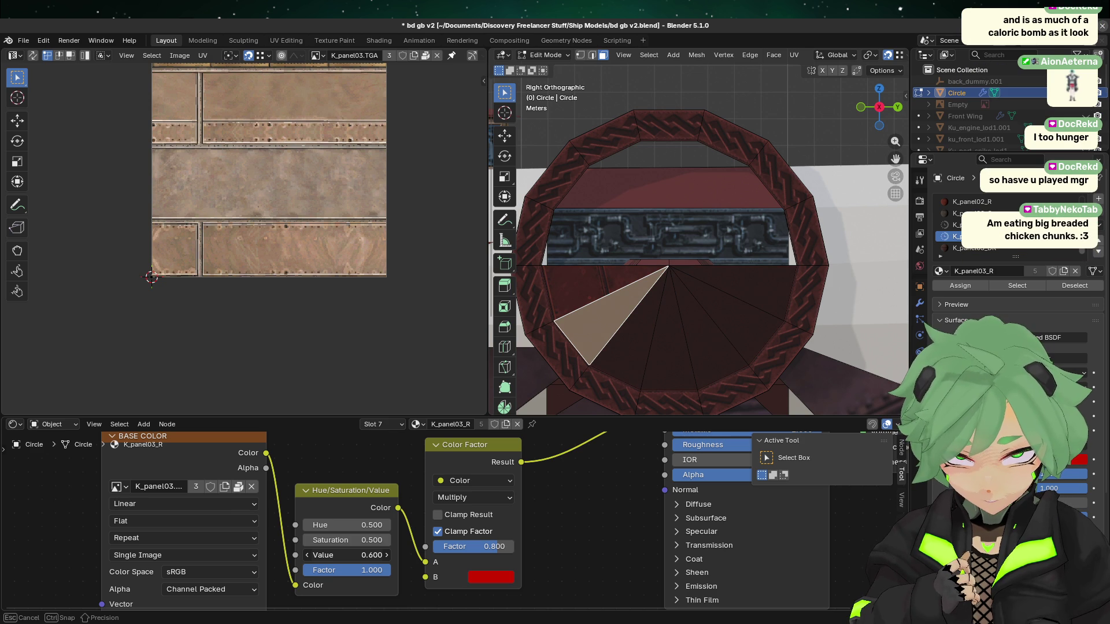
{"action": "left_click_drag", "start_coordinate": [347, 554], "coordinate": [347, 555]}
- Lower the panel texture brightness and try a 0.9 red tint blend factor
{"action": "left_click", "coordinate": [736, 349]}
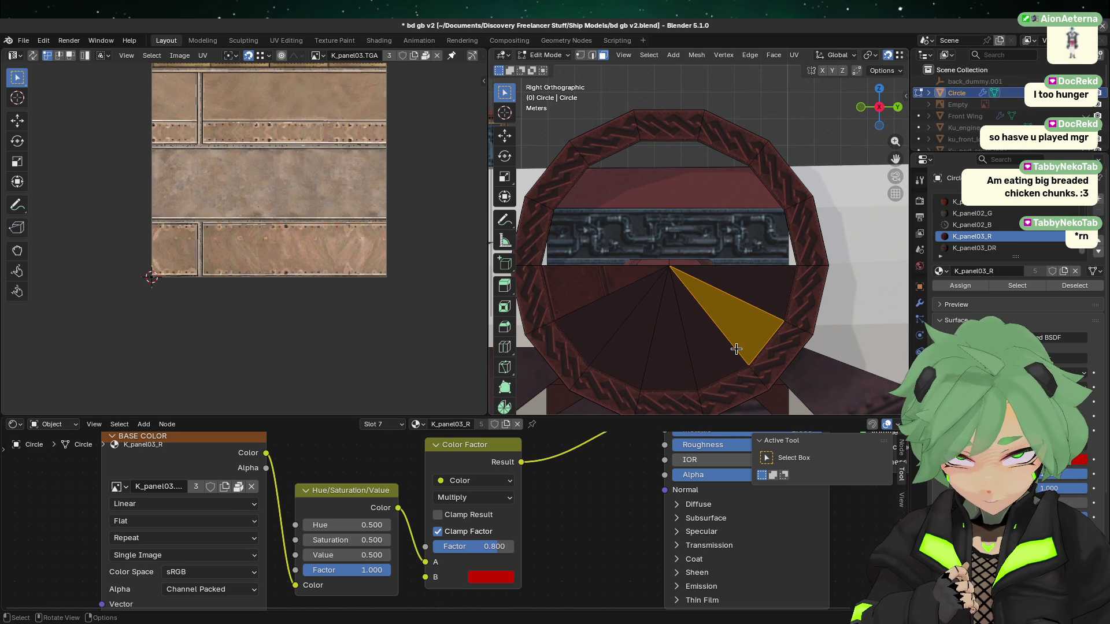
{"action": "left_click", "coordinate": [584, 300]}
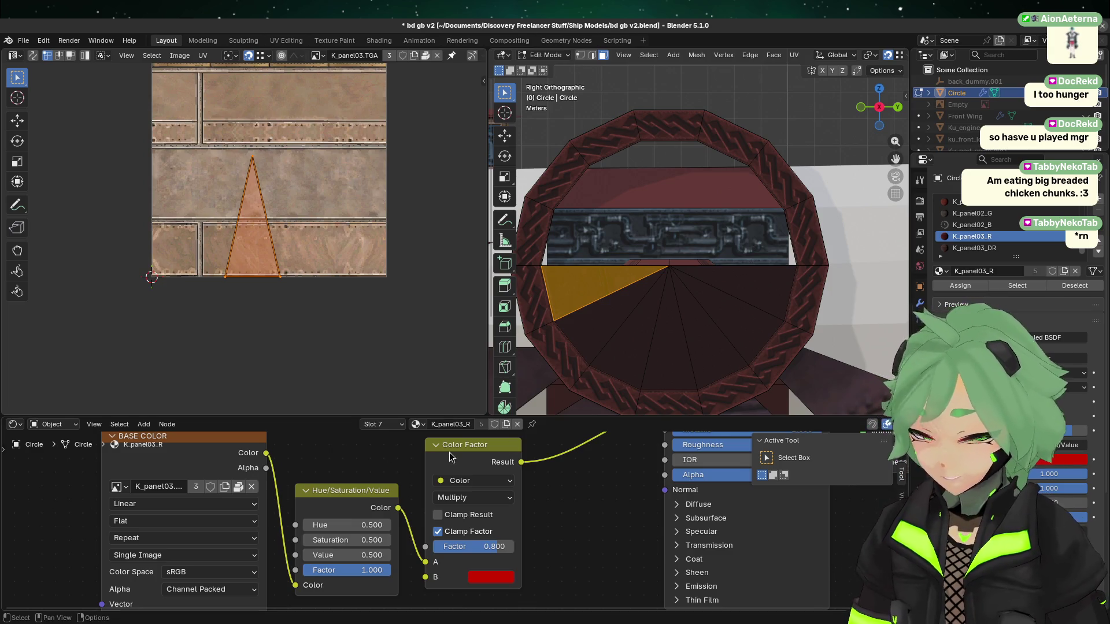
{"action": "left_click_drag", "start_coordinate": [370, 556], "coordinate": [353, 556]}
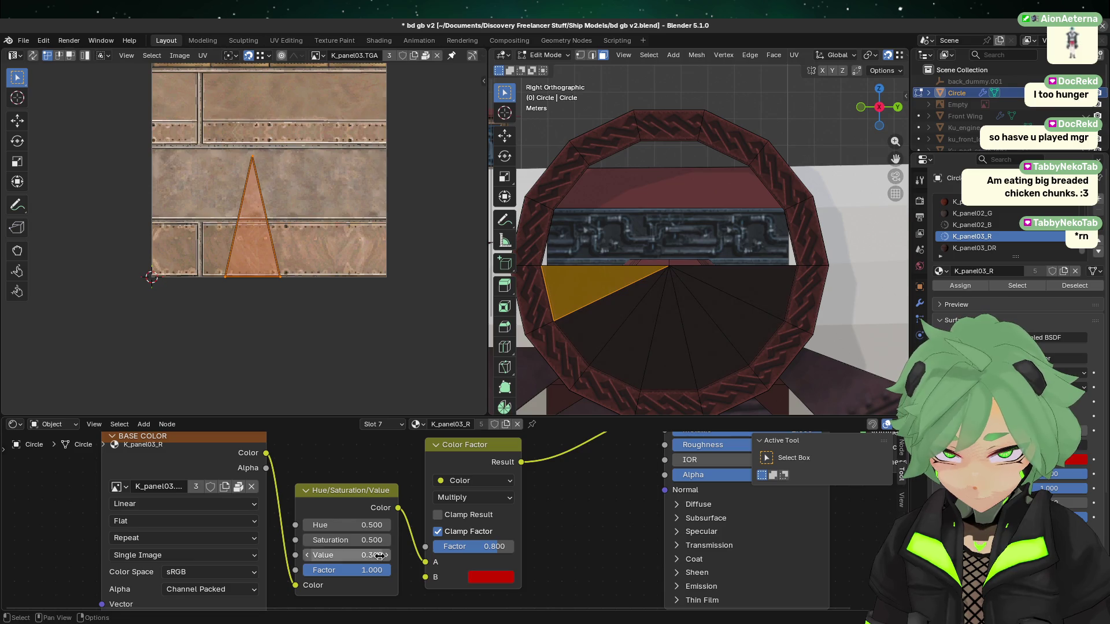
{"action": "left_click", "coordinate": [739, 361]}
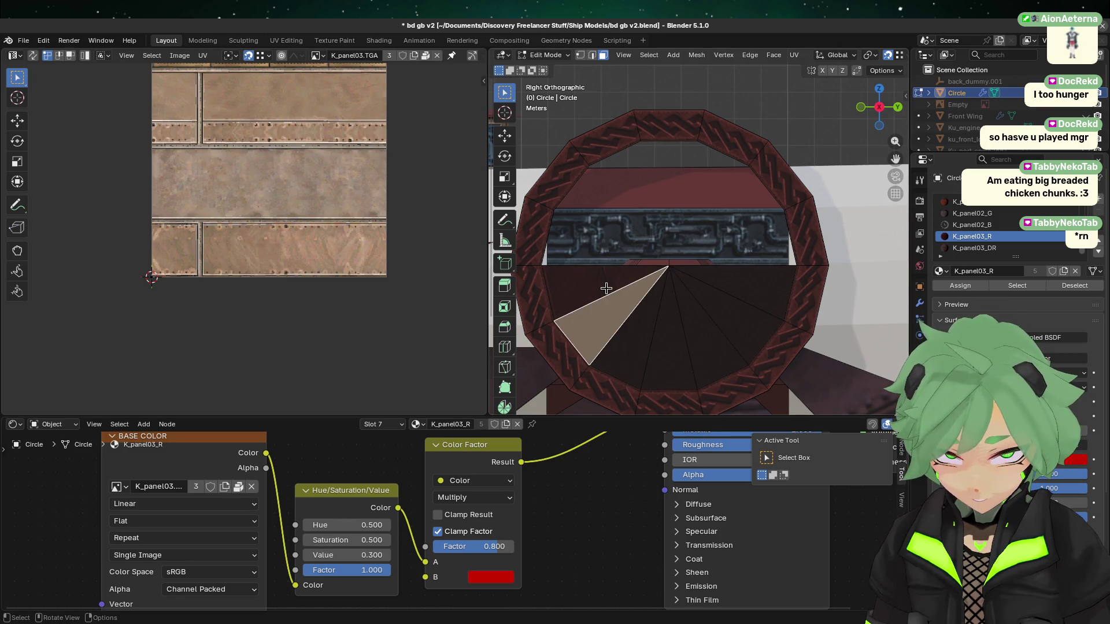
{"action": "left_click", "coordinate": [606, 292]}
{"action": "left_click_drag", "start_coordinate": [498, 546], "coordinate": [495, 547]}
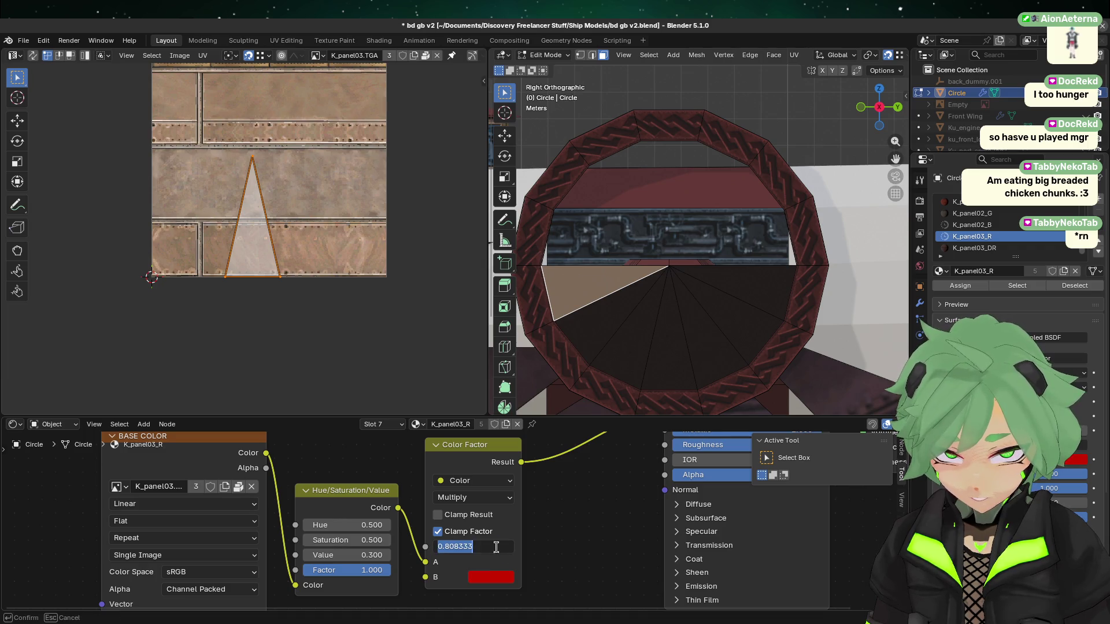
{"action": "key", "text": "BackSpace"}
{"action": "type", "text": "0.900"}
{"action": "key", "text": "Return"}
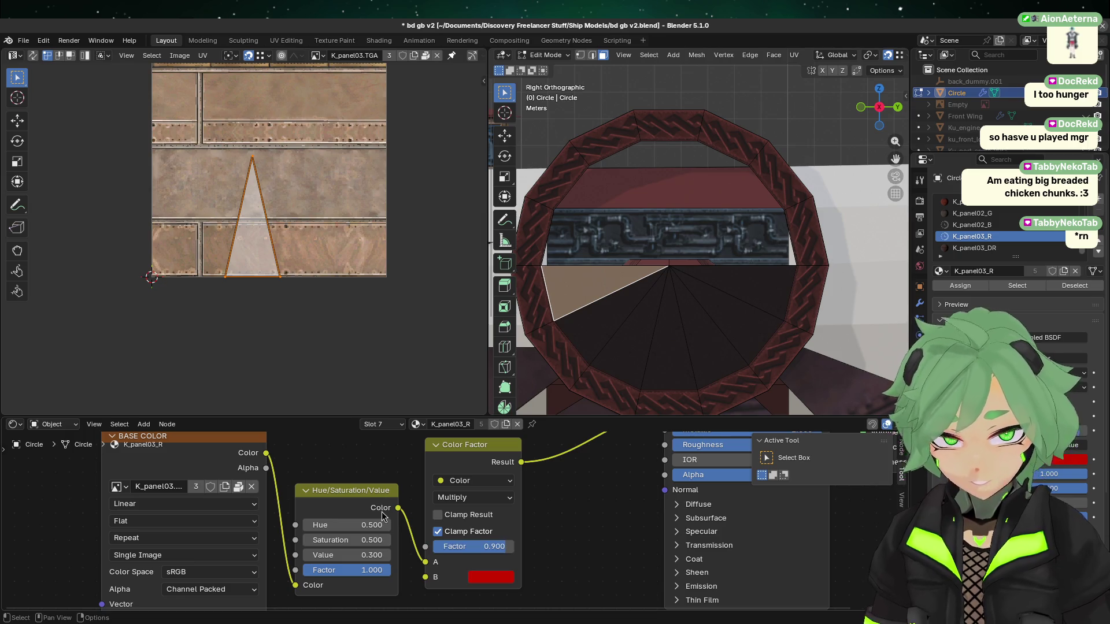
- Set the Color Factor red tint Mix Factor to 0.8
{"action": "left_click", "coordinate": [740, 324]}
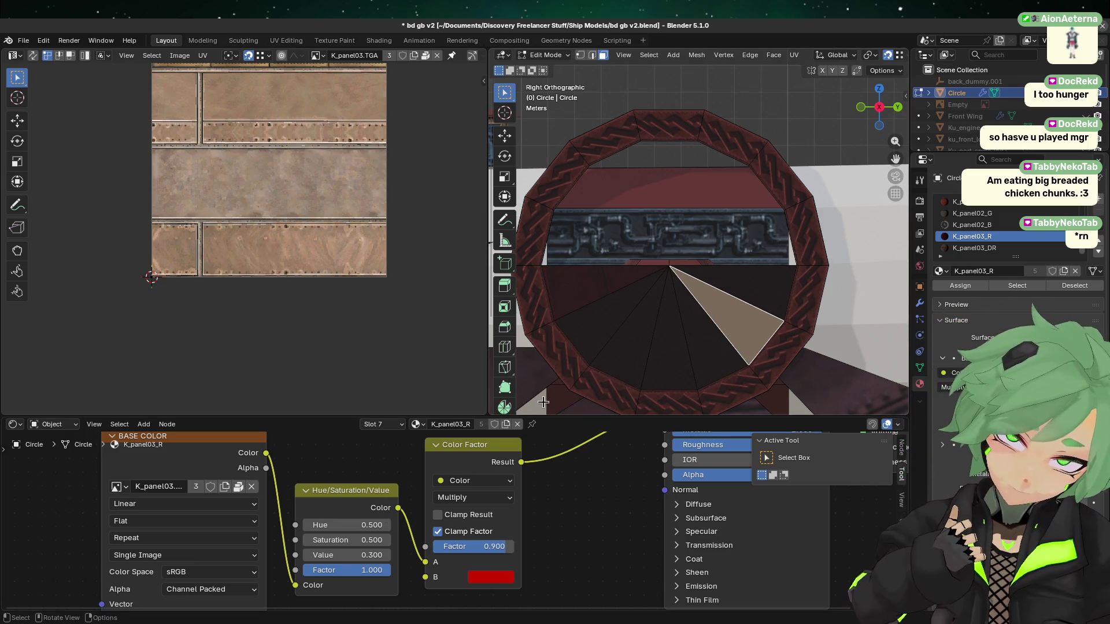
{"action": "left_click", "coordinate": [490, 546]}
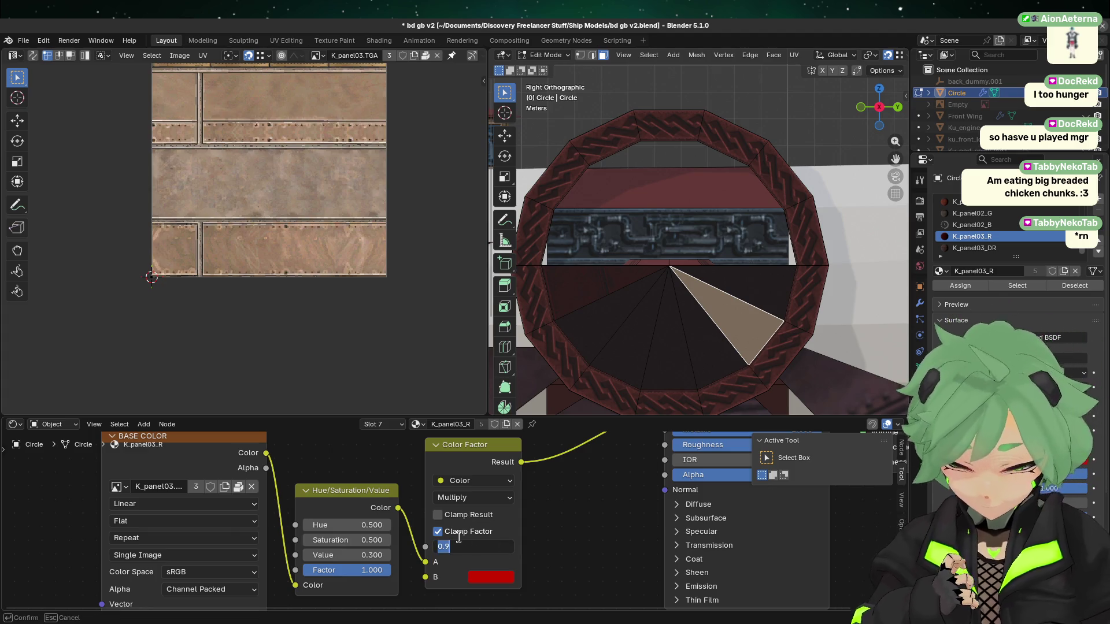
{"action": "type", "text": "0.8"}
{"action": "key", "text": "Return"}
{"action": "left_click", "coordinate": [687, 545]}
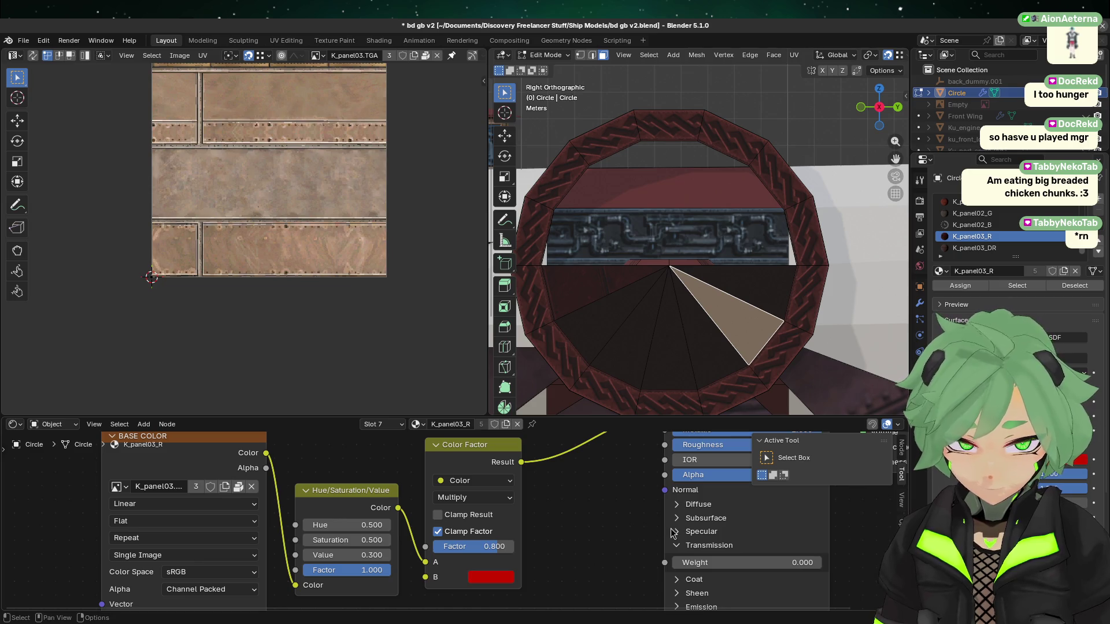
{"action": "left_click", "coordinate": [677, 545]}
- Set the Hue/Saturation/Value node's texture brightness Value to 0.35
{"action": "left_click", "coordinate": [596, 280]}
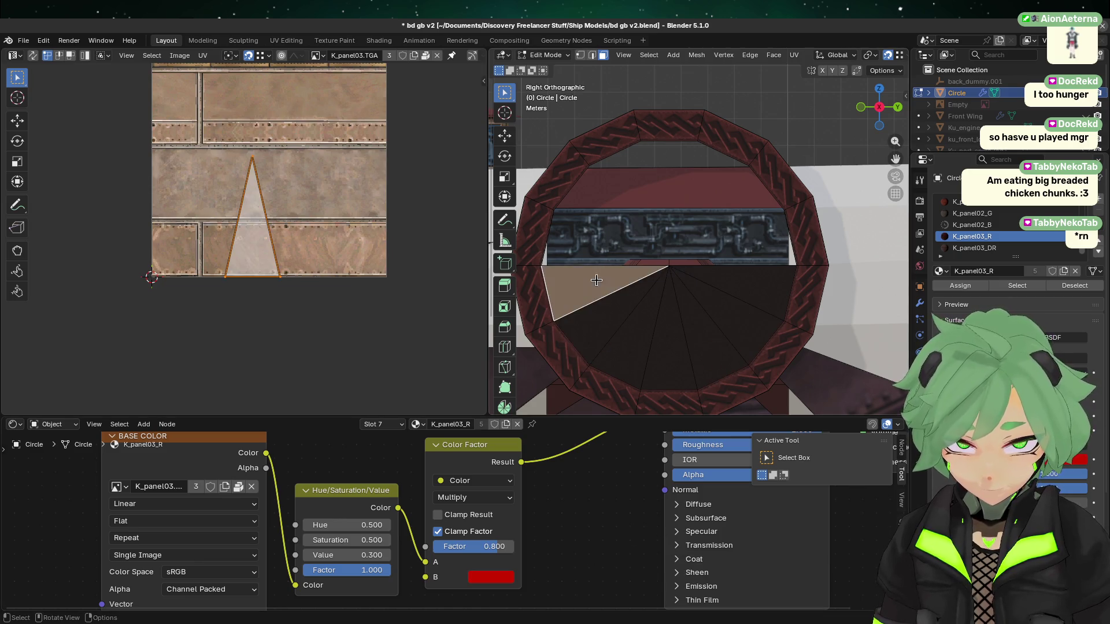
{"action": "left_click", "coordinate": [364, 554]}
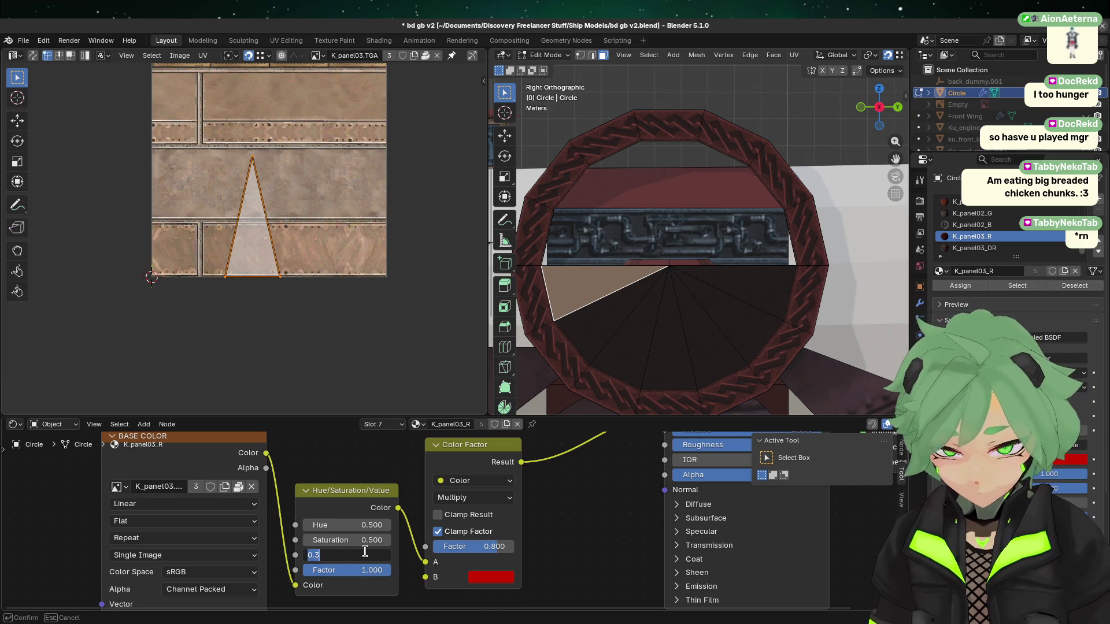
{"action": "type", "text": ".35"}
{"action": "key", "text": "Return"}
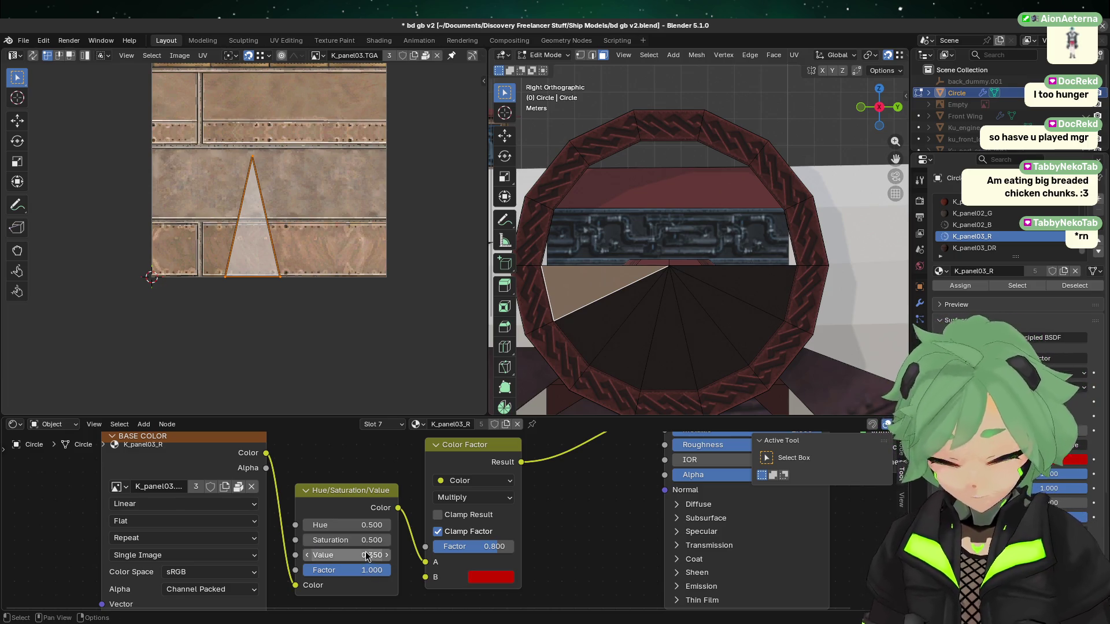
{"action": "left_click", "coordinate": [604, 317]}
{"action": "left_click", "coordinate": [633, 340]}
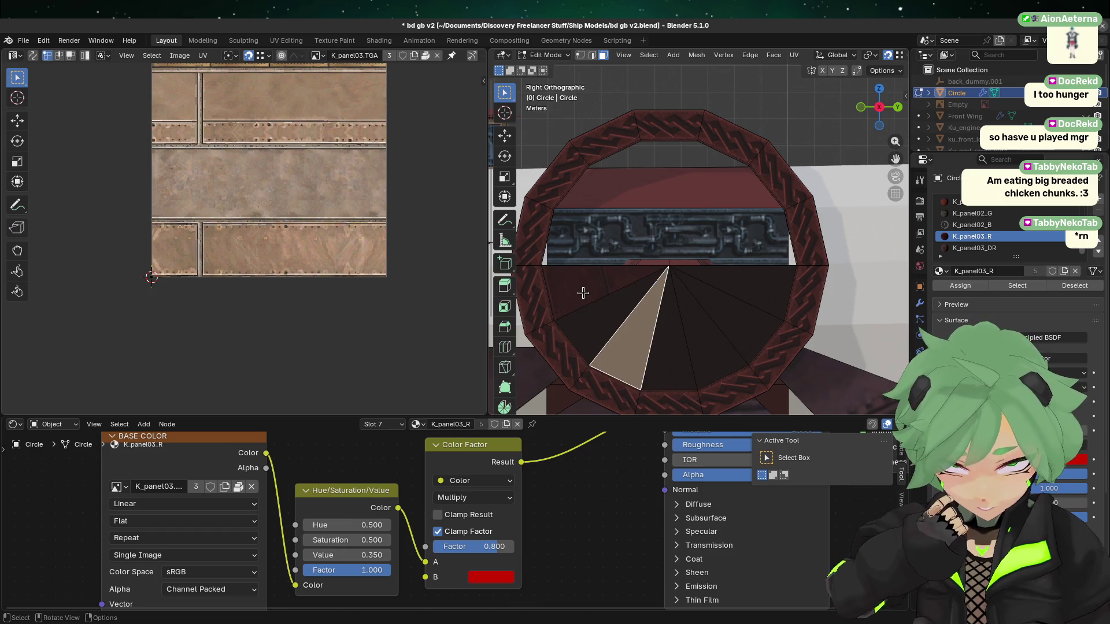
{"action": "left_click", "coordinate": [583, 293]}
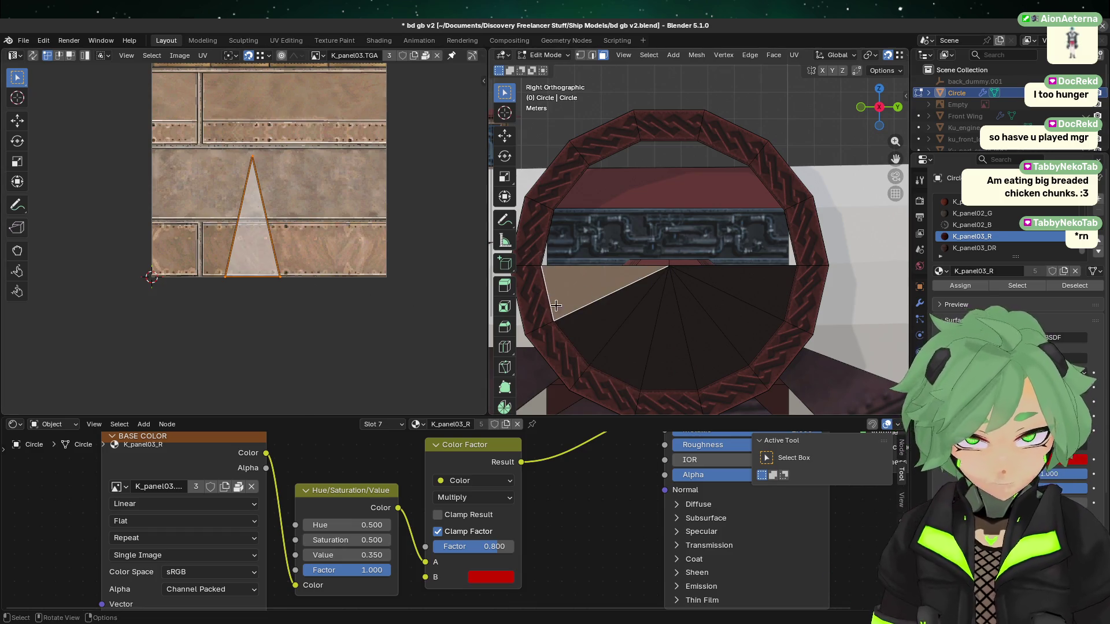
{"action": "right_click", "coordinate": [566, 297]}
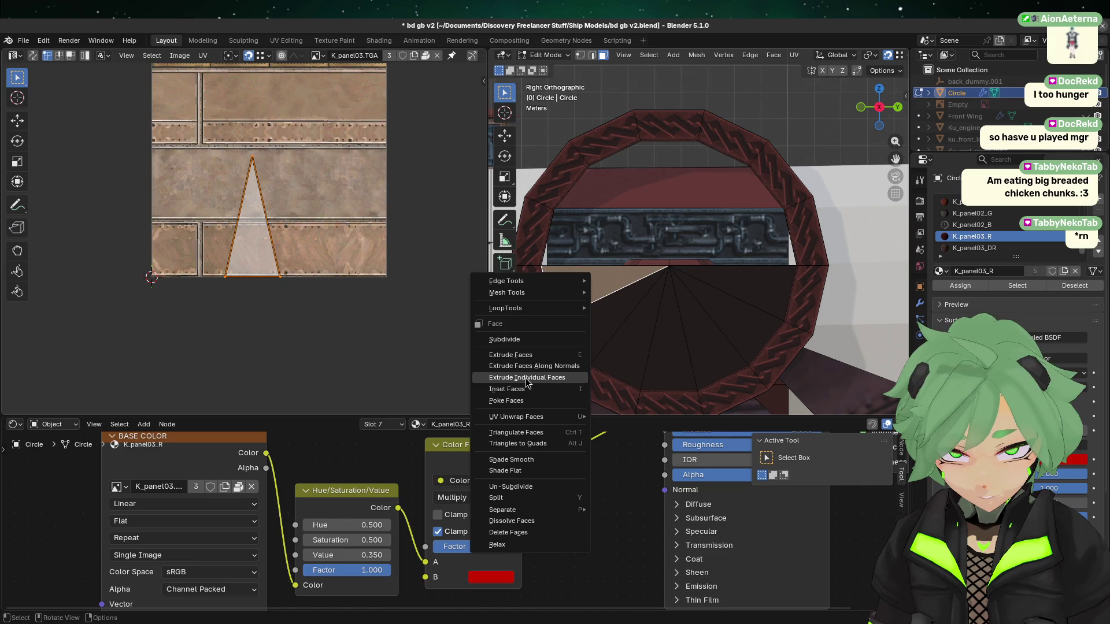
- Copy the first wedge's UV mapping with Copy/Paste UV > Copy [All]
{"action": "left_click", "coordinate": [586, 271]}
{"action": "right_click", "coordinate": [582, 279]}
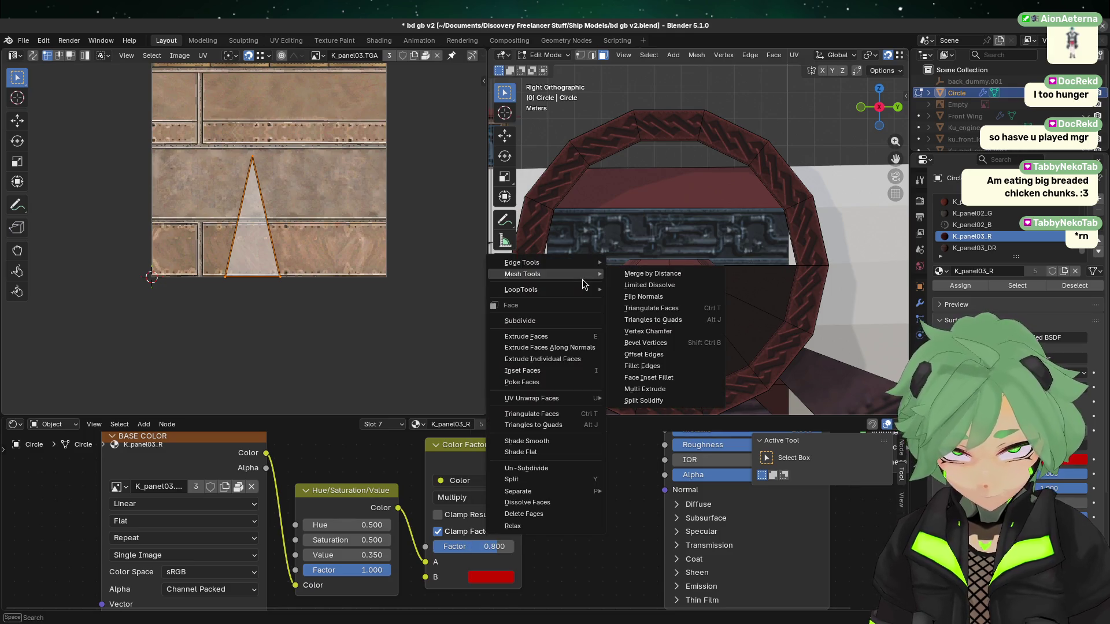
{"action": "mouse_move", "coordinate": [555, 398]}
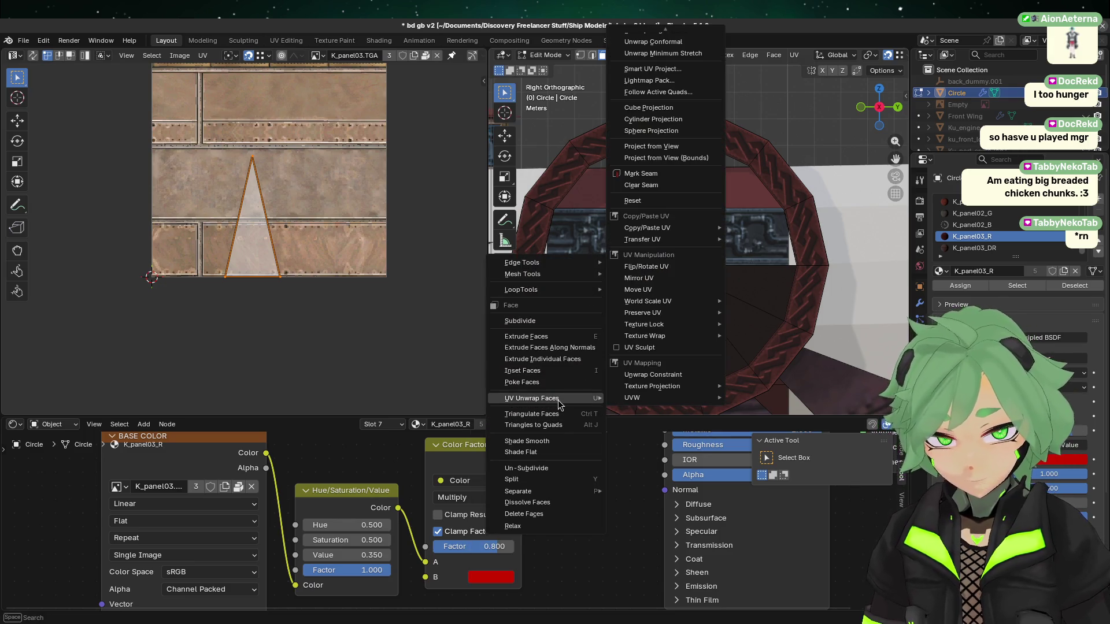
{"action": "mouse_move", "coordinate": [665, 313]}
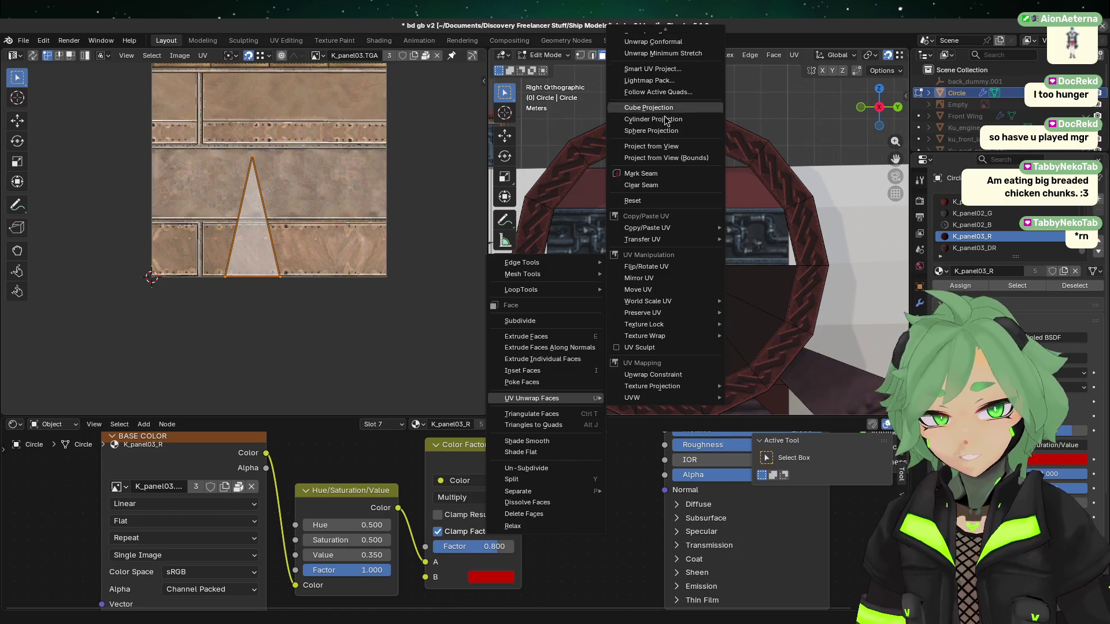
{"action": "scroll", "coordinate": [701, 312], "scroll_direction": "up", "scroll_amount": 1}
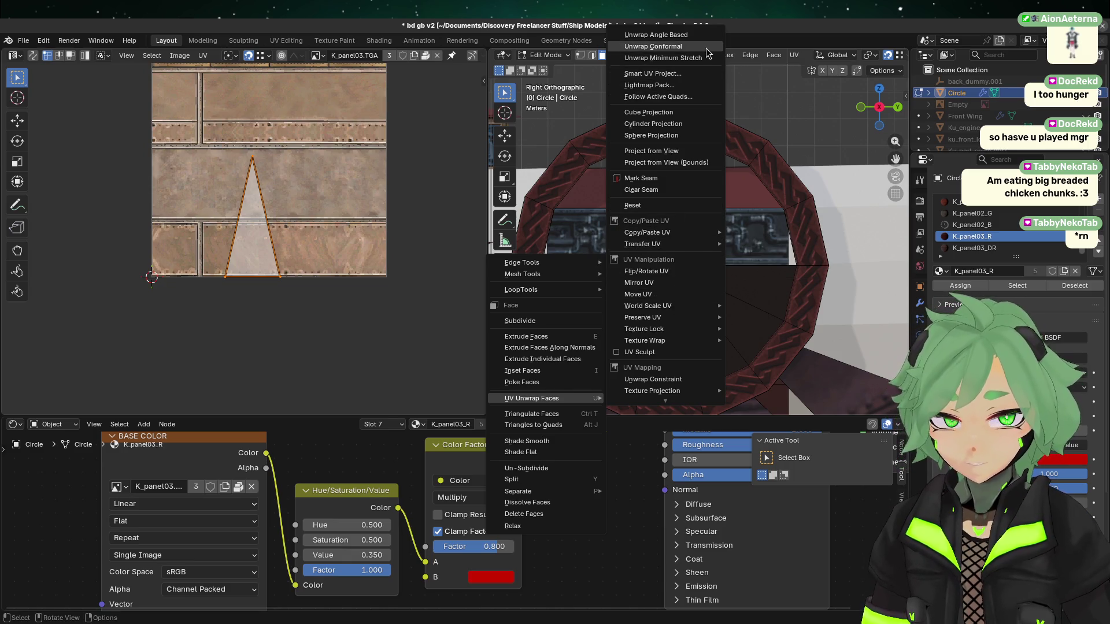
{"action": "mouse_move", "coordinate": [693, 239]}
{"action": "mouse_move", "coordinate": [801, 243]}
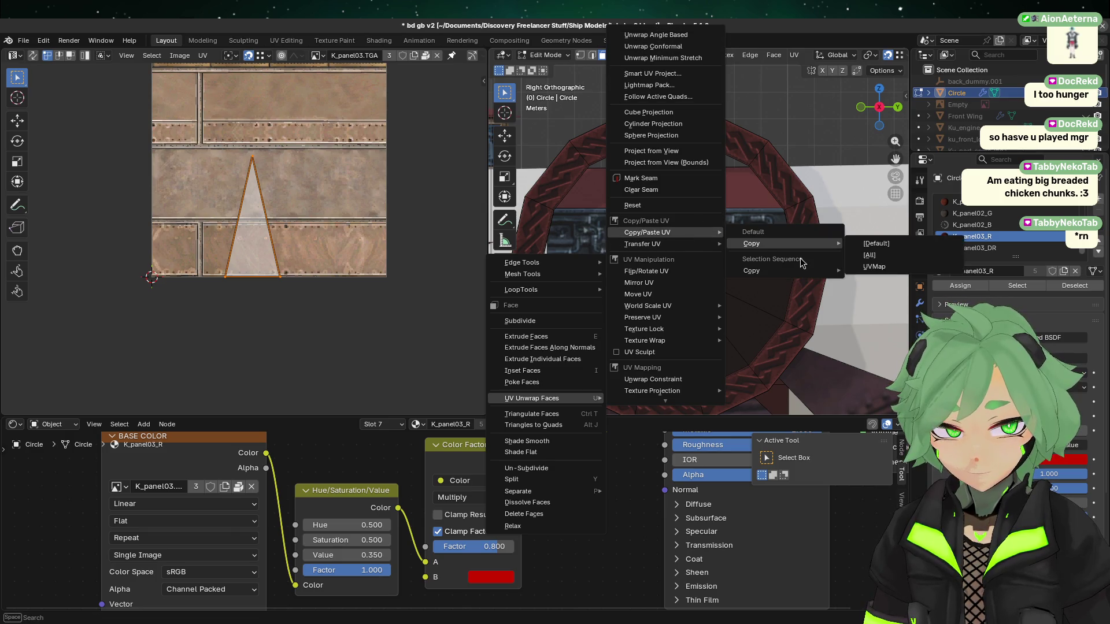
{"action": "left_click", "coordinate": [893, 259]}
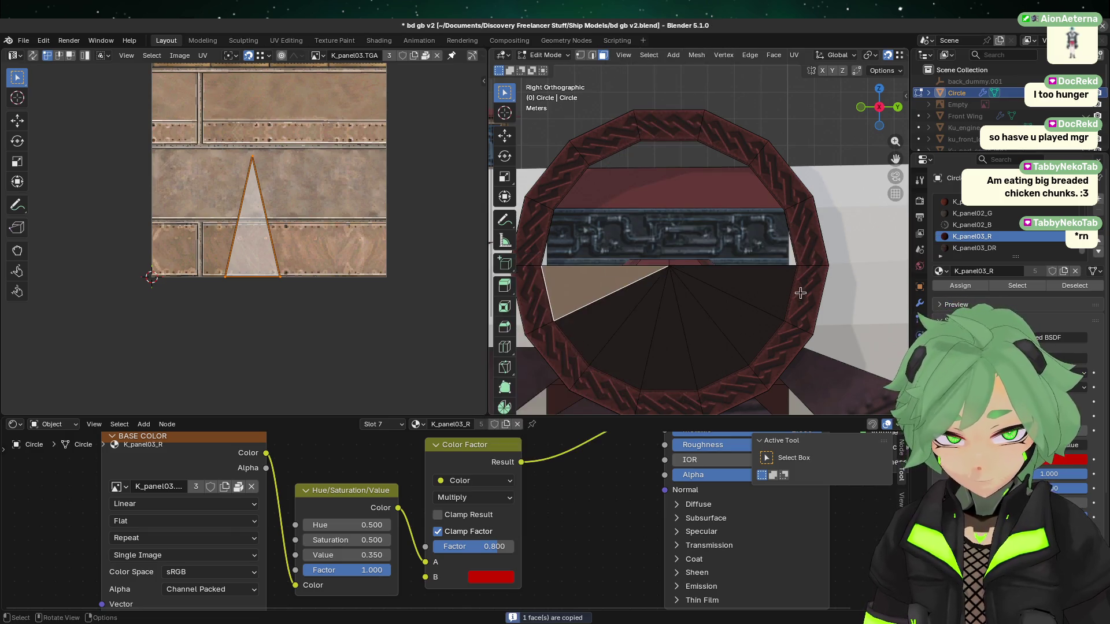
- Add the other inner-disc wedges to the face selection
{"action": "left_click", "coordinate": [641, 329]}
{"action": "left_click", "coordinate": [625, 317], "text": "shift"}
{"action": "left_click", "coordinate": [633, 326], "text": "shift"}
{"action": "left_click", "coordinate": [680, 328], "text": "shift"}
{"action": "left_click", "coordinate": [741, 307], "text": "shift"}
{"action": "left_click", "coordinate": [741, 307], "text": "shift"}
- Paste the copied UVs onto the selected wedges, deselect all, and return to Object Mode
{"action": "right_click", "coordinate": [626, 301]}
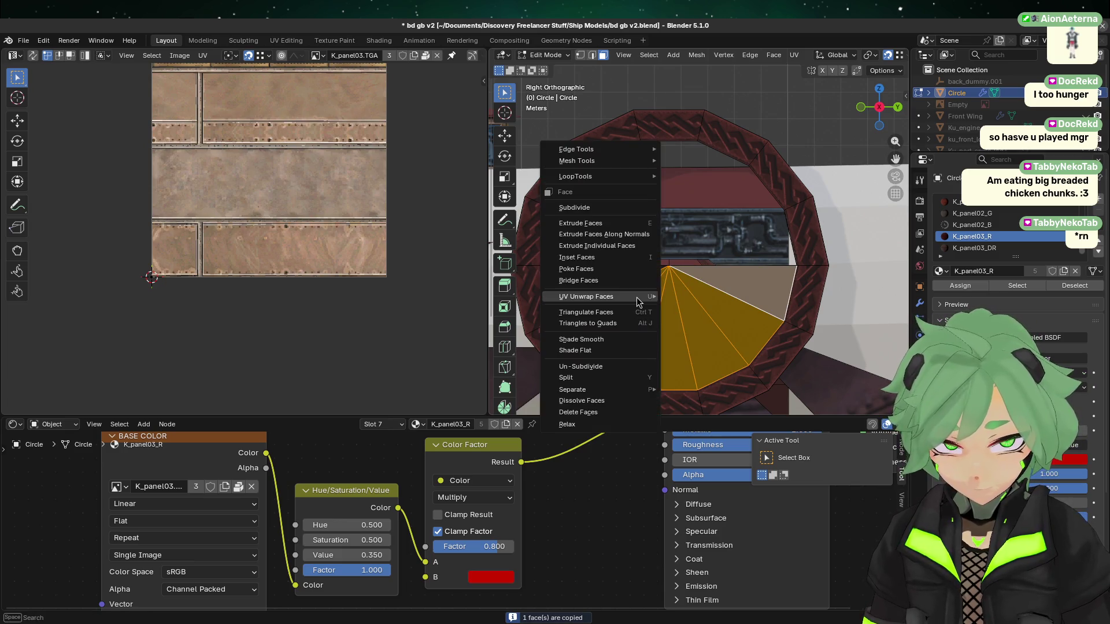
{"action": "mouse_move", "coordinate": [626, 301]}
{"action": "mouse_move", "coordinate": [722, 495]}
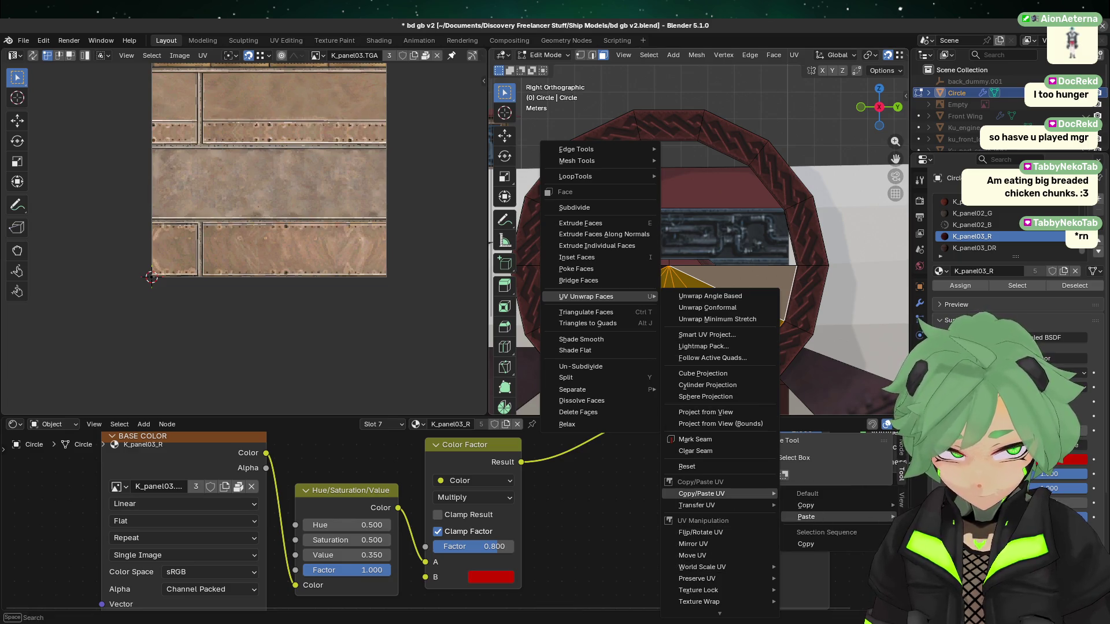
{"action": "left_click", "coordinate": [806, 516]}
{"action": "key", "text": "alt+a"}
{"action": "scroll", "coordinate": [768, 239], "scroll_direction": "down", "scroll_amount": 3}
{"action": "key", "text": "Tab"}
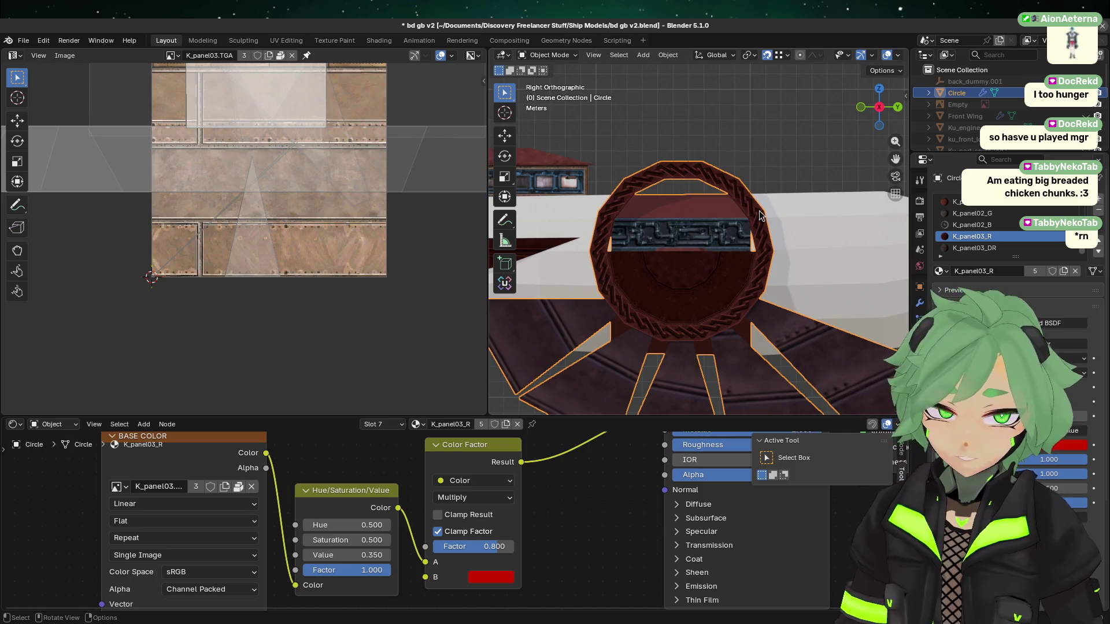
- Select the Root.002 hull object and enter Edit Mode on its mesh
{"action": "left_click", "coordinate": [654, 174]}
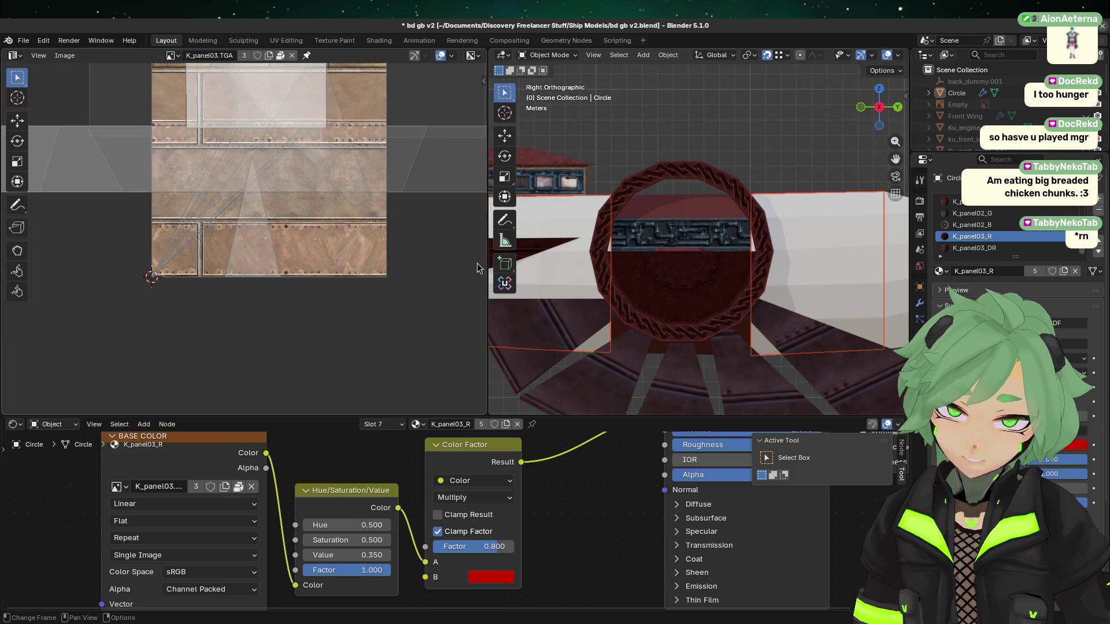
{"action": "left_click_drag", "start_coordinate": [486, 277], "coordinate": [225, 278]}
{"action": "left_click", "coordinate": [688, 328]}
{"action": "scroll", "coordinate": [688, 329], "scroll_direction": "down", "scroll_amount": 5}
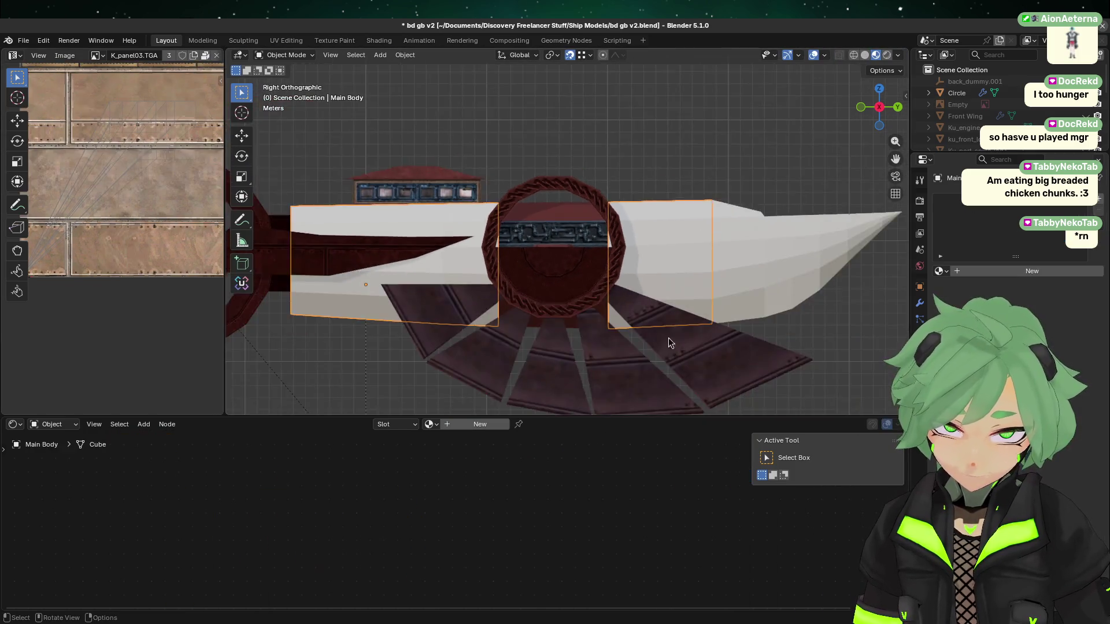
{"action": "middle_click_drag", "start_coordinate": [491, 362], "coordinate": [687, 352], "text": "shift"}
{"action": "scroll", "coordinate": [546, 250], "scroll_direction": "up", "scroll_amount": 5}
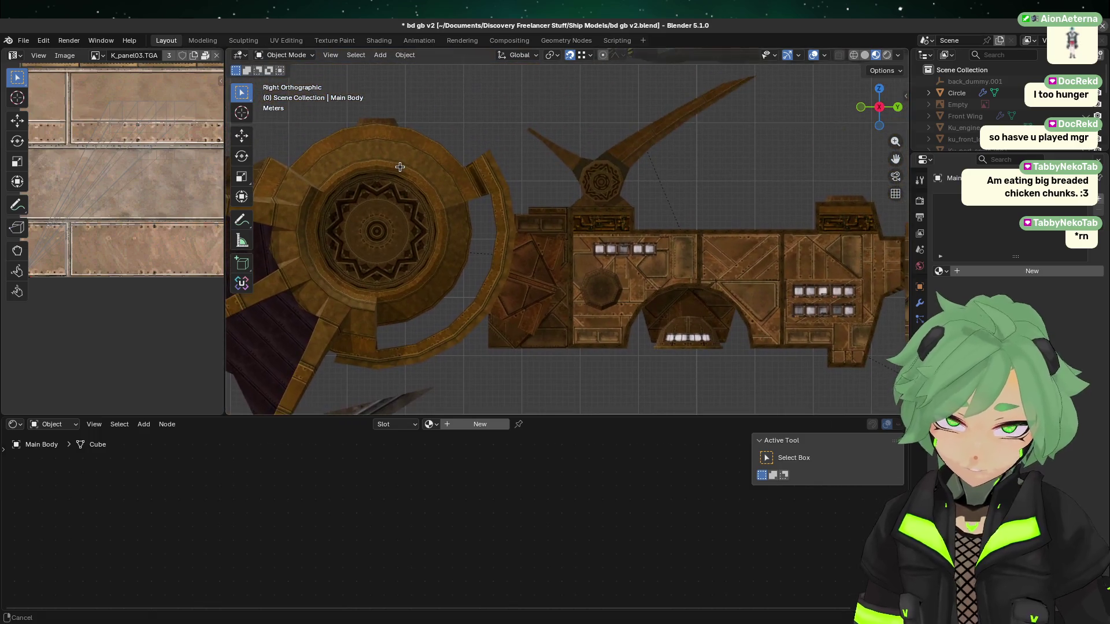
{"action": "left_click", "coordinate": [625, 284]}
{"action": "key", "text": "Tab"}
- Read the Color Factor tint colours of the panel materials on several triangular hull faces
{"action": "left_click", "coordinate": [518, 289]}
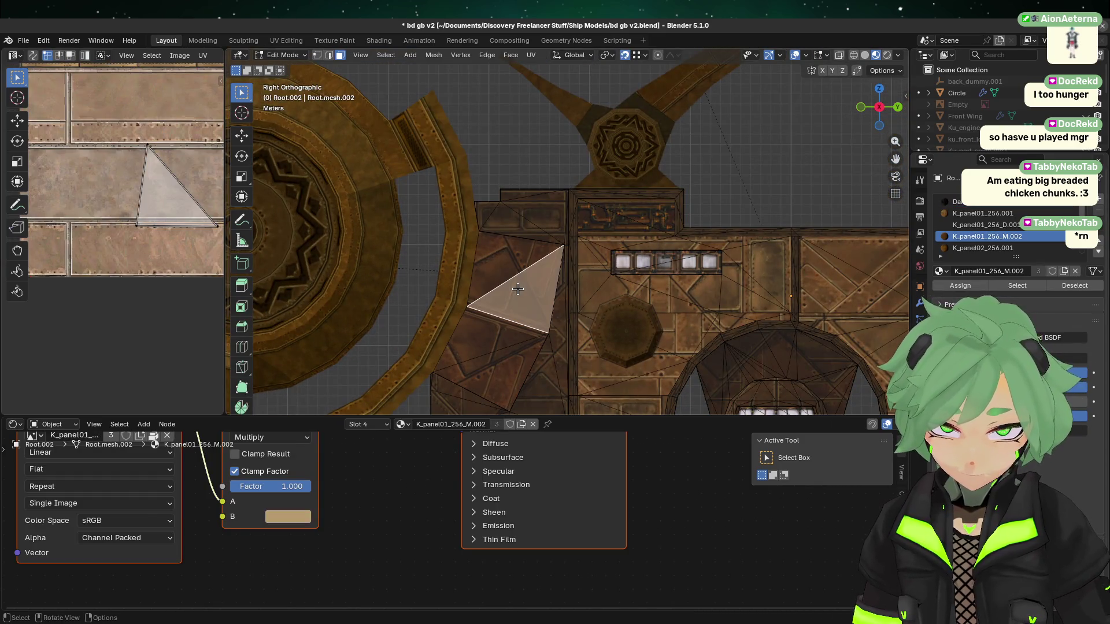
{"action": "left_click", "coordinate": [624, 291]}
{"action": "left_click", "coordinate": [554, 295]}
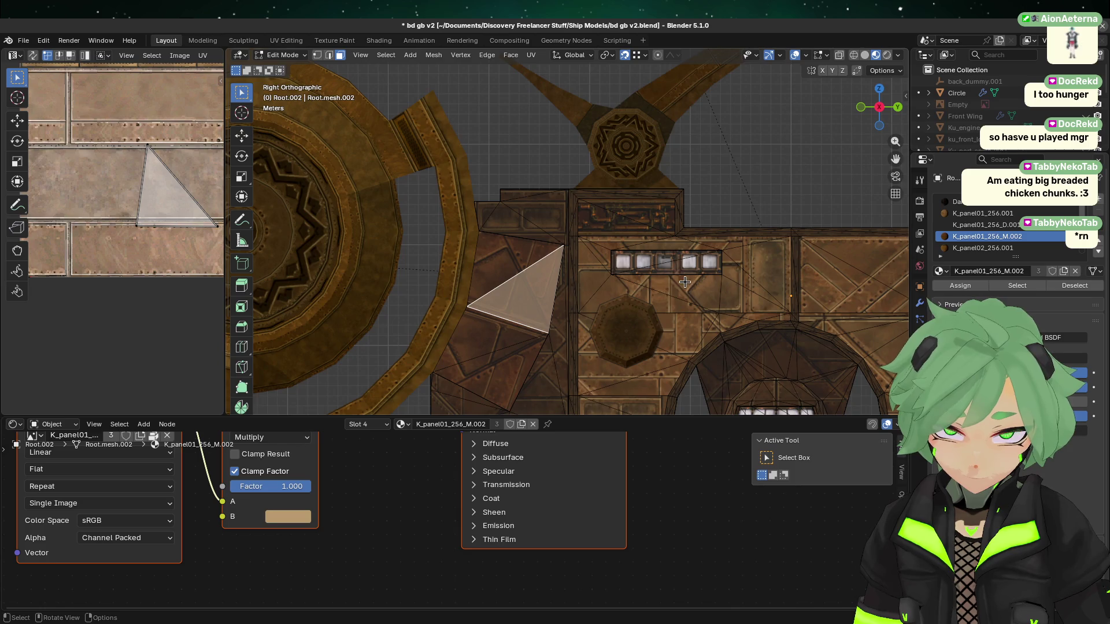
{"action": "left_click", "coordinate": [604, 293]}
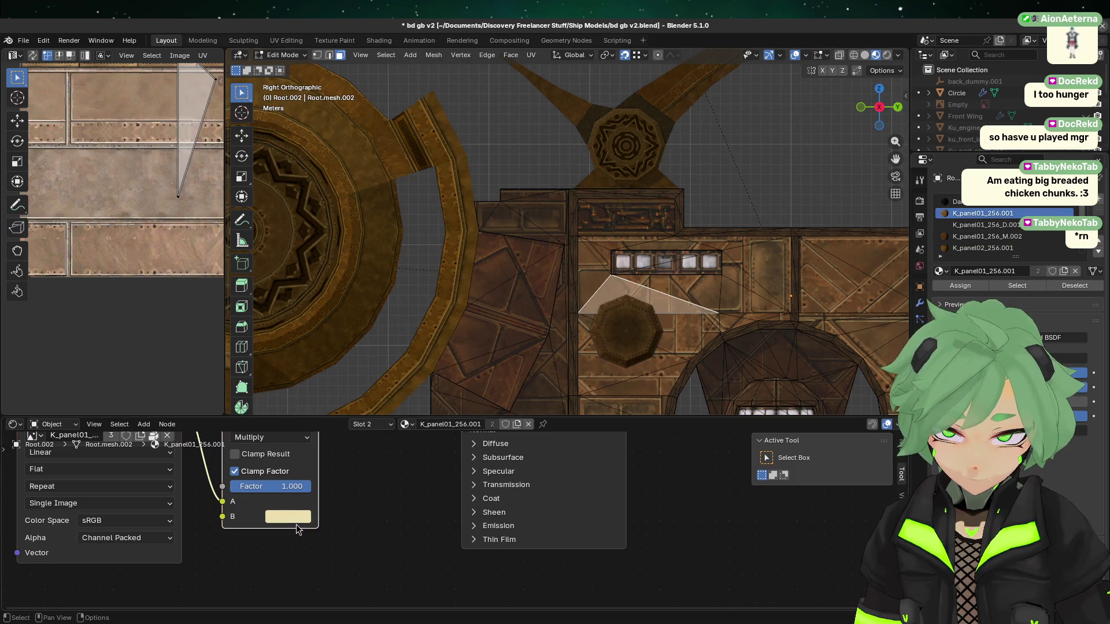
{"action": "left_click", "coordinate": [297, 520]}
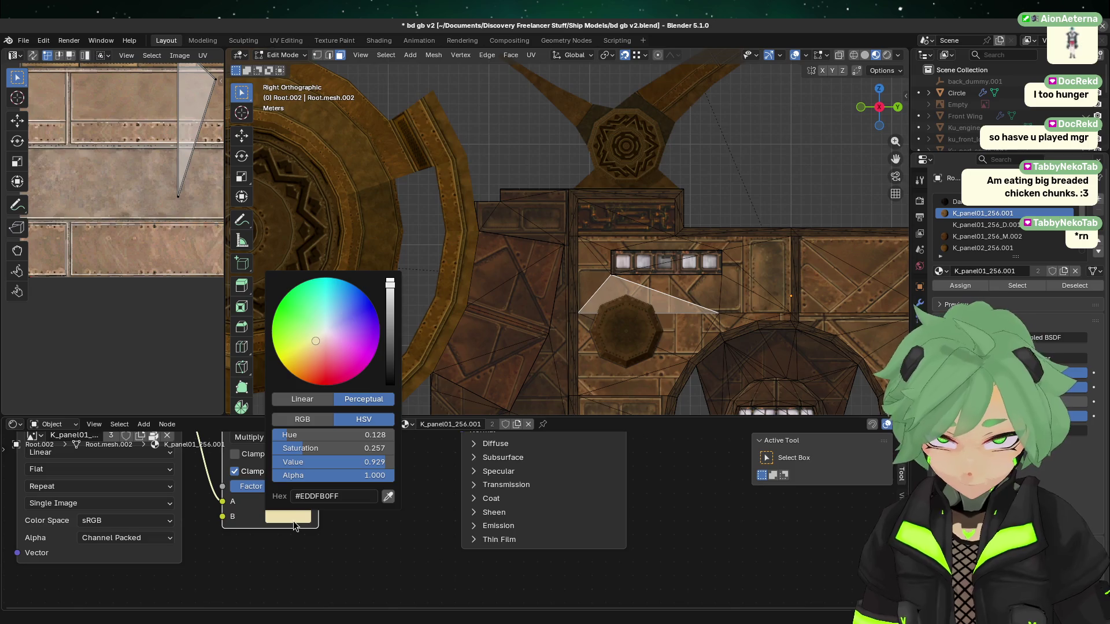
{"action": "left_click", "coordinate": [548, 302]}
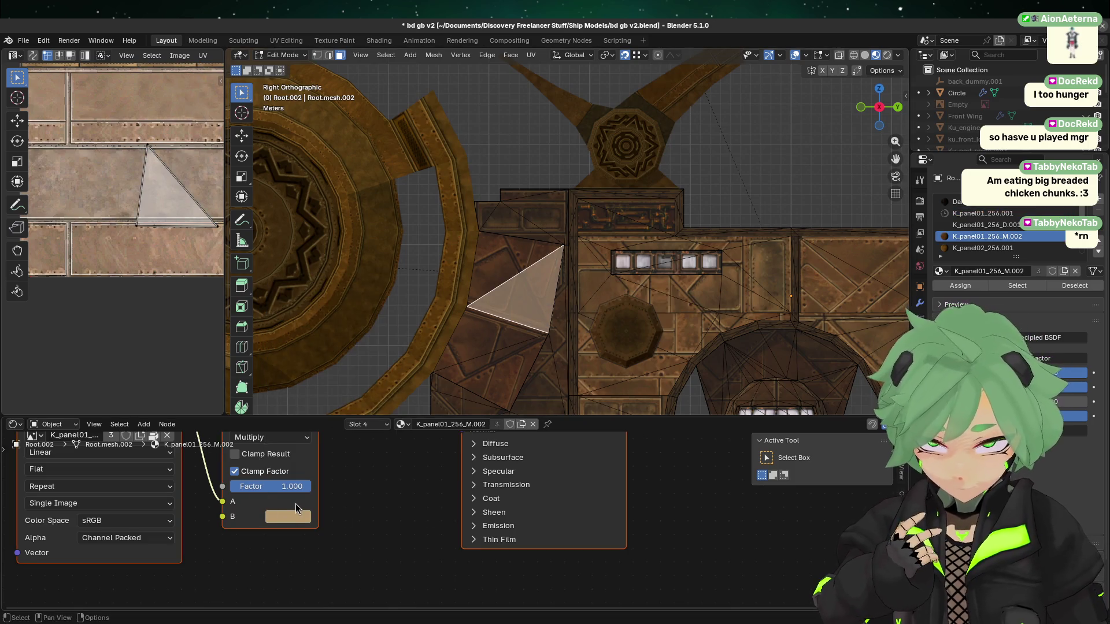
{"action": "left_click", "coordinate": [294, 511]}
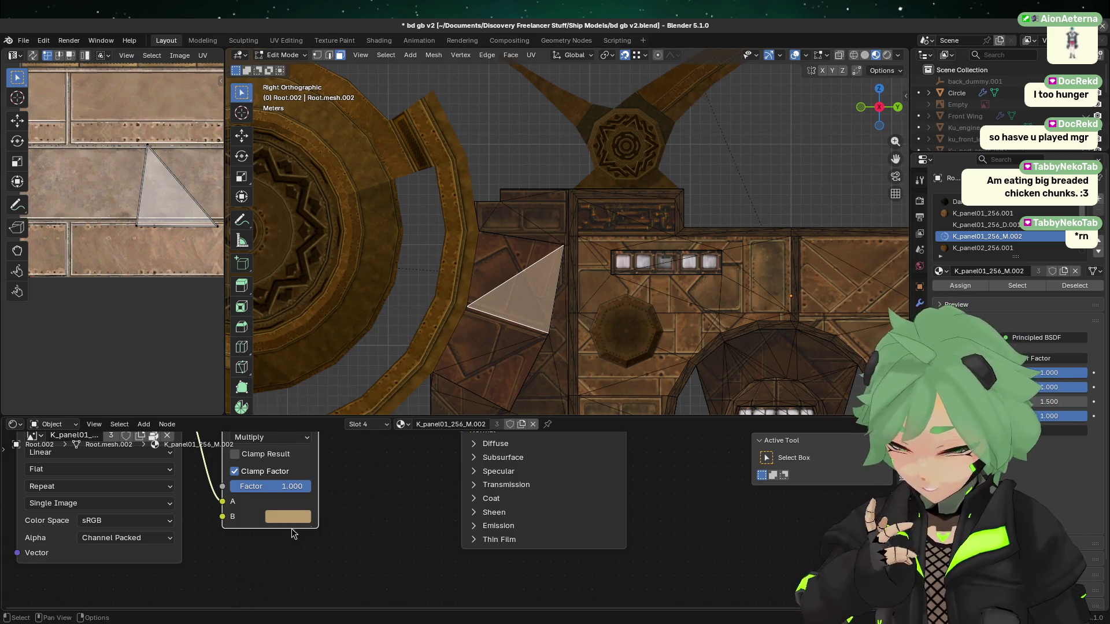
{"action": "left_click", "coordinate": [282, 521]}
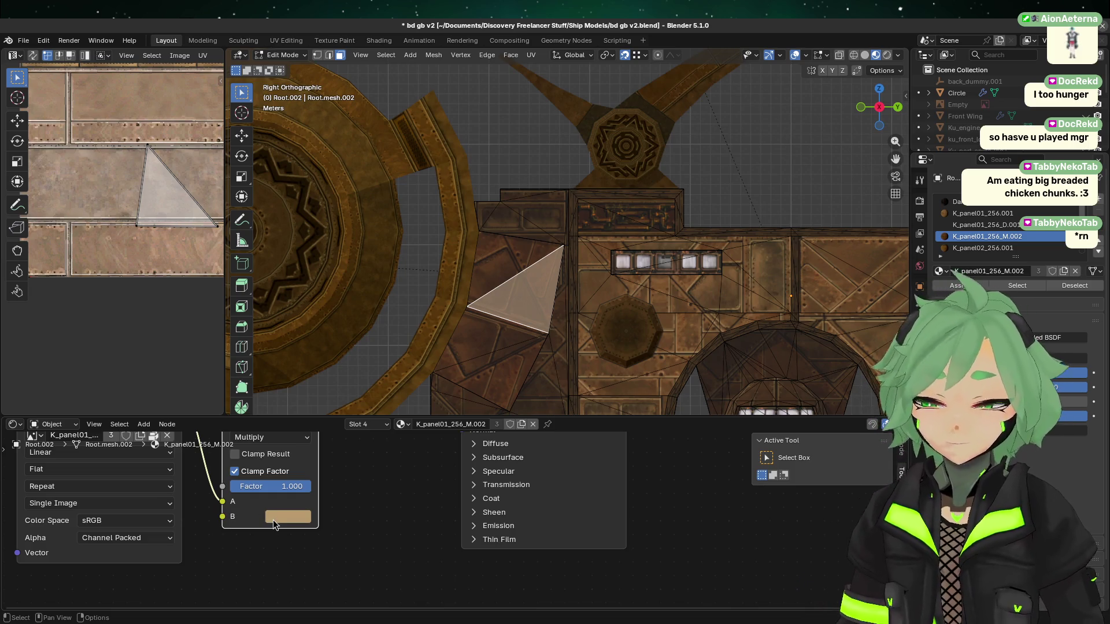
{"action": "left_click", "coordinate": [275, 524]}
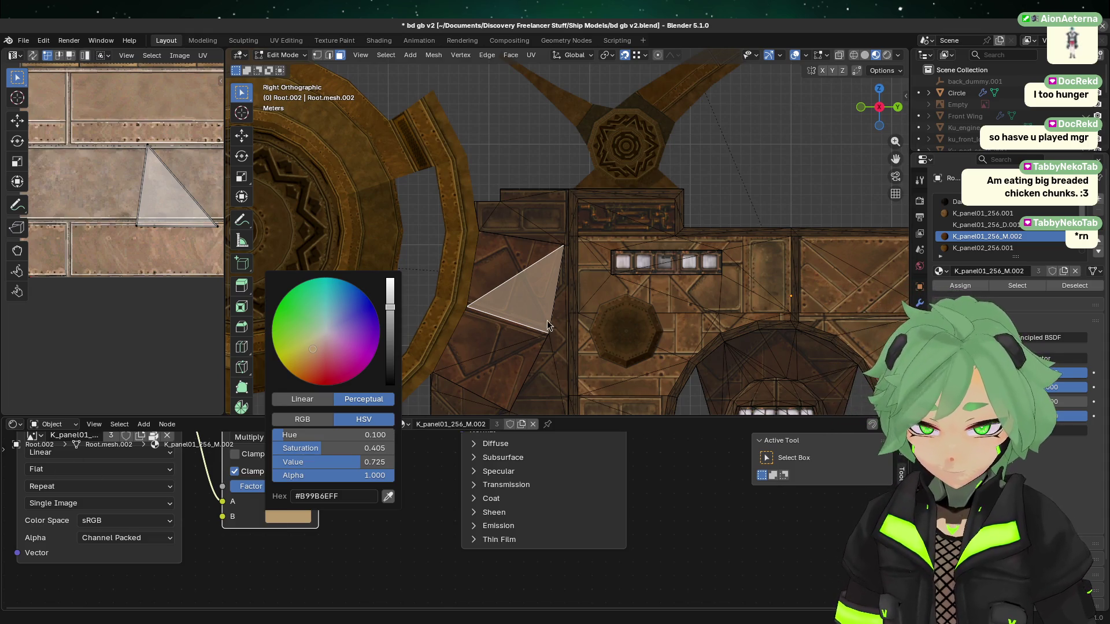
- Compare the tints of K_panel01_256_M.002, K_panel01_256.001 and K_panel01_256_D.001
{"action": "left_click", "coordinate": [604, 306]}
{"action": "left_click", "coordinate": [290, 519]}
{"action": "left_click", "coordinate": [574, 299]}
{"action": "left_click", "coordinate": [539, 323]}
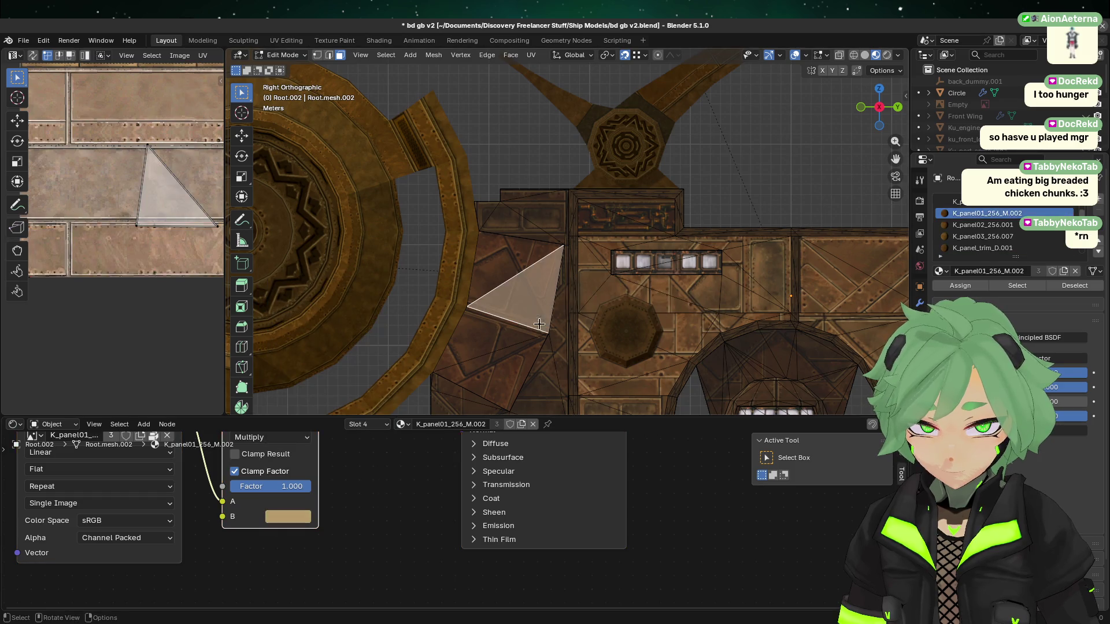
{"action": "left_click", "coordinate": [297, 517]}
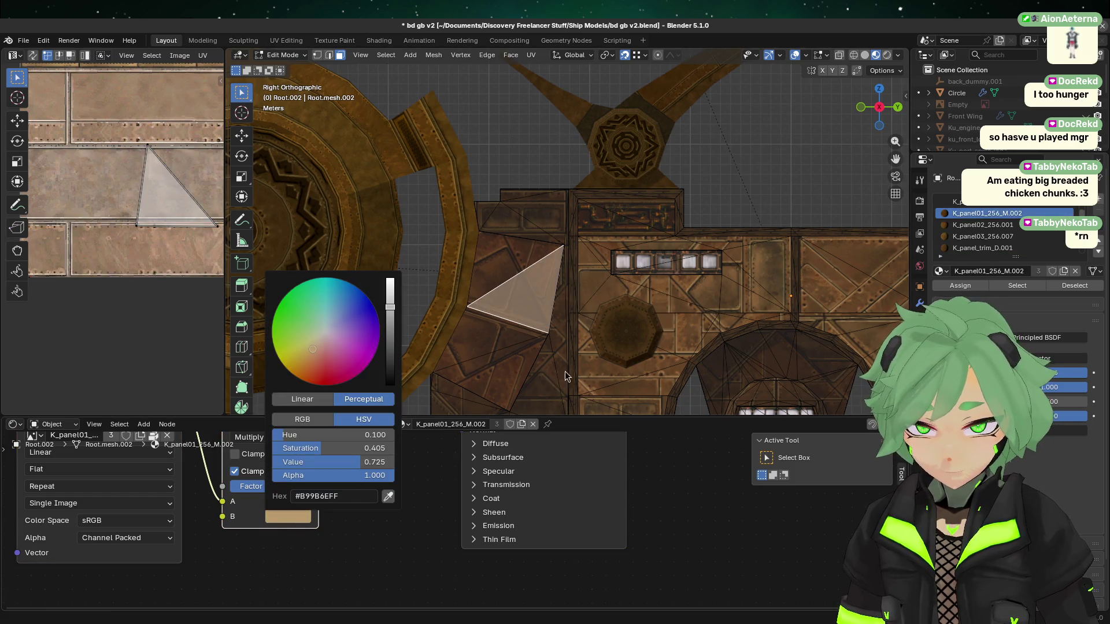
{"action": "left_click", "coordinate": [590, 290]}
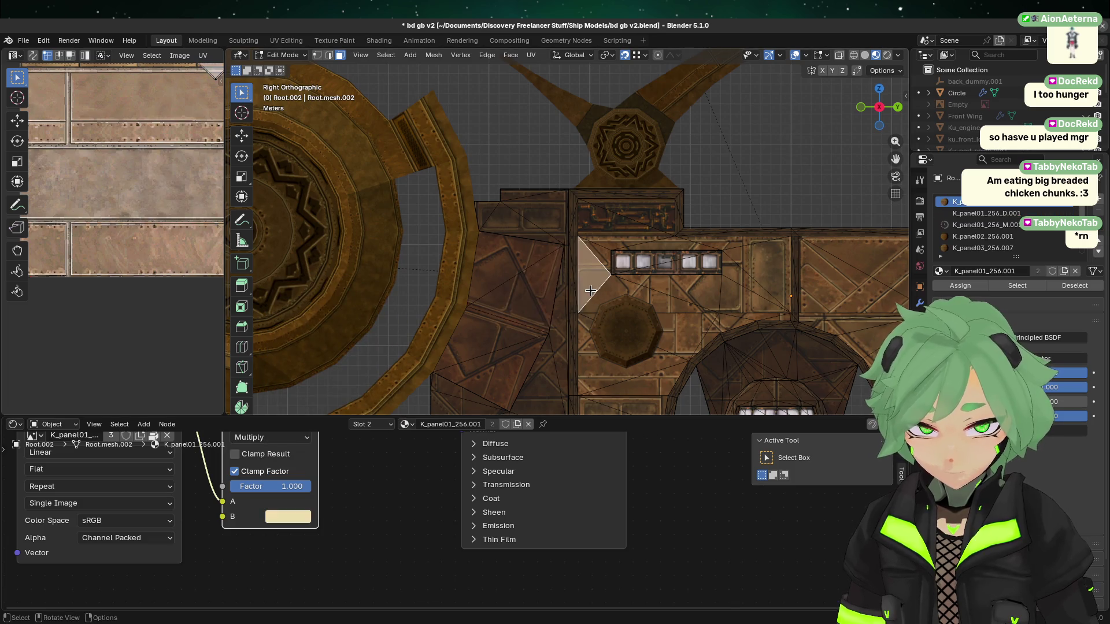
{"action": "left_click", "coordinate": [288, 521]}
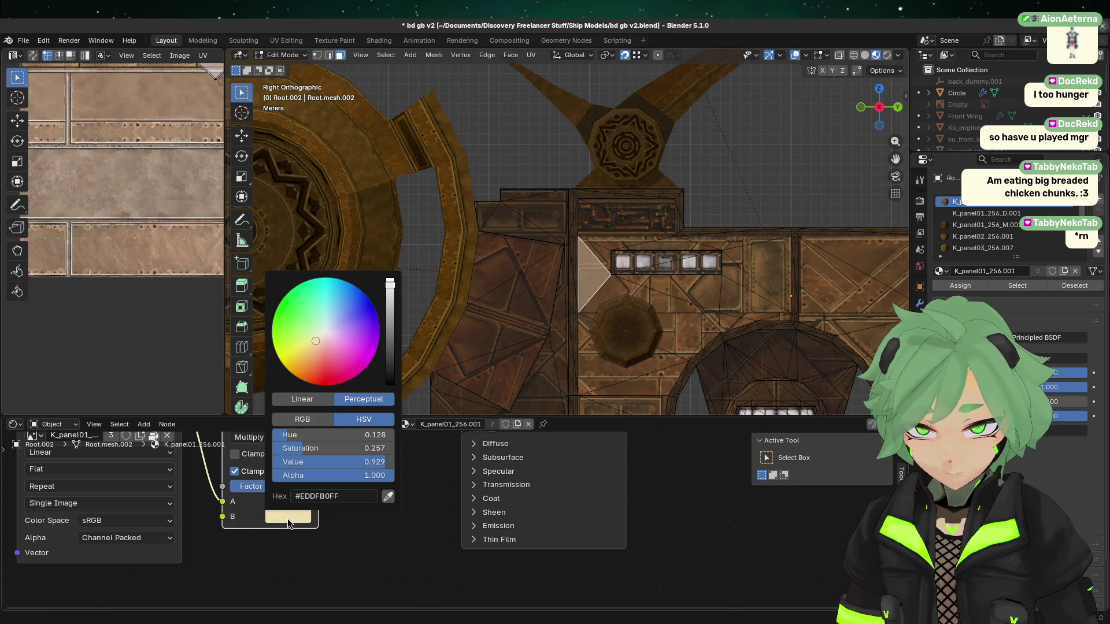
{"action": "left_click", "coordinate": [559, 294]}
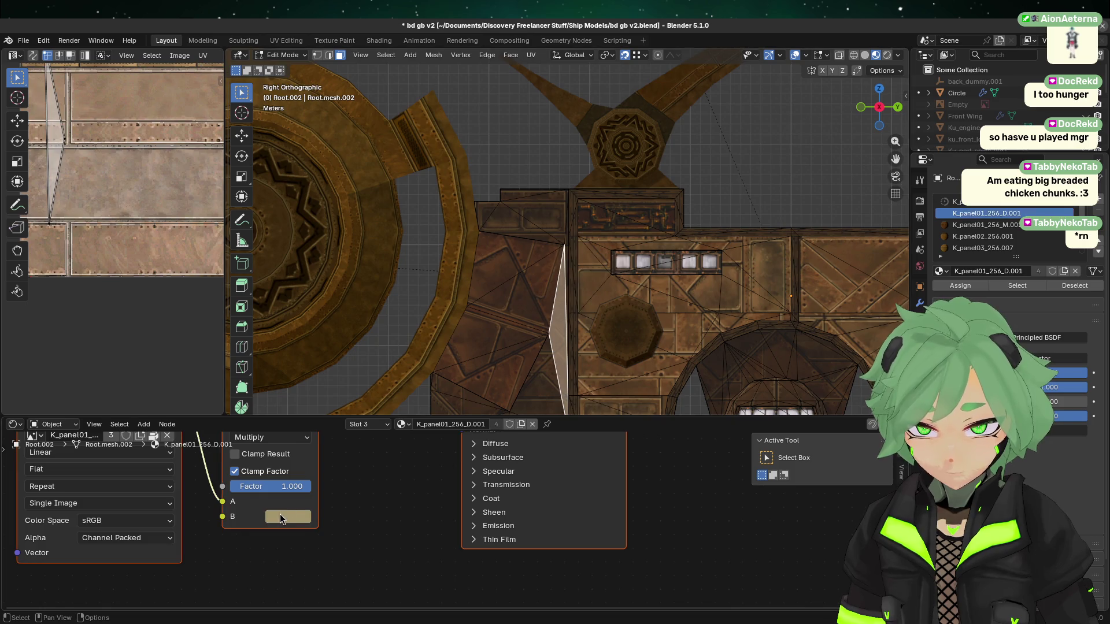
{"action": "left_click", "coordinate": [280, 515]}
- Return to Object Mode and zoom out to view the whole ship
{"action": "scroll", "coordinate": [624, 292], "scroll_direction": "down", "scroll_amount": 2}
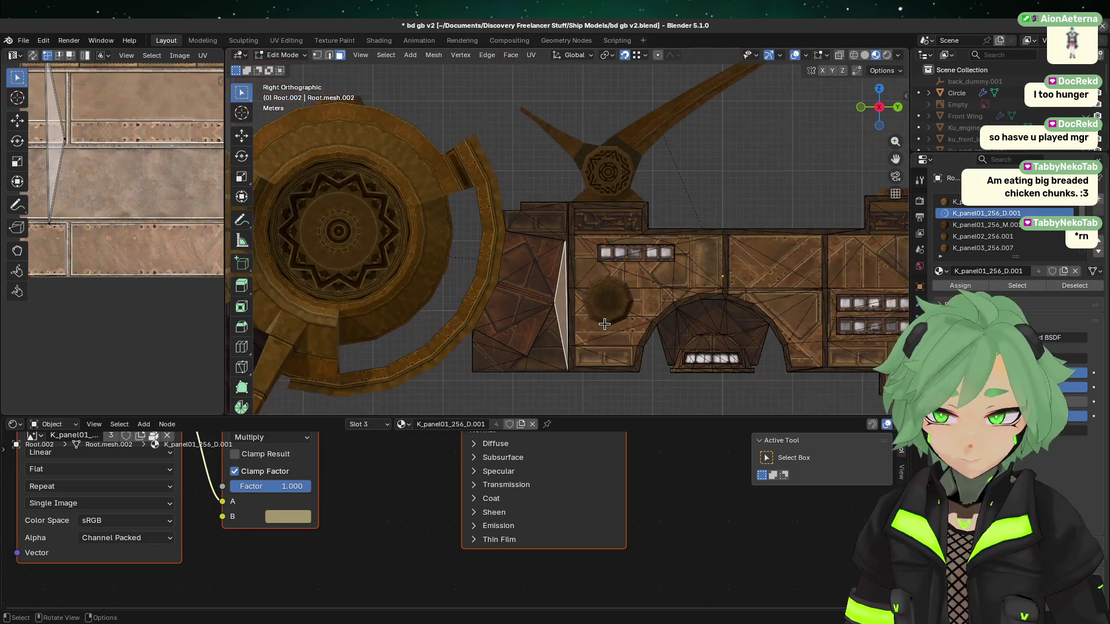
{"action": "key", "text": "Tab"}
{"action": "scroll", "coordinate": [699, 190], "scroll_direction": "down", "scroll_amount": 4}
{"action": "mouse_move", "coordinate": [709, 166]}
{"action": "middle_mouse_down", "text": "shift"}
{"action": "mouse_move", "coordinate": [636, 144]}
{"action": "mouse_move", "coordinate": [568, 178]}
{"action": "mouse_move", "coordinate": [542, 75]}
{"action": "middle_mouse_up", "text": "shift"}
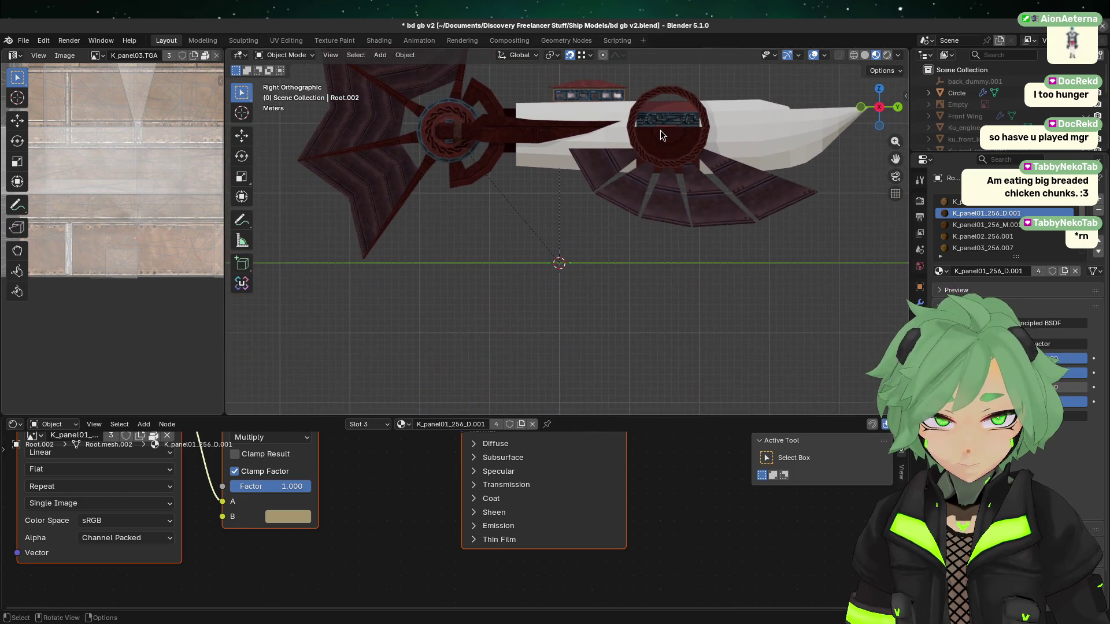
- In the Circle's Edit Mode, set K_panel03_R's texture brightness Value to 0.9
{"action": "left_click", "coordinate": [660, 130]}
{"action": "key", "text": "Tab"}
{"action": "left_click", "coordinate": [655, 137]}
{"action": "left_click", "coordinate": [365, 556]}
{"action": "type", "text": ".9"}
{"action": "key", "text": "Return"}
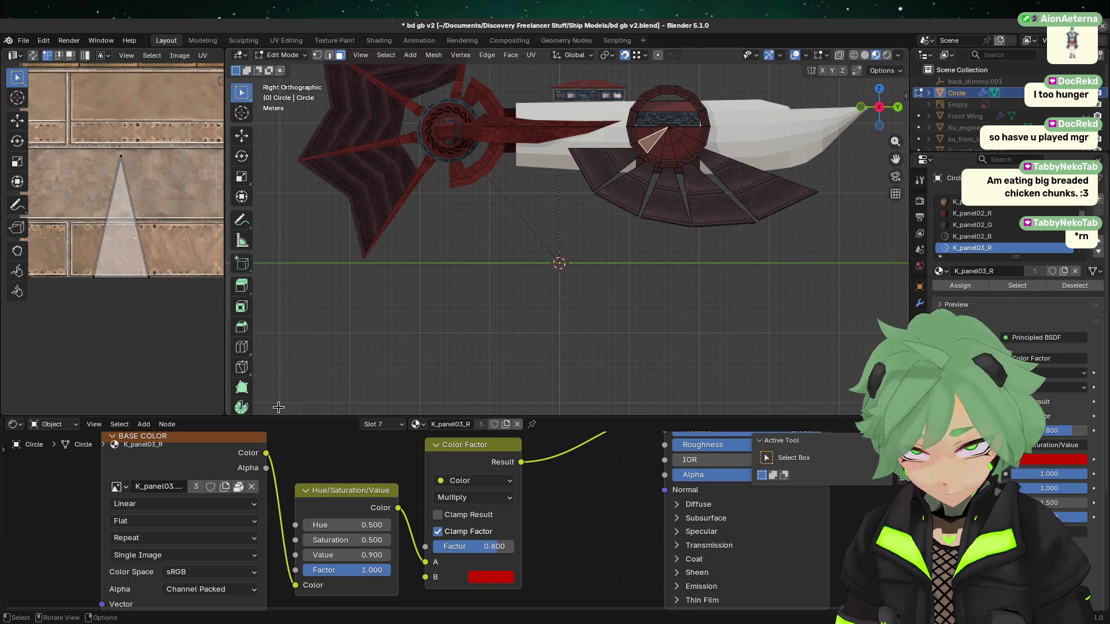
- Check the disc faces' materials, viewing K_panel03_DR and then K_panel03_R wedges
{"action": "left_click", "coordinate": [554, 397]}
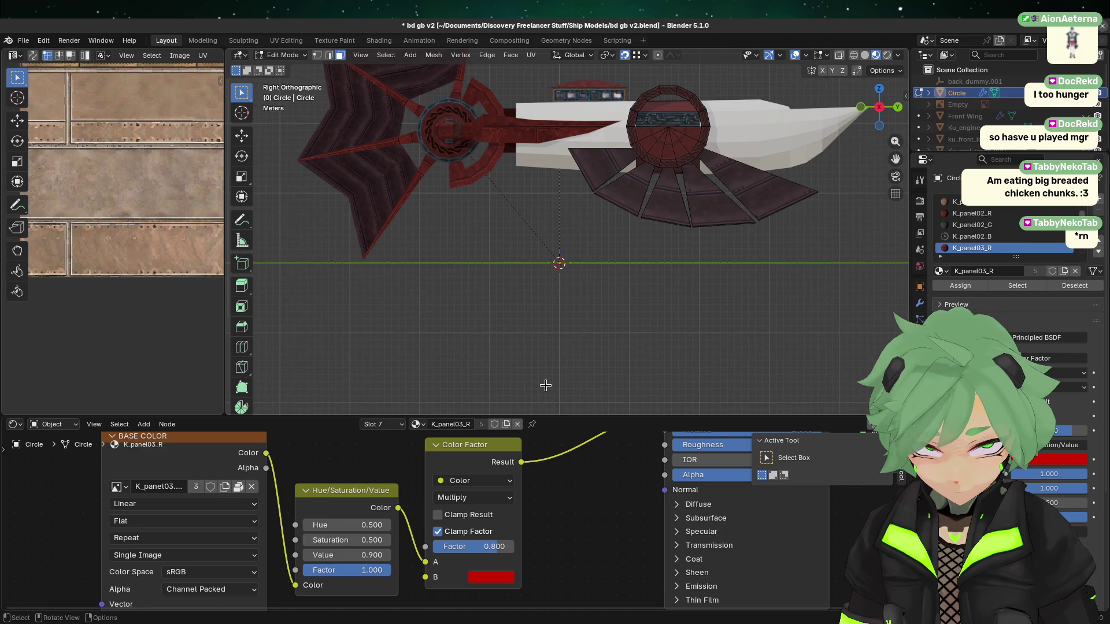
{"action": "scroll", "coordinate": [578, 289], "scroll_direction": "up", "scroll_amount": 1}
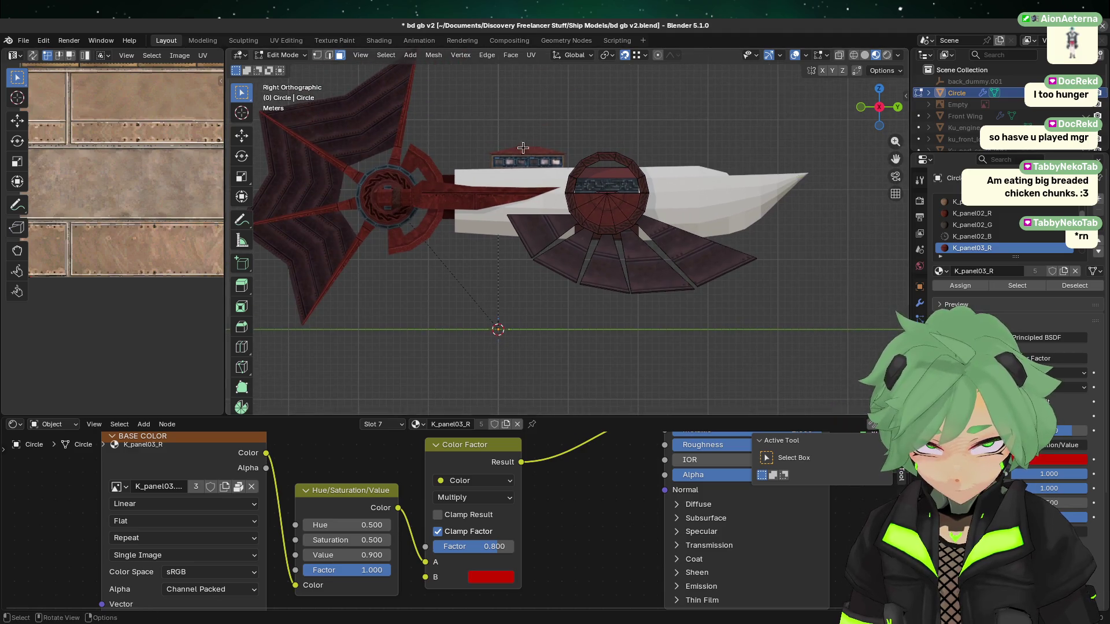
{"action": "scroll", "coordinate": [628, 185], "scroll_direction": "up", "scroll_amount": 2}
{"action": "left_click", "coordinate": [629, 186]}
{"action": "scroll", "coordinate": [997, 243], "scroll_direction": "down", "scroll_amount": 1}
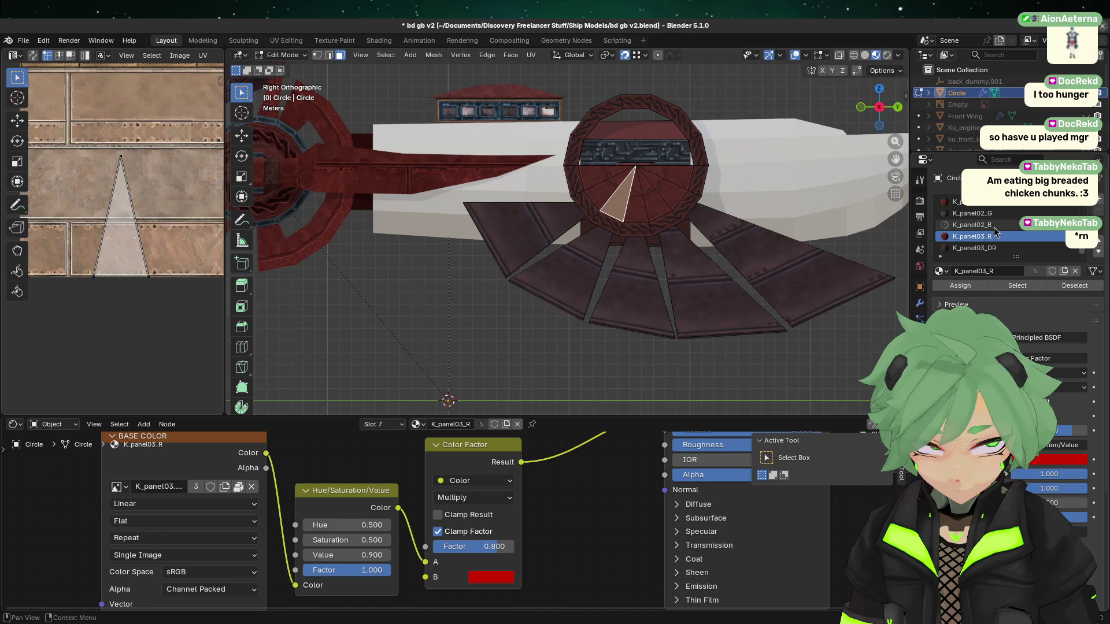
{"action": "scroll", "coordinate": [499, 286], "scroll_direction": "down", "scroll_amount": 2}
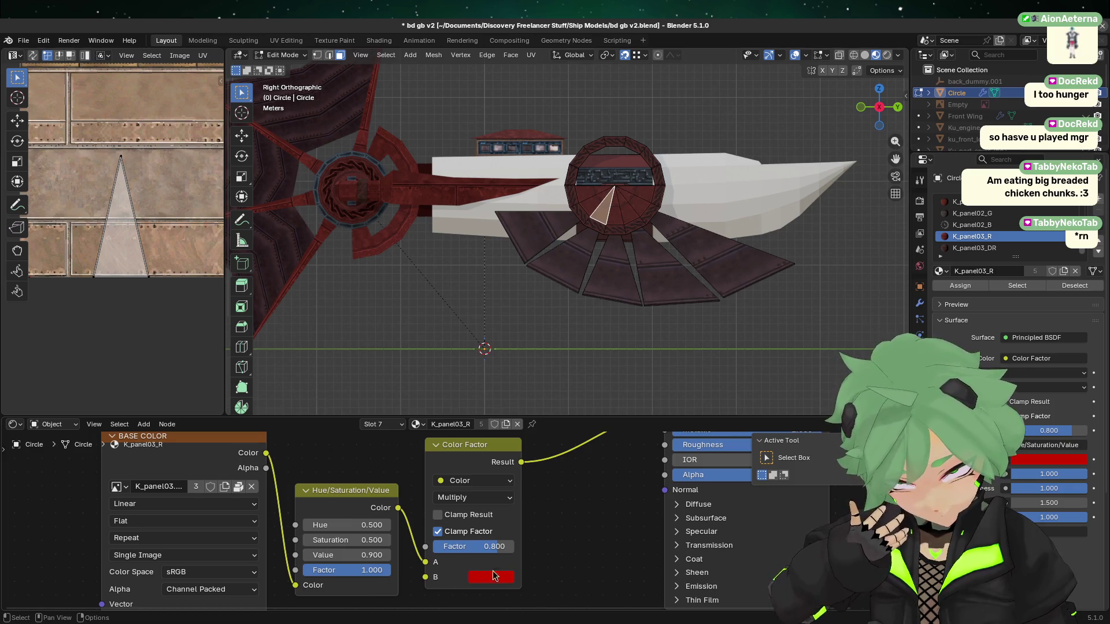
{"action": "left_click", "coordinate": [974, 248]}
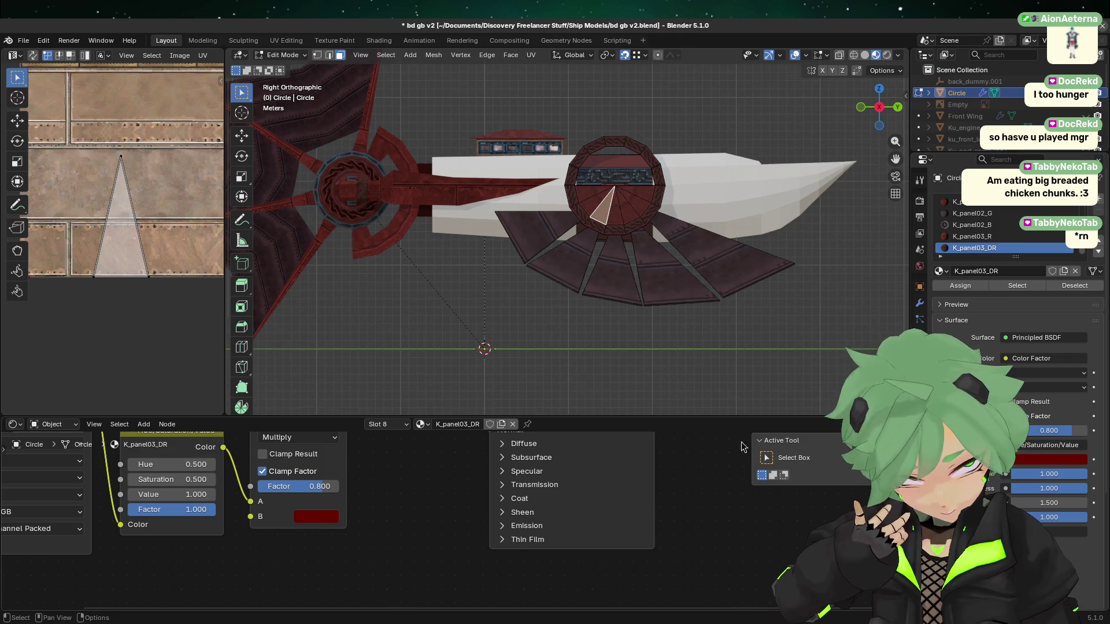
{"action": "left_click", "coordinate": [607, 200], "text": "shift"}
{"action": "left_click", "coordinate": [595, 196]}
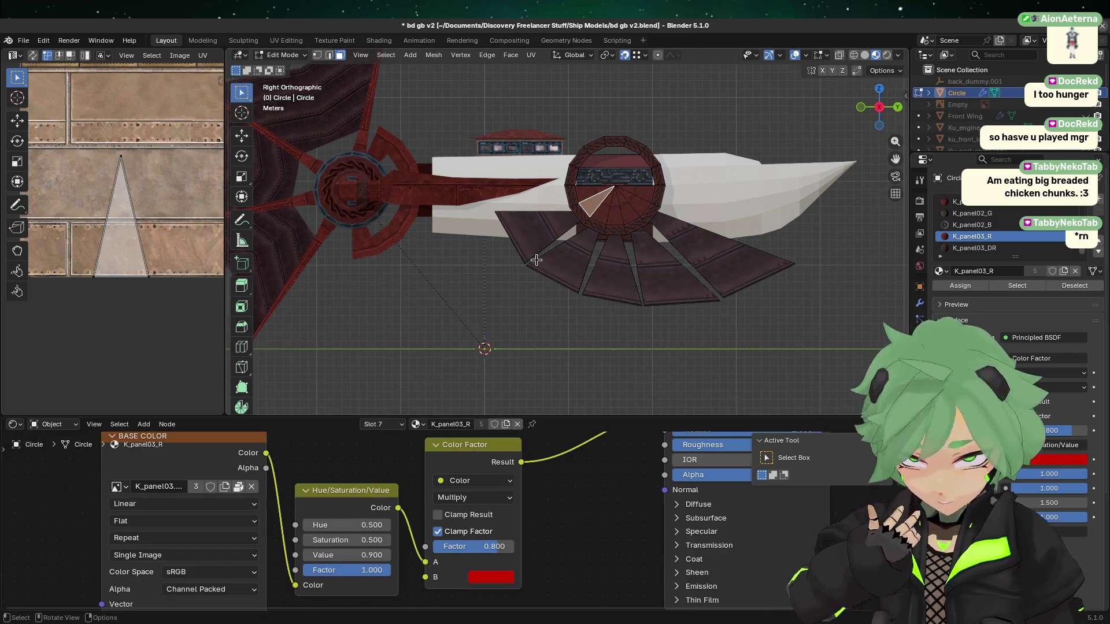
{"action": "scroll", "coordinate": [612, 191], "scroll_direction": "up", "scroll_amount": 3}
{"action": "scroll", "coordinate": [635, 180], "scroll_direction": "up", "scroll_amount": 1}
{"action": "left_click", "coordinate": [638, 177]}
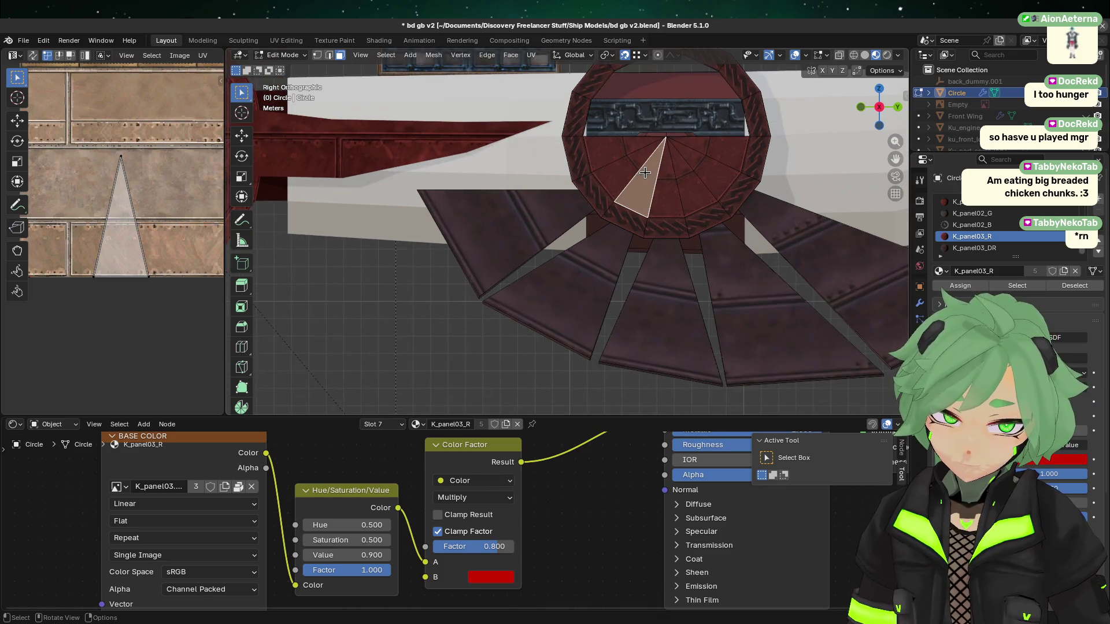
- Select the lower disc wedges and assign them the dark red K_panel03_DR material
{"action": "left_click", "coordinate": [626, 158]}
{"action": "left_click", "coordinate": [626, 154], "text": "shift"}
{"action": "left_click", "coordinate": [642, 188], "text": "shift"}
{"action": "left_click", "coordinate": [664, 194], "text": "shift"}
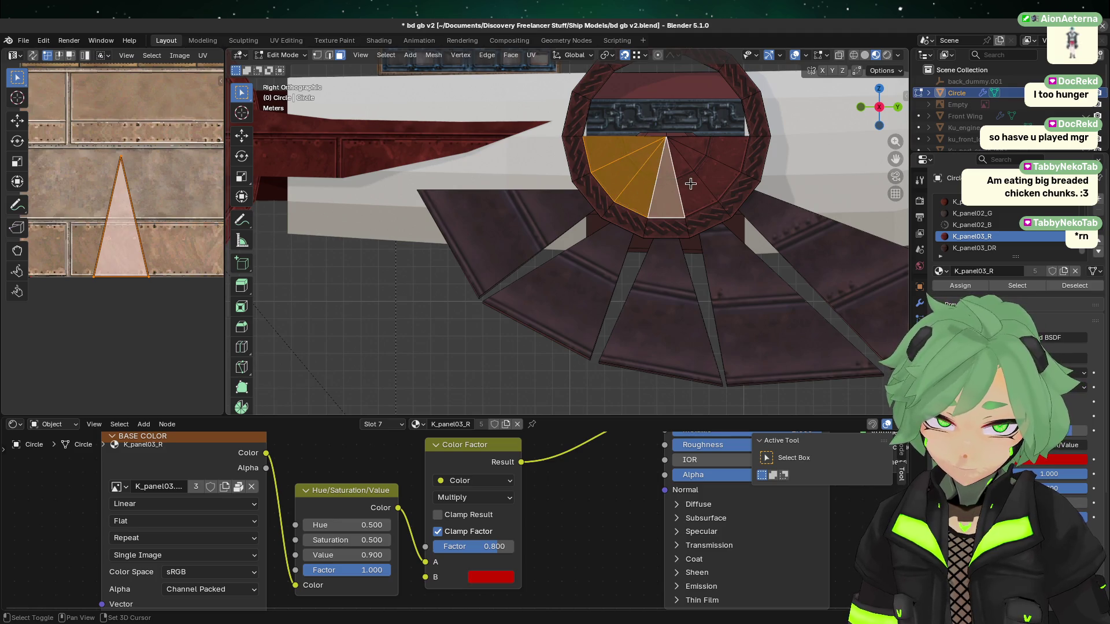
{"action": "left_click", "coordinate": [689, 186], "text": "shift"}
{"action": "left_click", "coordinate": [708, 171], "text": "shift"}
{"action": "left_click", "coordinate": [730, 150], "text": "shift"}
{"action": "left_click", "coordinate": [974, 248]}
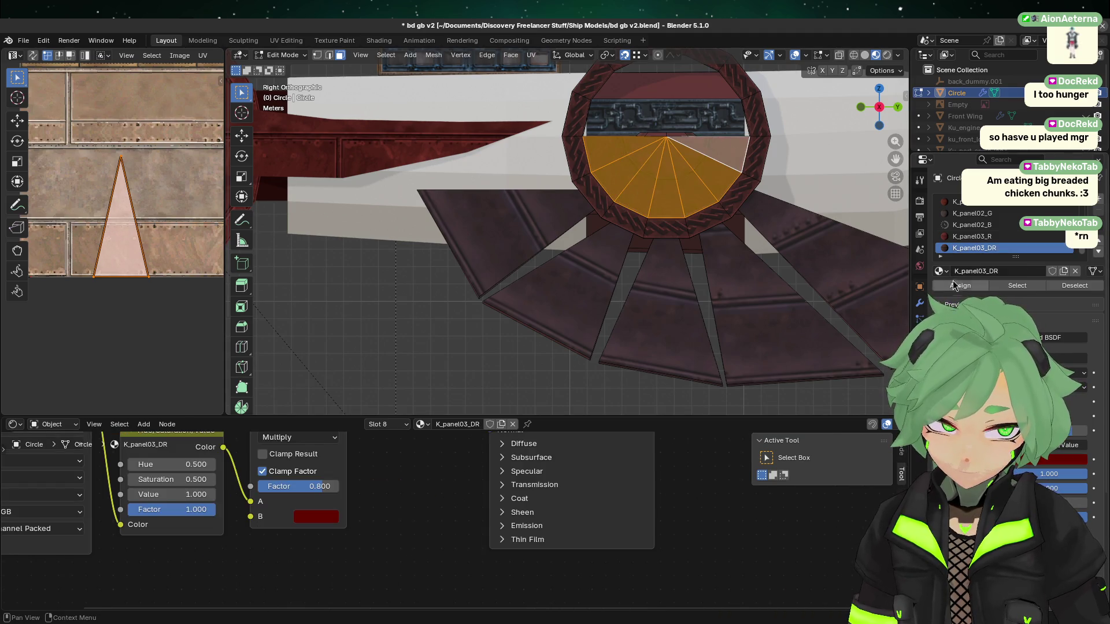
{"action": "left_click", "coordinate": [955, 285]}
- Select the six upper wedges of the inner disc
{"action": "left_click", "coordinate": [643, 265]}
{"action": "left_click", "coordinate": [606, 150]}
{"action": "left_click", "coordinate": [643, 179], "text": "shift"}
{"action": "left_click", "coordinate": [662, 179], "text": "shift"}
{"action": "left_click", "coordinate": [685, 173], "text": "shift"}
{"action": "left_click", "coordinate": [703, 163], "text": "shift"}
{"action": "left_click", "coordinate": [724, 155], "text": "shift"}
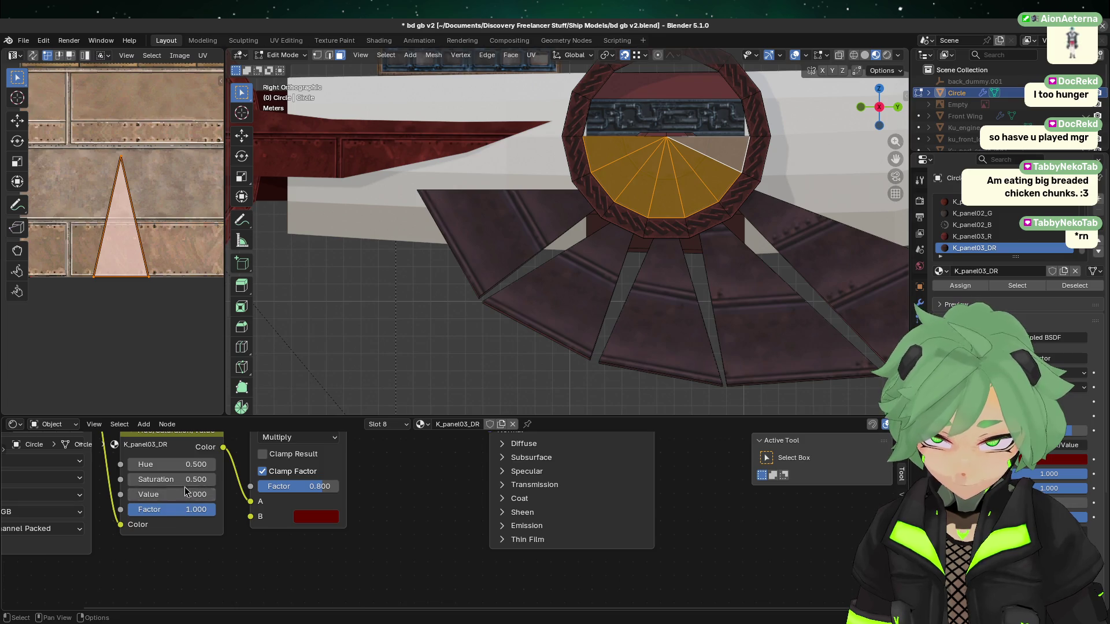
- On an Engine panel face, set the K_panel03_R brightness Value to 1.000
{"action": "left_click", "coordinate": [392, 146]}
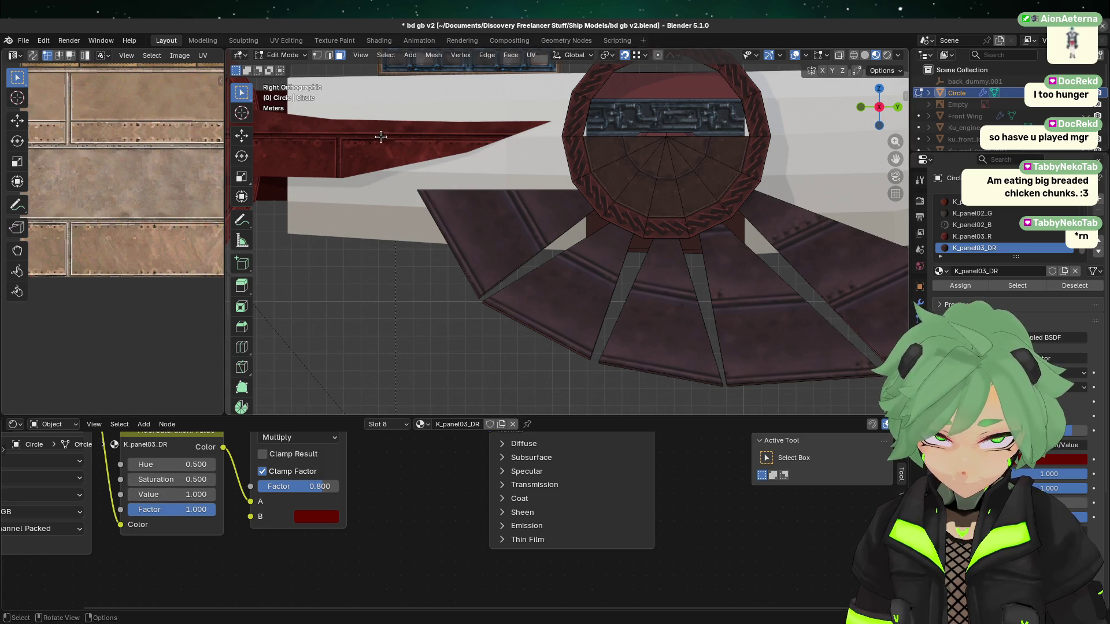
{"action": "left_click", "coordinate": [348, 158]}
{"action": "left_click", "coordinate": [368, 551]}
{"action": "type", "text": "1"}
{"action": "key", "text": "Return"}
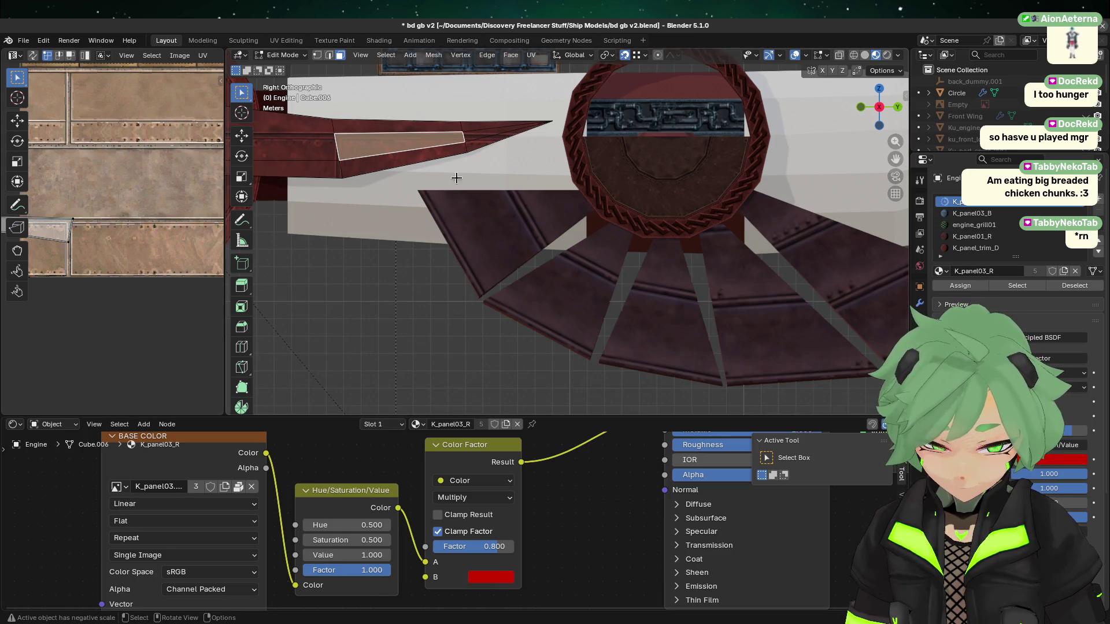
{"action": "left_click", "coordinate": [495, 579]}
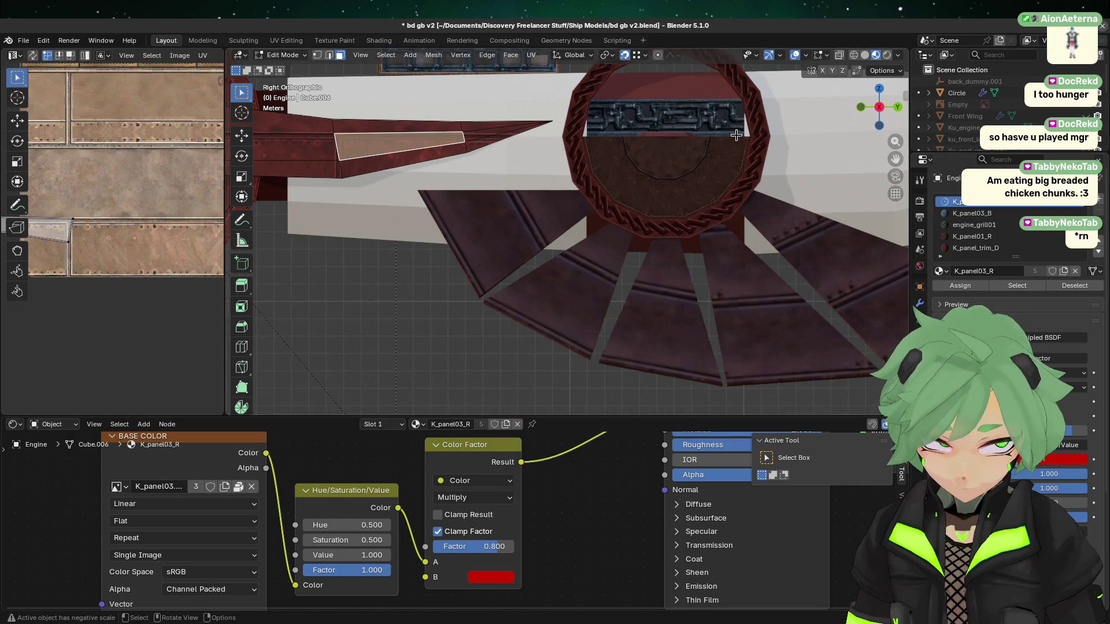
- Select the Circle's trim face and inspect the K_panel_trim_D red tint
{"action": "key", "text": "Tab"}
{"action": "left_click", "coordinate": [681, 228]}
{"action": "key", "text": "Tab"}
{"action": "left_click", "coordinate": [681, 228]}
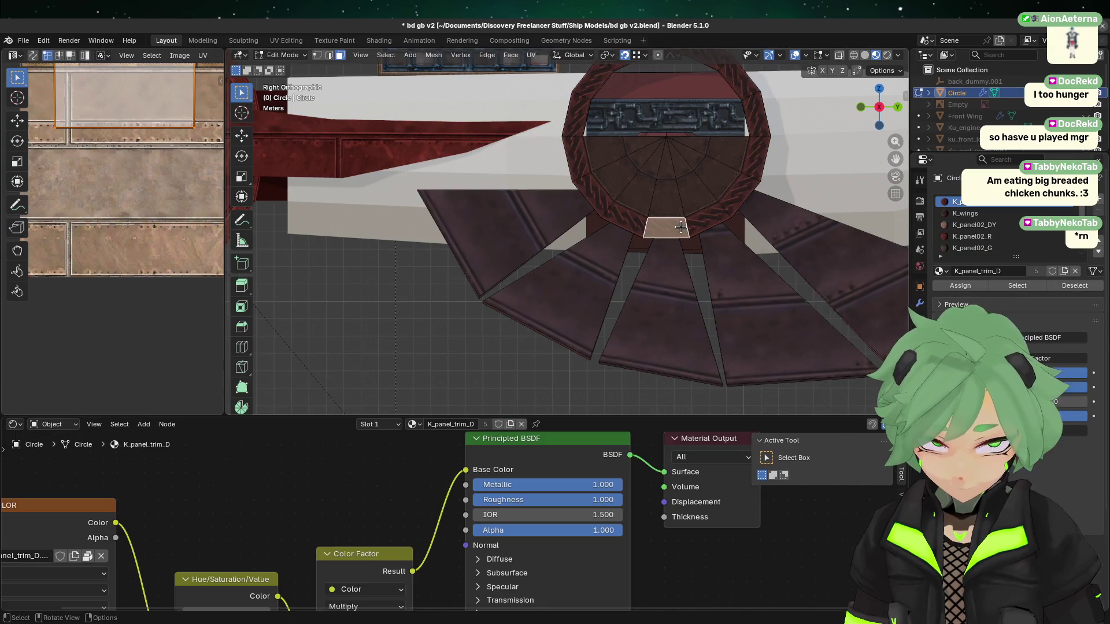
{"action": "mouse_move", "coordinate": [395, 512]}
{"action": "middle_mouse_down"}
{"action": "mouse_move", "coordinate": [398, 540]}
{"action": "mouse_move", "coordinate": [398, 448]}
{"action": "middle_mouse_up"}
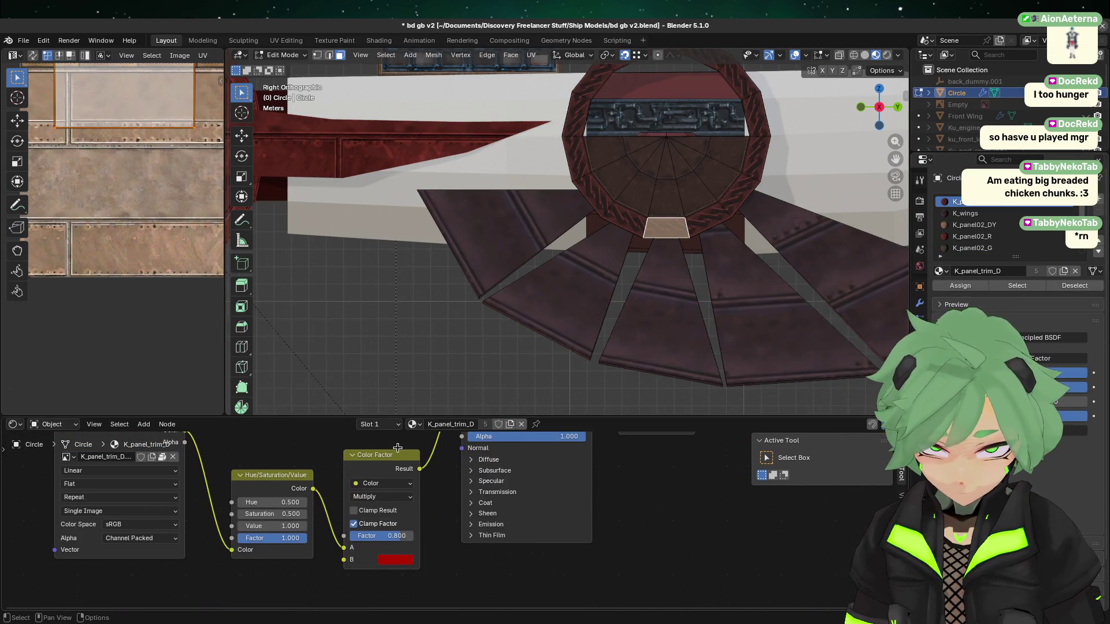
{"action": "left_click", "coordinate": [407, 563]}
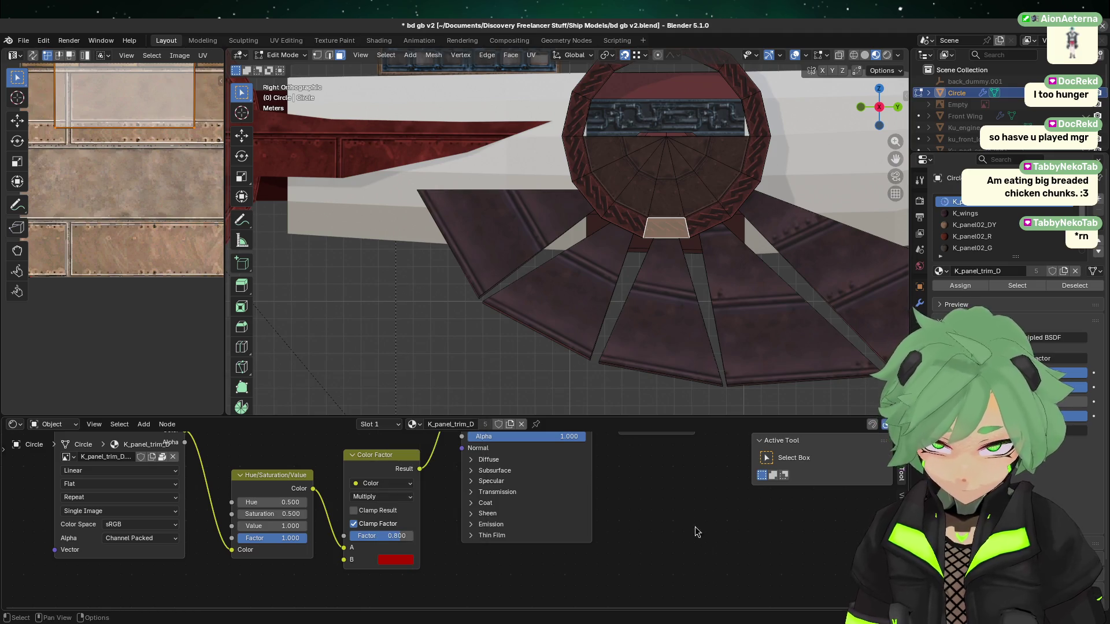
- Inspect the K_panel03_R red tint on an Engine wing face in Edit Mode
{"action": "key", "text": "Tab"}
{"action": "left_click", "coordinate": [361, 158]}
{"action": "key", "text": "Tab"}
{"action": "left_click", "coordinate": [361, 157]}
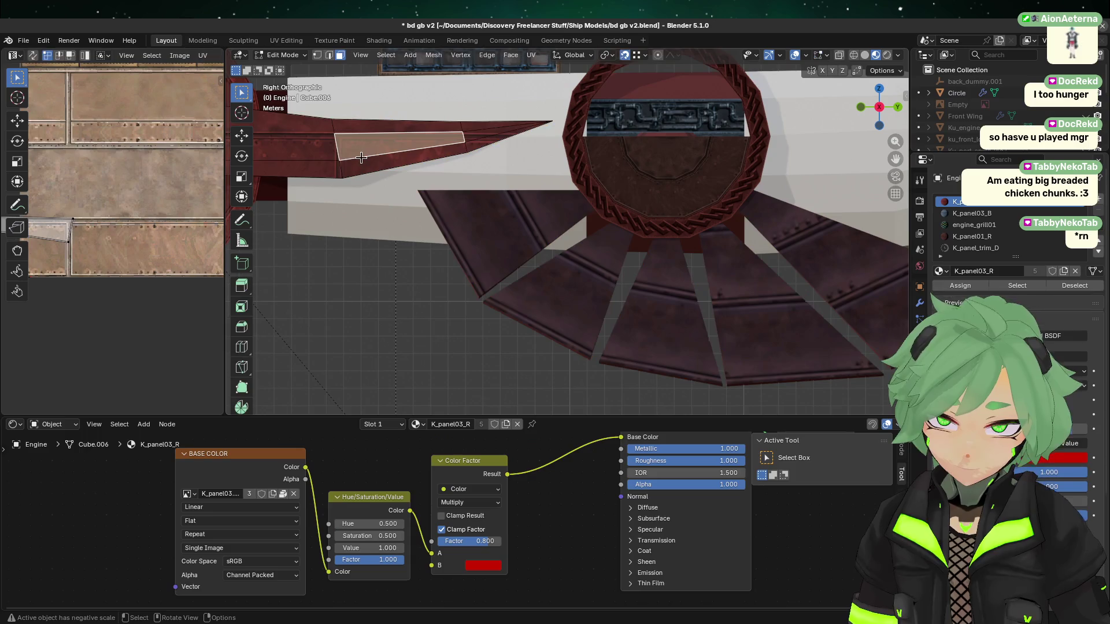
{"action": "left_click", "coordinate": [473, 567]}
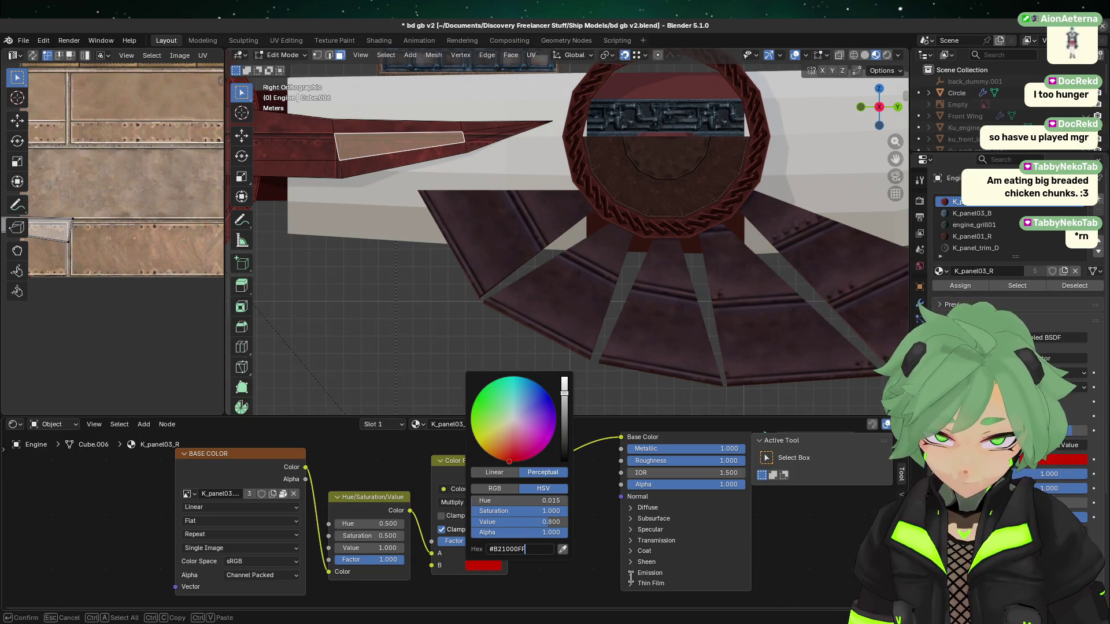
- Select fan faces on the Circle's inner disc for comparison
{"action": "key", "text": "Tab"}
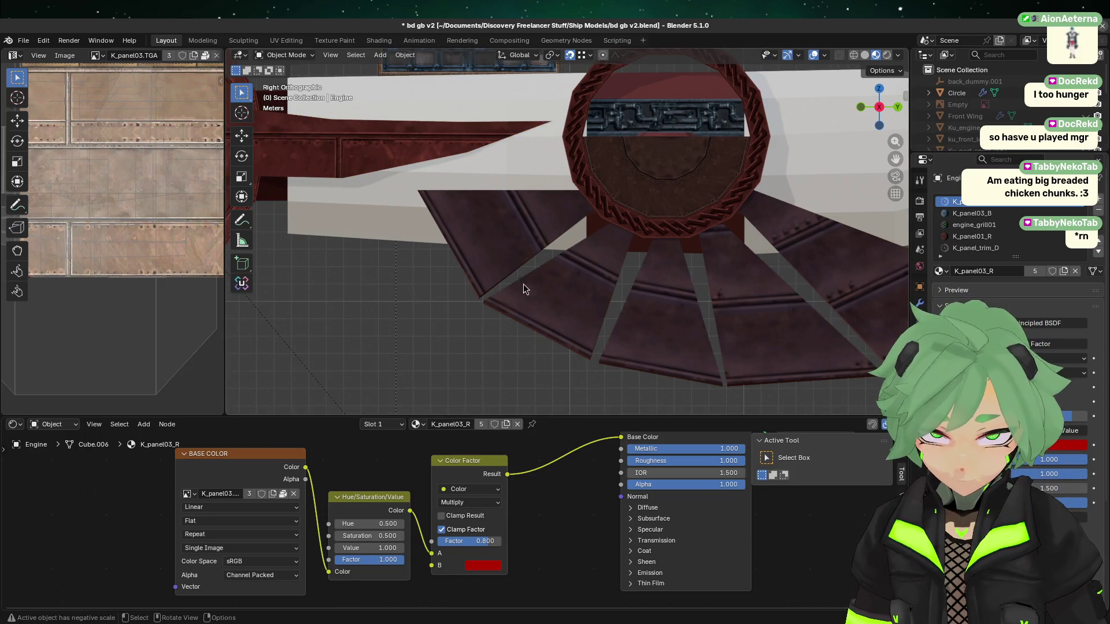
{"action": "left_click", "coordinate": [677, 212]}
{"action": "key", "text": "Tab"}
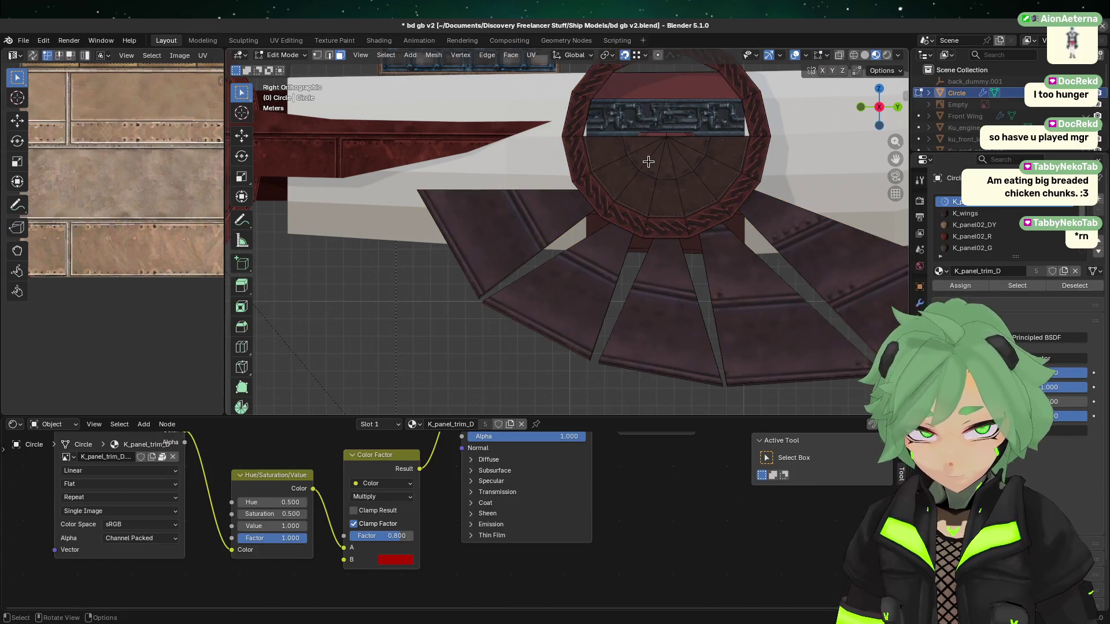
{"action": "left_click", "coordinate": [648, 162]}
{"action": "left_click", "coordinate": [624, 156]}
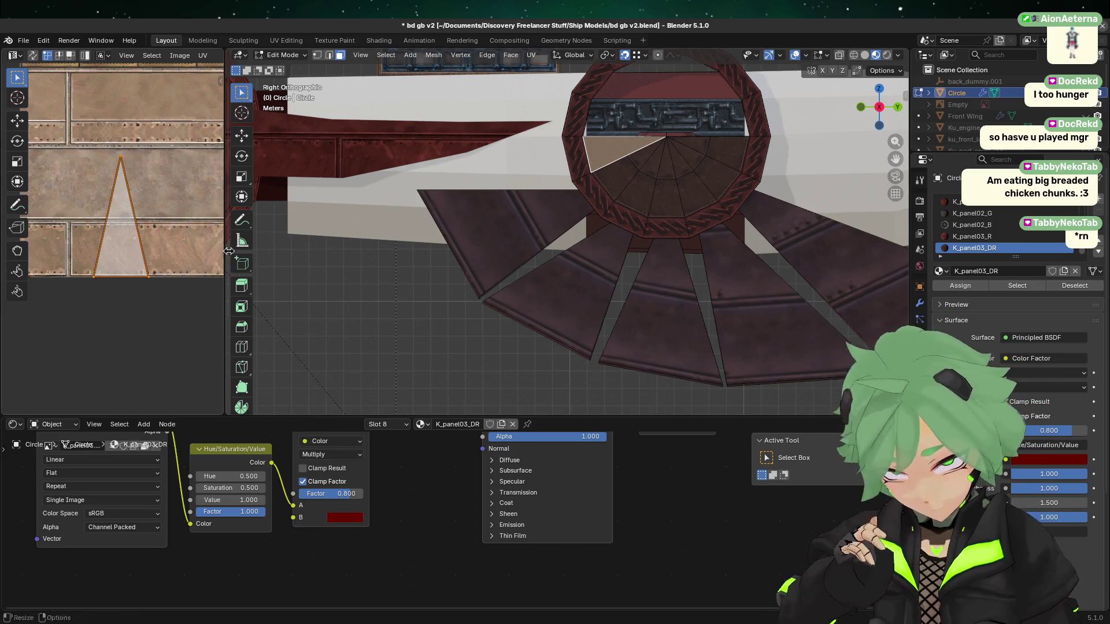
- Reselect the K_panel03_R wing face and compare its Color Factor tint
{"action": "left_click", "coordinate": [345, 84]}
{"action": "left_click", "coordinate": [380, 131]}
{"action": "left_click", "coordinate": [370, 137]}
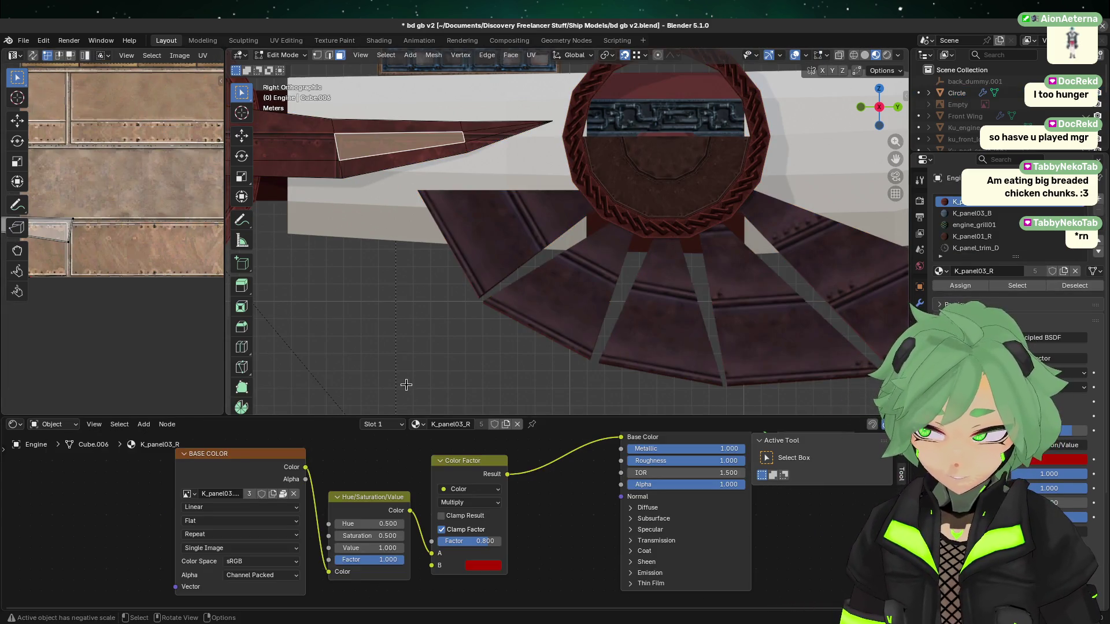
{"action": "left_click", "coordinate": [481, 565]}
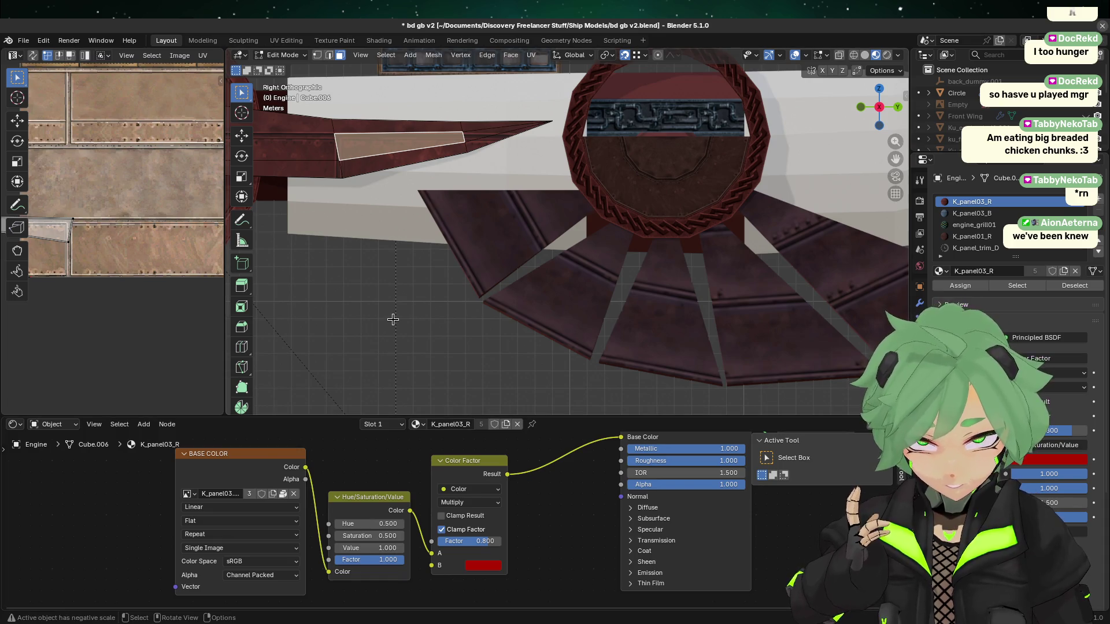
{"action": "left_click", "coordinate": [445, 357]}
{"action": "left_click", "coordinate": [434, 143]}
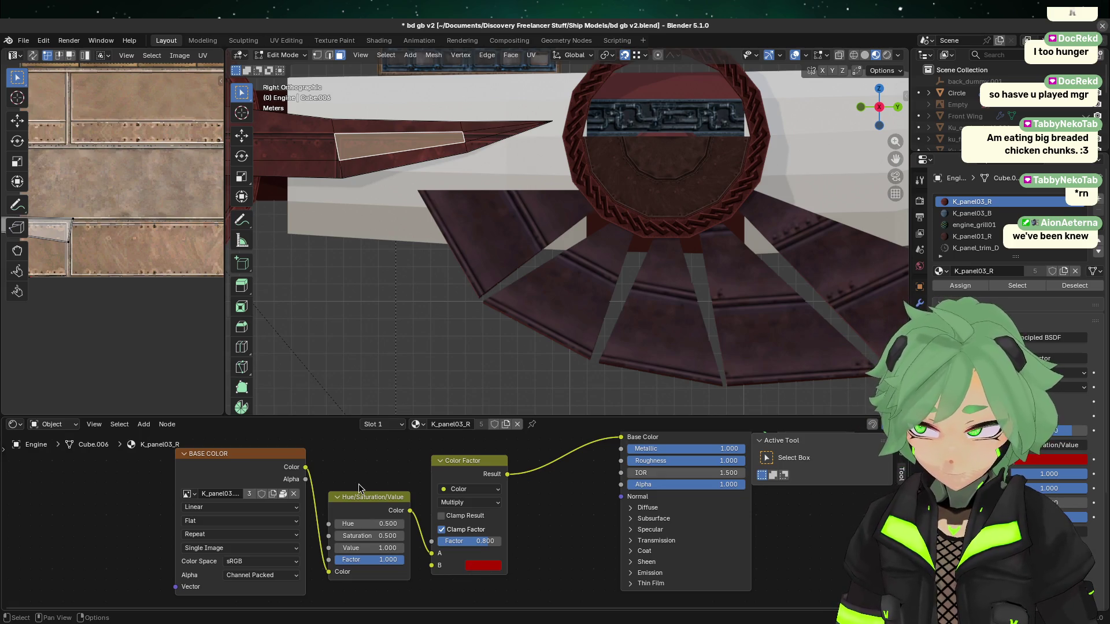
{"action": "left_click", "coordinate": [482, 336]}
- Set the Engine's K_panel03_R red tint saturation to 0.8 in Object Mode
{"action": "key", "text": "KP_Decimal"}
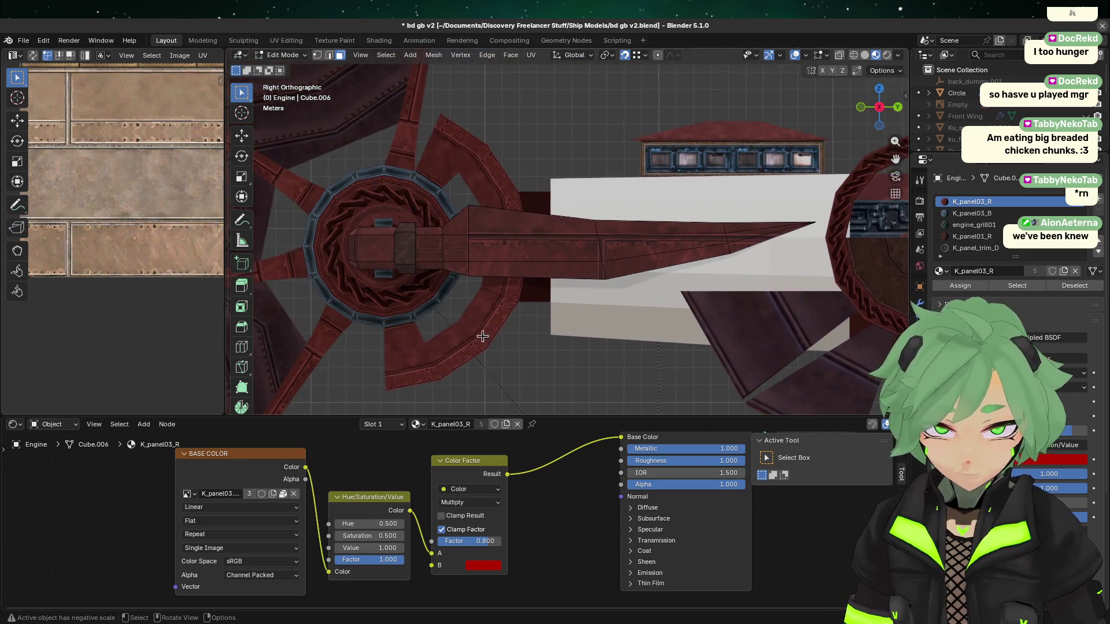
{"action": "key", "text": "Tab"}
{"action": "left_click", "coordinate": [666, 282]}
{"action": "left_click", "coordinate": [550, 253]}
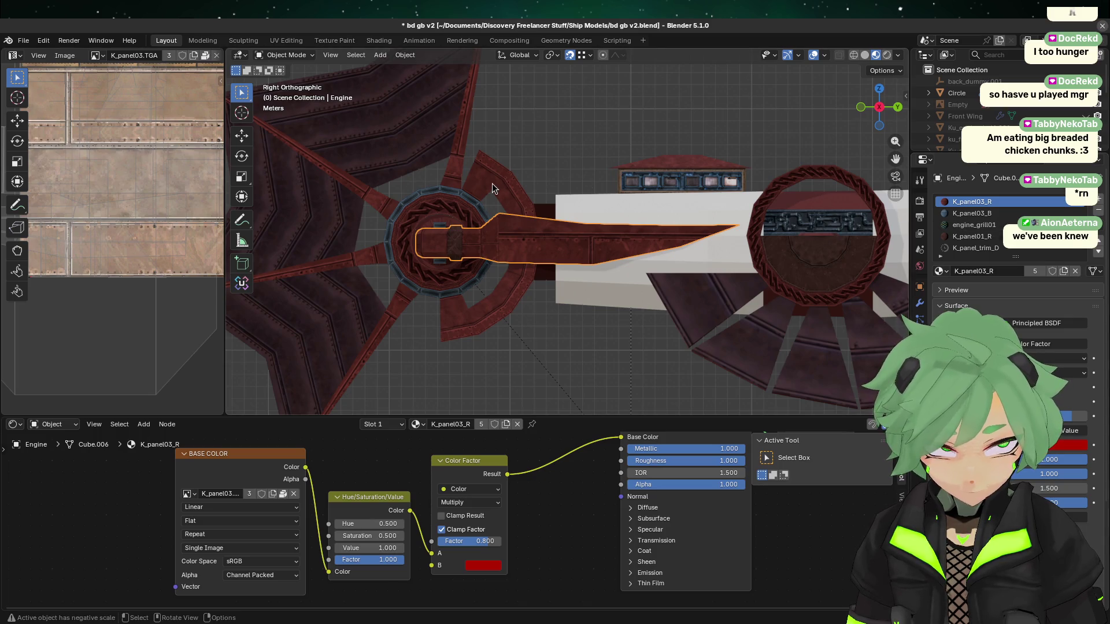
{"action": "left_click", "coordinate": [481, 570]}
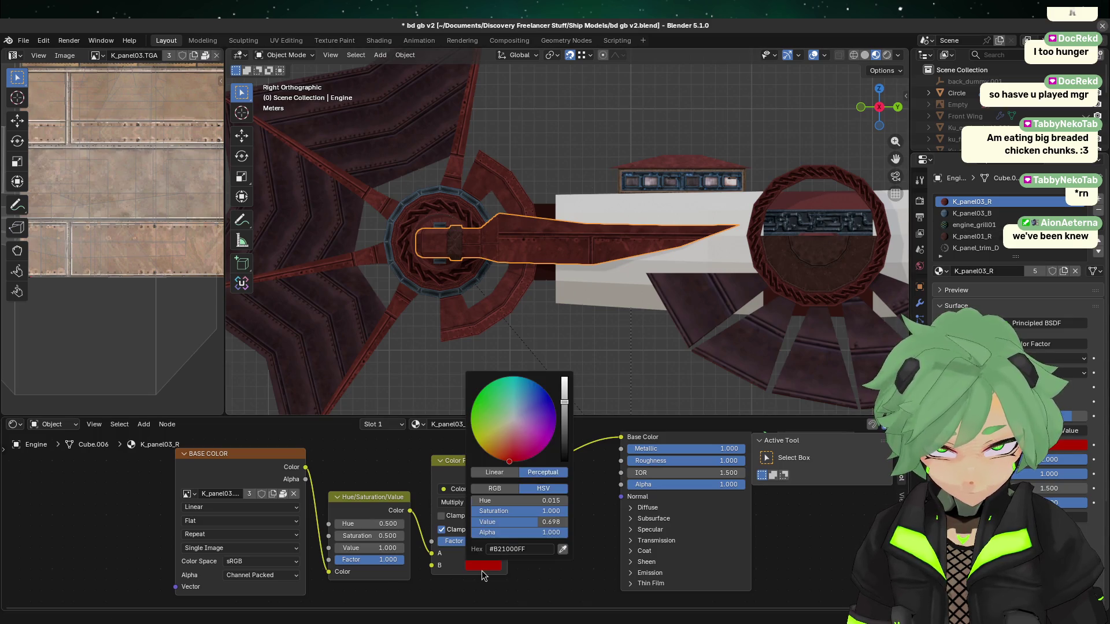
{"action": "left_click", "coordinate": [551, 514]}
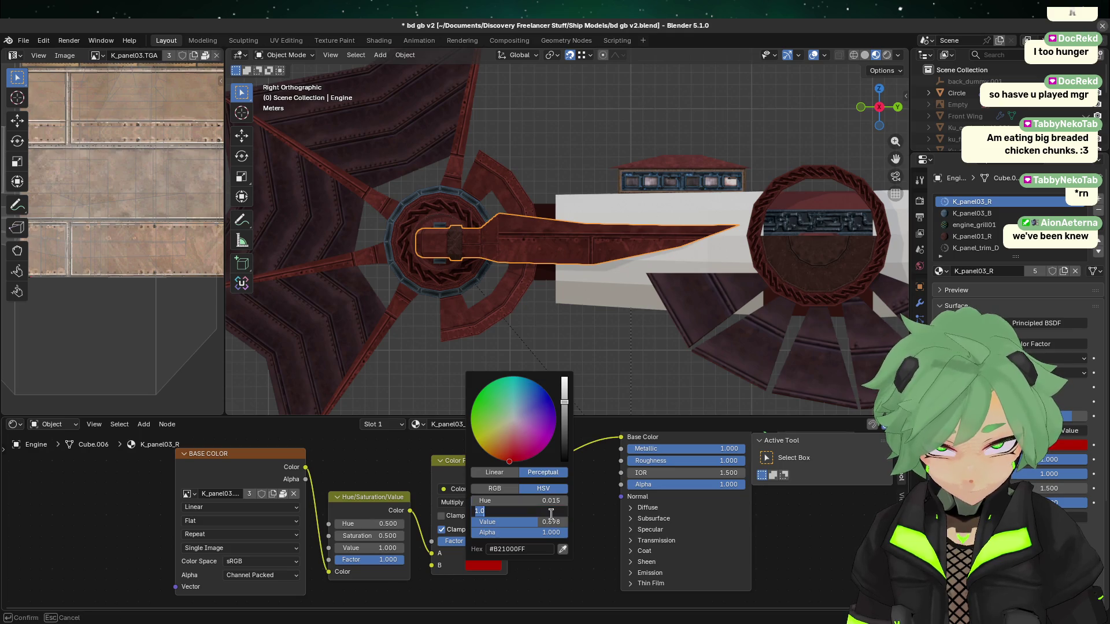
{"action": "key", "text": "BackSpace"}
{"action": "key", "text": "Return"}
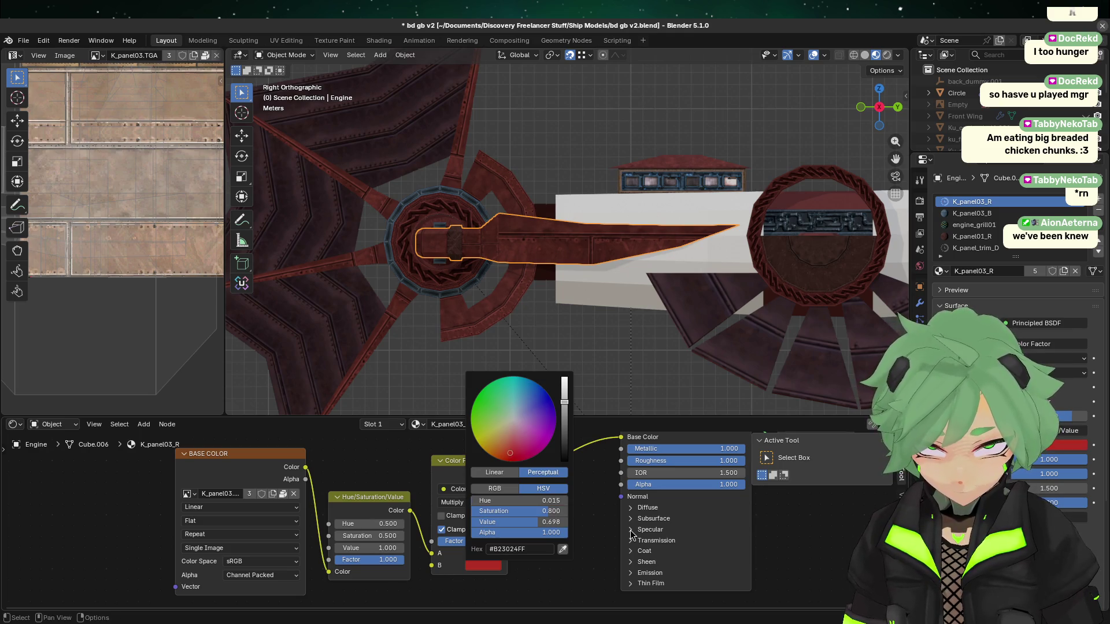
{"action": "left_click", "coordinate": [582, 389]}
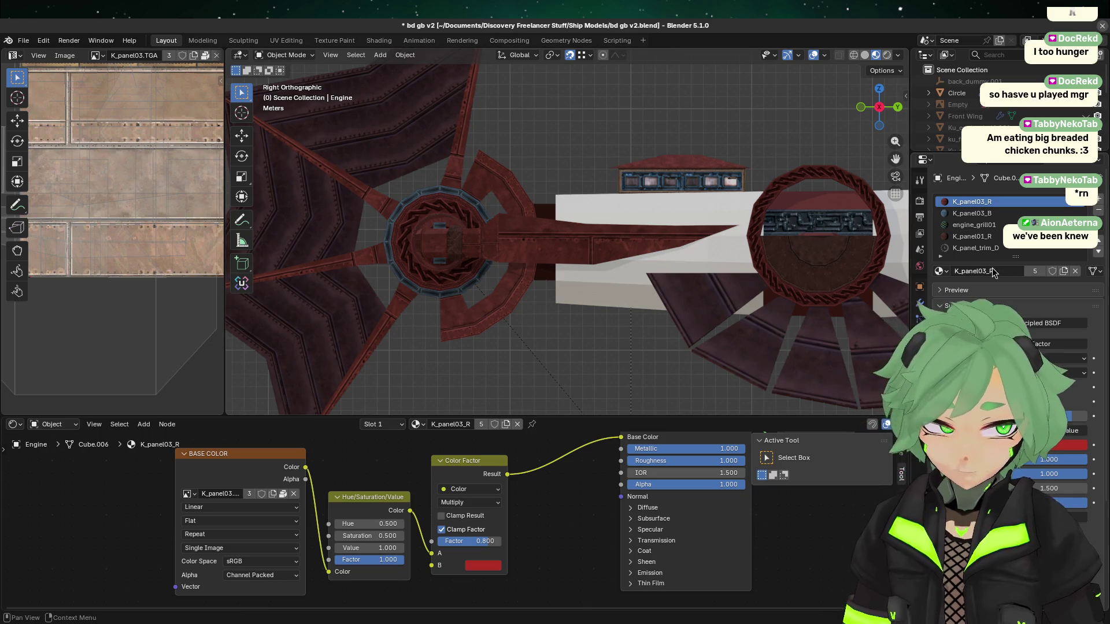
- Confirm K_panel01_R's tint saturation stays 1.0, then select the Sail Section ring
{"action": "left_click", "coordinate": [971, 237]}
{"action": "left_click", "coordinate": [330, 546]}
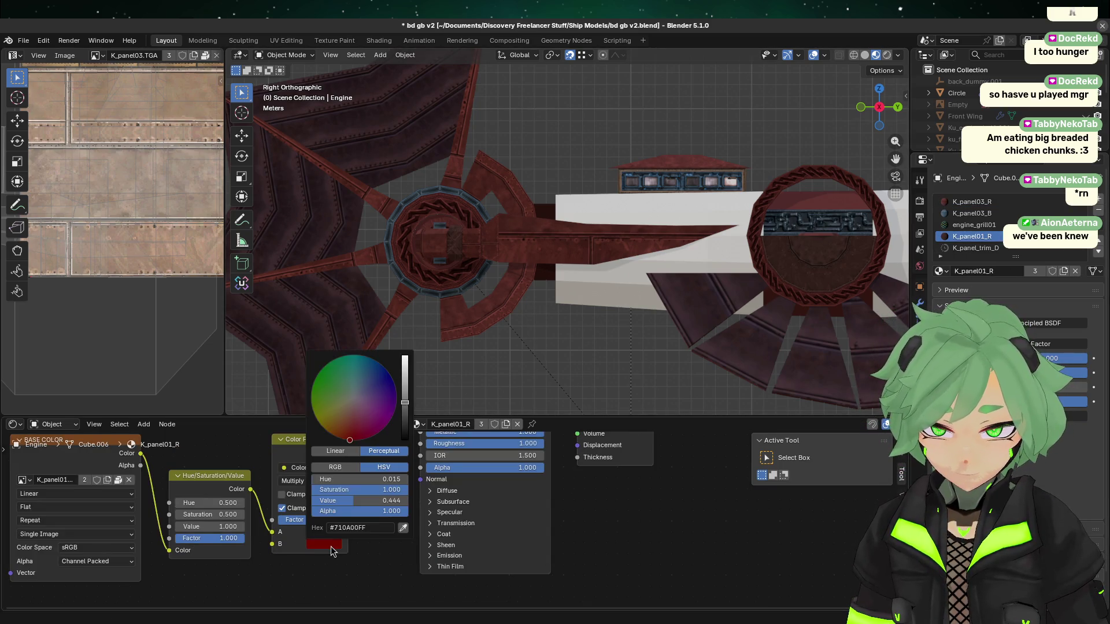
{"action": "left_click", "coordinate": [352, 489]}
{"action": "key", "text": "Return"}
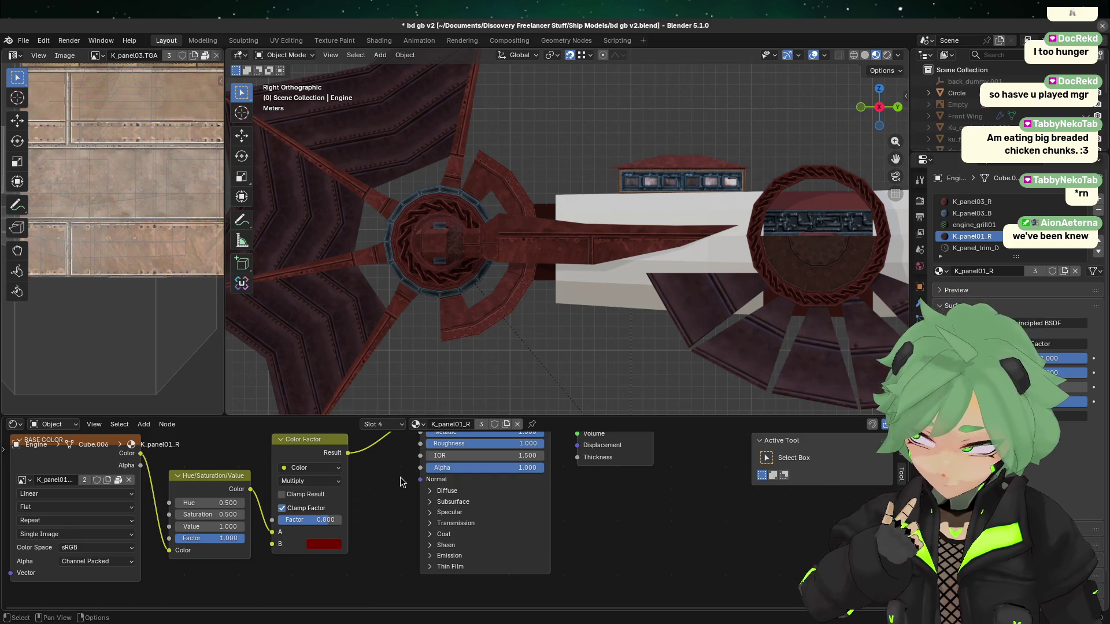
{"action": "left_click", "coordinate": [452, 253]}
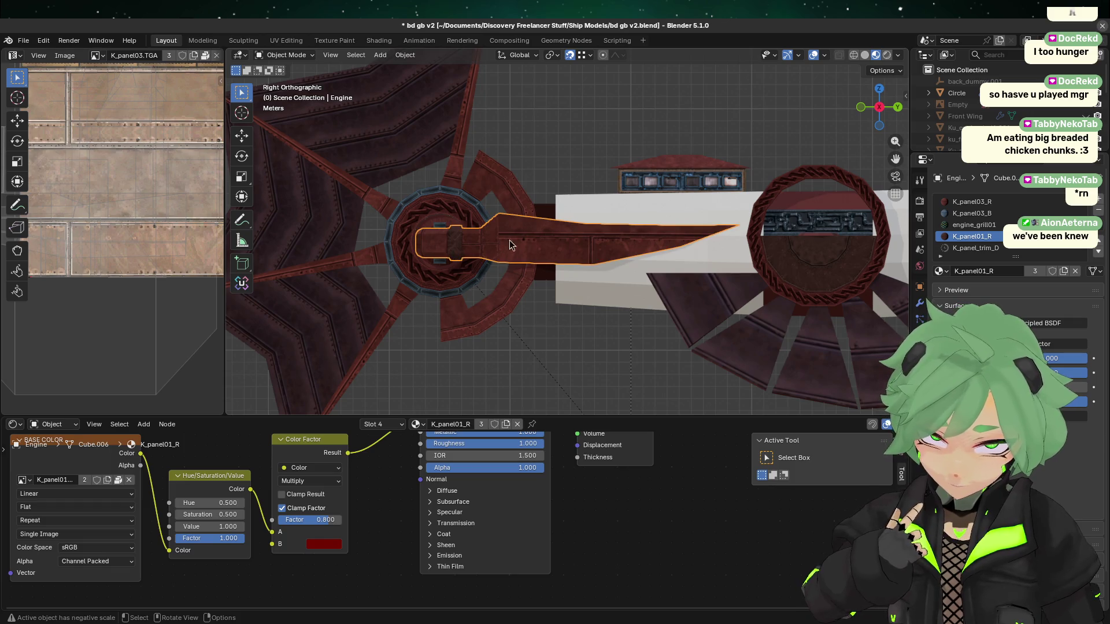
{"action": "scroll", "coordinate": [971, 242], "scroll_direction": "down", "scroll_amount": 2}
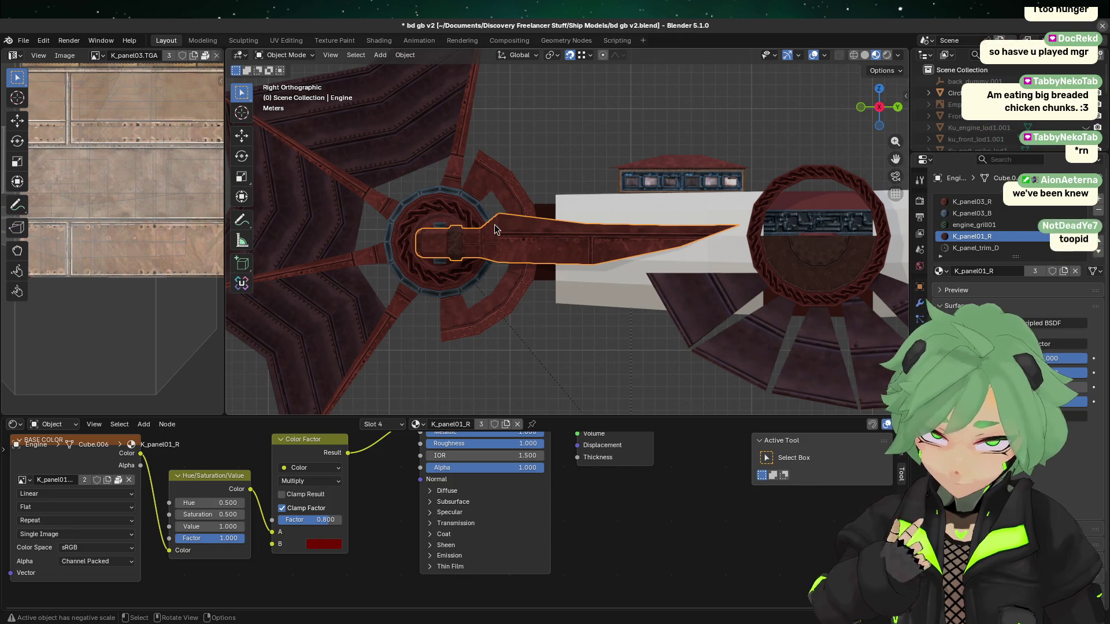
{"action": "left_click", "coordinate": [446, 211]}
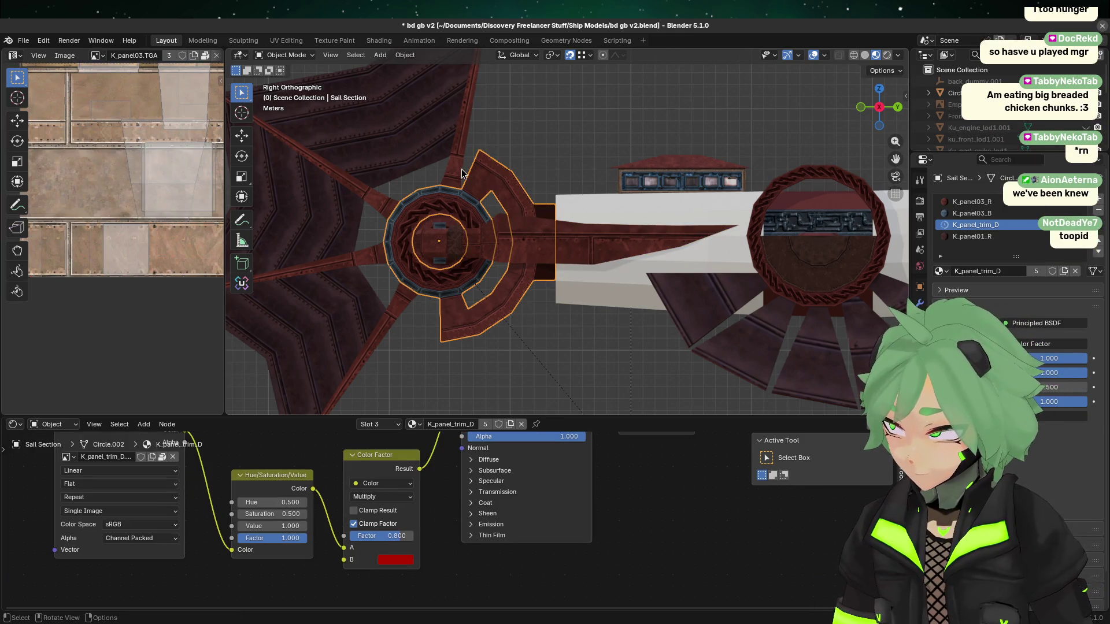
- Set the Sail Section's K_panel_trim_D red tint saturation to 0.8
{"action": "key", "text": "Tab"}
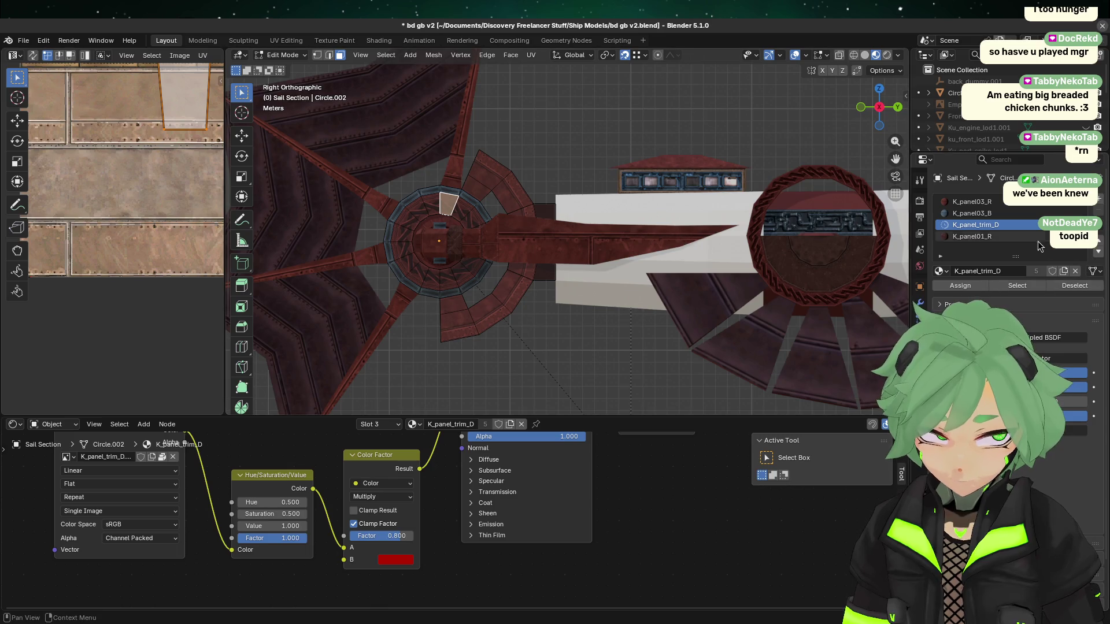
{"action": "left_click", "coordinate": [401, 561]}
{"action": "left_click", "coordinate": [463, 505]}
{"action": "key", "text": "BackSpace"}
{"action": "type", "text": ".8"}
{"action": "key", "text": "Return"}
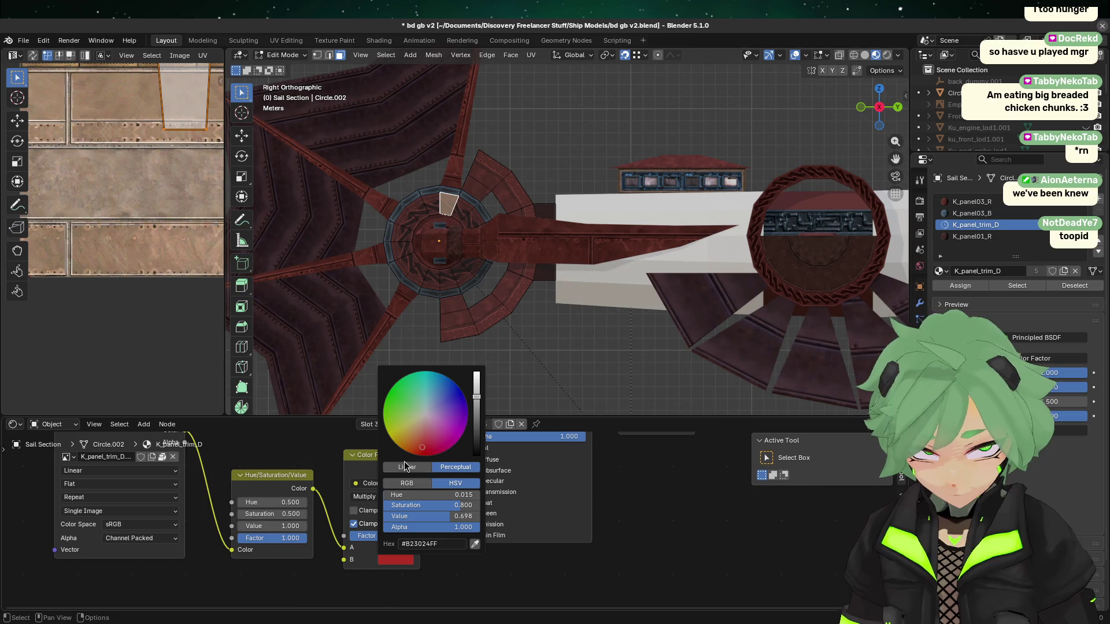
{"action": "scroll", "coordinate": [543, 272], "scroll_direction": "up", "scroll_amount": 2}
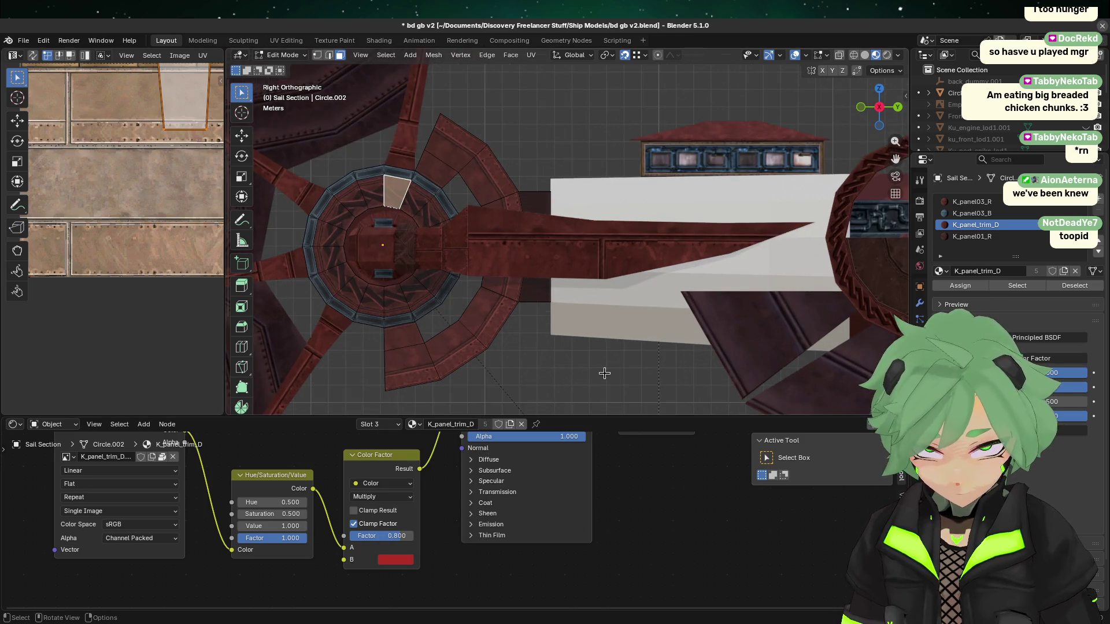
{"action": "key", "text": "Tab"}
- Center the Circle disc and select its seven fan faces in Edit Mode
{"action": "left_click", "coordinate": [615, 368]}
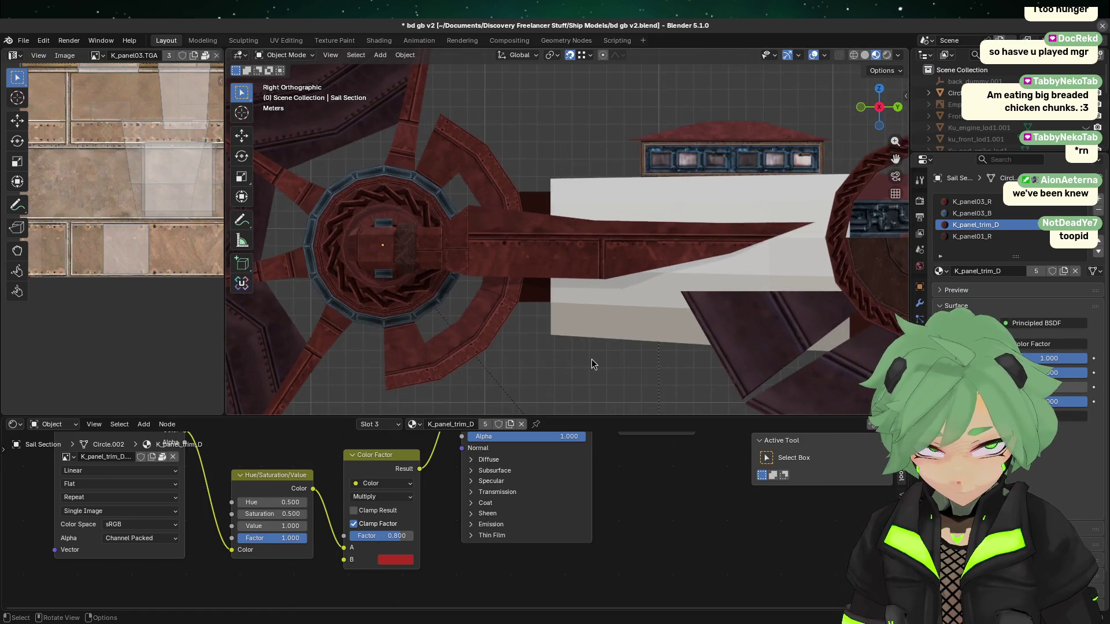
{"action": "middle_click_drag", "start_coordinate": [593, 364], "coordinate": [306, 358], "text": "shift"}
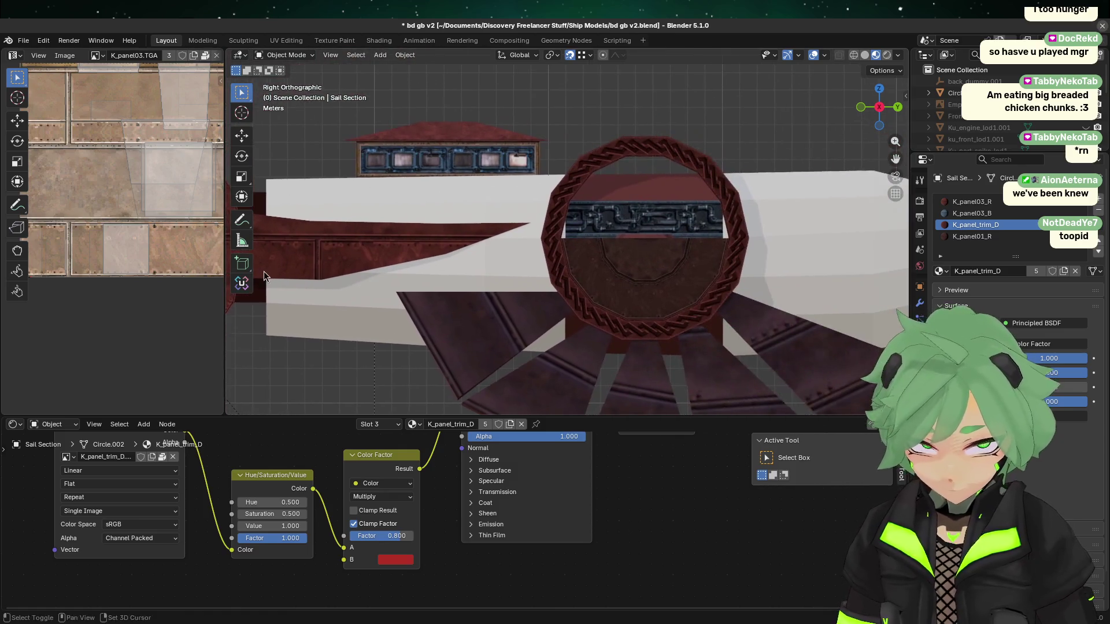
{"action": "left_click", "coordinate": [566, 272]}
{"action": "key", "text": "Tab"}
{"action": "left_click", "coordinate": [609, 247]}
{"action": "left_click", "coordinate": [615, 270], "text": "shift"}
{"action": "left_click", "coordinate": [634, 283], "text": "shift"}
{"action": "left_click", "coordinate": [693, 273], "text": "shift"}
{"action": "left_click", "coordinate": [711, 253], "text": "shift"}
{"action": "left_click", "coordinate": [674, 271], "text": "shift"}
{"action": "left_click", "coordinate": [652, 279], "text": "shift"}
- Set the K_panel03_DR tint value to 0.7, then darken it to 0.5
{"action": "left_click", "coordinate": [351, 518]}
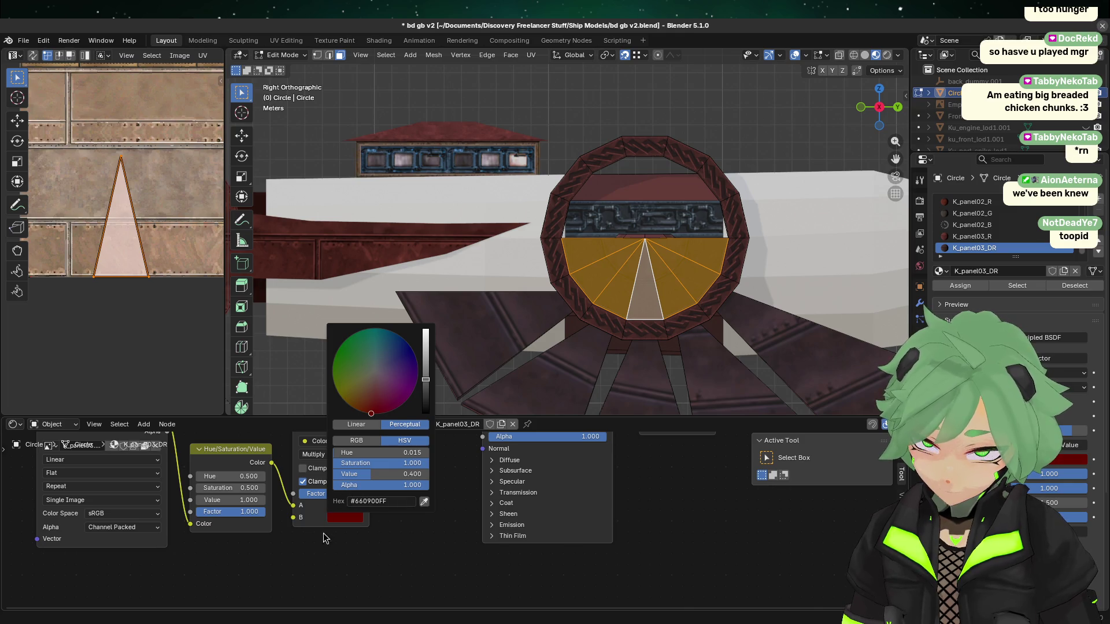
{"action": "left_click_drag", "start_coordinate": [388, 474], "coordinate": [407, 475]}
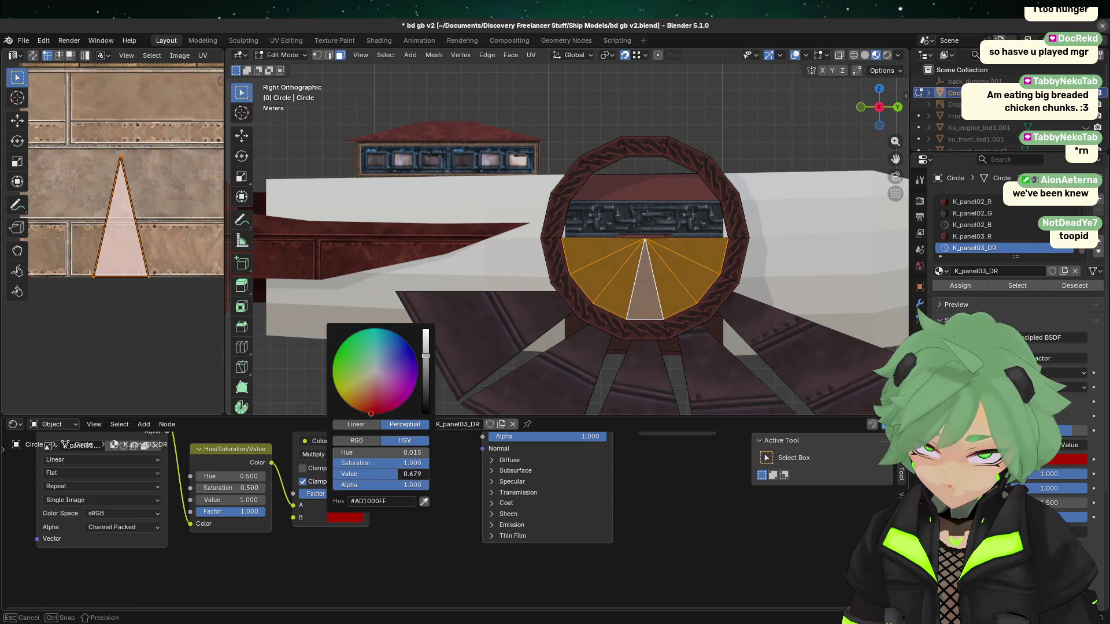
{"action": "left_click", "coordinate": [373, 474]}
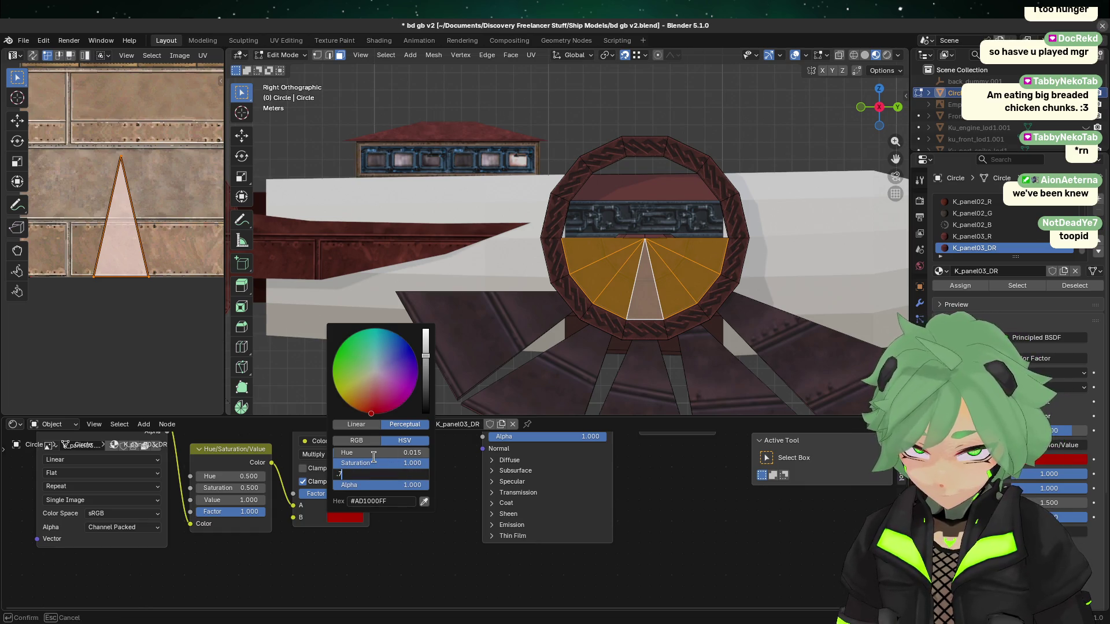
{"action": "type", "text": "0.7"}
{"action": "key", "text": "Return"}
{"action": "left_click", "coordinate": [761, 288]}
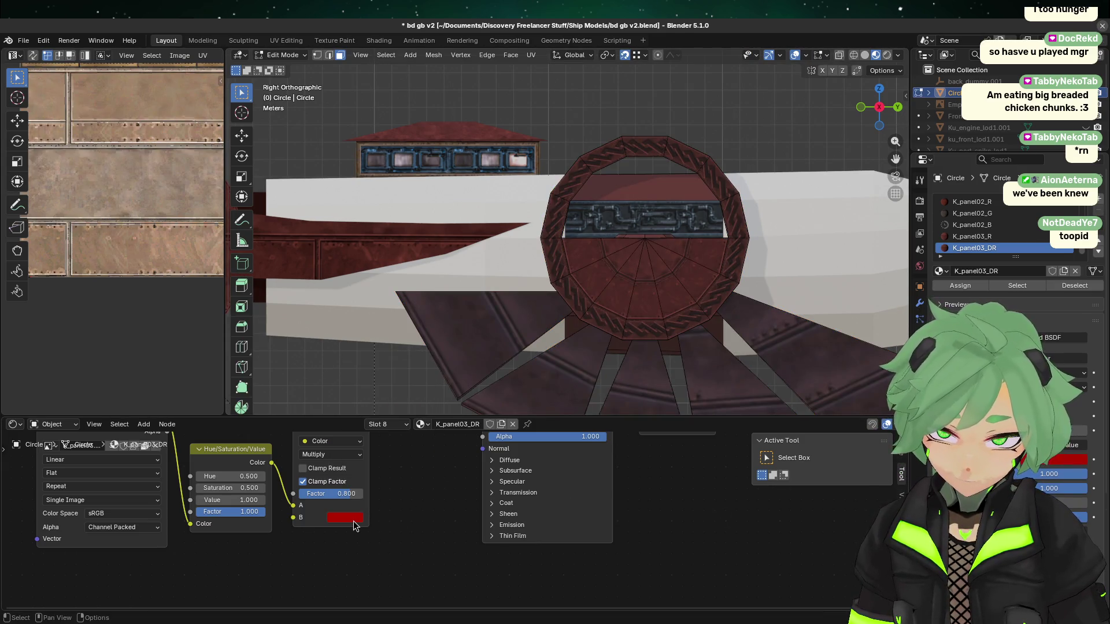
{"action": "left_click", "coordinate": [353, 518]}
{"action": "left_click", "coordinate": [401, 475]}
{"action": "type", "text": "0.5"}
{"action": "left_click", "coordinate": [375, 501]}
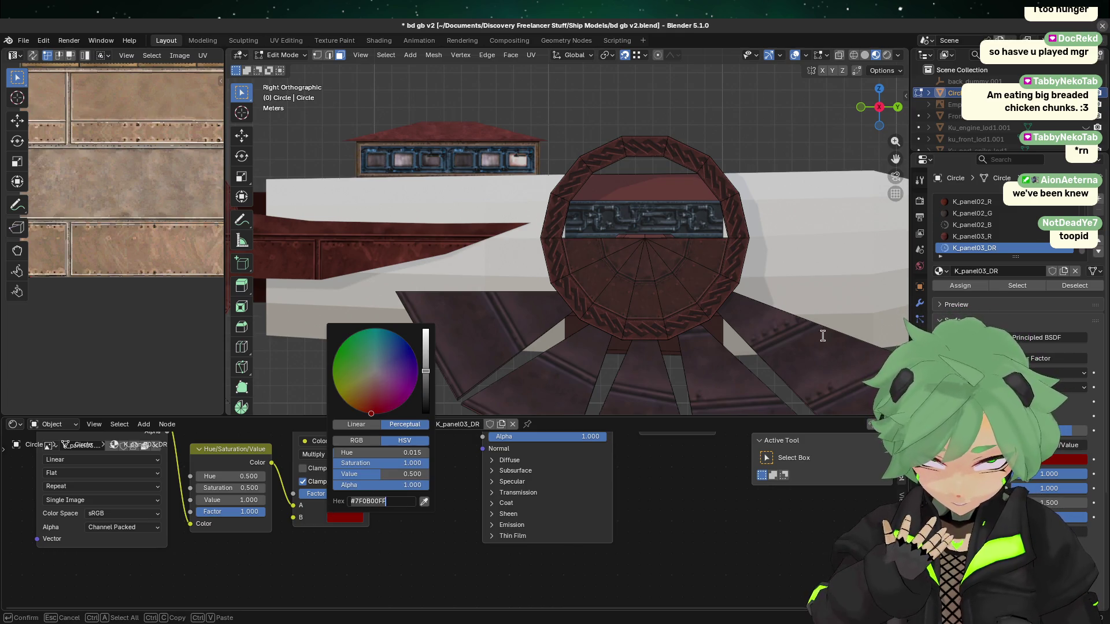
{"action": "key", "text": "Return"}
{"action": "key", "text": "Tab"}
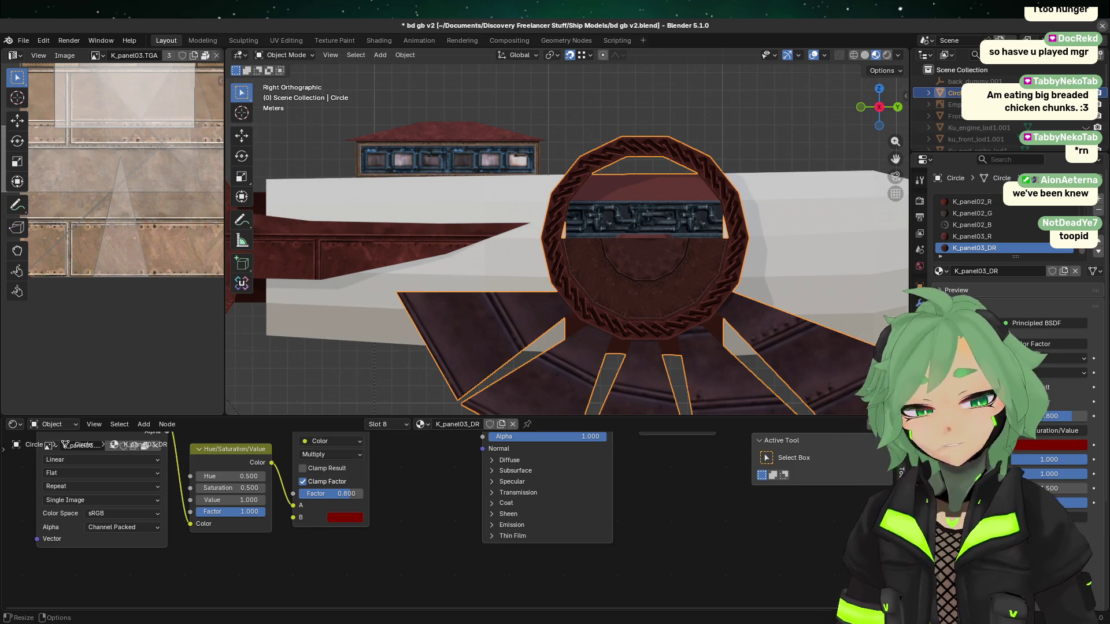
- Select the inner disc's seven wedge faces and their triangle in the UV map
{"action": "key", "text": "Tab"}
{"action": "left_click", "coordinate": [583, 264]}
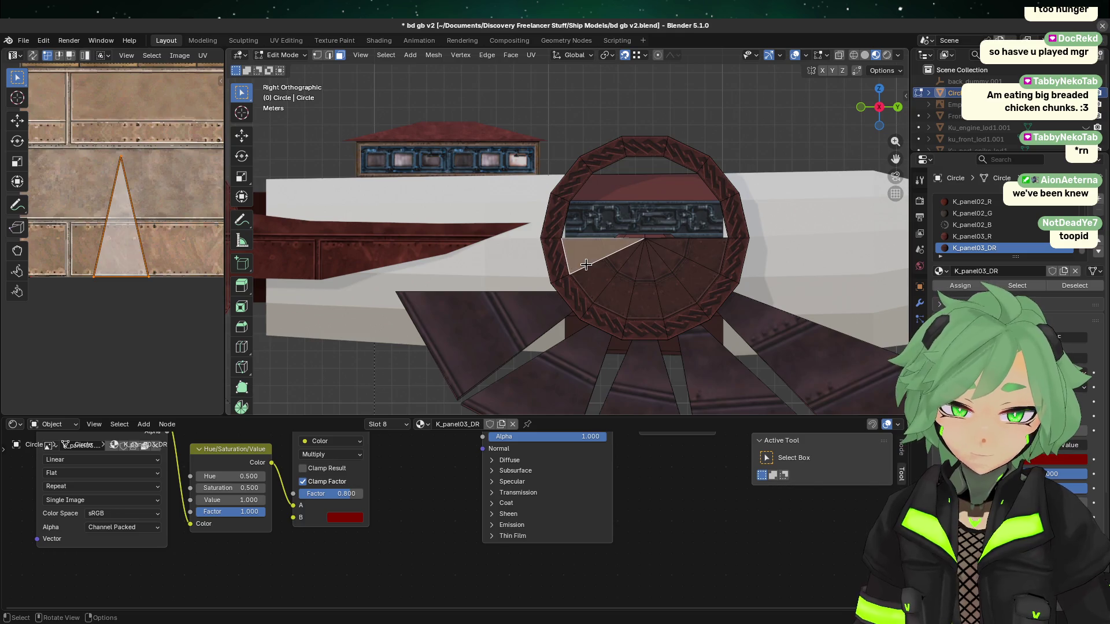
{"action": "left_click", "coordinate": [607, 285], "text": "shift"}
{"action": "left_click", "coordinate": [617, 292], "text": "shift"}
{"action": "left_click", "coordinate": [668, 291], "text": "shift"}
{"action": "left_click", "coordinate": [649, 292], "text": "shift"}
{"action": "left_click", "coordinate": [687, 273], "text": "shift"}
{"action": "left_click", "coordinate": [708, 256], "text": "shift"}
{"action": "mouse_move", "coordinate": [52, 308]}
{"action": "left_mouse_down"}
{"action": "mouse_move", "coordinate": [132, 265]}
{"action": "mouse_move", "coordinate": [146, 137]}
{"action": "mouse_move", "coordinate": [147, 152]}
{"action": "left_mouse_up"}
- Box-select the whole UV triangle and preview the disc texture outside edit mode
{"action": "scroll", "coordinate": [139, 208], "scroll_direction": "up", "scroll_amount": 4}
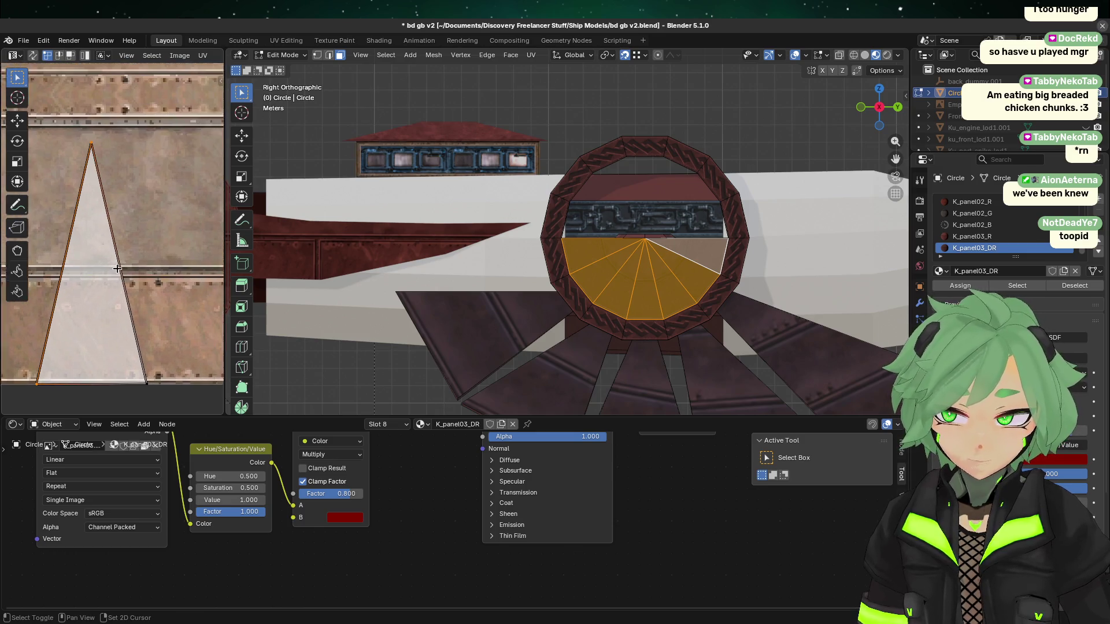
{"action": "scroll", "coordinate": [113, 284], "scroll_direction": "up", "scroll_amount": 2}
{"action": "scroll", "coordinate": [115, 278], "scroll_direction": "down", "scroll_amount": 5}
{"action": "left_click_drag", "start_coordinate": [27, 338], "coordinate": [168, 211]}
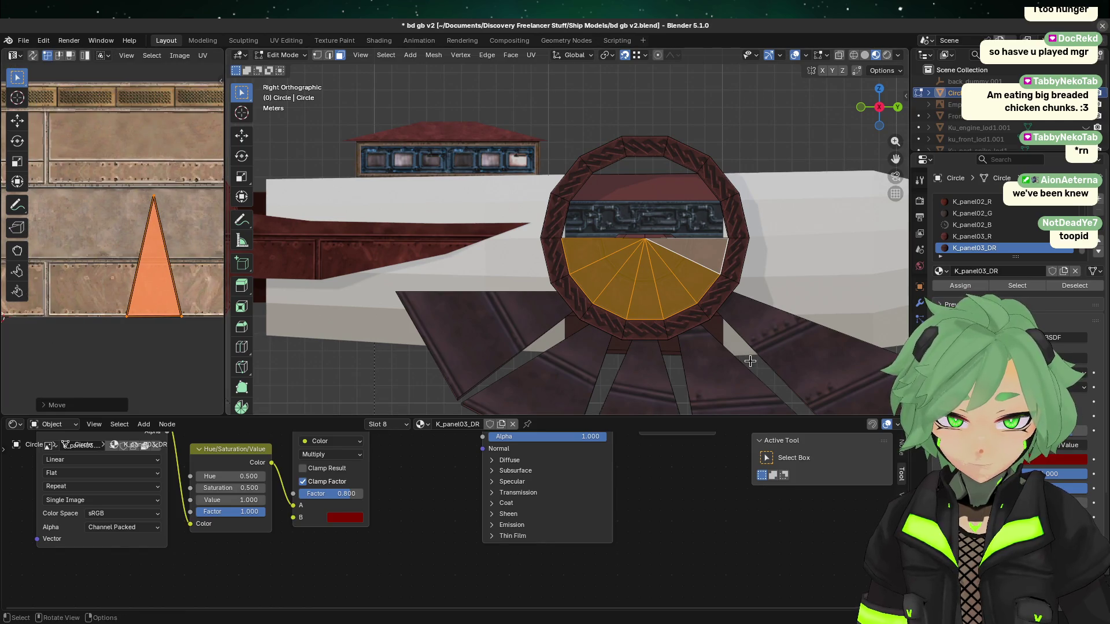
{"action": "key", "text": "Tab"}
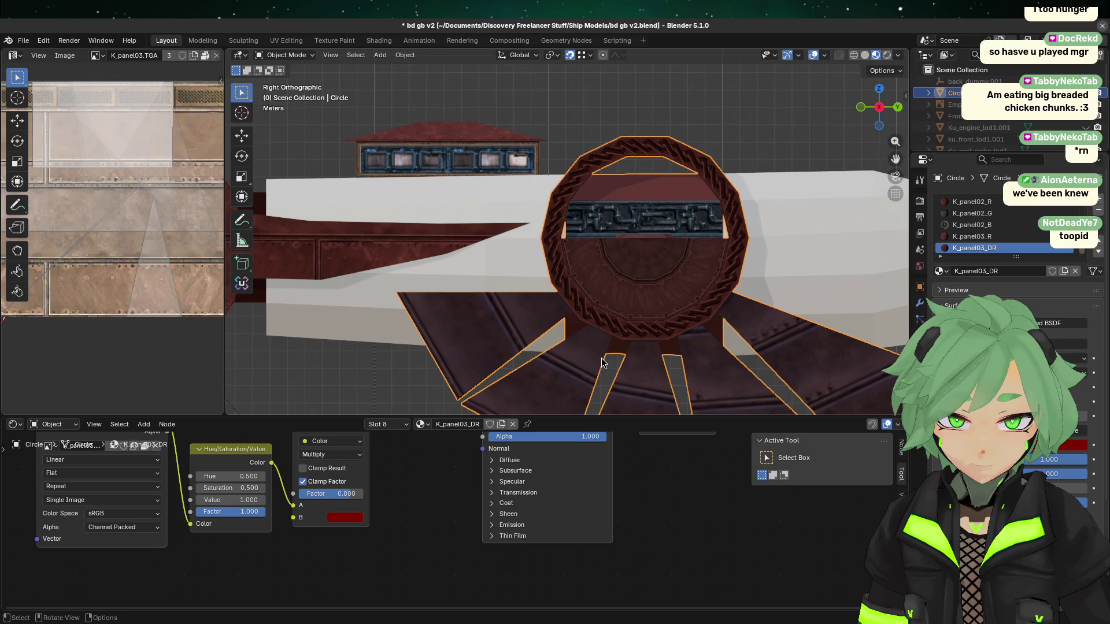
{"action": "key", "text": "Tab"}
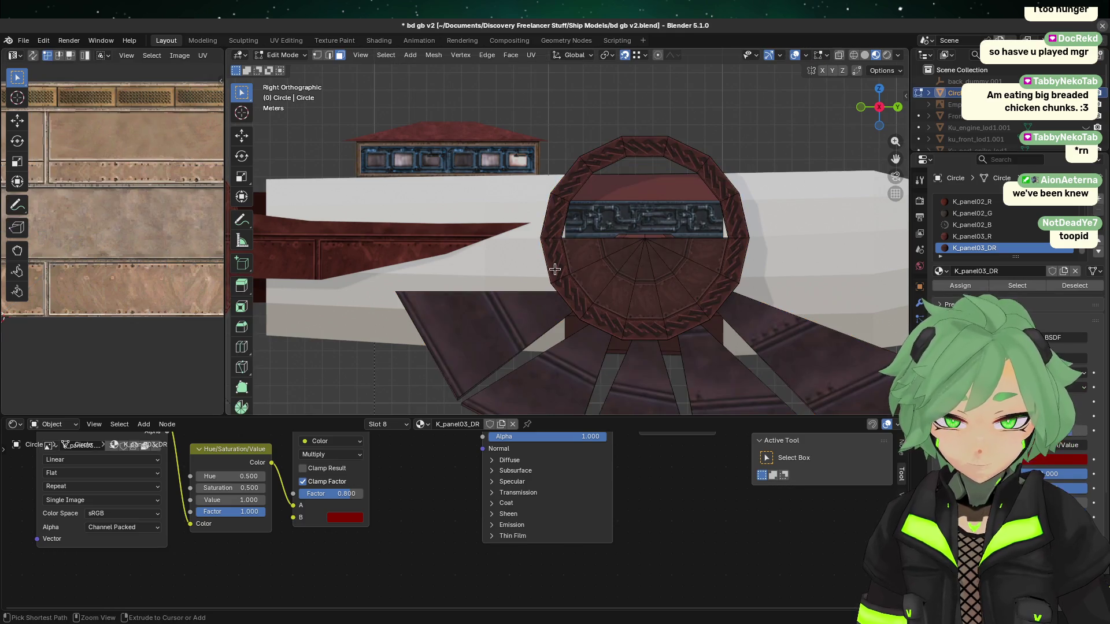
{"action": "scroll", "coordinate": [109, 313], "scroll_direction": "down", "scroll_amount": 2}
- Slide the disc's UV triangle horizontally along the panel texture, shifting it left
{"action": "key", "text": "g"}
{"action": "key", "text": "x"}
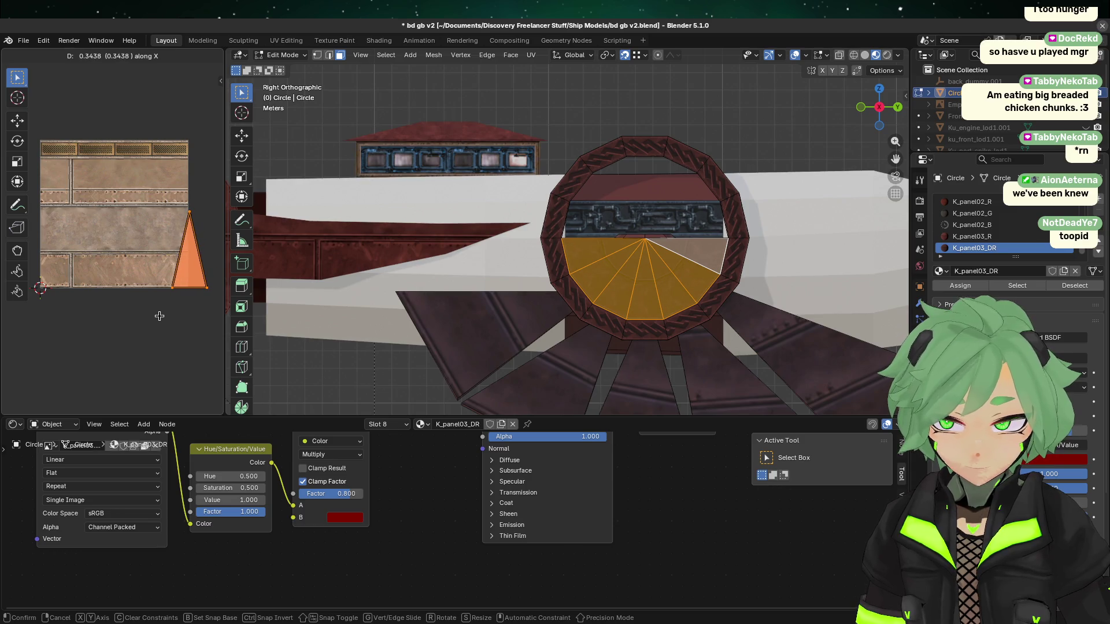
{"action": "left_click", "coordinate": [162, 317]}
{"action": "key", "text": "ctrl+z"}
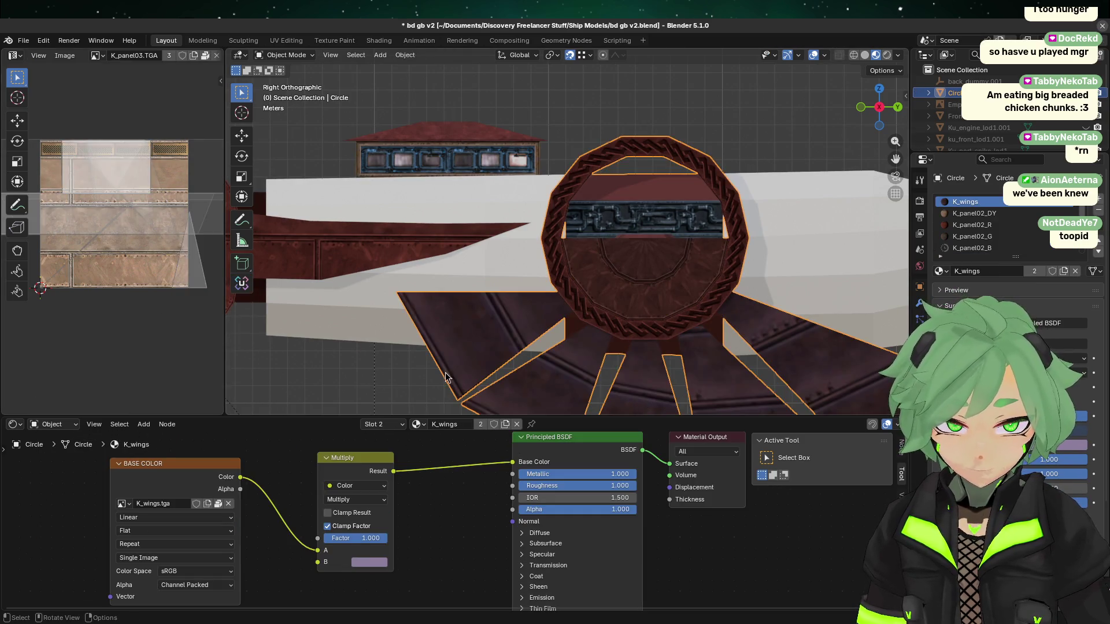
{"action": "key", "text": "Tab"}
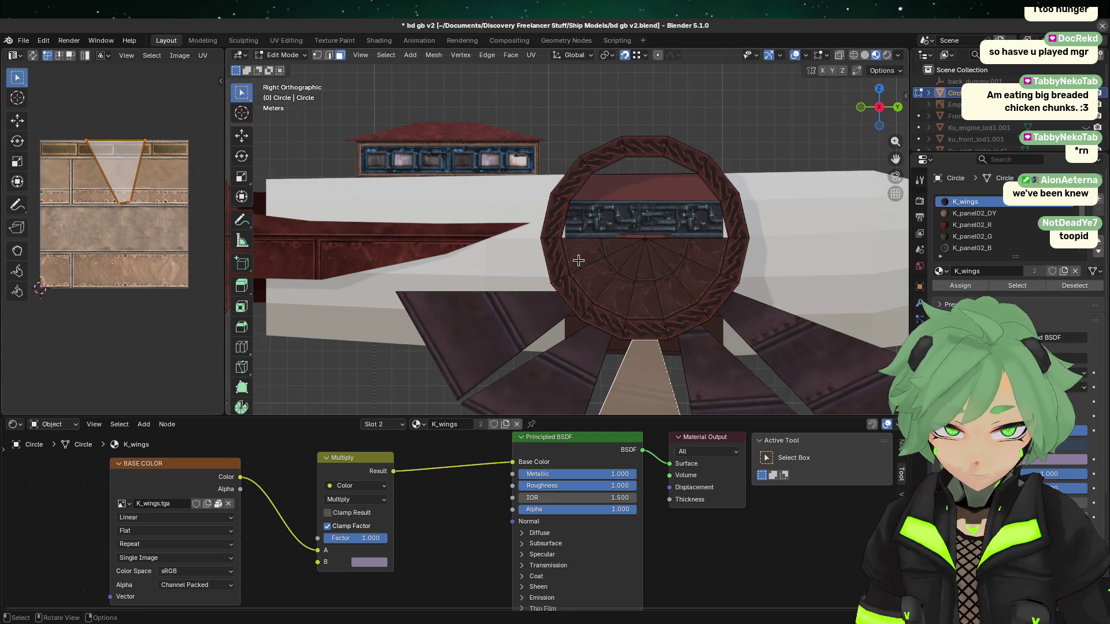
{"action": "left_click", "coordinate": [582, 253]}
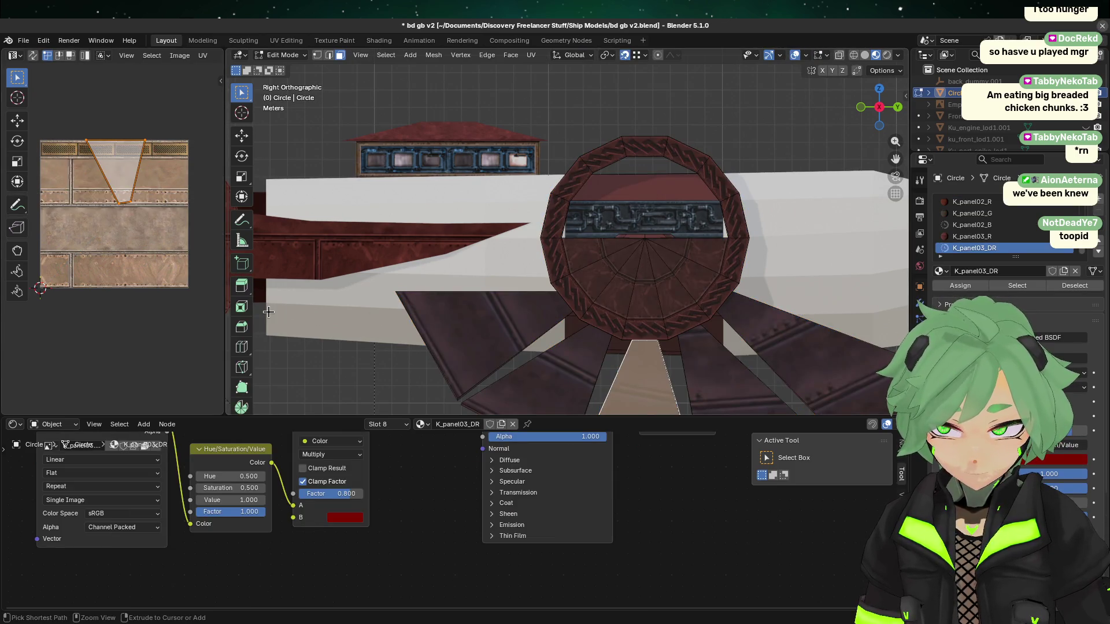
{"action": "key", "text": "ctrl+z"}
{"action": "key", "text": "g"}
{"action": "key", "text": "x"}
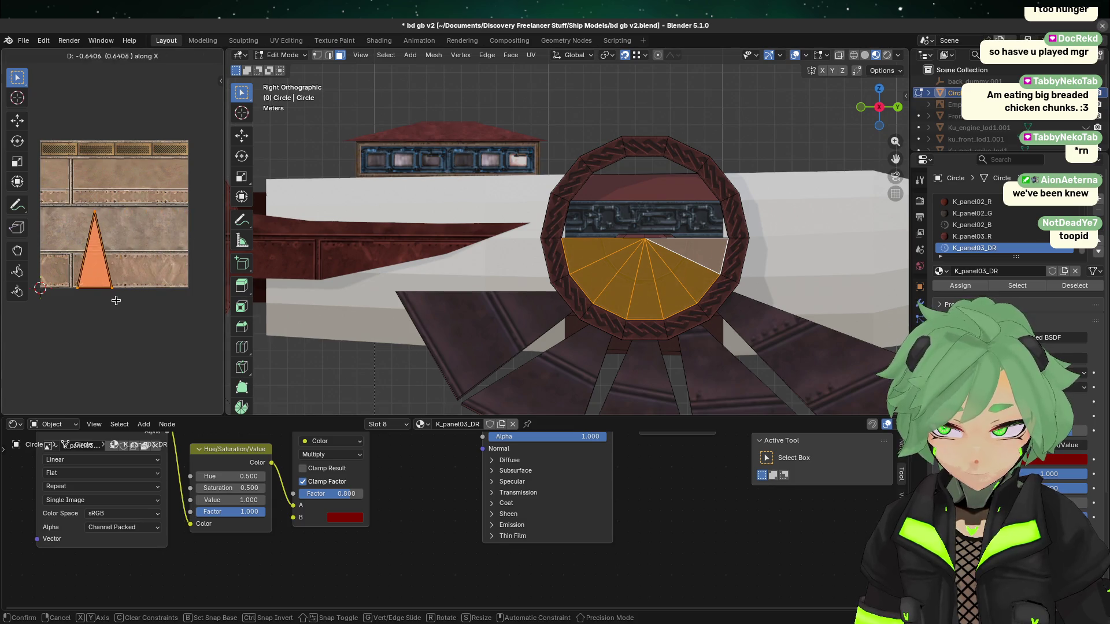
{"action": "left_click", "coordinate": [114, 299]}
{"action": "key", "text": "Tab"}
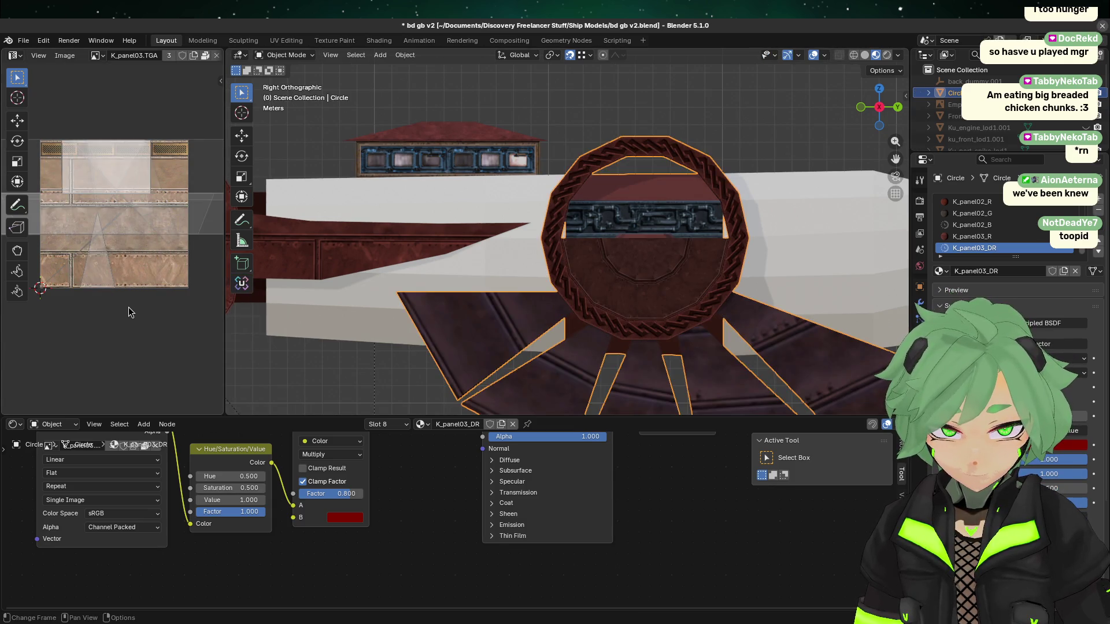
{"action": "key", "text": "Tab"}
- Repeatedly reposition the UV triangle, previewing the disc after each move
{"action": "key", "text": "g"}
{"action": "left_click", "coordinate": [134, 306]}
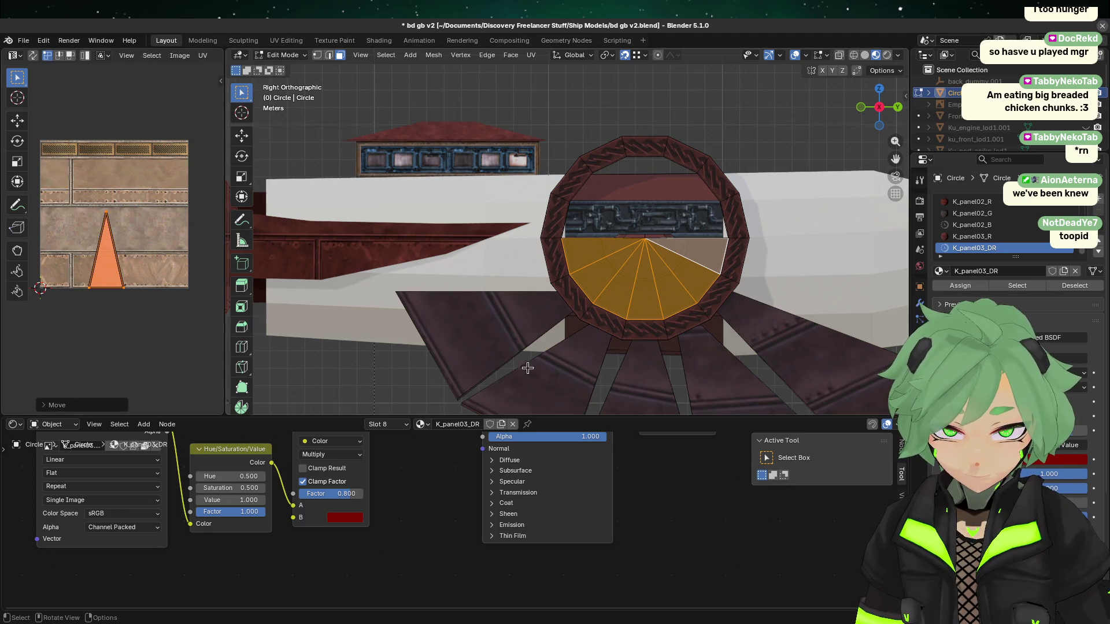
{"action": "key", "text": "Tab"}
{"action": "key", "text": "Tab"}
{"action": "key", "text": "g"}
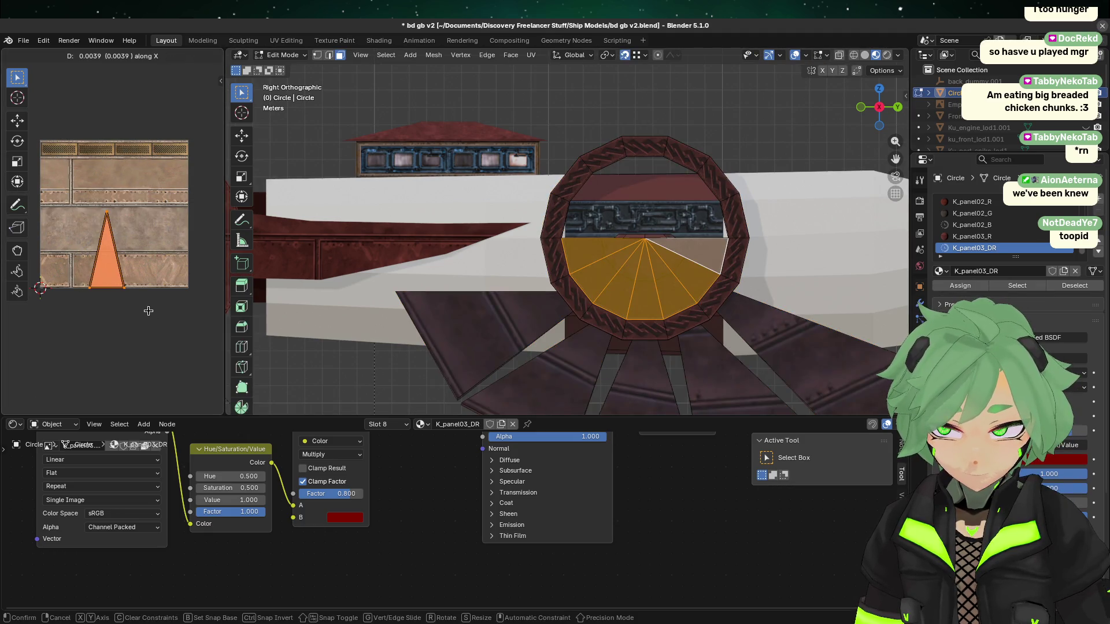
{"action": "left_click", "coordinate": [152, 312]}
{"action": "left_click", "coordinate": [692, 361]}
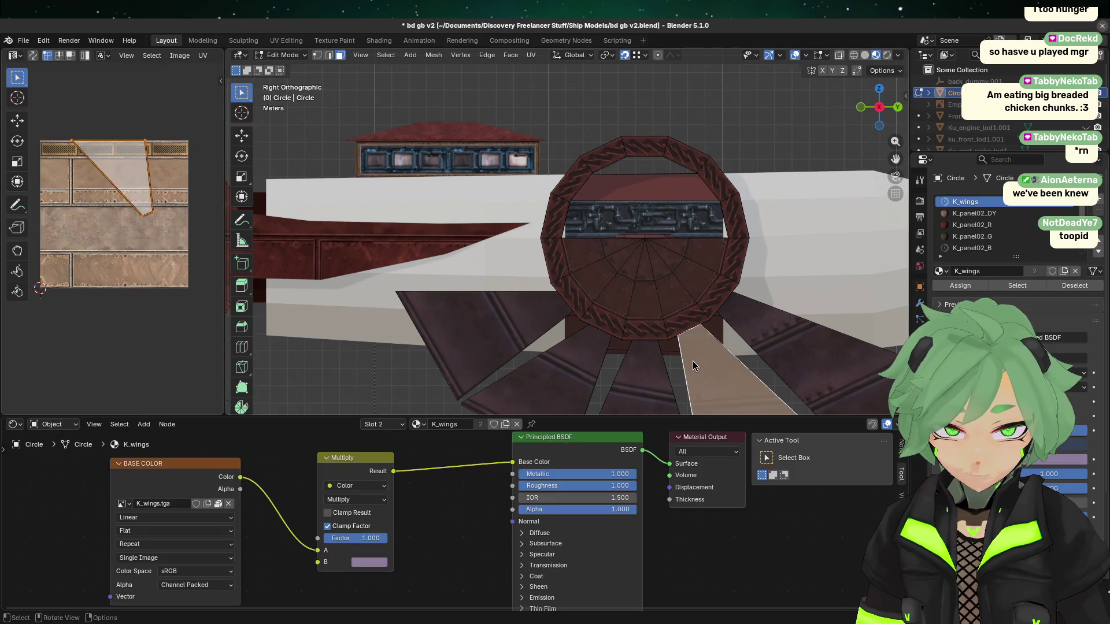
{"action": "key", "text": "Tab"}
{"action": "key", "text": "Tab"}
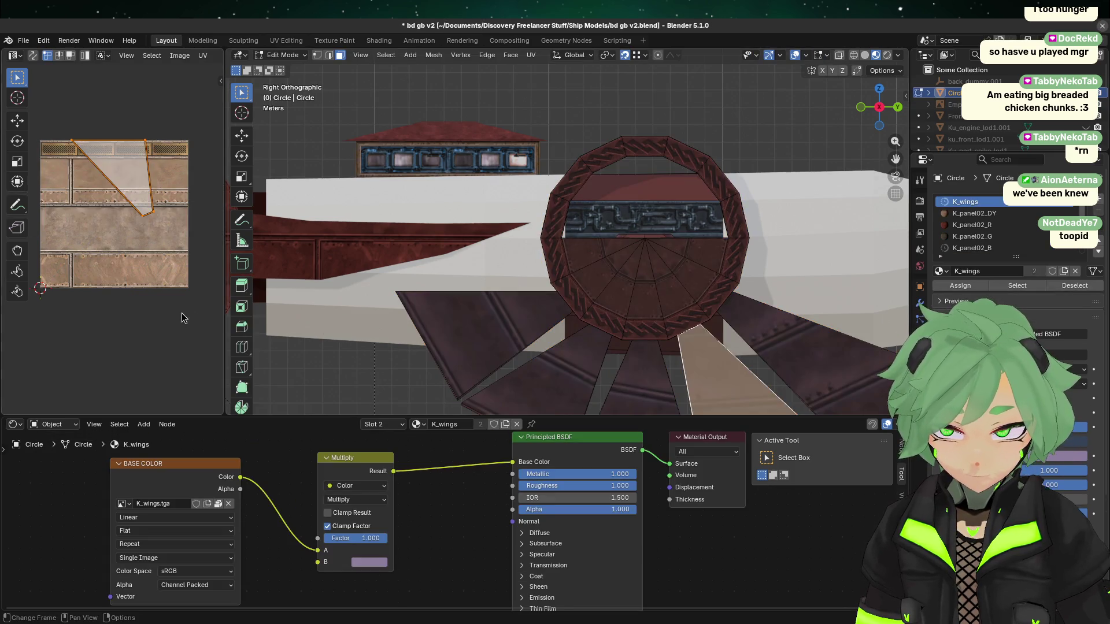
{"action": "key", "text": "Tab"}
{"action": "key", "text": "Tab"}
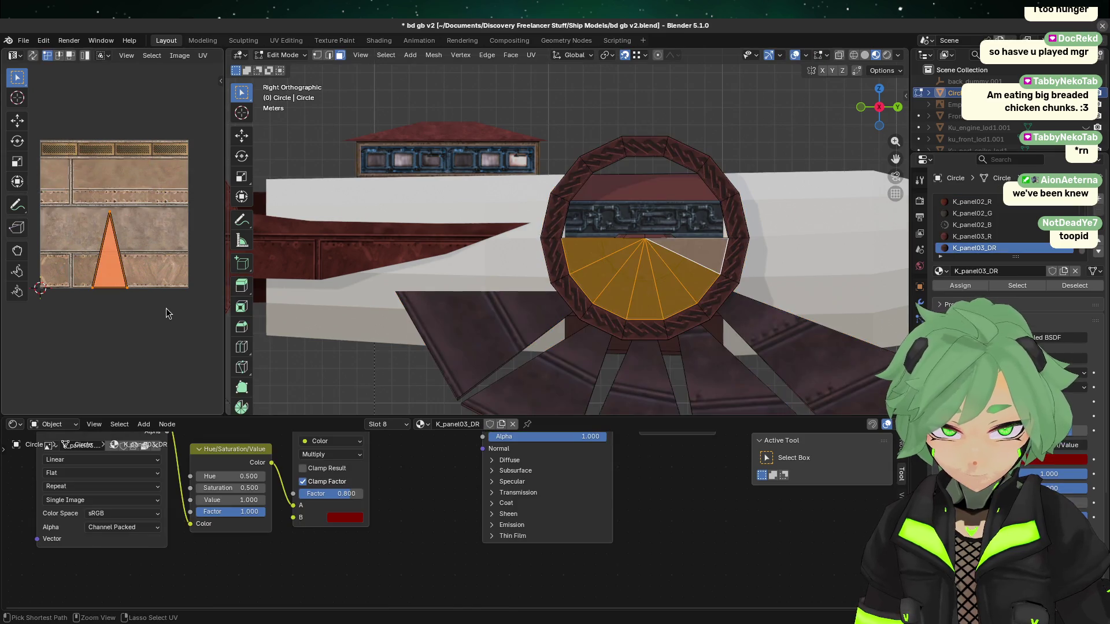
{"action": "key", "text": "g"}
{"action": "left_click", "coordinate": [172, 306]}
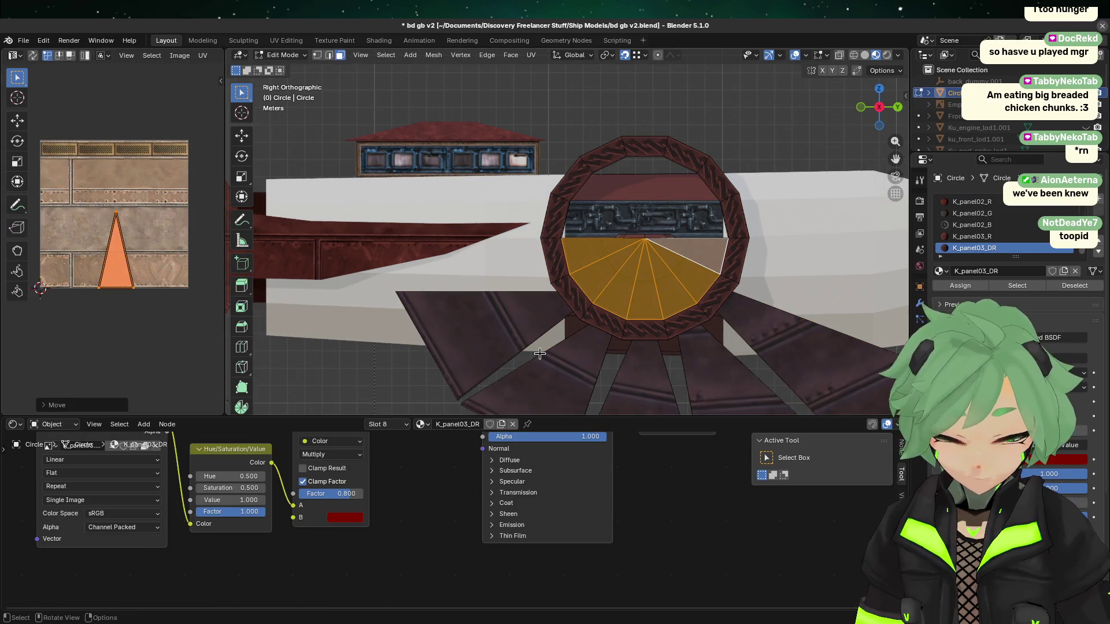
- Shift the UV triangle slightly further right, then deselect to view the disc
{"action": "key", "text": "alt+a"}
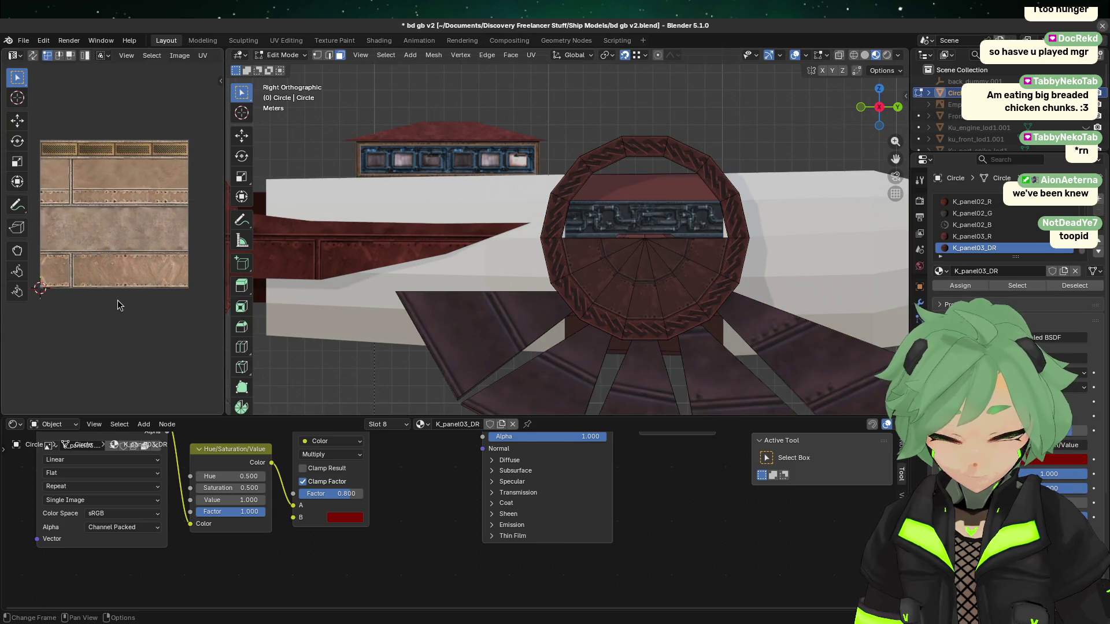
{"action": "key", "text": "ctrl+z"}
{"action": "key", "text": "g"}
{"action": "key", "text": "x"}
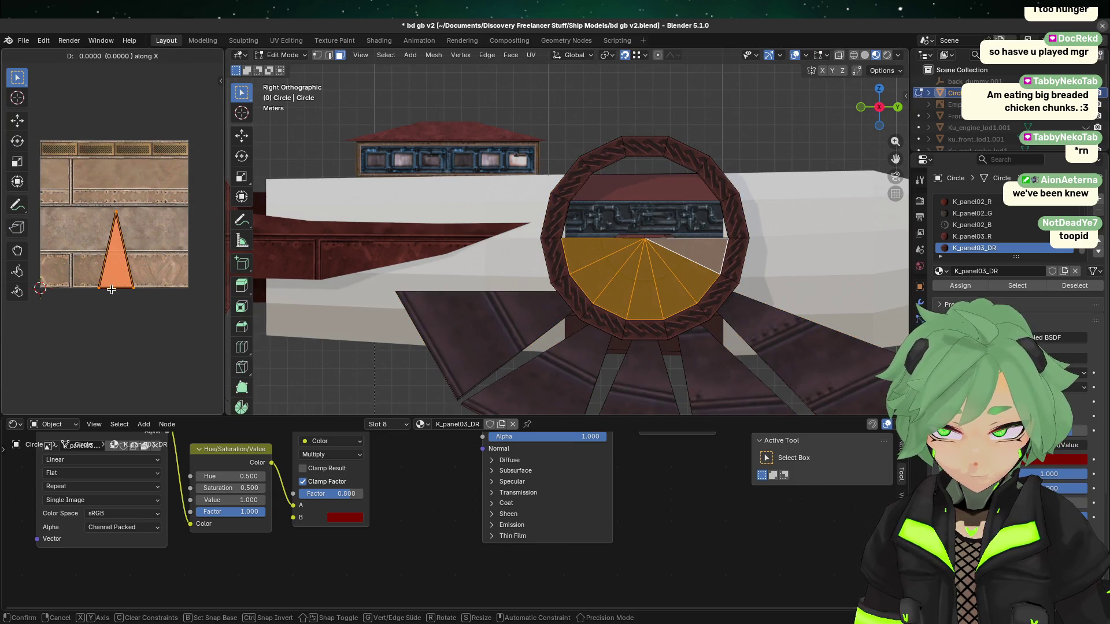
{"action": "left_click", "coordinate": [145, 289]}
{"action": "key", "text": "alt+a"}
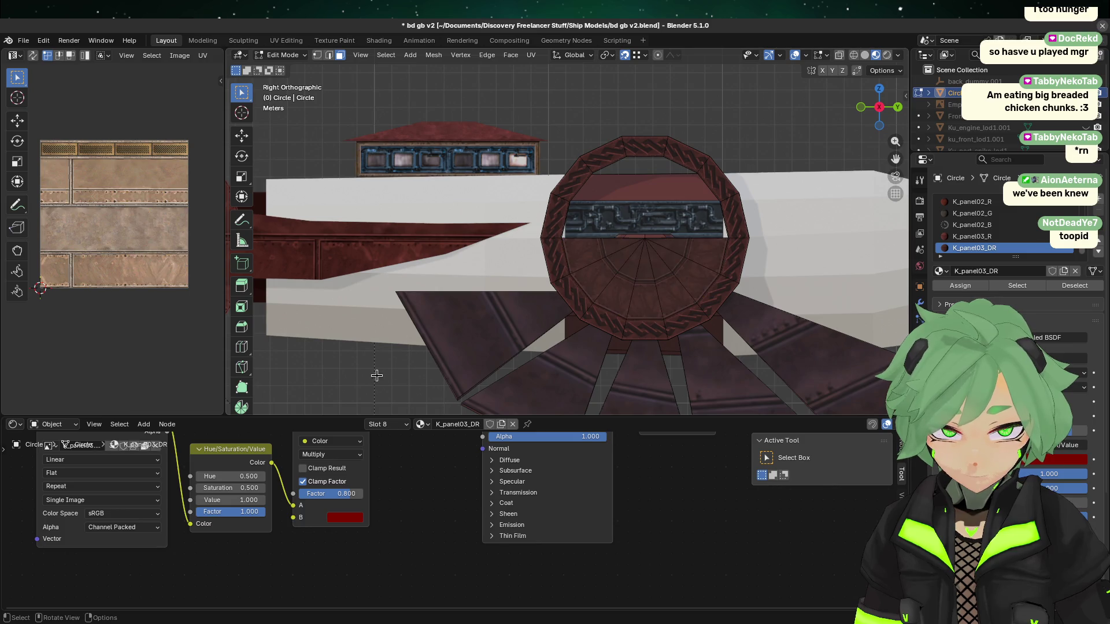
{"action": "key", "text": "Tab"}
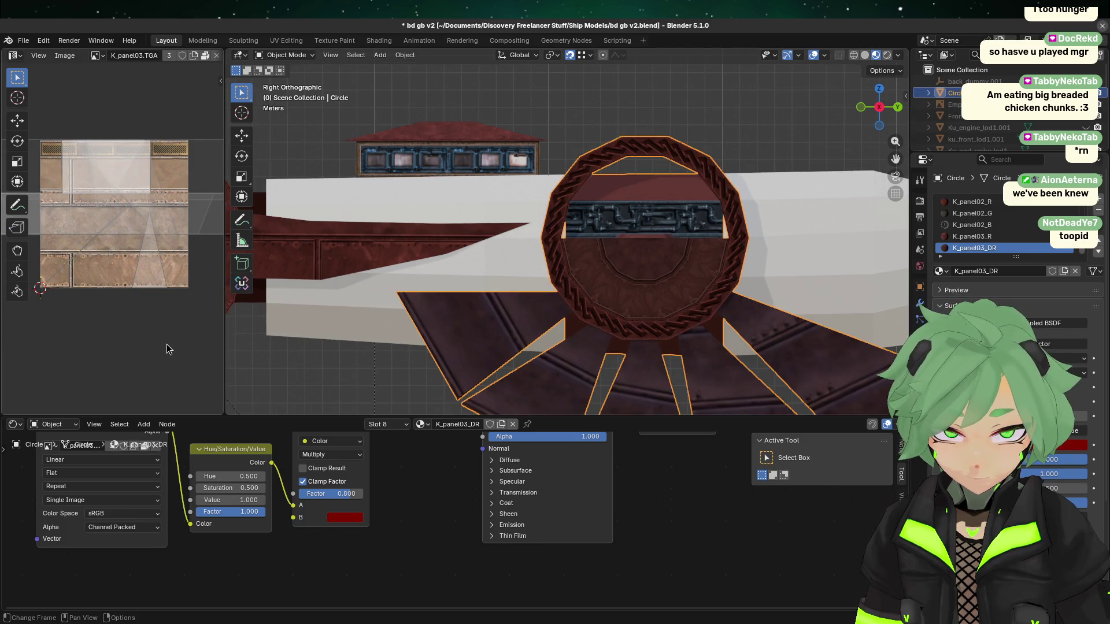
- Orbit to review the textured disc and save bd gb v2.blend
{"action": "key", "text": "Tab"}
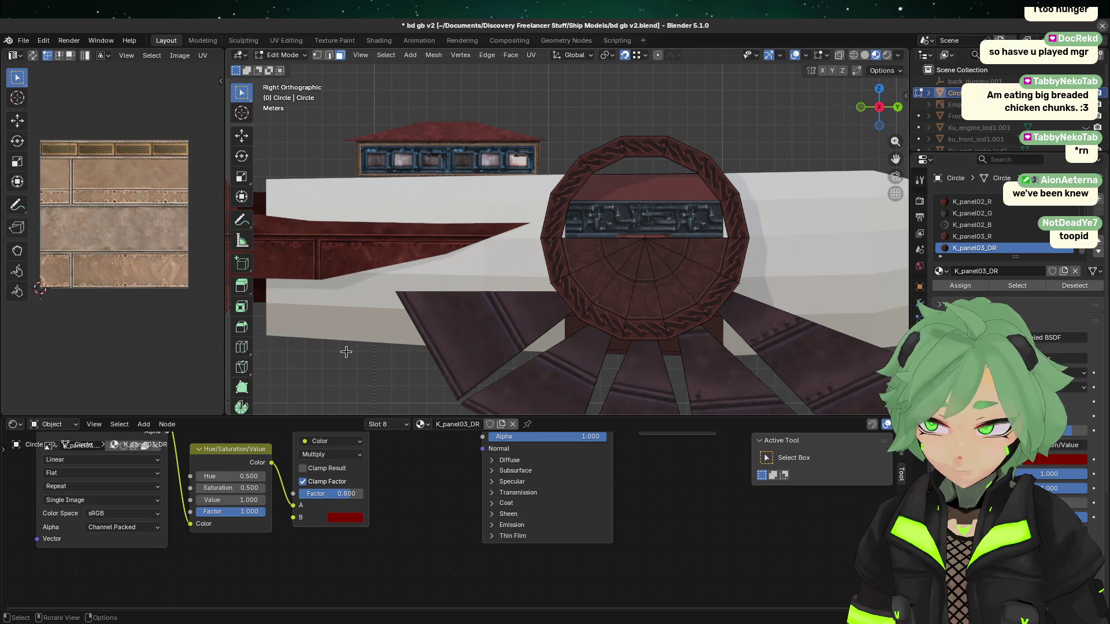
{"action": "key", "text": "Tab"}
{"action": "scroll", "coordinate": [409, 340], "scroll_direction": "down", "scroll_amount": 4}
{"action": "middle_click_drag", "start_coordinate": [410, 341], "coordinate": [740, 327]}
{"action": "key", "text": "ctrl+s"}
{"action": "scroll", "coordinate": [686, 318], "scroll_direction": "up", "scroll_amount": 5}
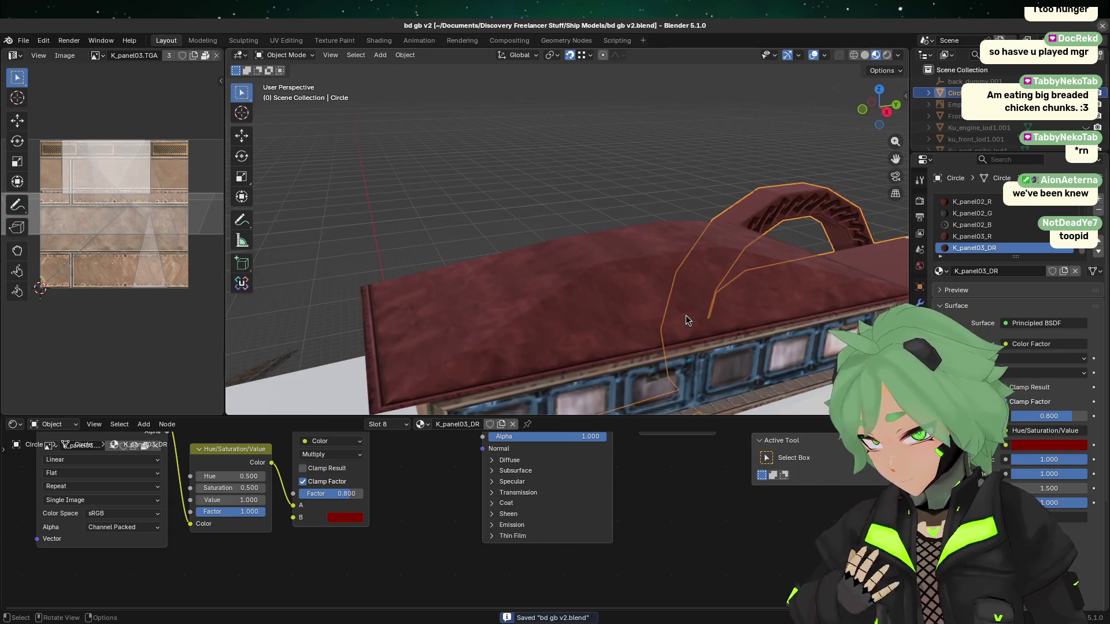
- Orbit around the ship down to a low close view of its front
{"action": "scroll", "coordinate": [599, 319], "scroll_direction": "down", "scroll_amount": 5}
{"action": "middle_click_drag", "start_coordinate": [580, 347], "coordinate": [693, 347]}
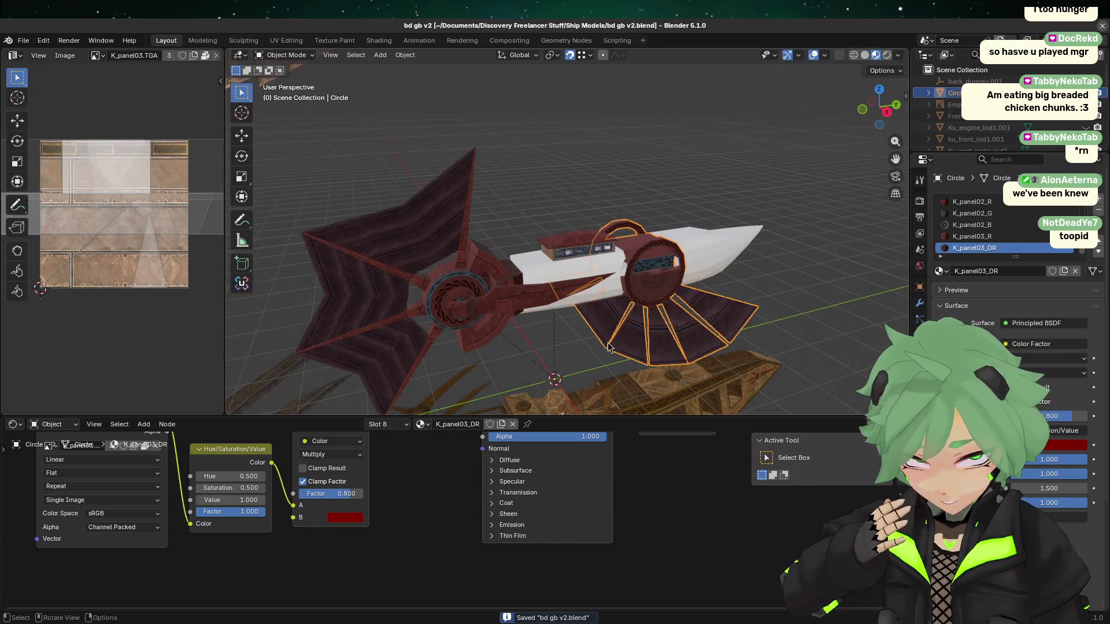
{"action": "left_click", "coordinate": [743, 345]}
{"action": "scroll", "coordinate": [727, 338], "scroll_direction": "up", "scroll_amount": 2}
{"action": "middle_click_drag", "start_coordinate": [763, 330], "coordinate": [657, 323]}
{"action": "mouse_move", "coordinate": [658, 323]}
{"action": "middle_mouse_down"}
{"action": "mouse_move", "coordinate": [749, 369]}
{"action": "mouse_move", "coordinate": [752, 345]}
{"action": "middle_mouse_up"}
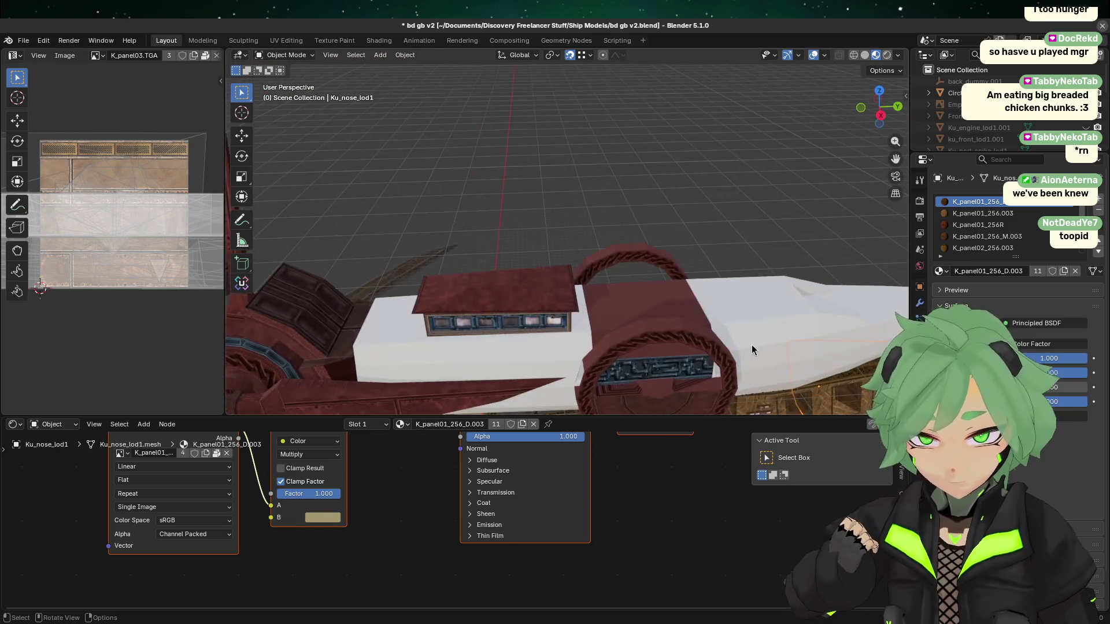
- Inspect the Sail Section material's dark red tint and its hex value
{"action": "left_click", "coordinate": [338, 308]}
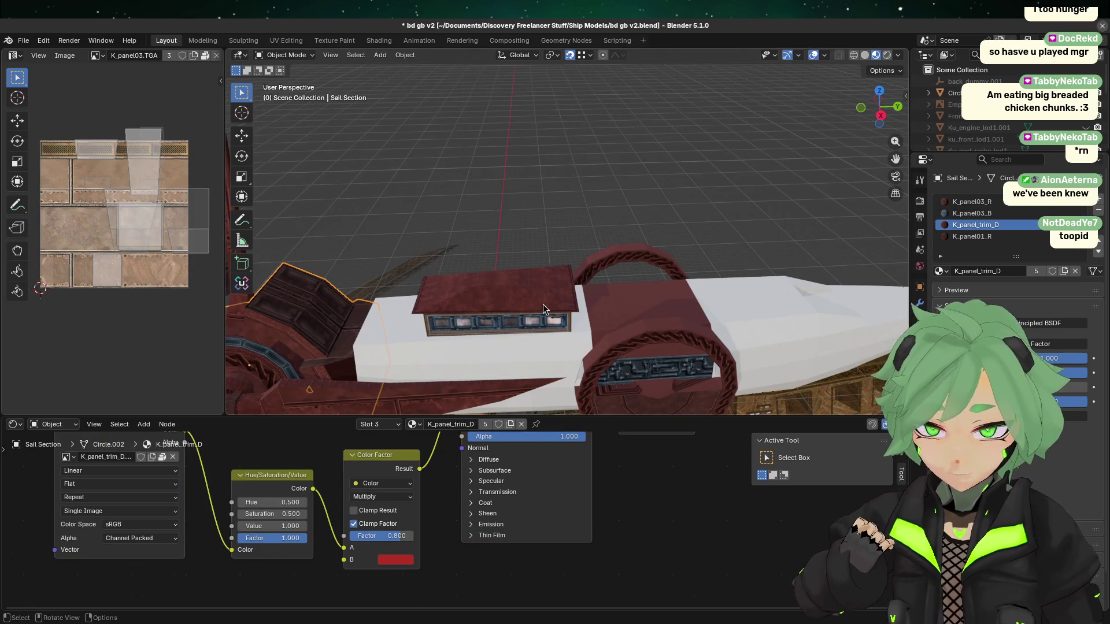
{"action": "key", "text": "Tab"}
{"action": "left_click", "coordinate": [348, 272]}
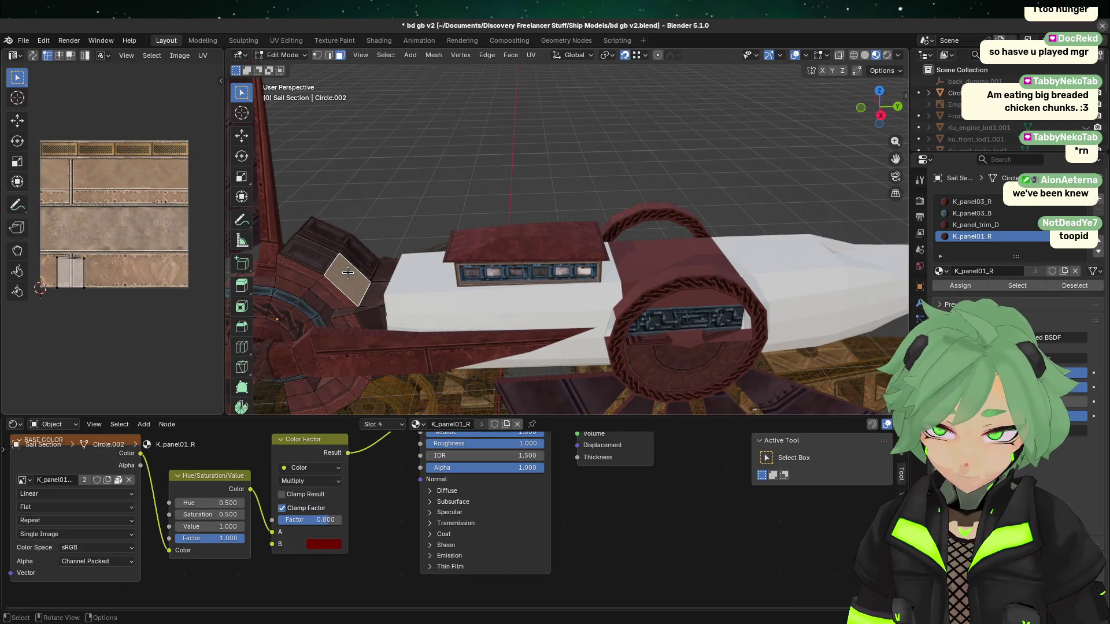
{"action": "left_click", "coordinate": [322, 546]}
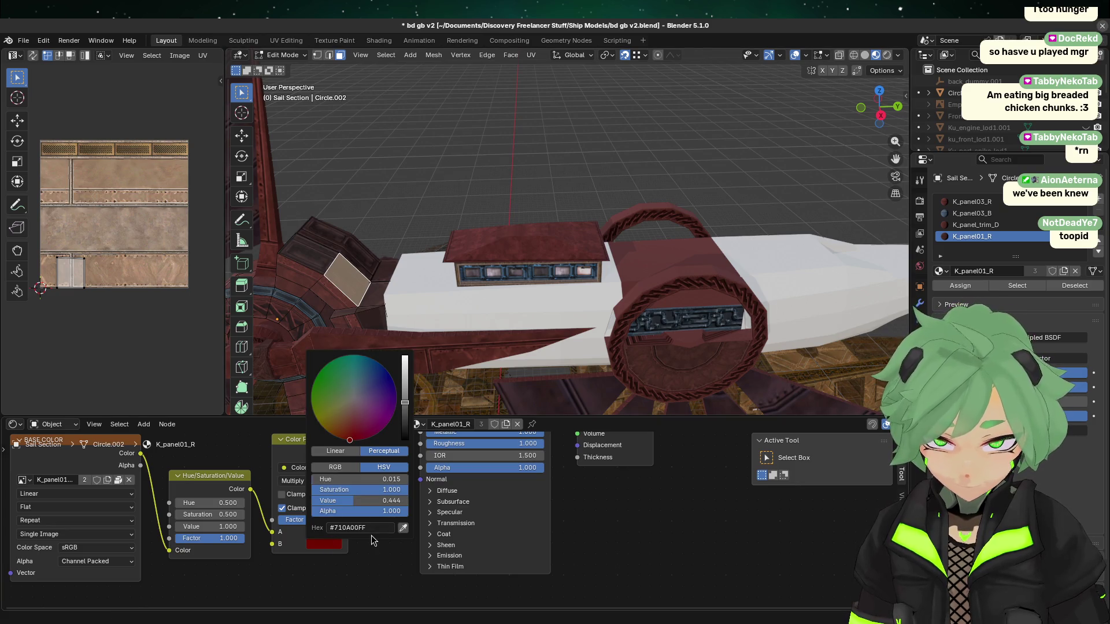
{"action": "left_click", "coordinate": [358, 528]}
{"action": "key", "text": "Return"}
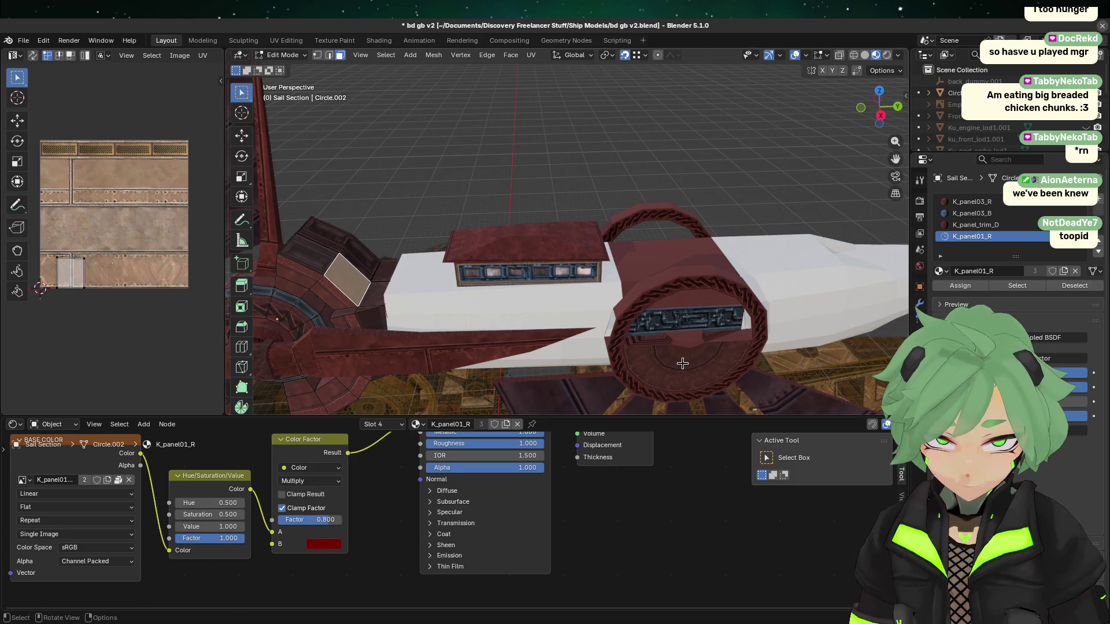
{"action": "key", "text": "Tab"}
- Open the engine ring disc's dark red tint colour for comparison
{"action": "left_click", "coordinate": [680, 366]}
{"action": "key", "text": "Tab"}
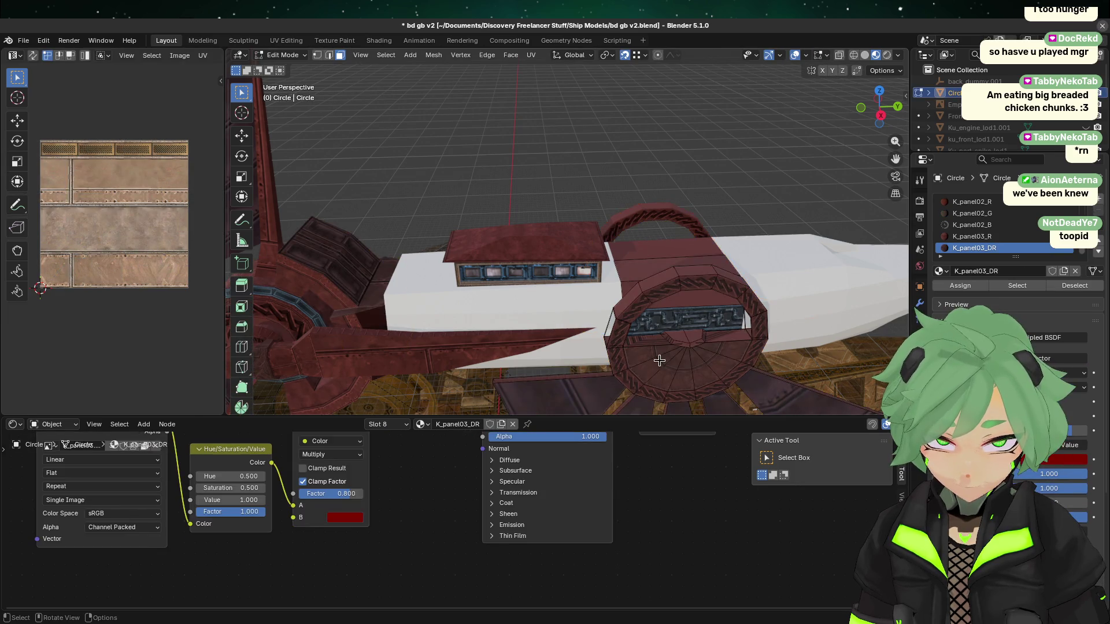
{"action": "left_click", "coordinate": [656, 356]}
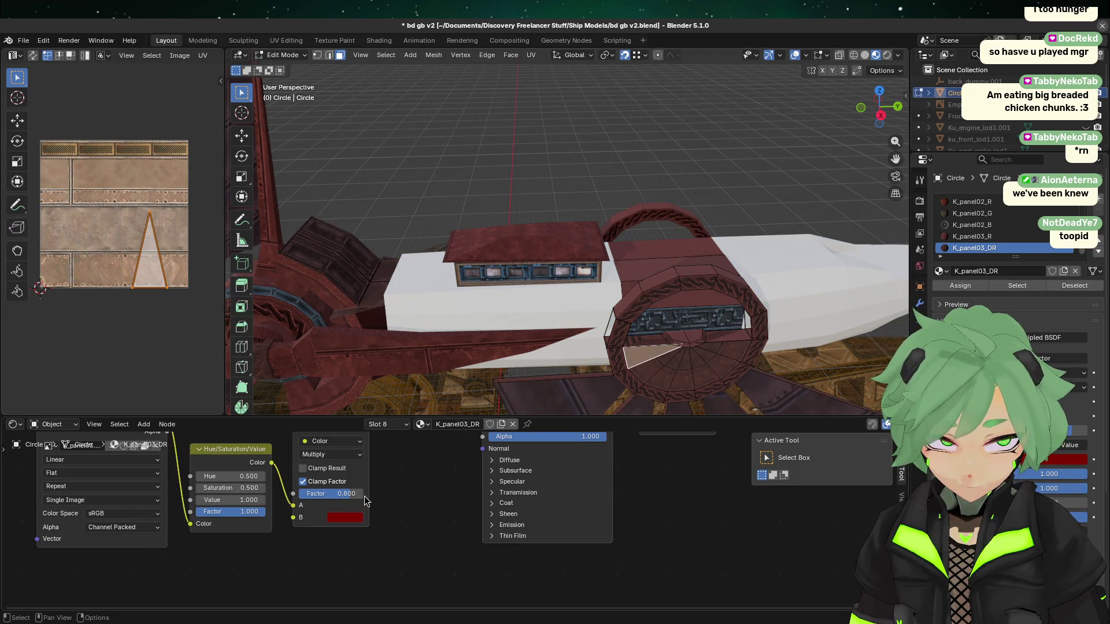
{"action": "left_click", "coordinate": [339, 518]}
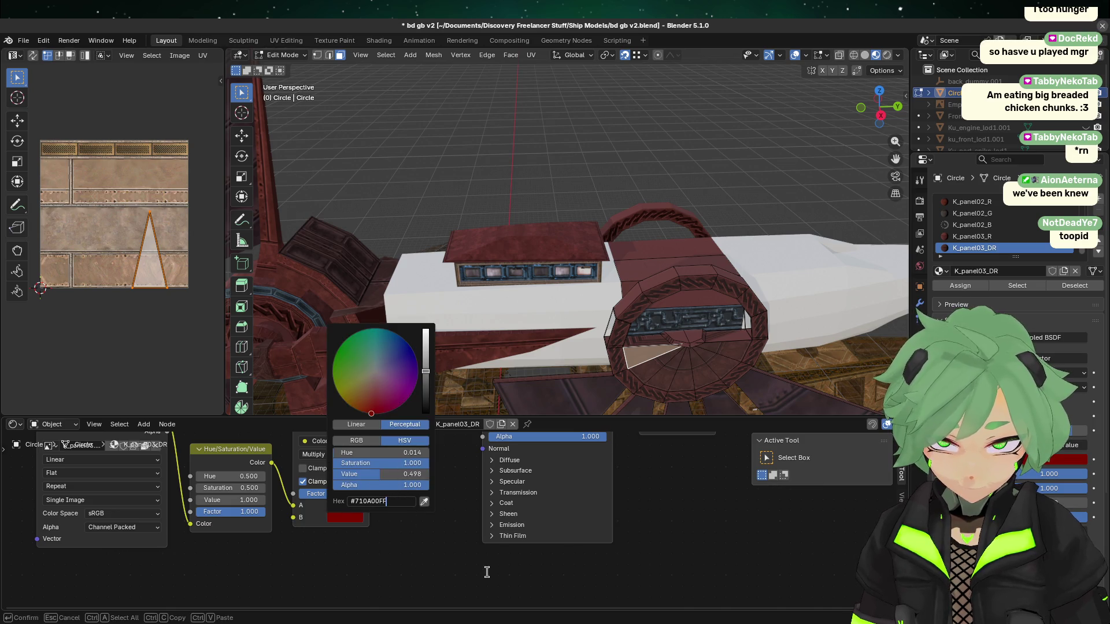
{"action": "key", "text": "Tab"}
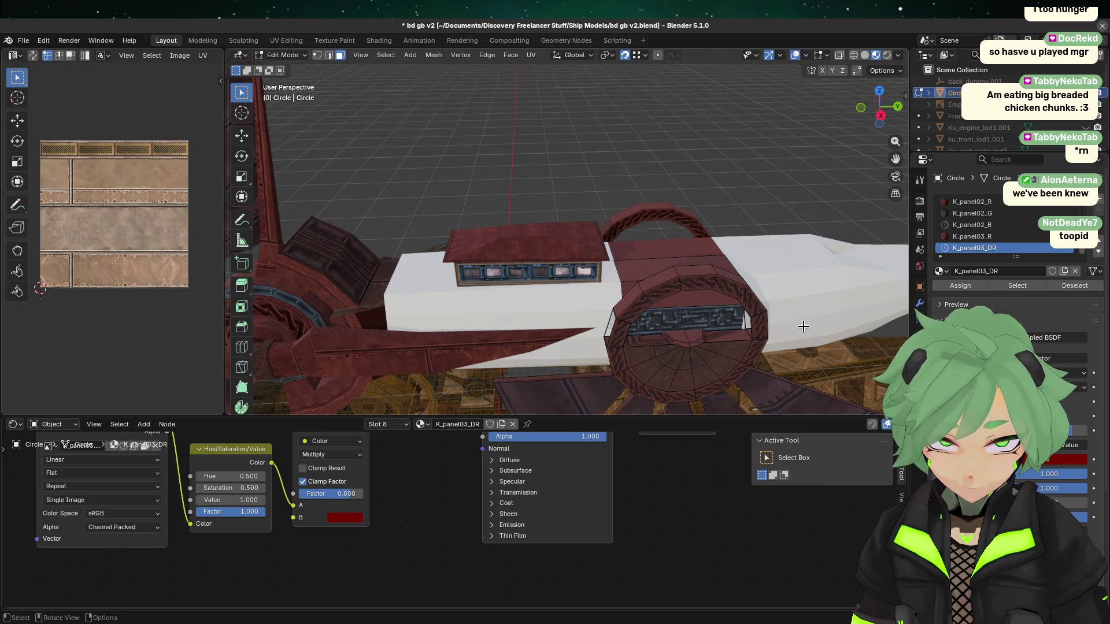
- Check the wings' and sail section's materials from a view above the ship
{"action": "middle_click_drag", "start_coordinate": [800, 322], "coordinate": [778, 294]}
{"action": "left_click", "coordinate": [778, 296]}
{"action": "scroll", "coordinate": [751, 301], "scroll_direction": "down", "scroll_amount": 4}
{"action": "scroll", "coordinate": [512, 355], "scroll_direction": "up", "scroll_amount": 3}
{"action": "middle_click_drag", "start_coordinate": [513, 355], "coordinate": [642, 327]}
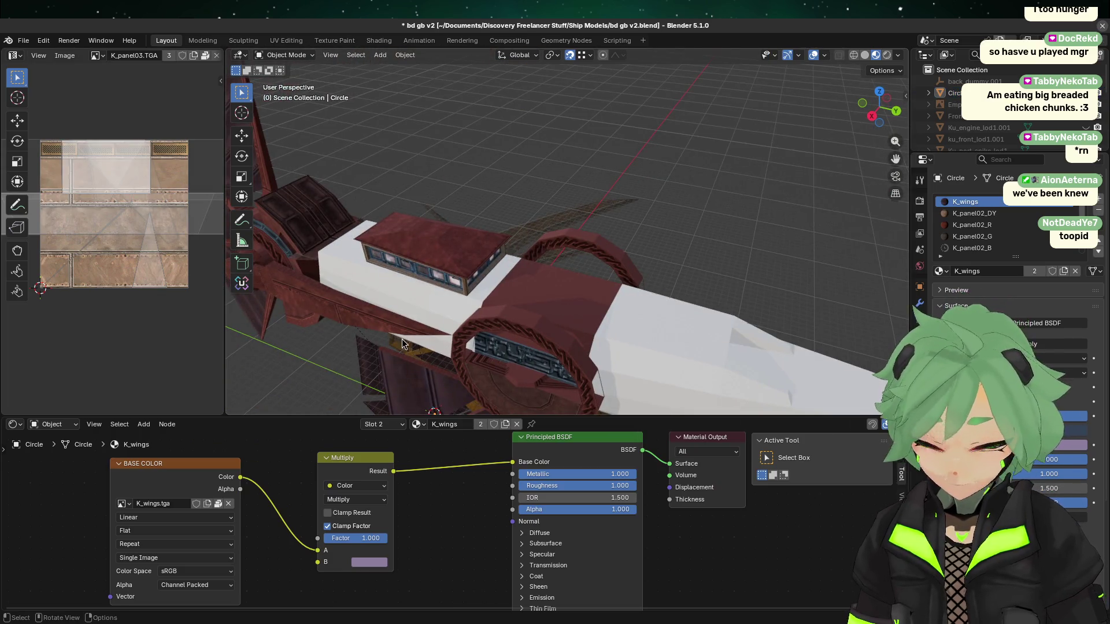
{"action": "left_click", "coordinate": [278, 216]}
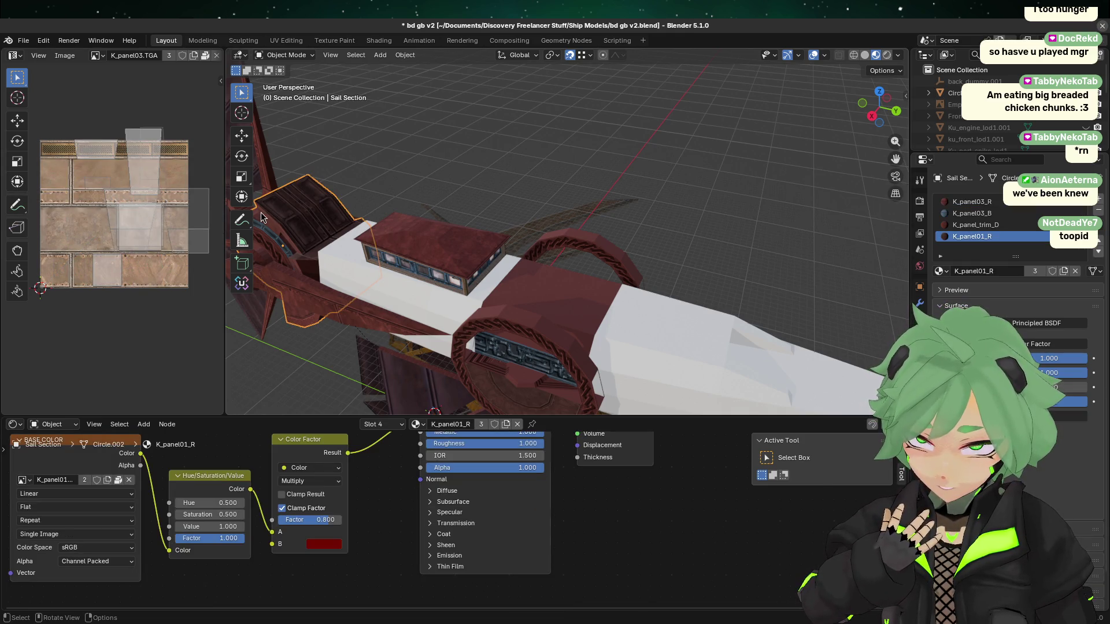
- Display the K_panel01_256_D.tga texture in the Image Editor
{"action": "left_click", "coordinate": [97, 55]}
{"action": "scroll", "coordinate": [181, 120], "scroll_direction": "up", "scroll_amount": 4}
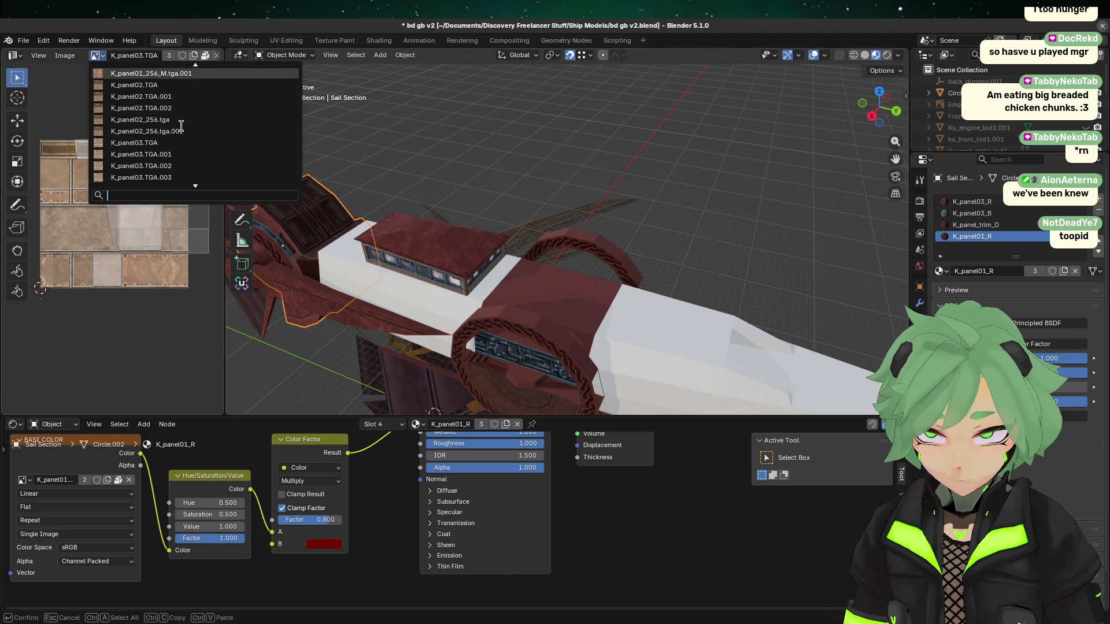
{"action": "left_click", "coordinate": [162, 71]}
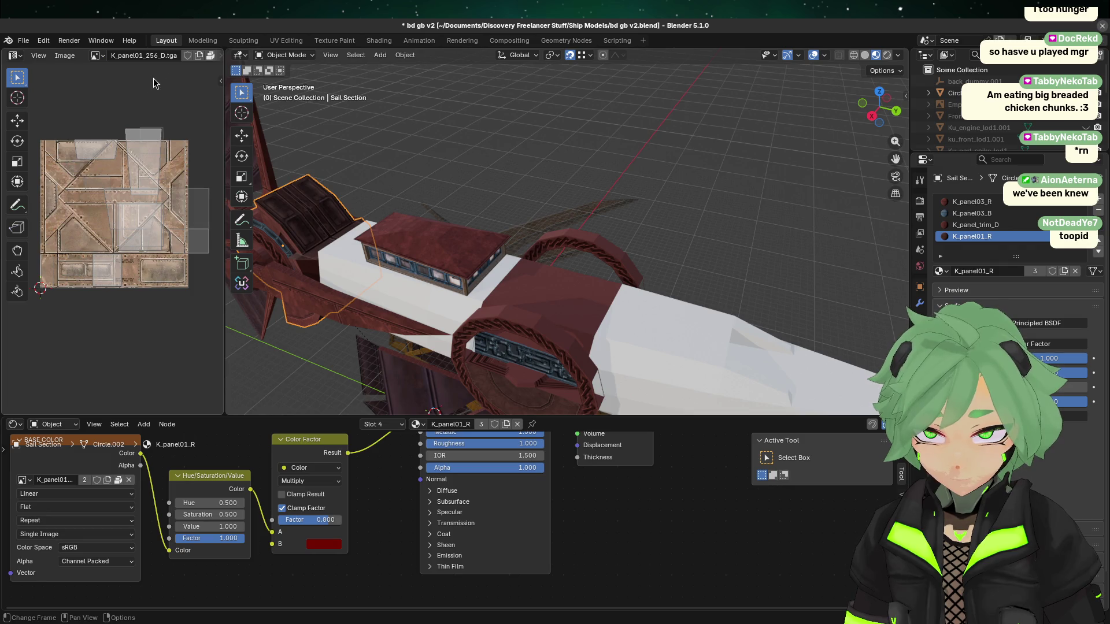
- Inspect the engine's material, then select the engine ring Circle from the side
{"action": "left_click", "coordinate": [412, 347]}
{"action": "left_click", "coordinate": [410, 343]}
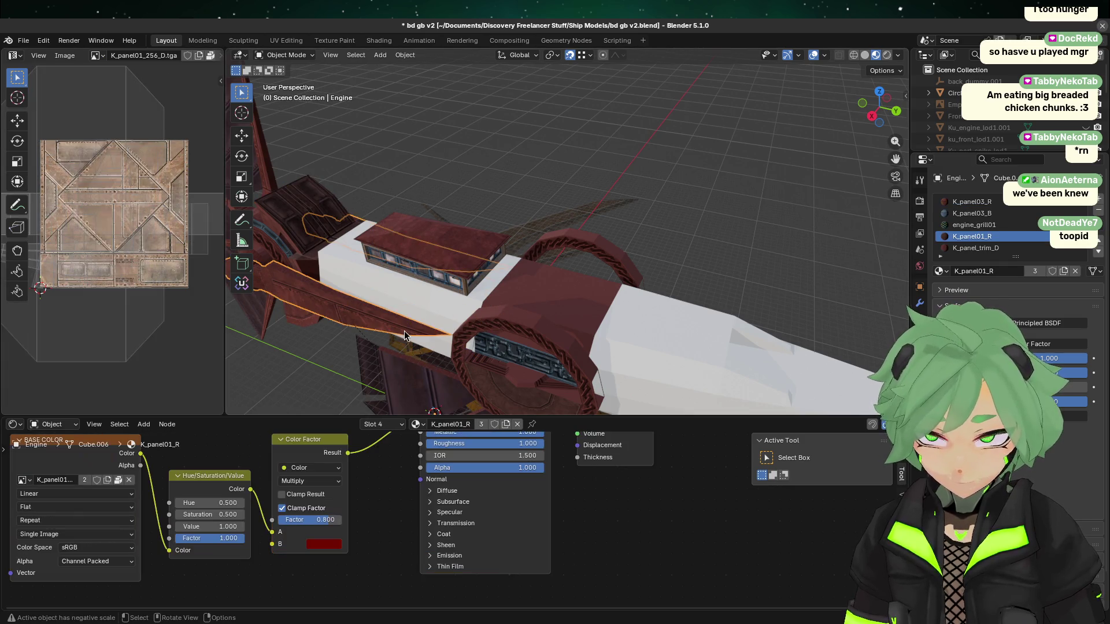
{"action": "left_click", "coordinate": [328, 343]}
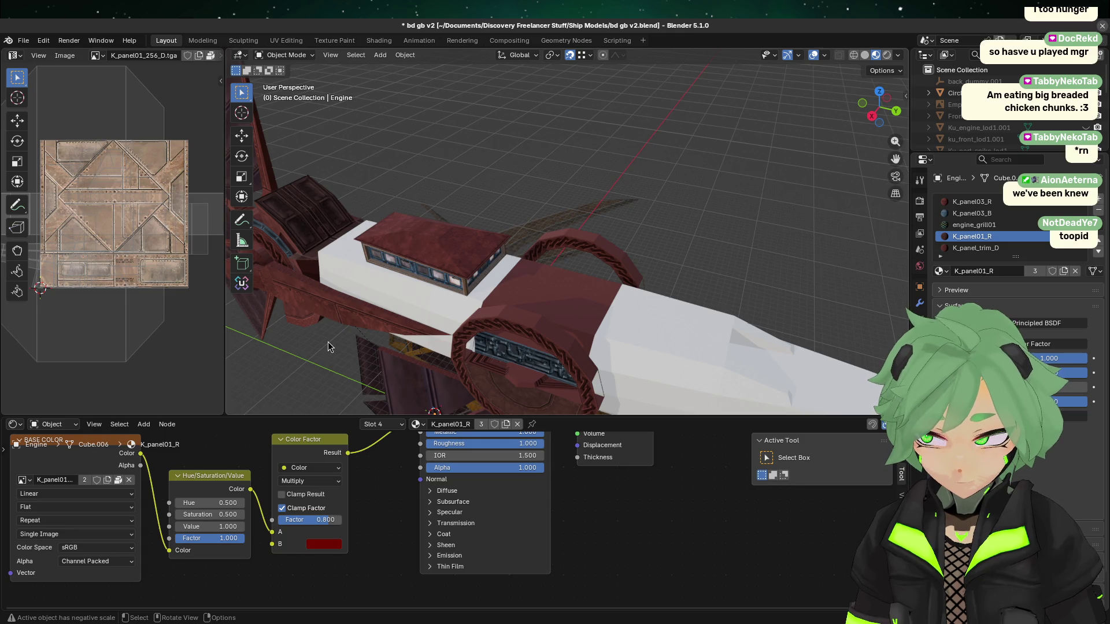
{"action": "middle_click_drag", "start_coordinate": [328, 342], "coordinate": [414, 300]}
{"action": "left_click", "coordinate": [719, 261]}
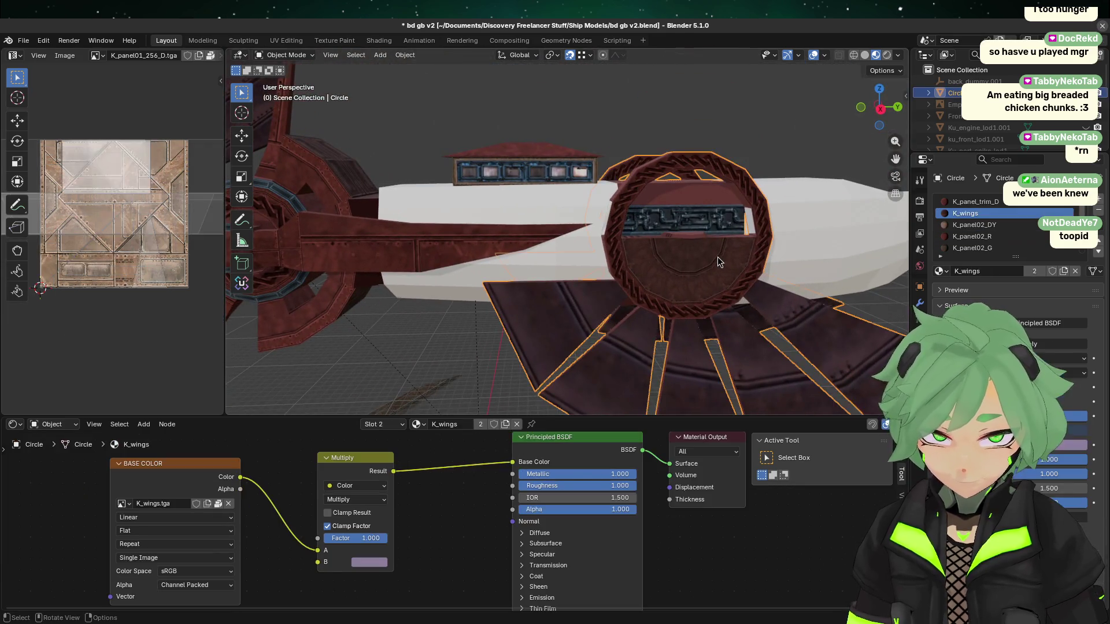
- Darken the disc's panel tint by lowering its brightness value
{"action": "key", "text": "Tab"}
{"action": "left_click", "coordinate": [650, 275]}
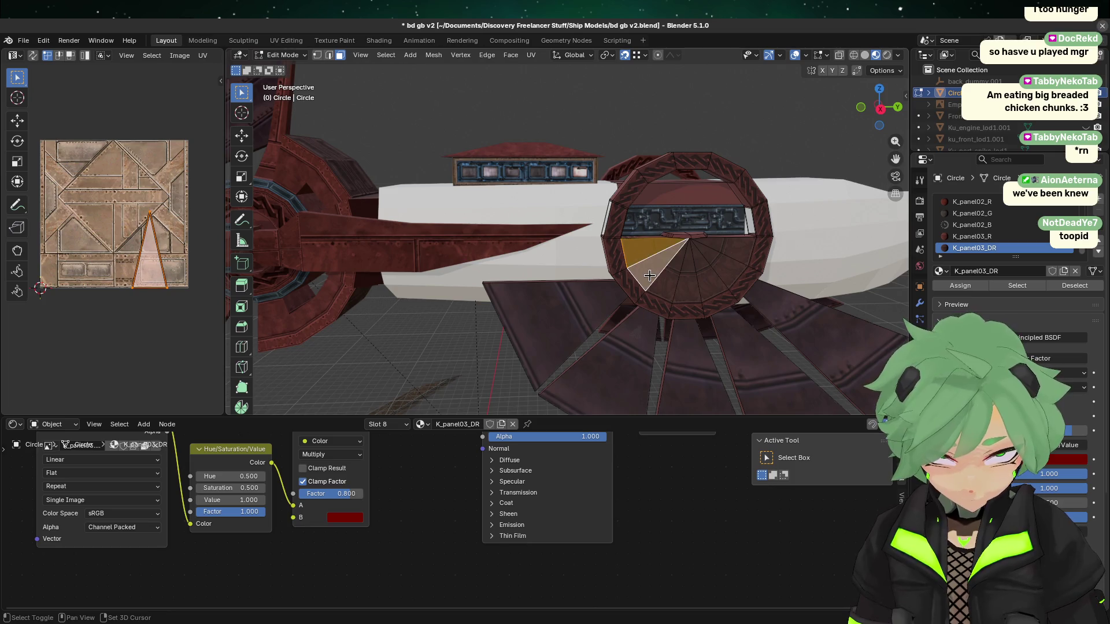
{"action": "left_click", "coordinate": [341, 516]}
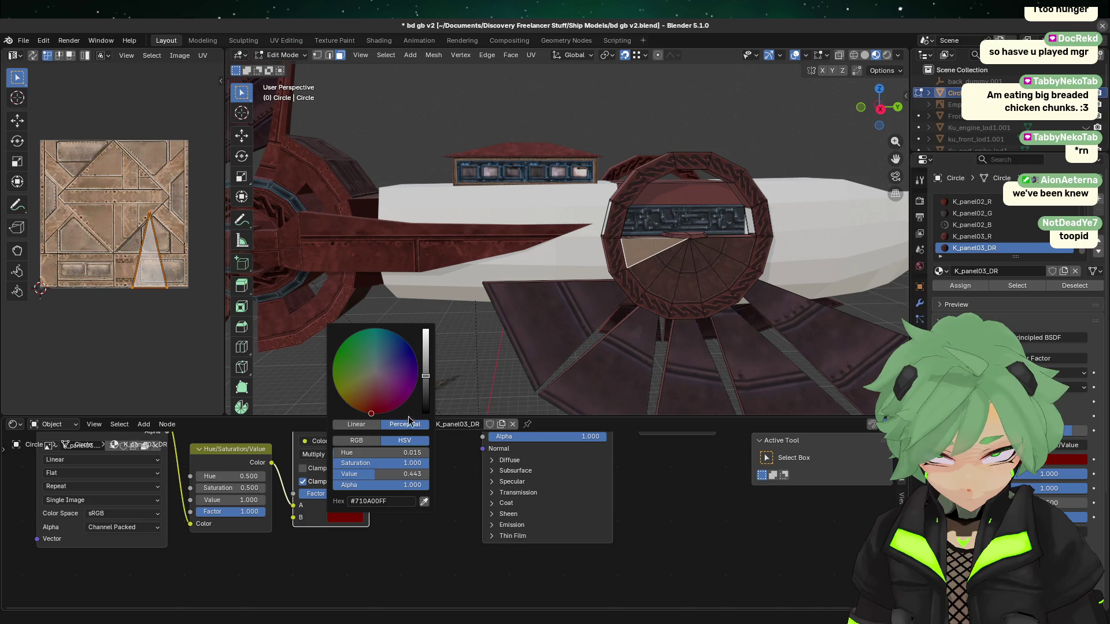
{"action": "left_click_drag", "start_coordinate": [425, 377], "coordinate": [425, 391]}
{"action": "double_click", "coordinate": [381, 474]}
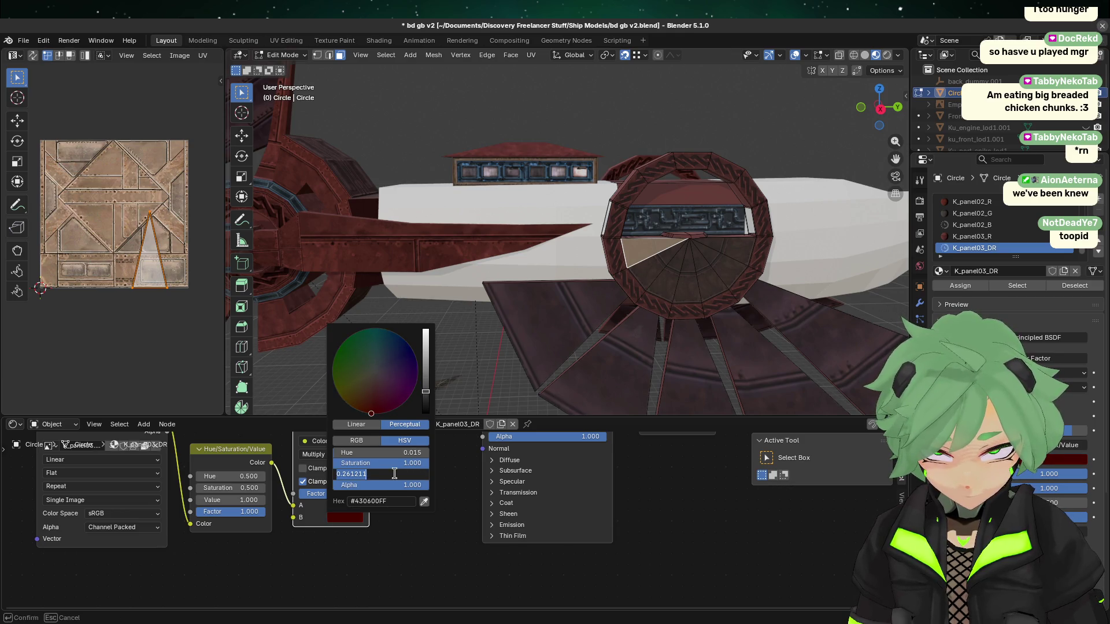
{"action": "key", "text": "Return"}
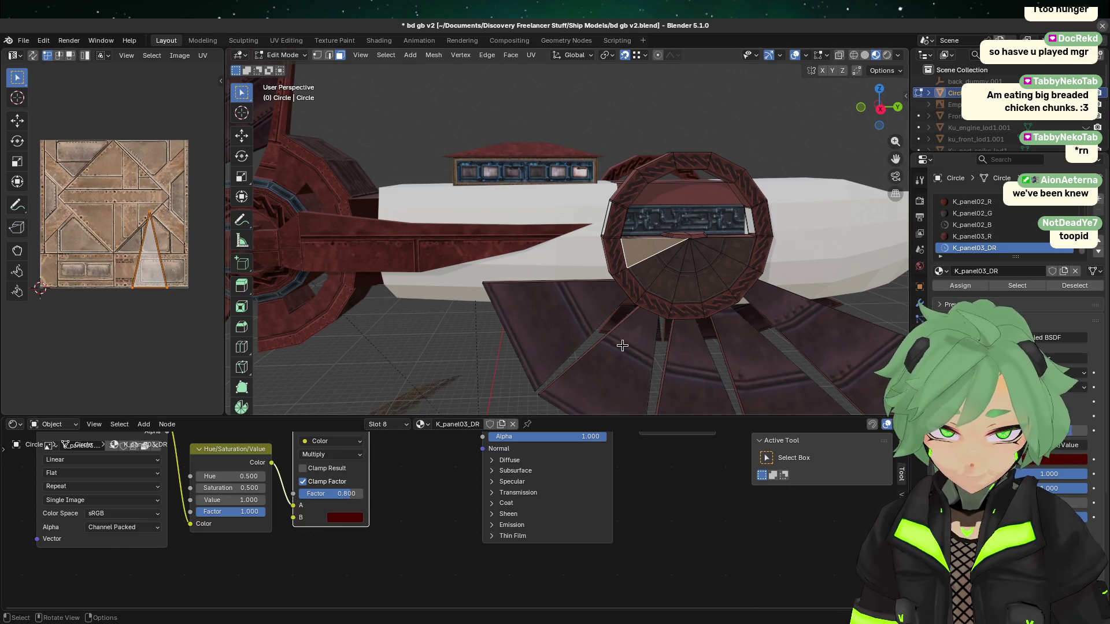
- Review the darkened disc in a straight side view and perspective
{"action": "key", "text": "Tab"}
{"action": "key", "text": "KP_3"}
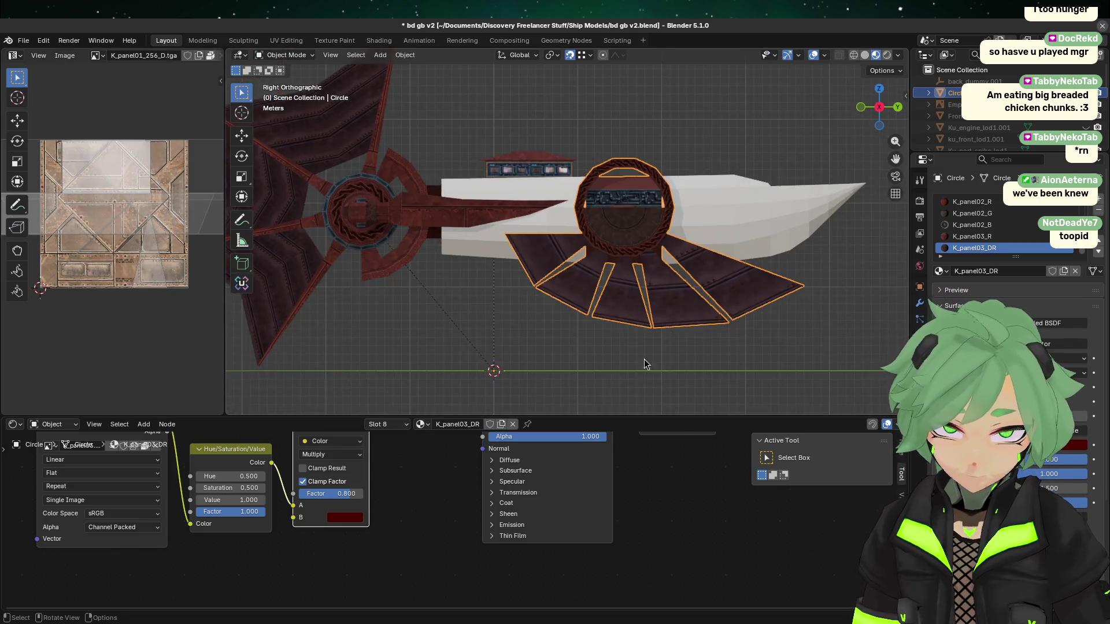
{"action": "left_click", "coordinate": [639, 371]}
{"action": "mouse_move", "coordinate": [638, 371]}
{"action": "middle_mouse_down"}
{"action": "mouse_move", "coordinate": [667, 271]}
{"action": "mouse_move", "coordinate": [656, 275]}
{"action": "middle_mouse_up"}
- Shift the disc tint's hue toward pure red
{"action": "left_click", "coordinate": [563, 334]}
{"action": "key", "text": "Tab"}
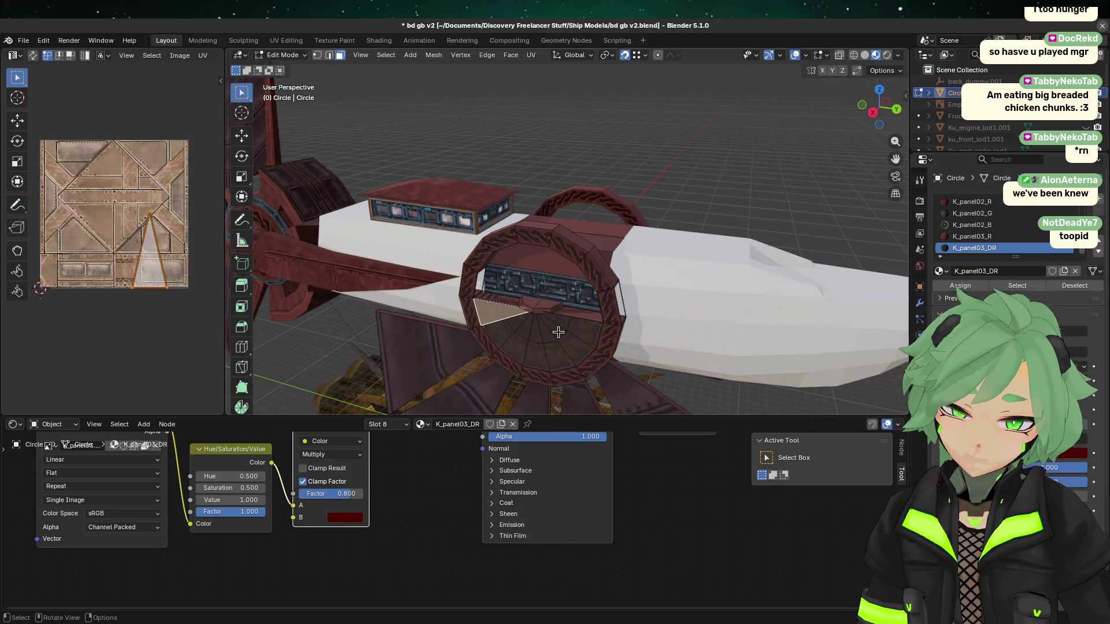
{"action": "left_click", "coordinate": [353, 517]}
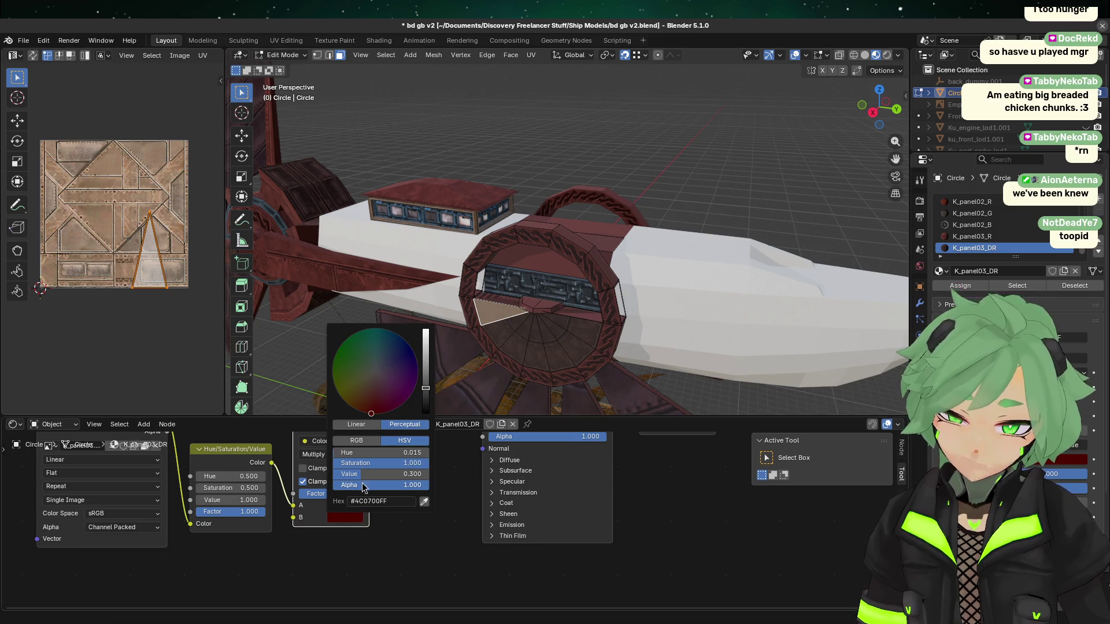
{"action": "mouse_move", "coordinate": [360, 452]}
{"action": "left_mouse_down"}
{"action": "mouse_move", "coordinate": [428, 452]}
{"action": "mouse_move", "coordinate": [417, 453]}
{"action": "left_mouse_up"}
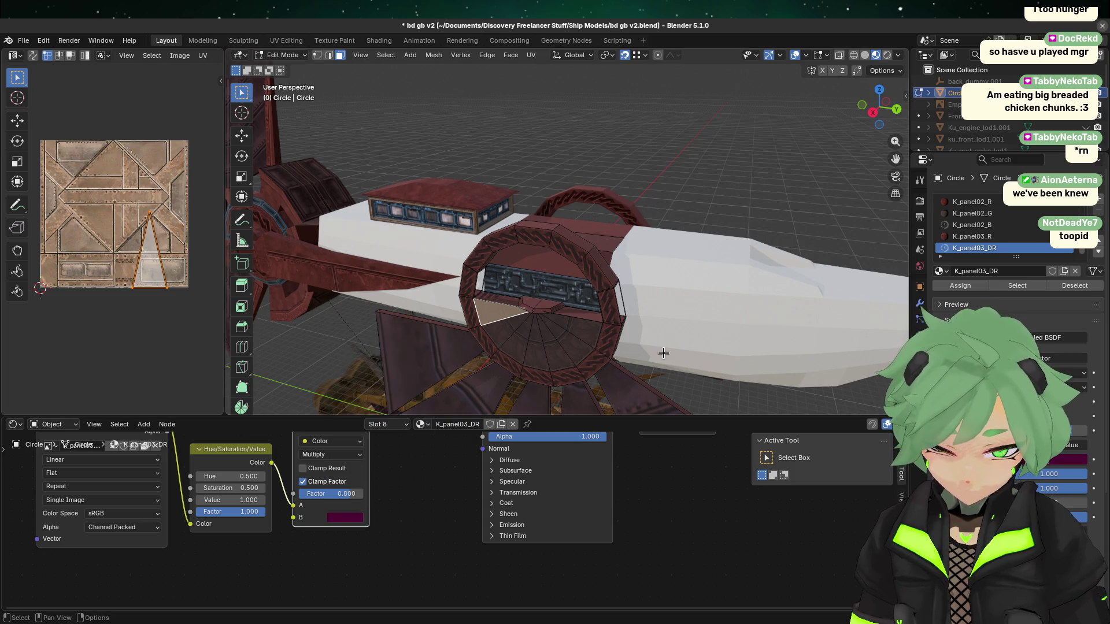
{"action": "key", "text": "Tab"}
- Select the main hull body and orbit around it to compare colours
{"action": "left_click", "coordinate": [665, 346]}
{"action": "left_click", "coordinate": [876, 109]}
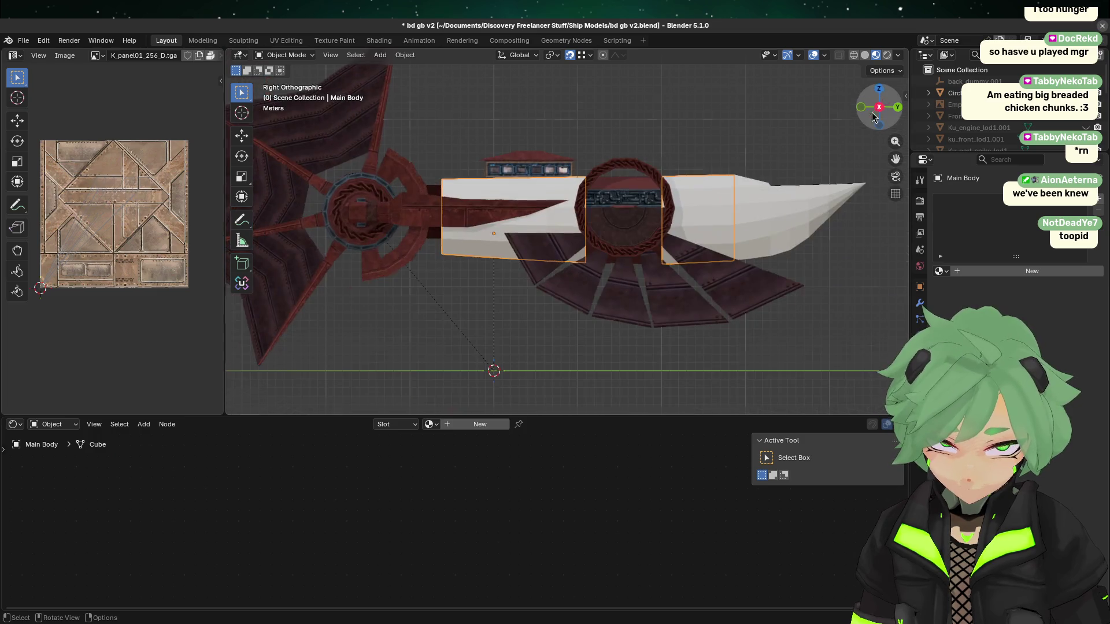
{"action": "scroll", "coordinate": [768, 354], "scroll_direction": "up", "scroll_amount": 6}
{"action": "middle_click_drag", "start_coordinate": [676, 315], "coordinate": [591, 311]}
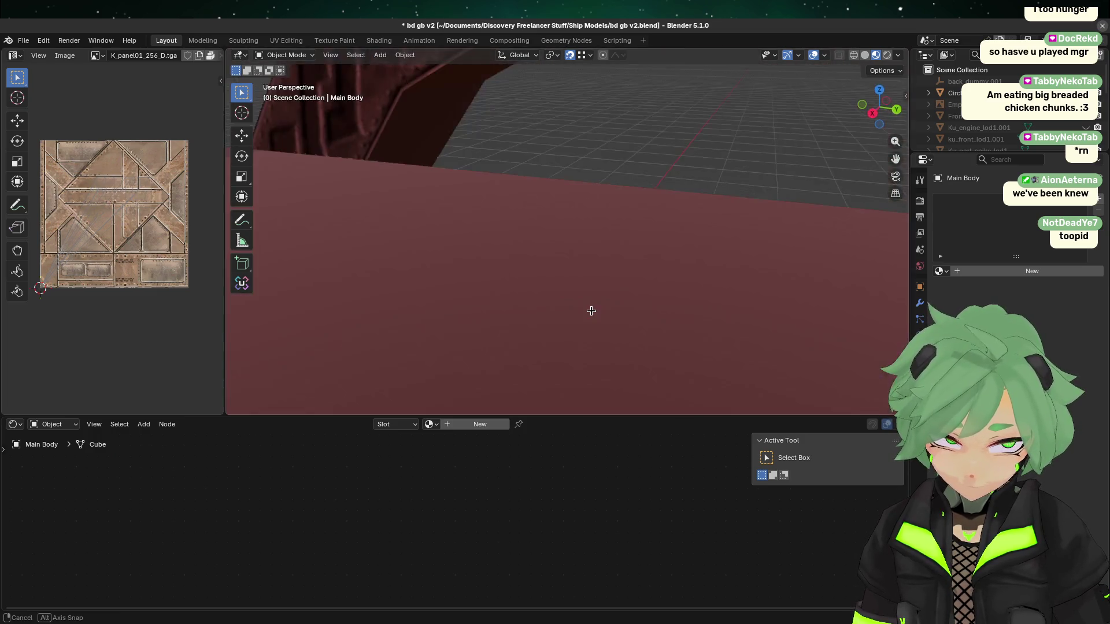
{"action": "scroll", "coordinate": [578, 272], "scroll_direction": "down", "scroll_amount": 8}
{"action": "middle_click_drag", "start_coordinate": [577, 266], "coordinate": [582, 300]}
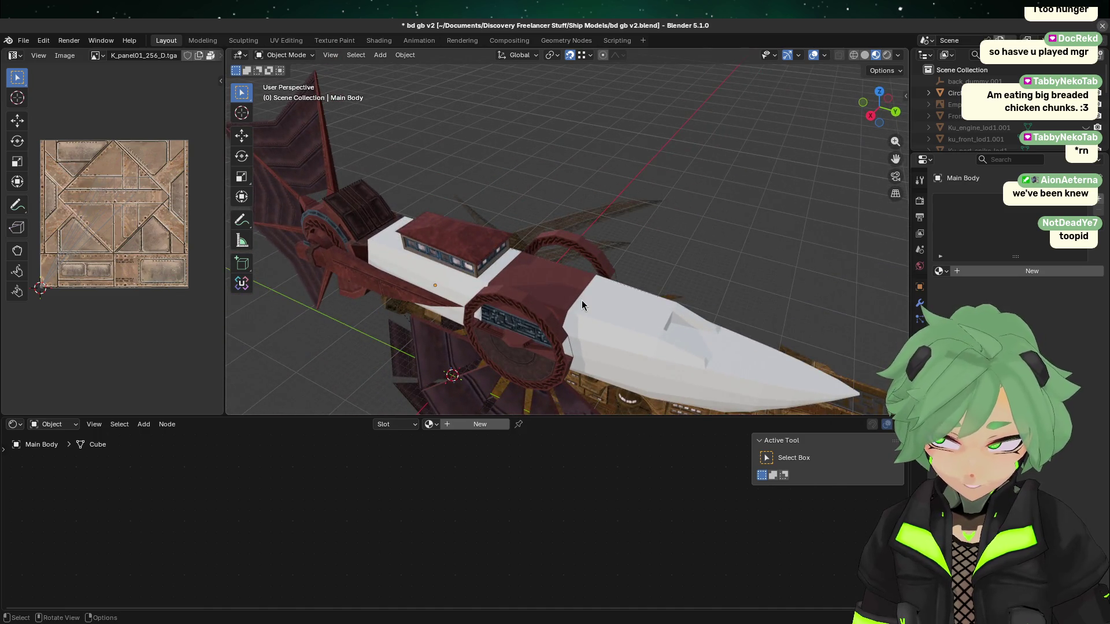
- Fine-tune the tint brightness to the final dark magenta #4C0034
{"action": "key", "text": "Tab"}
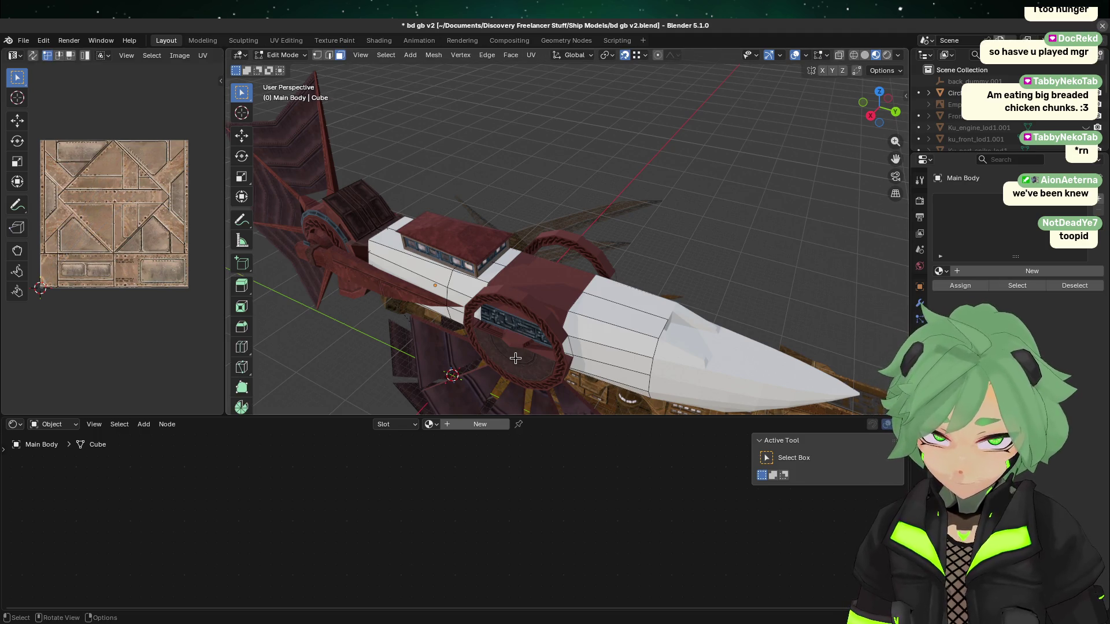
{"action": "left_click", "coordinate": [517, 358]}
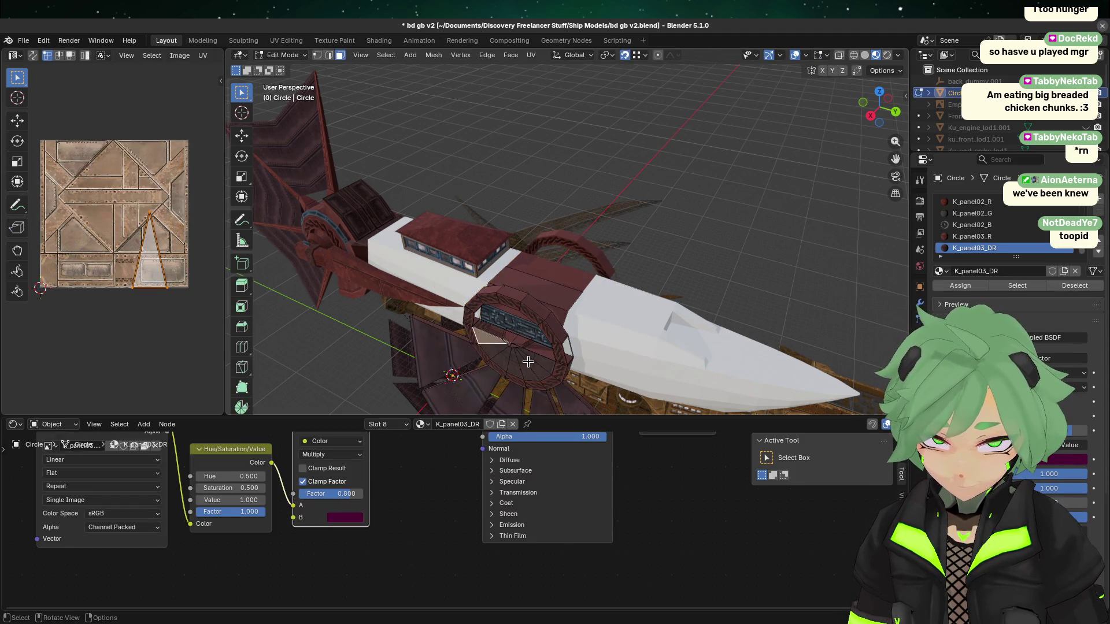
{"action": "left_click", "coordinate": [359, 524]}
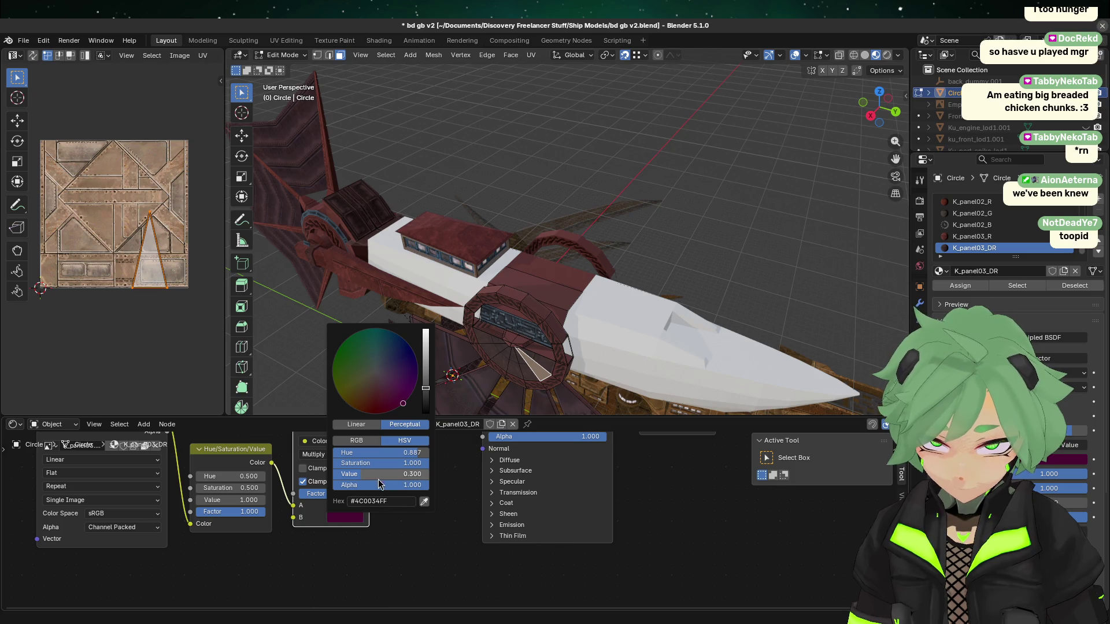
{"action": "mouse_move", "coordinate": [363, 480]}
{"action": "left_mouse_down"}
{"action": "mouse_move", "coordinate": [394, 474]}
{"action": "mouse_move", "coordinate": [351, 474]}
{"action": "mouse_move", "coordinate": [362, 474]}
{"action": "left_mouse_up"}
{"action": "mouse_move", "coordinate": [501, 403]}
{"action": "middle_mouse_down"}
{"action": "mouse_move", "coordinate": [614, 312]}
{"action": "mouse_move", "coordinate": [601, 324]}
{"action": "mouse_move", "coordinate": [508, 267]}
{"action": "mouse_move", "coordinate": [485, 289]}
{"action": "mouse_move", "coordinate": [502, 265]}
{"action": "mouse_move", "coordinate": [501, 307]}
{"action": "middle_mouse_up"}
{"action": "key", "text": "Tab"}
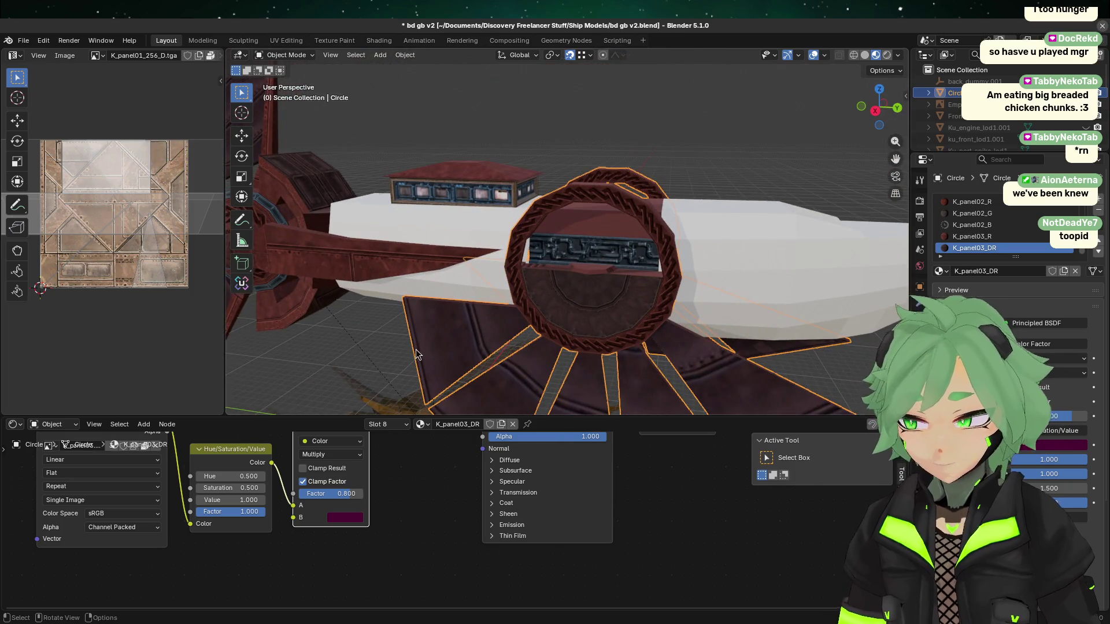
- Save bd gb v2.blend with the dark magenta disc
{"action": "scroll", "coordinate": [439, 318], "scroll_direction": "down", "scroll_amount": 2}
{"action": "key", "text": "ctrl+s"}
{"action": "scroll", "coordinate": [533, 320], "scroll_direction": "up", "scroll_amount": 3}
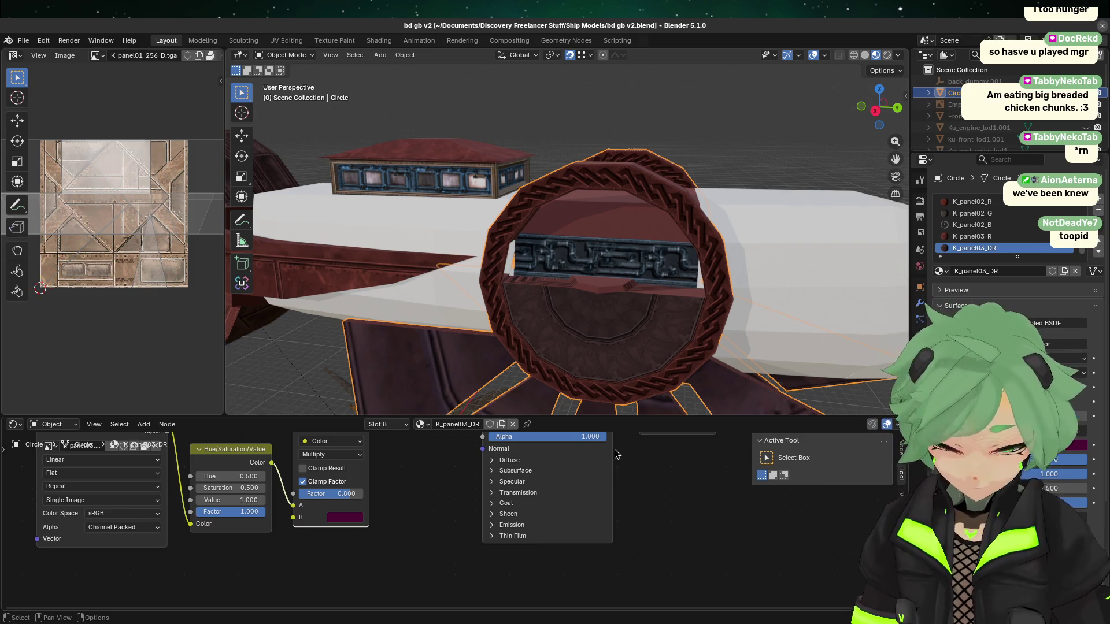
- Check the ring from a top-down angle and save again
{"action": "key", "text": "Tab"}
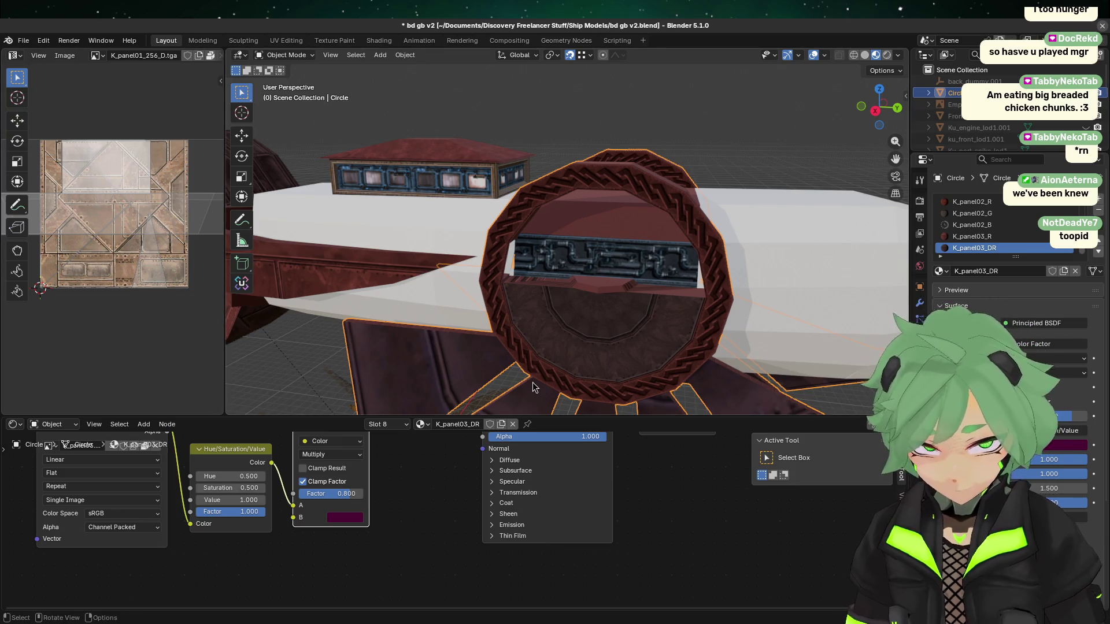
{"action": "scroll", "coordinate": [551, 363], "scroll_direction": "down", "scroll_amount": 5}
{"action": "key", "text": "Tab"}
{"action": "scroll", "coordinate": [648, 182], "scroll_direction": "up", "scroll_amount": 7}
{"action": "scroll", "coordinate": [649, 183], "scroll_direction": "down", "scroll_amount": 6}
{"action": "mouse_move", "coordinate": [575, 283]}
{"action": "middle_mouse_down"}
{"action": "mouse_move", "coordinate": [481, 353]}
{"action": "mouse_move", "coordinate": [509, 301]}
{"action": "mouse_move", "coordinate": [587, 255]}
{"action": "middle_mouse_up"}
{"action": "scroll", "coordinate": [457, 341], "scroll_direction": "up", "scroll_amount": 4}
{"action": "key", "text": "ctrl+s"}
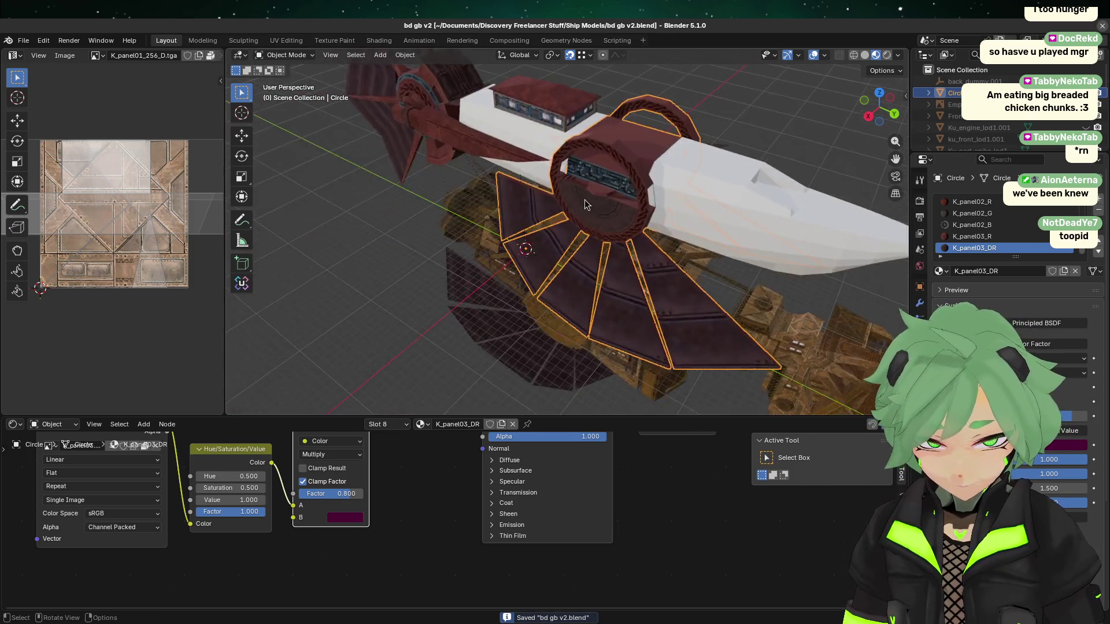
- Review the ring from a three-quarter view and save a final time
{"action": "scroll", "coordinate": [587, 255], "scroll_direction": "up", "scroll_amount": 6}
{"action": "scroll", "coordinate": [586, 255], "scroll_direction": "down", "scroll_amount": 5}
{"action": "key", "text": "Tab"}
{"action": "mouse_move", "coordinate": [439, 303]}
{"action": "middle_mouse_down"}
{"action": "mouse_move", "coordinate": [508, 264]}
{"action": "mouse_move", "coordinate": [578, 283]}
{"action": "middle_mouse_up"}
{"action": "scroll", "coordinate": [659, 297], "scroll_direction": "up", "scroll_amount": 3}
{"action": "key", "text": "Tab"}
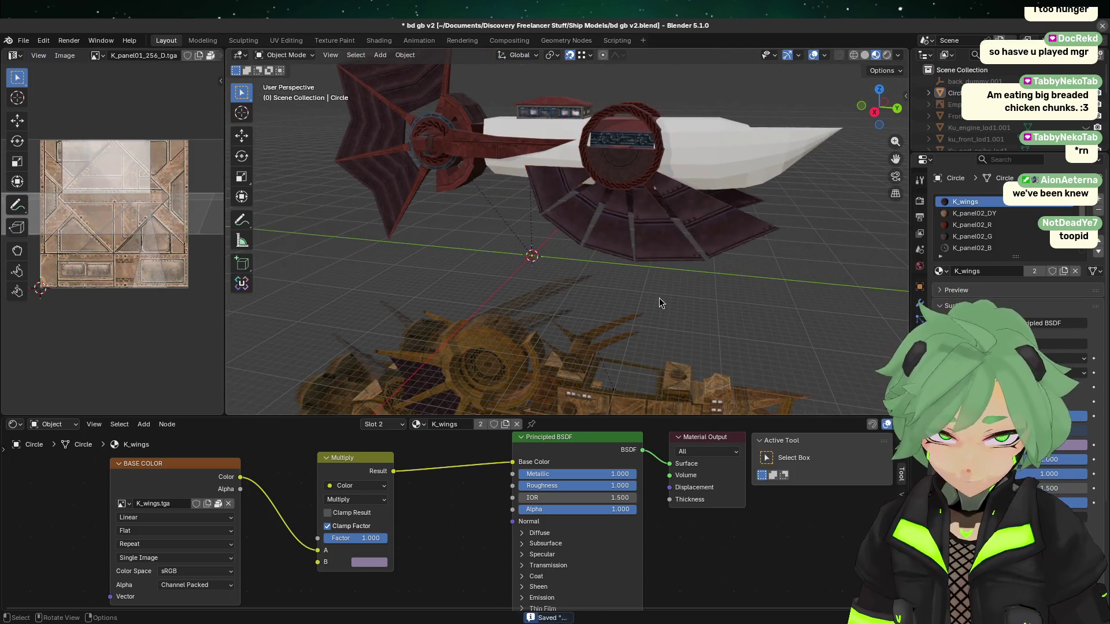
{"action": "scroll", "coordinate": [659, 297], "scroll_direction": "up", "scroll_amount": 4}
{"action": "scroll", "coordinate": [636, 272], "scroll_direction": "down", "scroll_amount": 6}
{"action": "mouse_move", "coordinate": [526, 233]}
{"action": "middle_mouse_down"}
{"action": "mouse_move", "coordinate": [470, 253]}
{"action": "mouse_move", "coordinate": [484, 276]}
{"action": "middle_mouse_up"}
{"action": "scroll", "coordinate": [468, 254], "scroll_direction": "down", "scroll_amount": 3}
{"action": "key", "text": "ctrl+s"}
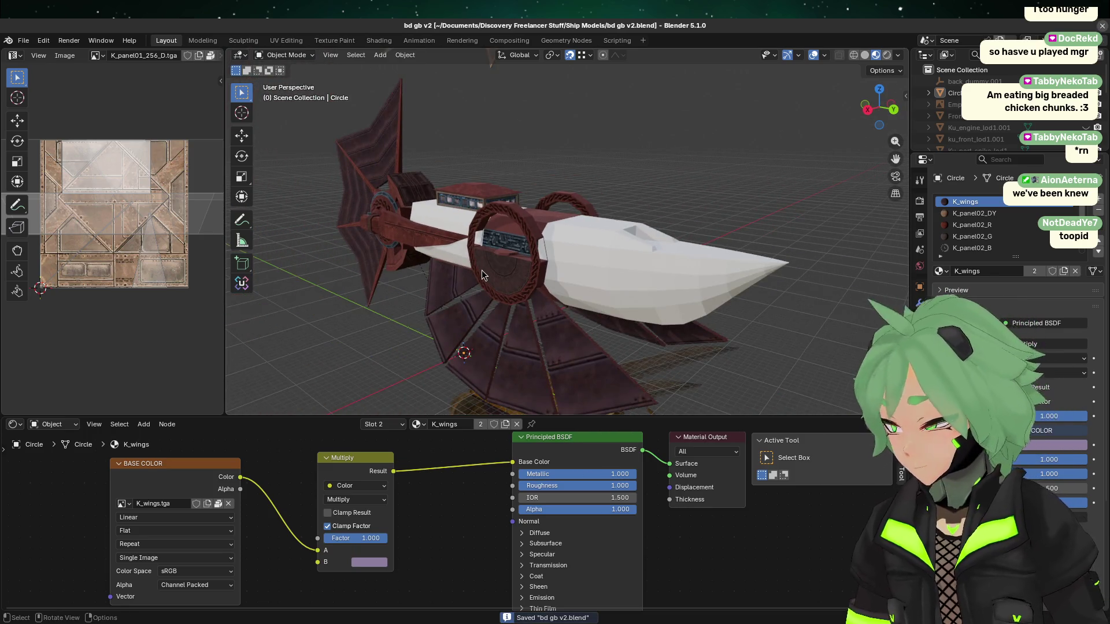
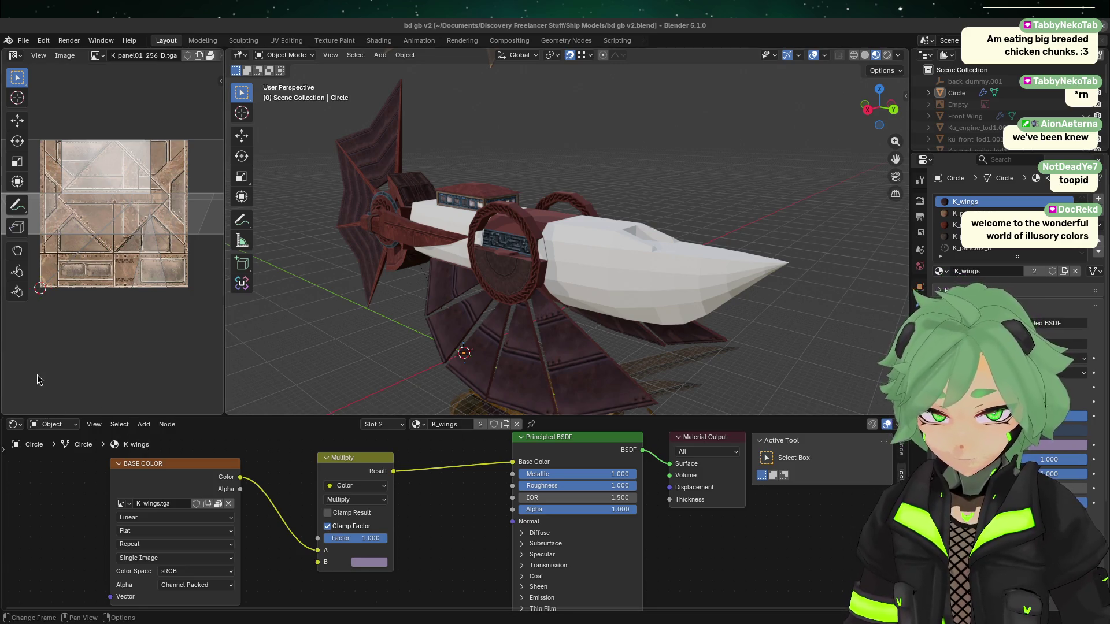
- Select the Circle ring object and enter Edit Mode on its mesh
{"action": "scroll", "coordinate": [504, 282], "scroll_direction": "up", "scroll_amount": 5}
{"action": "left_click", "coordinate": [505, 282]}
{"action": "scroll", "coordinate": [627, 198], "scroll_direction": "up", "scroll_amount": 5}
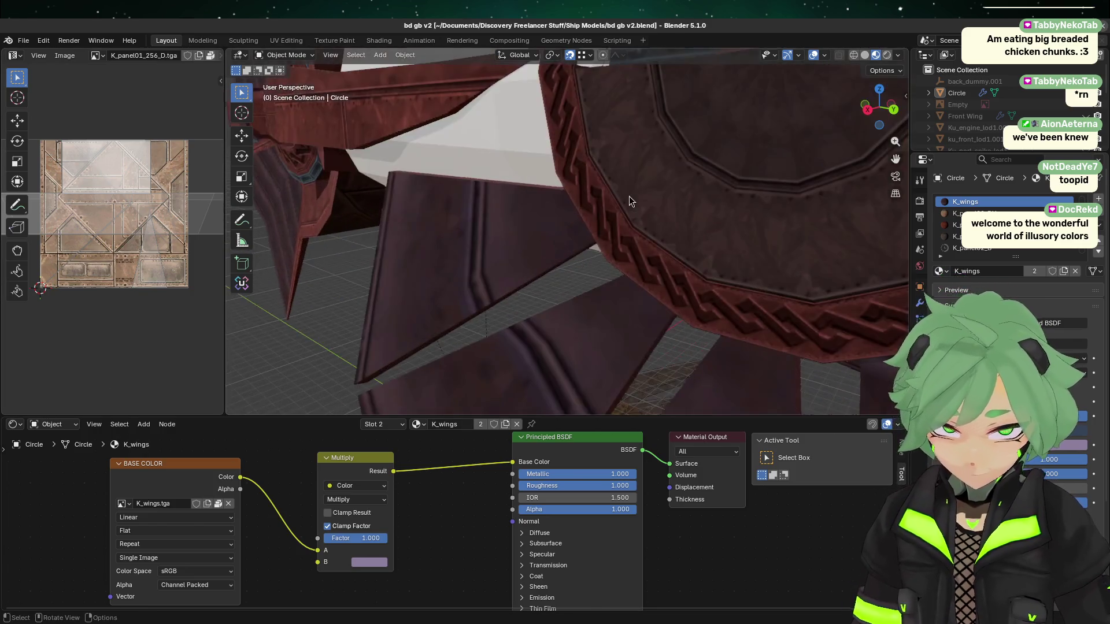
{"action": "key", "text": "Tab"}
- Select several octagonal-plate triangles and a ring quad to see where their UVs sit on the panel texture
{"action": "left_click", "coordinate": [618, 197]}
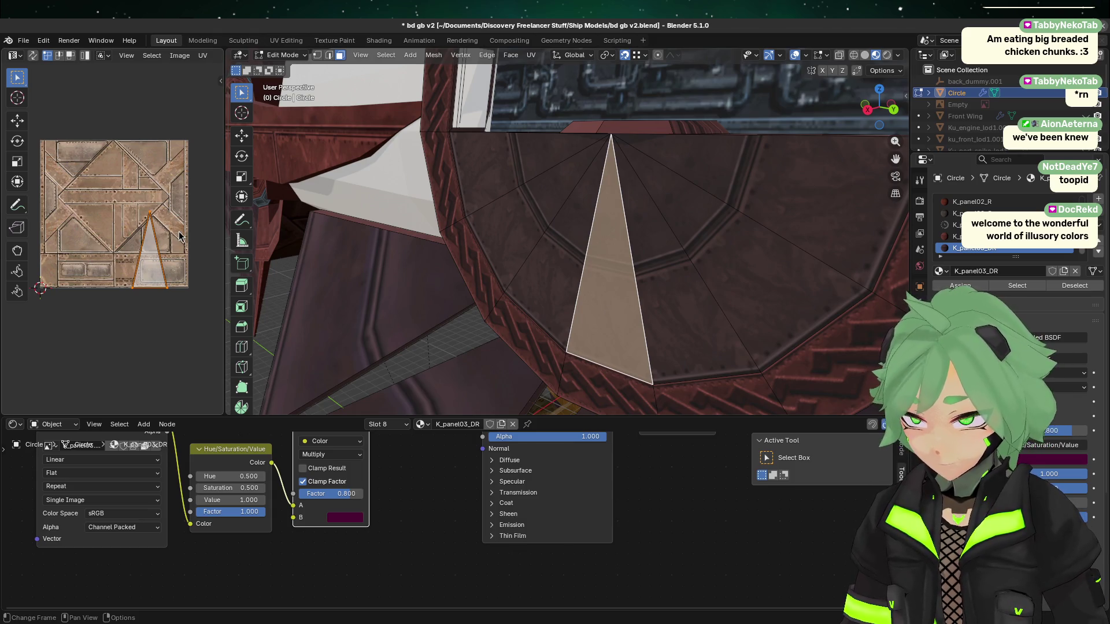
{"action": "scroll", "coordinate": [775, 243], "scroll_direction": "down", "scroll_amount": 4}
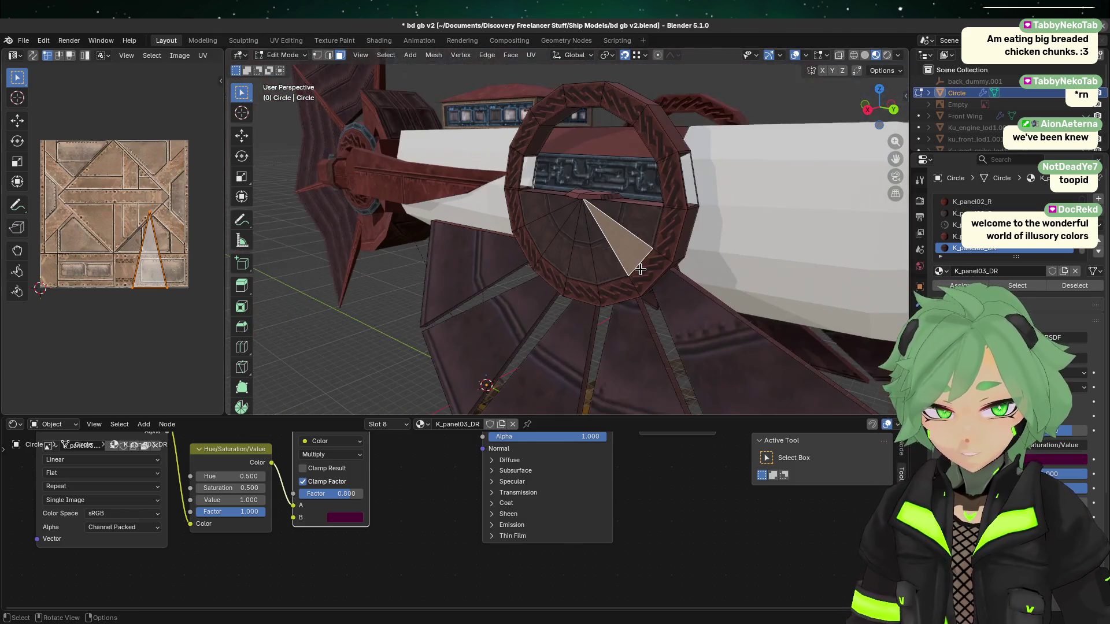
{"action": "left_click", "coordinate": [640, 269]}
{"action": "scroll", "coordinate": [640, 269], "scroll_direction": "up", "scroll_amount": 4}
{"action": "left_click", "coordinate": [555, 275]}
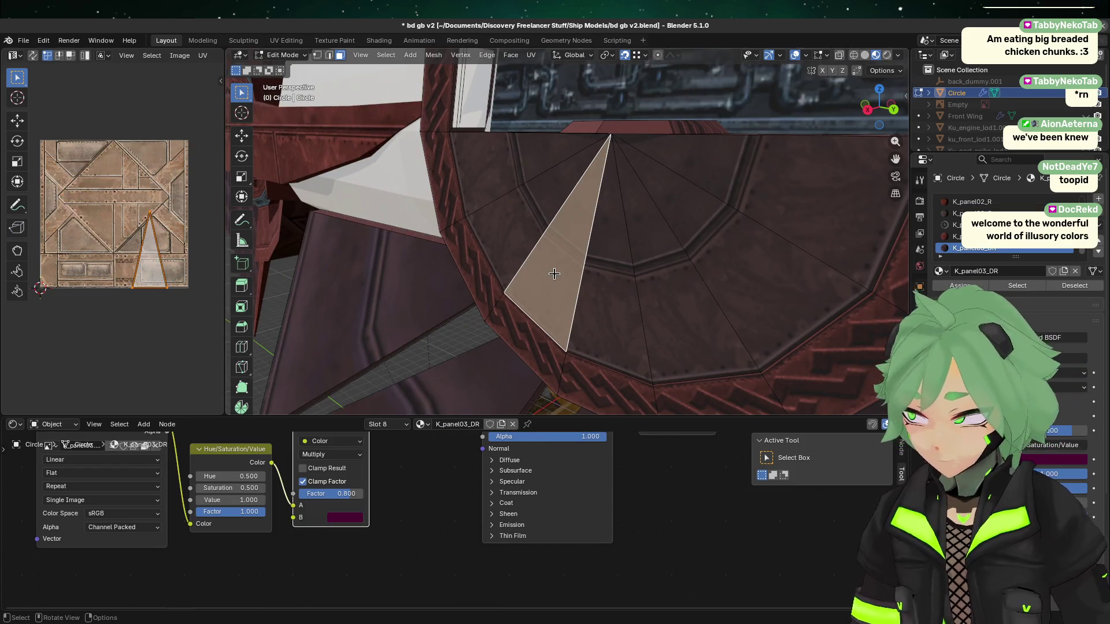
{"action": "scroll", "coordinate": [539, 351], "scroll_direction": "down", "scroll_amount": 4}
{"action": "scroll", "coordinate": [488, 383], "scroll_direction": "up", "scroll_amount": 4}
{"action": "left_click", "coordinate": [475, 222]}
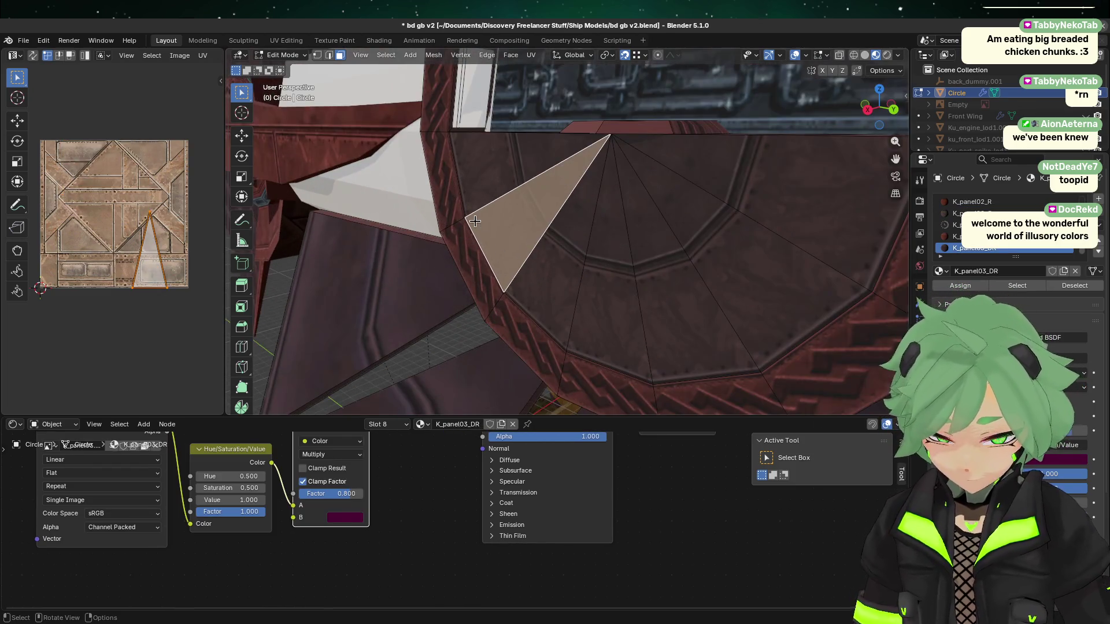
{"action": "scroll", "coordinate": [475, 221], "scroll_direction": "down", "scroll_amount": 3}
{"action": "scroll", "coordinate": [475, 222], "scroll_direction": "up", "scroll_amount": 3}
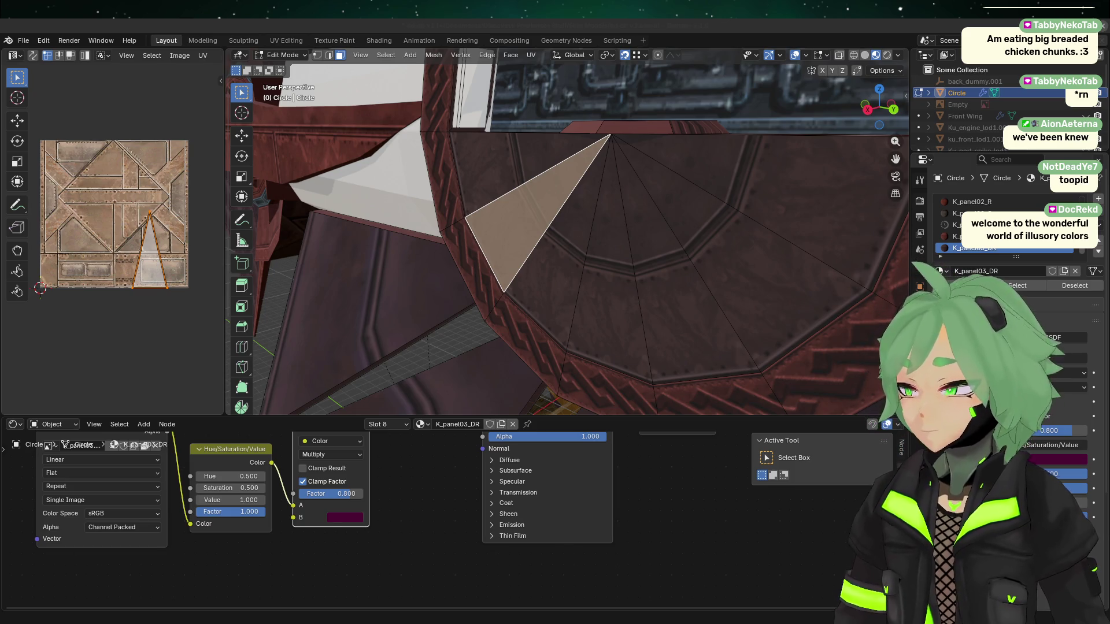
- Select the large wing face, orbit around the ship, and save the file
{"action": "left_click", "coordinate": [369, 337]}
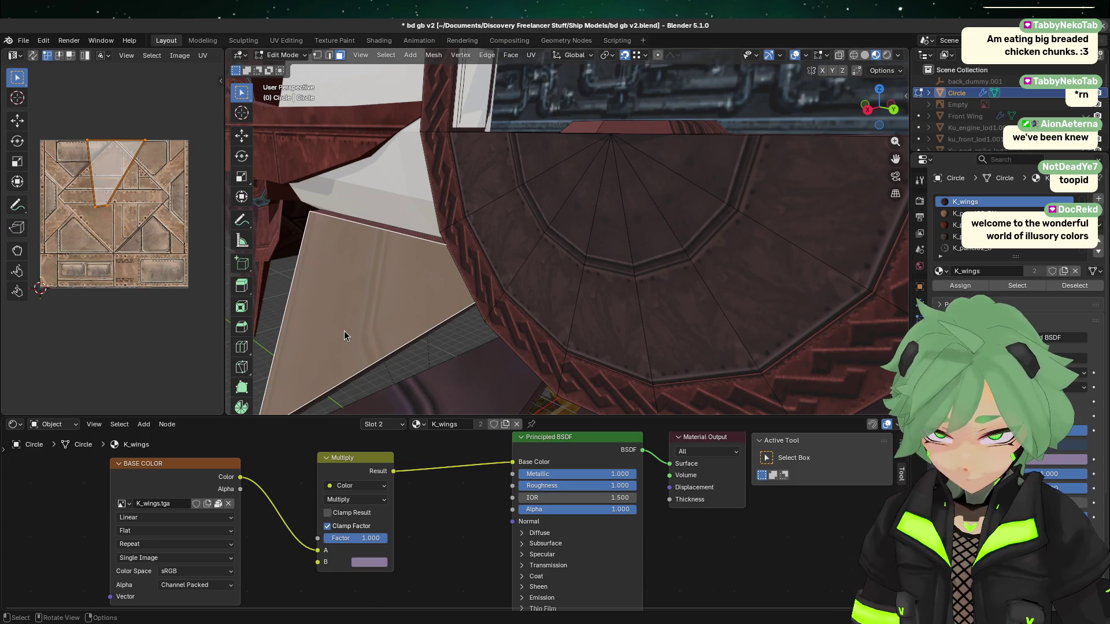
{"action": "key", "text": "Tab"}
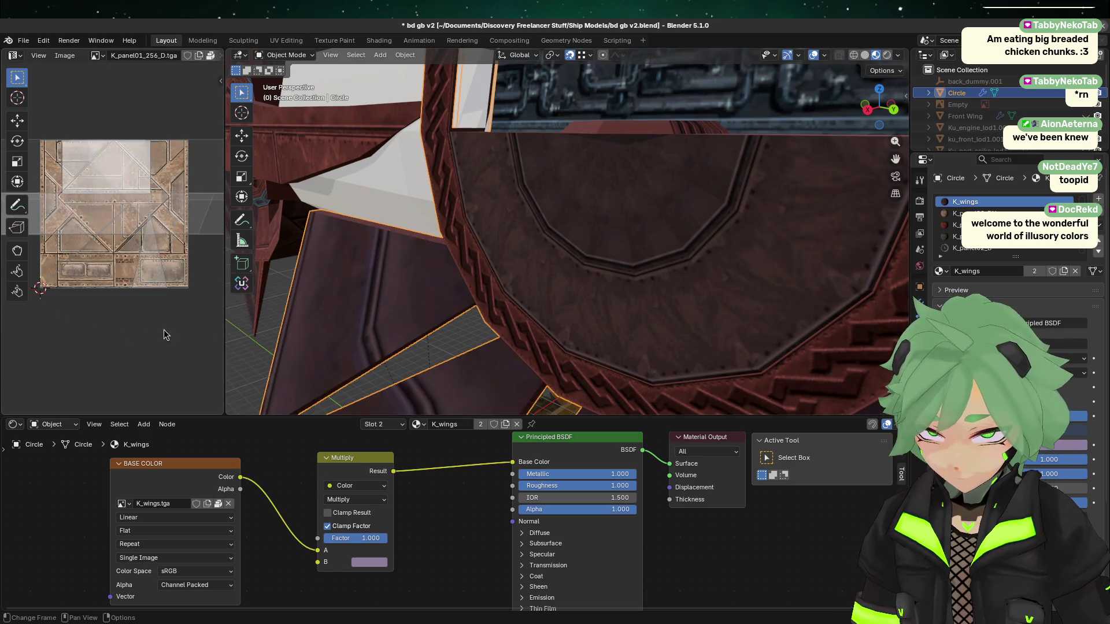
{"action": "key", "text": "Tab"}
{"action": "scroll", "coordinate": [498, 272], "scroll_direction": "down", "scroll_amount": 3}
{"action": "mouse_move", "coordinate": [497, 272]}
{"action": "middle_mouse_down"}
{"action": "mouse_move", "coordinate": [519, 283]}
{"action": "mouse_move", "coordinate": [525, 341]}
{"action": "mouse_move", "coordinate": [639, 298]}
{"action": "mouse_move", "coordinate": [506, 277]}
{"action": "mouse_move", "coordinate": [520, 257]}
{"action": "mouse_move", "coordinate": [445, 272]}
{"action": "mouse_move", "coordinate": [404, 248]}
{"action": "middle_mouse_up"}
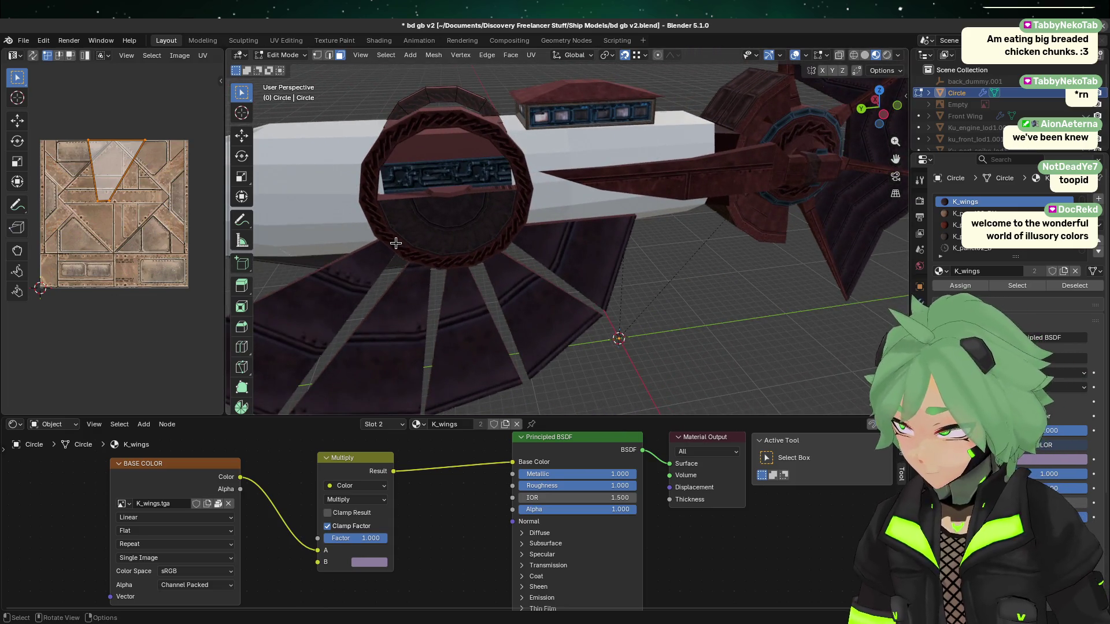
{"action": "scroll", "coordinate": [891, 138], "scroll_direction": "down", "scroll_amount": 3}
{"action": "key", "text": "ctrl+s"}
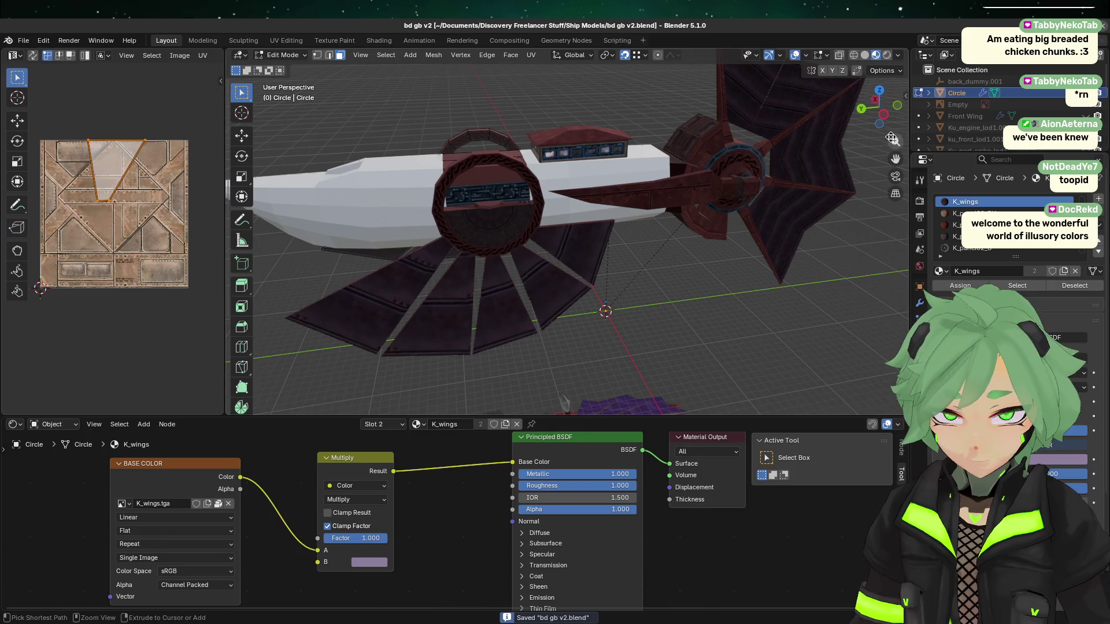
- Switch to Right Orthographic view, clear the wing face selection, and save again
{"action": "left_click", "coordinate": [883, 115]}
{"action": "scroll", "coordinate": [774, 156], "scroll_direction": "up", "scroll_amount": 5}
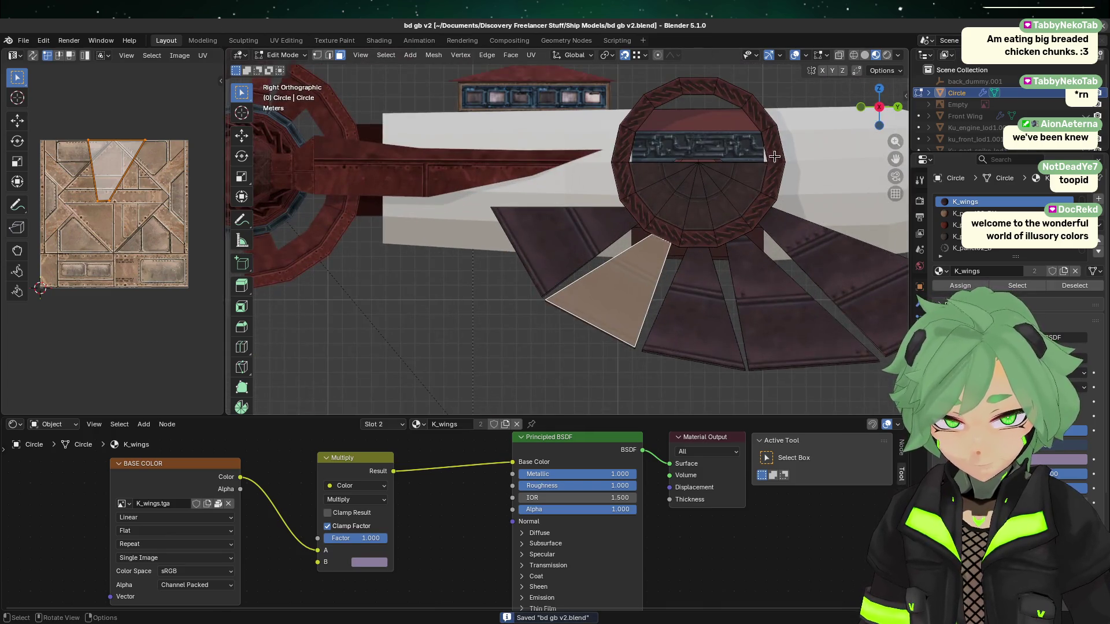
{"action": "left_click", "coordinate": [471, 339]}
{"action": "scroll", "coordinate": [525, 282], "scroll_direction": "down", "scroll_amount": 2}
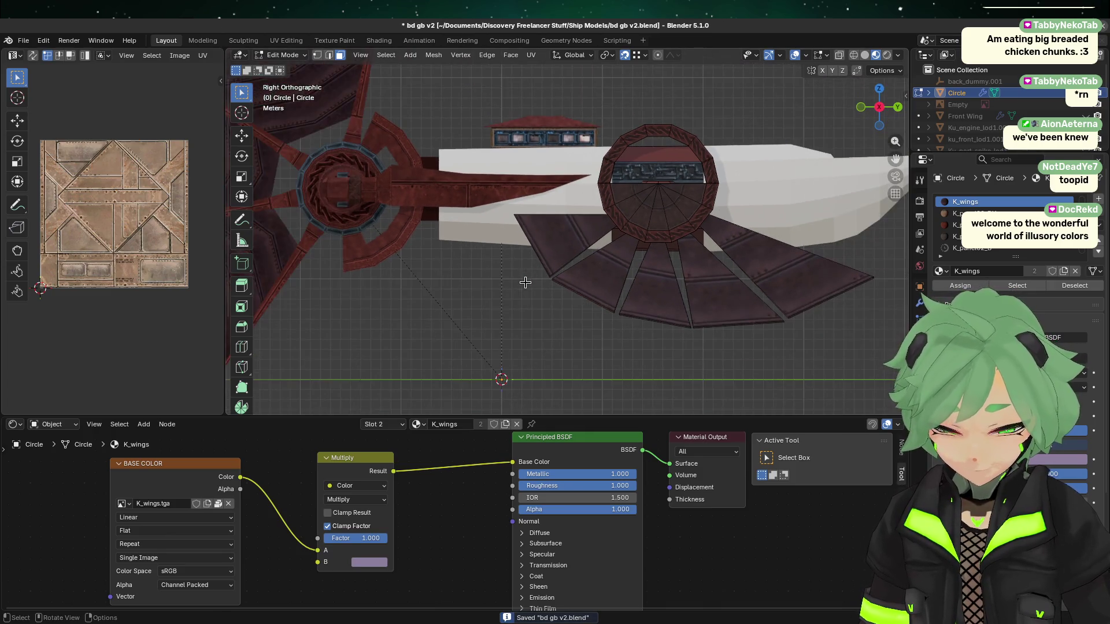
{"action": "middle_click_drag", "start_coordinate": [654, 276], "coordinate": [632, 322], "text": "shift"}
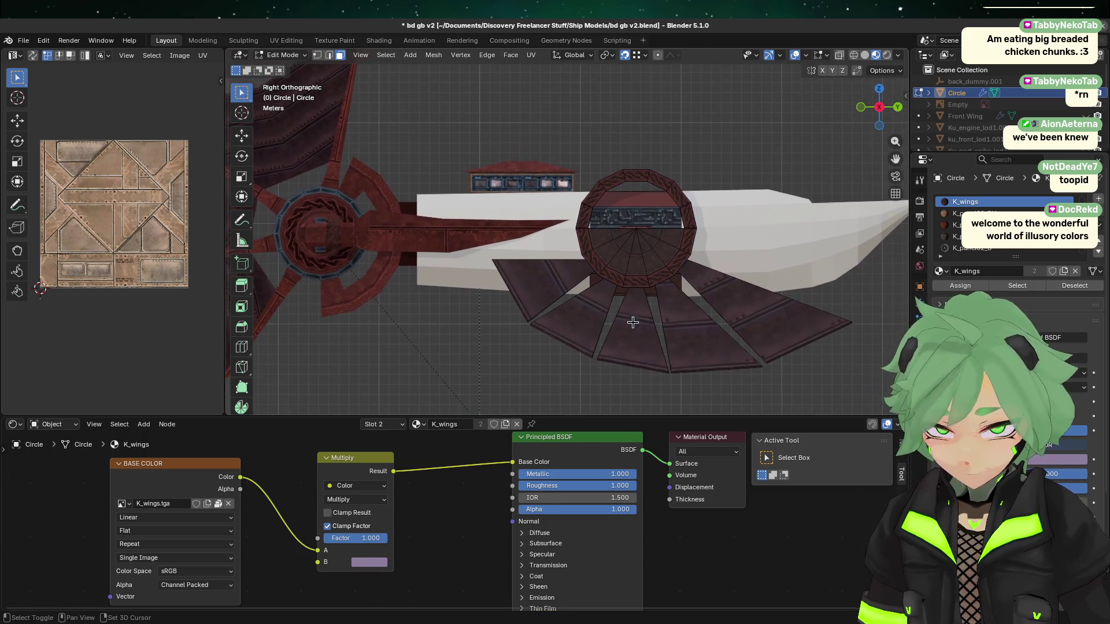
{"action": "mouse_move", "coordinate": [671, 206]}
{"action": "middle_mouse_down"}
{"action": "mouse_move", "coordinate": [619, 196]}
{"action": "mouse_move", "coordinate": [570, 214]}
{"action": "mouse_move", "coordinate": [571, 167]}
{"action": "mouse_move", "coordinate": [488, 280]}
{"action": "mouse_move", "coordinate": [694, 190]}
{"action": "middle_mouse_up"}
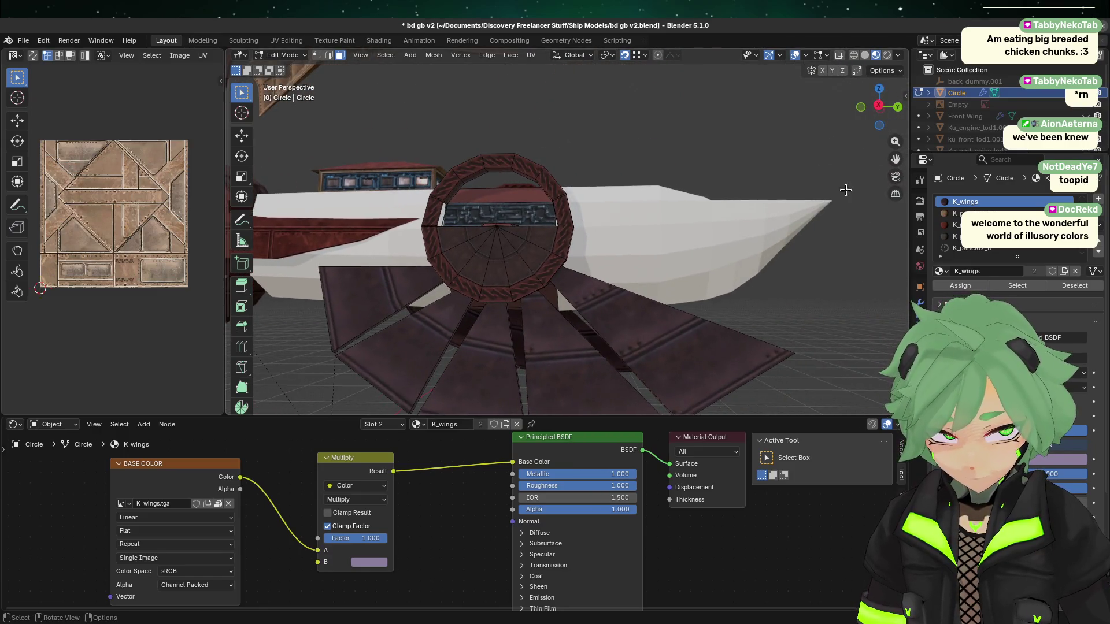
{"action": "left_click", "coordinate": [879, 106]}
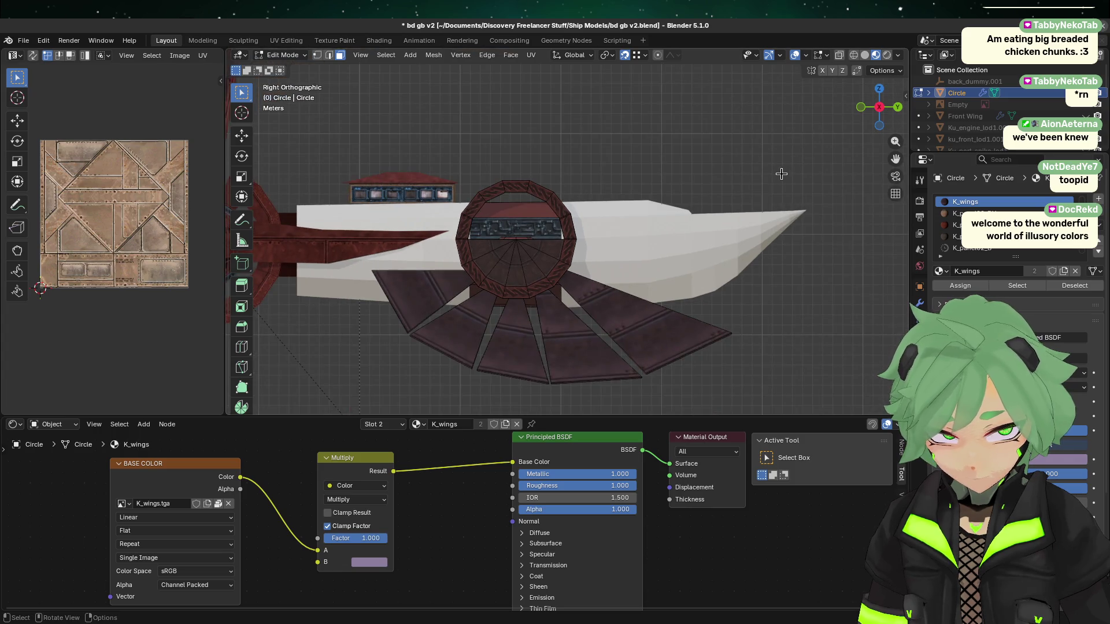
{"action": "scroll", "coordinate": [549, 204], "scroll_direction": "up", "scroll_amount": 2}
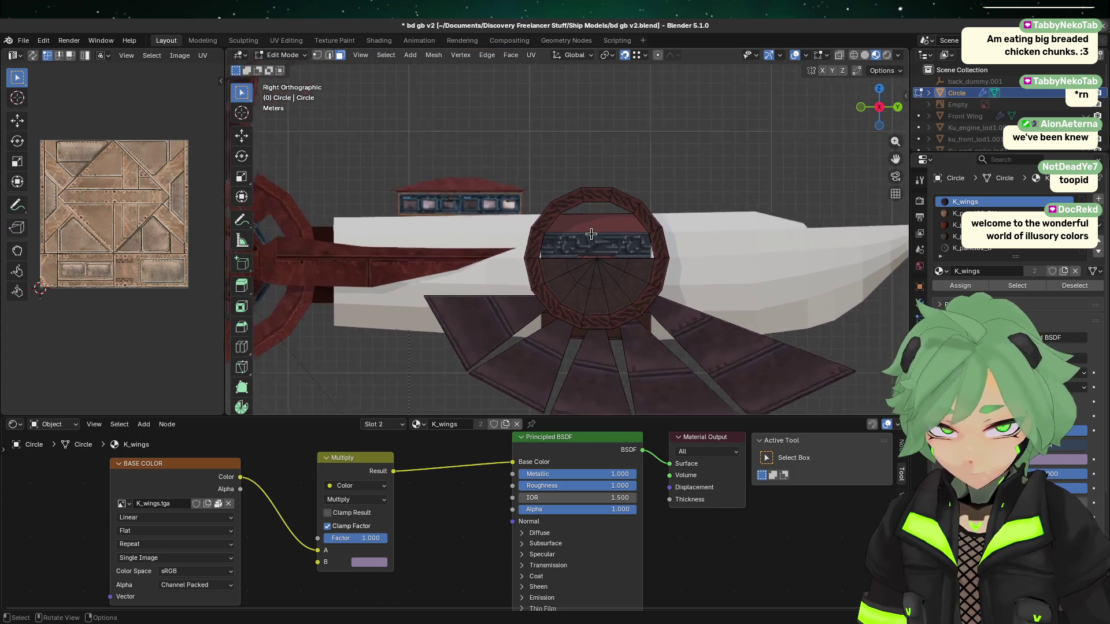
{"action": "scroll", "coordinate": [591, 233], "scroll_direction": "up", "scroll_amount": 1}
{"action": "key", "text": "ctrl+s"}
- Centre the ring in the view and return to Object Mode
{"action": "scroll", "coordinate": [538, 234], "scroll_direction": "up", "scroll_amount": 2}
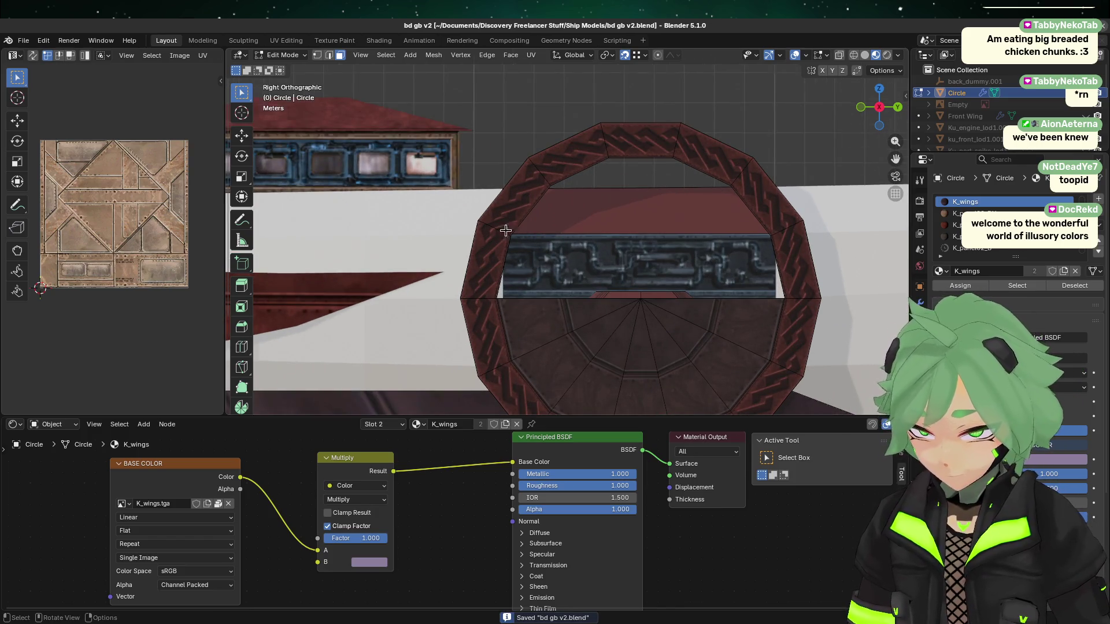
{"action": "scroll", "coordinate": [506, 231], "scroll_direction": "down", "scroll_amount": 2}
{"action": "middle_click_drag", "start_coordinate": [456, 227], "coordinate": [496, 198], "text": "shift"}
{"action": "scroll", "coordinate": [470, 193], "scroll_direction": "down", "scroll_amount": 3}
{"action": "scroll", "coordinate": [410, 355], "scroll_direction": "up", "scroll_amount": 1}
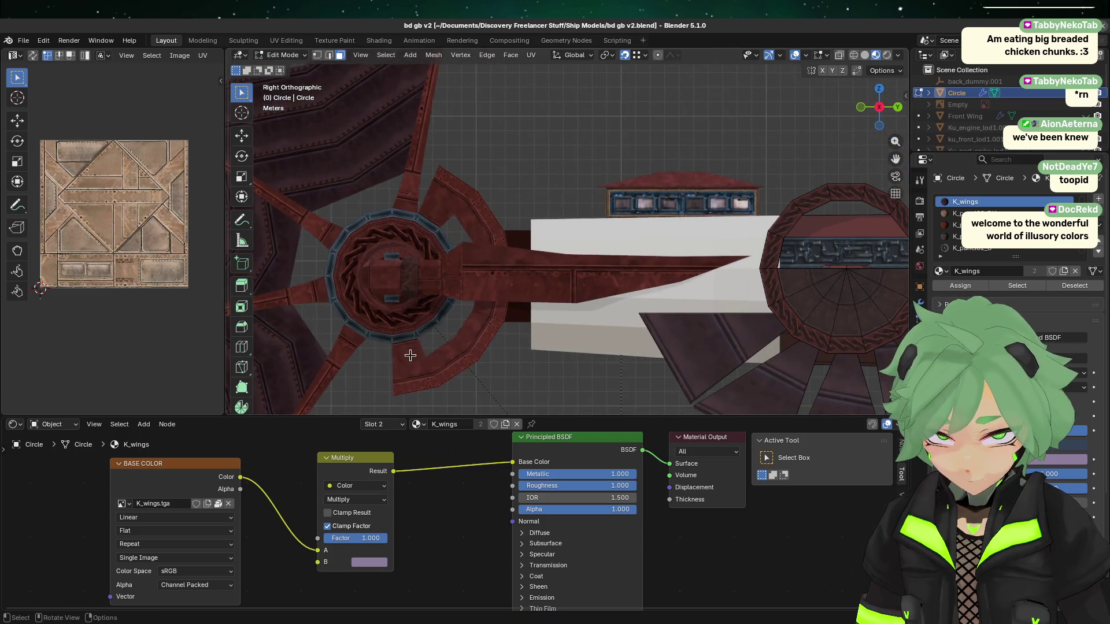
{"action": "mouse_move", "coordinate": [410, 355]}
{"action": "middle_mouse_down", "text": "shift"}
{"action": "mouse_move", "coordinate": [382, 335]}
{"action": "mouse_move", "coordinate": [345, 204]}
{"action": "mouse_move", "coordinate": [379, 223]}
{"action": "middle_mouse_up", "text": "shift"}
{"action": "key", "text": "Tab"}
{"action": "scroll", "coordinate": [665, 348], "scroll_direction": "down", "scroll_amount": 2}
{"action": "scroll", "coordinate": [587, 311], "scroll_direction": "down", "scroll_amount": 1}
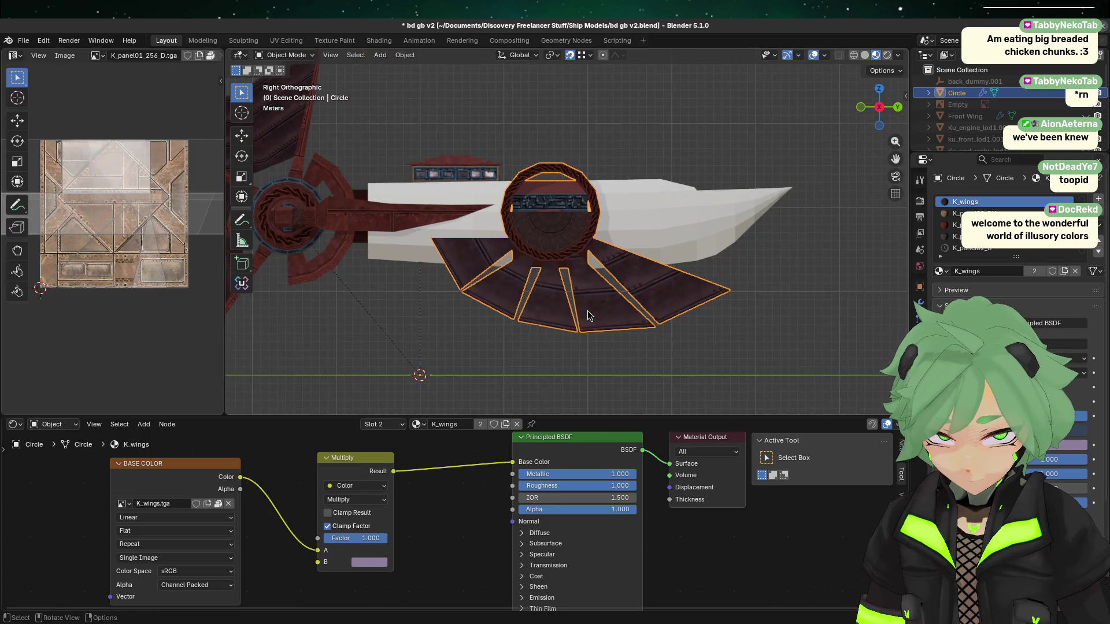
- Deselect the wings and enter Edit Mode on the ring with nothing selected
{"action": "left_click", "coordinate": [565, 366]}
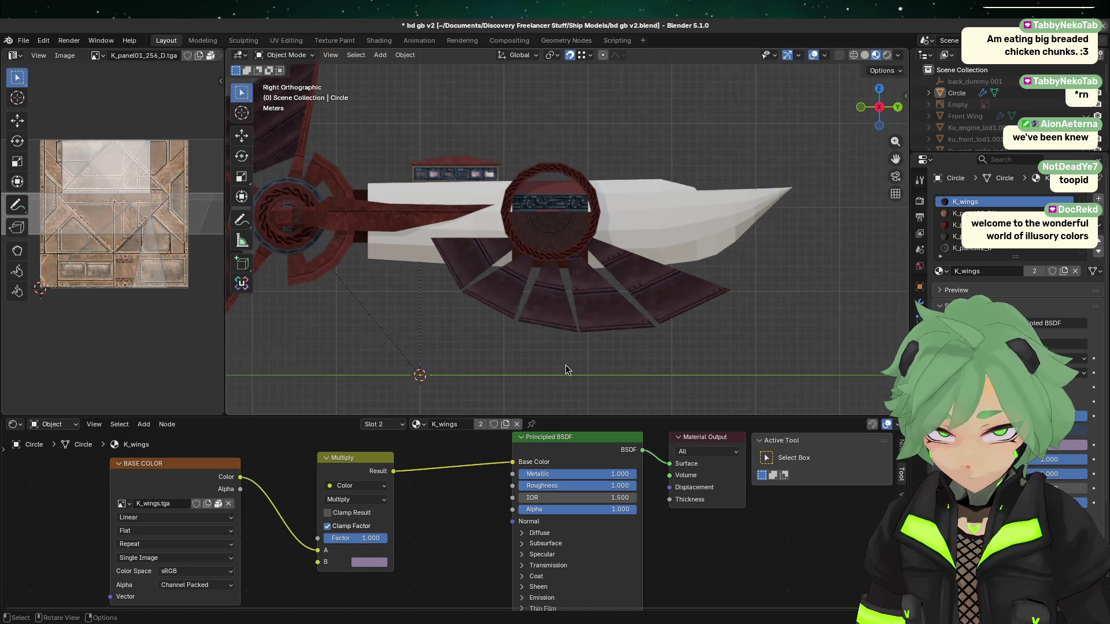
{"action": "scroll", "coordinate": [565, 365], "scroll_direction": "up", "scroll_amount": 4}
{"action": "mouse_move", "coordinate": [616, 333]}
{"action": "middle_mouse_down"}
{"action": "mouse_move", "coordinate": [517, 289]}
{"action": "mouse_move", "coordinate": [498, 295]}
{"action": "mouse_move", "coordinate": [483, 265]}
{"action": "mouse_move", "coordinate": [602, 350]}
{"action": "mouse_move", "coordinate": [555, 310]}
{"action": "middle_mouse_up"}
{"action": "key", "text": "Tab"}
{"action": "mouse_move", "coordinate": [473, 236]}
{"action": "left_mouse_down"}
{"action": "mouse_move", "coordinate": [493, 259]}
{"action": "mouse_move", "coordinate": [589, 304]}
{"action": "mouse_move", "coordinate": [608, 300]}
{"action": "left_mouse_up"}
{"action": "mouse_move", "coordinate": [609, 300]}
{"action": "middle_mouse_down"}
{"action": "mouse_move", "coordinate": [512, 231]}
{"action": "mouse_move", "coordinate": [508, 249]}
{"action": "mouse_move", "coordinate": [475, 237]}
{"action": "middle_mouse_up"}
{"action": "left_click", "coordinate": [520, 262]}
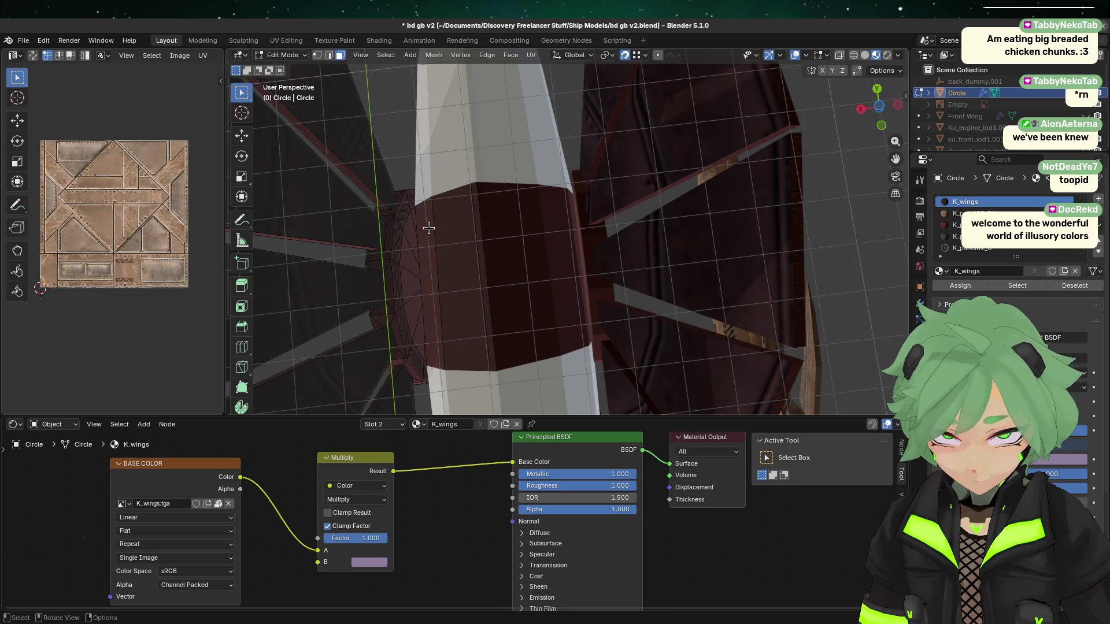
- Hide the two hull faces blocking the ring, seen from below
{"action": "mouse_move", "coordinate": [616, 284]}
{"action": "middle_mouse_down"}
{"action": "mouse_move", "coordinate": [855, 295]}
{"action": "mouse_move", "coordinate": [753, 328]}
{"action": "middle_mouse_up"}
{"action": "middle_click_drag", "start_coordinate": [774, 312], "coordinate": [653, 117]}
{"action": "left_click", "coordinate": [653, 118]}
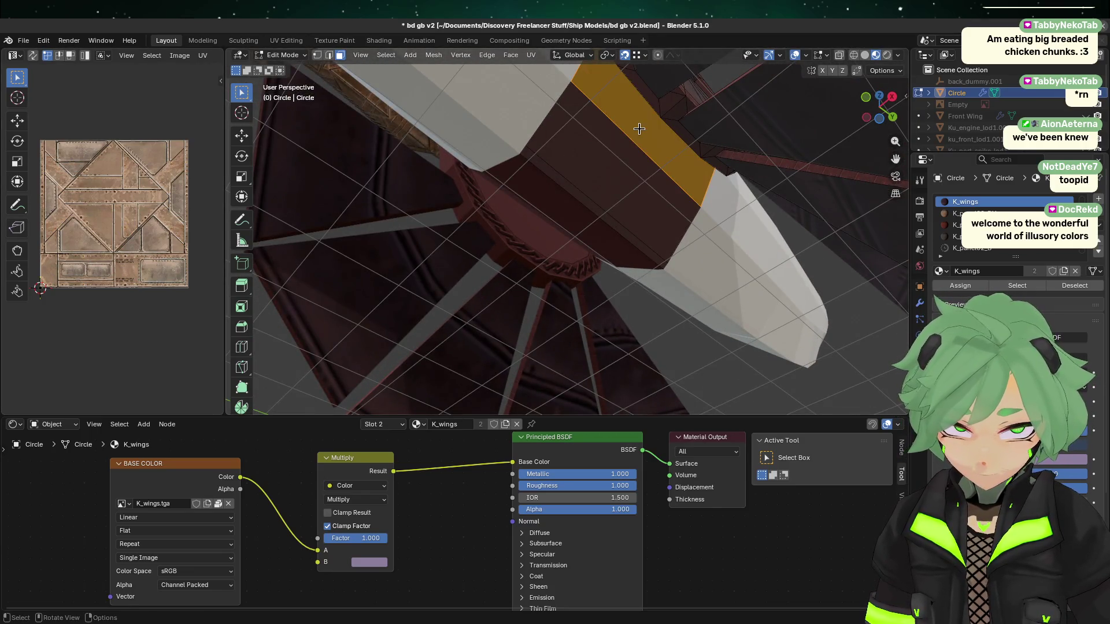
{"action": "left_click", "coordinate": [620, 165], "text": "shift"}
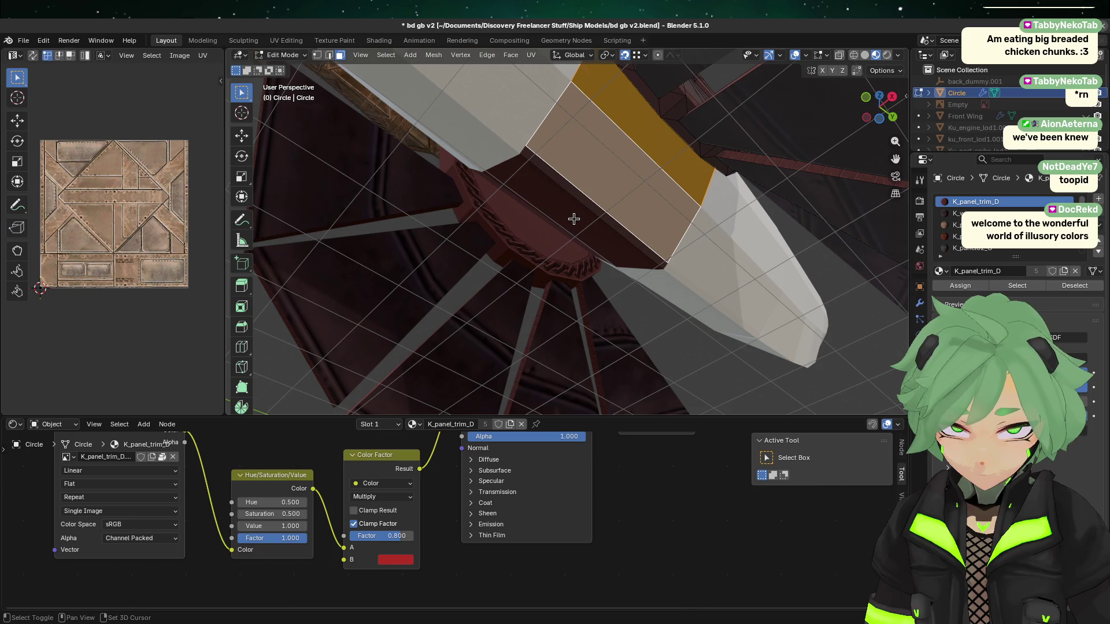
{"action": "key", "text": "h"}
{"action": "mouse_move", "coordinate": [575, 218]}
{"action": "middle_mouse_down"}
{"action": "mouse_move", "coordinate": [688, 179]}
{"action": "mouse_move", "coordinate": [559, 239]}
{"action": "mouse_move", "coordinate": [550, 260]}
{"action": "mouse_move", "coordinate": [612, 341]}
{"action": "mouse_move", "coordinate": [622, 285]}
{"action": "mouse_move", "coordinate": [596, 236]}
{"action": "mouse_move", "coordinate": [604, 317]}
{"action": "mouse_move", "coordinate": [543, 276]}
{"action": "mouse_move", "coordinate": [543, 242]}
{"action": "mouse_move", "coordinate": [608, 317]}
{"action": "mouse_move", "coordinate": [679, 354]}
{"action": "middle_mouse_up"}
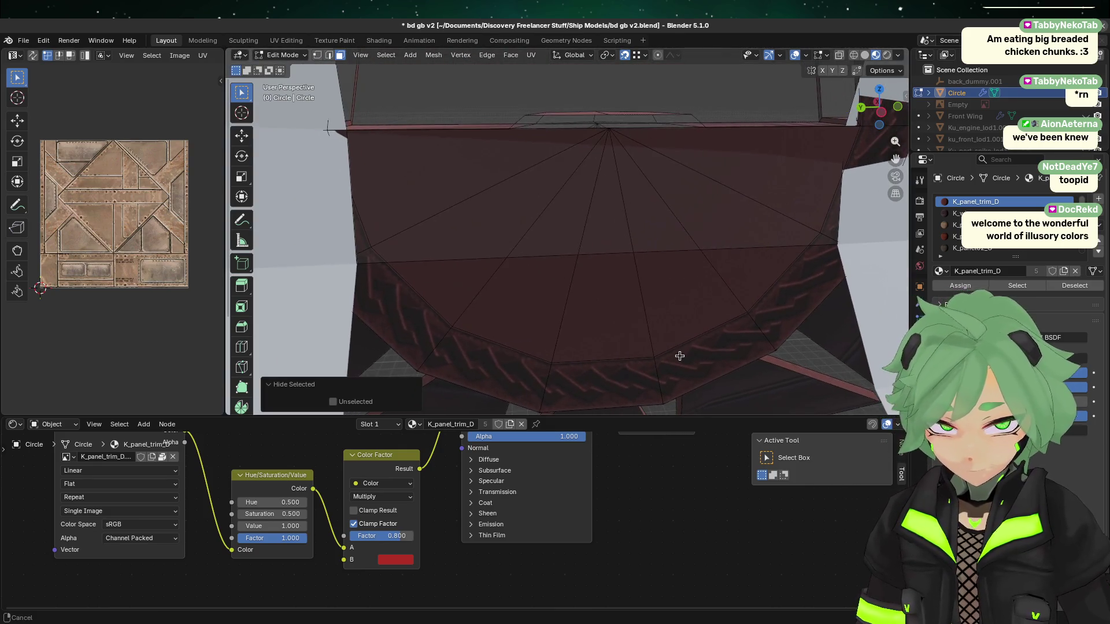
{"action": "mouse_move", "coordinate": [671, 315]}
{"action": "middle_mouse_down"}
{"action": "mouse_move", "coordinate": [597, 292]}
{"action": "mouse_move", "coordinate": [488, 290]}
{"action": "middle_mouse_up"}
- Copy a plate triangle's UV layout with Face > UV Unwrap Faces > Copy/Paste UV > Copy
{"action": "left_click", "coordinate": [421, 103]}
{"action": "key", "text": "ctrl+f"}
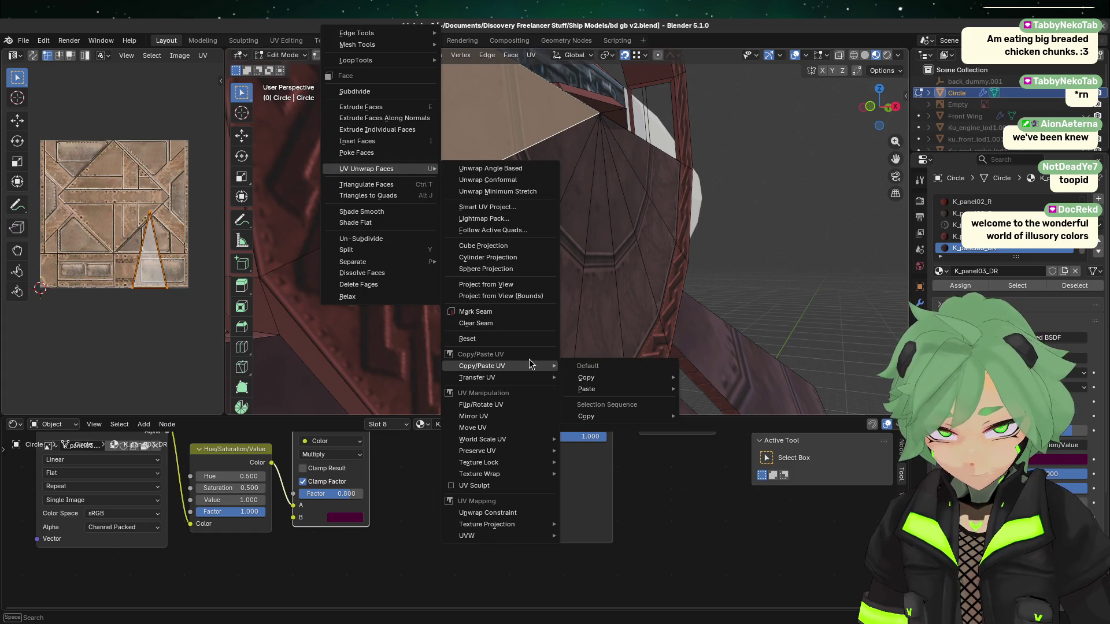
{"action": "left_click", "coordinate": [716, 389]}
{"action": "mouse_move", "coordinate": [510, 316]}
{"action": "middle_mouse_down"}
{"action": "mouse_move", "coordinate": [649, 342]}
{"action": "mouse_move", "coordinate": [812, 185]}
{"action": "middle_mouse_up"}
{"action": "left_click", "coordinate": [724, 208]}
{"action": "left_click", "coordinate": [778, 191]}
{"action": "key", "text": "ctrl+z"}
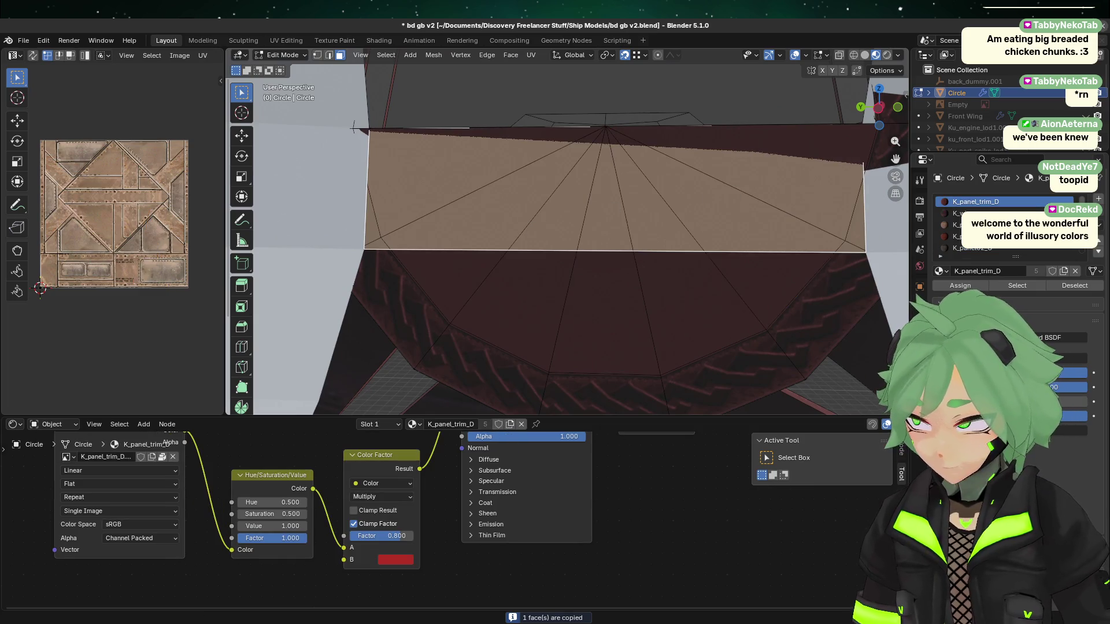
{"action": "key", "text": "ctrl+c"}
{"action": "left_click", "coordinate": [777, 208]}
{"action": "key", "text": "ctrl+z"}
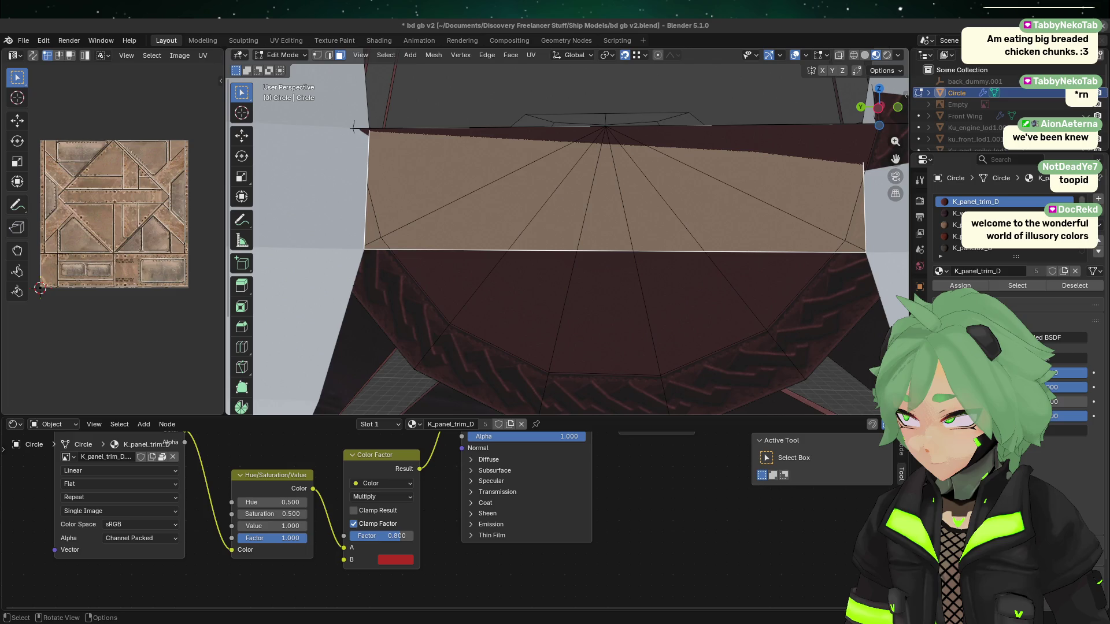
{"action": "key", "text": "ctrl+v"}
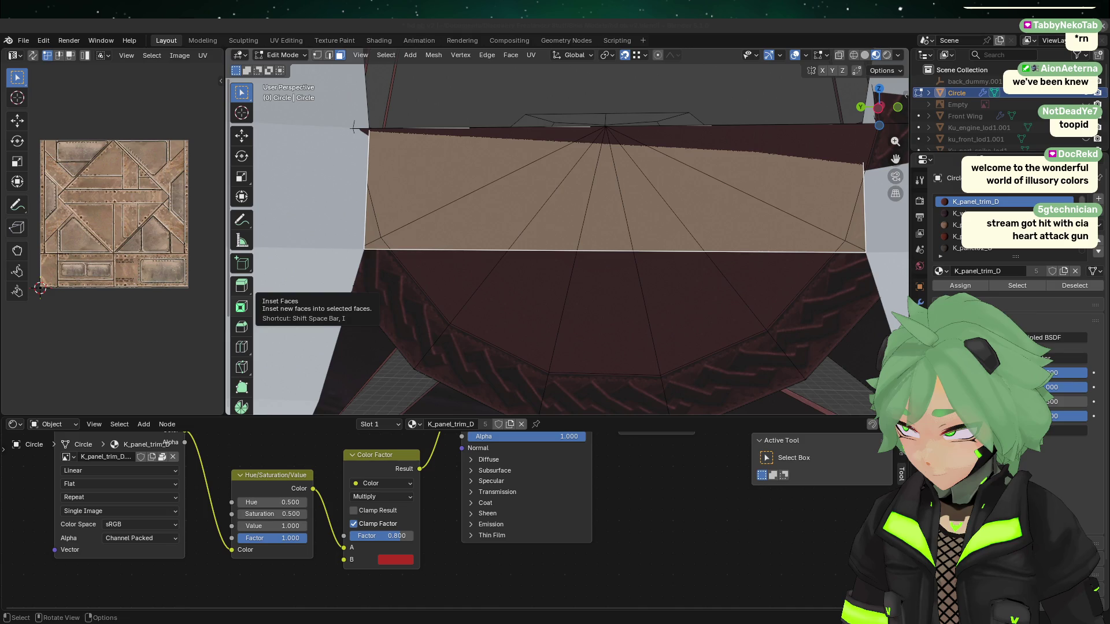
- Select plate triangles around the centre, grow the selection, and undo a first paste attempt
{"action": "left_click", "coordinate": [440, 168]}
{"action": "left_click", "coordinate": [494, 222], "text": "shift"}
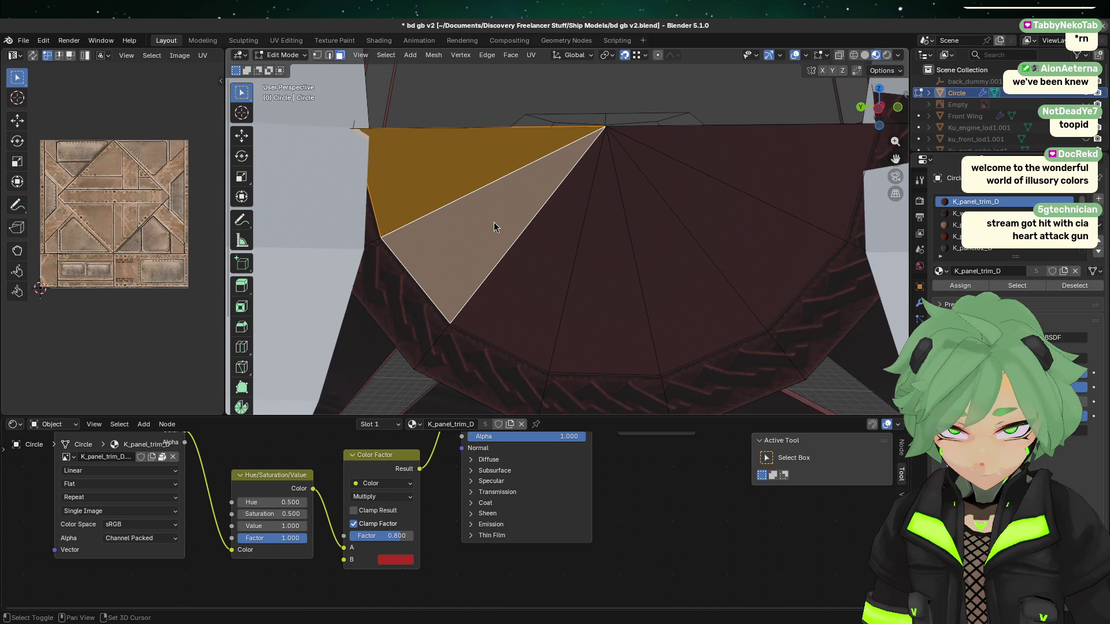
{"action": "key", "text": "ctrl+KP_Add"}
{"action": "right_click", "coordinate": [494, 222]}
{"action": "mouse_move", "coordinate": [521, 200]}
{"action": "mouse_move", "coordinate": [628, 397]}
{"action": "mouse_move", "coordinate": [731, 421]}
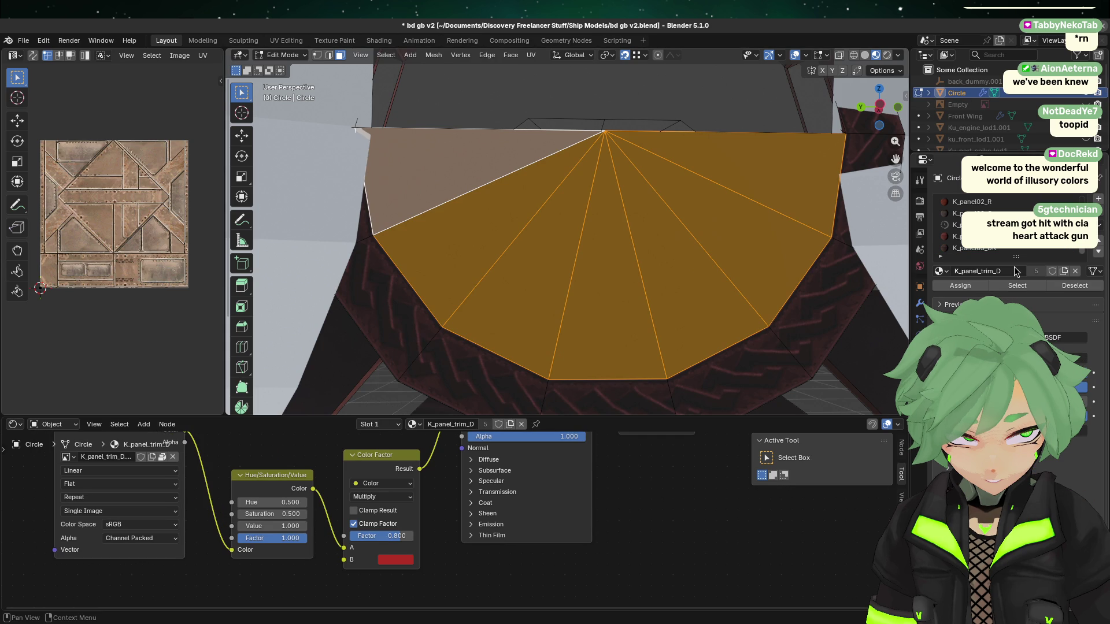
{"action": "key", "text": "ctrl+z"}
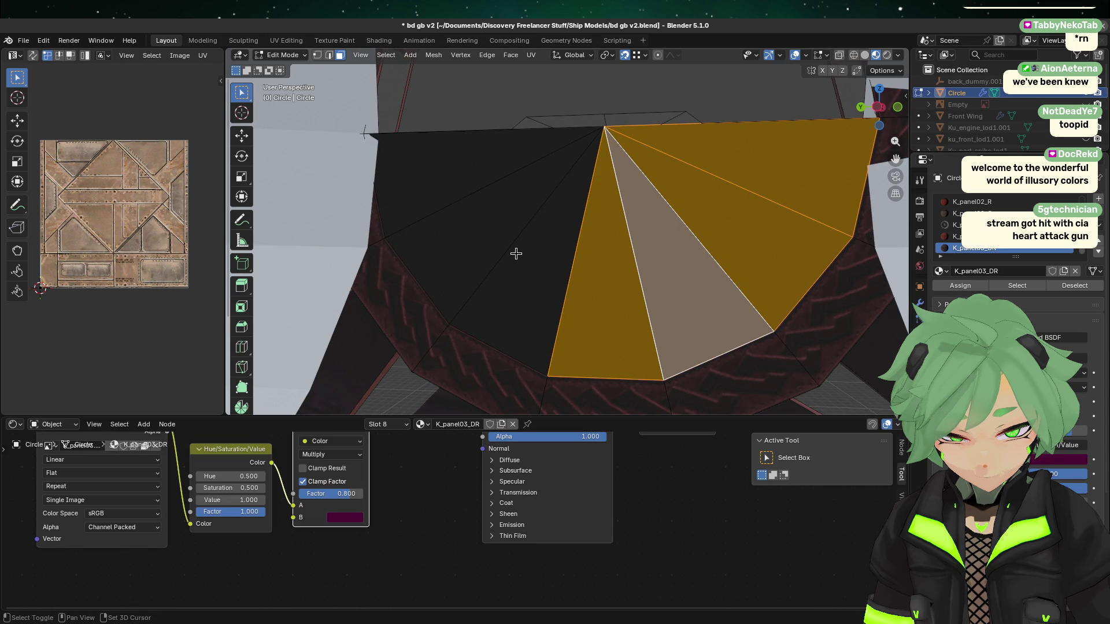
- Paste the copied UVs onto the plate faces via Copy/Paste UV > Paste > [New]
{"action": "key", "text": "ctrl+shift+z"}
{"action": "key", "text": "ctrl+f"}
{"action": "mouse_move", "coordinate": [518, 212]}
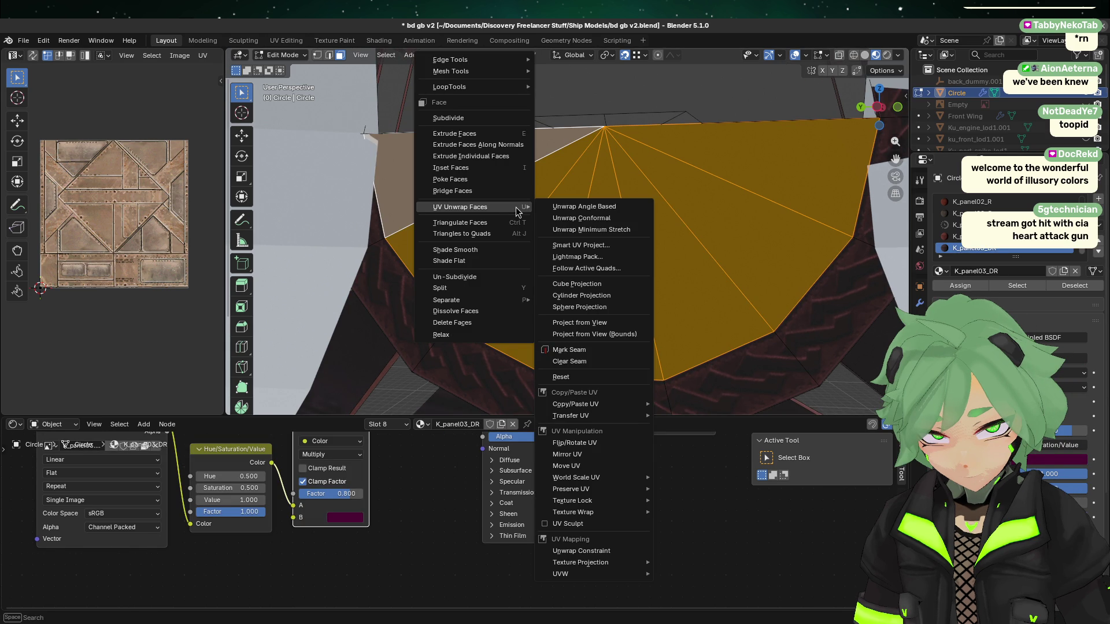
{"action": "mouse_move", "coordinate": [578, 404]}
{"action": "mouse_move", "coordinate": [682, 427]}
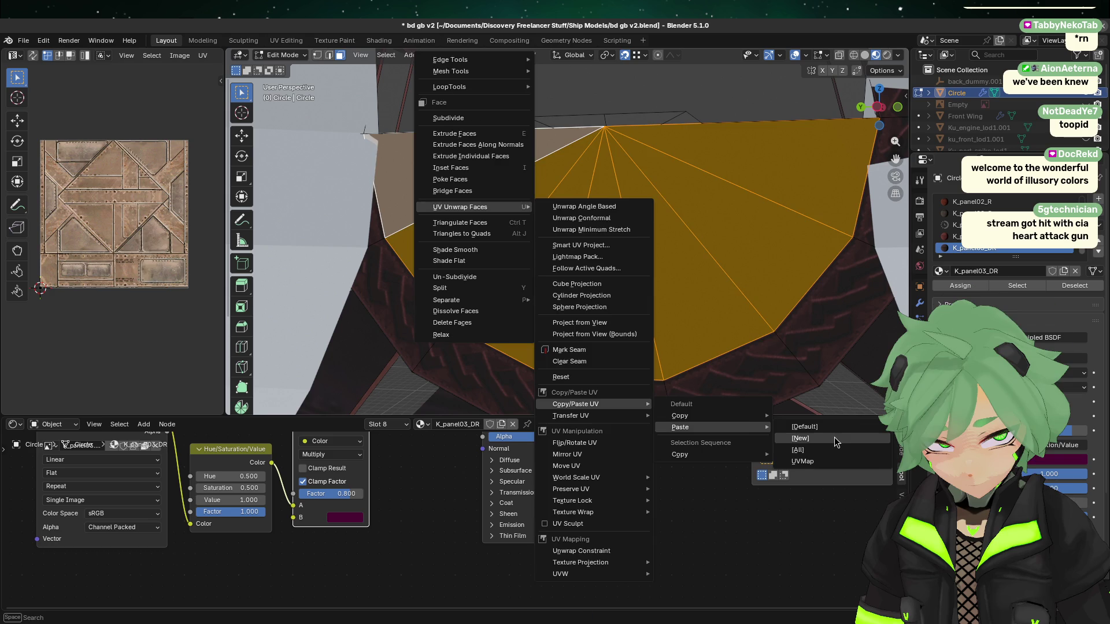
{"action": "left_click", "coordinate": [834, 438]}
- Check the centre and upper-right triangles' UVs and widen the UV editor
{"action": "left_click", "coordinate": [604, 275]}
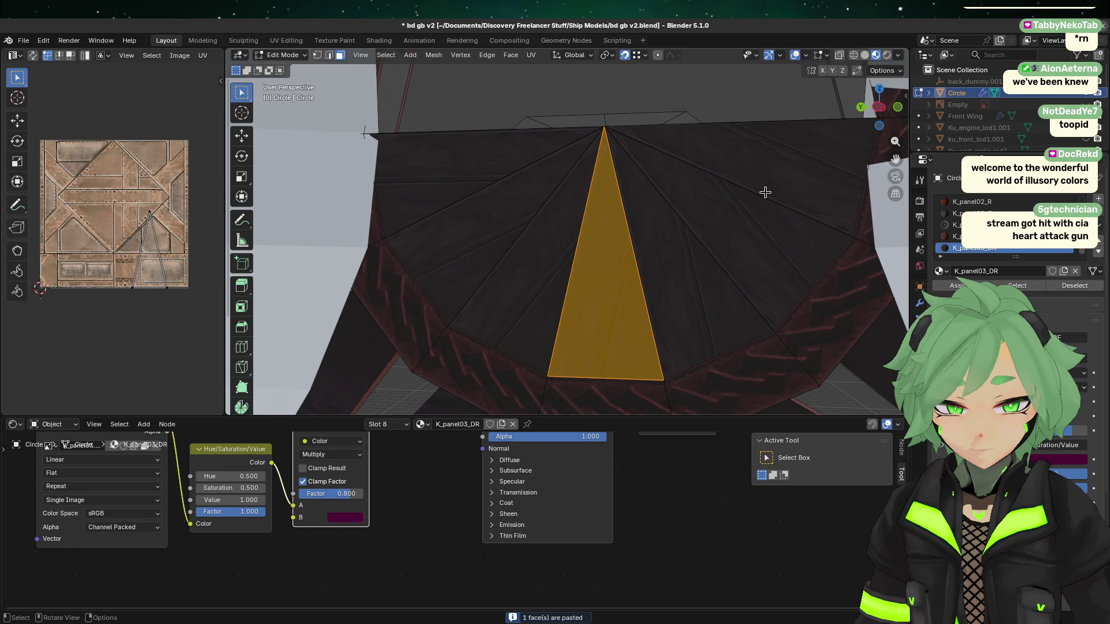
{"action": "left_click", "coordinate": [765, 192]}
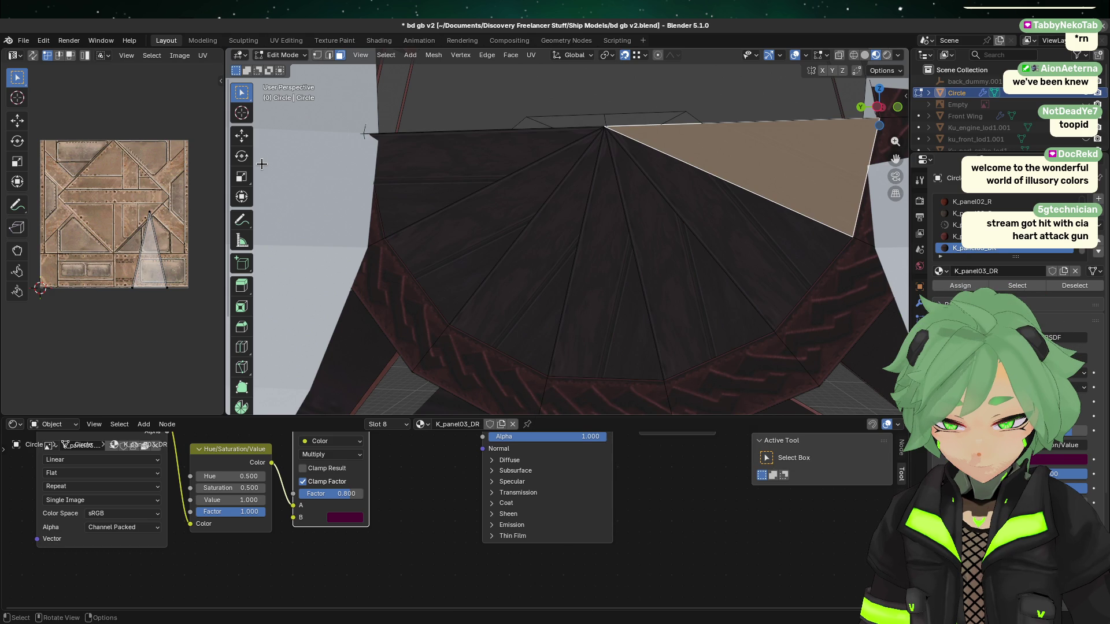
{"action": "left_click_drag", "start_coordinate": [224, 164], "coordinate": [525, 145]}
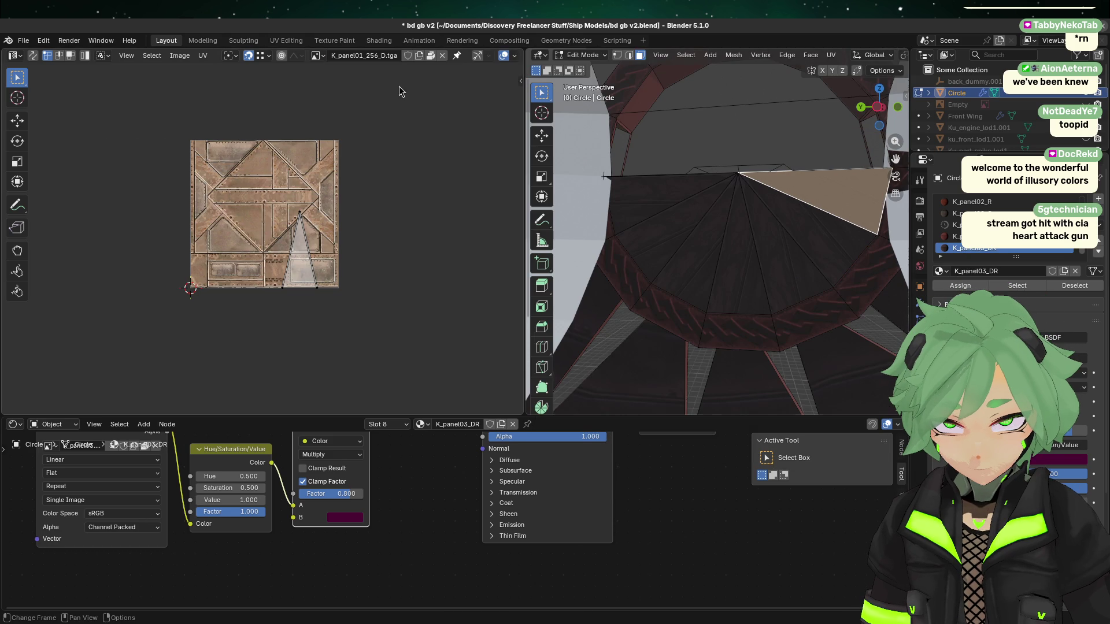
- Show K_panel03.TGA in the UV editor and rotate one plate triangle's UV island on it
{"action": "left_click", "coordinate": [318, 55]}
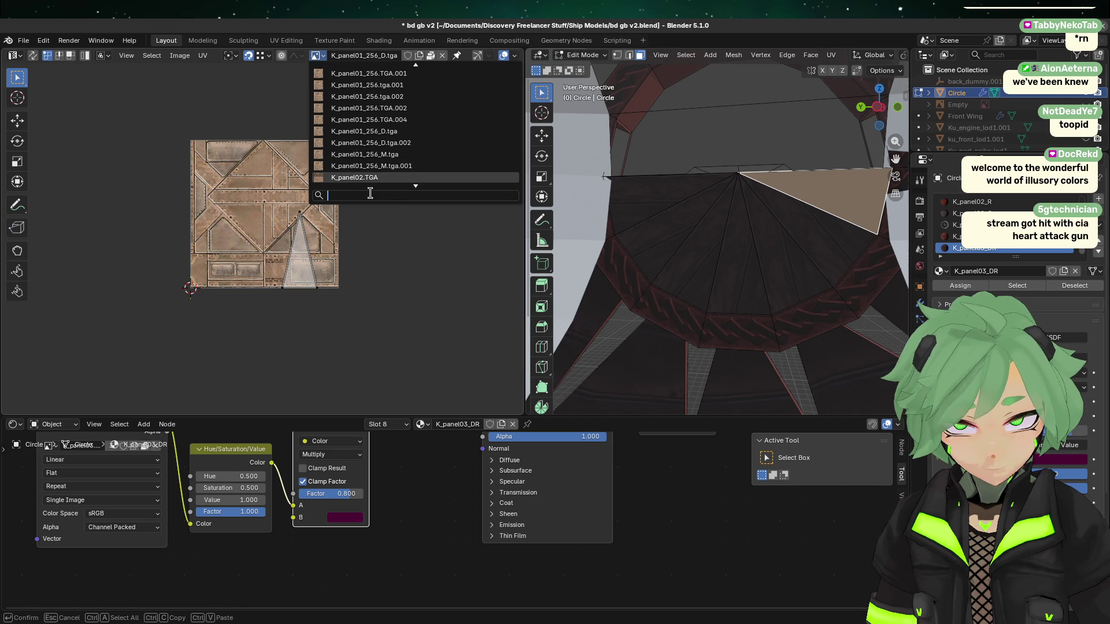
{"action": "type", "text": "03"}
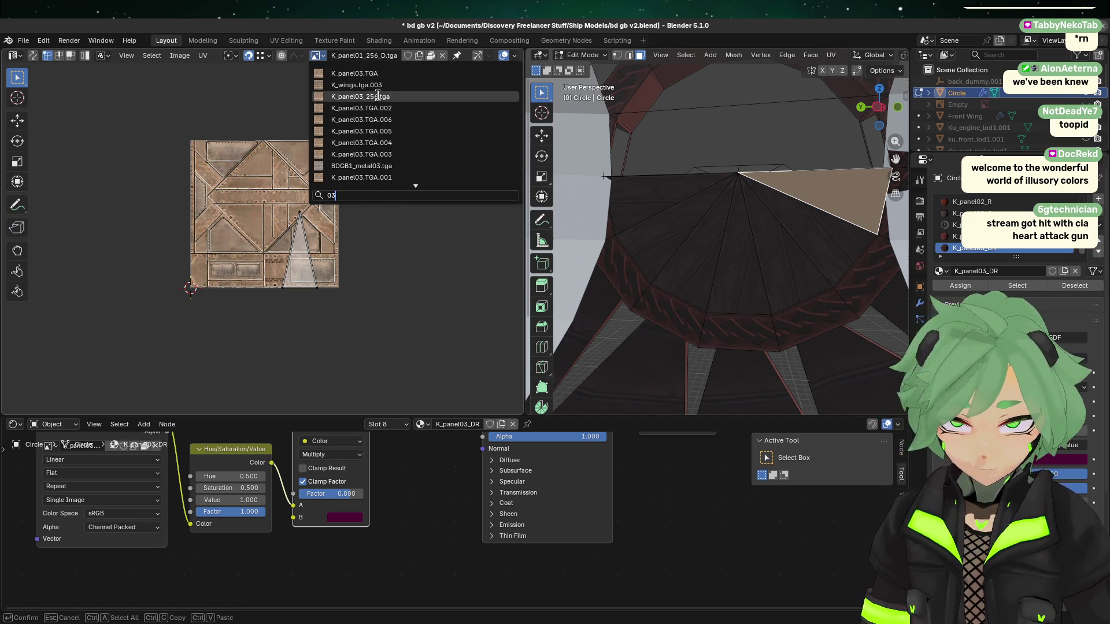
{"action": "left_click", "coordinate": [381, 74]}
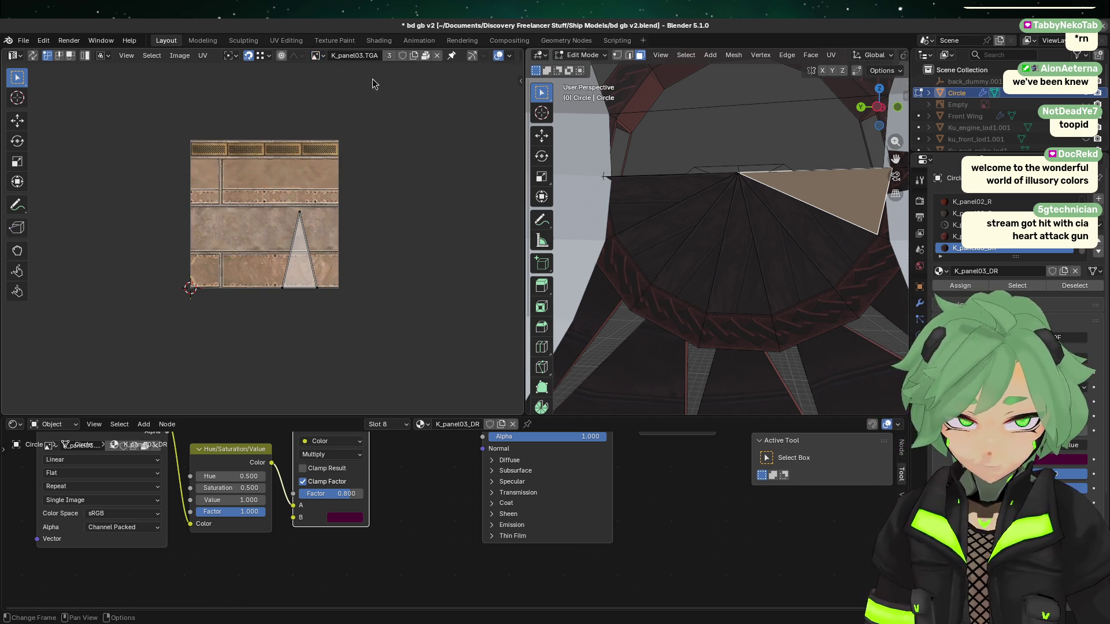
{"action": "left_click", "coordinate": [833, 231]}
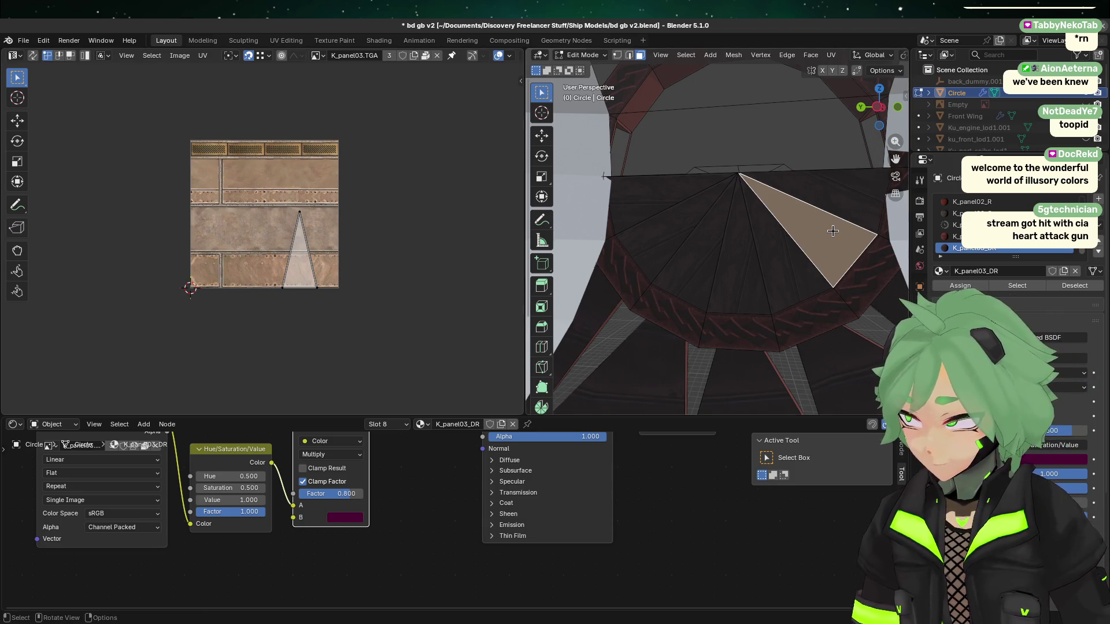
{"action": "left_click", "coordinate": [847, 200]}
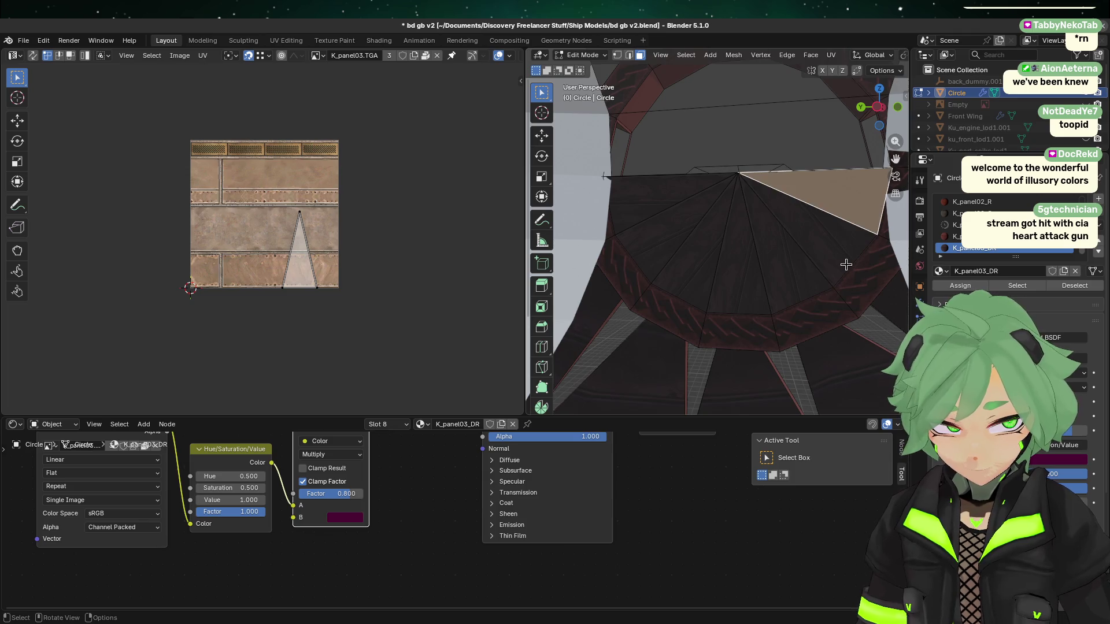
{"action": "mouse_move", "coordinate": [820, 275]}
{"action": "middle_mouse_down"}
{"action": "mouse_move", "coordinate": [673, 307]}
{"action": "mouse_move", "coordinate": [552, 188]}
{"action": "mouse_move", "coordinate": [807, 248]}
{"action": "mouse_move", "coordinate": [772, 218]}
{"action": "middle_mouse_up"}
{"action": "left_click_drag", "start_coordinate": [366, 330], "coordinate": [238, 150]}
{"action": "key", "text": "r"}
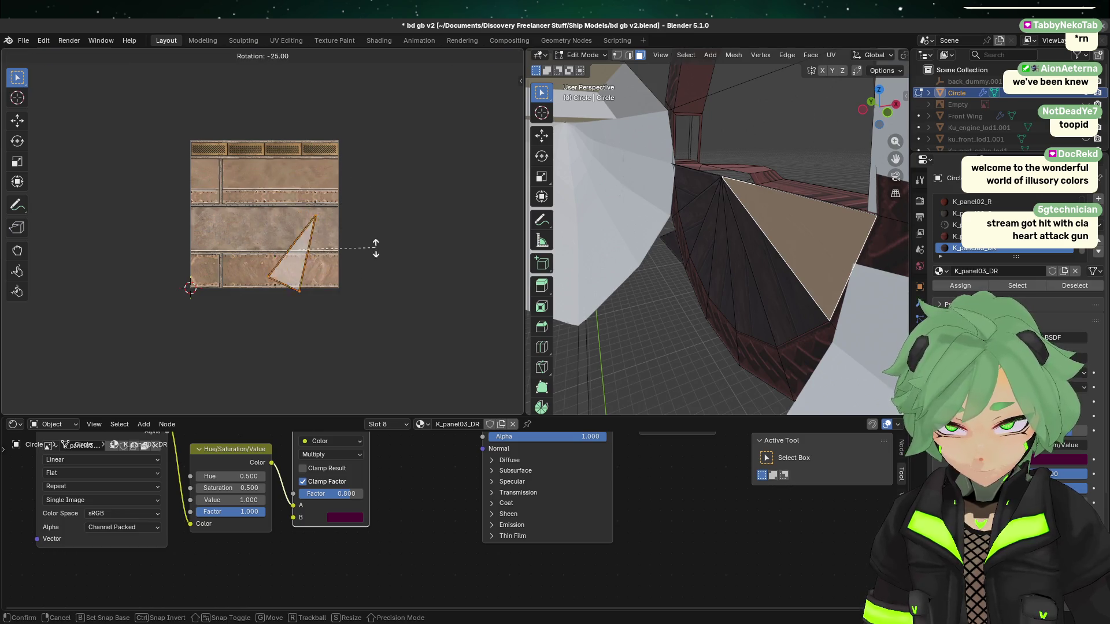
{"action": "left_click", "coordinate": [379, 330]}
- Inspect adjacent plate faces' UVs from side views, then toggle to Object Mode and back to Edit Mode
{"action": "left_click", "coordinate": [797, 288]}
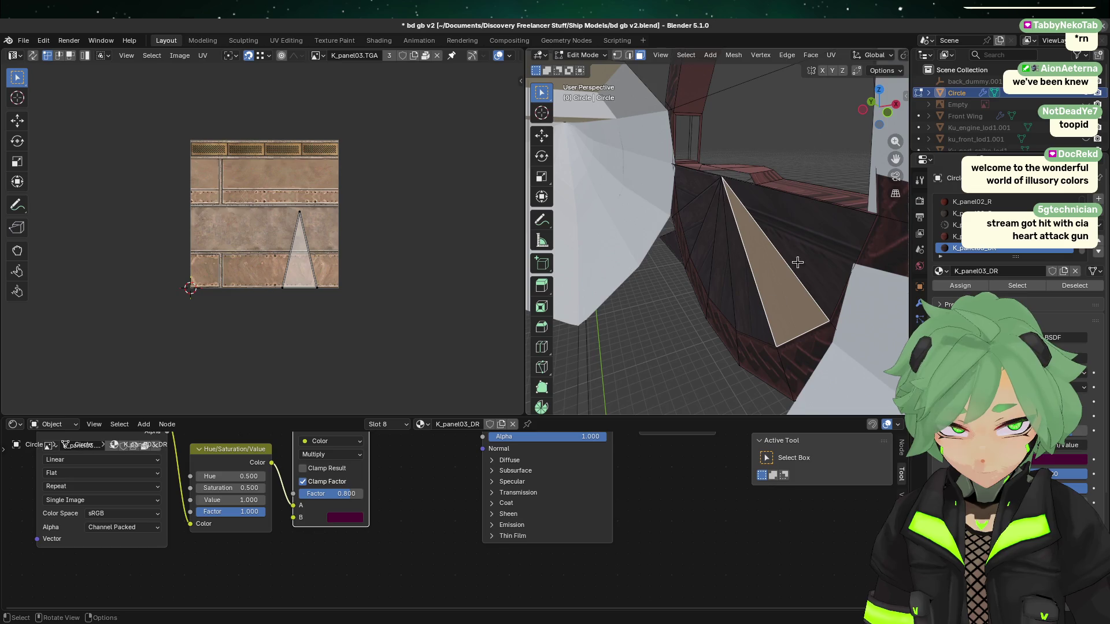
{"action": "left_click", "coordinate": [862, 109]}
{"action": "left_click", "coordinate": [765, 307]}
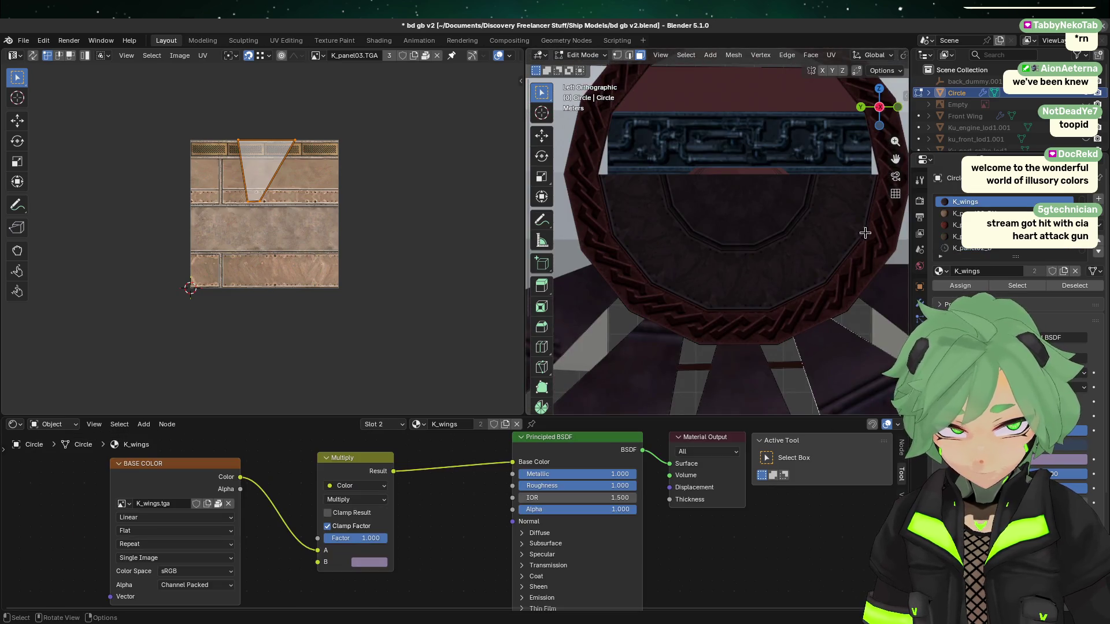
{"action": "left_click", "coordinate": [874, 115]}
{"action": "left_click", "coordinate": [794, 188]}
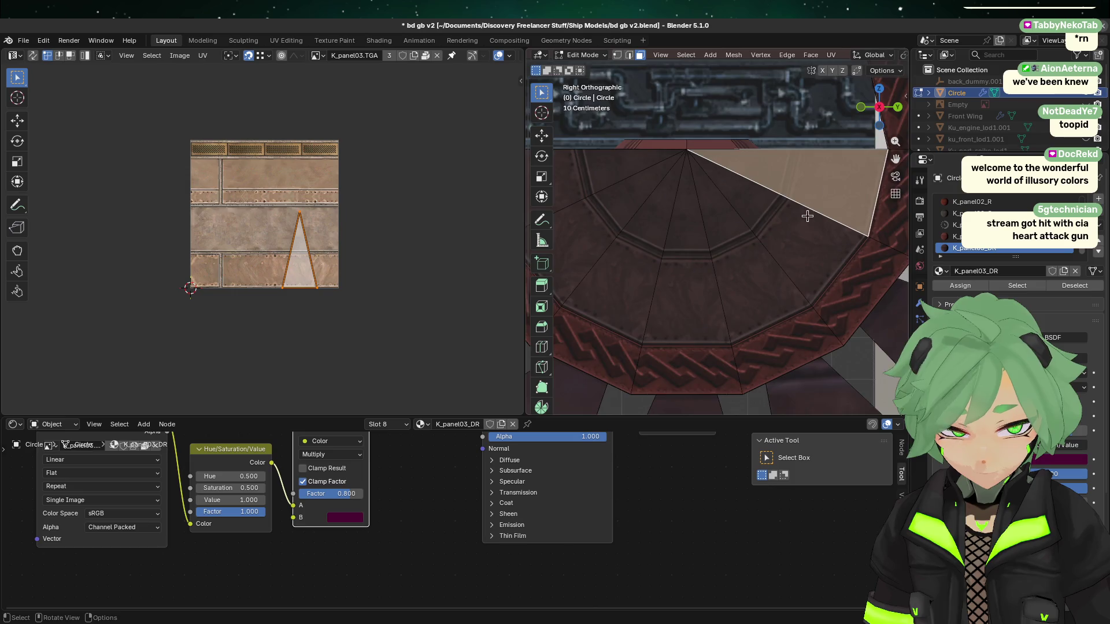
{"action": "scroll", "coordinate": [707, 240], "scroll_direction": "down", "scroll_amount": 3}
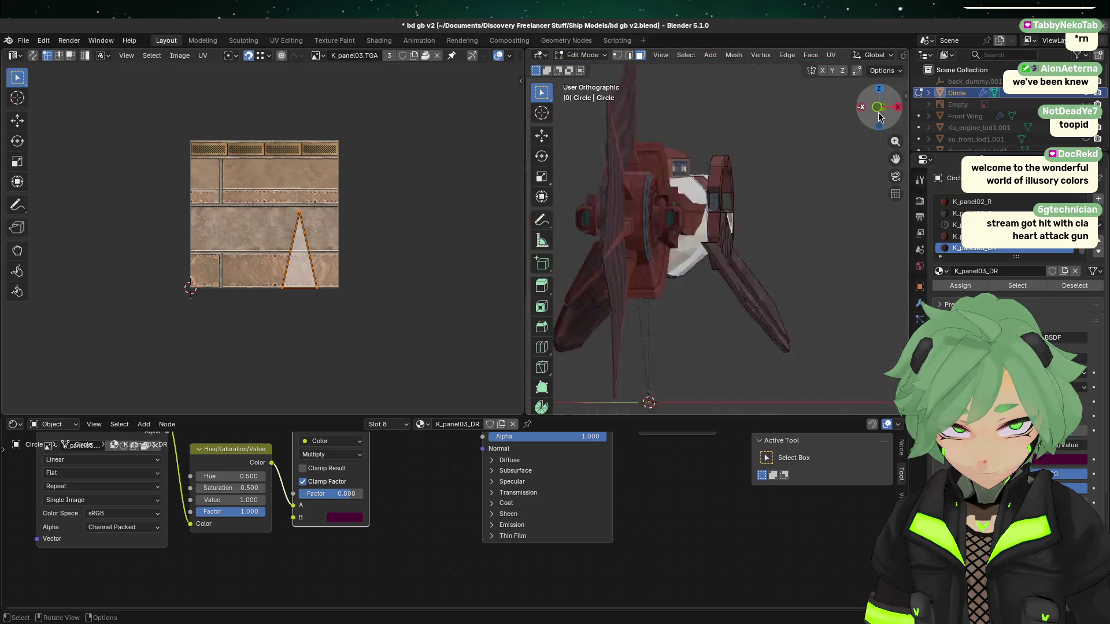
{"action": "left_click", "coordinate": [879, 107]}
{"action": "scroll", "coordinate": [684, 189], "scroll_direction": "up", "scroll_amount": 3}
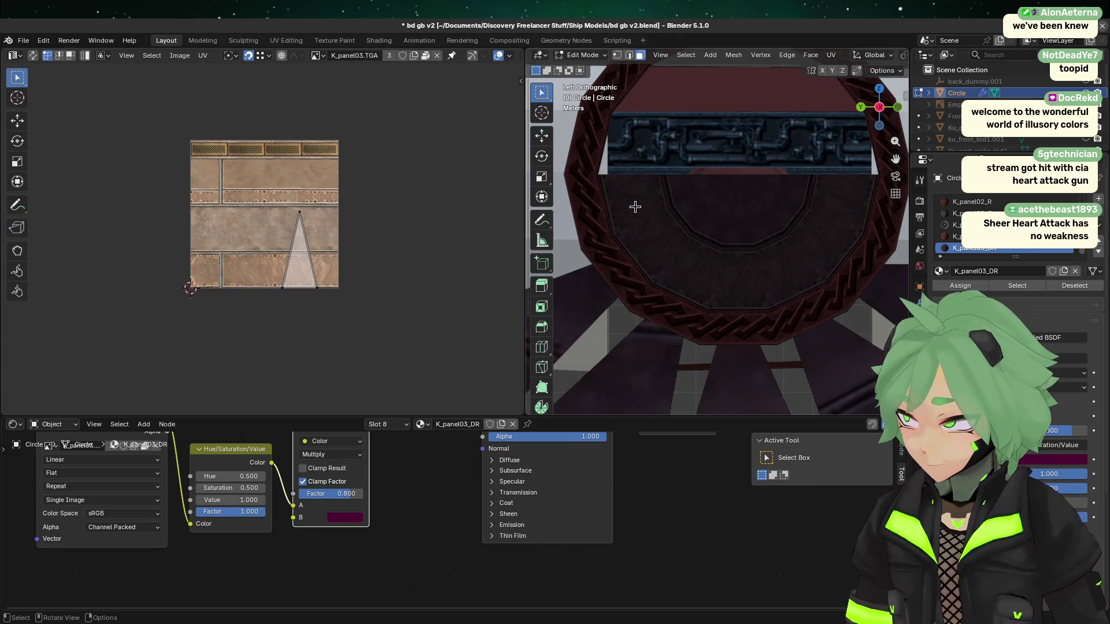
{"action": "scroll", "coordinate": [826, 273], "scroll_direction": "up", "scroll_amount": 2}
{"action": "key", "text": "Tab"}
{"action": "mouse_move", "coordinate": [776, 241]}
{"action": "middle_mouse_down"}
{"action": "mouse_move", "coordinate": [763, 216]}
{"action": "mouse_move", "coordinate": [760, 241]}
{"action": "mouse_move", "coordinate": [743, 173]}
{"action": "mouse_move", "coordinate": [817, 222]}
{"action": "middle_mouse_up"}
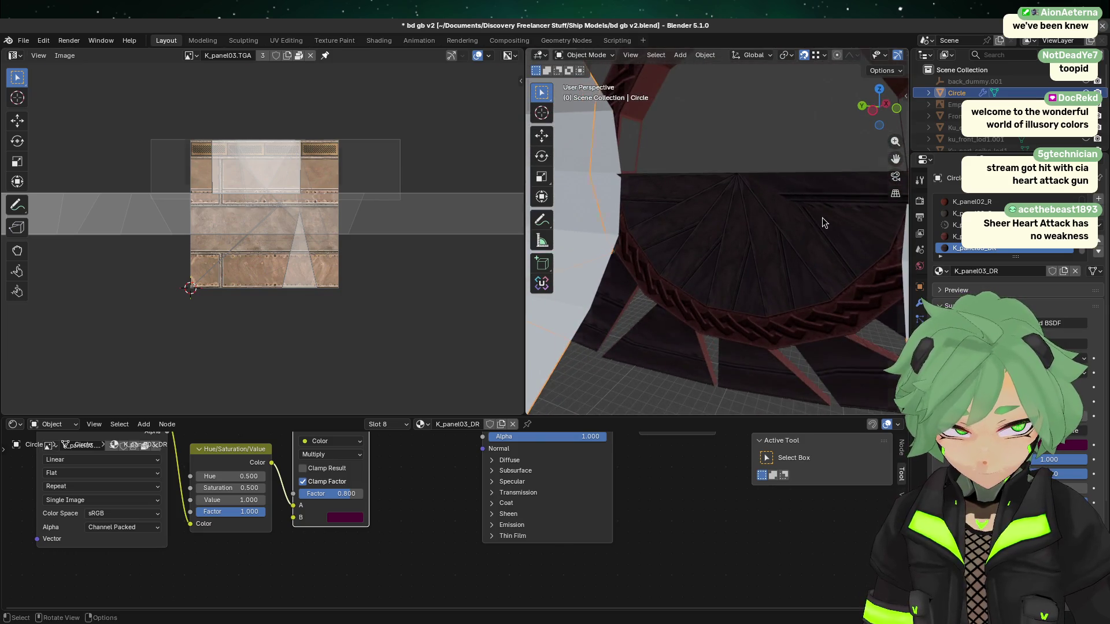
{"action": "key", "text": "Tab"}
- Smart UV Project the upper-right plate triangle and rotate its UV island upright
{"action": "left_click", "coordinate": [843, 206]}
{"action": "right_click", "coordinate": [777, 221]}
{"action": "mouse_move", "coordinate": [777, 221]}
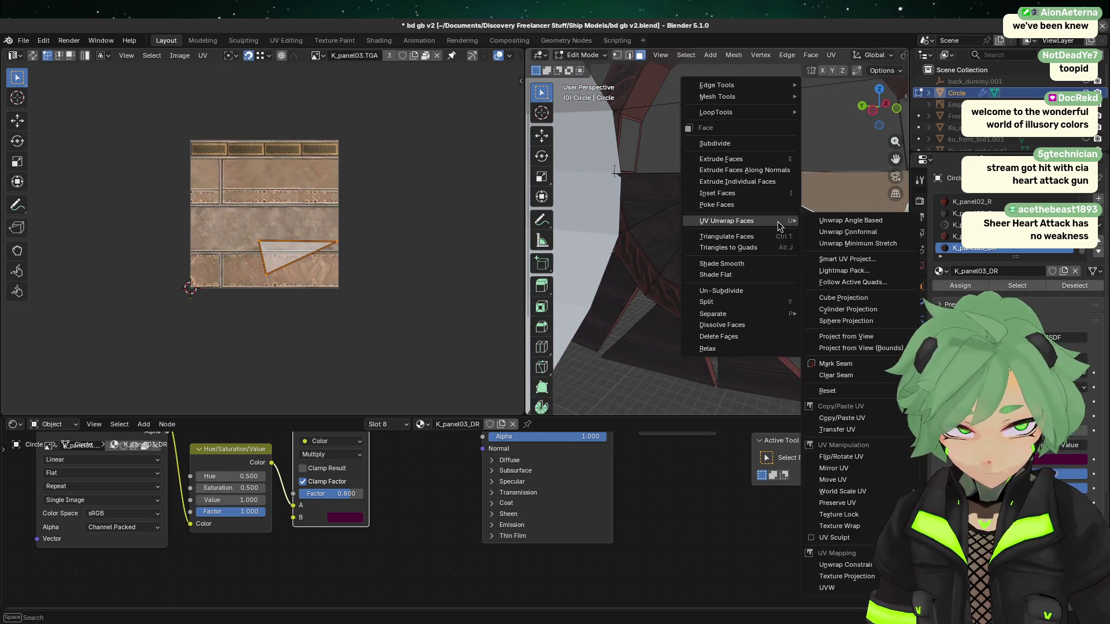
{"action": "left_click", "coordinate": [867, 260]}
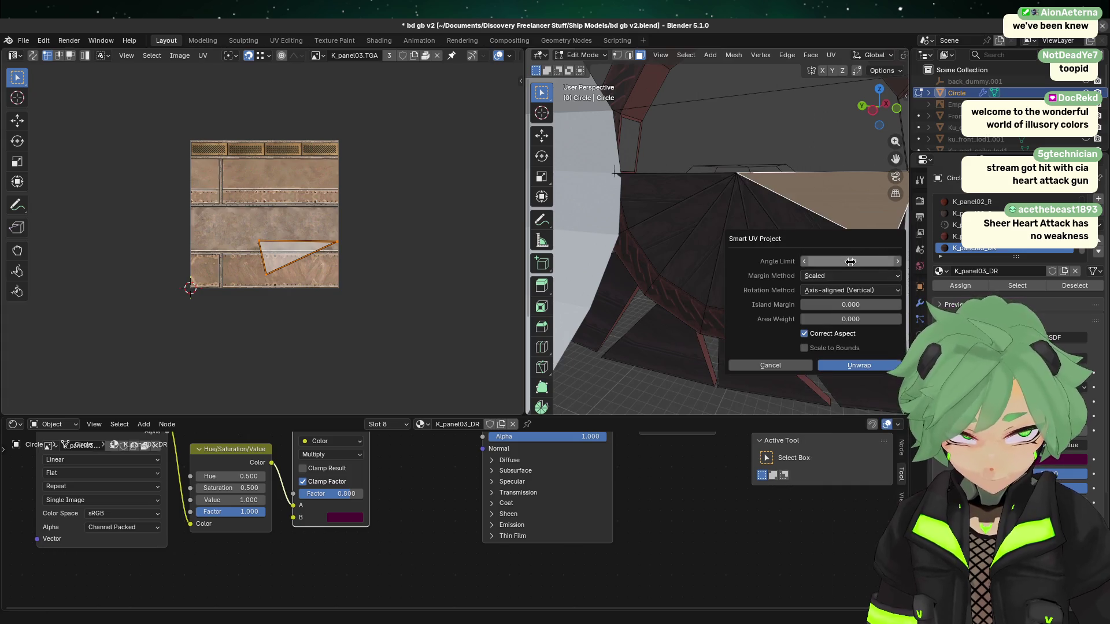
{"action": "left_click", "coordinate": [860, 361]}
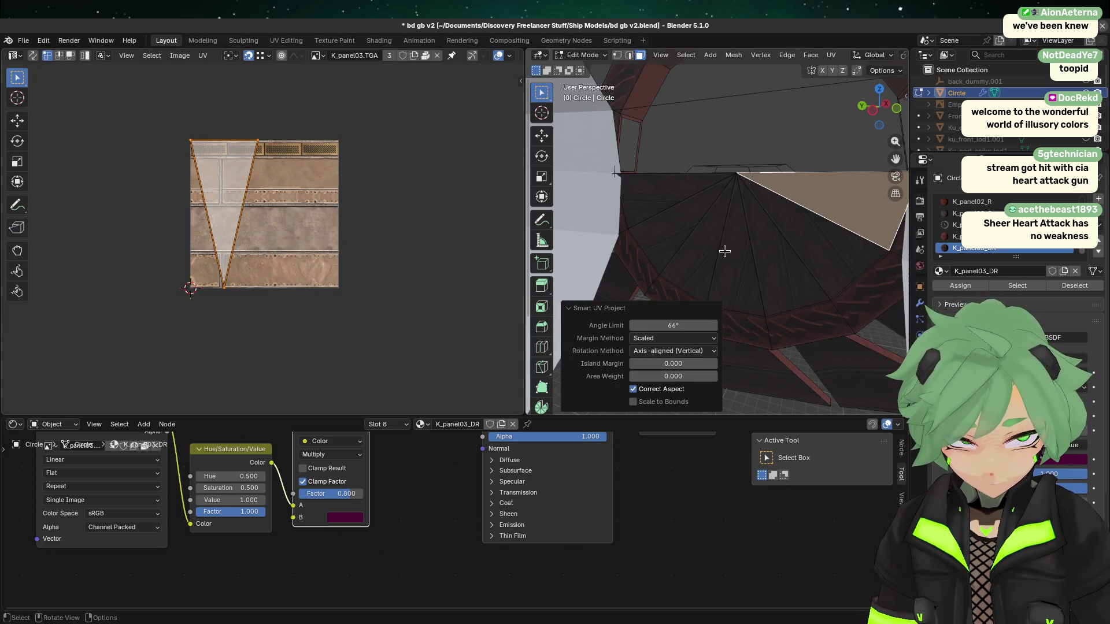
{"action": "left_click", "coordinate": [782, 267]}
{"action": "left_click", "coordinate": [845, 212]}
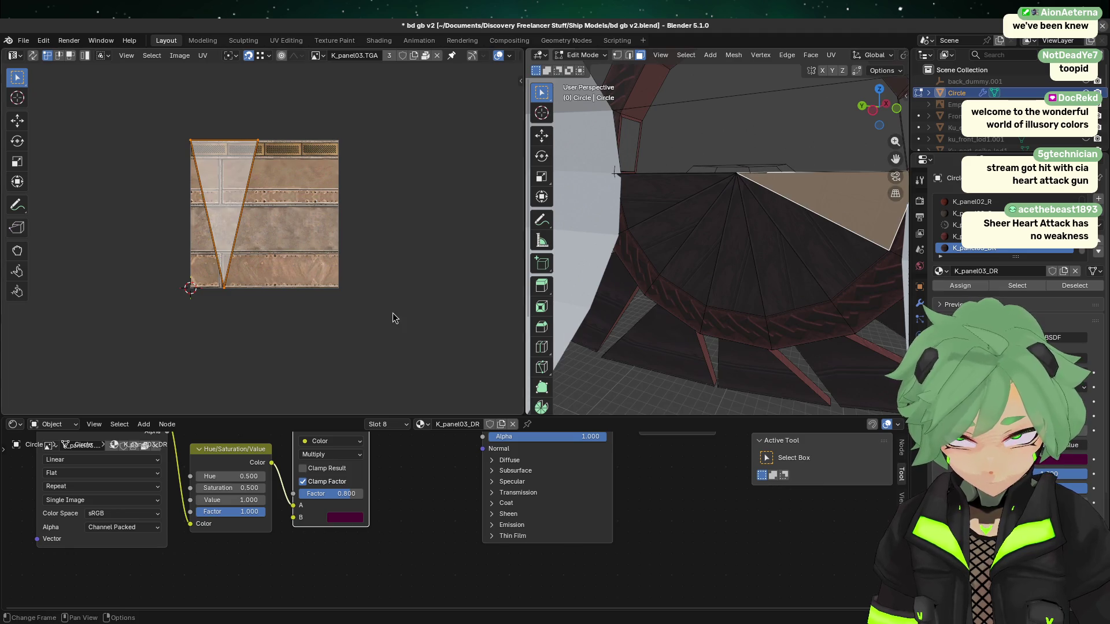
{"action": "left_click_drag", "start_coordinate": [392, 318], "coordinate": [173, 94]}
{"action": "key", "text": "r"}
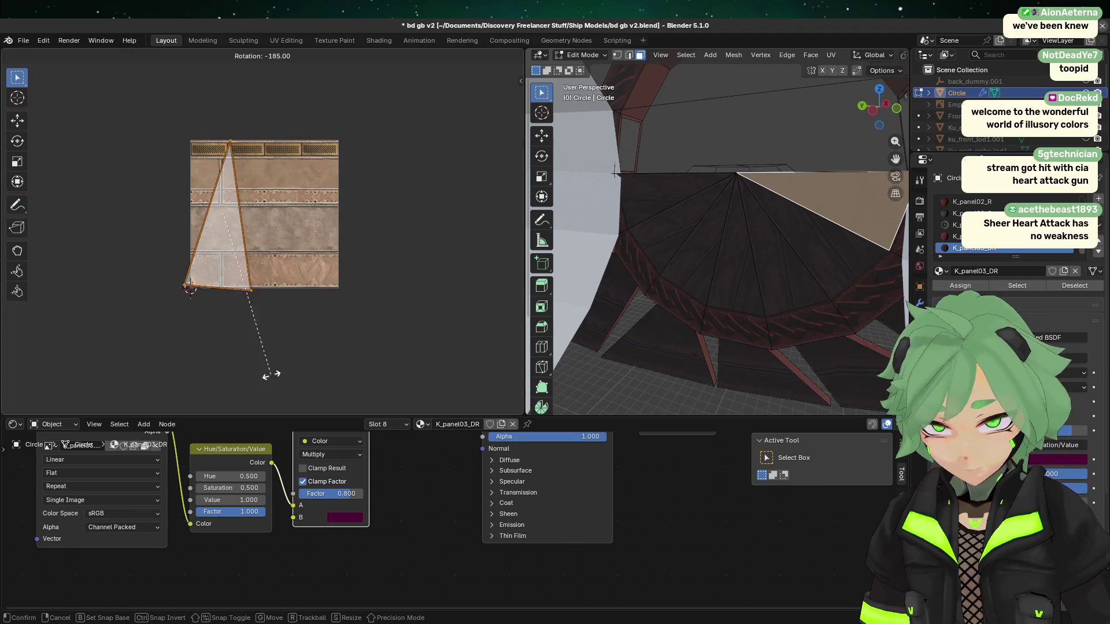
{"action": "left_click", "coordinate": [285, 366]}
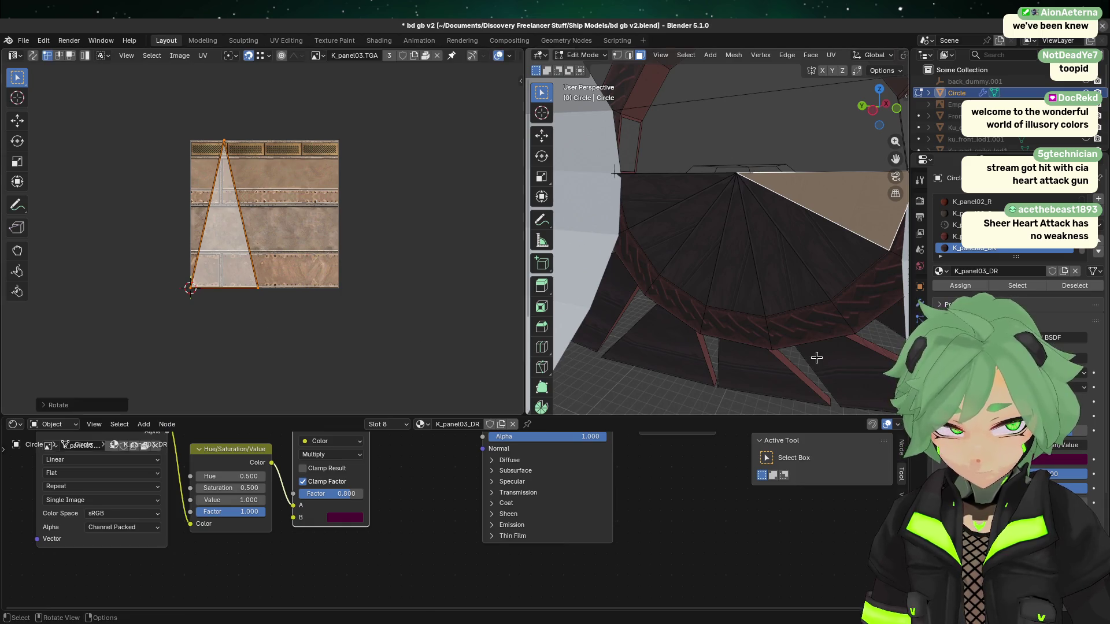
- Select another plate face together with the large face so both UV triangles show
{"action": "middle_click_drag", "start_coordinate": [816, 358], "coordinate": [682, 250]}
{"action": "left_click", "coordinate": [725, 169]}
{"action": "mouse_move", "coordinate": [726, 169]}
{"action": "middle_mouse_down"}
{"action": "mouse_move", "coordinate": [716, 191]}
{"action": "mouse_move", "coordinate": [770, 181]}
{"action": "middle_mouse_up"}
{"action": "left_click", "coordinate": [770, 181], "text": "shift"}
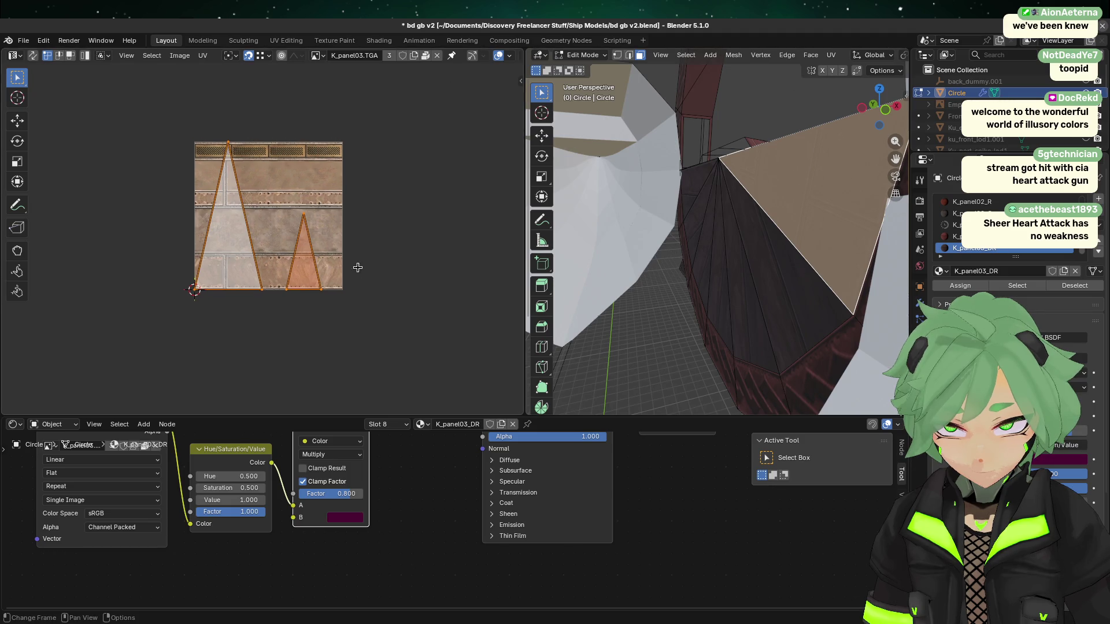
{"action": "middle_click_drag", "start_coordinate": [359, 267], "coordinate": [382, 257]}
- Move the top, bottom-right and bottom-left UV vertices onto the upright triangle's corners
{"action": "left_click_drag", "start_coordinate": [211, 110], "coordinate": [349, 165]}
{"action": "key", "text": "g"}
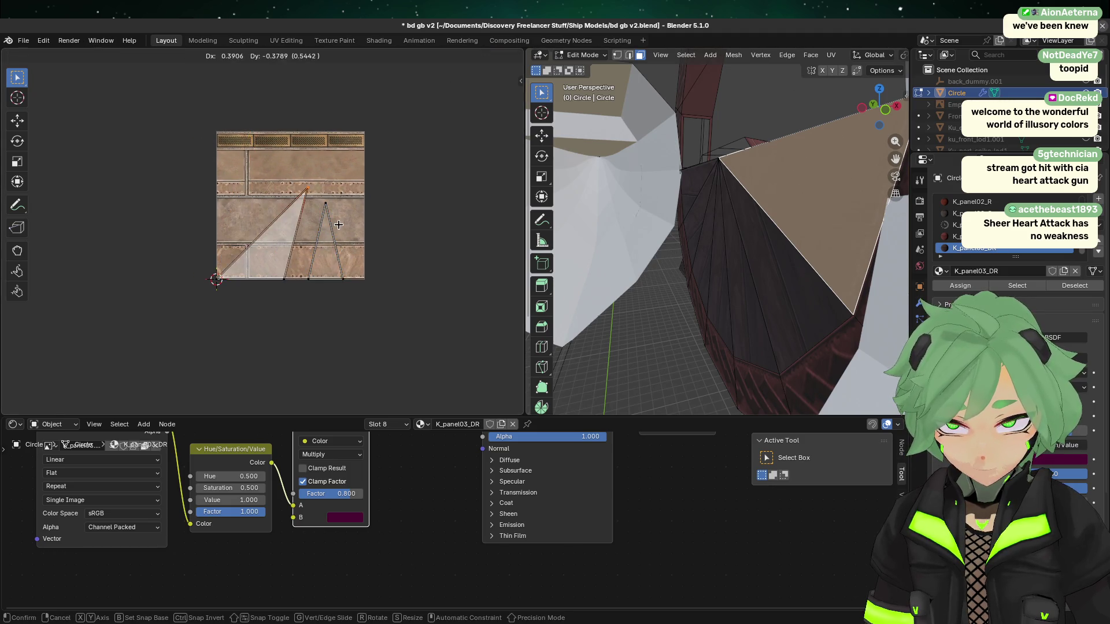
{"action": "left_click", "coordinate": [322, 197]}
{"action": "left_click", "coordinate": [297, 284]}
{"action": "key", "text": "g"}
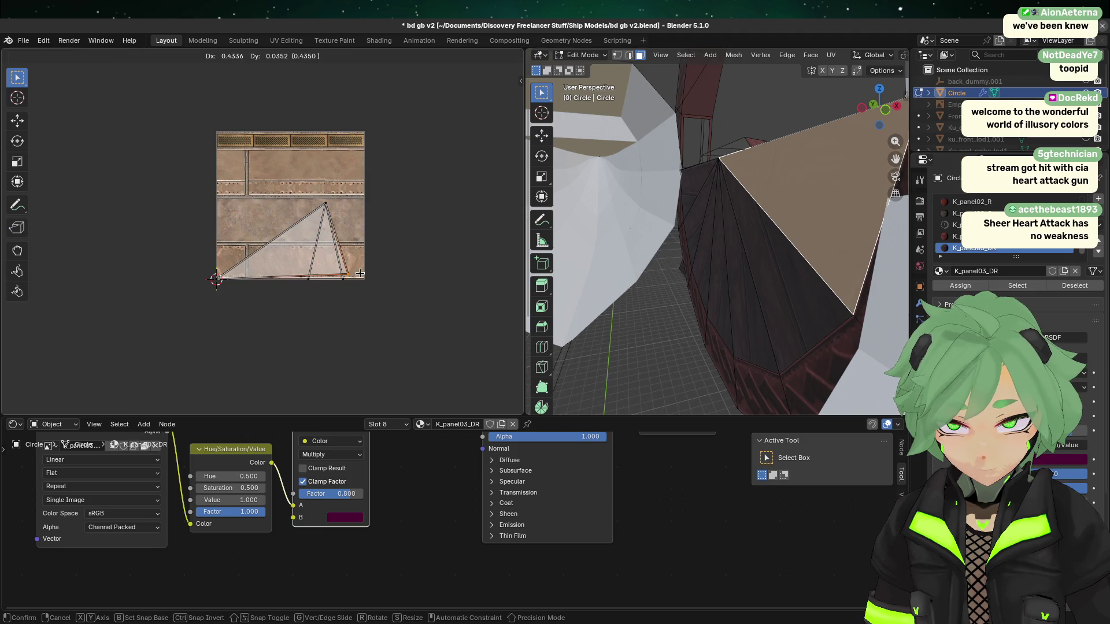
{"action": "left_click", "coordinate": [354, 284]}
{"action": "left_click_drag", "start_coordinate": [190, 259], "coordinate": [221, 282]}
{"action": "key", "text": "g"}
{"action": "left_click", "coordinate": [297, 286]}
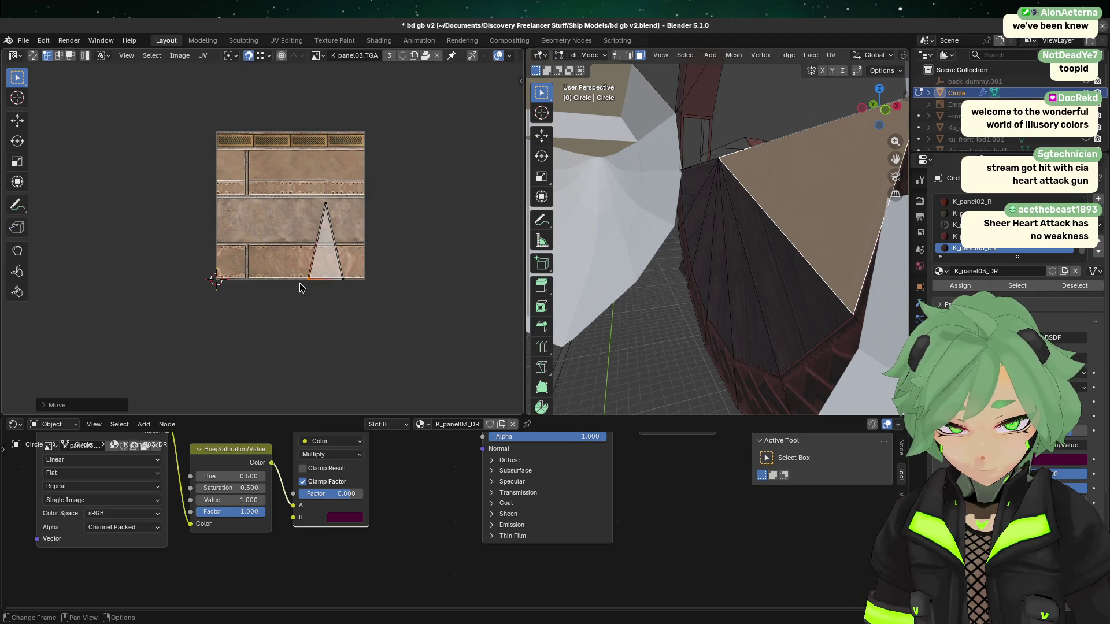
{"action": "mouse_move", "coordinate": [783, 266]}
{"action": "middle_mouse_down"}
{"action": "mouse_move", "coordinate": [803, 284]}
{"action": "mouse_move", "coordinate": [834, 280]}
{"action": "mouse_move", "coordinate": [713, 297]}
{"action": "mouse_move", "coordinate": [762, 254]}
{"action": "middle_mouse_up"}
{"action": "left_click", "coordinate": [755, 224]}
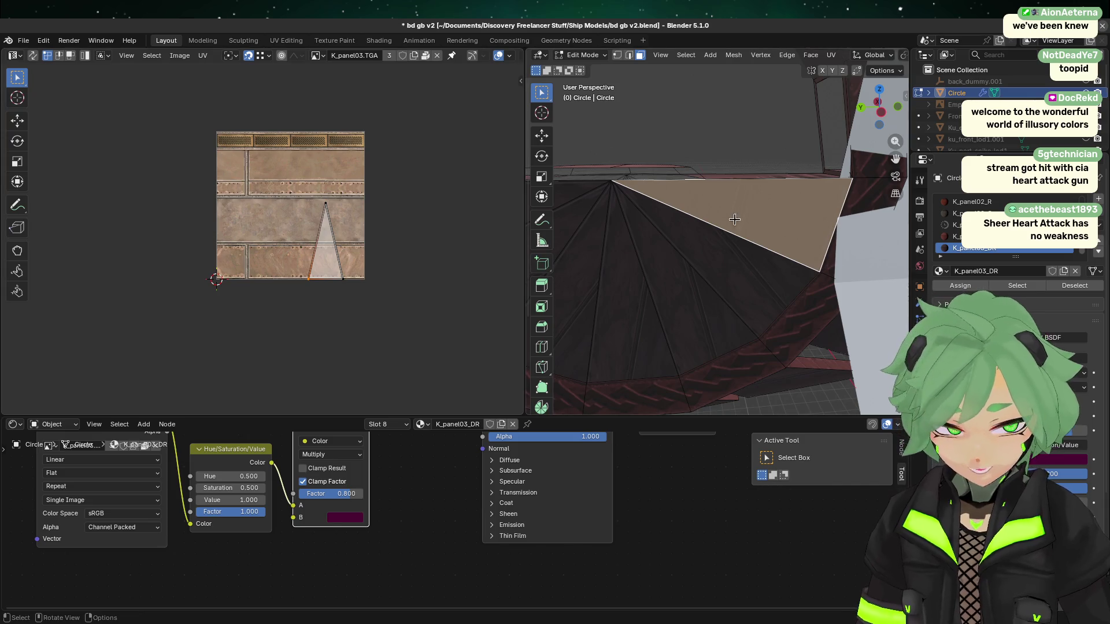
- Copy the UV layout of the selected plate triangle from the face context menu
{"action": "right_click", "coordinate": [680, 269]}
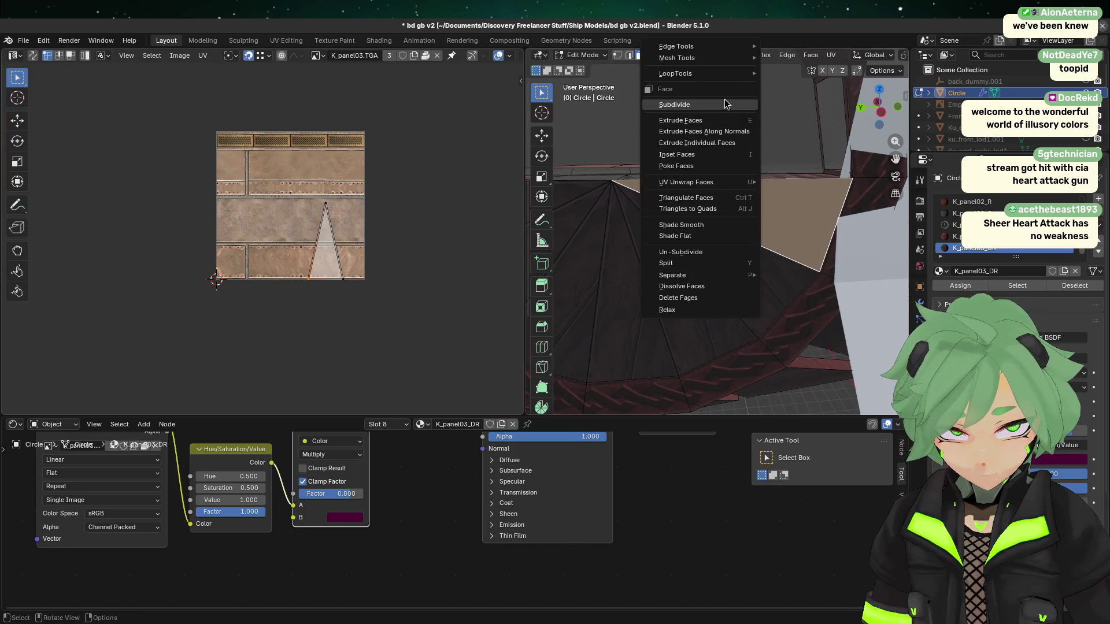
{"action": "mouse_move", "coordinate": [710, 183]}
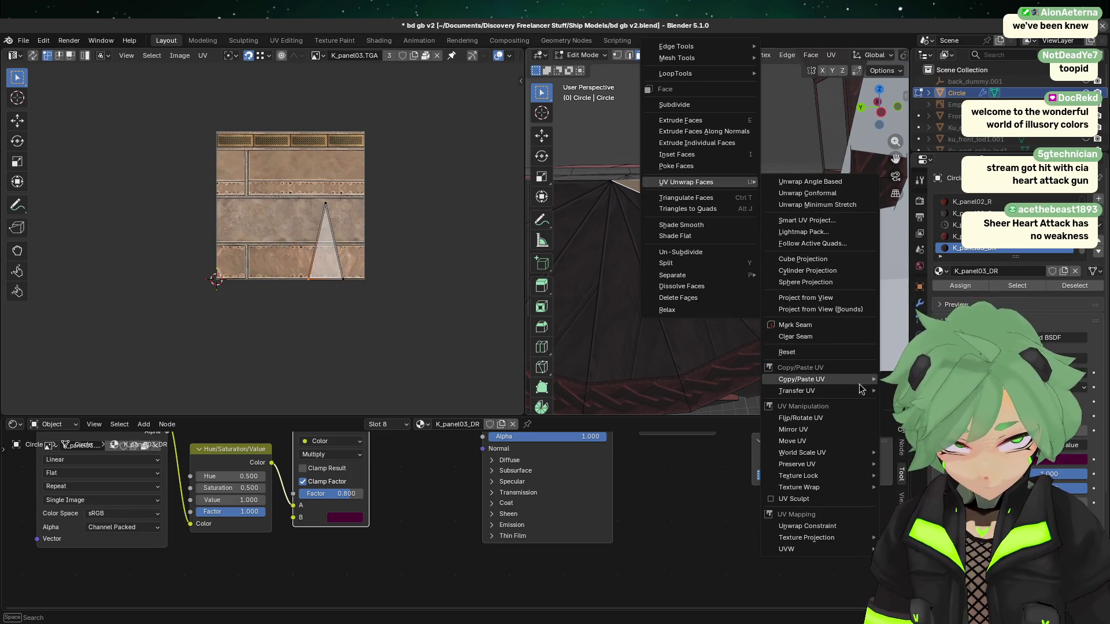
{"action": "mouse_move", "coordinate": [844, 379]}
{"action": "left_click", "coordinate": [817, 407]}
- Select the neighbouring triangle faces of the Circle plate that should share that layout
{"action": "middle_click_drag", "start_coordinate": [775, 374], "coordinate": [746, 273]}
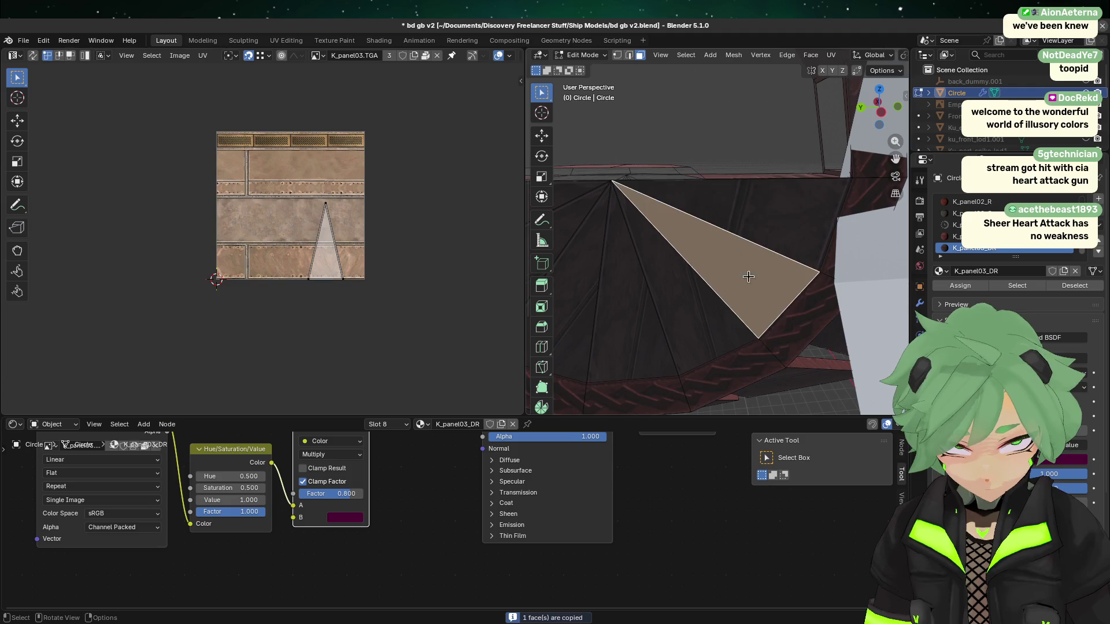
{"action": "middle_click_drag", "start_coordinate": [631, 300], "coordinate": [742, 301]}
{"action": "left_click", "coordinate": [766, 301], "text": "shift"}
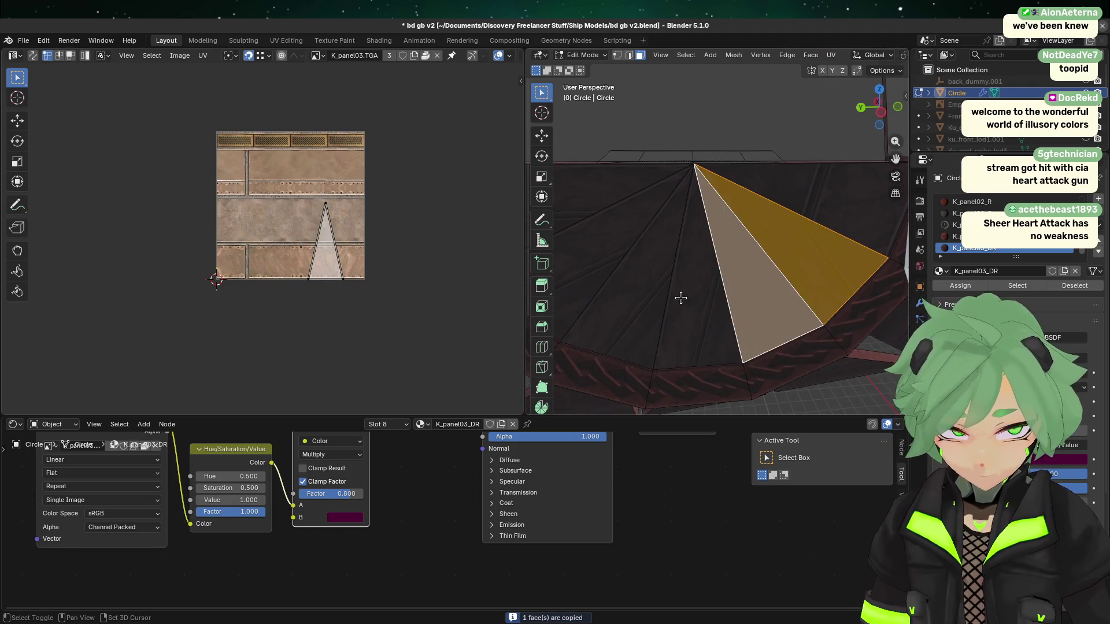
{"action": "left_click", "coordinate": [681, 298], "text": "shift"}
{"action": "left_click", "coordinate": [628, 284], "text": "shift"}
{"action": "left_click", "coordinate": [592, 256], "text": "shift"}
{"action": "left_click", "coordinate": [610, 211], "text": "shift"}
{"action": "left_click", "coordinate": [604, 189], "text": "shift"}
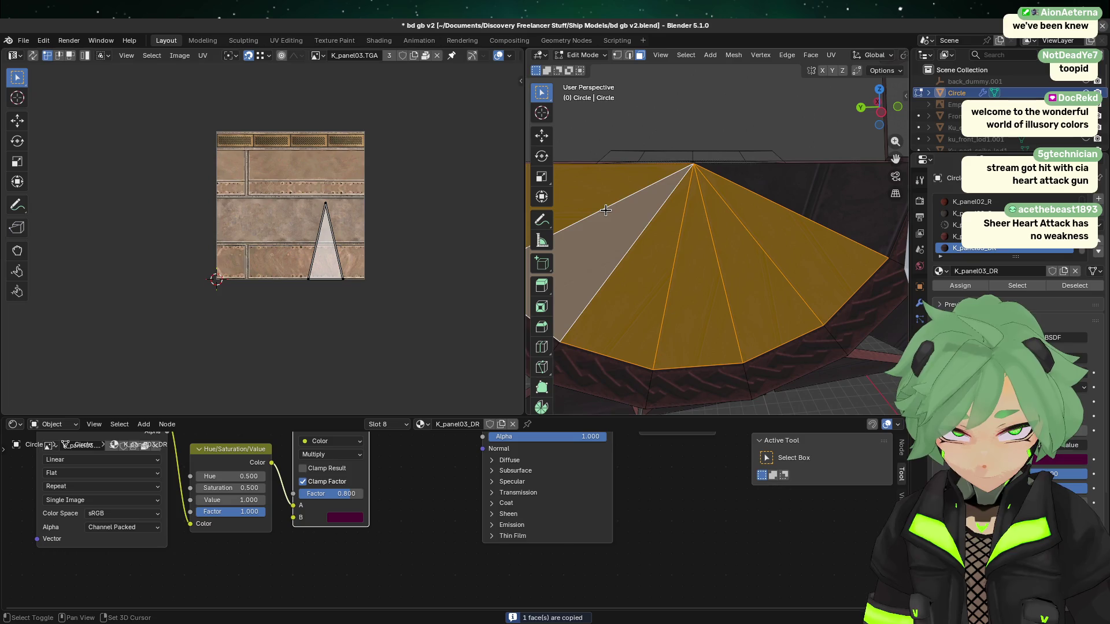
- Paste the copied UVs onto the selected faces so they share the K_panel03.TGA triangle, then return to Object Mode
{"action": "right_click", "coordinate": [615, 220]}
{"action": "mouse_move", "coordinate": [619, 224]}
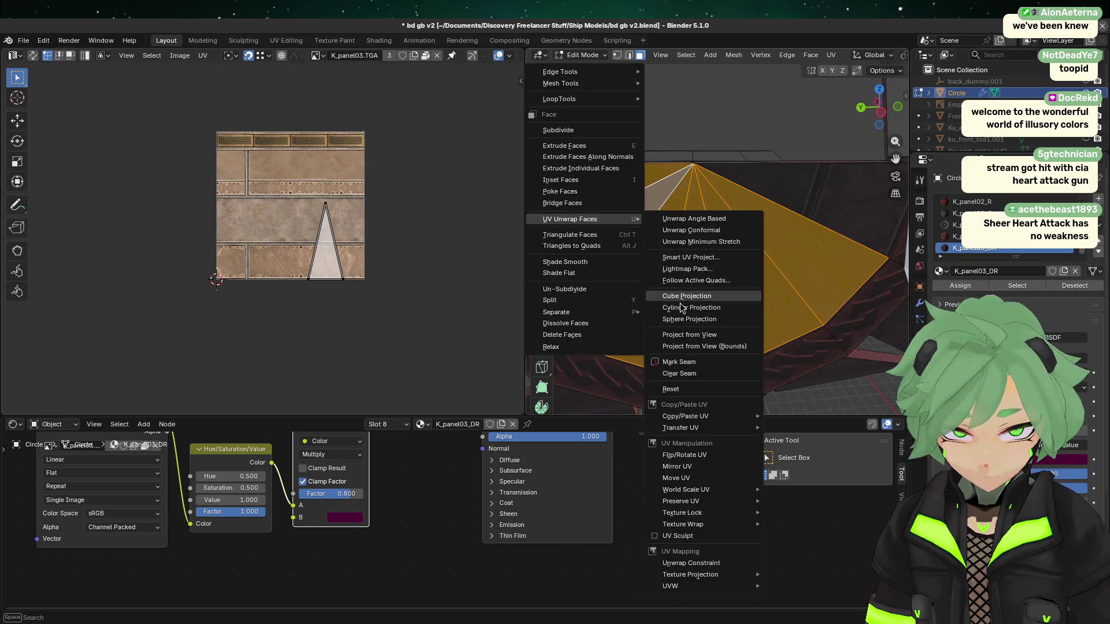
{"action": "mouse_move", "coordinate": [721, 421]}
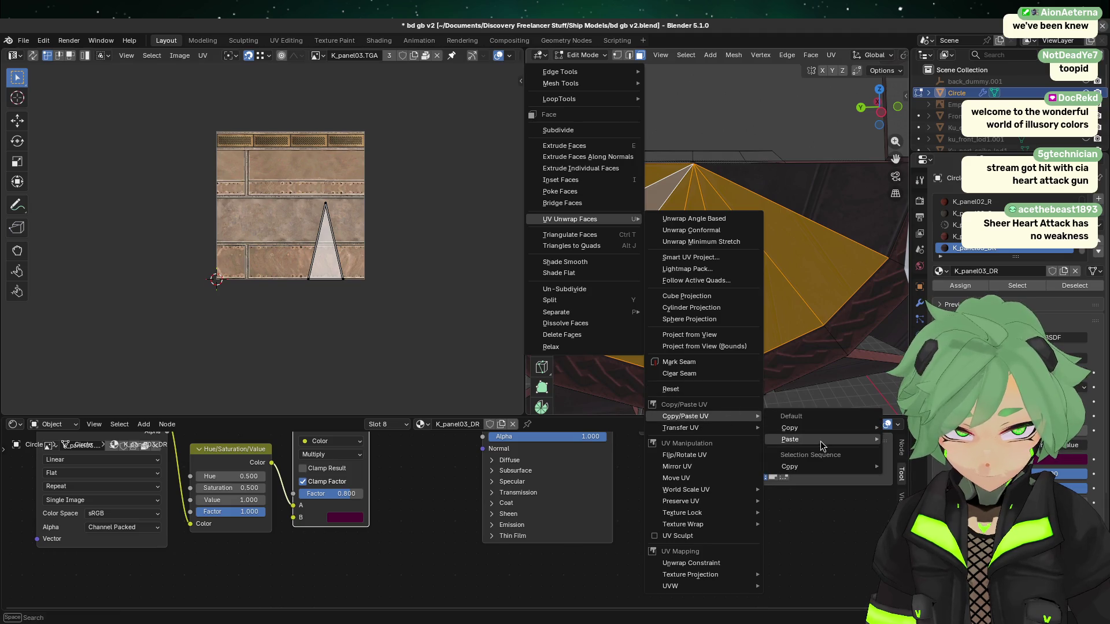
{"action": "left_click", "coordinate": [910, 450]}
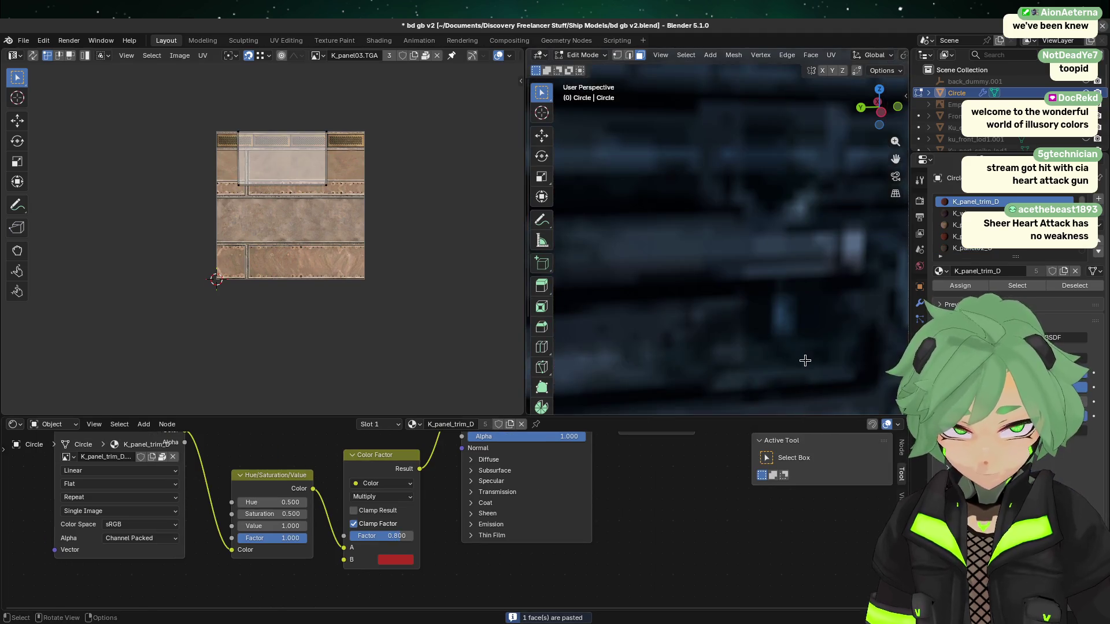
{"action": "left_click", "coordinate": [691, 312]}
{"action": "key", "text": "Tab"}
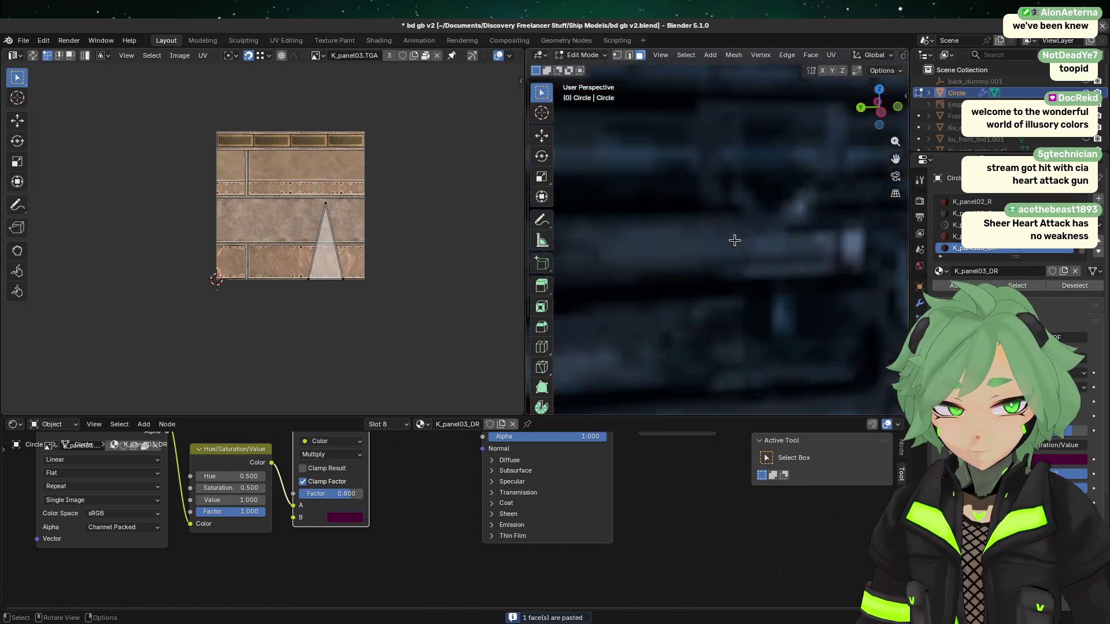
- In Edit Mode on the ring, select the underside faces, including the small faces just below the window
{"action": "mouse_move", "coordinate": [713, 306]}
{"action": "middle_mouse_down"}
{"action": "mouse_move", "coordinate": [716, 329]}
{"action": "mouse_move", "coordinate": [572, 341]}
{"action": "mouse_move", "coordinate": [879, 322]}
{"action": "middle_mouse_up"}
{"action": "mouse_move", "coordinate": [743, 267]}
{"action": "middle_mouse_down"}
{"action": "mouse_move", "coordinate": [683, 198]}
{"action": "mouse_move", "coordinate": [751, 233]}
{"action": "middle_mouse_up"}
{"action": "scroll", "coordinate": [752, 236], "scroll_direction": "down", "scroll_amount": 2}
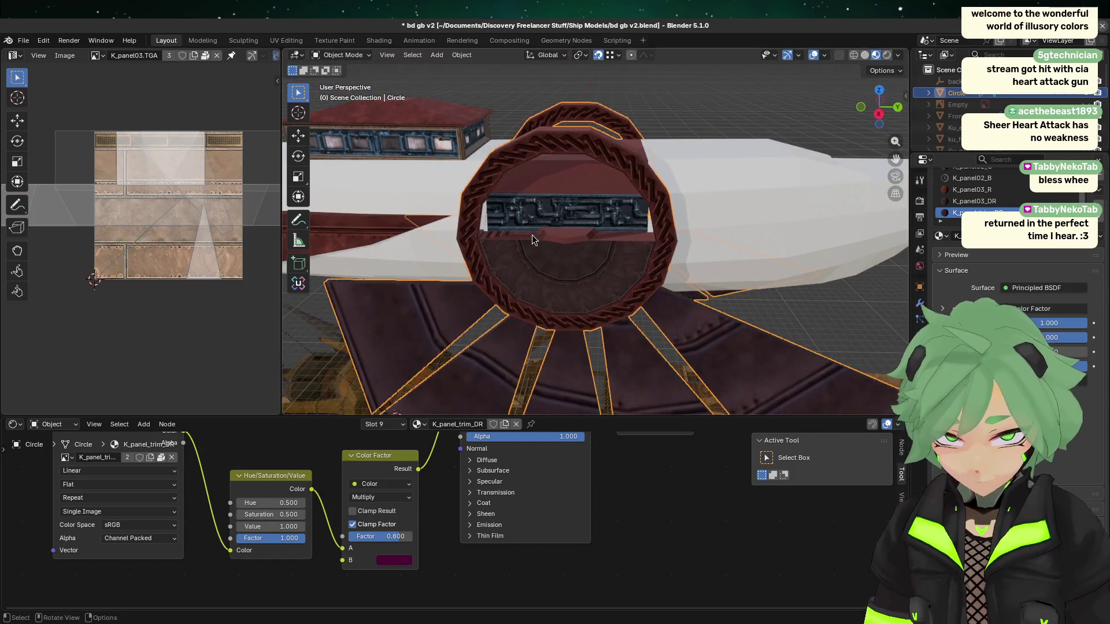
{"action": "scroll", "coordinate": [531, 234], "scroll_direction": "up", "scroll_amount": 4}
{"action": "mouse_move", "coordinate": [567, 361]}
{"action": "middle_mouse_down"}
{"action": "mouse_move", "coordinate": [593, 300]}
{"action": "mouse_move", "coordinate": [567, 165]}
{"action": "middle_mouse_up"}
{"action": "key", "text": "Tab"}
{"action": "left_click", "coordinate": [567, 166]}
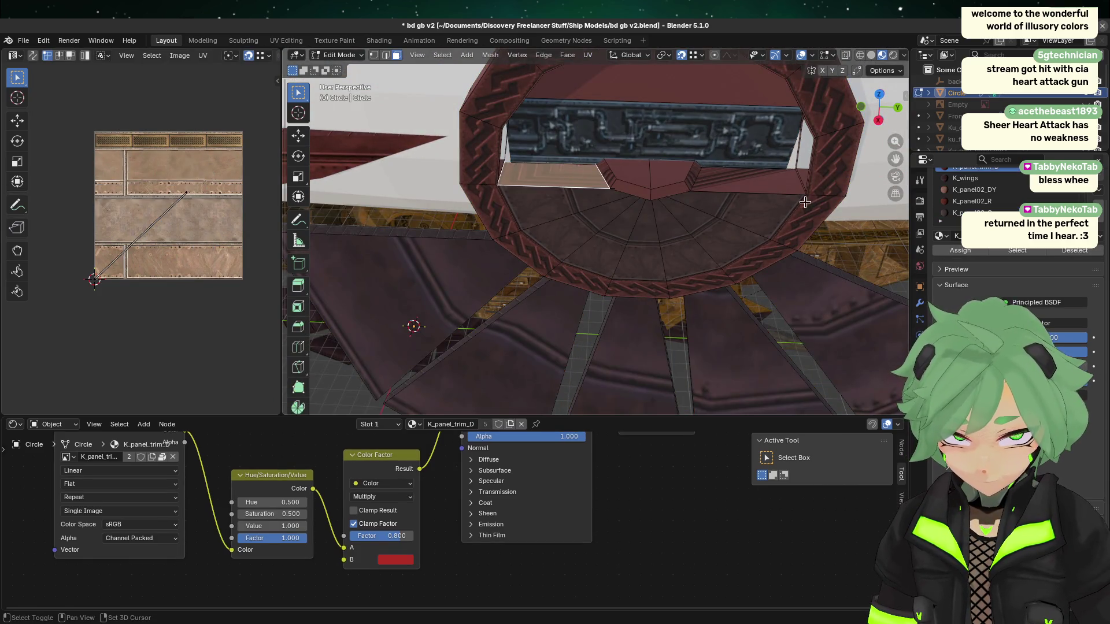
{"action": "left_click", "coordinate": [758, 187], "text": "shift"}
{"action": "left_click", "coordinate": [651, 179]}
{"action": "middle_click_drag", "start_coordinate": [650, 179], "coordinate": [611, 298]}
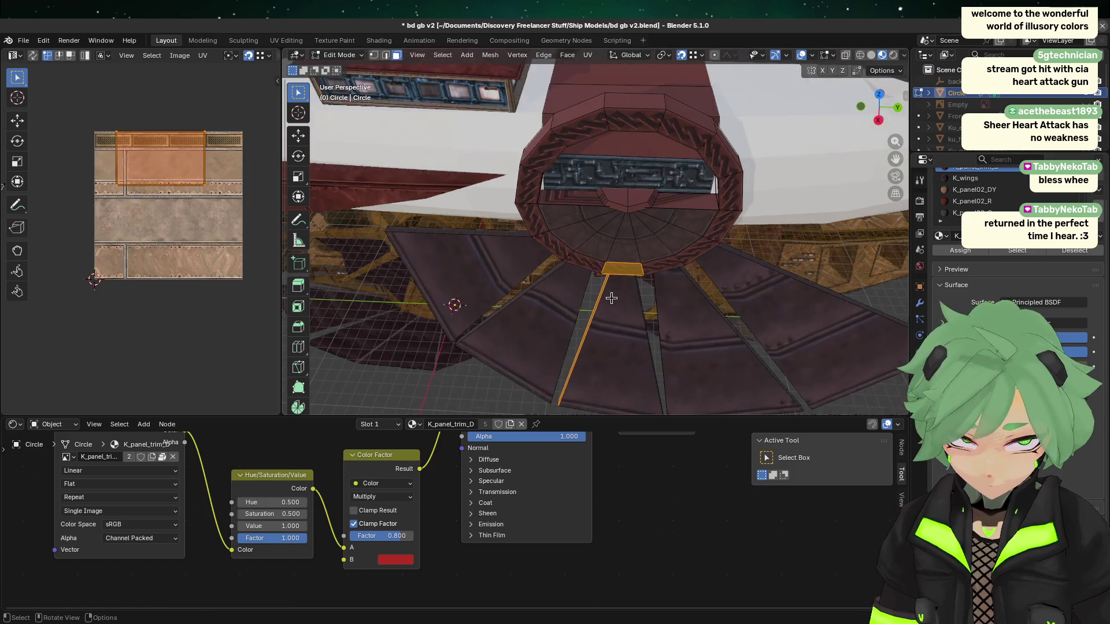
{"action": "left_click", "coordinate": [616, 188]}
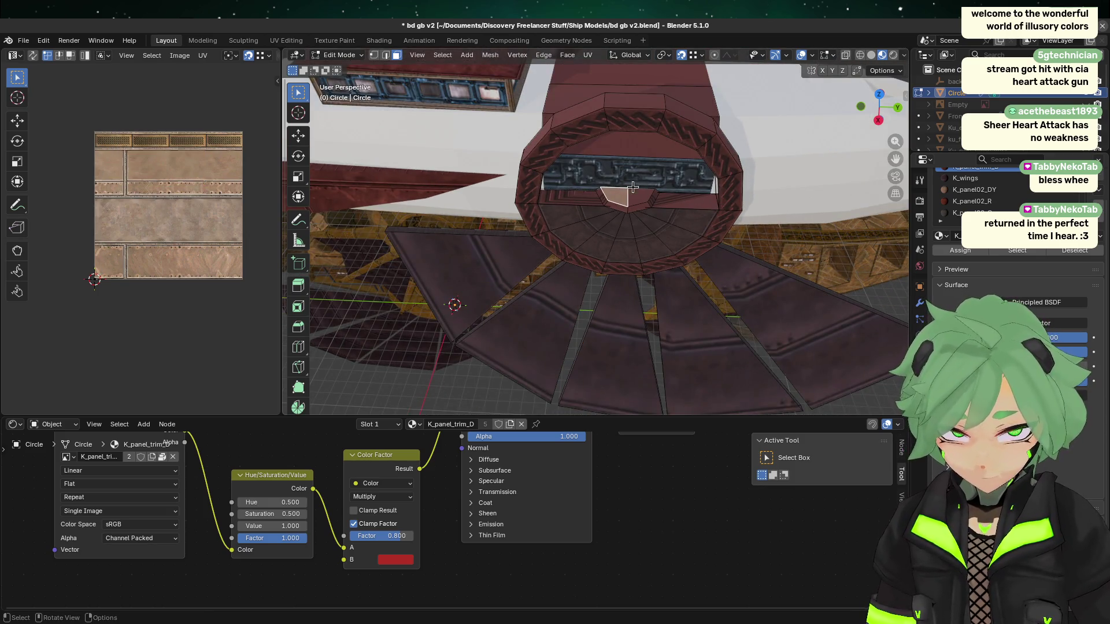
{"action": "scroll", "coordinate": [659, 237], "scroll_direction": "down", "scroll_amount": 8}
- Return to Object Mode and select the front port hull piece ku_frnt_port_lod1
{"action": "key", "text": "Tab"}
{"action": "middle_click_drag", "start_coordinate": [587, 313], "coordinate": [647, 249]}
{"action": "scroll", "coordinate": [570, 221], "scroll_direction": "up", "scroll_amount": 5}
{"action": "left_click", "coordinate": [494, 193]}
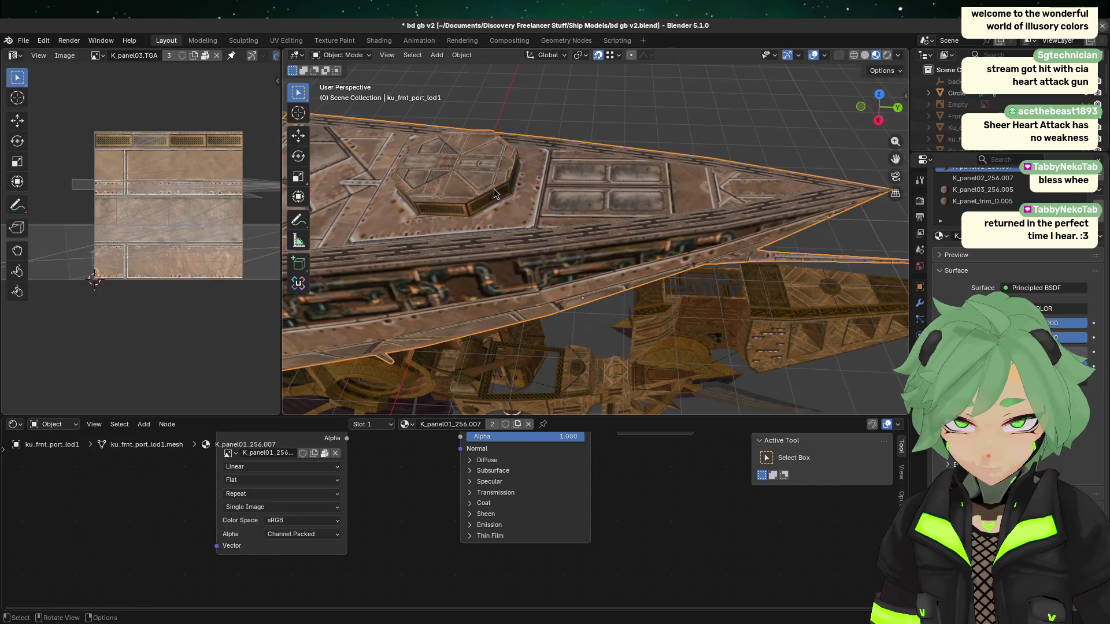
- Inspect the ship in Right Orthographic view and select the hull
{"action": "key", "text": "Tab"}
{"action": "key", "text": "Tab"}
{"action": "mouse_move", "coordinate": [722, 215]}
{"action": "middle_mouse_down"}
{"action": "mouse_move", "coordinate": [701, 217]}
{"action": "mouse_move", "coordinate": [706, 136]}
{"action": "mouse_move", "coordinate": [808, 258]}
{"action": "mouse_move", "coordinate": [768, 265]}
{"action": "mouse_move", "coordinate": [807, 277]}
{"action": "middle_mouse_up"}
{"action": "left_click", "coordinate": [862, 107]}
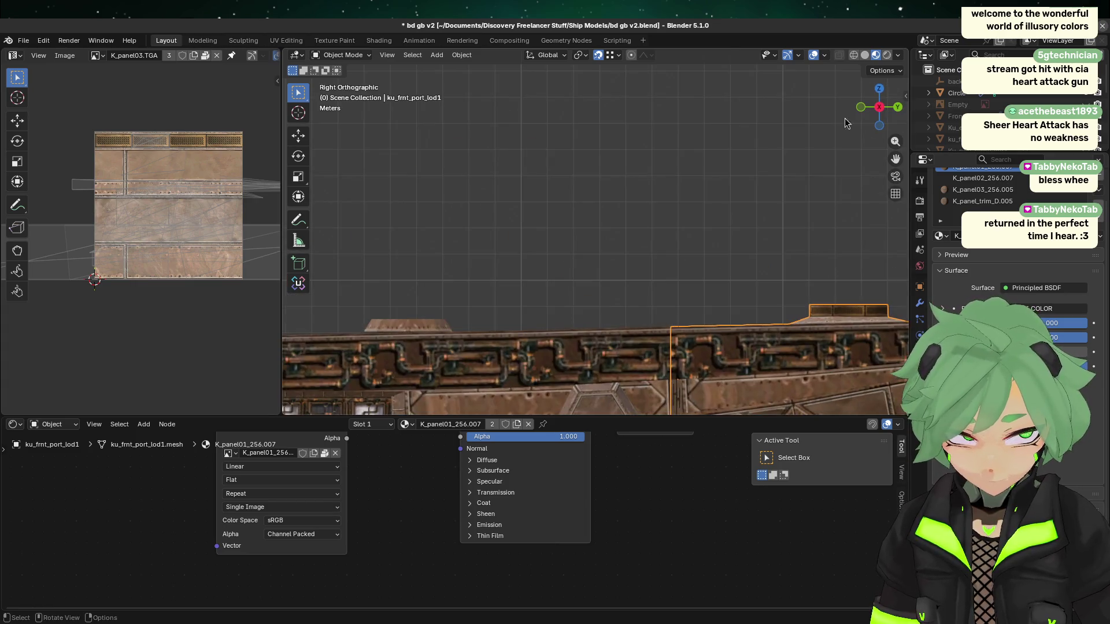
{"action": "scroll", "coordinate": [697, 309], "scroll_direction": "up", "scroll_amount": 1}
{"action": "scroll", "coordinate": [697, 309], "scroll_direction": "down", "scroll_amount": 2}
{"action": "scroll", "coordinate": [671, 279], "scroll_direction": "down", "scroll_amount": 3}
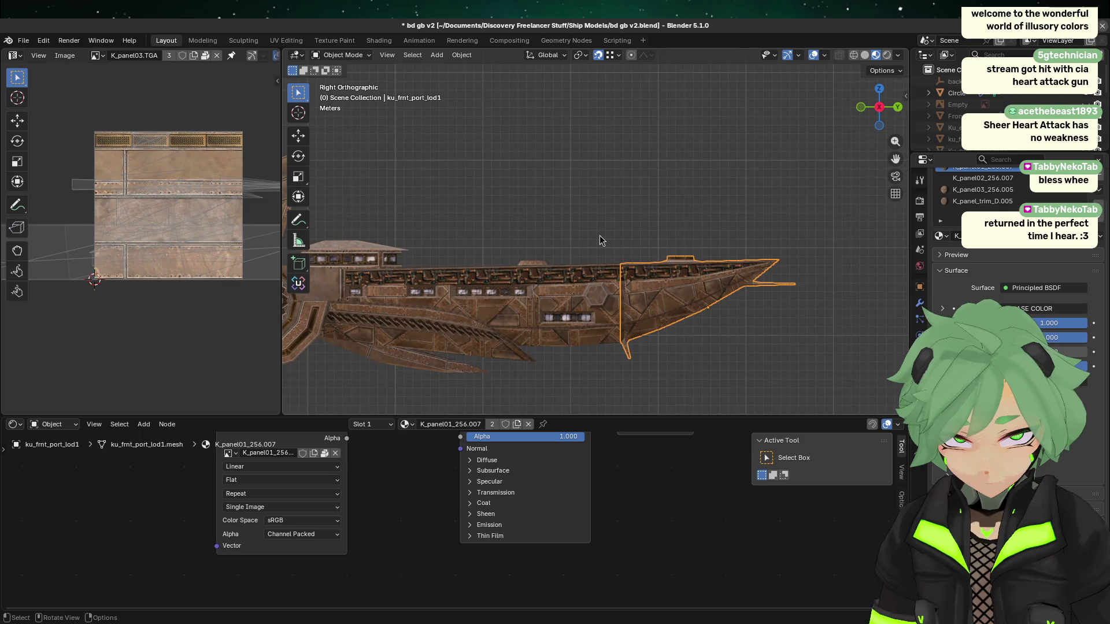
{"action": "left_click", "coordinate": [681, 266]}
{"action": "scroll", "coordinate": [681, 266], "scroll_direction": "up", "scroll_amount": 4}
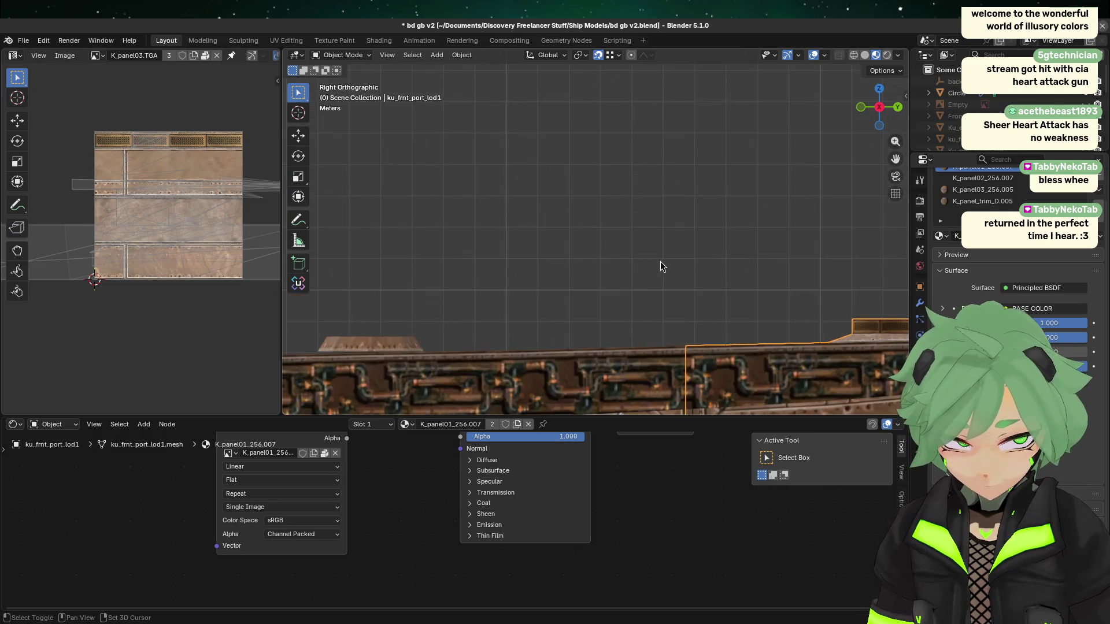
- View the two hatch plates from above and make the main Root hull active
{"action": "mouse_move", "coordinate": [417, 257]}
{"action": "middle_mouse_down"}
{"action": "mouse_move", "coordinate": [381, 253]}
{"action": "mouse_move", "coordinate": [634, 336]}
{"action": "mouse_move", "coordinate": [508, 280]}
{"action": "mouse_move", "coordinate": [525, 315]}
{"action": "mouse_move", "coordinate": [455, 313]}
{"action": "mouse_move", "coordinate": [623, 322]}
{"action": "middle_mouse_up"}
{"action": "left_click", "coordinate": [657, 203]}
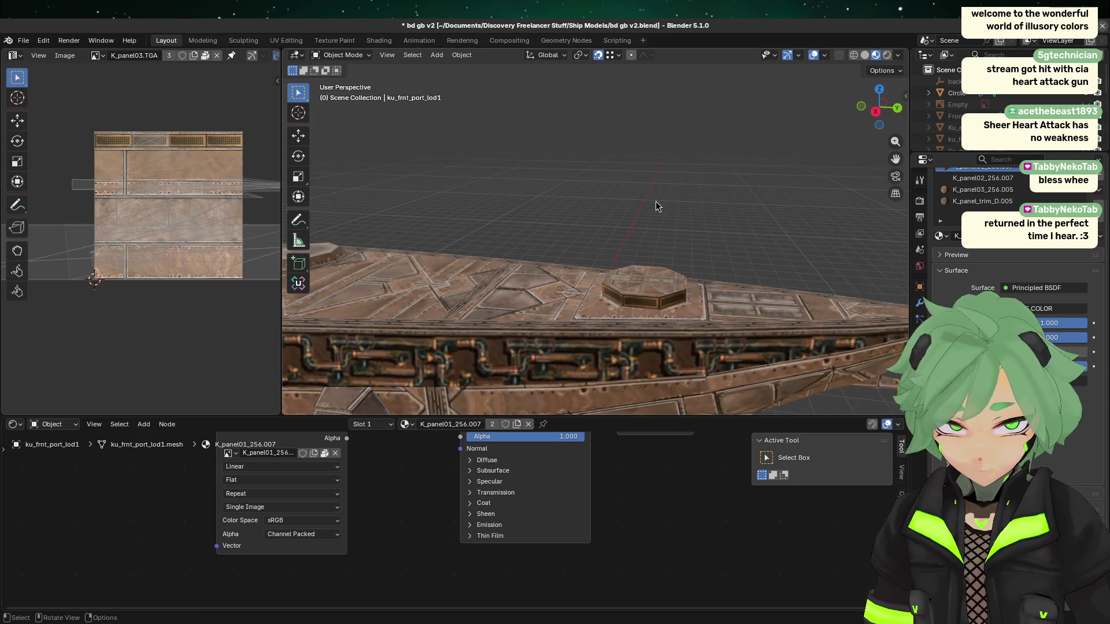
{"action": "mouse_move", "coordinate": [656, 204]}
{"action": "middle_mouse_down"}
{"action": "mouse_move", "coordinate": [798, 218]}
{"action": "mouse_move", "coordinate": [584, 229]}
{"action": "mouse_move", "coordinate": [605, 229]}
{"action": "middle_mouse_up"}
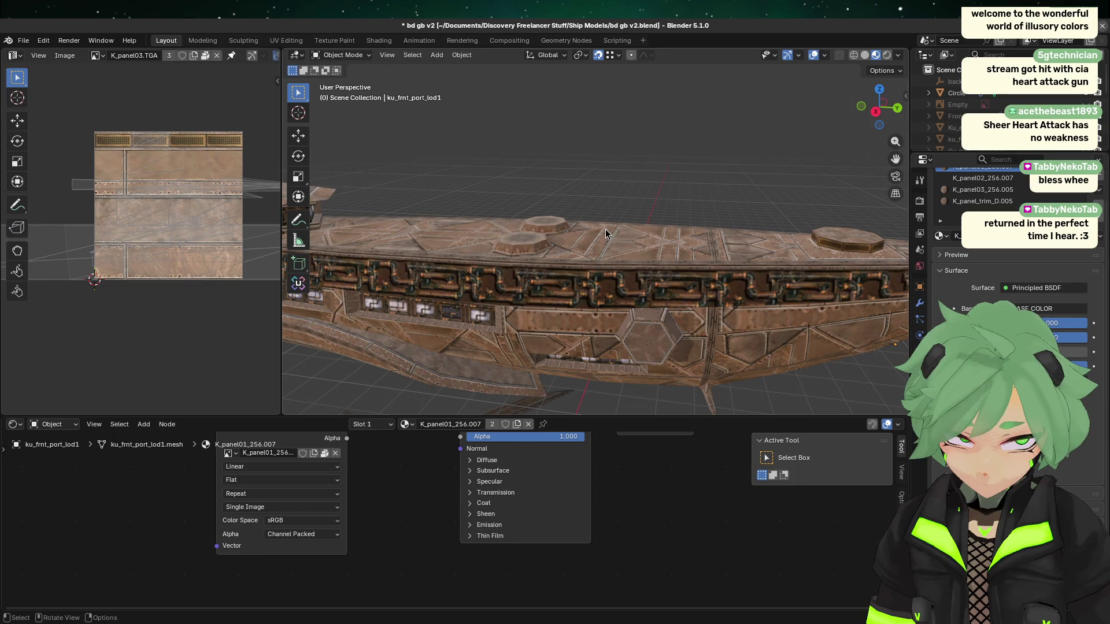
{"action": "left_click", "coordinate": [521, 234]}
{"action": "mouse_move", "coordinate": [523, 255]}
{"action": "middle_mouse_down"}
{"action": "mouse_move", "coordinate": [538, 334]}
{"action": "mouse_move", "coordinate": [595, 237]}
{"action": "middle_mouse_up"}
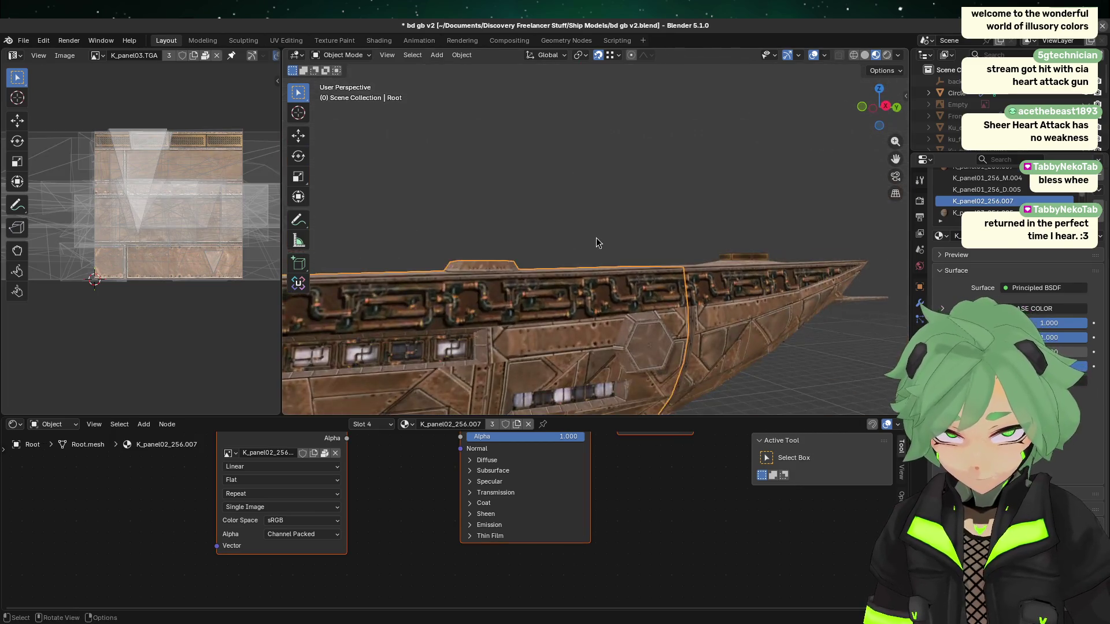
- In vertex Edit Mode, box-select the hull's top-cap vertices from the right orthographic view
{"action": "key", "text": "Tab"}
{"action": "left_click", "coordinate": [884, 108]}
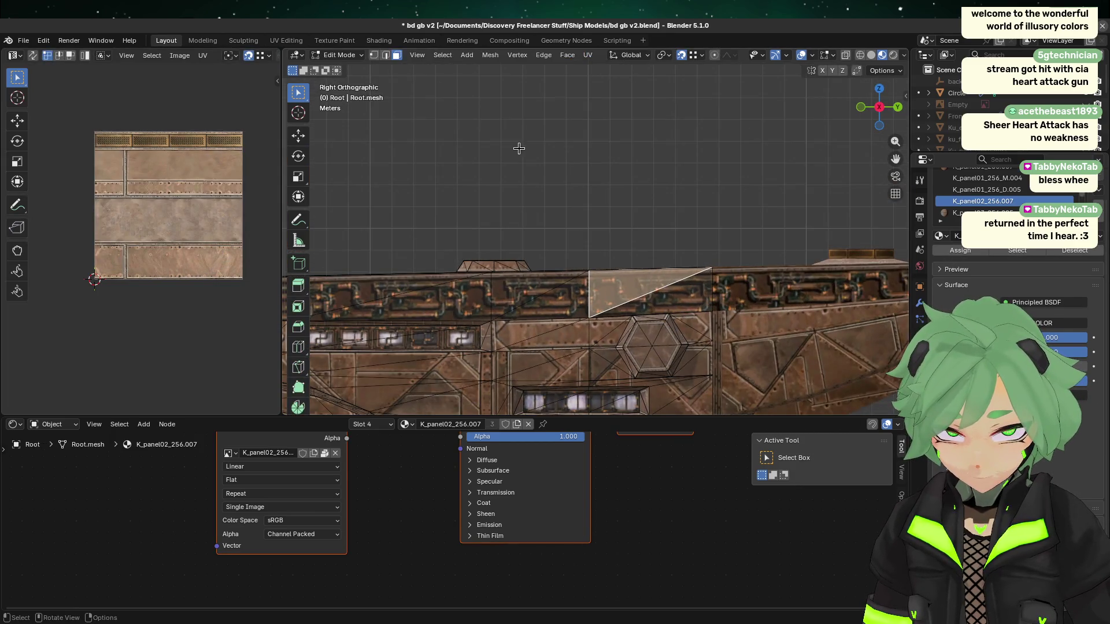
{"action": "left_click", "coordinate": [373, 56]}
{"action": "scroll", "coordinate": [398, 158], "scroll_direction": "up", "scroll_amount": 3}
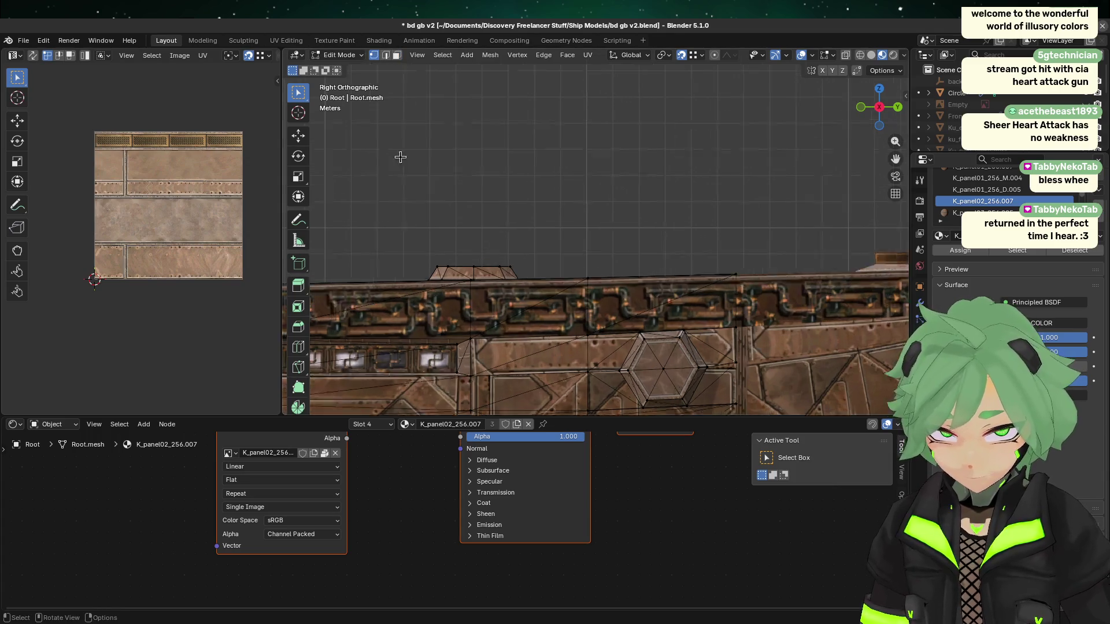
{"action": "left_click_drag", "start_coordinate": [485, 250], "coordinate": [615, 308]}
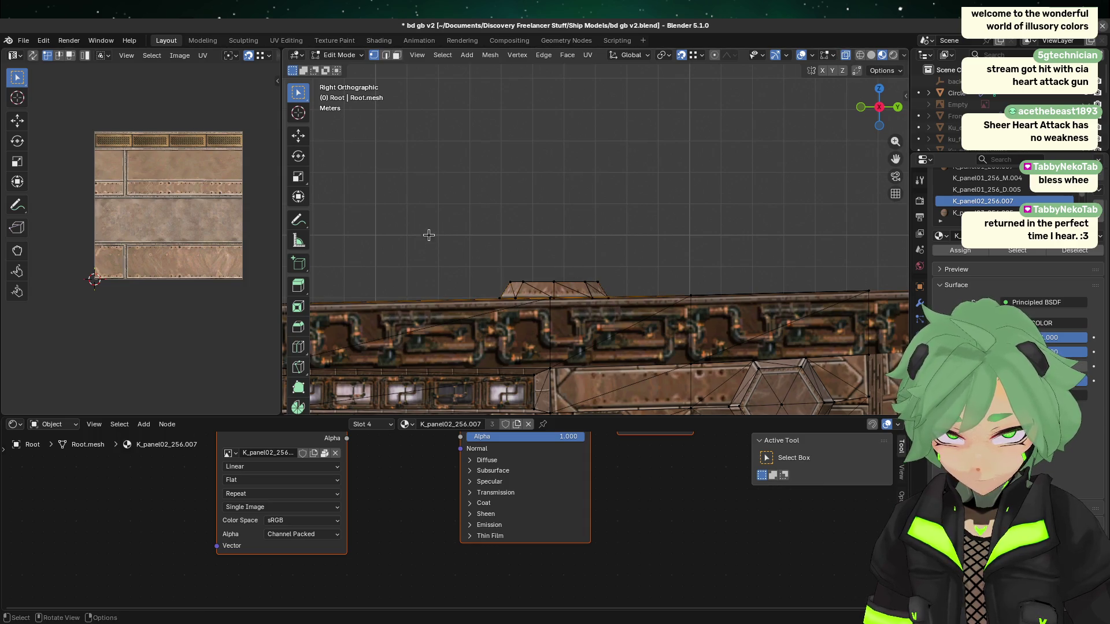
{"action": "left_click_drag", "start_coordinate": [432, 224], "coordinate": [635, 315]}
{"action": "mouse_move", "coordinate": [635, 315]}
{"action": "middle_mouse_down"}
{"action": "mouse_move", "coordinate": [620, 237]}
{"action": "mouse_move", "coordinate": [607, 294]}
{"action": "middle_mouse_up"}
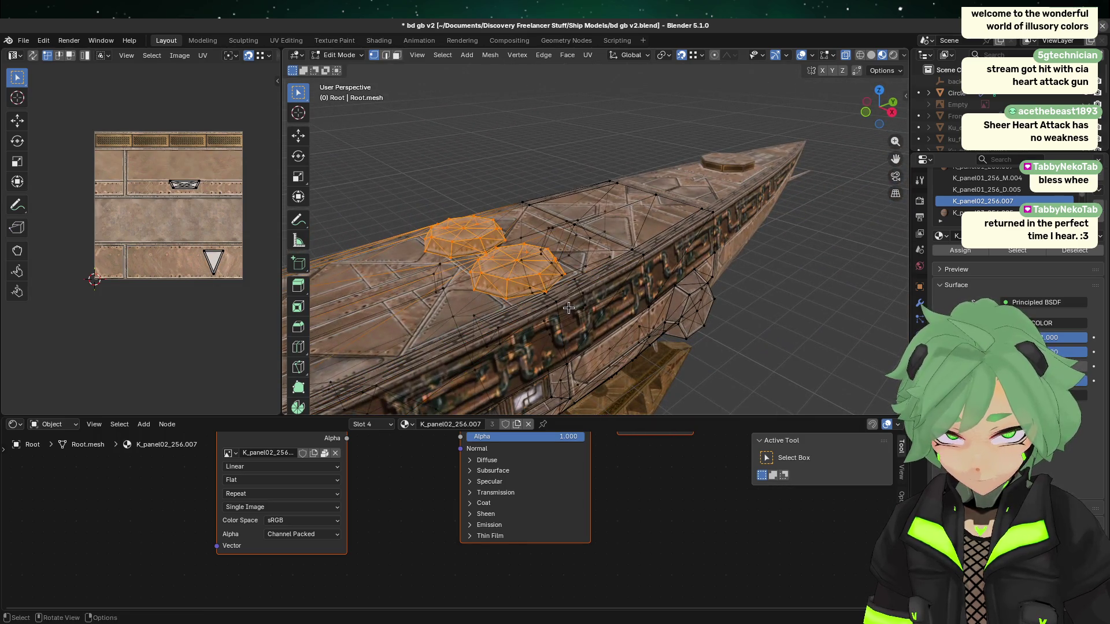
{"action": "middle_click_drag", "start_coordinate": [324, 324], "coordinate": [523, 303]}
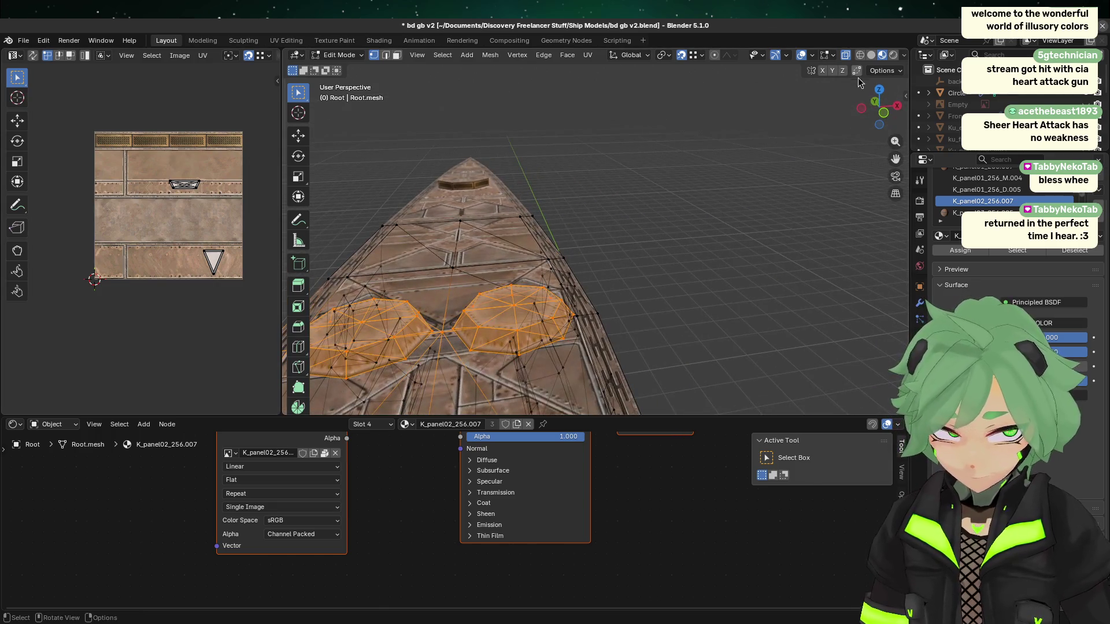
- In Top view, narrow the selection to the right octagonal hatch and separate it into its own object
{"action": "left_click", "coordinate": [880, 90]}
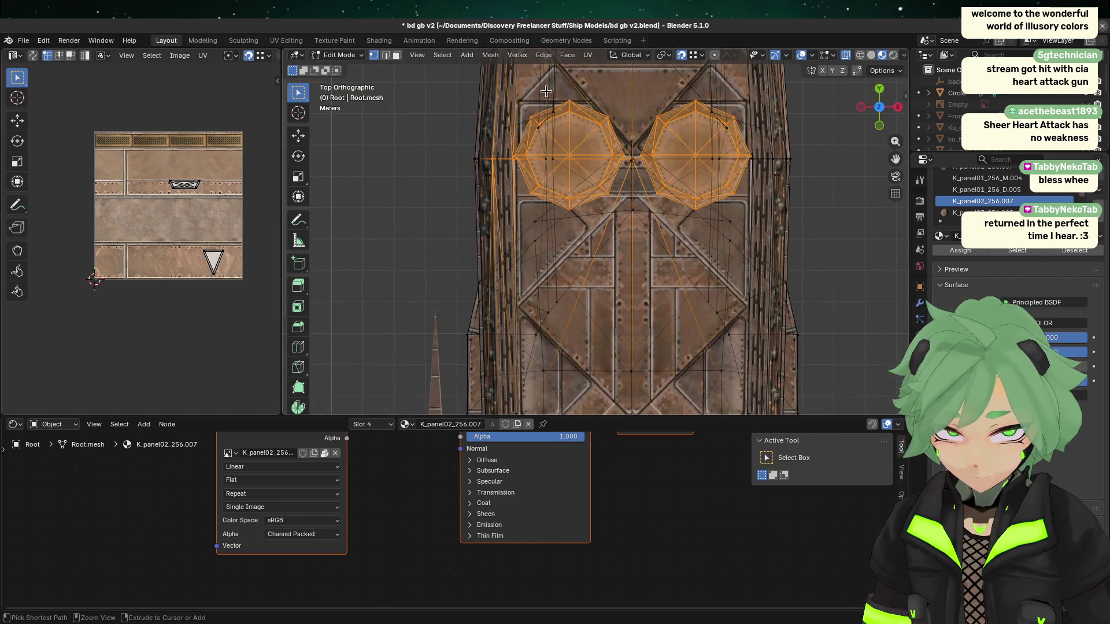
{"action": "mouse_move", "coordinate": [474, 75]}
{"action": "left_mouse_down", "text": "ctrl"}
{"action": "mouse_move", "coordinate": [601, 271]}
{"action": "mouse_move", "coordinate": [638, 282]}
{"action": "left_mouse_up", "text": "ctrl"}
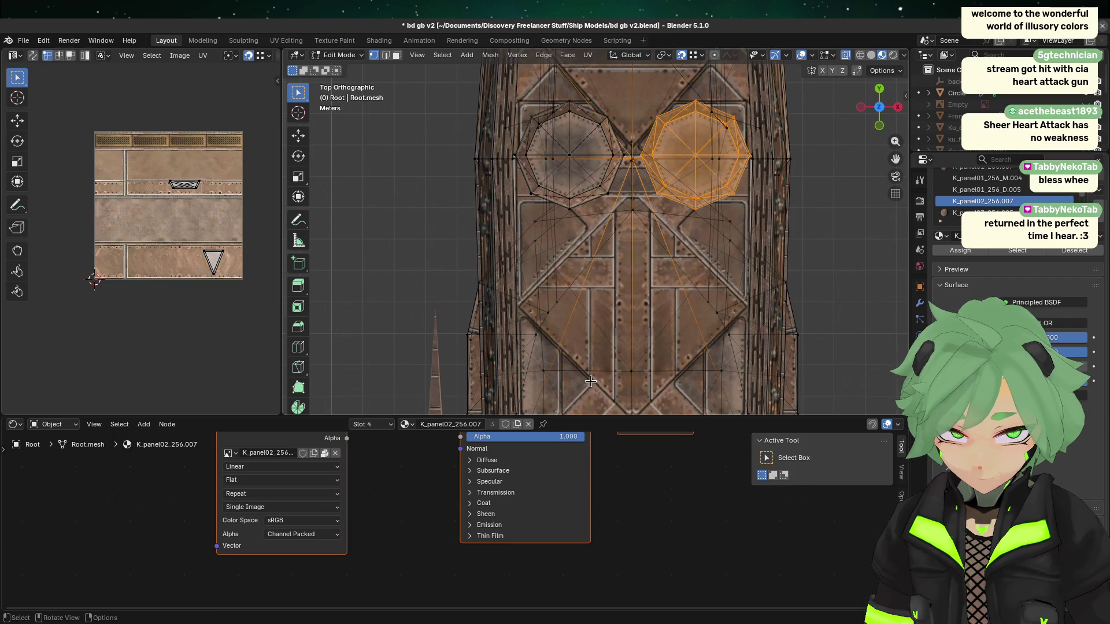
{"action": "scroll", "coordinate": [590, 381], "scroll_direction": "down", "scroll_amount": 3}
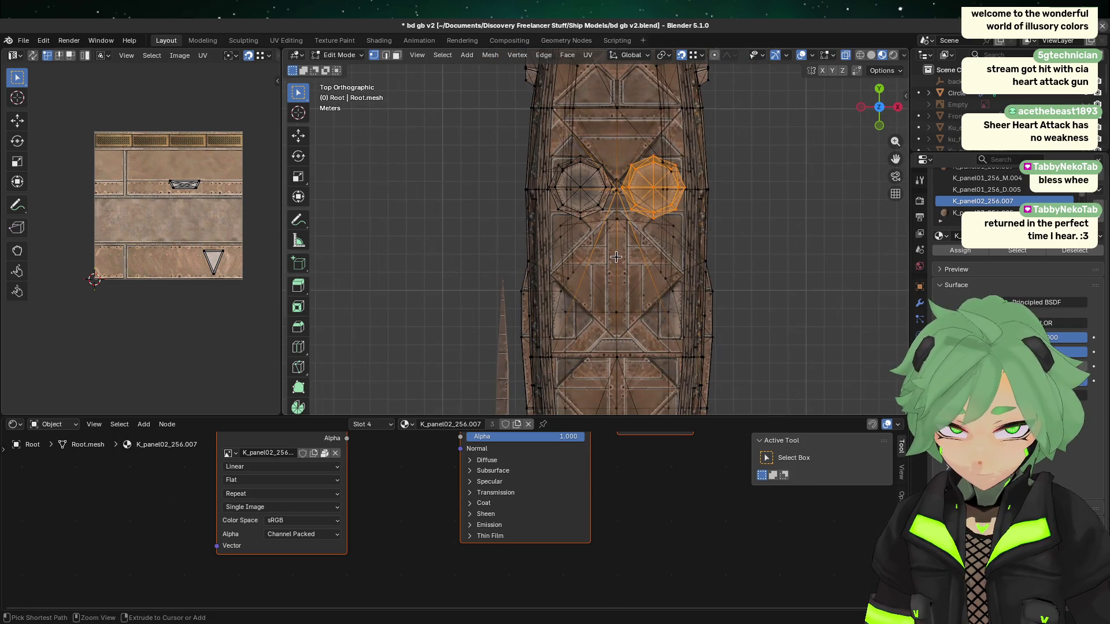
{"action": "left_click_drag", "start_coordinate": [616, 258], "coordinate": [546, 139], "text": "ctrl"}
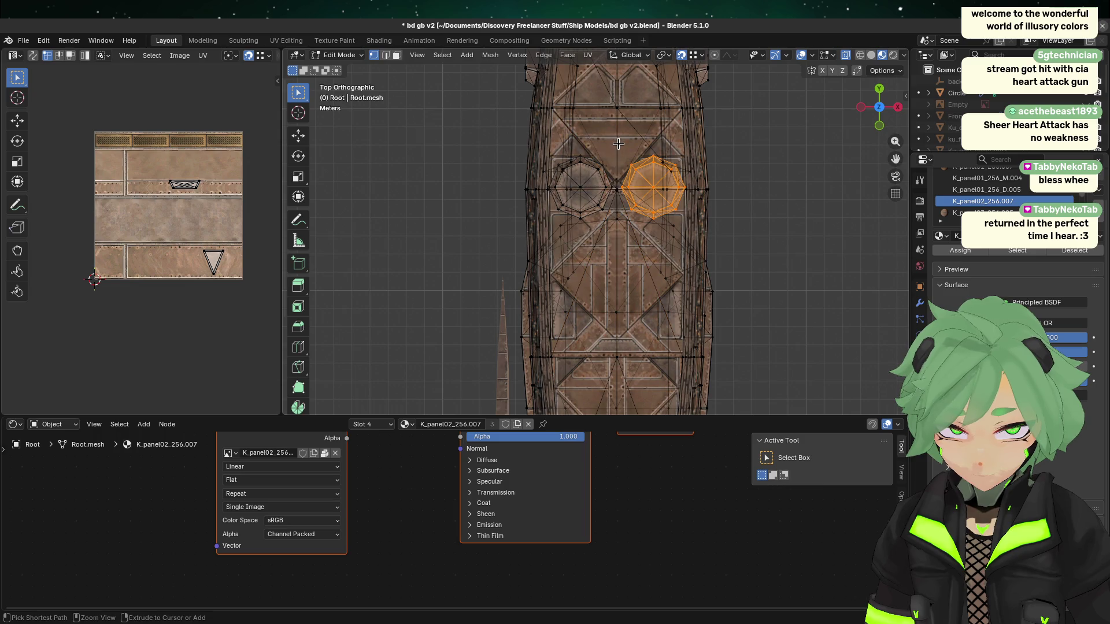
{"action": "right_click", "coordinate": [606, 174]}
{"action": "mouse_move", "coordinate": [571, 460]}
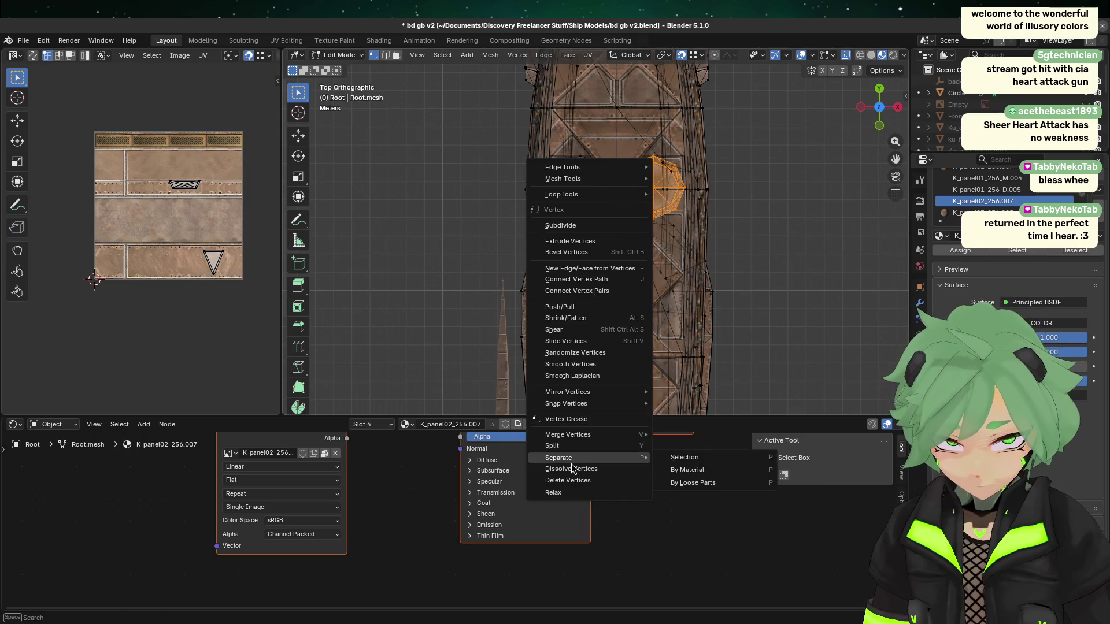
{"action": "left_click", "coordinate": [682, 461]}
{"action": "key", "text": "Tab"}
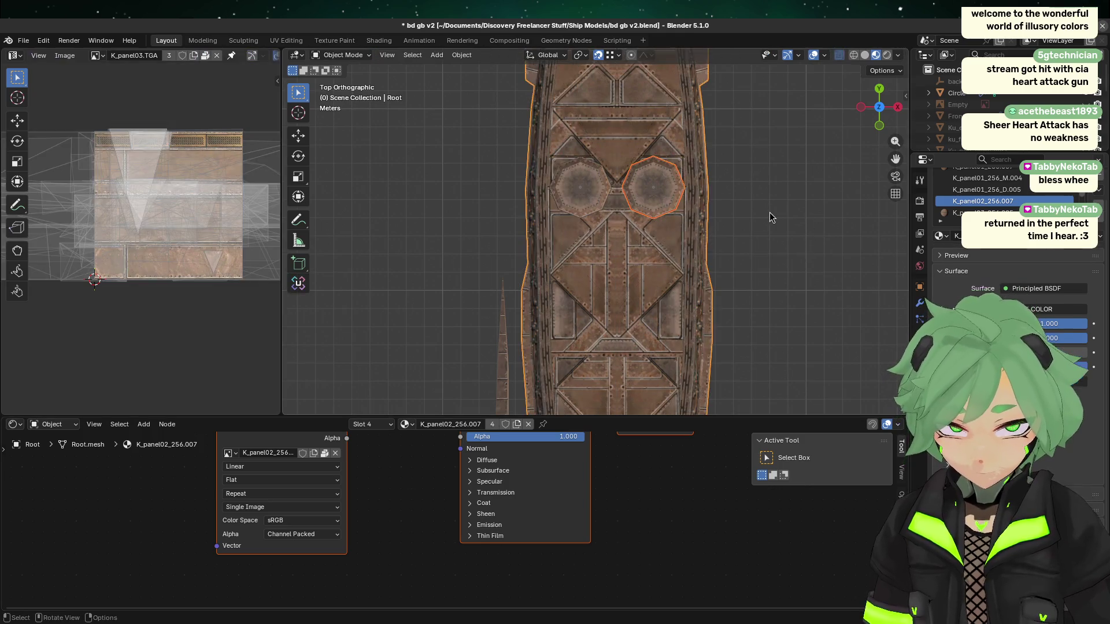
- Copy the separated hatch object and paste a duplicate of it
{"action": "left_click", "coordinate": [659, 197]}
{"action": "scroll", "coordinate": [954, 104], "scroll_direction": "down", "scroll_amount": 5}
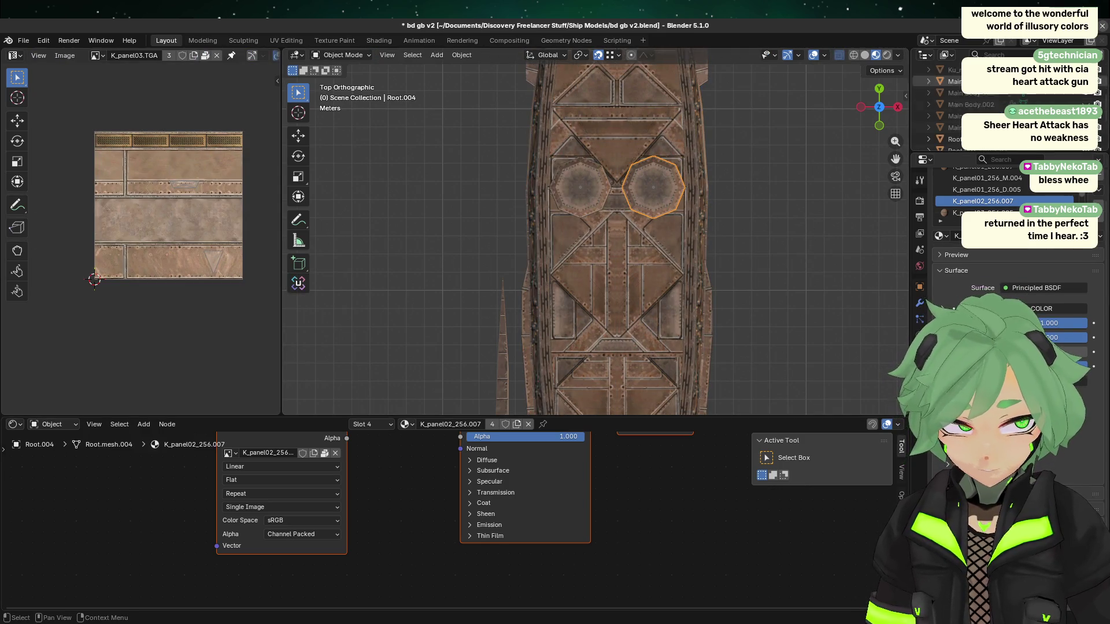
{"action": "key", "text": "alt+a"}
{"action": "left_click", "coordinate": [676, 199]}
{"action": "key", "text": "ctrl+c"}
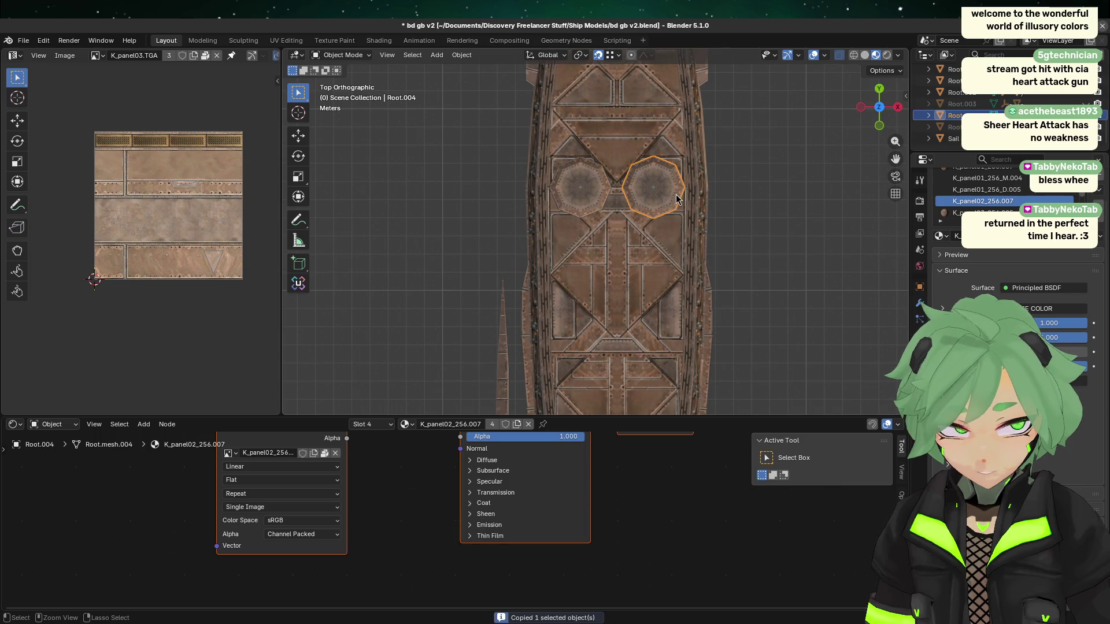
{"action": "key", "text": "ctrl+v"}
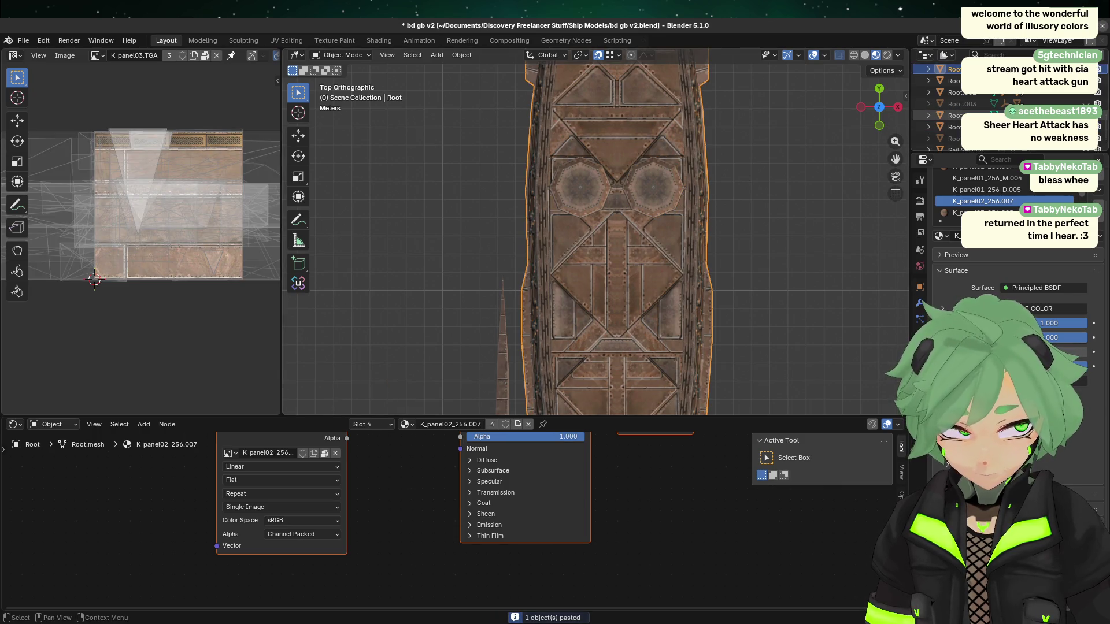
- Click through Root.001, the Root hull and Root.004, ending with the octagonal plate Root.005 selected
{"action": "left_click", "coordinate": [983, 81]}
{"action": "left_click", "coordinate": [679, 222]}
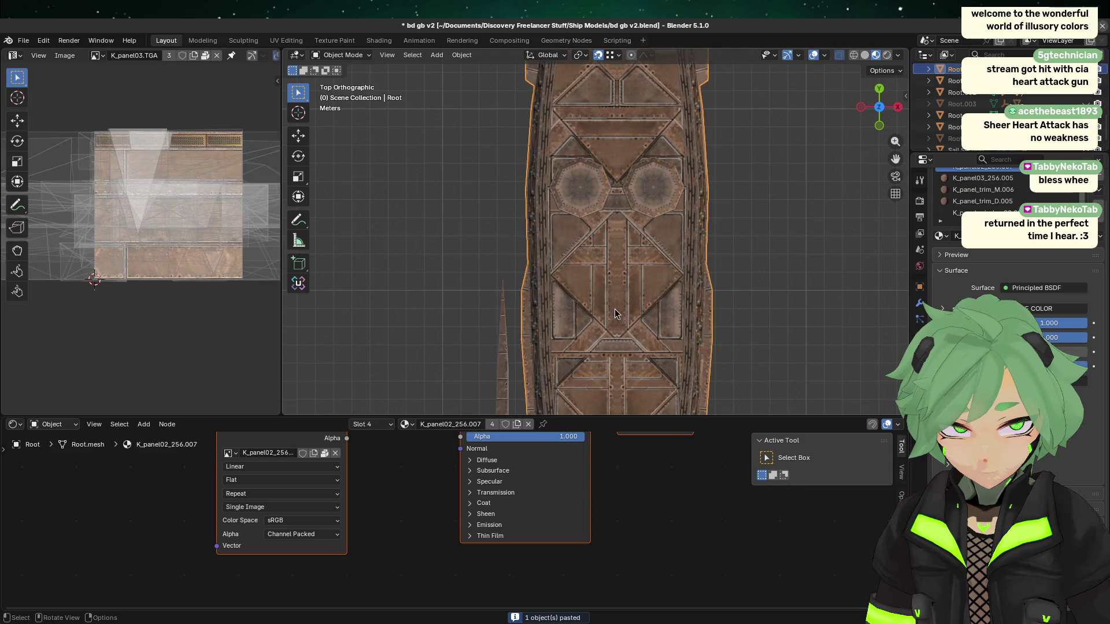
{"action": "left_click", "coordinate": [669, 199], "text": "shift"}
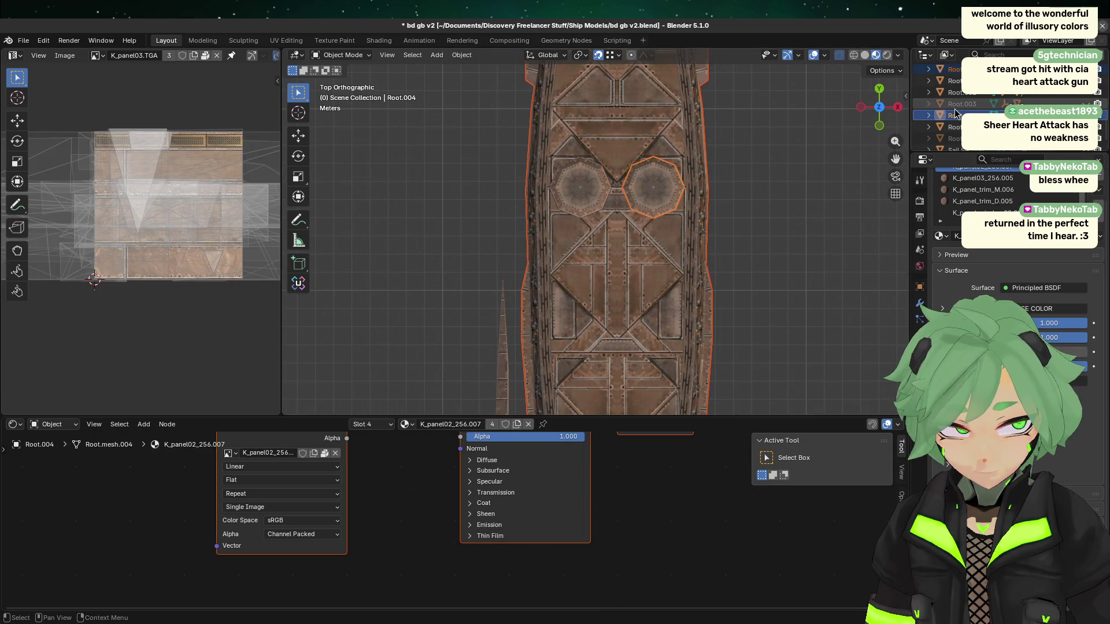
{"action": "left_click", "coordinate": [647, 212]}
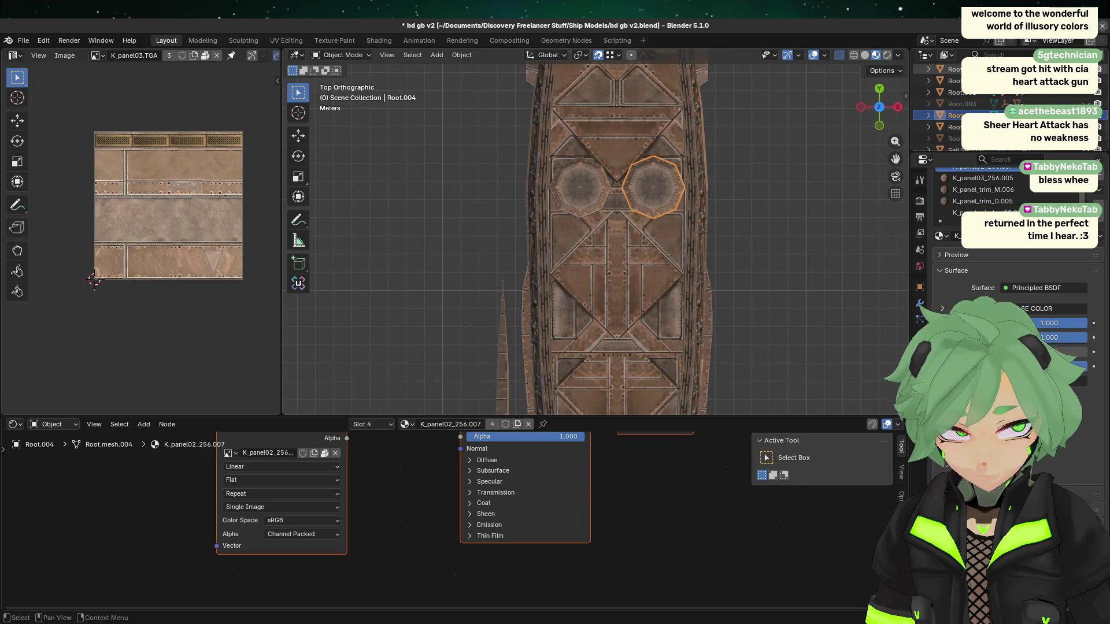
{"action": "left_click", "coordinate": [646, 213]}
{"action": "right_click", "coordinate": [445, 196]}
{"action": "key", "text": "Escape"}
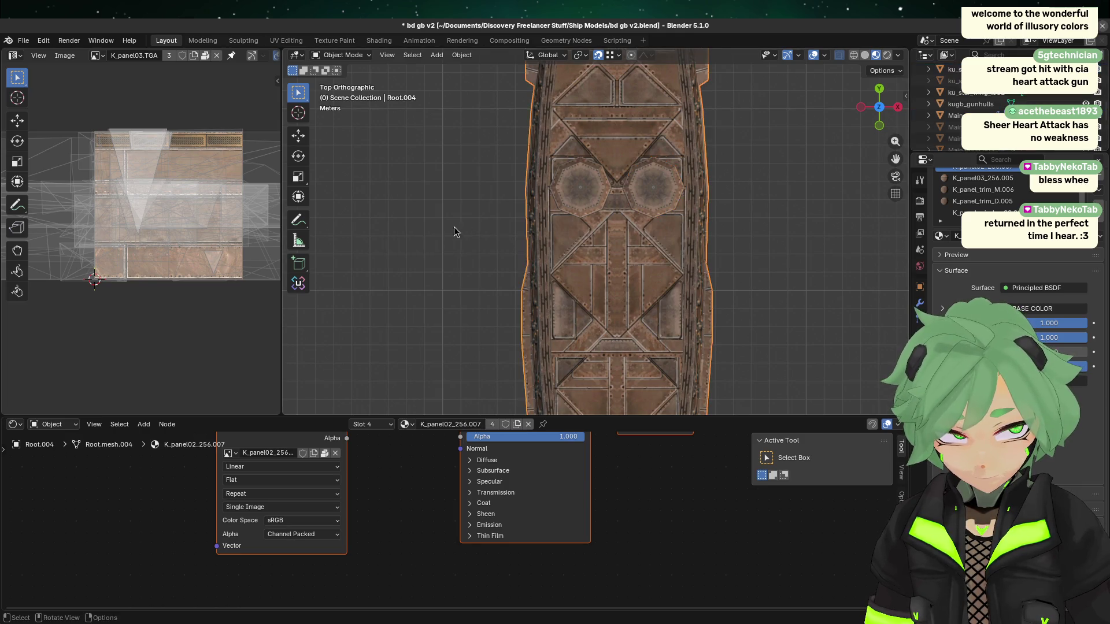
{"action": "scroll", "coordinate": [941, 135], "scroll_direction": "up", "scroll_amount": 2}
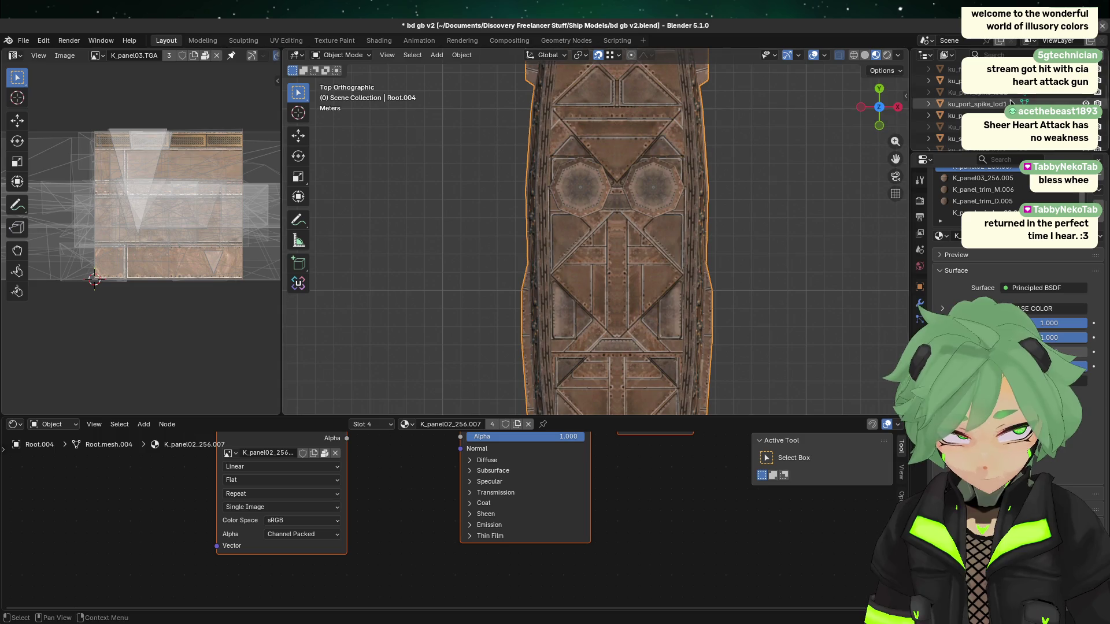
{"action": "scroll", "coordinate": [997, 107], "scroll_direction": "down", "scroll_amount": 5}
{"action": "scroll", "coordinate": [996, 108], "scroll_direction": "down", "scroll_amount": 5}
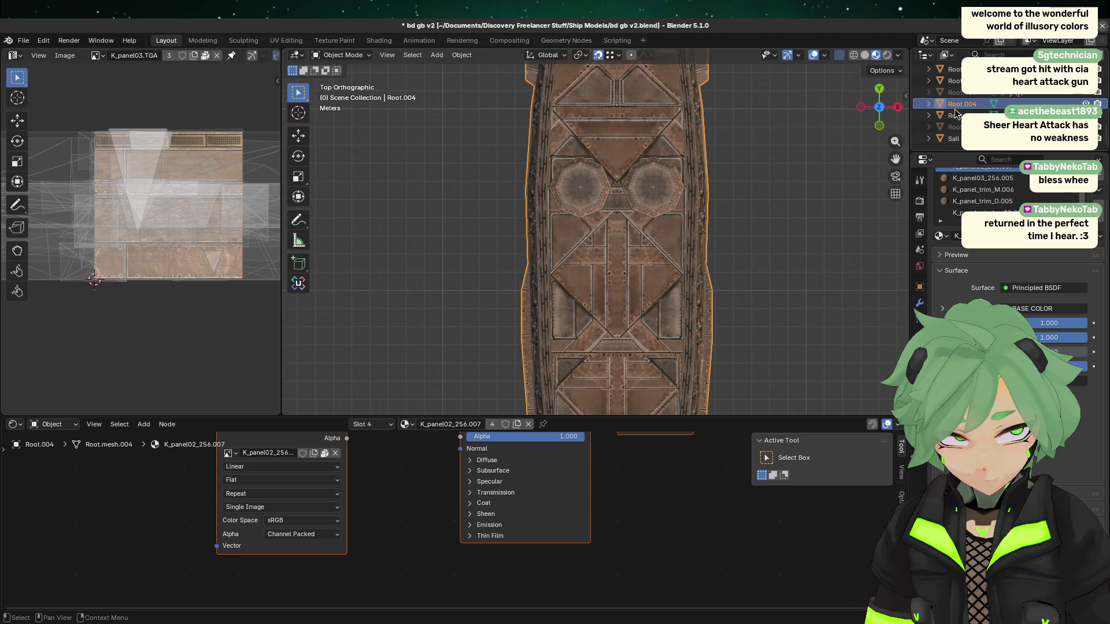
{"action": "left_click", "coordinate": [956, 116]}
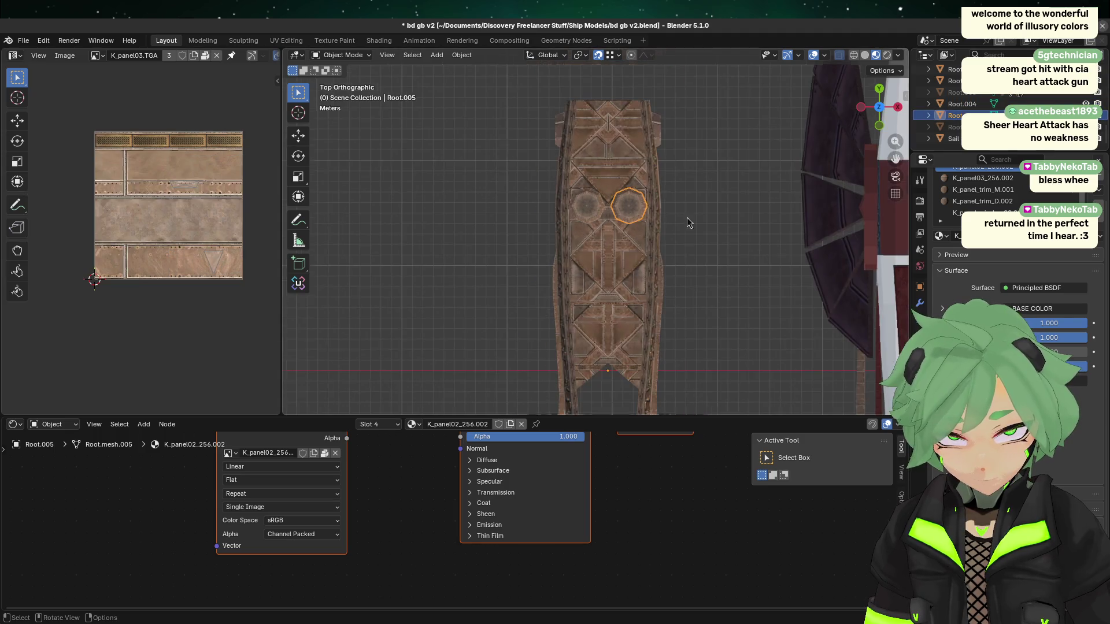
- Move the pasted octagonal plate along X to sit beside the white ship
{"action": "middle_click_drag", "start_coordinate": [757, 175], "coordinate": [491, 74], "text": "shift"}
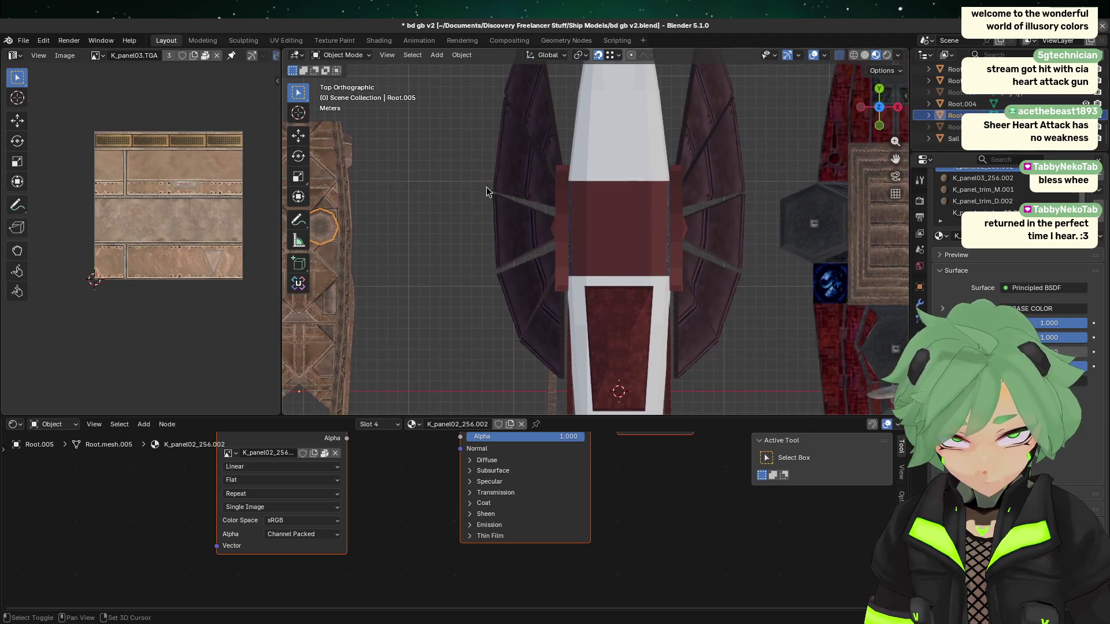
{"action": "scroll", "coordinate": [623, 266], "scroll_direction": "down", "scroll_amount": 2}
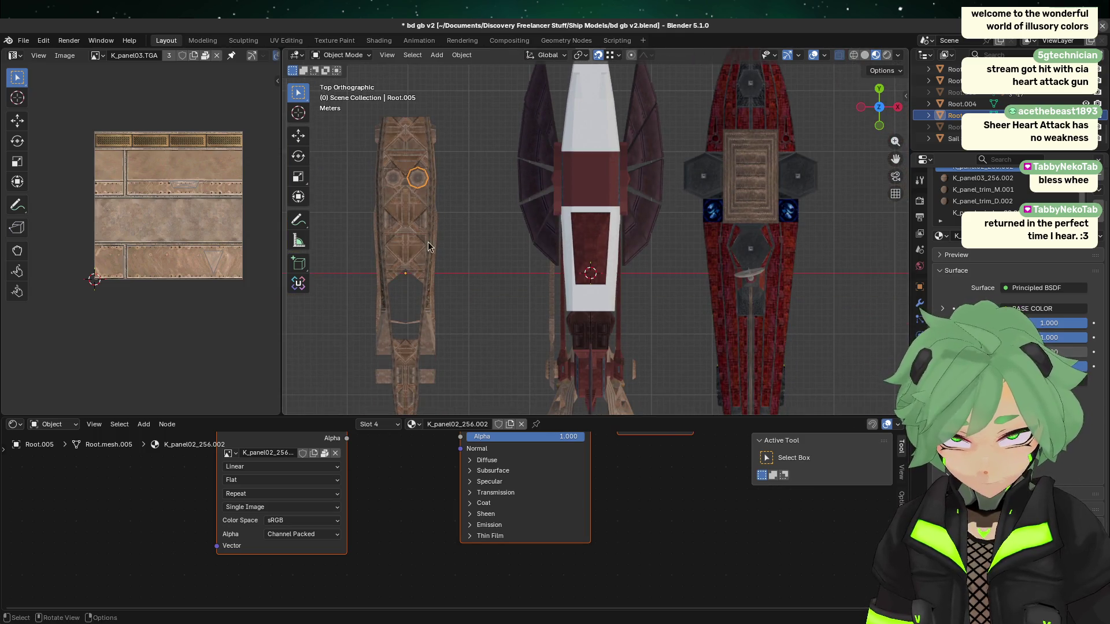
{"action": "key", "text": "g"}
{"action": "key", "text": "x"}
{"action": "left_click", "coordinate": [641, 236]}
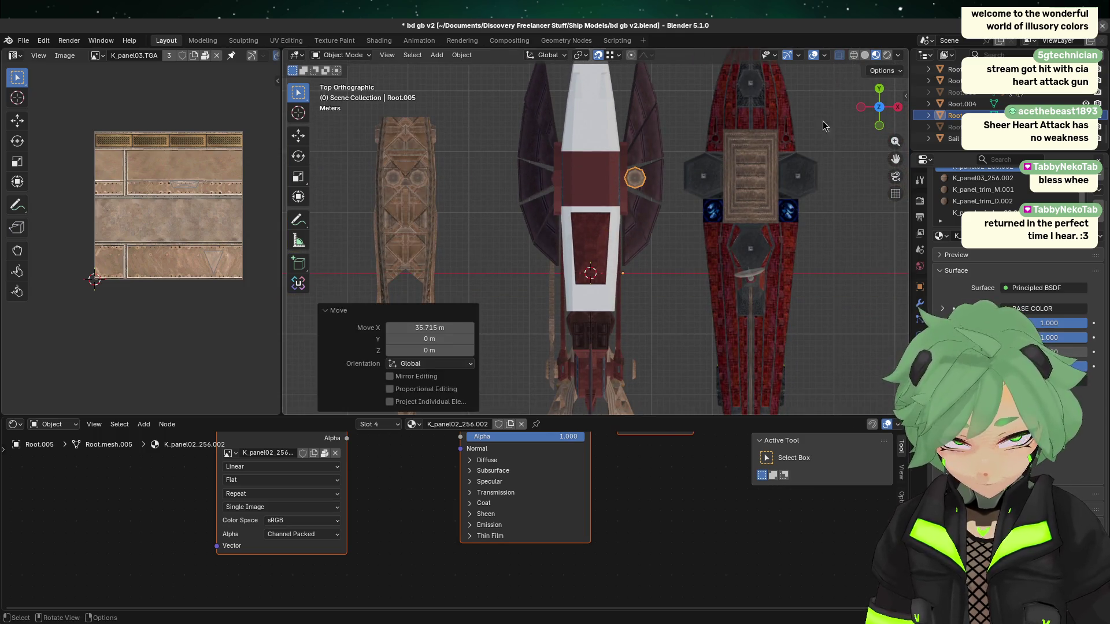
- Refine the plate's X position, shifting it about 4.75 m left then 2.25 m right
{"action": "scroll", "coordinate": [595, 242], "scroll_direction": "up", "scroll_amount": 2}
{"action": "middle_click_drag", "start_coordinate": [787, 260], "coordinate": [671, 260], "text": "shift"}
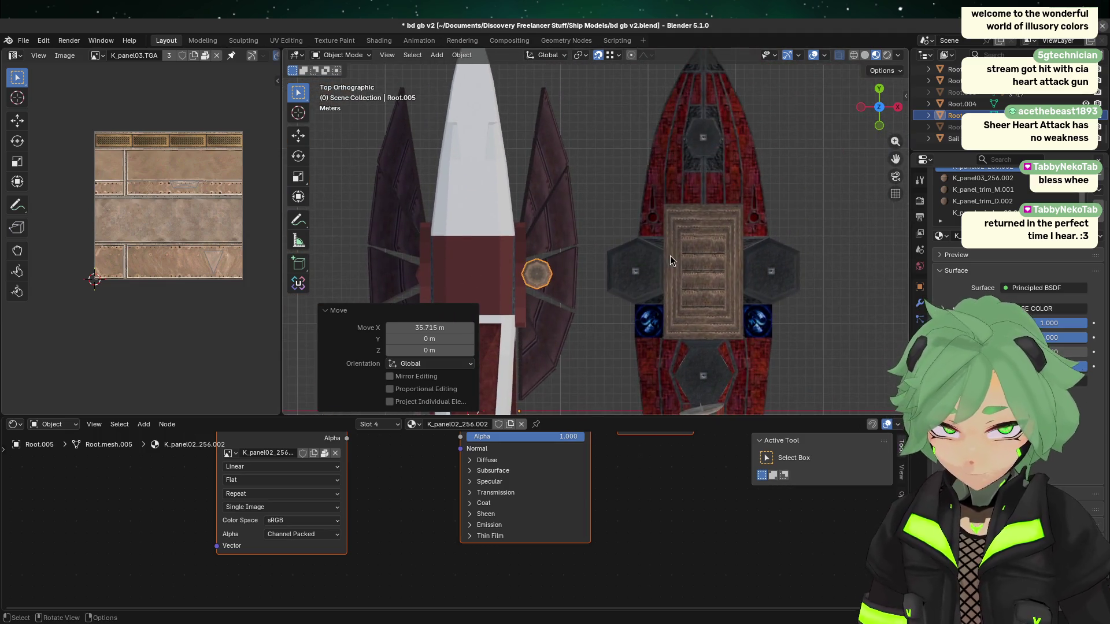
{"action": "scroll", "coordinate": [598, 286], "scroll_direction": "up", "scroll_amount": 2}
{"action": "scroll", "coordinate": [649, 218], "scroll_direction": "up", "scroll_amount": 4}
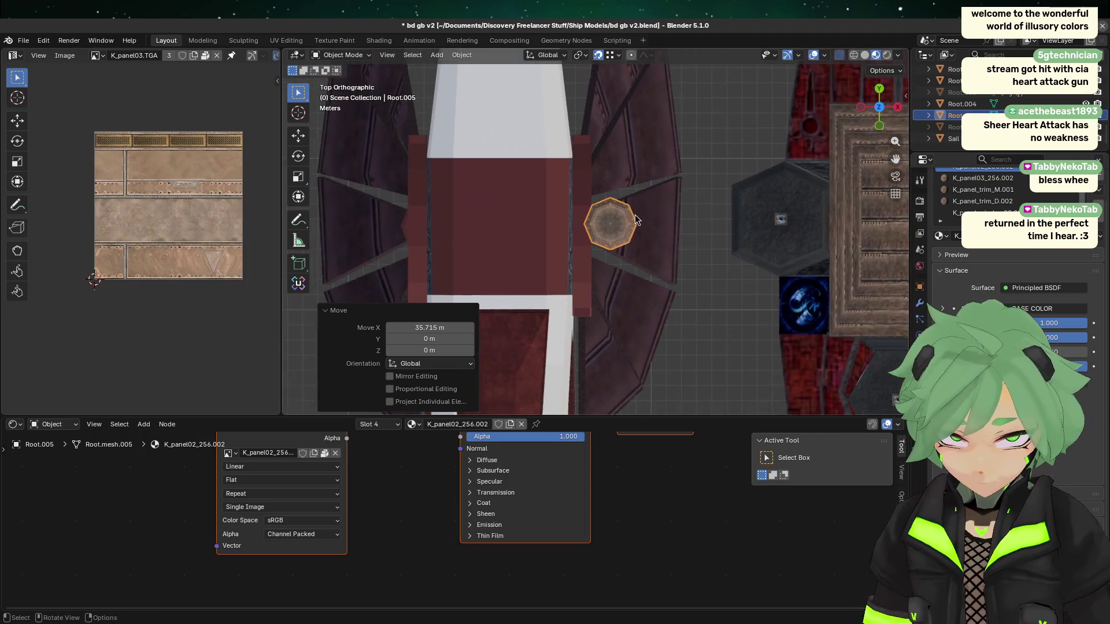
{"action": "key", "text": "g"}
{"action": "key", "text": "x"}
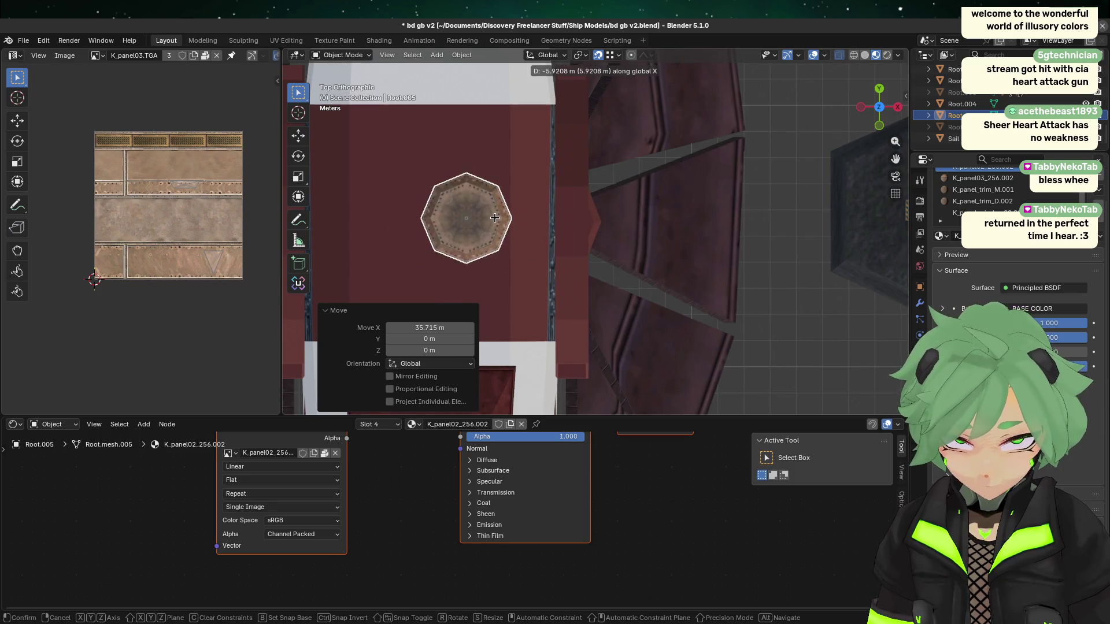
{"action": "left_click", "coordinate": [546, 220]}
{"action": "key", "text": "g"}
{"action": "key", "text": "x"}
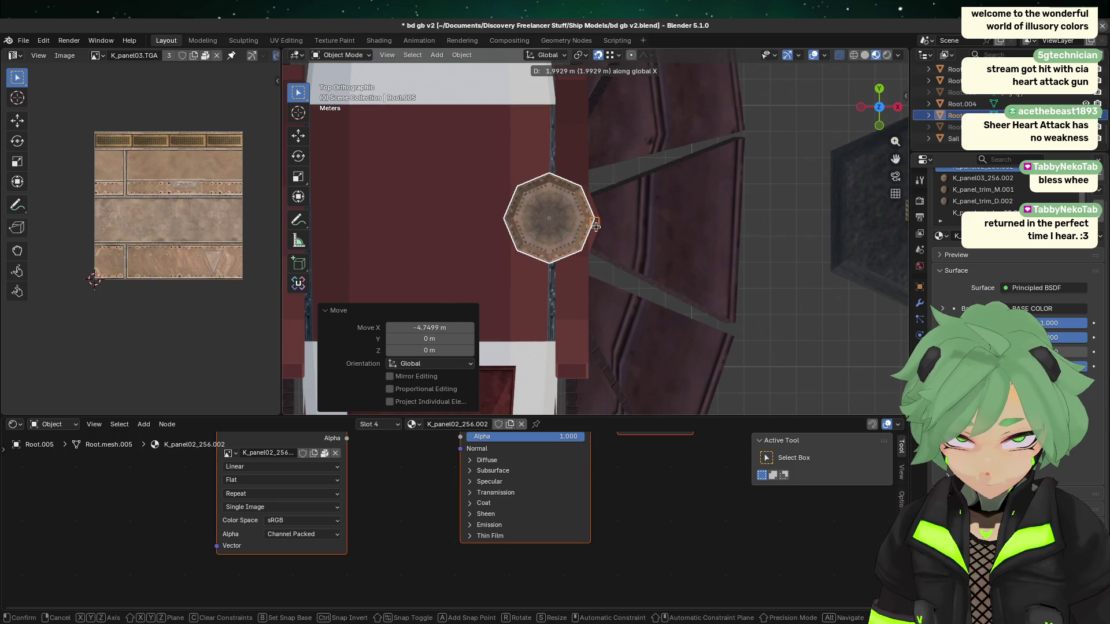
{"action": "left_click", "coordinate": [604, 235]}
- View the ships from the right and inspect Root.004 in the outliner and object properties
{"action": "mouse_move", "coordinate": [604, 234]}
{"action": "middle_mouse_down"}
{"action": "mouse_move", "coordinate": [746, 231]}
{"action": "mouse_move", "coordinate": [723, 230]}
{"action": "middle_mouse_up"}
{"action": "left_click", "coordinate": [894, 109]}
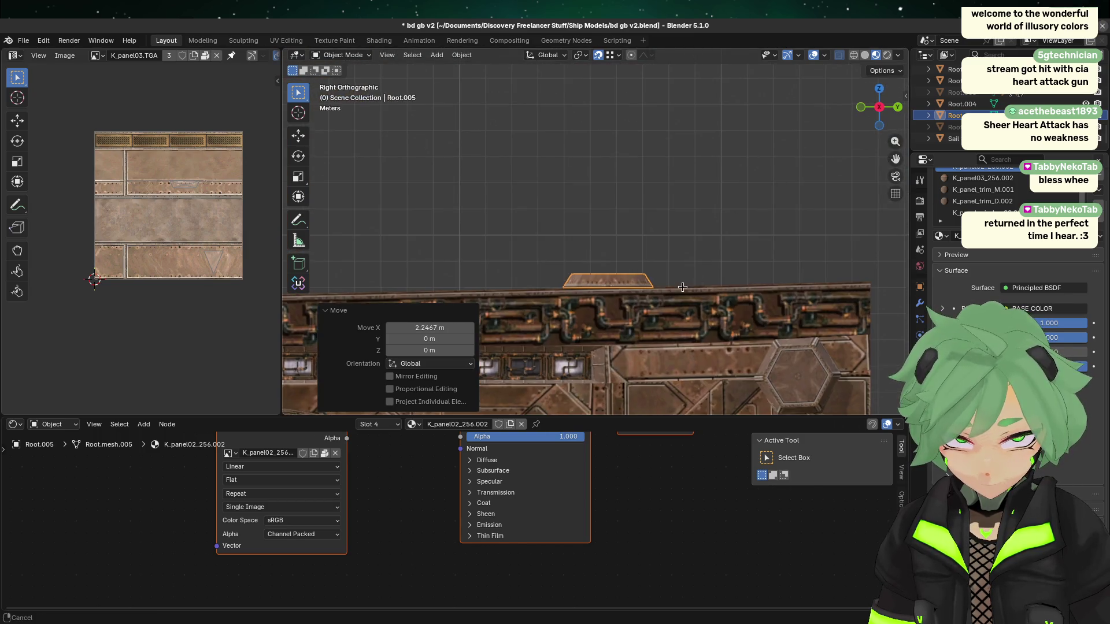
{"action": "scroll", "coordinate": [672, 145], "scroll_direction": "up", "scroll_amount": 3}
{"action": "scroll", "coordinate": [651, 221], "scroll_direction": "down", "scroll_amount": 3}
{"action": "scroll", "coordinate": [651, 220], "scroll_direction": "down", "scroll_amount": 5}
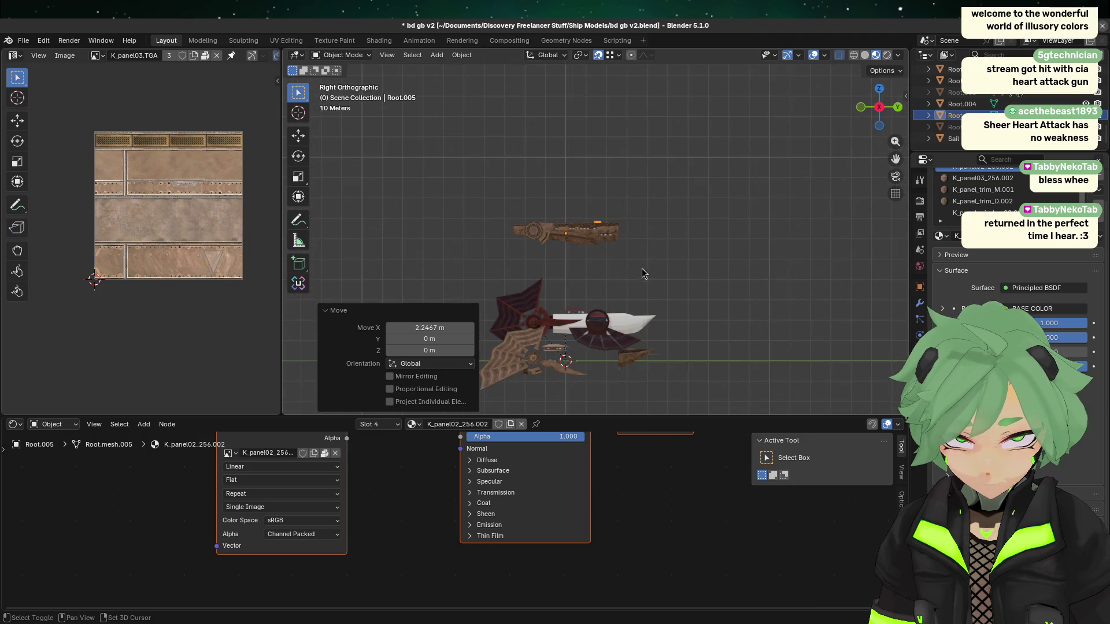
{"action": "middle_click_drag", "start_coordinate": [641, 268], "coordinate": [643, 200], "text": "shift"}
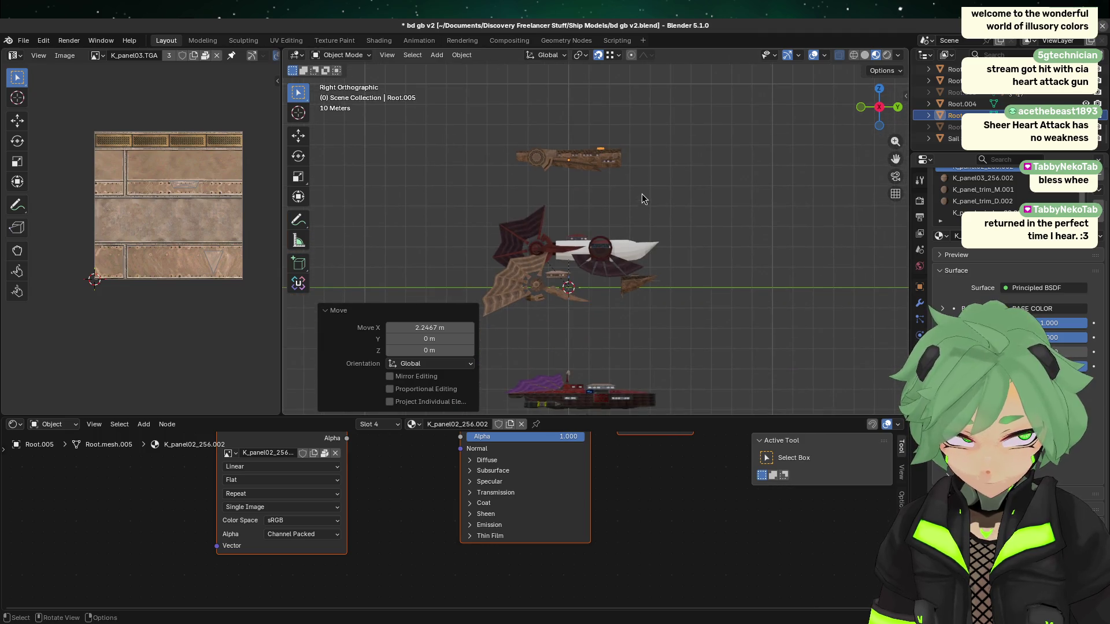
{"action": "scroll", "coordinate": [983, 190], "scroll_direction": "up", "scroll_amount": 2}
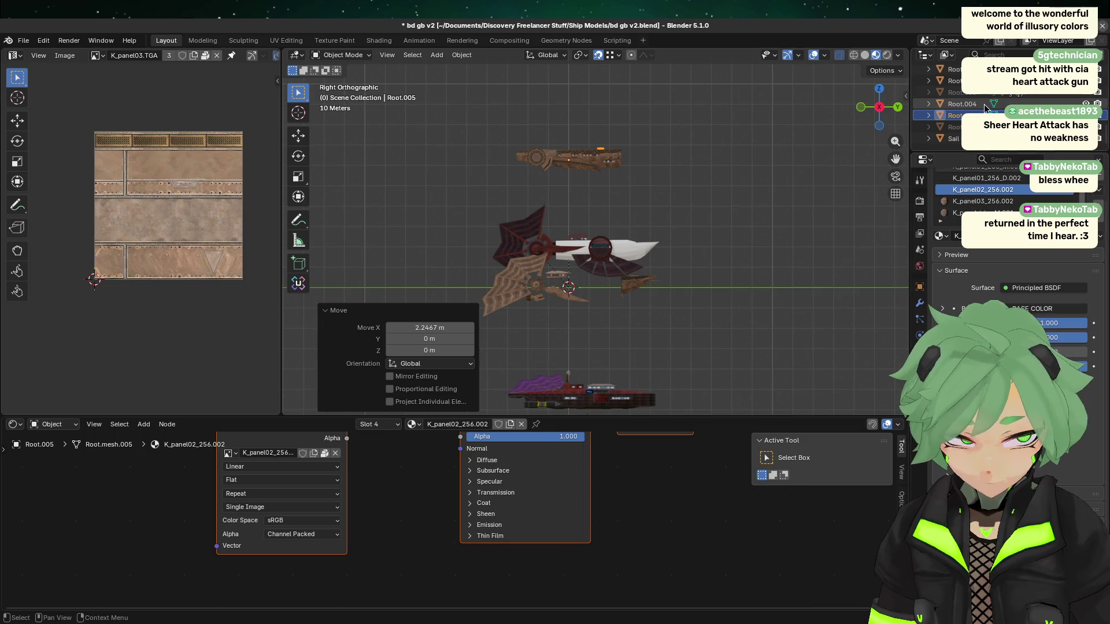
{"action": "left_click", "coordinate": [621, 181]}
{"action": "left_click", "coordinate": [567, 153]}
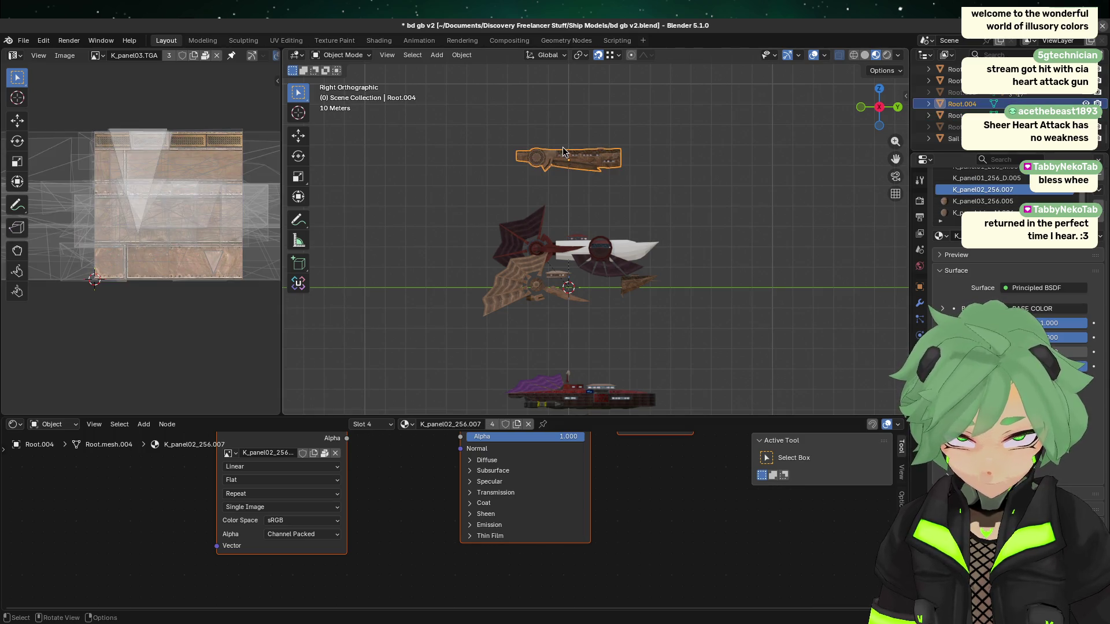
{"action": "key", "text": "g"}
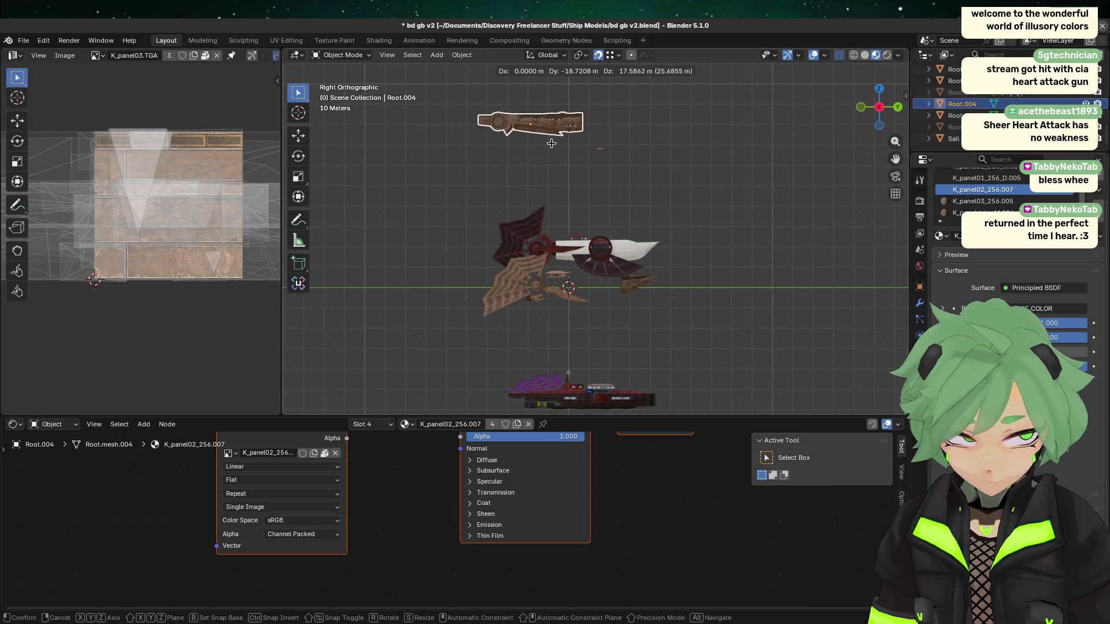
{"action": "key", "text": "Escape"}
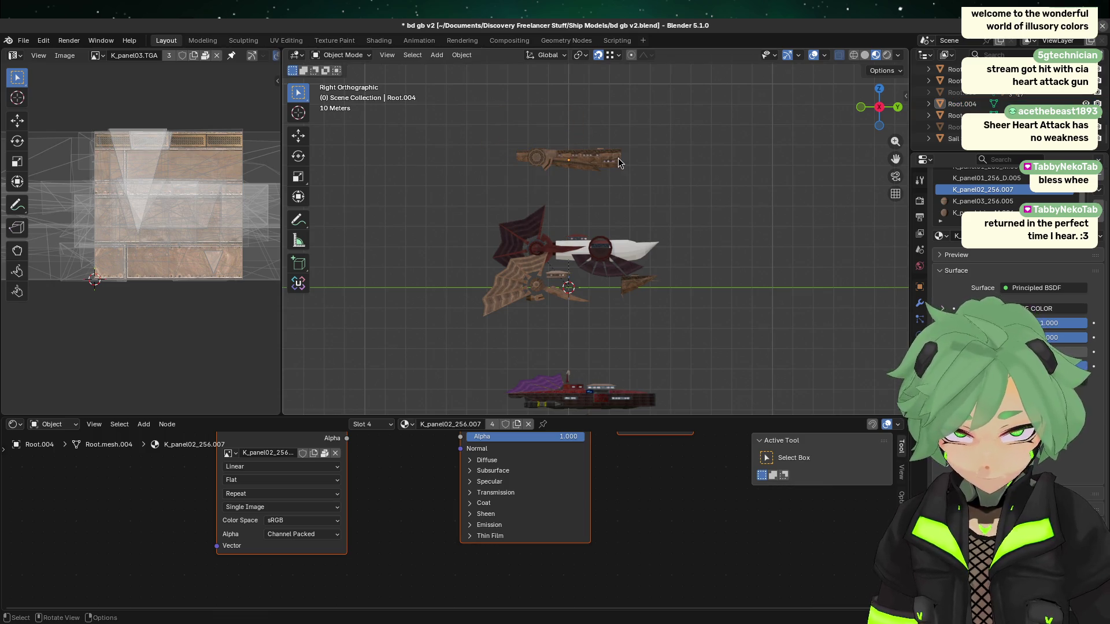
{"action": "left_click", "coordinate": [929, 104]}
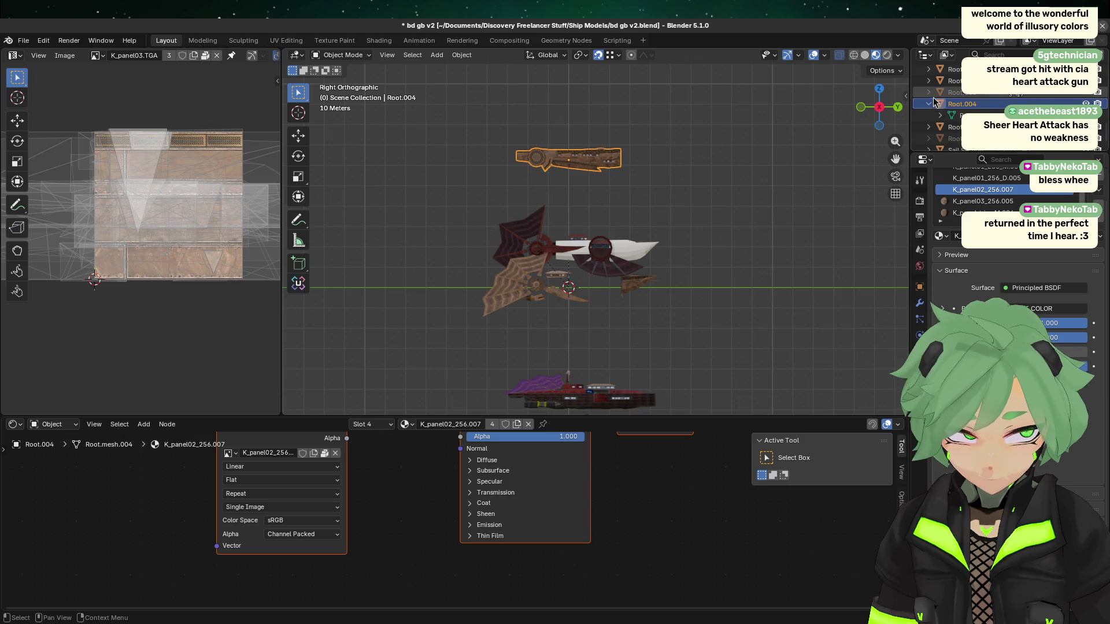
{"action": "left_click", "coordinate": [939, 106]}
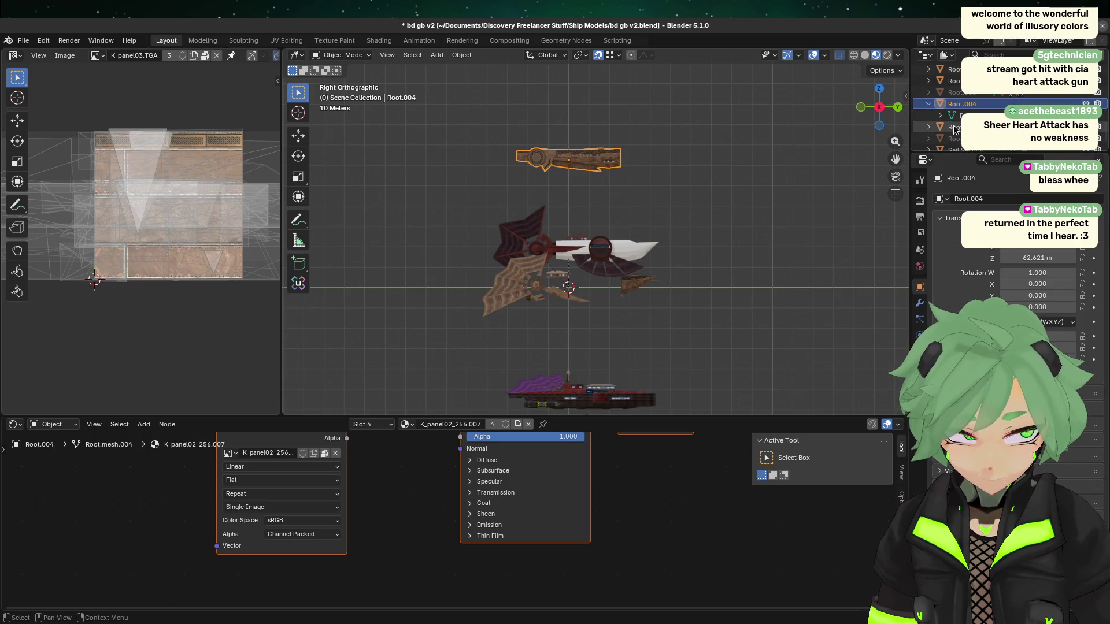
- Hide Root.004, select the Root.005 plate and lower it about 48 m along Z
{"action": "key", "text": "h"}
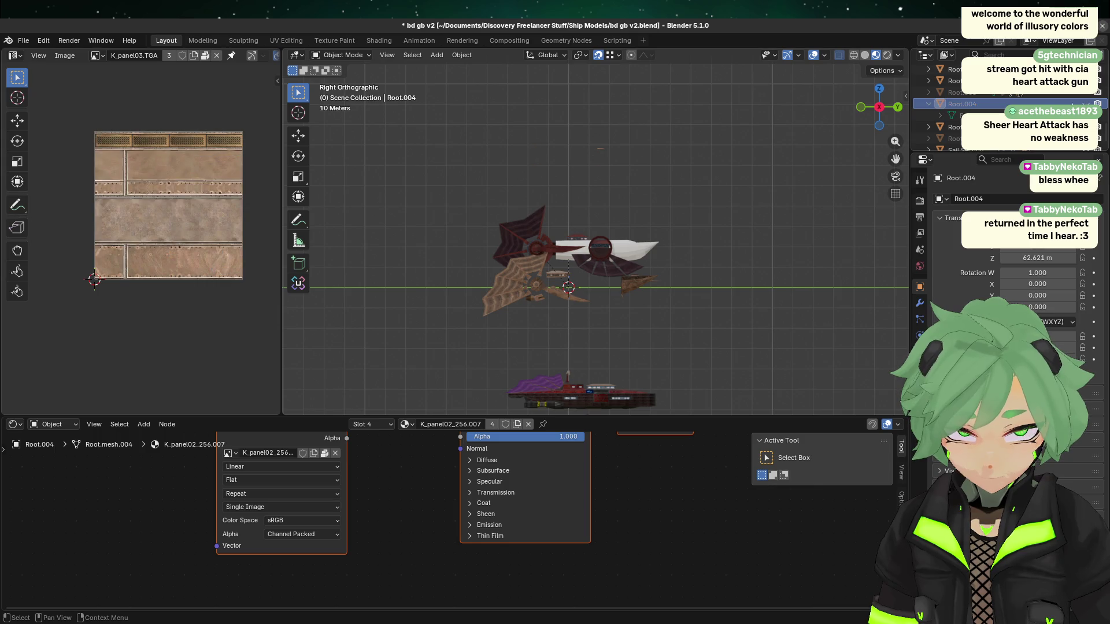
{"action": "left_click", "coordinate": [983, 126]}
{"action": "left_click_drag", "start_coordinate": [551, 121], "coordinate": [632, 165]}
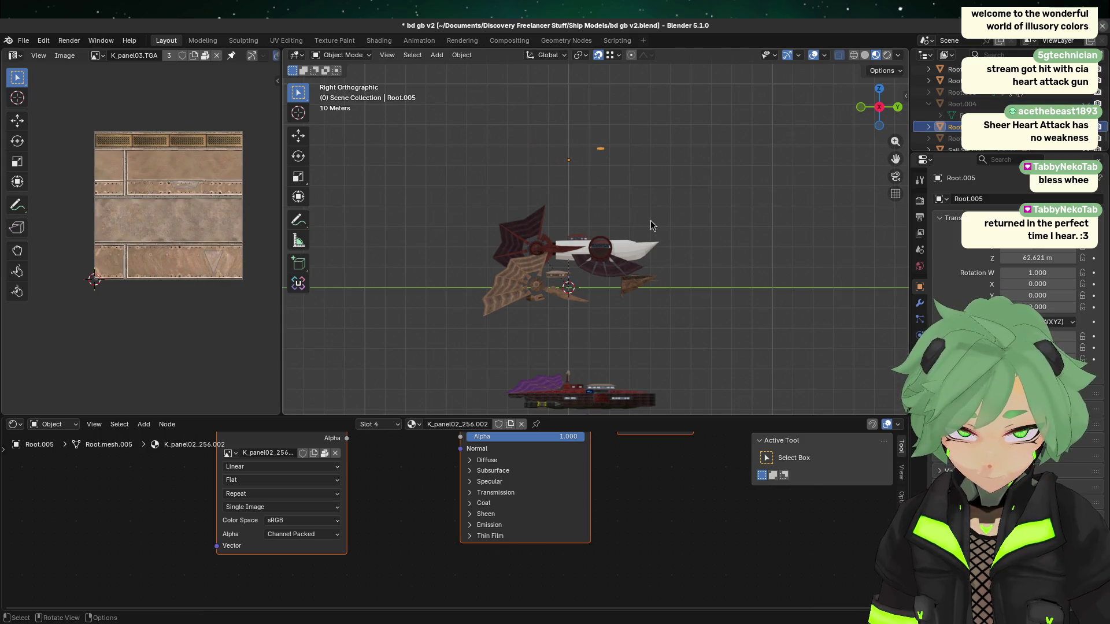
{"action": "scroll", "coordinate": [607, 182], "scroll_direction": "up", "scroll_amount": 2}
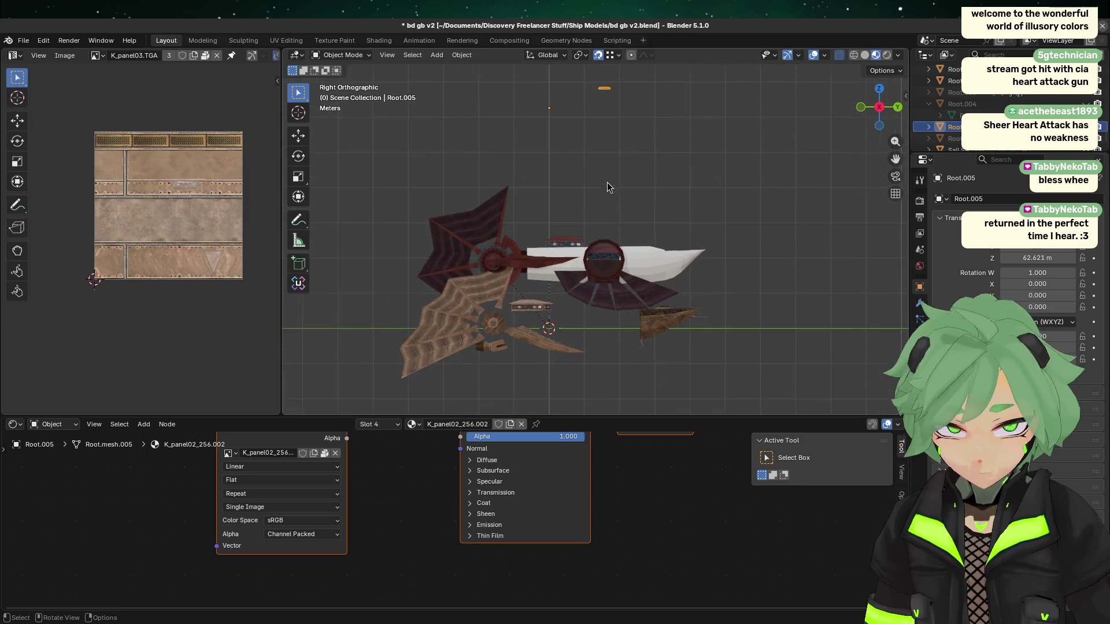
{"action": "key", "text": "g"}
{"action": "key", "text": "z"}
{"action": "left_click", "coordinate": [641, 264]}
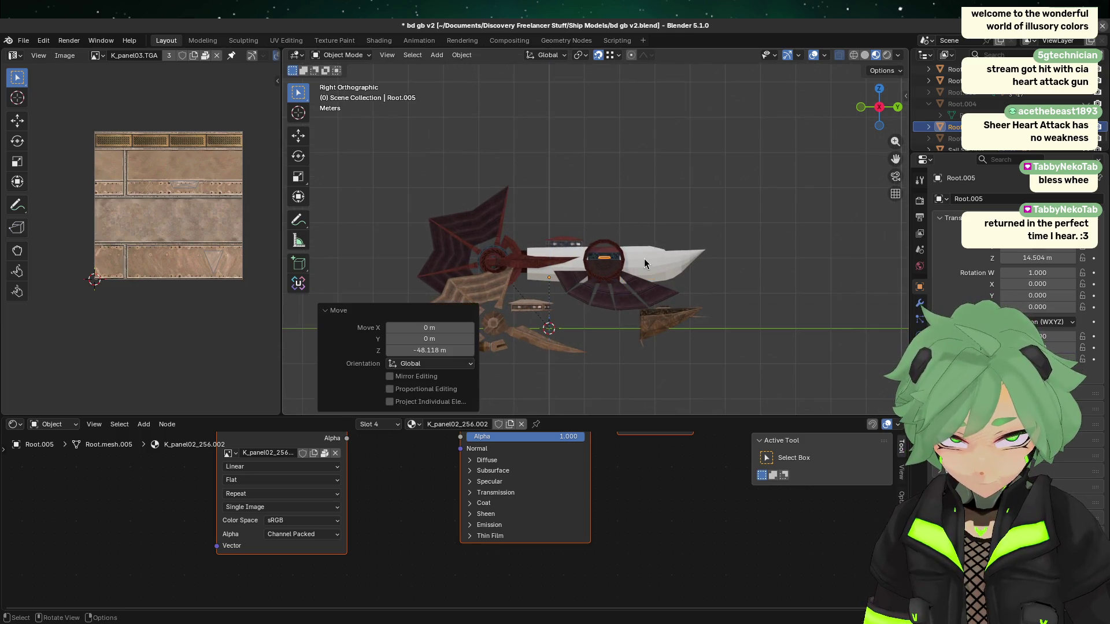
- Lower the Root.005 plate a further 0.387 m along Z, to 14.116 m
{"action": "scroll", "coordinate": [625, 299], "scroll_direction": "up", "scroll_amount": 6}
{"action": "scroll", "coordinate": [622, 184], "scroll_direction": "up", "scroll_amount": 5}
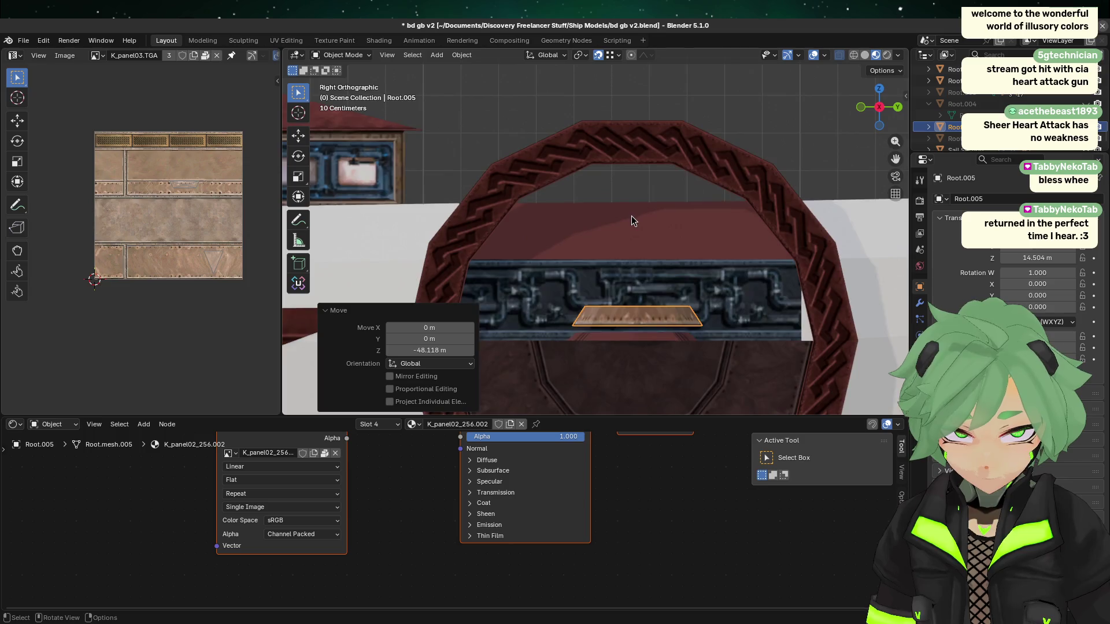
{"action": "key", "text": "g"}
{"action": "key", "text": "z"}
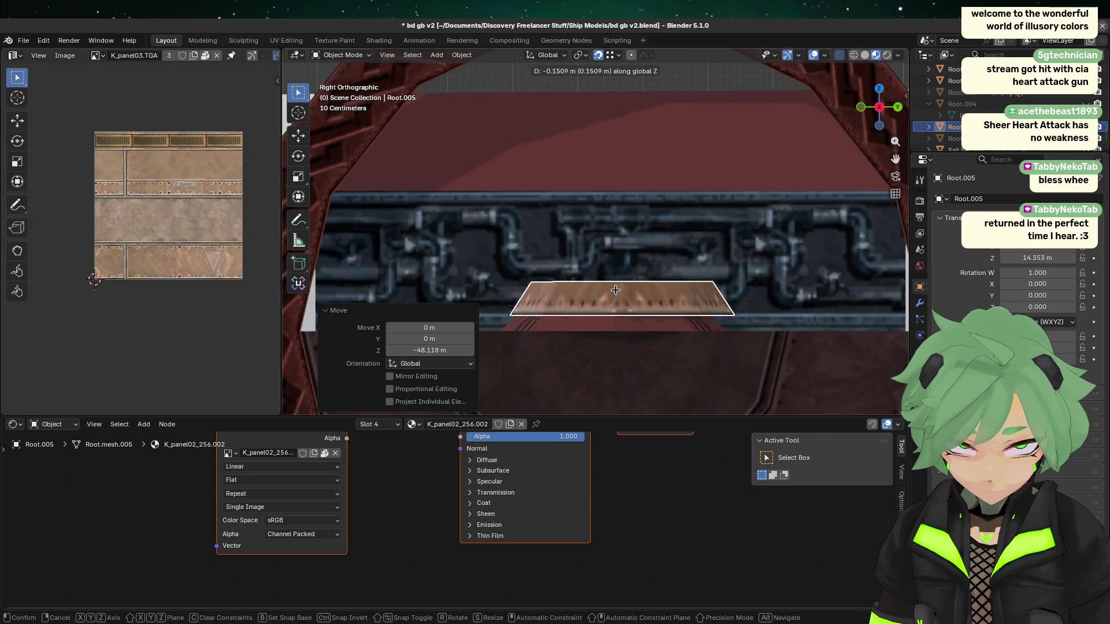
{"action": "left_click", "coordinate": [620, 328]}
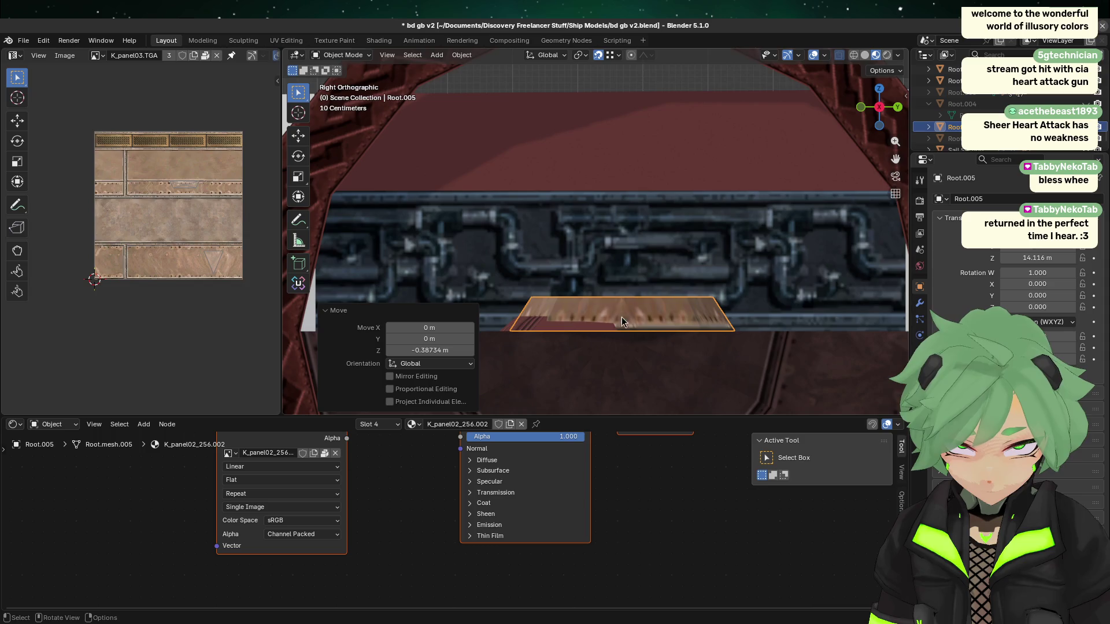
- Check the plate from the left and front views, then open the Circle plate in Edit Mode
{"action": "left_click", "coordinate": [559, 324]}
{"action": "left_click", "coordinate": [667, 318]}
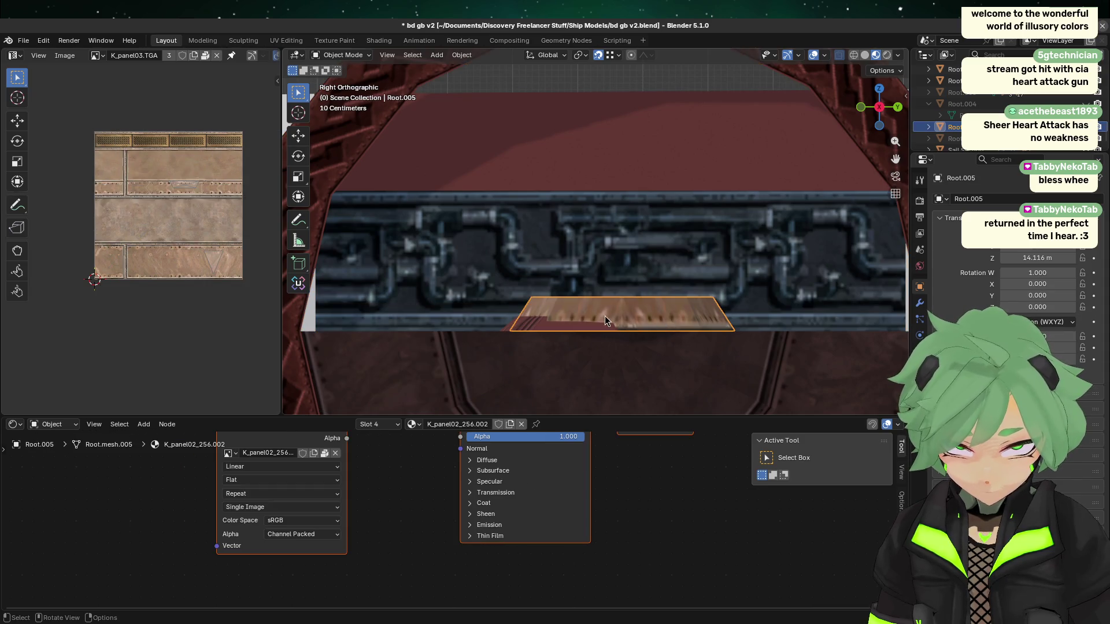
{"action": "left_click", "coordinate": [530, 334]}
{"action": "left_click", "coordinate": [632, 301]}
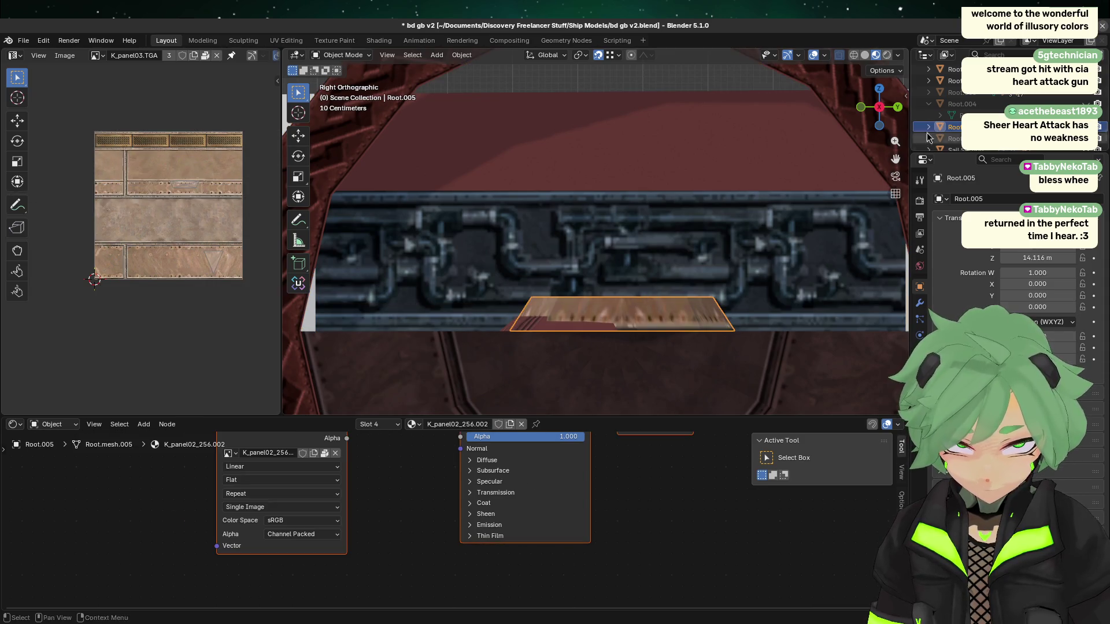
{"action": "left_click", "coordinate": [874, 108]}
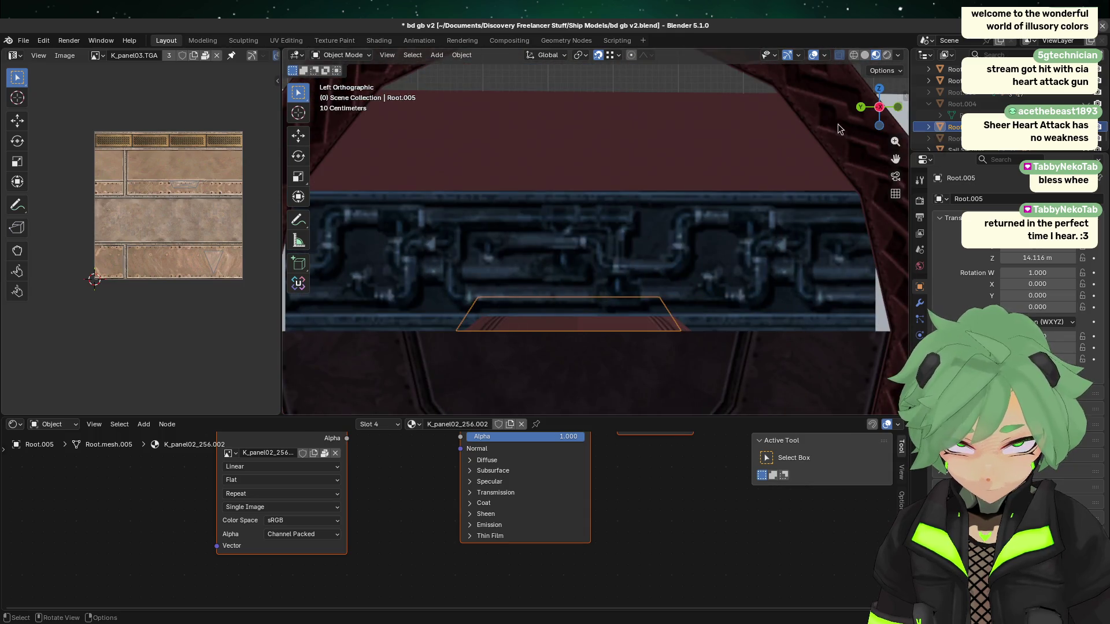
{"action": "left_click", "coordinate": [897, 114]}
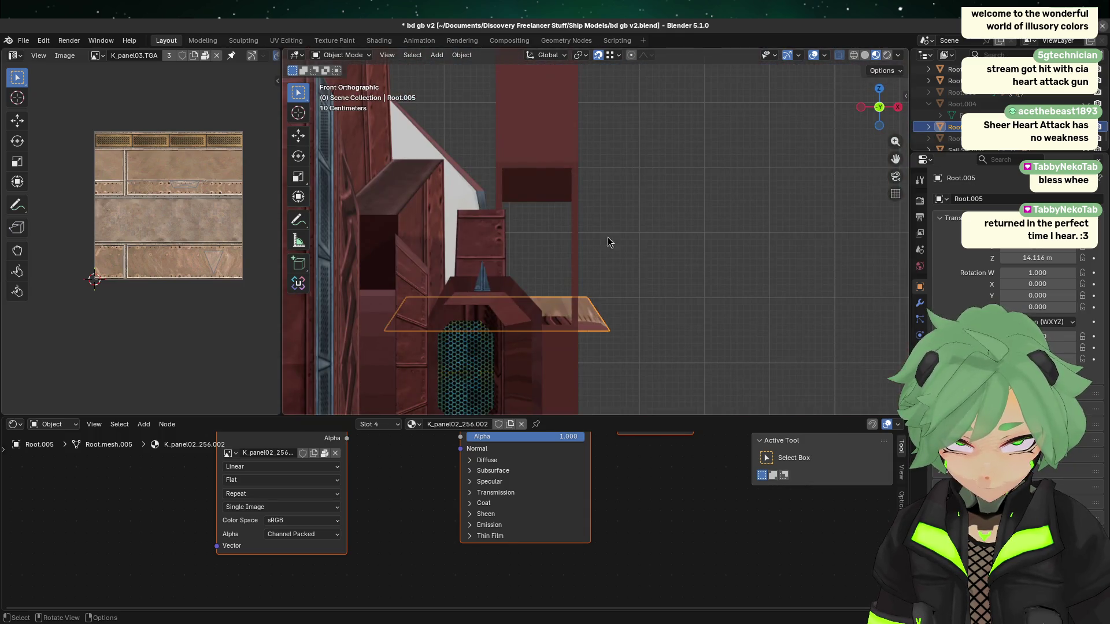
{"action": "key", "text": "Tab"}
{"action": "key", "text": "Tab"}
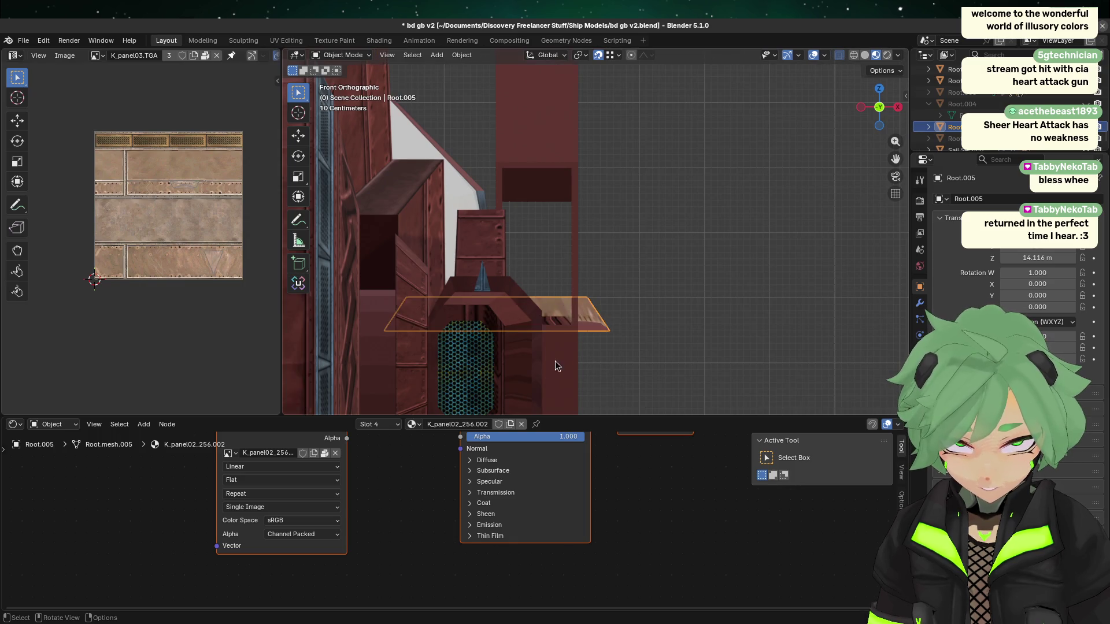
{"action": "middle_click_drag", "start_coordinate": [675, 307], "coordinate": [577, 328]}
{"action": "left_click", "coordinate": [531, 373]}
{"action": "key", "text": "Tab"}
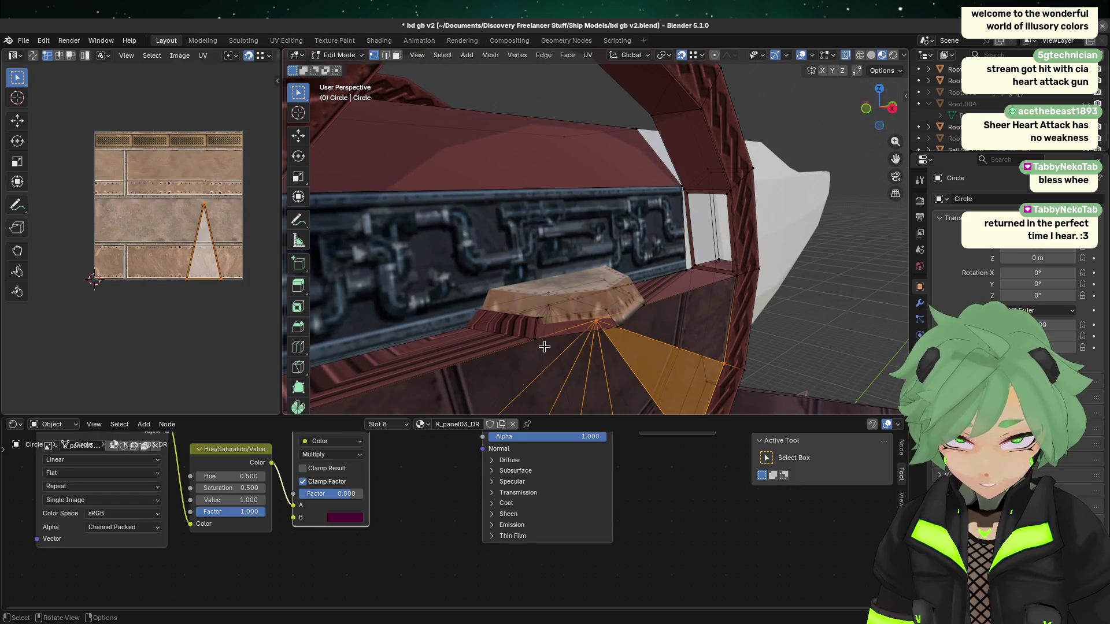
- In Right Orthographic, raise the Circle plate strip's top edge about 0.295 m along Z
{"action": "left_click", "coordinate": [863, 111]}
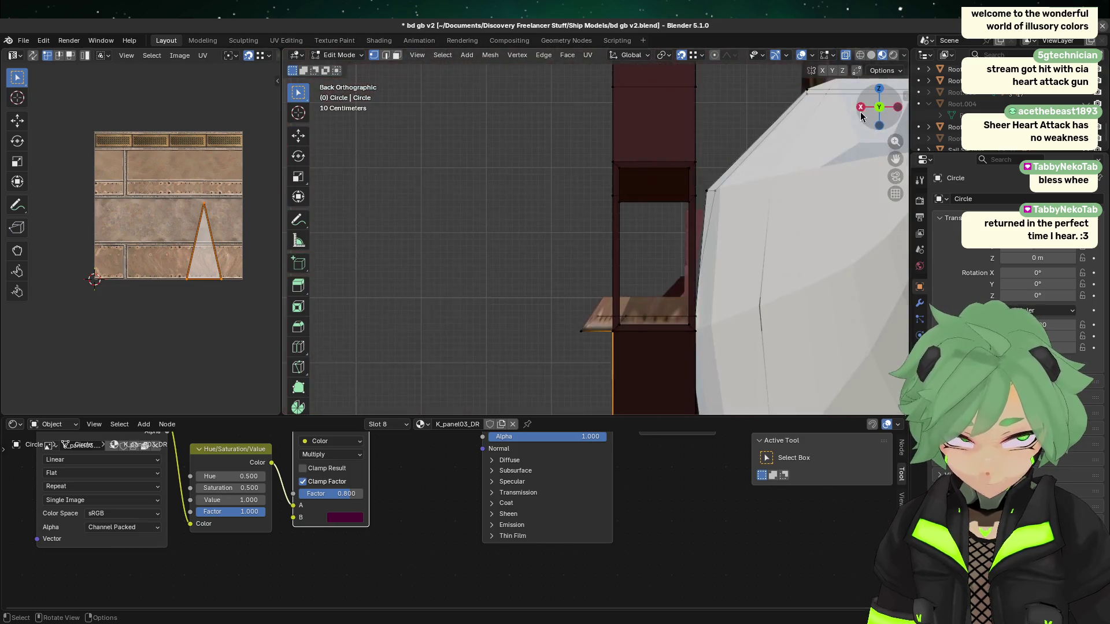
{"action": "left_click", "coordinate": [861, 111]}
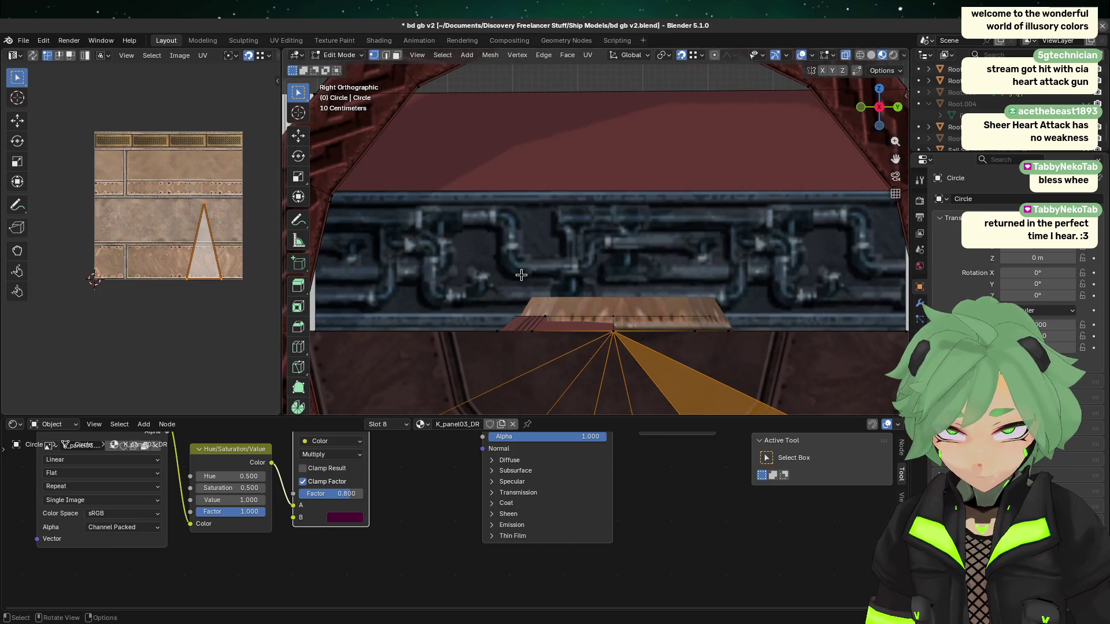
{"action": "left_click_drag", "start_coordinate": [516, 309], "coordinate": [747, 324]}
{"action": "left_click_drag", "start_coordinate": [500, 303], "coordinate": [772, 324], "text": "shift"}
{"action": "scroll", "coordinate": [720, 327], "scroll_direction": "up", "scroll_amount": 2}
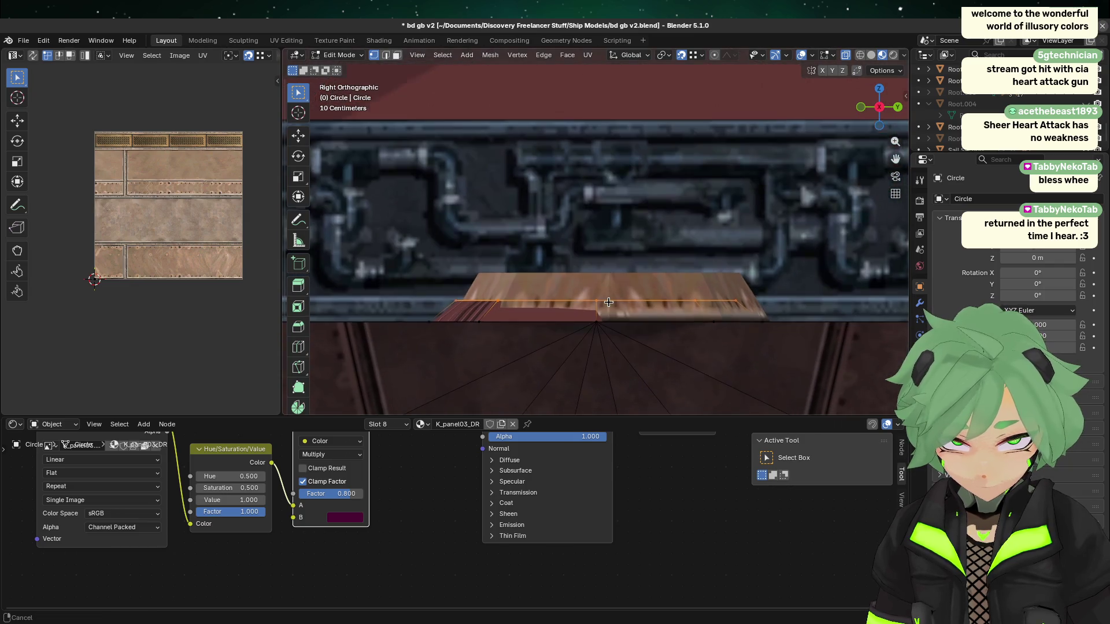
{"action": "key", "text": "g"}
{"action": "key", "text": "z"}
{"action": "left_click", "coordinate": [615, 276]}
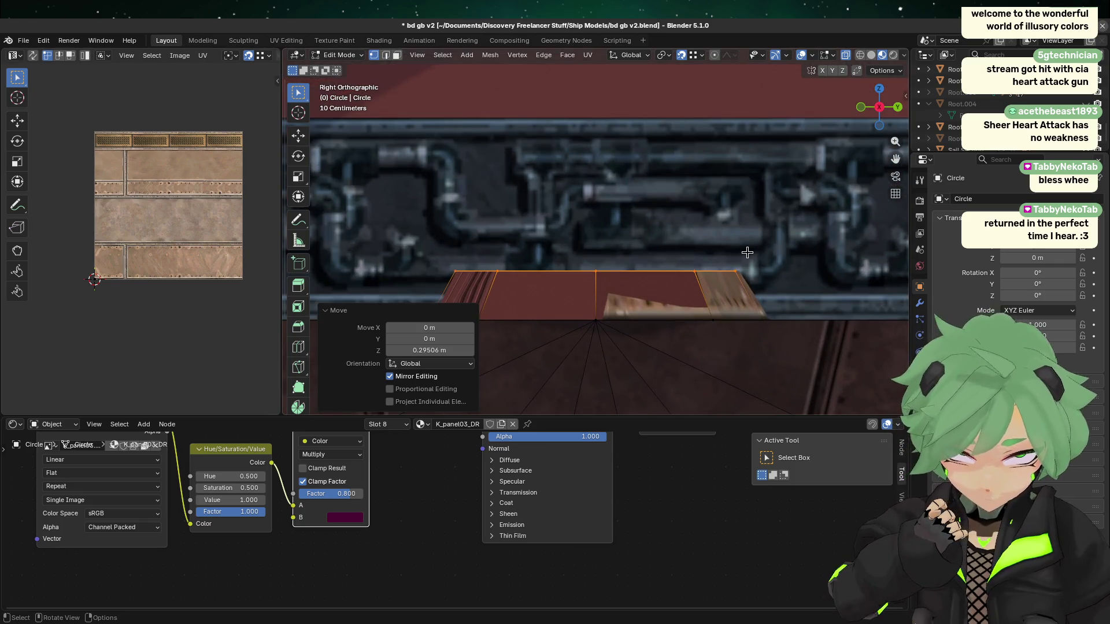
- Toggle edit mode on the Root.005 panel, then return to editing the Circle plate
{"action": "key", "text": "Tab"}
{"action": "left_click", "coordinate": [734, 295]}
{"action": "key", "text": "Tab"}
{"action": "key", "text": "Tab"}
{"action": "key", "text": "Tab"}
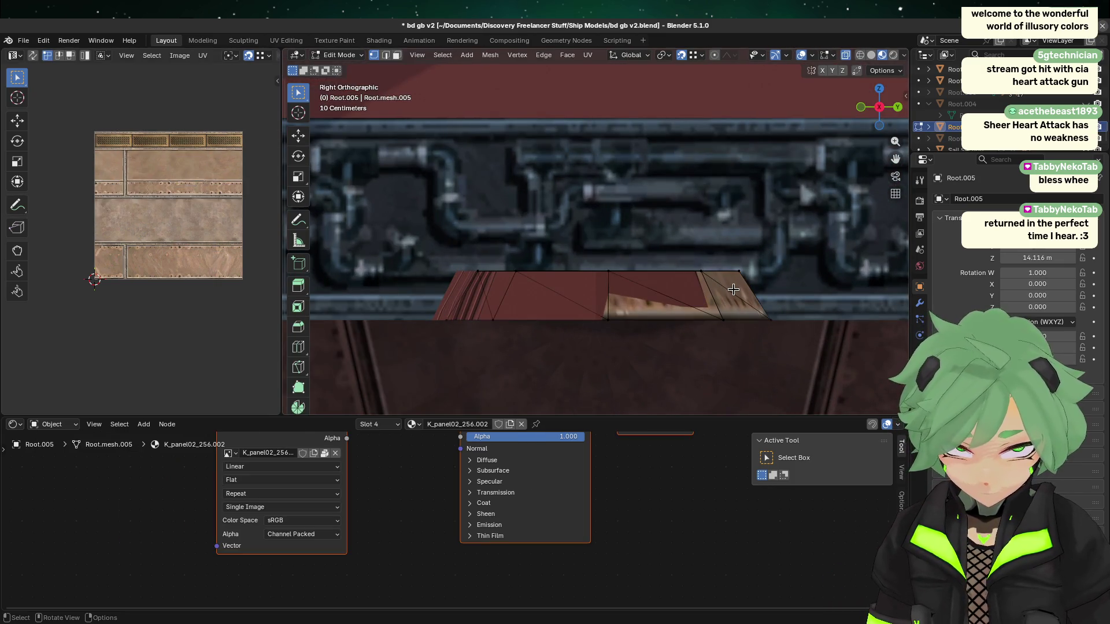
{"action": "key", "text": "Tab"}
{"action": "key", "text": "Tab"}
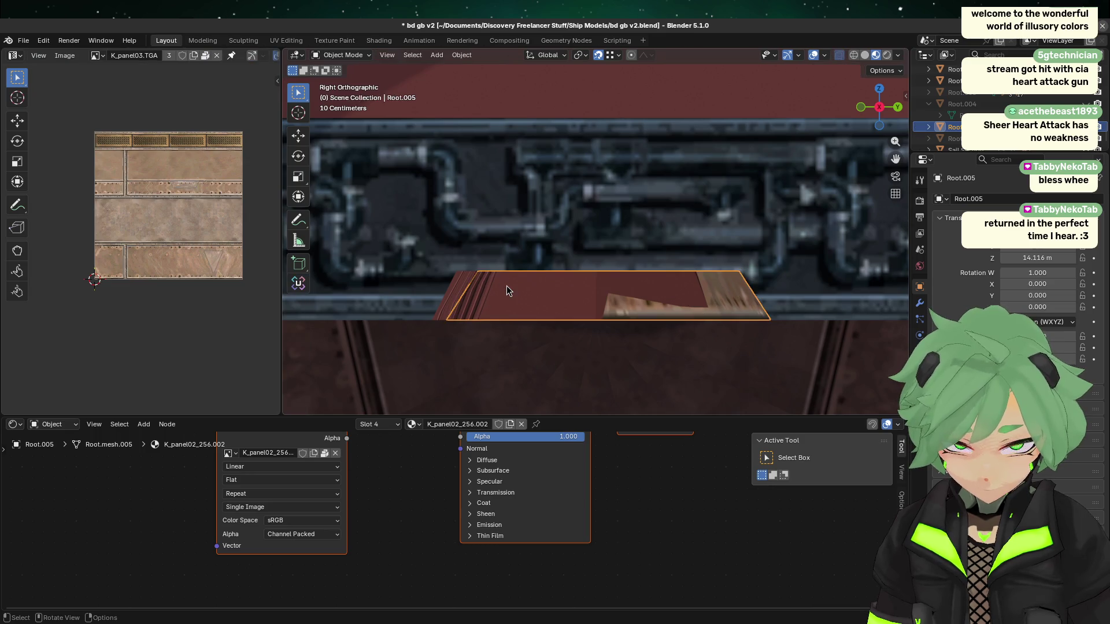
{"action": "key", "text": "Tab"}
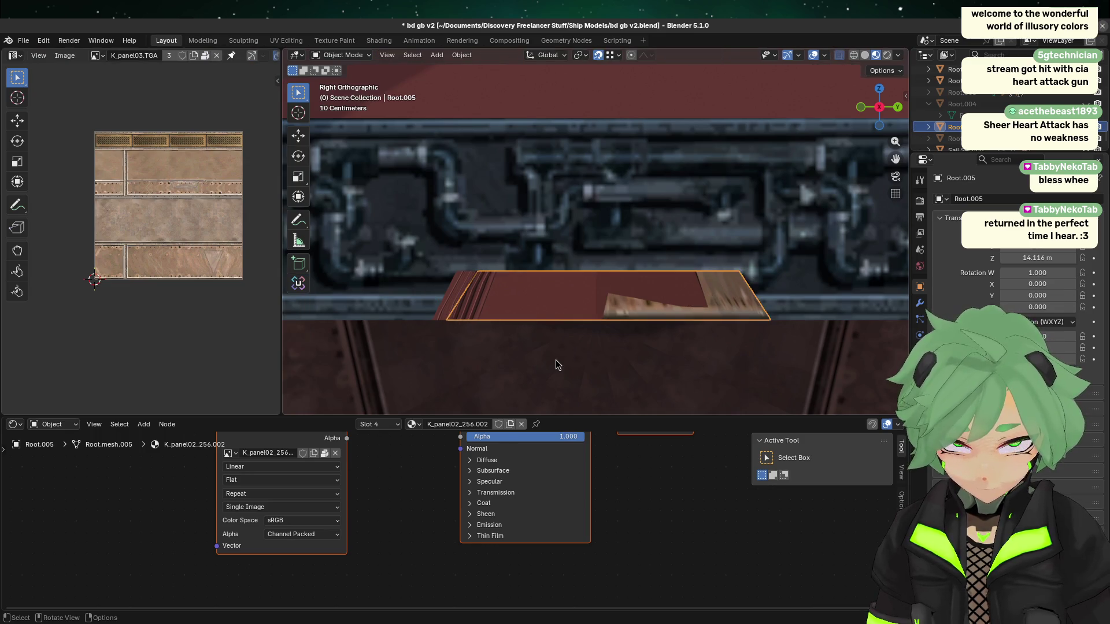
{"action": "left_click", "coordinate": [556, 359]}
{"action": "key", "text": "Tab"}
{"action": "key", "text": "Tab"}
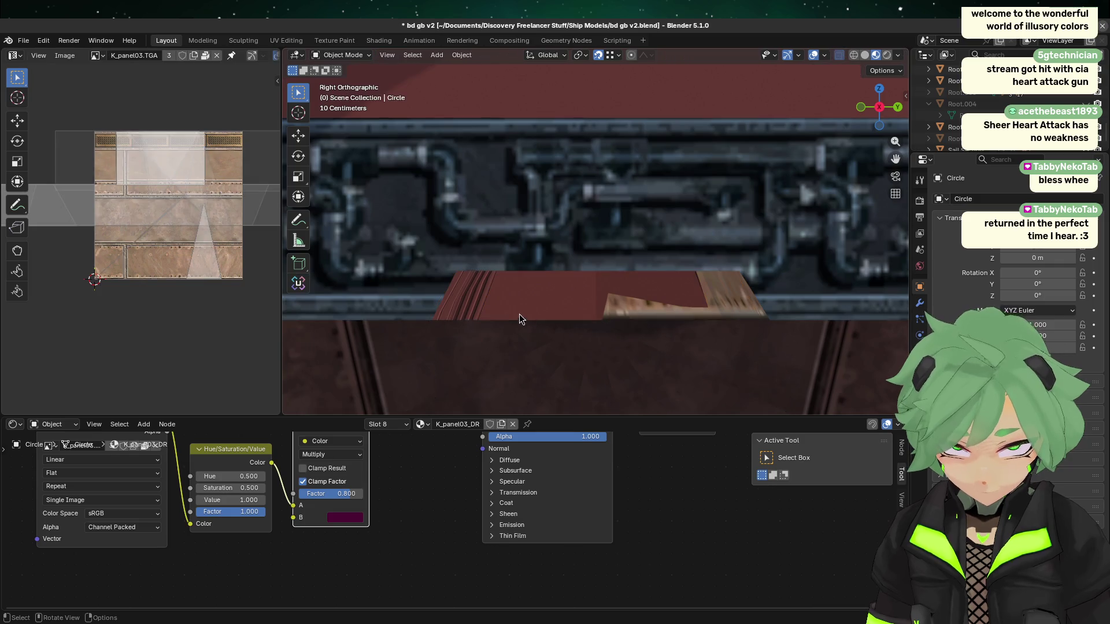
- Check the Root.005 panel once more and re-enter edit mode on the Circle plate
{"action": "scroll", "coordinate": [511, 323], "scroll_direction": "down", "scroll_amount": 2}
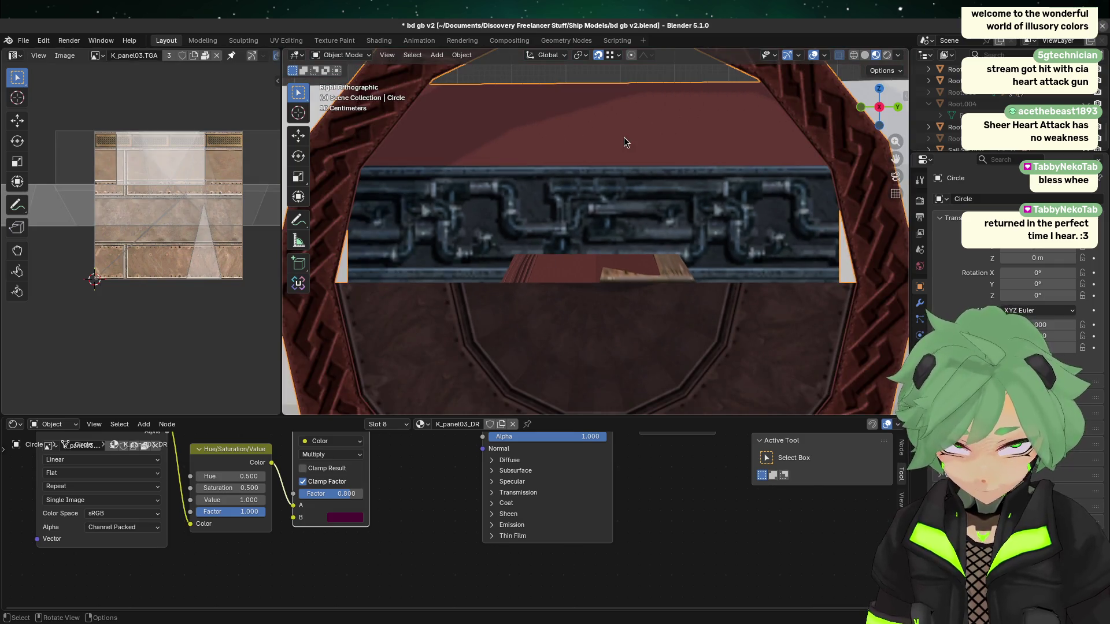
{"action": "left_click", "coordinate": [685, 264]}
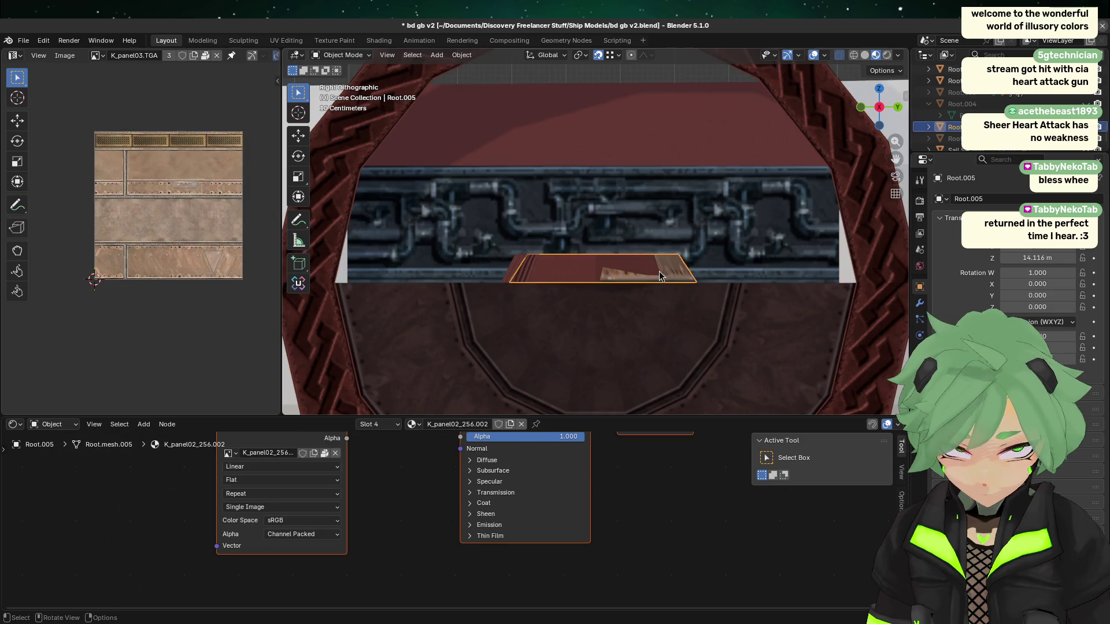
{"action": "key", "text": "Tab"}
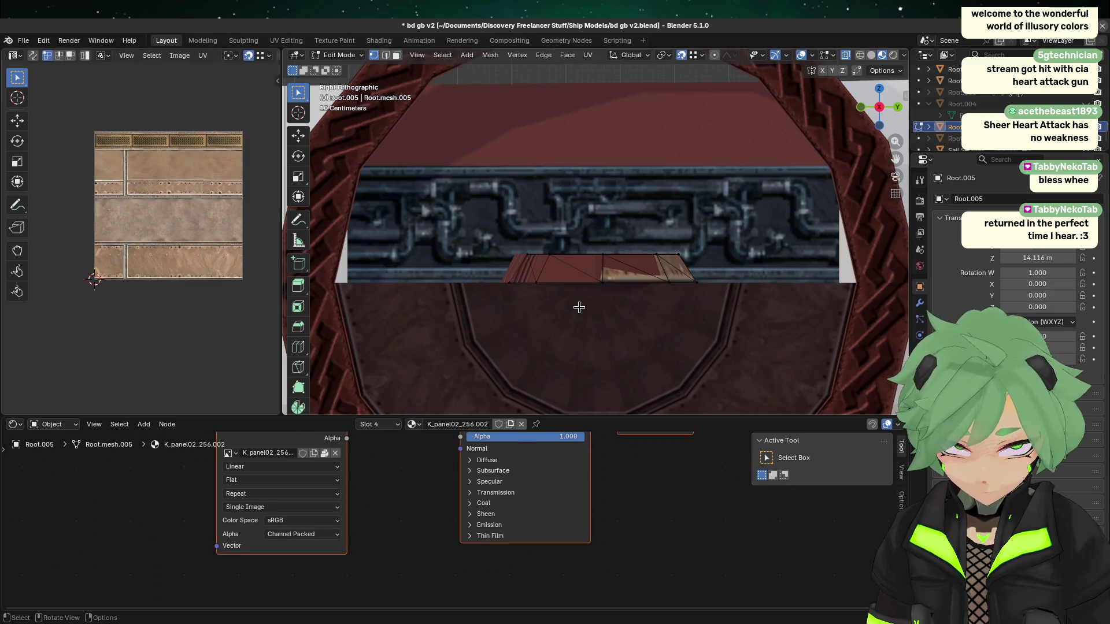
{"action": "scroll", "coordinate": [534, 293], "scroll_direction": "up", "scroll_amount": 2}
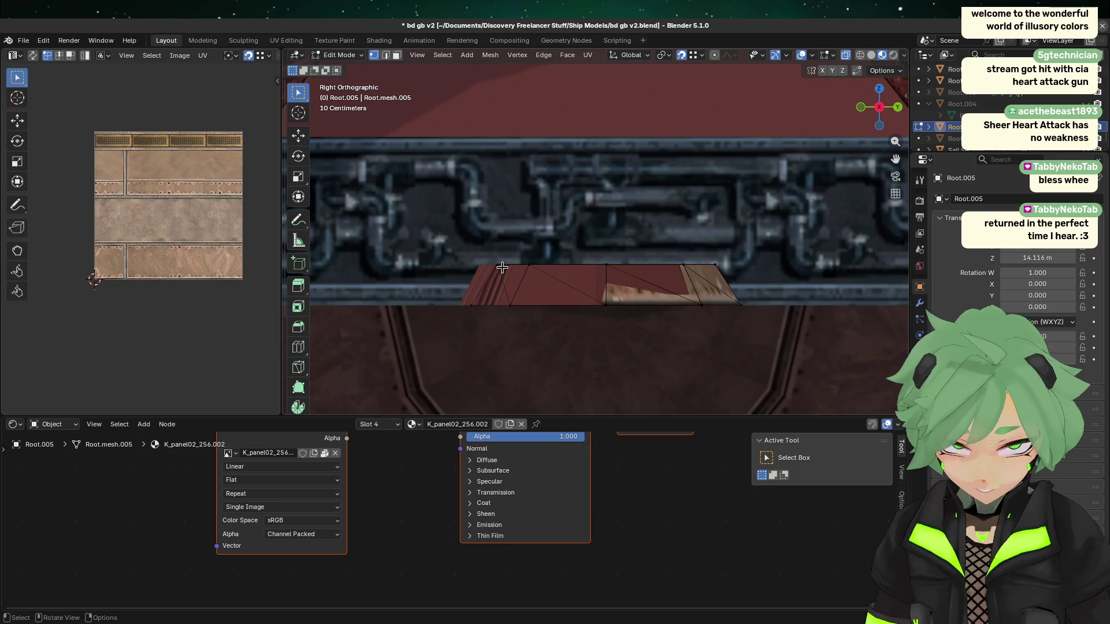
{"action": "key", "text": "Tab"}
{"action": "left_click", "coordinate": [486, 269]}
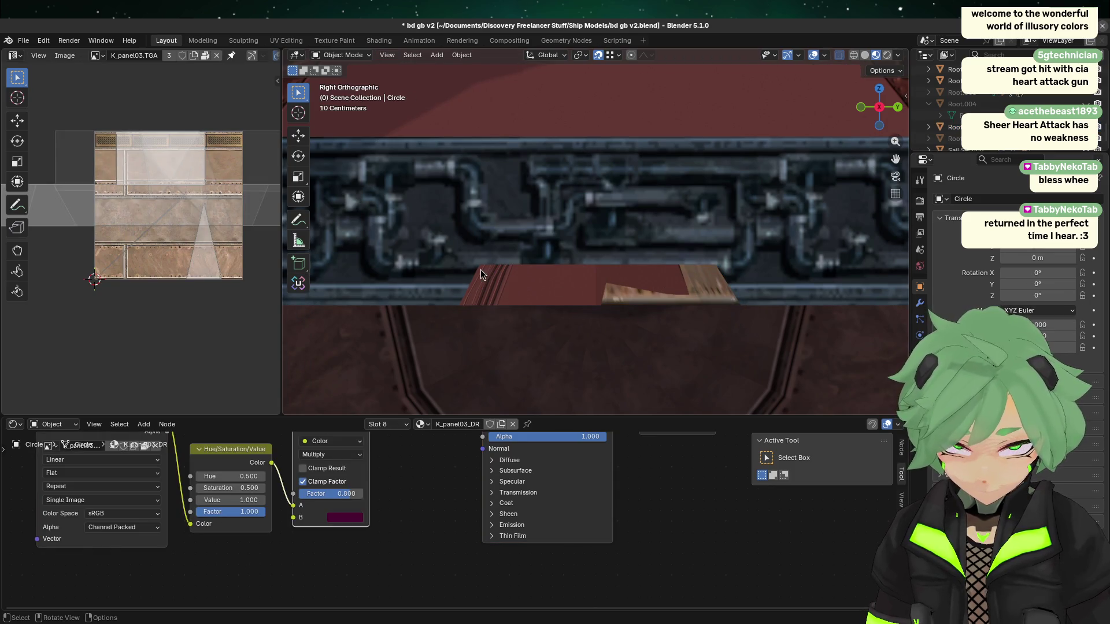
{"action": "scroll", "coordinate": [491, 221], "scroll_direction": "down", "scroll_amount": 2}
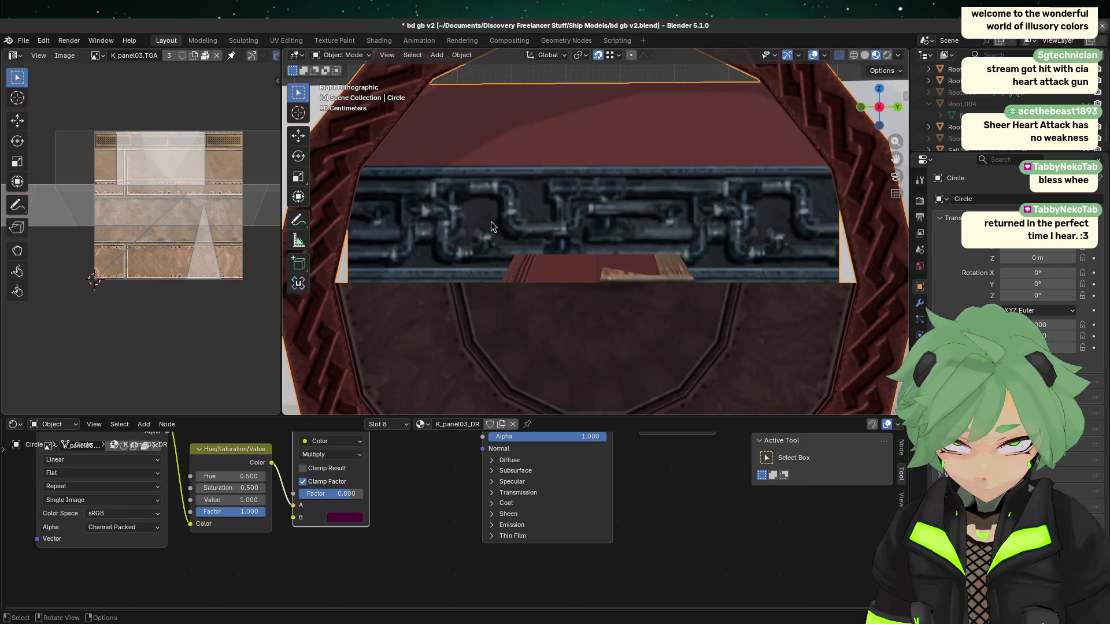
{"action": "key", "text": "Tab"}
{"action": "scroll", "coordinate": [466, 255], "scroll_direction": "up", "scroll_amount": 2}
- Select the strip's top-left and slanted left edges, move them 0.0856 m along Y, then undo
{"action": "mouse_move", "coordinate": [392, 334]}
{"action": "left_mouse_down"}
{"action": "mouse_move", "coordinate": [425, 296]}
{"action": "mouse_move", "coordinate": [439, 221]}
{"action": "mouse_move", "coordinate": [454, 222]}
{"action": "left_mouse_up"}
{"action": "scroll", "coordinate": [412, 322], "scroll_direction": "up", "scroll_amount": 2}
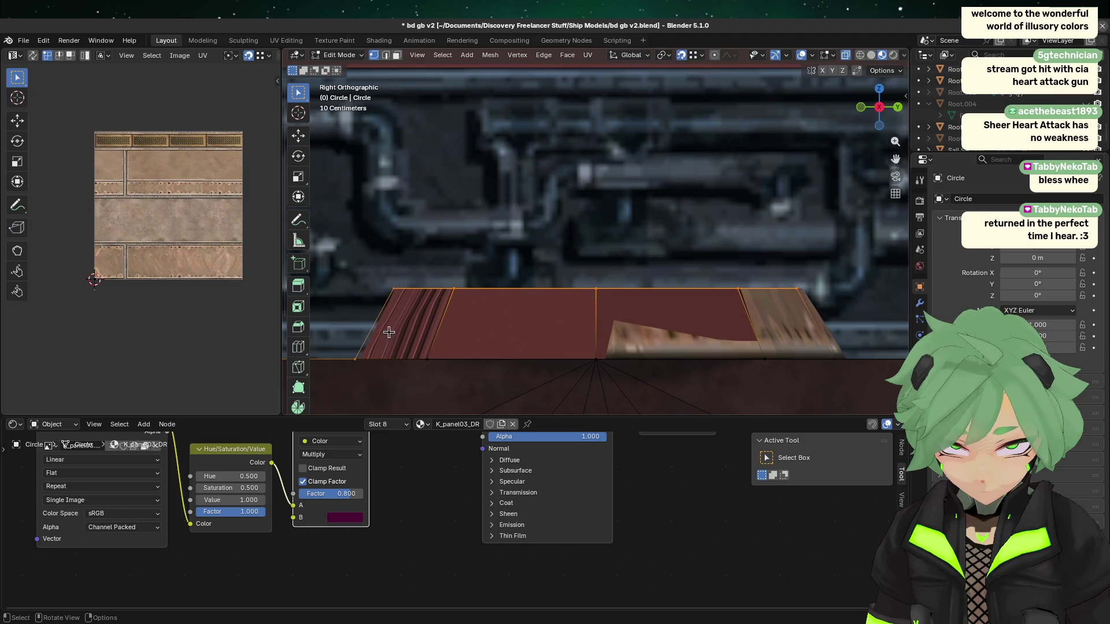
{"action": "left_click", "coordinate": [437, 186]}
{"action": "mouse_move", "coordinate": [342, 255]}
{"action": "left_mouse_down"}
{"action": "mouse_move", "coordinate": [430, 325]}
{"action": "mouse_move", "coordinate": [453, 321]}
{"action": "left_mouse_up"}
{"action": "left_click_drag", "start_coordinate": [324, 386], "coordinate": [384, 307], "text": "shift"}
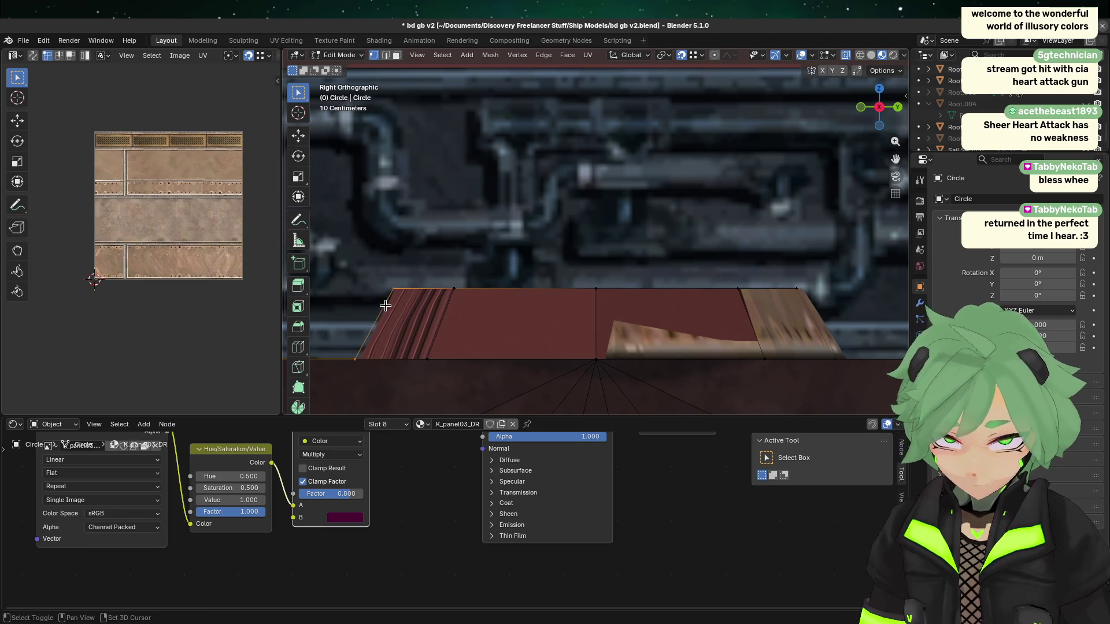
{"action": "key", "text": "g"}
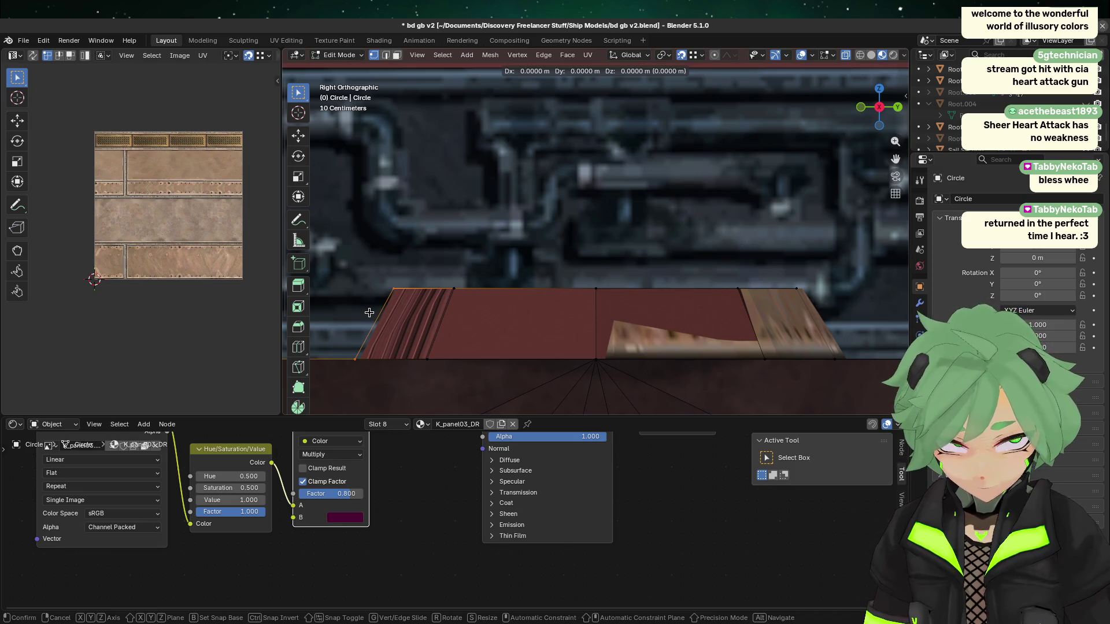
{"action": "key", "text": "y"}
{"action": "left_click", "coordinate": [385, 319]}
{"action": "right_click", "coordinate": [385, 319]}
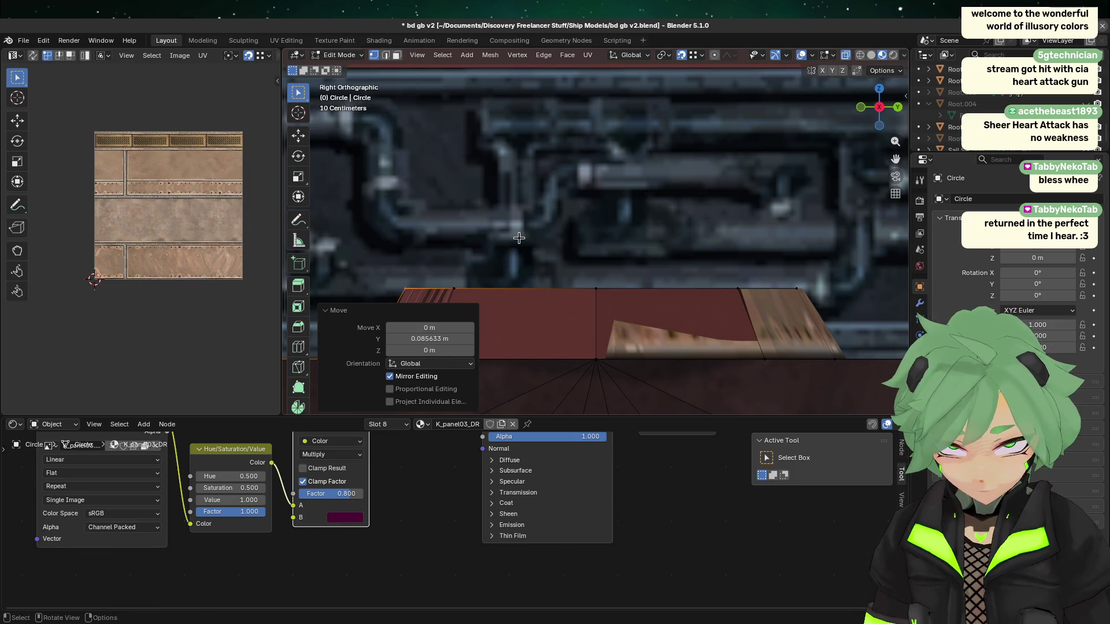
{"action": "key", "text": "ctrl+z"}
- From a top-down, slightly orbited view, start moving the selected plate geometry along Y
{"action": "scroll", "coordinate": [507, 232], "scroll_direction": "down", "scroll_amount": 2}
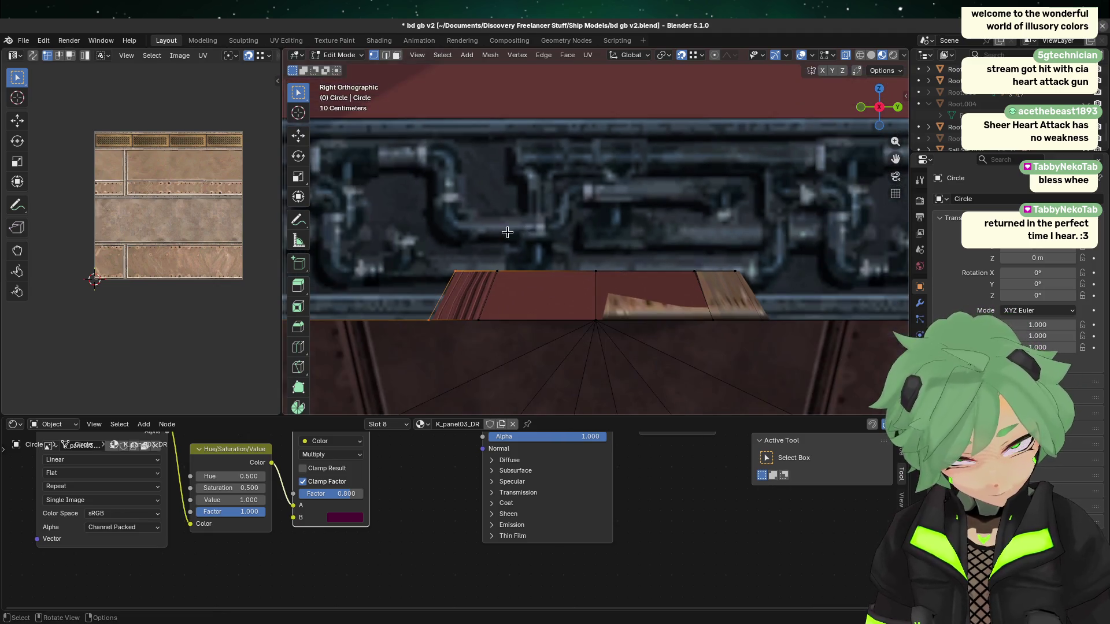
{"action": "left_click", "coordinate": [879, 92]}
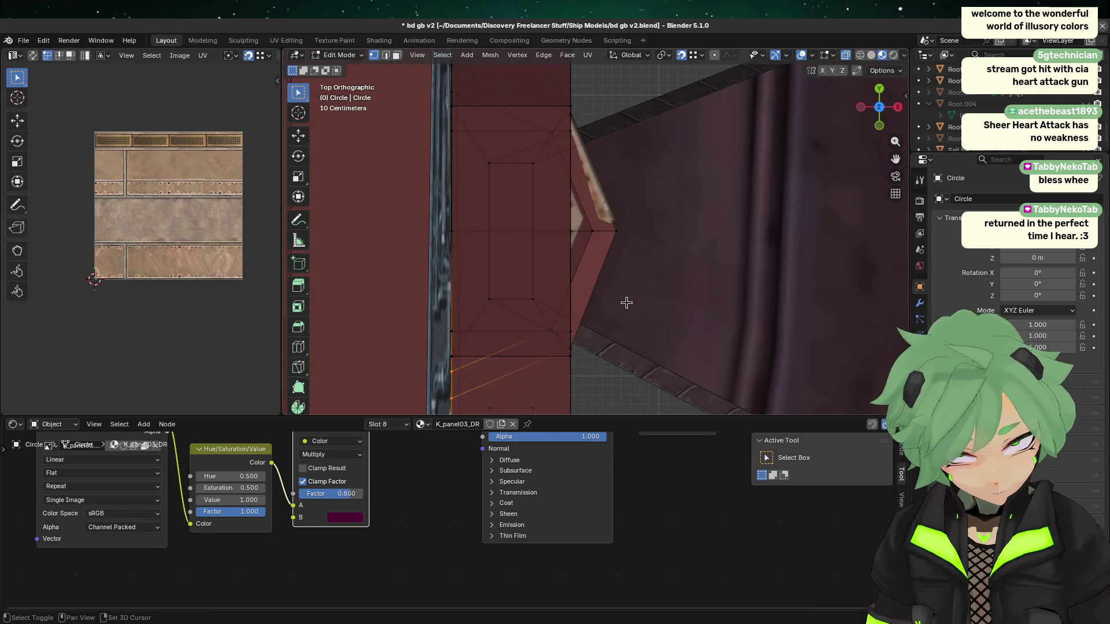
{"action": "middle_click_drag", "start_coordinate": [625, 305], "coordinate": [485, 297]}
{"action": "key", "text": "g"}
{"action": "key", "text": "y"}
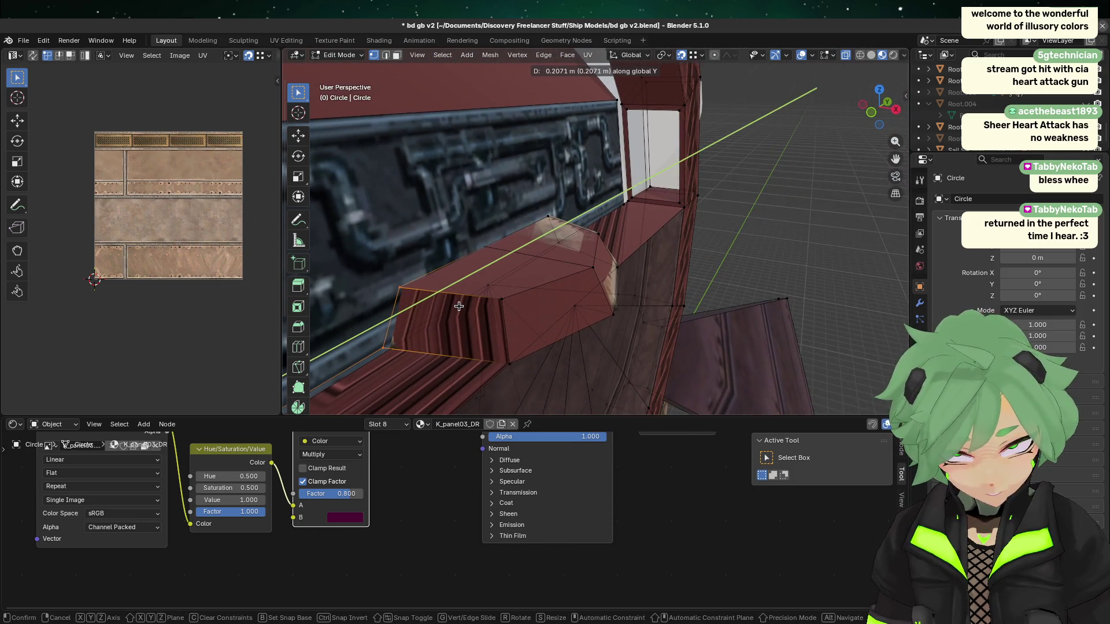
- Slide the selected Circle plate faces 0.1871 m along Y
{"action": "left_click", "coordinate": [495, 284]}
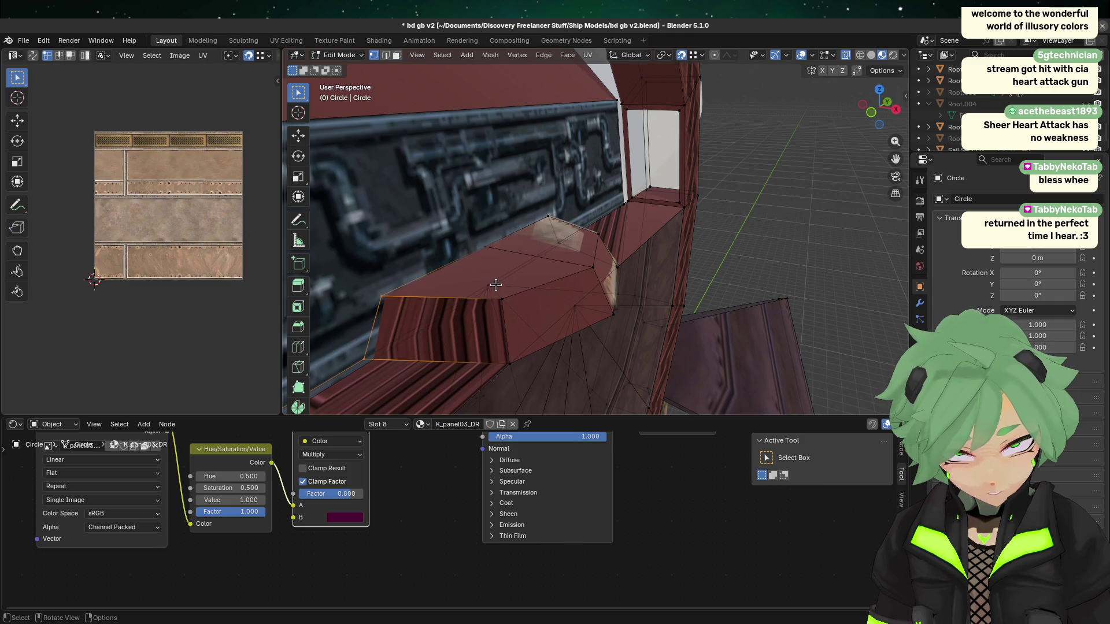
{"action": "left_click", "coordinate": [508, 362]}
{"action": "key", "text": "g"}
{"action": "key", "text": "y"}
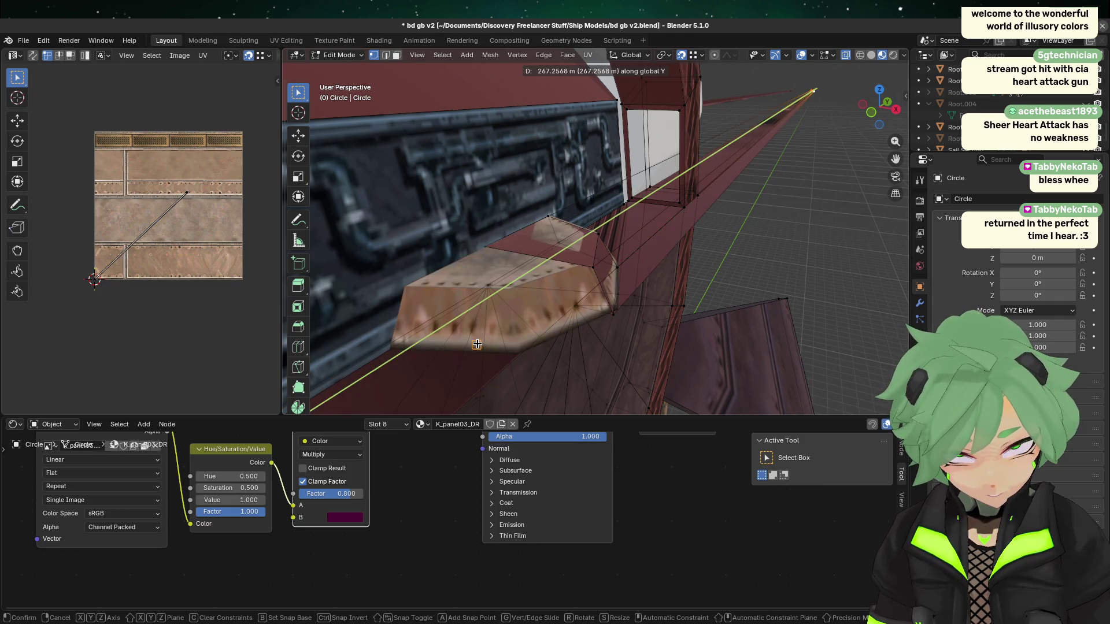
{"action": "key", "text": "Escape"}
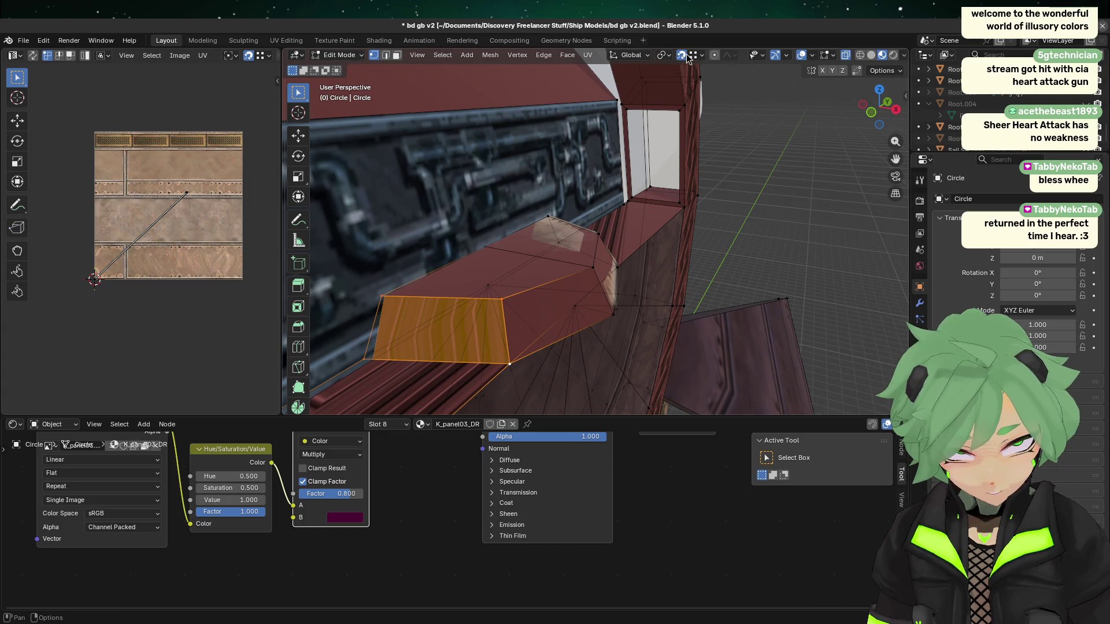
{"action": "key", "text": "g"}
{"action": "key", "text": "y"}
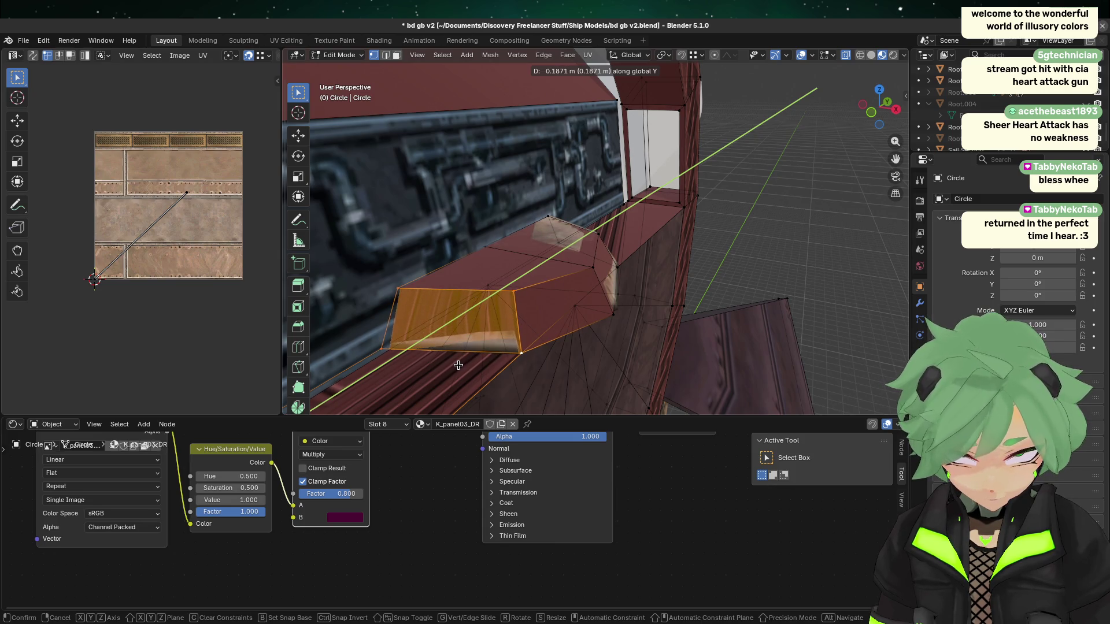
{"action": "left_click", "coordinate": [457, 365]}
- In face select mode, slide a side face of the plate along Y, then return to Object Mode
{"action": "mouse_move", "coordinate": [744, 292]}
{"action": "middle_mouse_down"}
{"action": "mouse_move", "coordinate": [699, 272]}
{"action": "mouse_move", "coordinate": [632, 366]}
{"action": "mouse_move", "coordinate": [641, 376]}
{"action": "mouse_move", "coordinate": [626, 104]}
{"action": "mouse_move", "coordinate": [659, 392]}
{"action": "mouse_move", "coordinate": [733, 304]}
{"action": "mouse_move", "coordinate": [748, 309]}
{"action": "mouse_move", "coordinate": [684, 342]}
{"action": "mouse_move", "coordinate": [663, 211]}
{"action": "mouse_move", "coordinate": [659, 339]}
{"action": "mouse_move", "coordinate": [701, 332]}
{"action": "middle_mouse_up"}
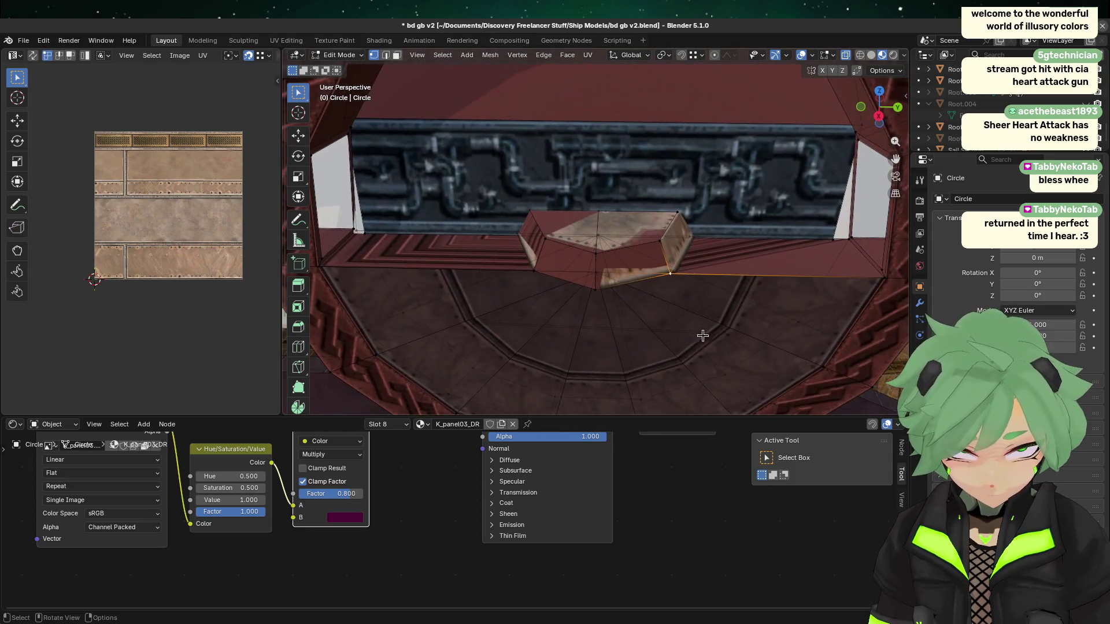
{"action": "left_click", "coordinate": [397, 55]}
{"action": "left_click", "coordinate": [677, 243]}
{"action": "key", "text": "g"}
{"action": "key", "text": "y"}
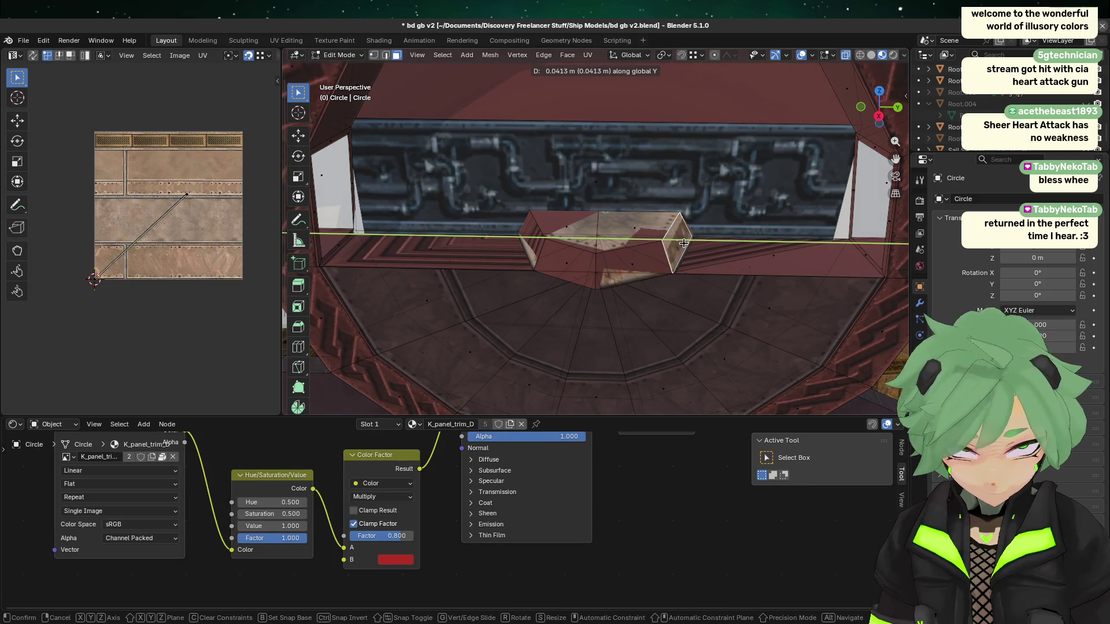
{"action": "right_click", "coordinate": [683, 243]}
{"action": "key", "text": "g"}
{"action": "key", "text": "y"}
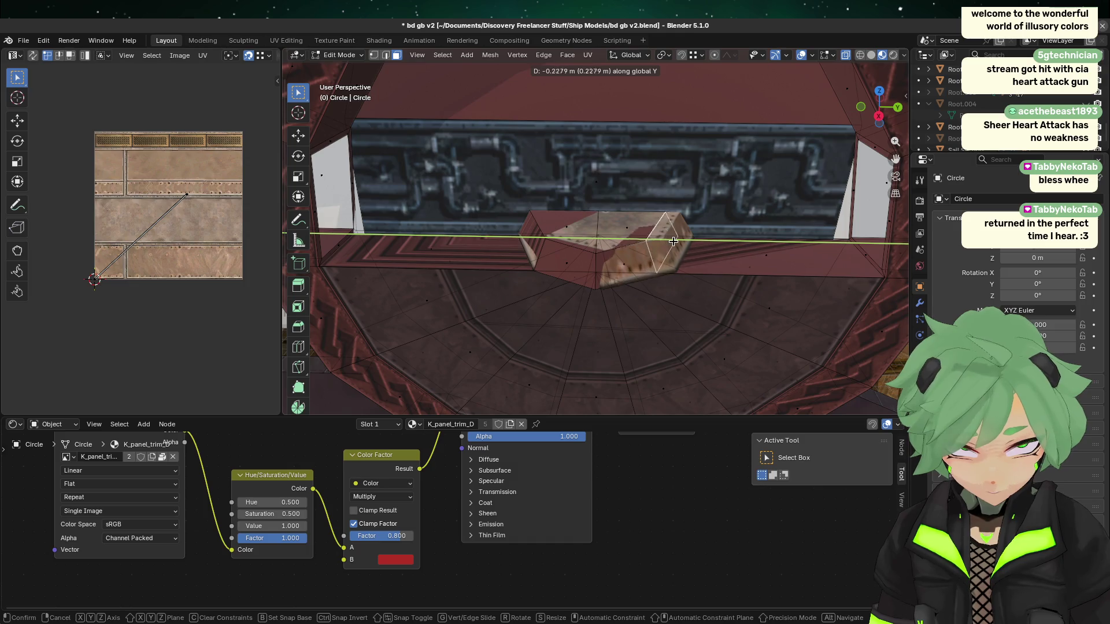
{"action": "left_click", "coordinate": [692, 243]}
{"action": "mouse_move", "coordinate": [692, 243]}
{"action": "middle_mouse_down"}
{"action": "mouse_move", "coordinate": [751, 333]}
{"action": "mouse_move", "coordinate": [723, 315]}
{"action": "mouse_move", "coordinate": [702, 319]}
{"action": "mouse_move", "coordinate": [798, 259]}
{"action": "mouse_move", "coordinate": [603, 285]}
{"action": "mouse_move", "coordinate": [718, 300]}
{"action": "mouse_move", "coordinate": [701, 204]}
{"action": "middle_mouse_up"}
{"action": "key", "text": "1"}
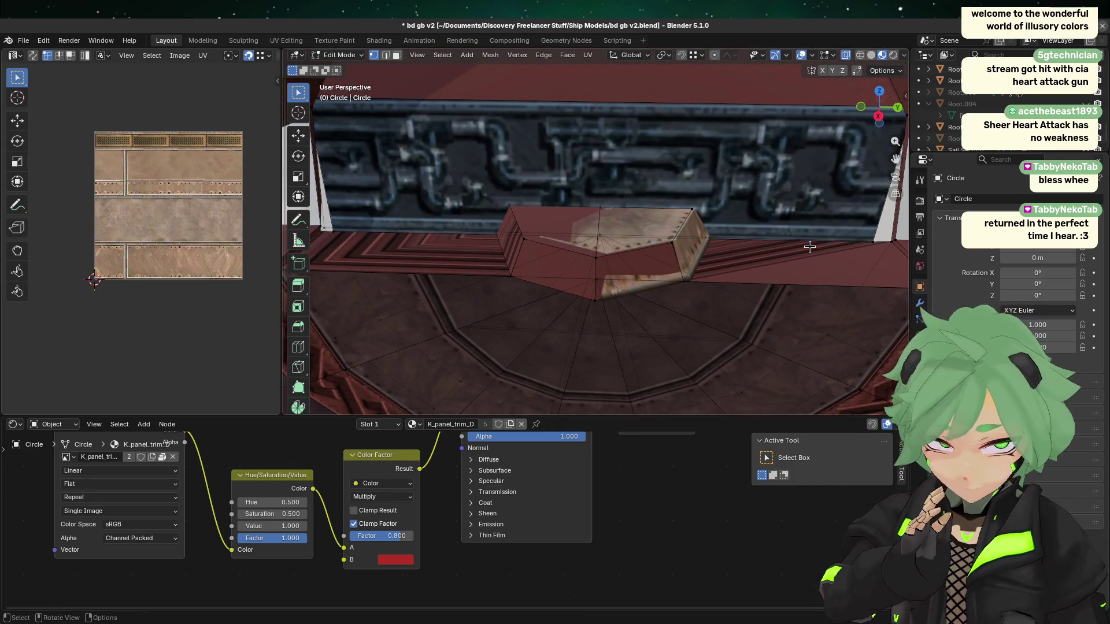
{"action": "key", "text": "Tab"}
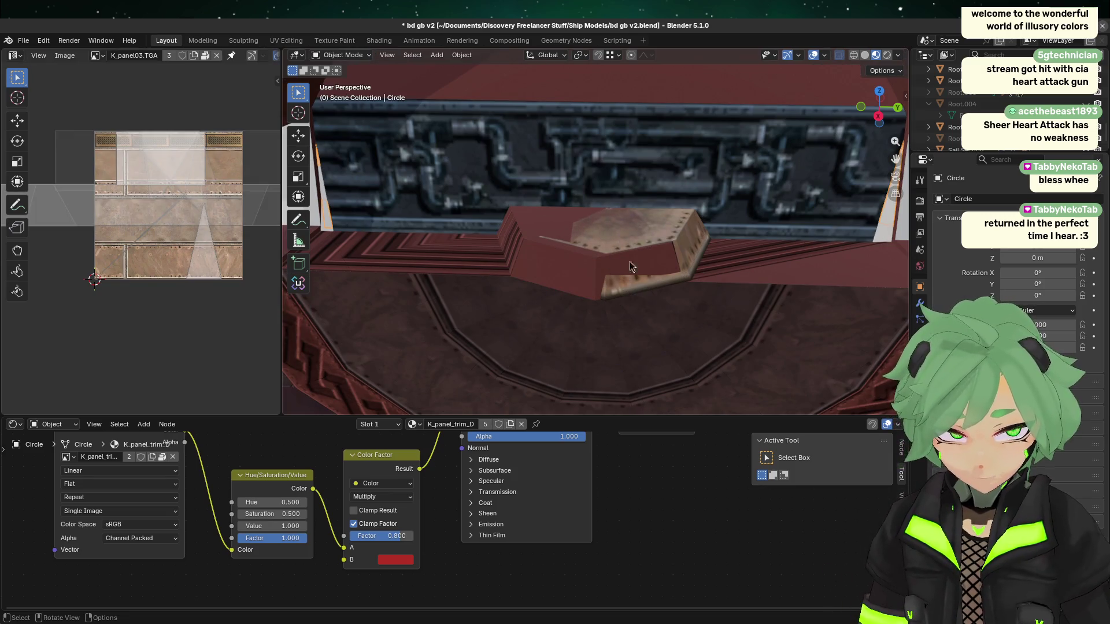
{"action": "mouse_move", "coordinate": [631, 266]}
{"action": "middle_mouse_down"}
{"action": "mouse_move", "coordinate": [653, 301]}
{"action": "mouse_move", "coordinate": [665, 232]}
{"action": "mouse_move", "coordinate": [607, 266]}
{"action": "mouse_move", "coordinate": [596, 257]}
{"action": "middle_mouse_up"}
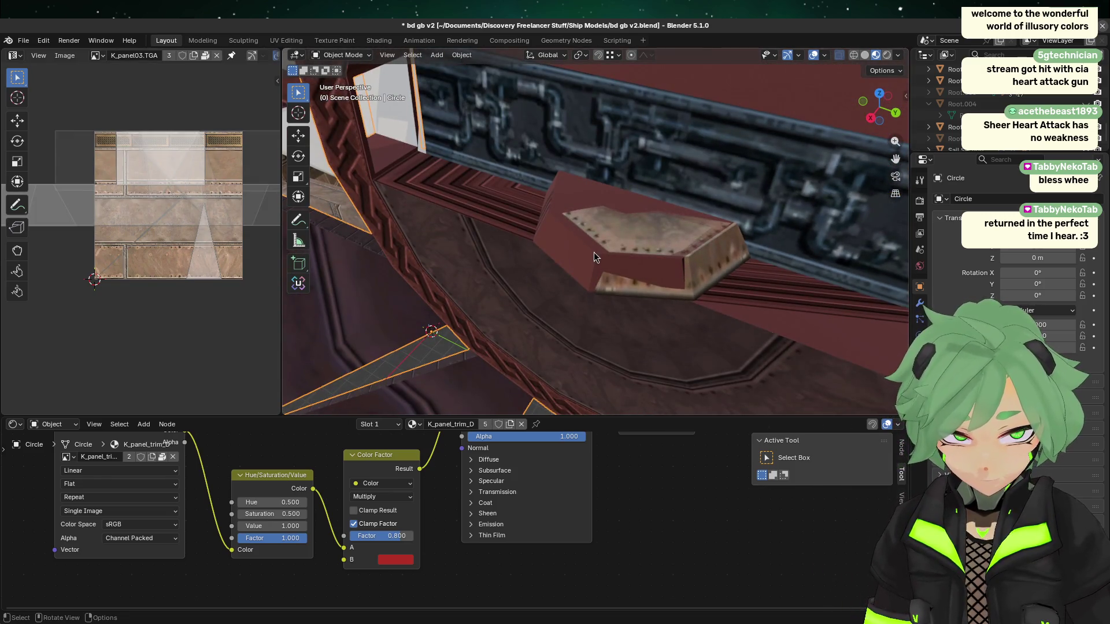
{"action": "mouse_move", "coordinate": [595, 317]}
{"action": "middle_mouse_down"}
{"action": "mouse_move", "coordinate": [731, 199]}
{"action": "mouse_move", "coordinate": [701, 156]}
{"action": "mouse_move", "coordinate": [780, 127]}
{"action": "middle_mouse_up"}
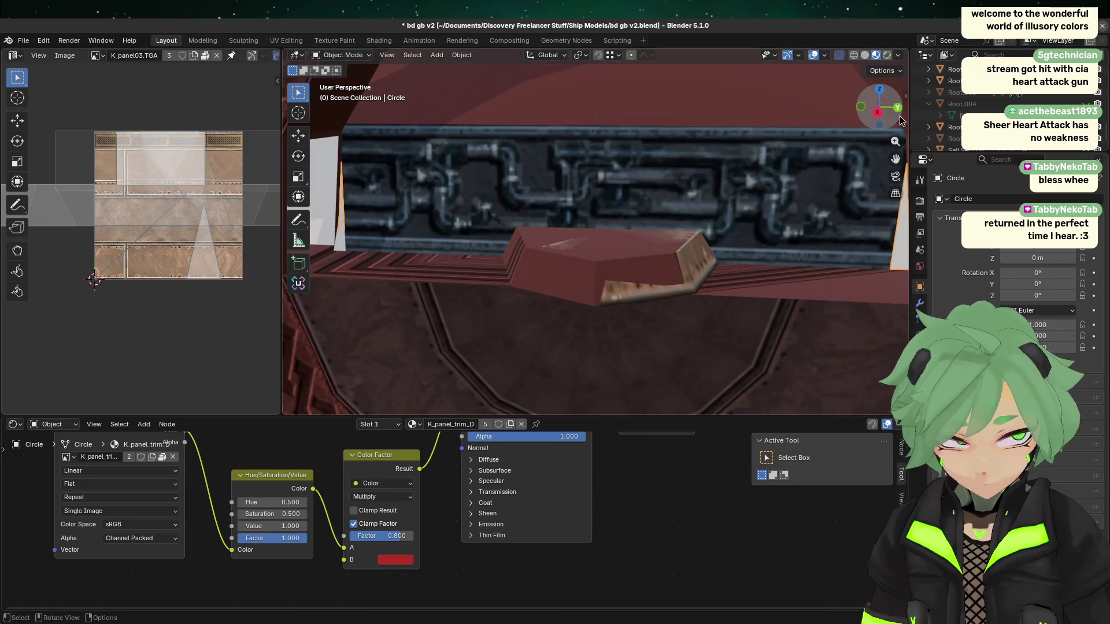
{"action": "mouse_move", "coordinate": [435, 282]}
{"action": "middle_mouse_down"}
{"action": "mouse_move", "coordinate": [520, 277]}
{"action": "mouse_move", "coordinate": [498, 293]}
{"action": "middle_mouse_up"}
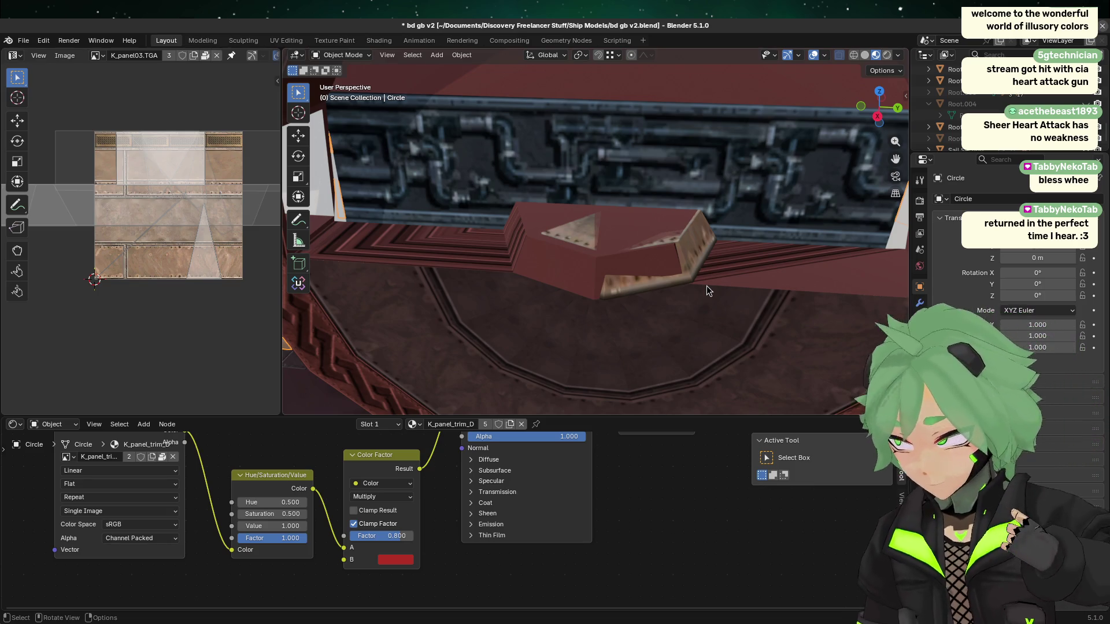
{"action": "key", "text": "Tab"}
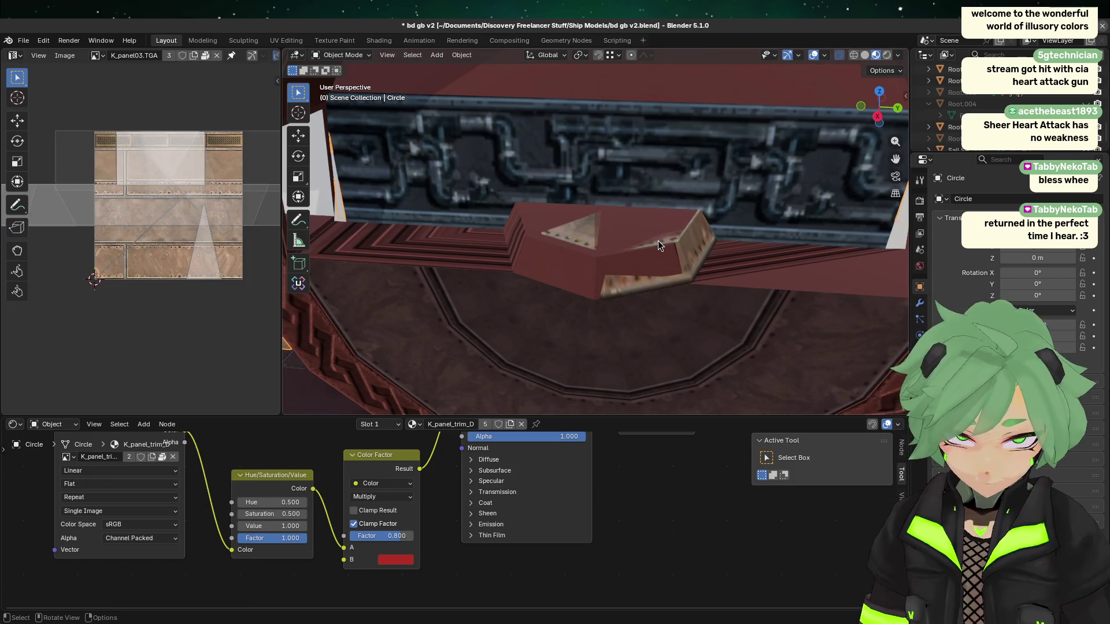
{"action": "key", "text": "Tab"}
{"action": "left_click", "coordinate": [630, 267]}
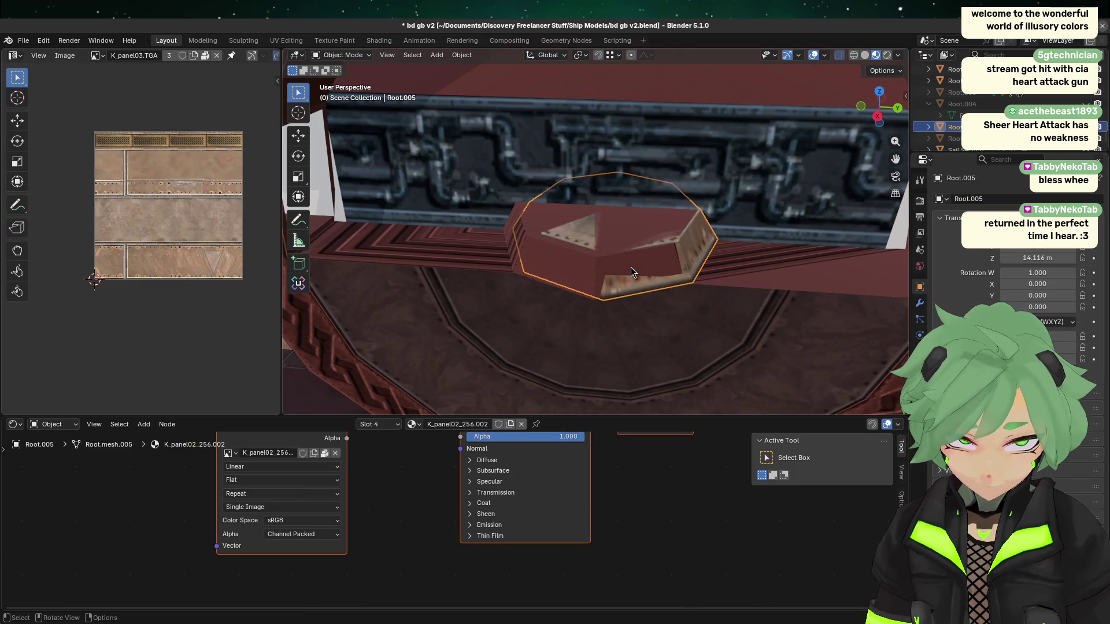
{"action": "key", "text": "Tab"}
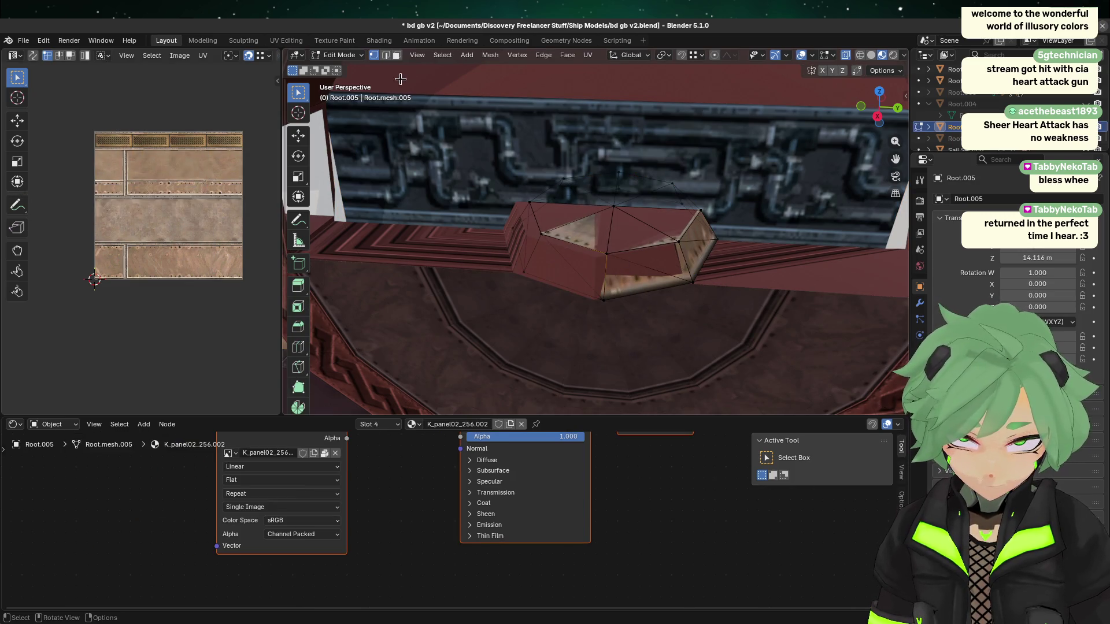
{"action": "left_click", "coordinate": [396, 55]}
{"action": "left_click", "coordinate": [622, 289]}
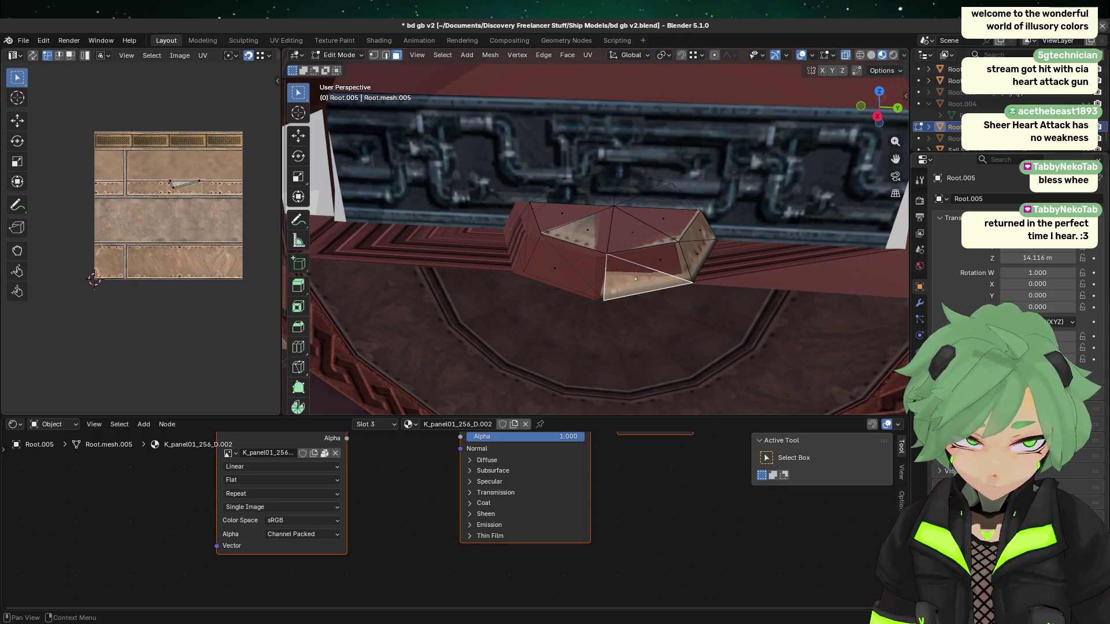
{"action": "left_click", "coordinate": [919, 384]}
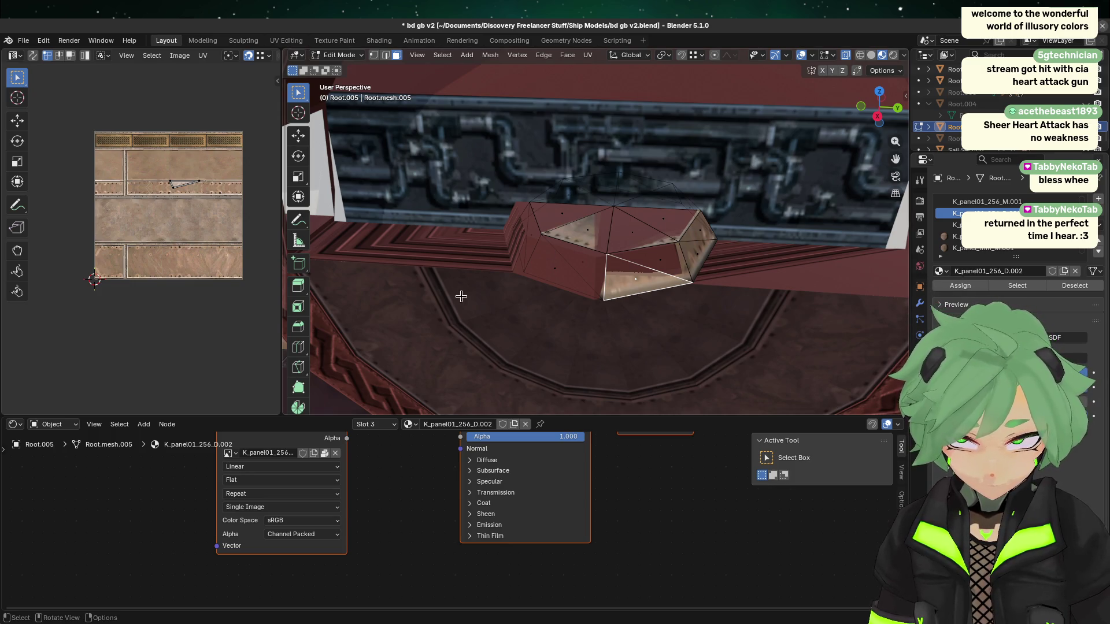
{"action": "left_click", "coordinate": [590, 234]}
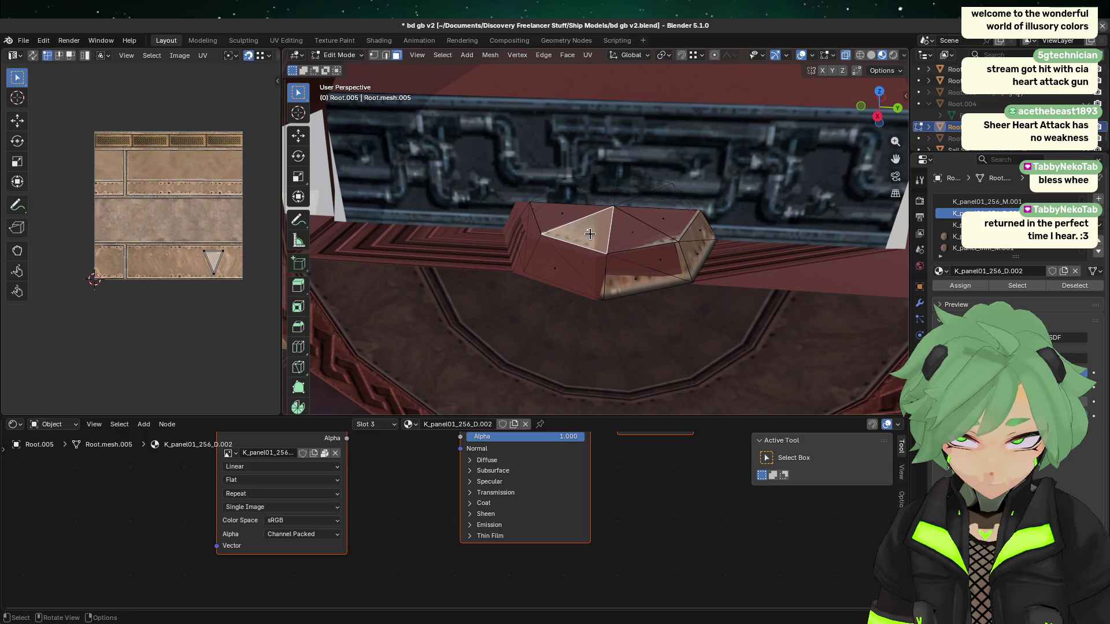
{"action": "left_click", "coordinate": [638, 294]}
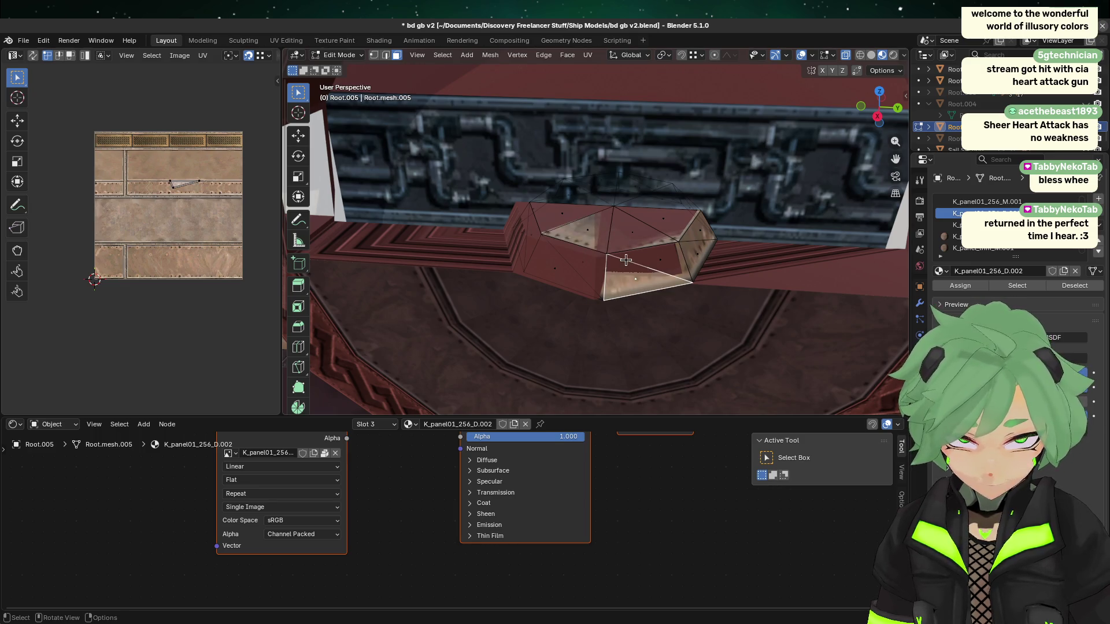
{"action": "left_click", "coordinate": [636, 237]}
{"action": "left_click", "coordinate": [598, 226]}
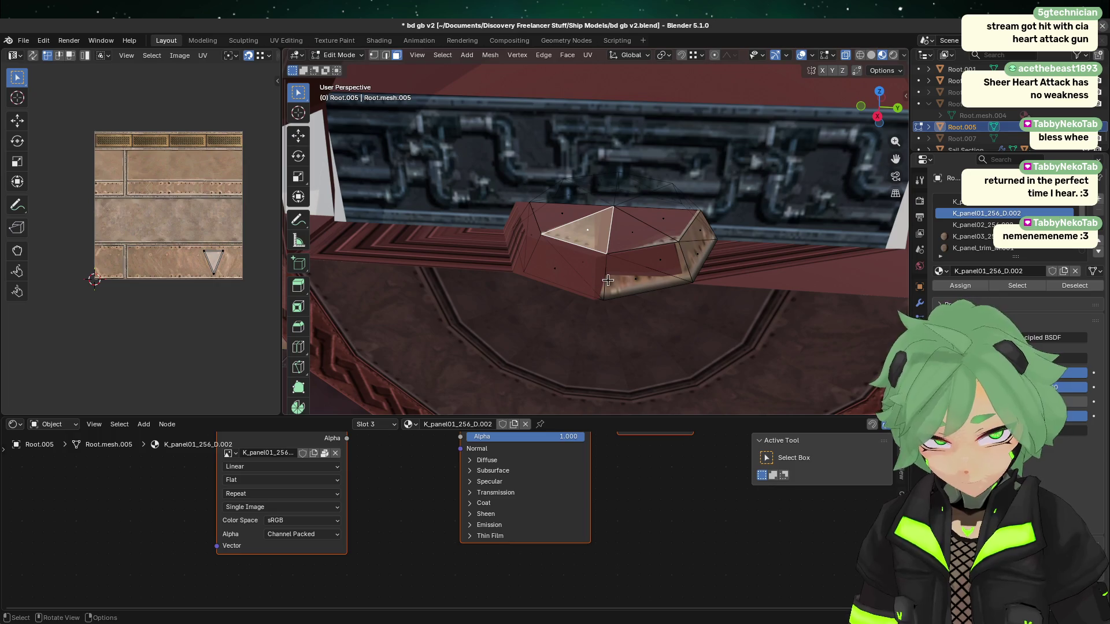
{"action": "key", "text": "Tab"}
{"action": "left_click", "coordinate": [565, 276]}
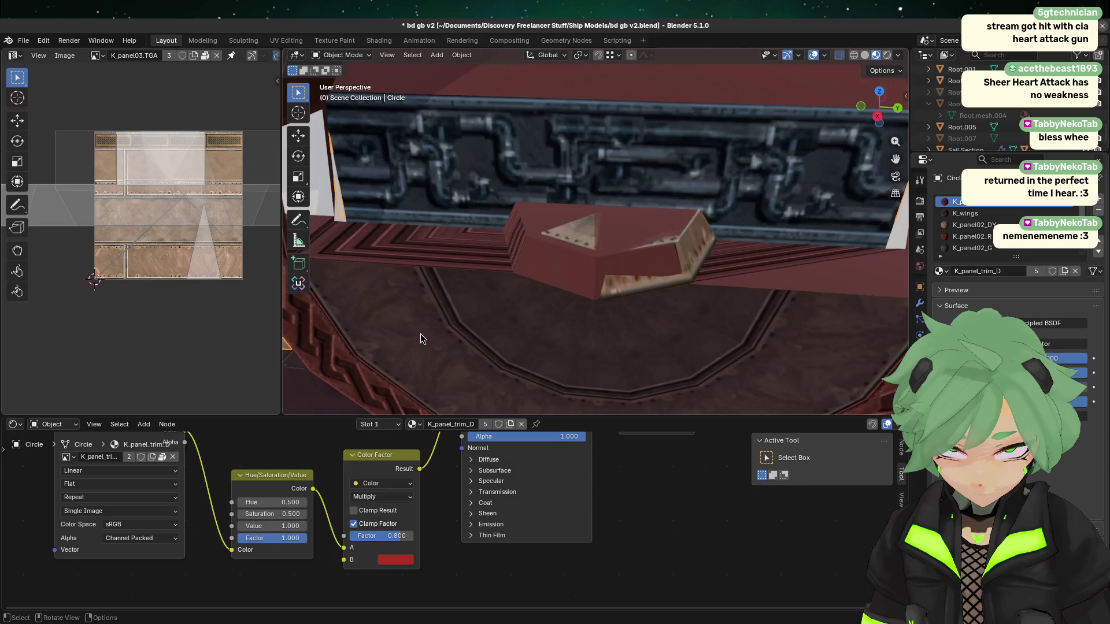
- Hide the textured Root.005 plate with H and enter Edit Mode on the Circle hull
{"action": "scroll", "coordinate": [451, 324], "scroll_direction": "down", "scroll_amount": 3}
{"action": "key", "text": "Tab"}
{"action": "scroll", "coordinate": [521, 277], "scroll_direction": "up", "scroll_amount": 3}
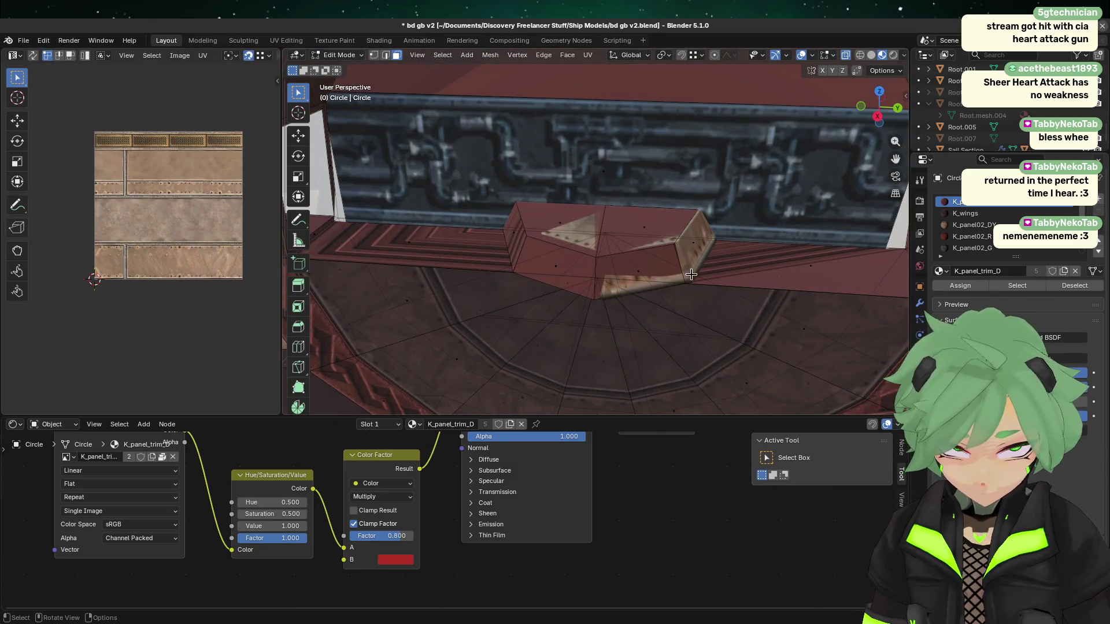
{"action": "key", "text": "Tab"}
{"action": "left_click", "coordinate": [686, 242]}
{"action": "key", "text": "h"}
{"action": "left_click", "coordinate": [638, 256]}
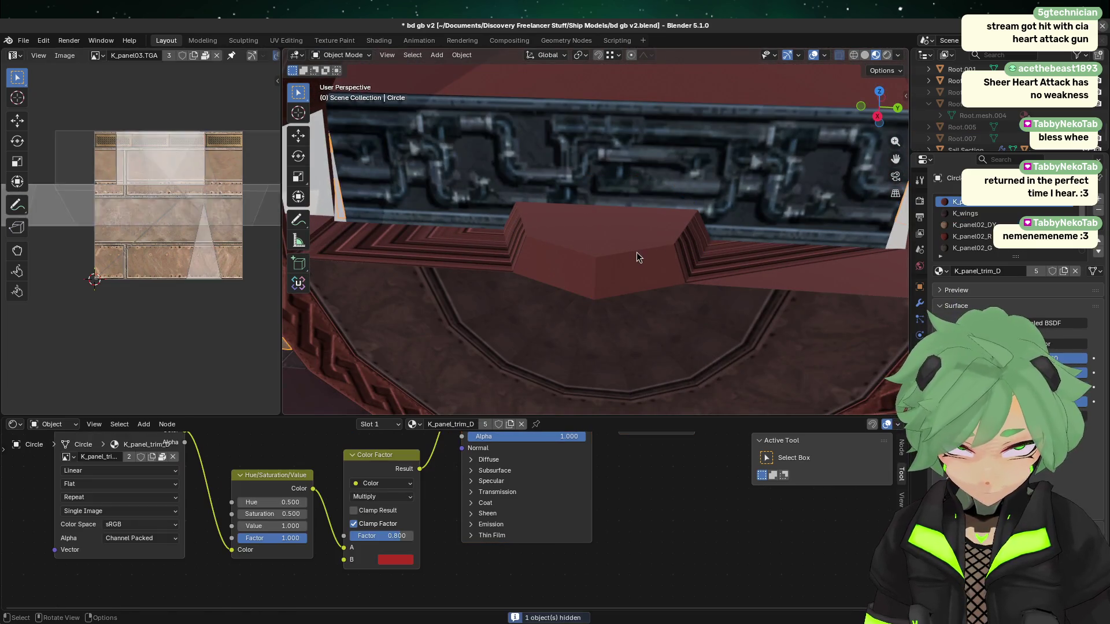
{"action": "key", "text": "Tab"}
- Select the front face of the raised box in the Circle mesh
{"action": "left_click", "coordinate": [609, 259]}
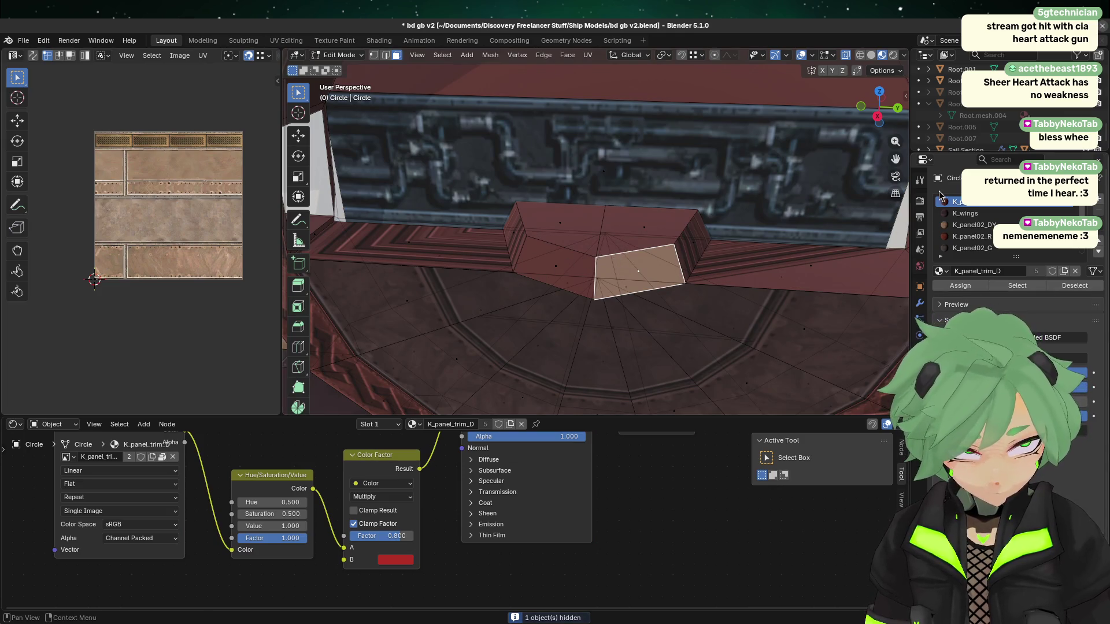
{"action": "key", "text": "Tab"}
{"action": "left_click", "coordinate": [638, 262]}
{"action": "left_click", "coordinate": [636, 263]}
{"action": "key", "text": "Tab"}
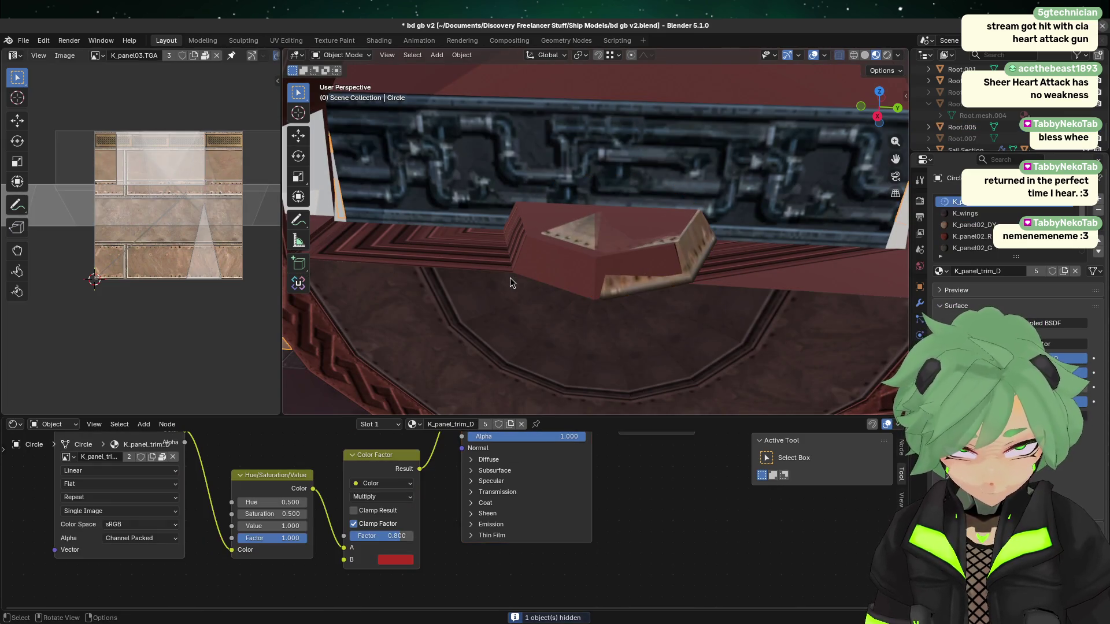
{"action": "left_click", "coordinate": [555, 299]}
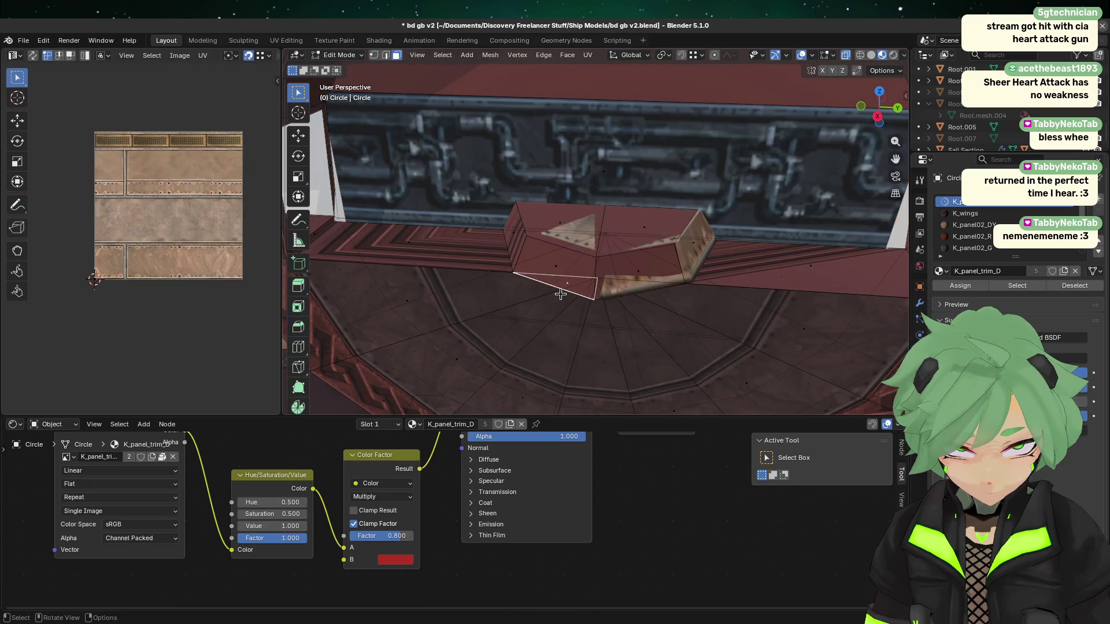
{"action": "left_click", "coordinate": [553, 270]}
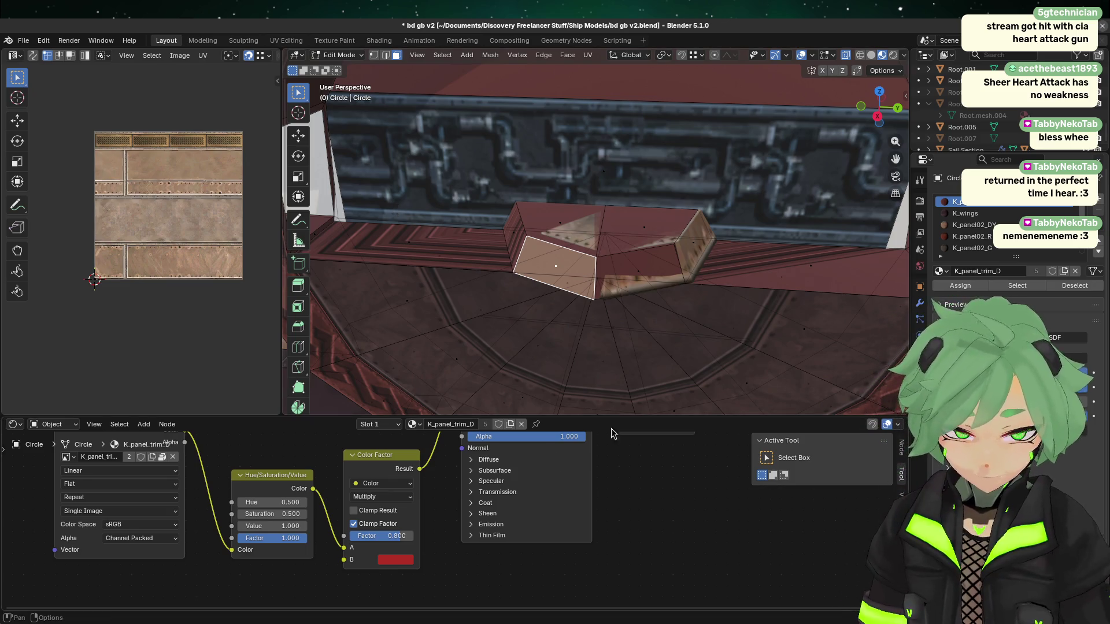
- Orbit around the raised box and select its front quad face
{"action": "left_click", "coordinate": [642, 307]}
{"action": "mouse_move", "coordinate": [642, 305]}
{"action": "middle_mouse_down"}
{"action": "mouse_move", "coordinate": [764, 239]}
{"action": "mouse_move", "coordinate": [692, 275]}
{"action": "middle_mouse_up"}
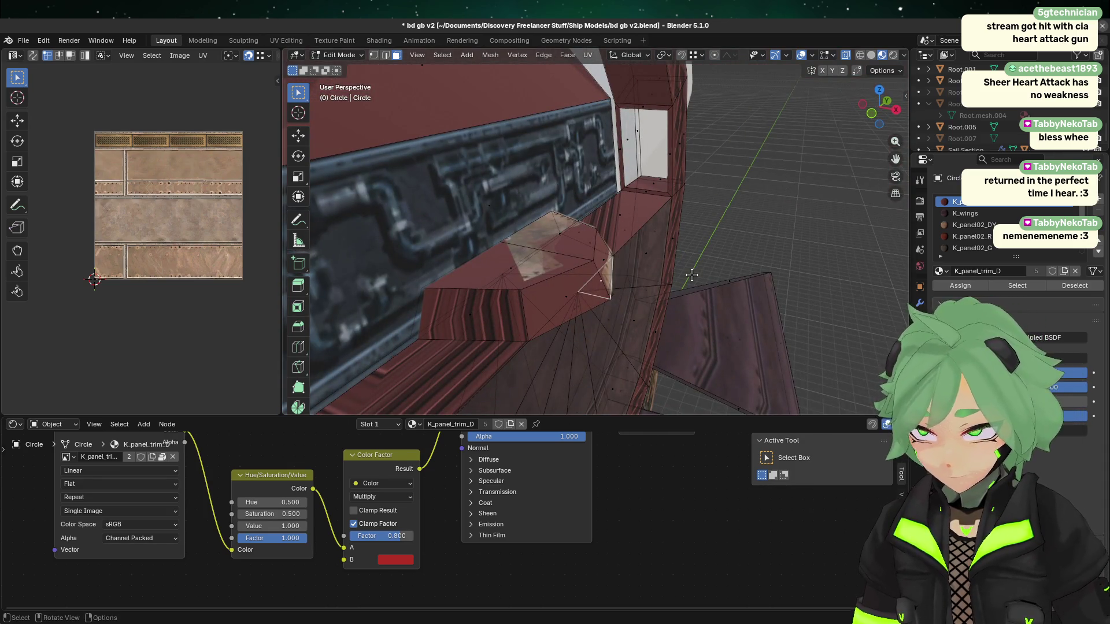
{"action": "mouse_move", "coordinate": [692, 275]}
{"action": "middle_mouse_down"}
{"action": "mouse_move", "coordinate": [491, 289]}
{"action": "mouse_move", "coordinate": [439, 307]}
{"action": "mouse_move", "coordinate": [432, 384]}
{"action": "mouse_move", "coordinate": [606, 364]}
{"action": "mouse_move", "coordinate": [600, 310]}
{"action": "mouse_move", "coordinate": [537, 239]}
{"action": "middle_mouse_up"}
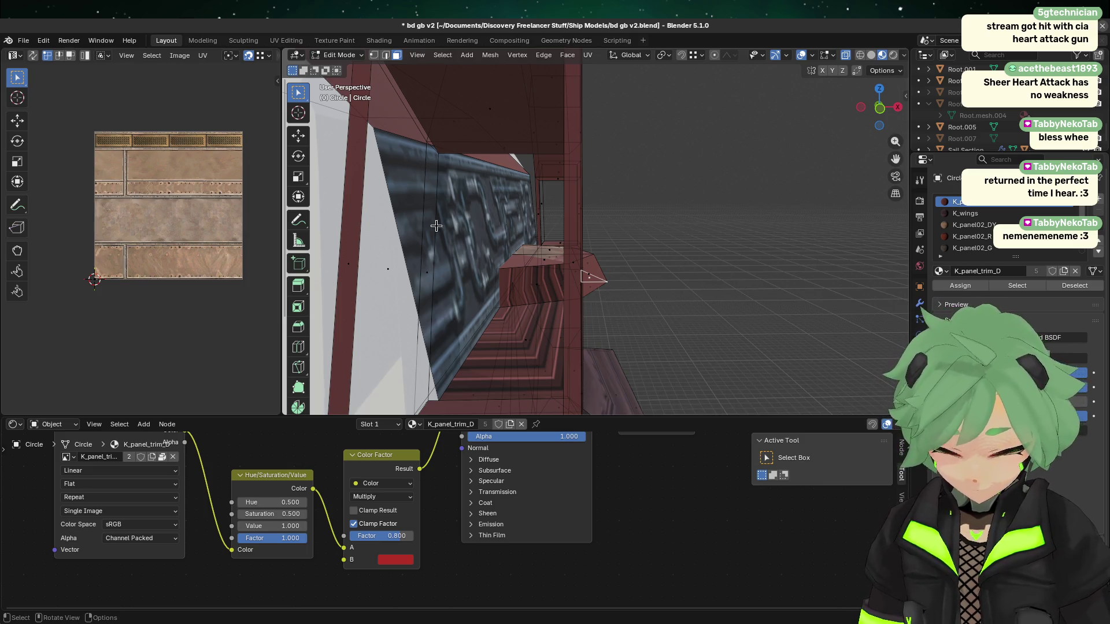
{"action": "middle_click_drag", "start_coordinate": [436, 225], "coordinate": [484, 254]}
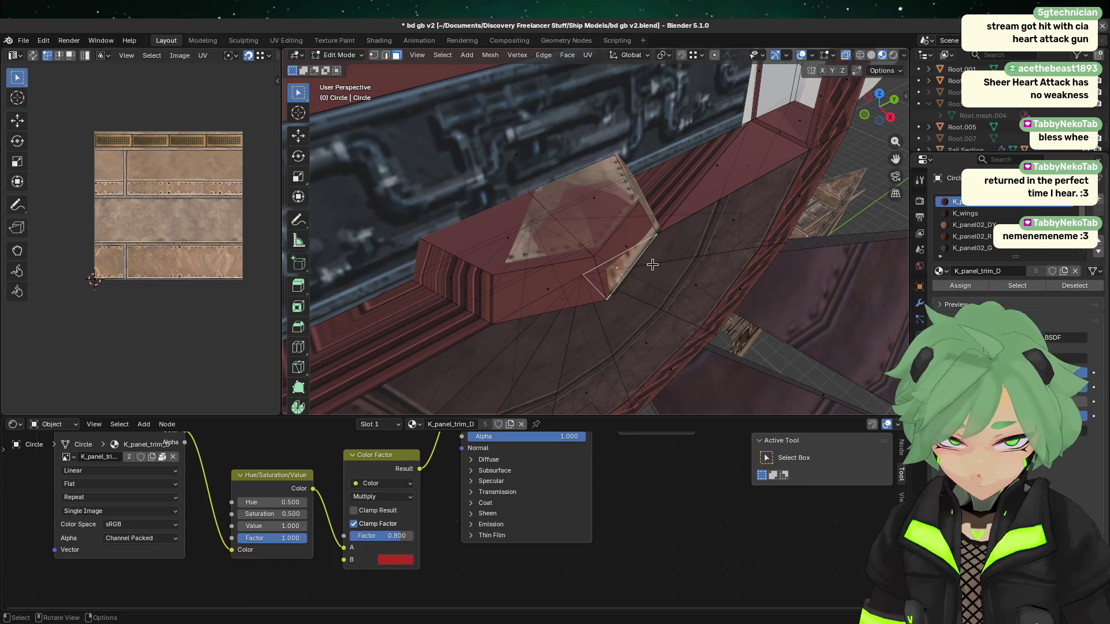
{"action": "left_click", "coordinate": [522, 270]}
{"action": "left_click", "coordinate": [523, 271]}
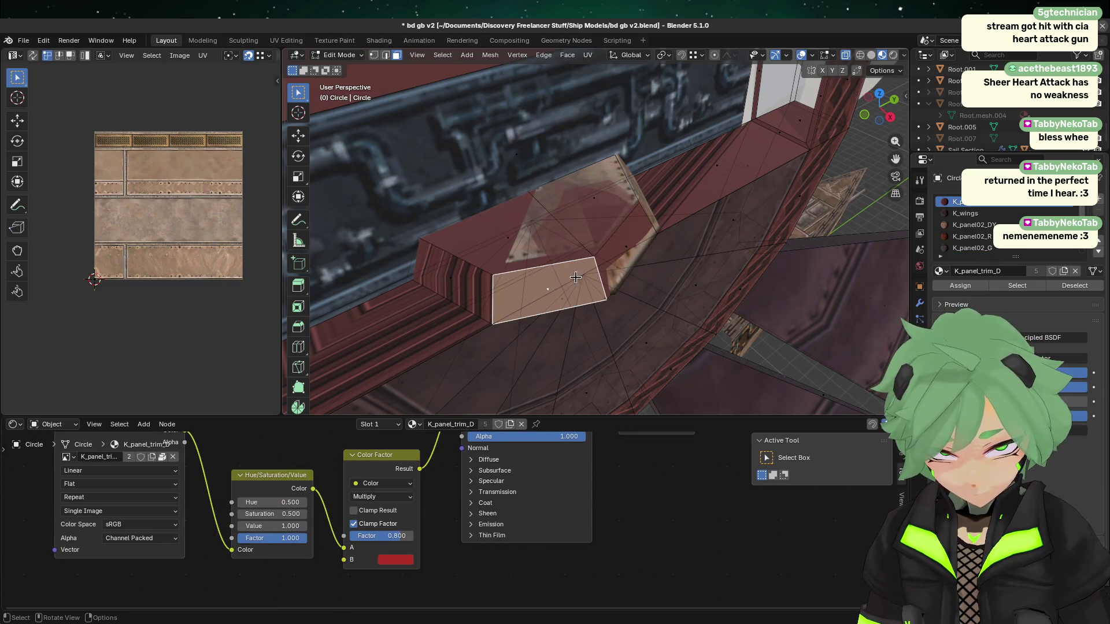
{"action": "middle_click_drag", "start_coordinate": [575, 277], "coordinate": [549, 175]}
- Toggle between Object and Edit Mode to inspect the riveted box, then select a long trim face
{"action": "key", "text": "Tab"}
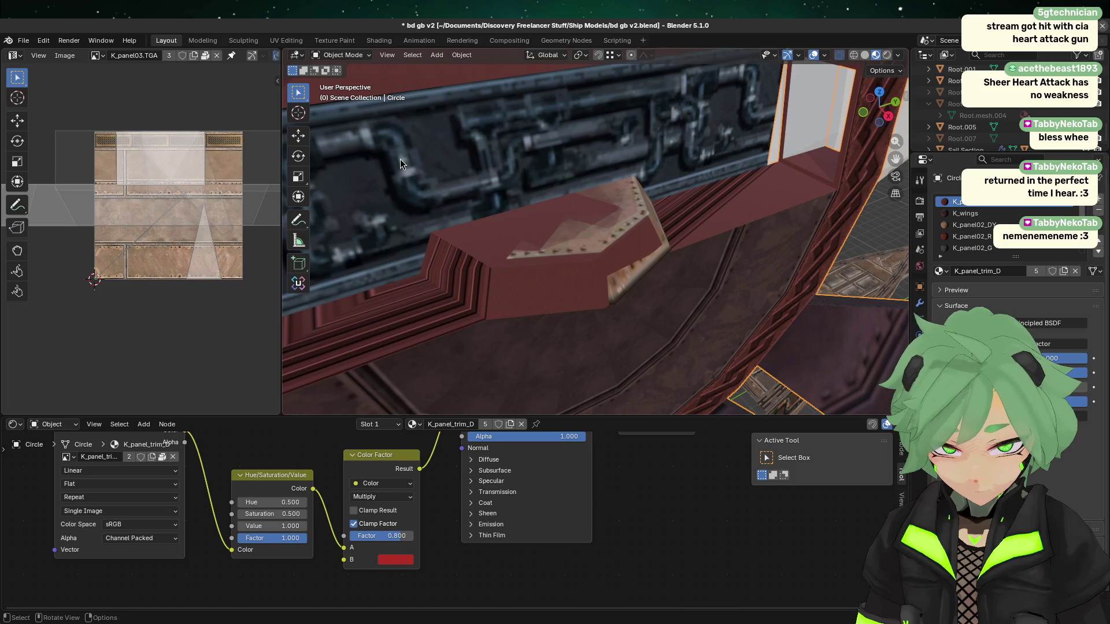
{"action": "mouse_move", "coordinate": [440, 153]}
{"action": "middle_mouse_down"}
{"action": "mouse_move", "coordinate": [795, 247]}
{"action": "mouse_move", "coordinate": [747, 287]}
{"action": "middle_mouse_up"}
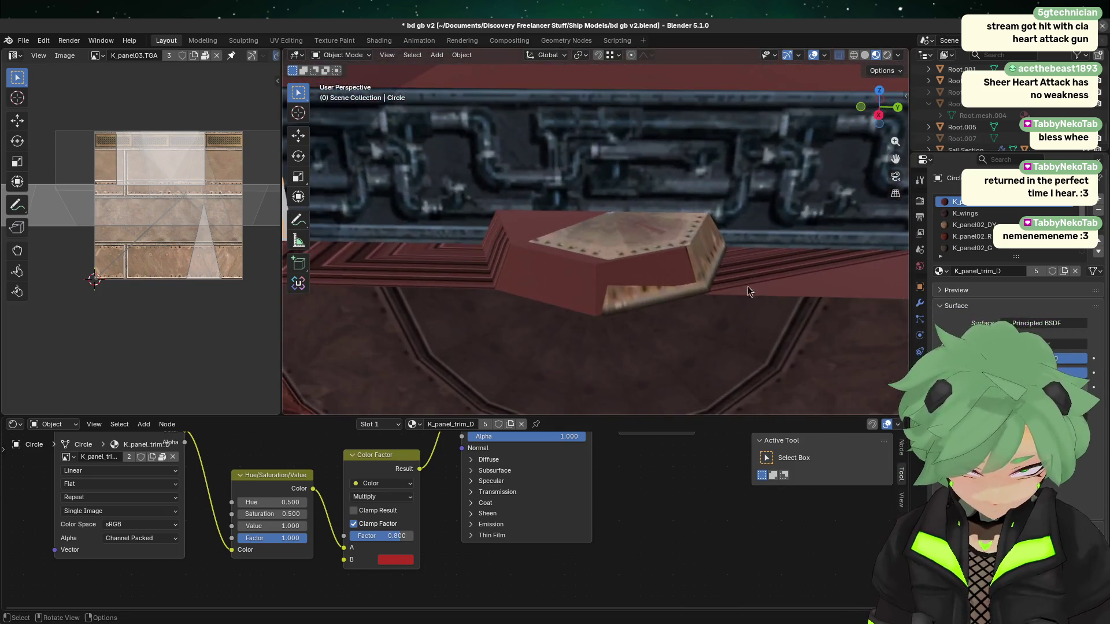
{"action": "middle_click_drag", "start_coordinate": [550, 177], "coordinate": [475, 161]}
{"action": "key", "text": "Tab"}
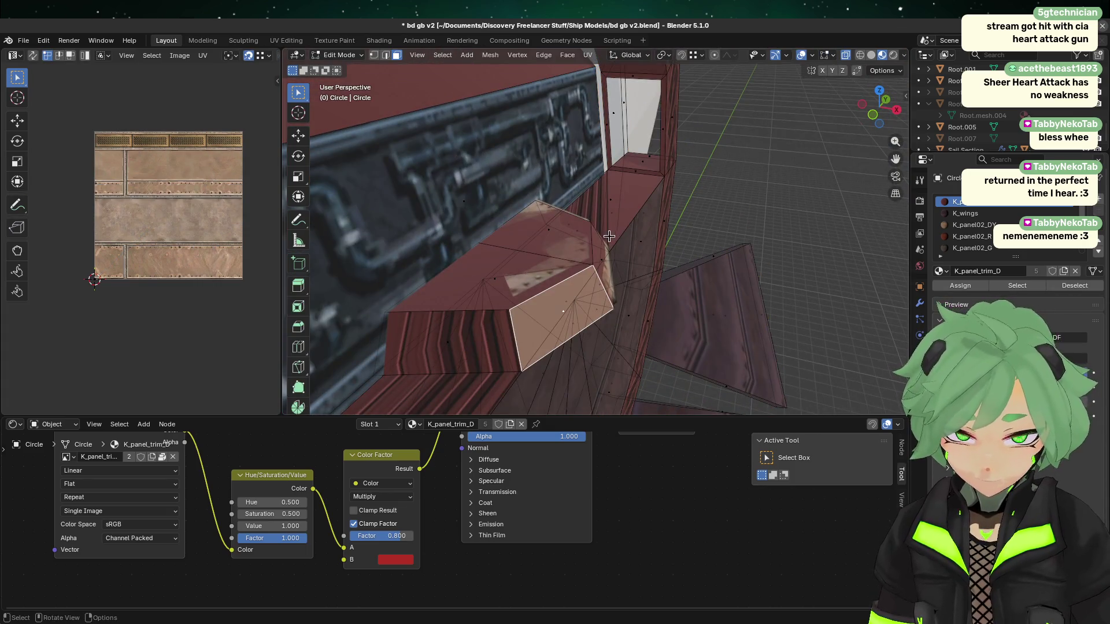
{"action": "middle_click_drag", "start_coordinate": [609, 236], "coordinate": [543, 194]}
{"action": "key", "text": "Tab"}
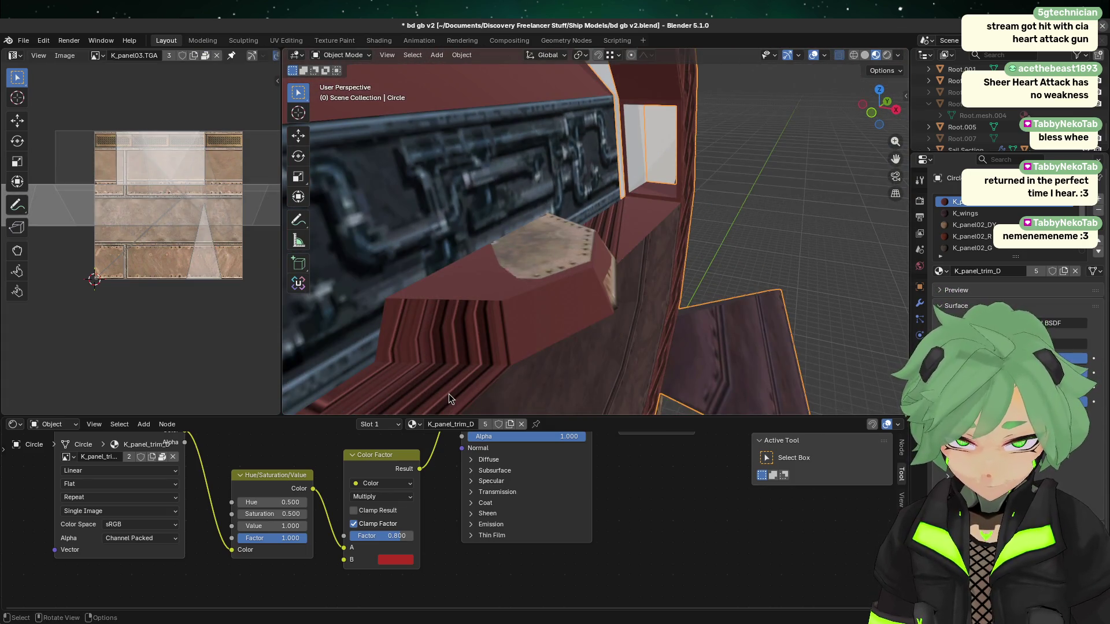
{"action": "mouse_move", "coordinate": [470, 206]}
{"action": "middle_mouse_down"}
{"action": "mouse_move", "coordinate": [557, 297]}
{"action": "mouse_move", "coordinate": [757, 159]}
{"action": "mouse_move", "coordinate": [635, 203]}
{"action": "mouse_move", "coordinate": [509, 217]}
{"action": "middle_mouse_up"}
{"action": "key", "text": "Tab"}
{"action": "left_click", "coordinate": [801, 174]}
- Add the second long trim face and Smart UV Project both, then clear the selection
{"action": "left_click", "coordinate": [434, 242], "text": "shift"}
{"action": "mouse_move", "coordinate": [434, 241]}
{"action": "middle_mouse_down"}
{"action": "mouse_move", "coordinate": [502, 240]}
{"action": "mouse_move", "coordinate": [483, 180]}
{"action": "middle_mouse_up"}
{"action": "right_click", "coordinate": [483, 180]}
{"action": "mouse_move", "coordinate": [520, 185]}
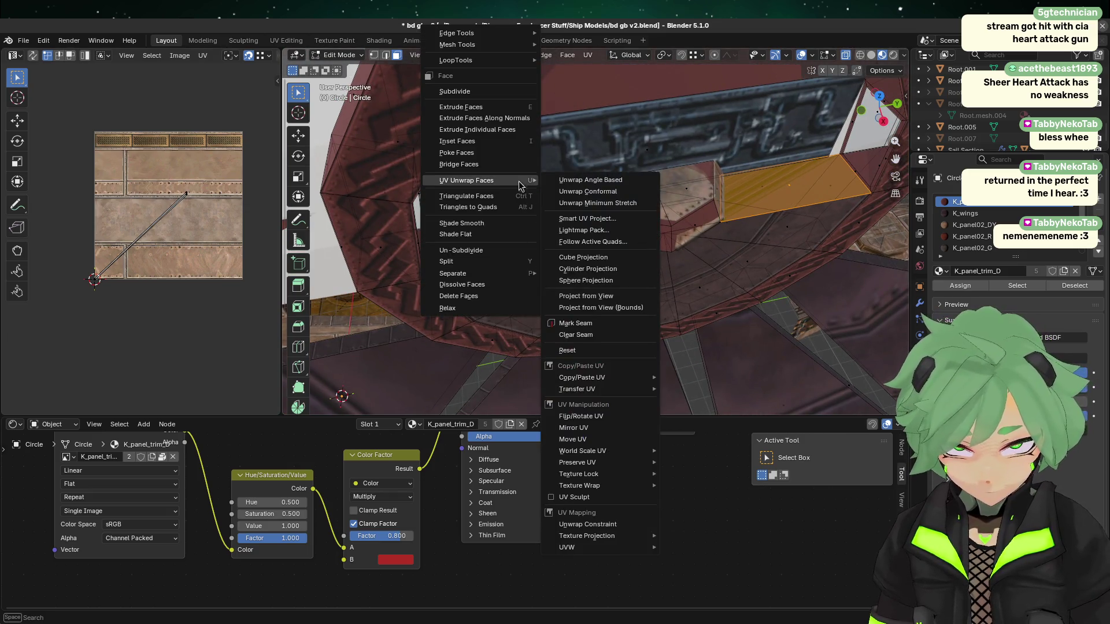
{"action": "left_click", "coordinate": [613, 218]}
{"action": "key", "text": "Return"}
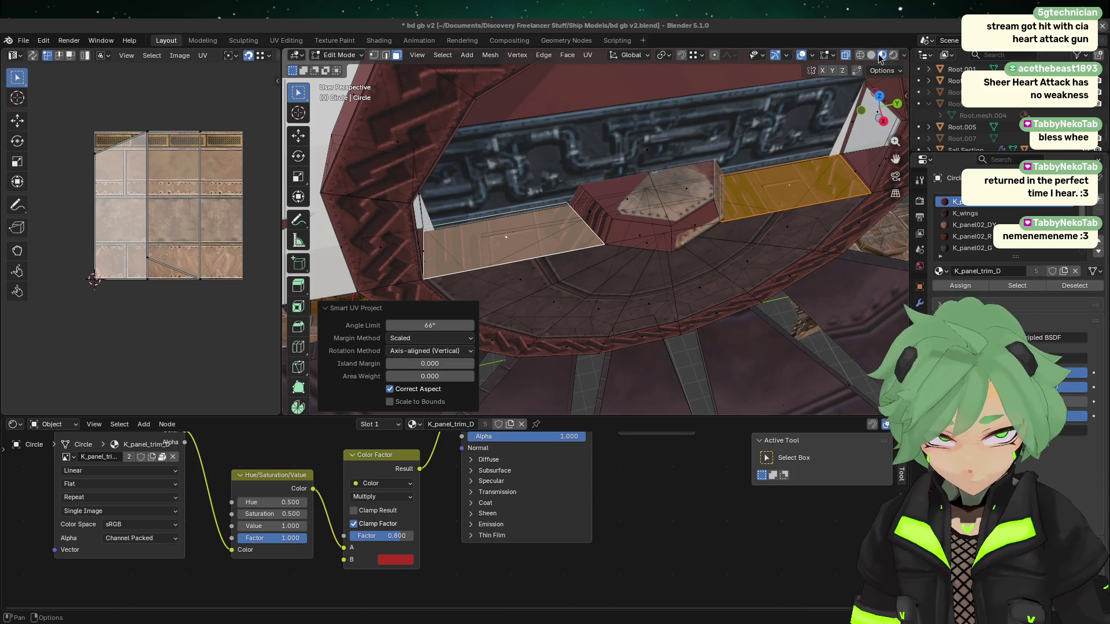
{"action": "left_click", "coordinate": [699, 172]}
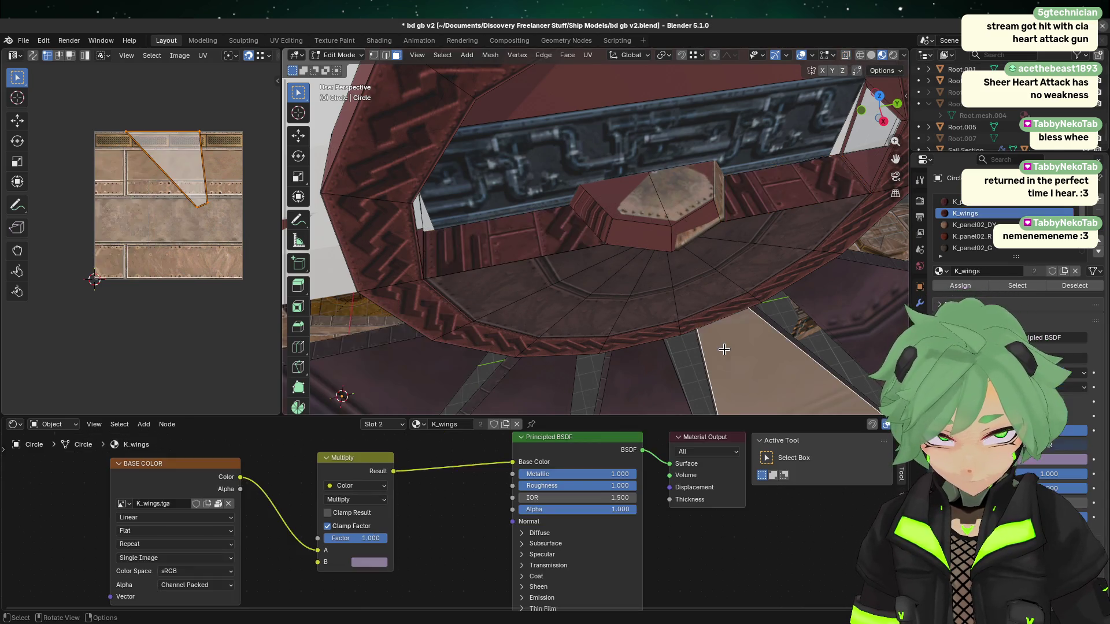
- Check faces around the raised block, ending with the left trim face selected
{"action": "left_click", "coordinate": [654, 231]}
{"action": "left_click", "coordinate": [514, 242]}
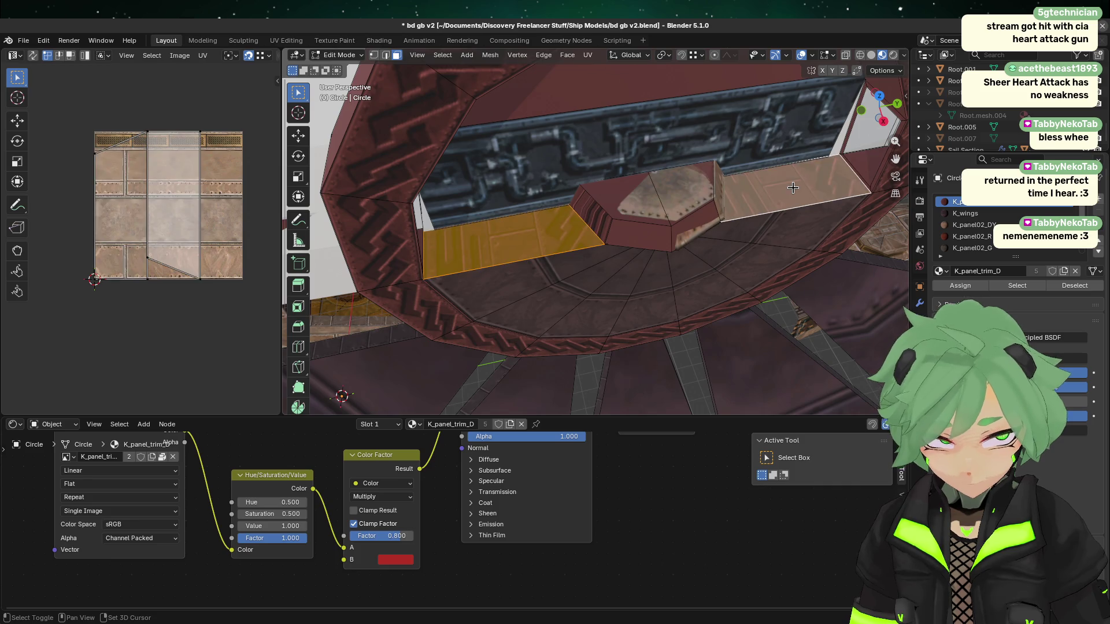
{"action": "scroll", "coordinate": [445, 346], "scroll_direction": "down", "scroll_amount": 2}
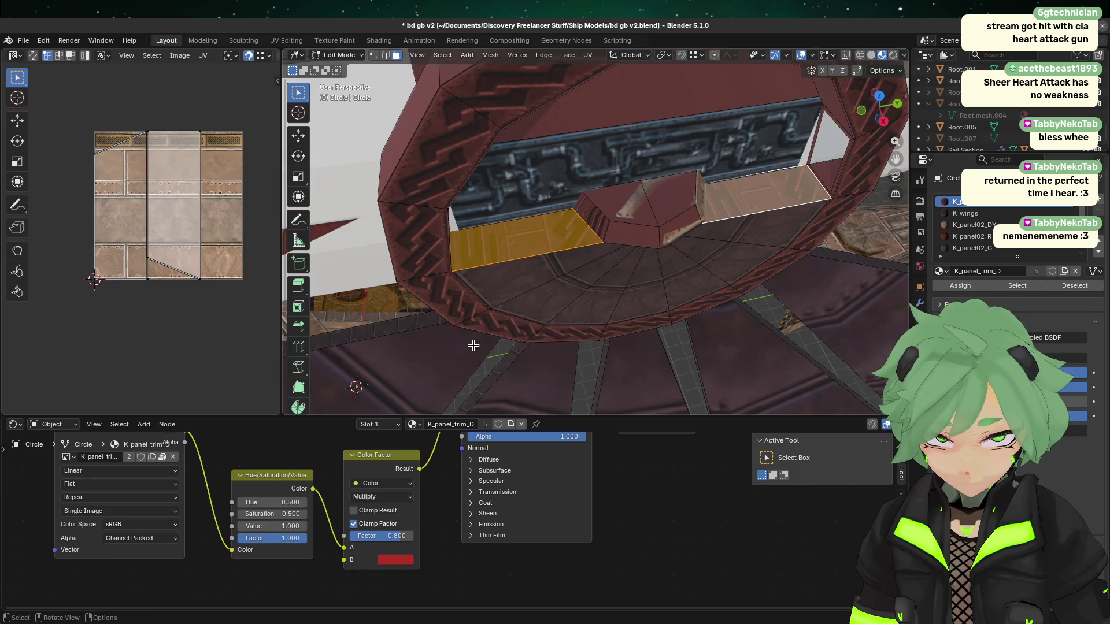
{"action": "left_click", "coordinate": [384, 134]}
{"action": "left_click", "coordinate": [537, 250]}
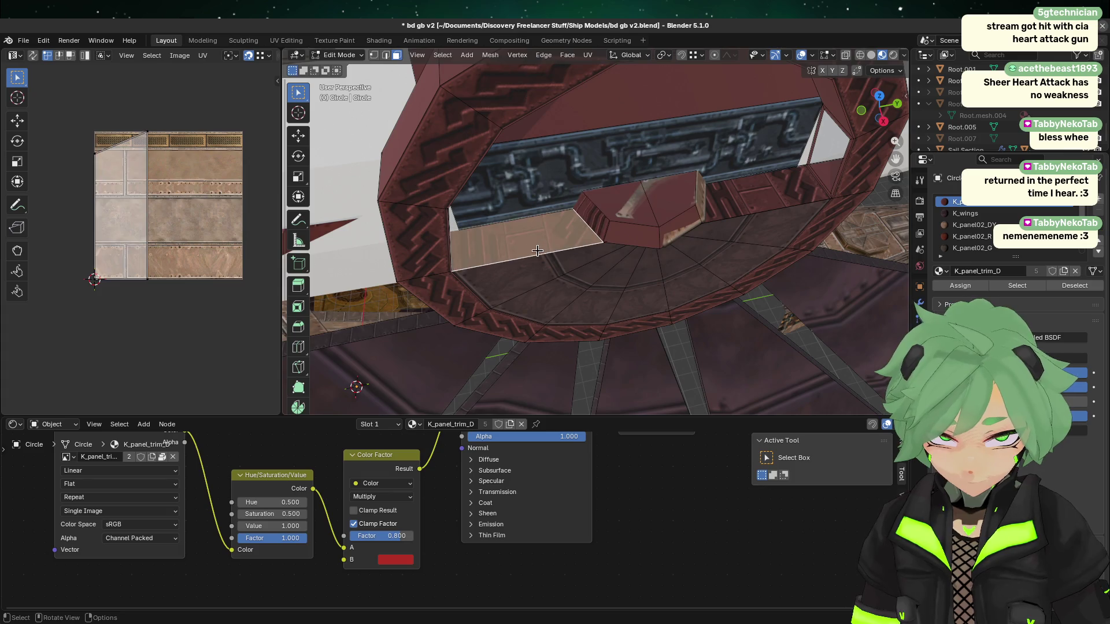
{"action": "left_click", "coordinate": [789, 342]}
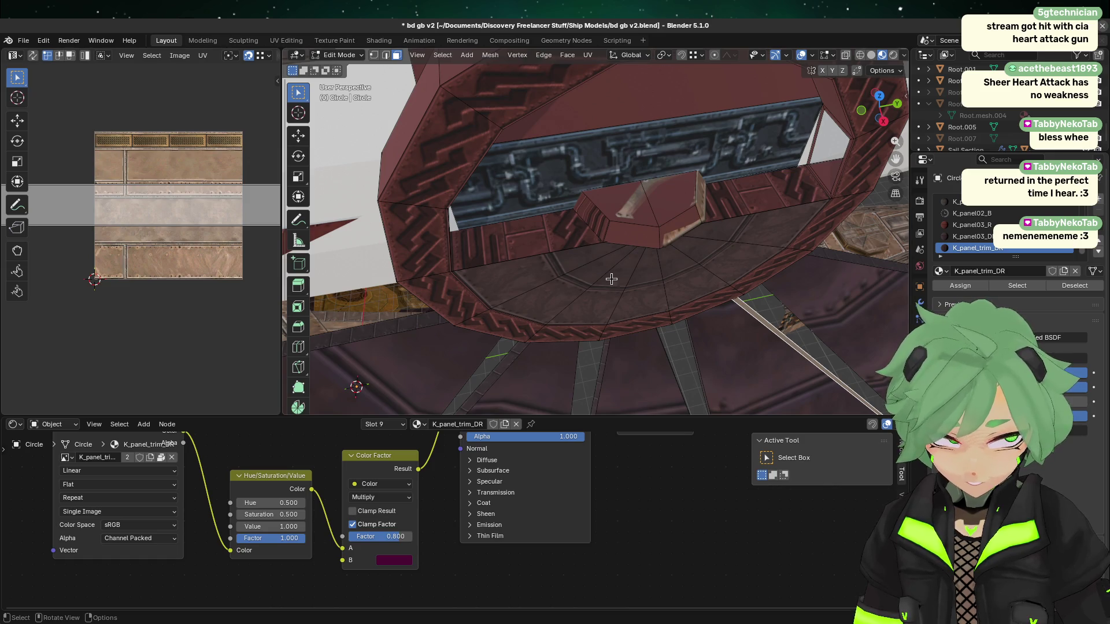
{"action": "left_click", "coordinate": [484, 235]}
- Add the right trim face, make K_panel_trim_DR the active material, and widen the UV editor
{"action": "left_click", "coordinate": [738, 188], "text": "shift"}
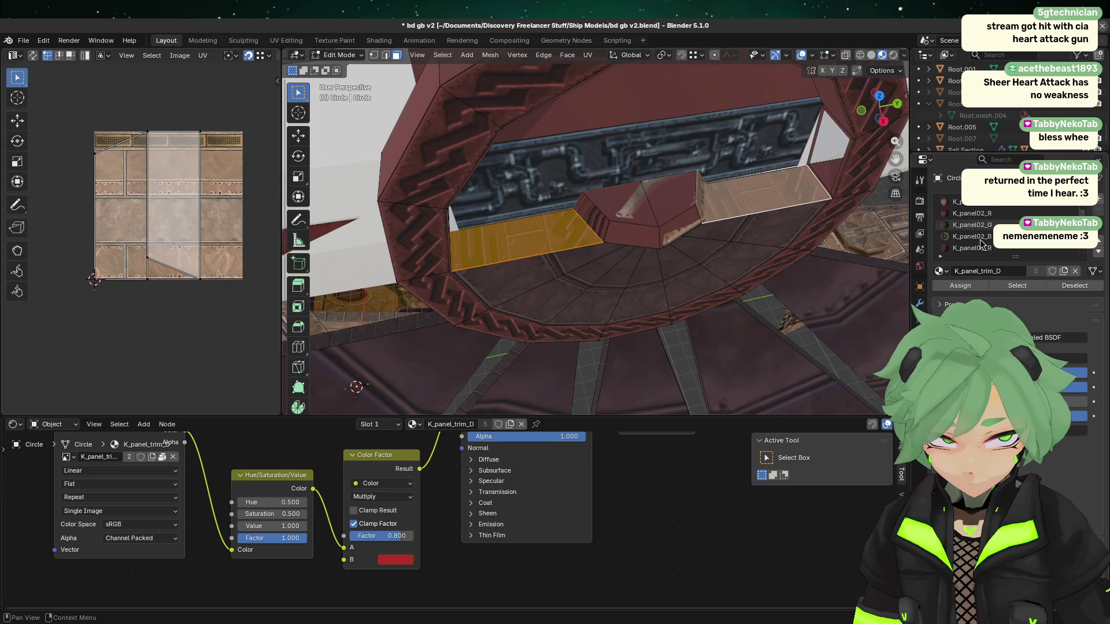
{"action": "scroll", "coordinate": [981, 243], "scroll_direction": "down", "scroll_amount": 2}
{"action": "left_click", "coordinate": [983, 247]}
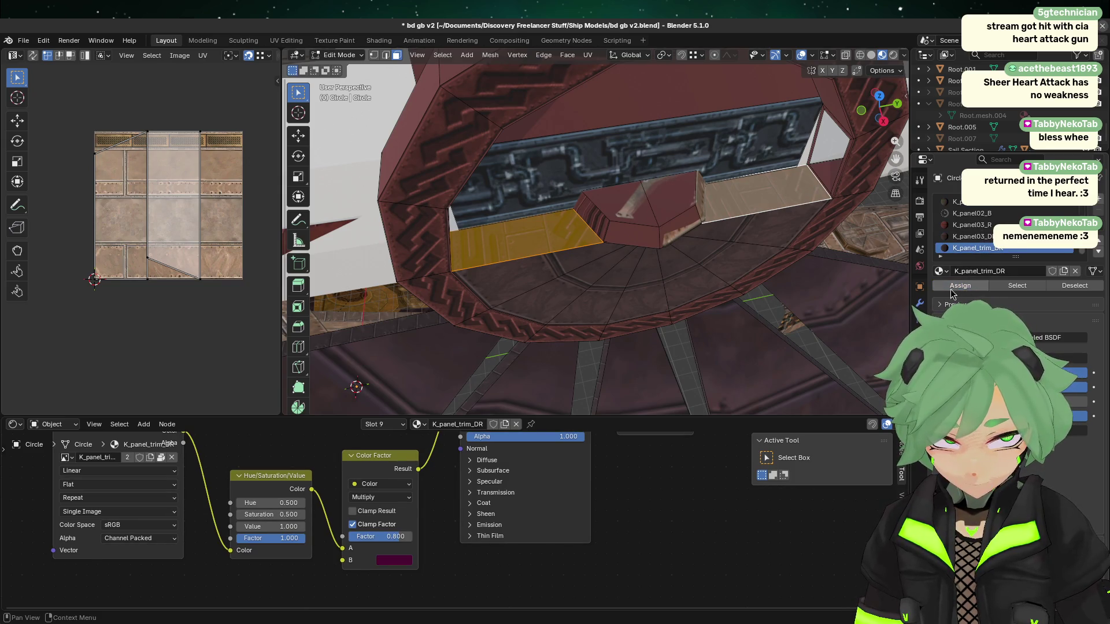
{"action": "mouse_move", "coordinate": [284, 77]}
{"action": "left_mouse_down"}
{"action": "mouse_move", "coordinate": [586, 77]}
{"action": "mouse_move", "coordinate": [564, 77]}
{"action": "left_mouse_up"}
- Display K_panel_trim.TGA as the image behind the UVs
{"action": "left_click", "coordinate": [315, 55]}
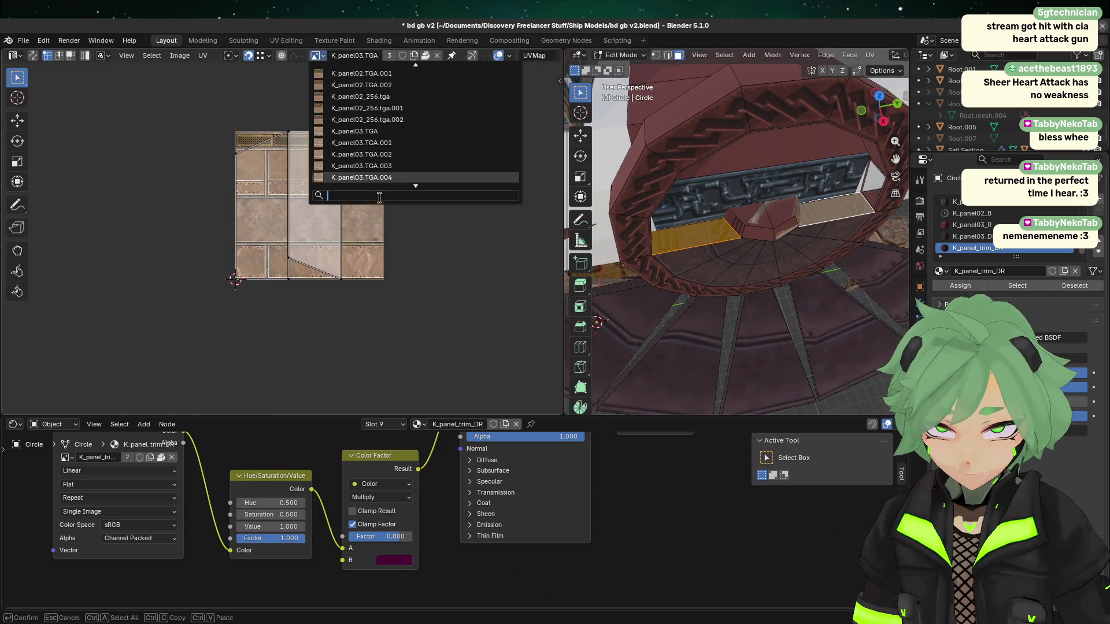
{"action": "type", "text": "trim"}
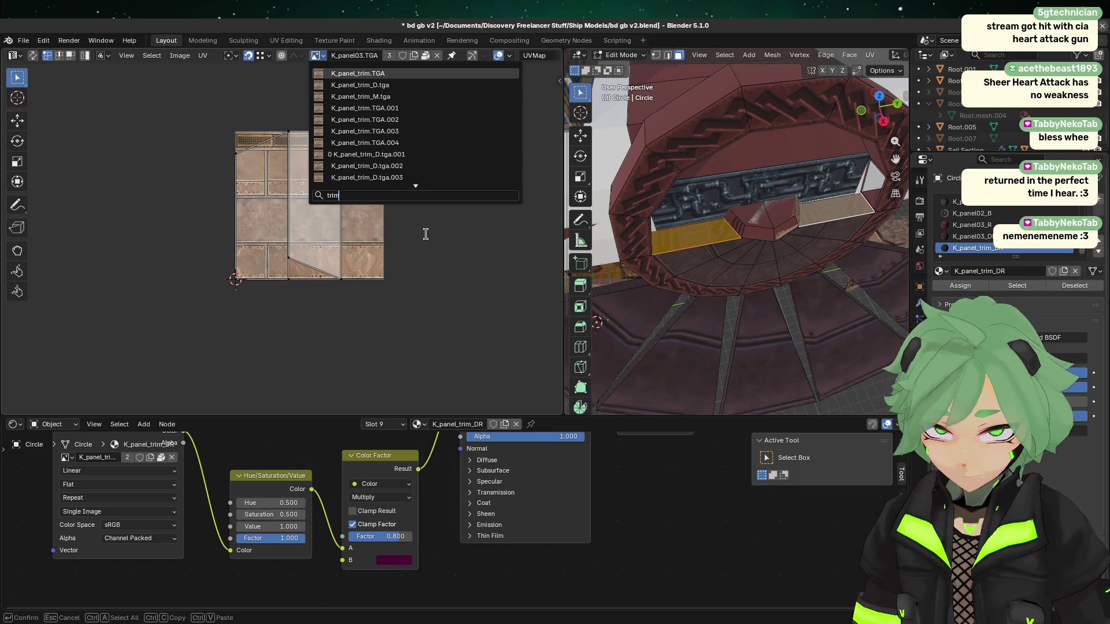
{"action": "left_click", "coordinate": [385, 76]}
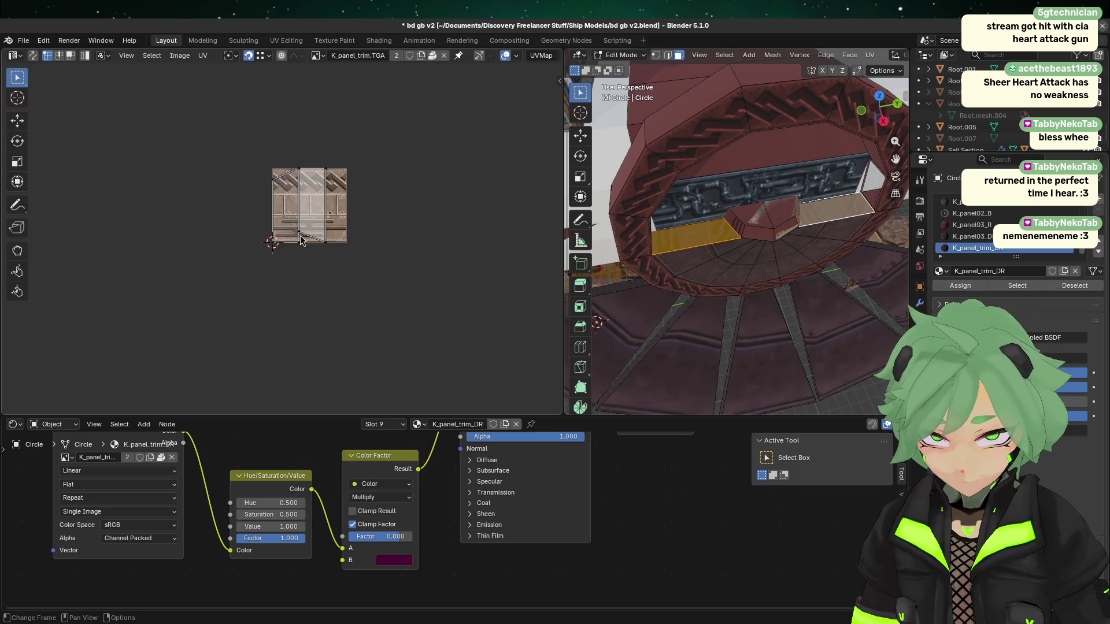
- In UV face select mode, mirror the middle UV face and move it to the left
{"action": "left_click_drag", "start_coordinate": [210, 333], "coordinate": [409, 142]}
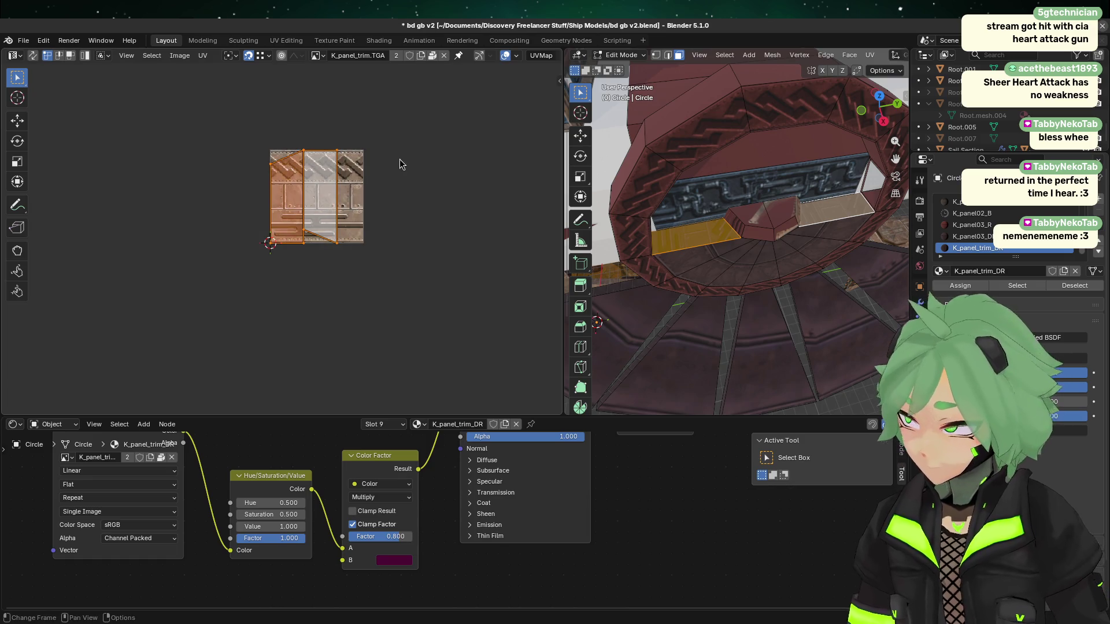
{"action": "left_click", "coordinate": [341, 170]}
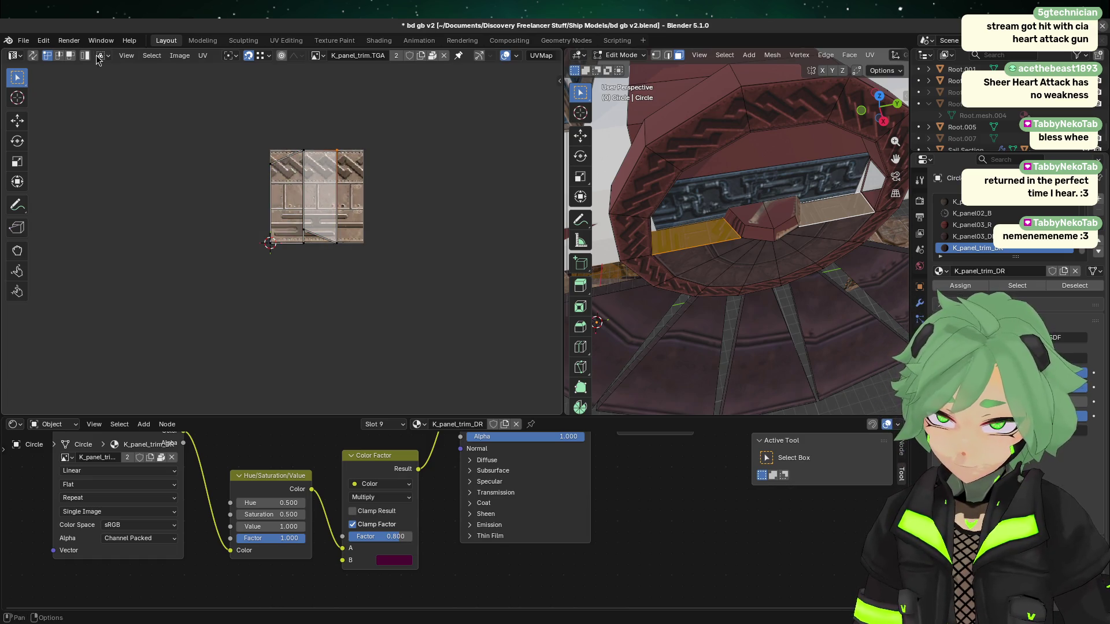
{"action": "left_click", "coordinate": [70, 55]}
{"action": "left_click", "coordinate": [330, 196]}
{"action": "key", "text": "g"}
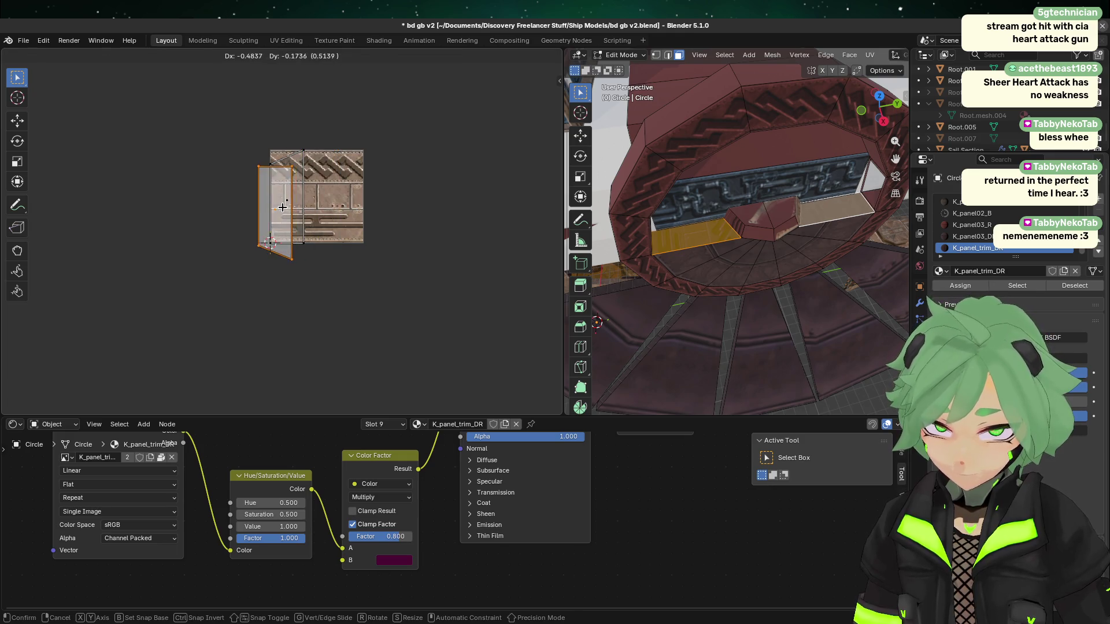
{"action": "key", "text": "Escape"}
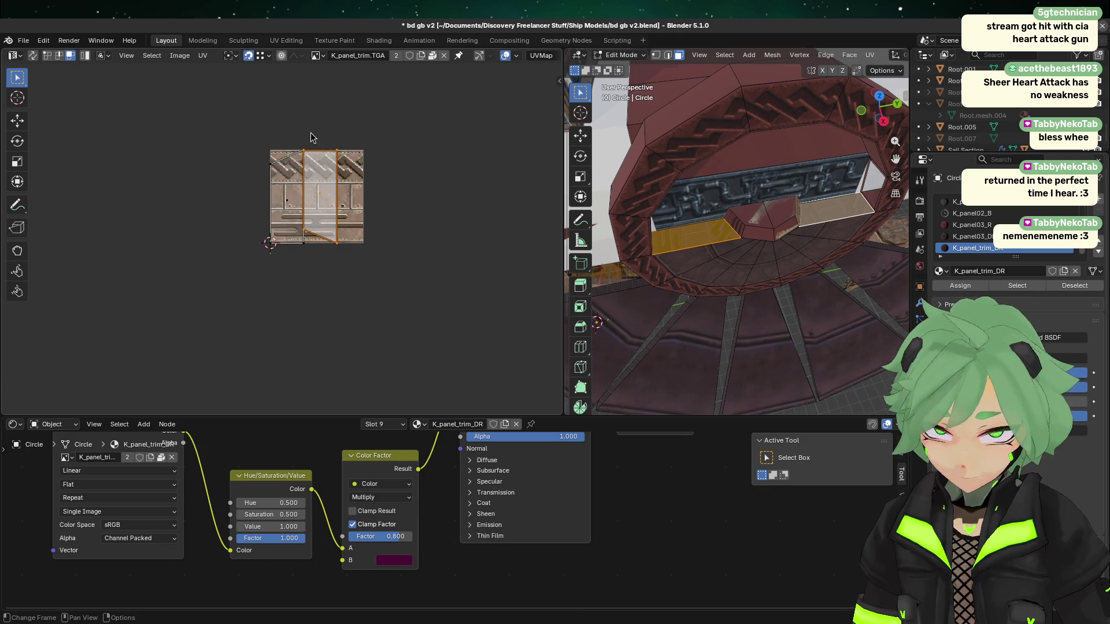
{"action": "right_click", "coordinate": [319, 197]}
{"action": "left_click", "coordinate": [300, 272]}
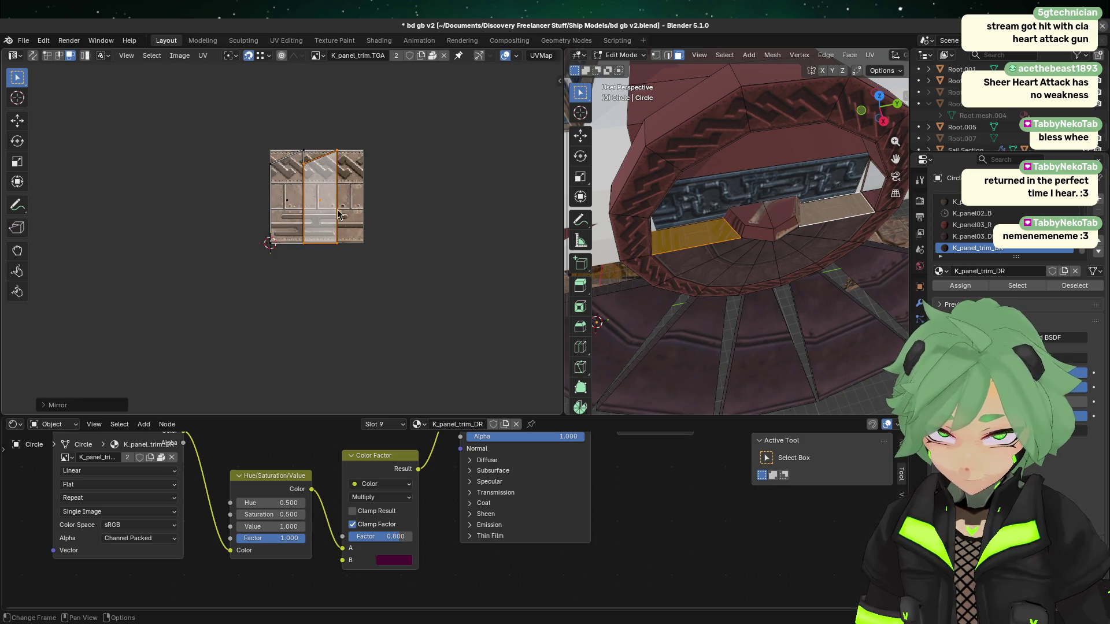
{"action": "key", "text": "g"}
{"action": "left_click", "coordinate": [279, 247]}
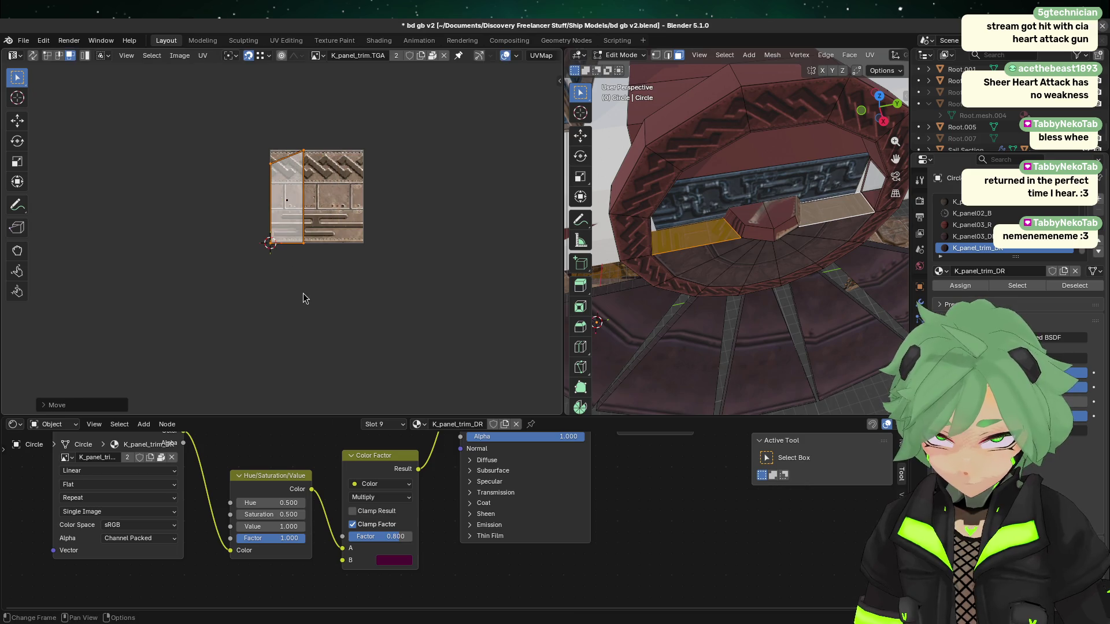
- Rotate the left part of the island 90° and shrink the island toward the panel strip's size
{"action": "mouse_move", "coordinate": [189, 274]}
{"action": "left_mouse_down"}
{"action": "mouse_move", "coordinate": [412, 122]}
{"action": "mouse_move", "coordinate": [384, 112]}
{"action": "left_mouse_up"}
{"action": "key", "text": "r"}
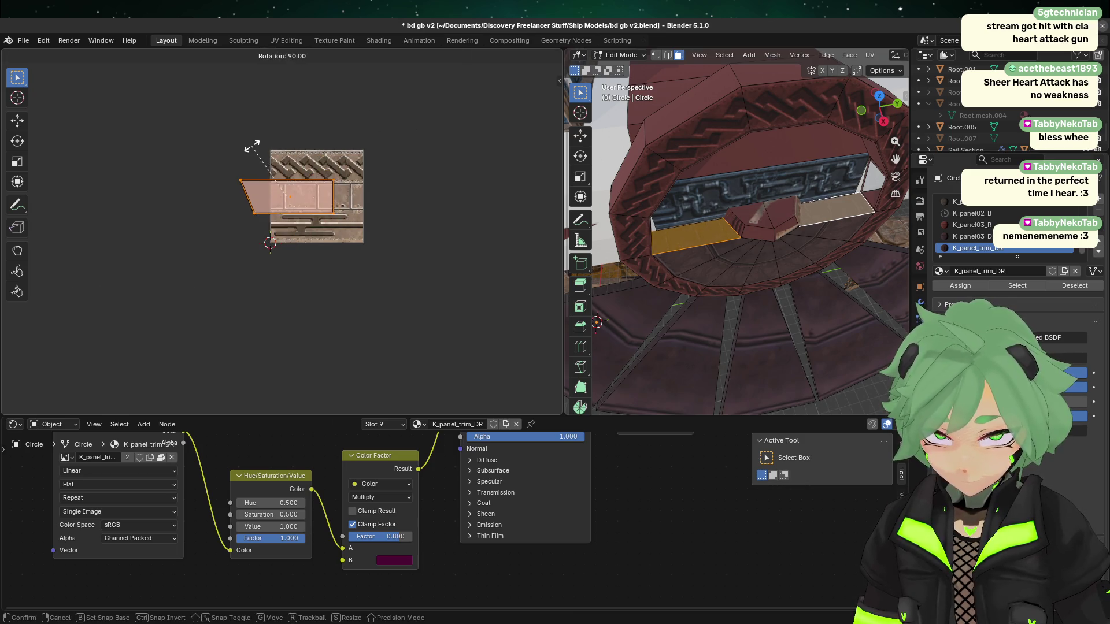
{"action": "left_click", "coordinate": [250, 148]}
{"action": "scroll", "coordinate": [313, 179], "scroll_direction": "up", "scroll_amount": 6}
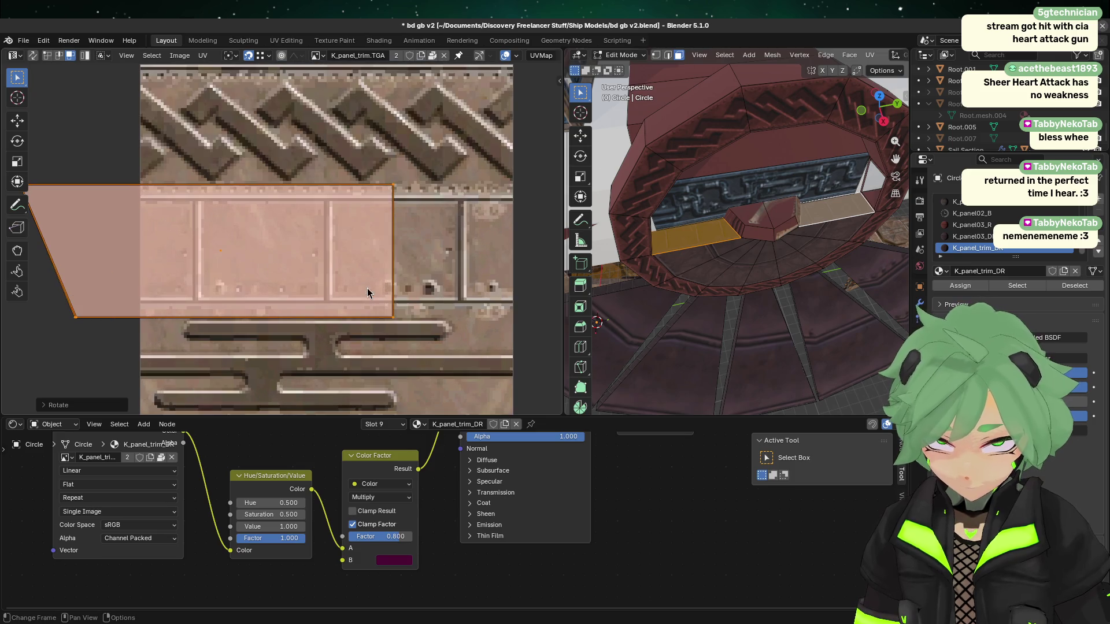
{"action": "key", "text": "s"}
{"action": "left_click", "coordinate": [358, 270]}
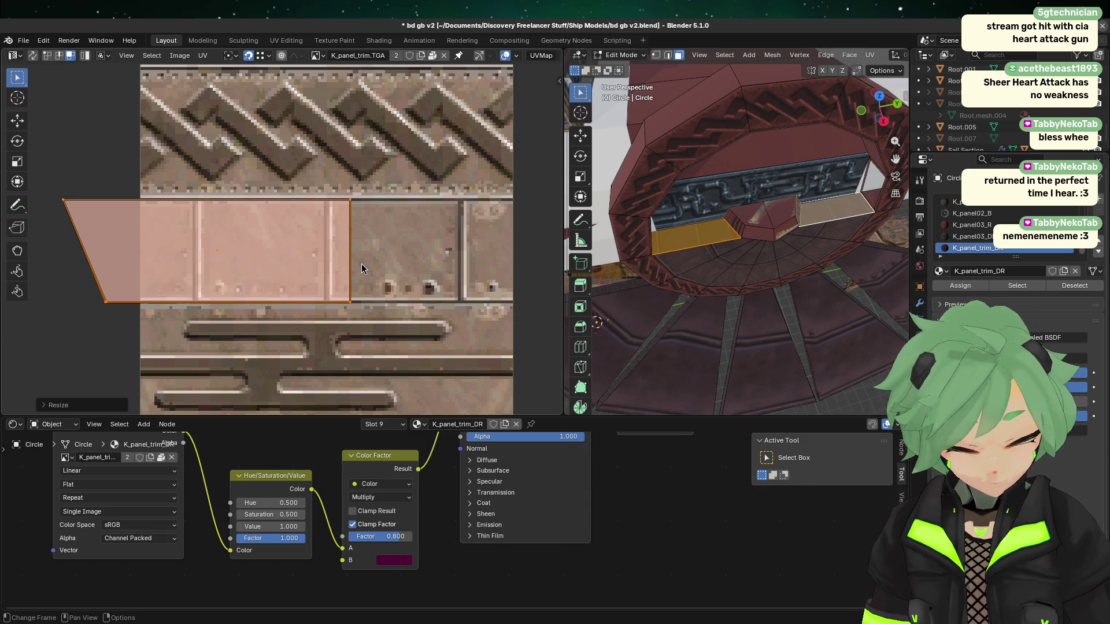
- Slide the island horizontally onto the riveted panel strip and enlarge it slightly to fit
{"action": "key", "text": "g"}
{"action": "key", "text": "x"}
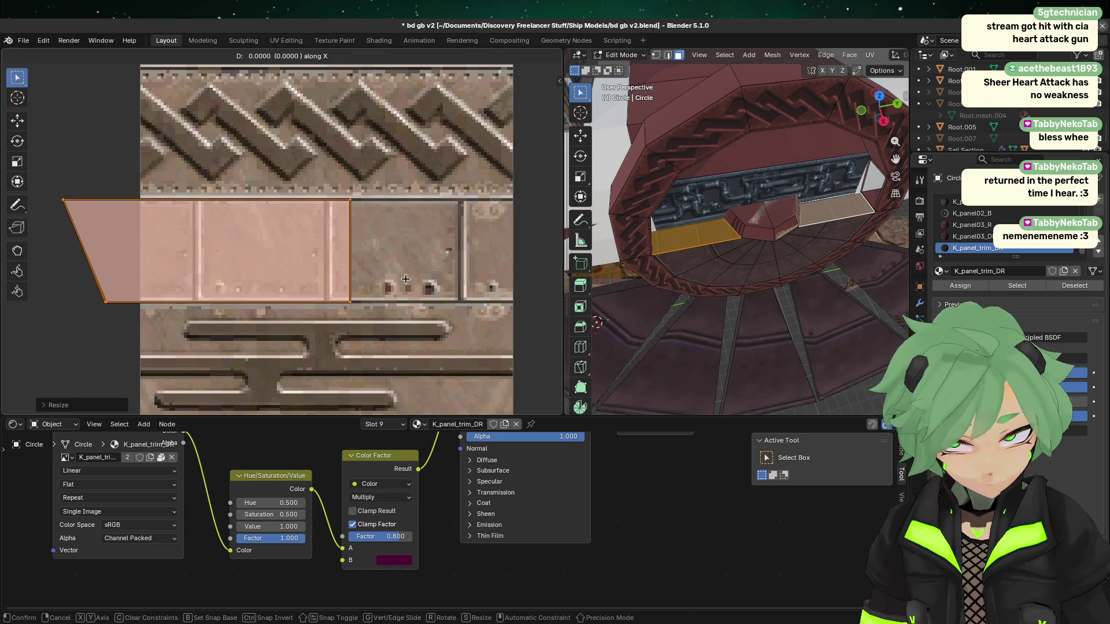
{"action": "left_click", "coordinate": [515, 285]}
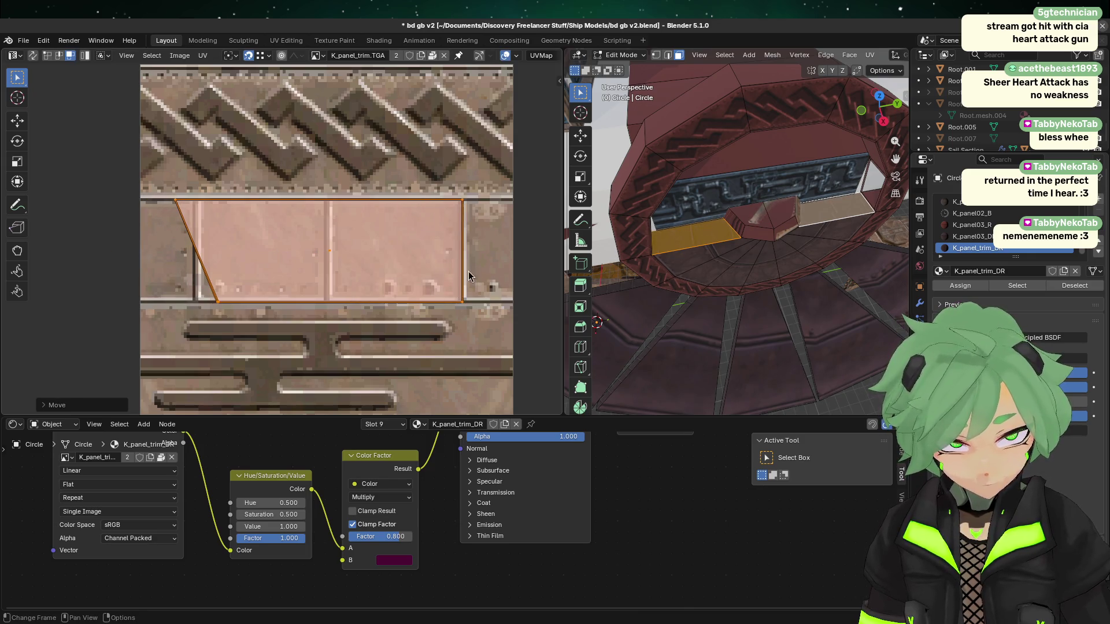
{"action": "scroll", "coordinate": [466, 270], "scroll_direction": "up", "scroll_amount": 4}
{"action": "key", "text": "s"}
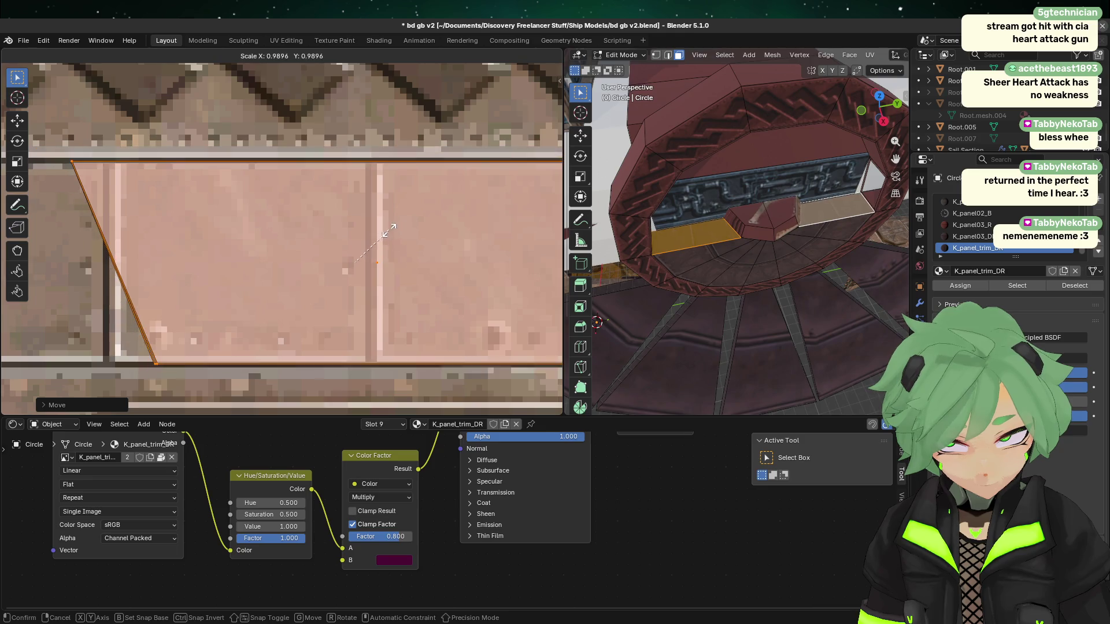
{"action": "left_click", "coordinate": [391, 230]}
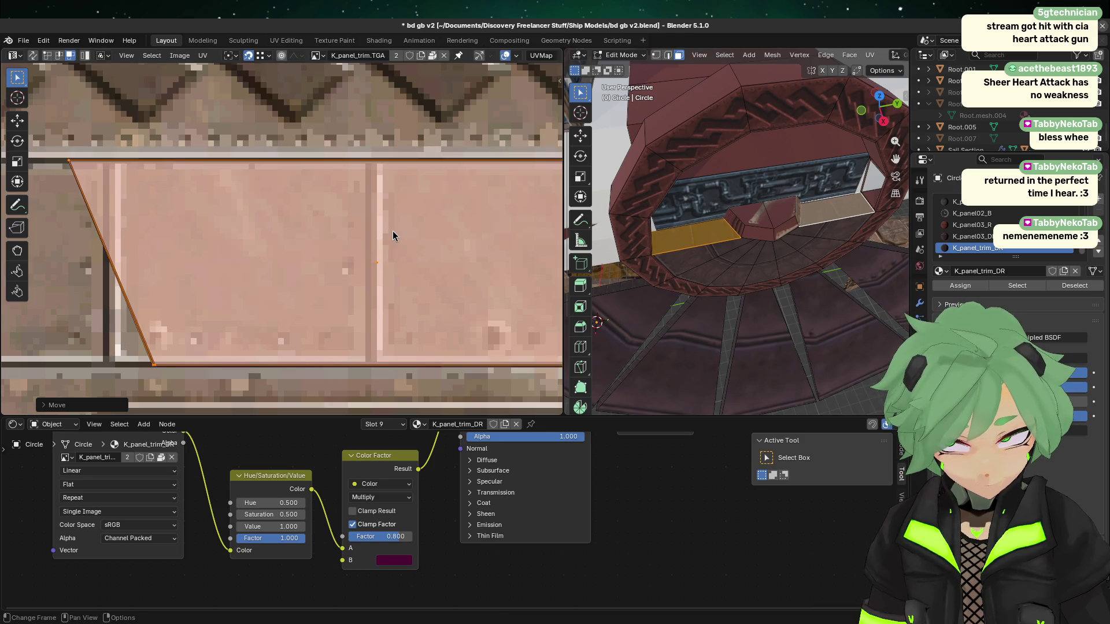
{"action": "key", "text": "s"}
{"action": "left_click", "coordinate": [396, 230]}
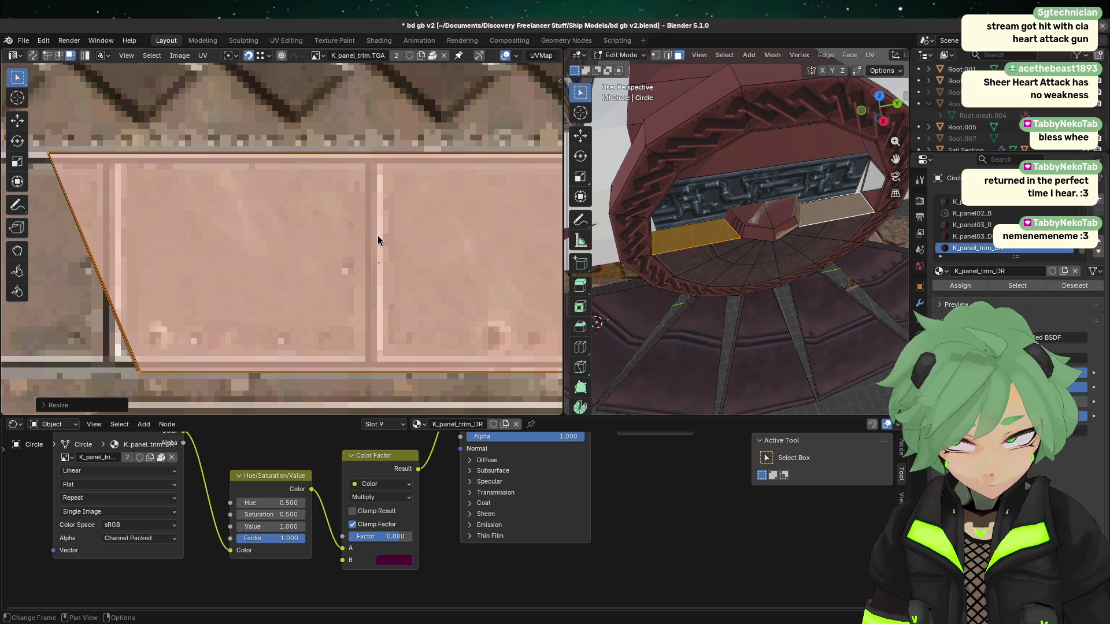
- Adjust the island's horizontal position, then preview the texture on the ring in Object Mode
{"action": "scroll", "coordinate": [376, 240], "scroll_direction": "down", "scroll_amount": 4}
{"action": "key", "text": "g"}
{"action": "key", "text": "y"}
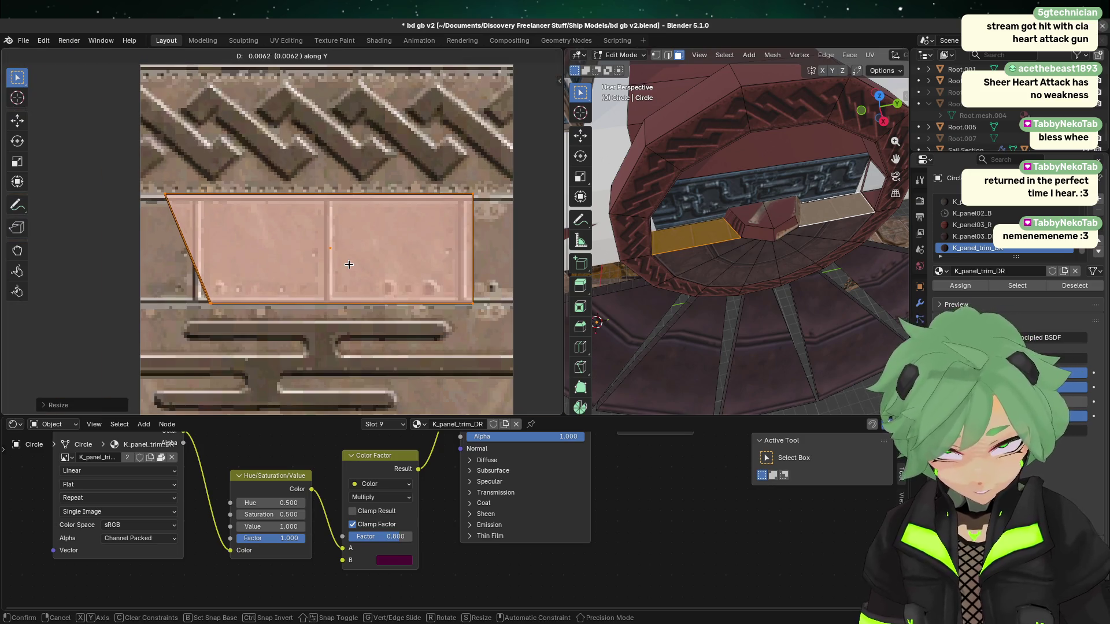
{"action": "key", "text": "x"}
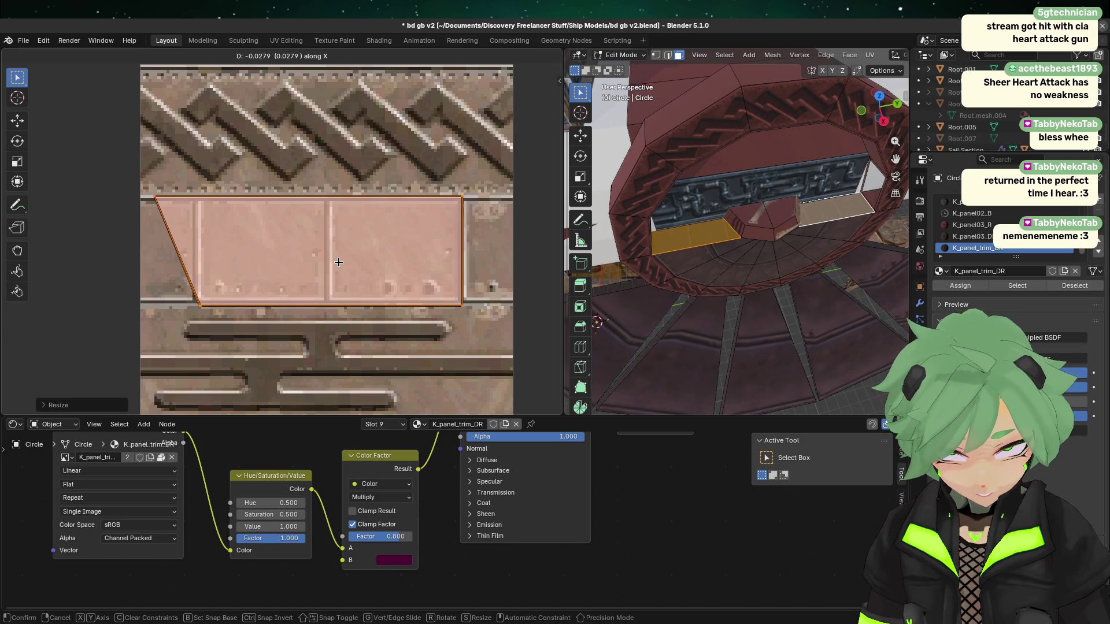
{"action": "left_click", "coordinate": [338, 262]}
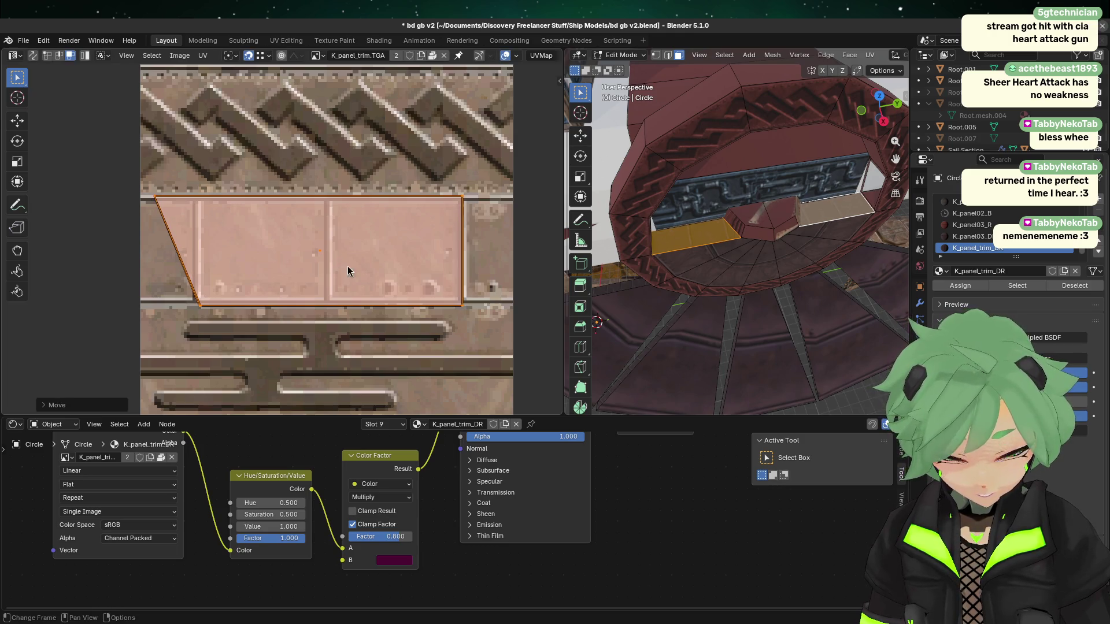
{"action": "key", "text": "Tab"}
{"action": "mouse_move", "coordinate": [767, 350]}
{"action": "middle_mouse_down"}
{"action": "mouse_move", "coordinate": [653, 317]}
{"action": "mouse_move", "coordinate": [748, 306]}
{"action": "middle_mouse_up"}
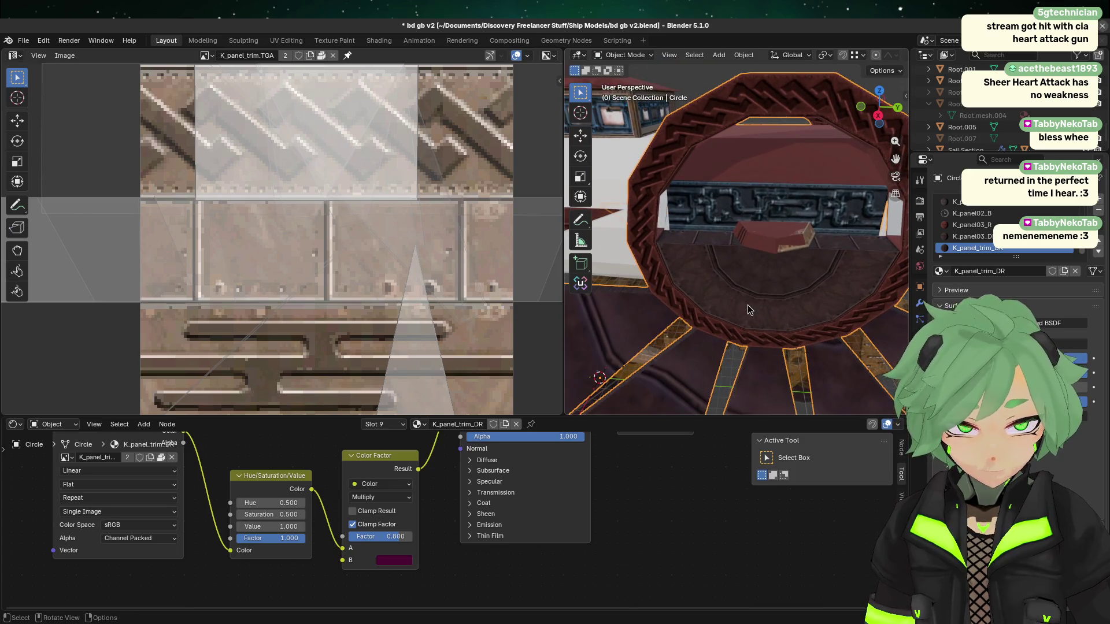
{"action": "key", "text": "Tab"}
- Shift the UV island horizontally and preview the texture on the hull face
{"action": "scroll", "coordinate": [390, 270], "scroll_direction": "up", "scroll_amount": 2}
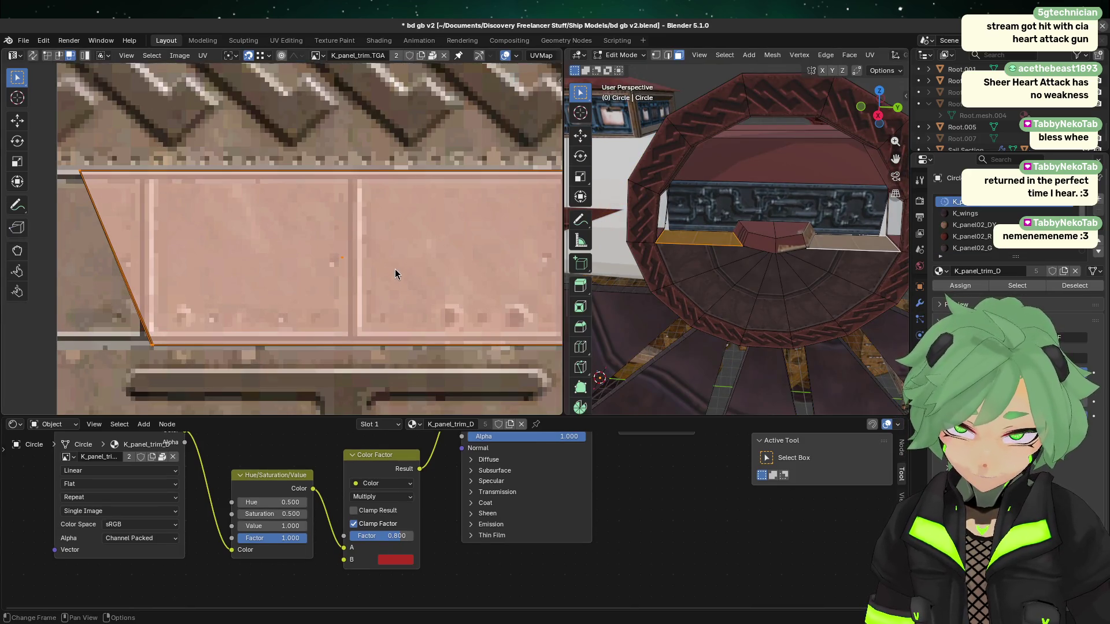
{"action": "key", "text": "g"}
{"action": "key", "text": "x"}
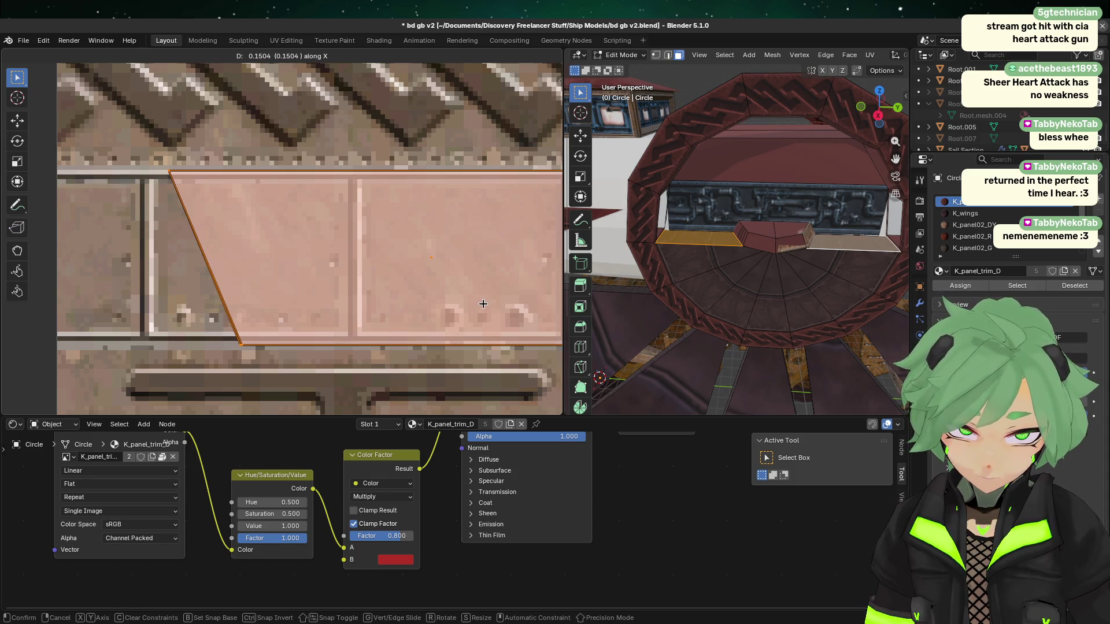
{"action": "left_click", "coordinate": [483, 304]}
{"action": "scroll", "coordinate": [483, 304], "scroll_direction": "down", "scroll_amount": 3}
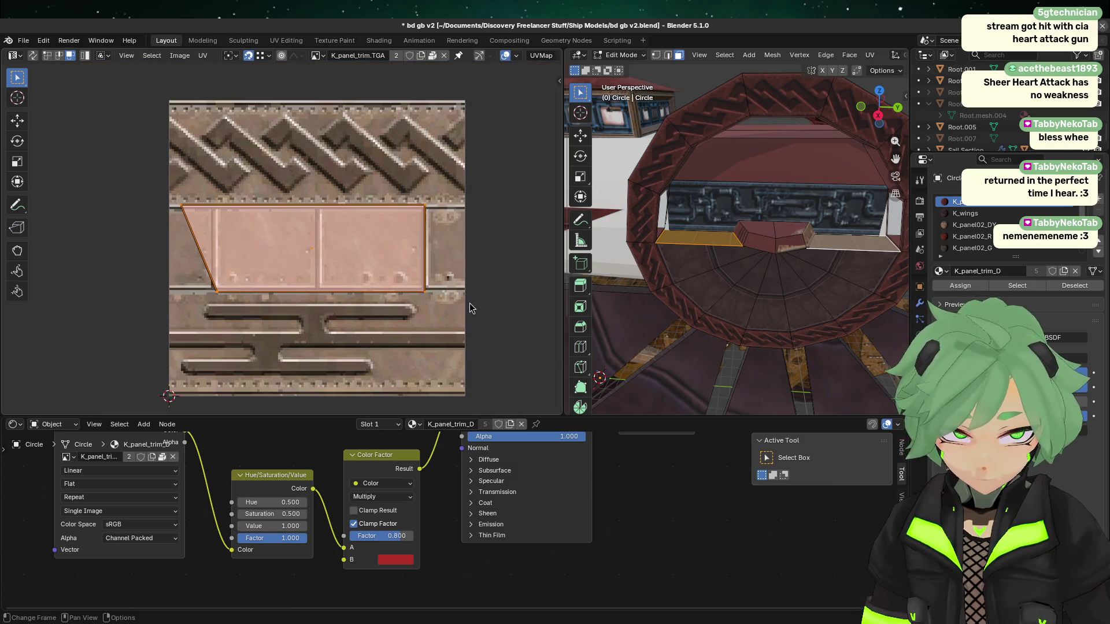
{"action": "key", "text": "Tab"}
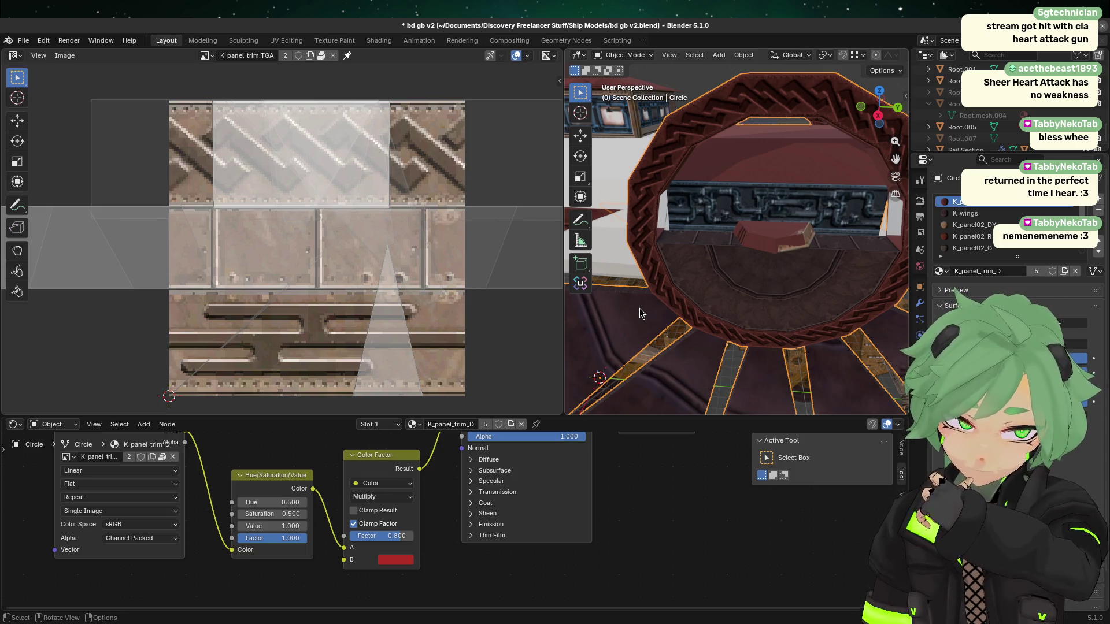
- Inspect the preview, then shrink the trim face's UVs slightly
{"action": "scroll", "coordinate": [817, 257], "scroll_direction": "up", "scroll_amount": 5}
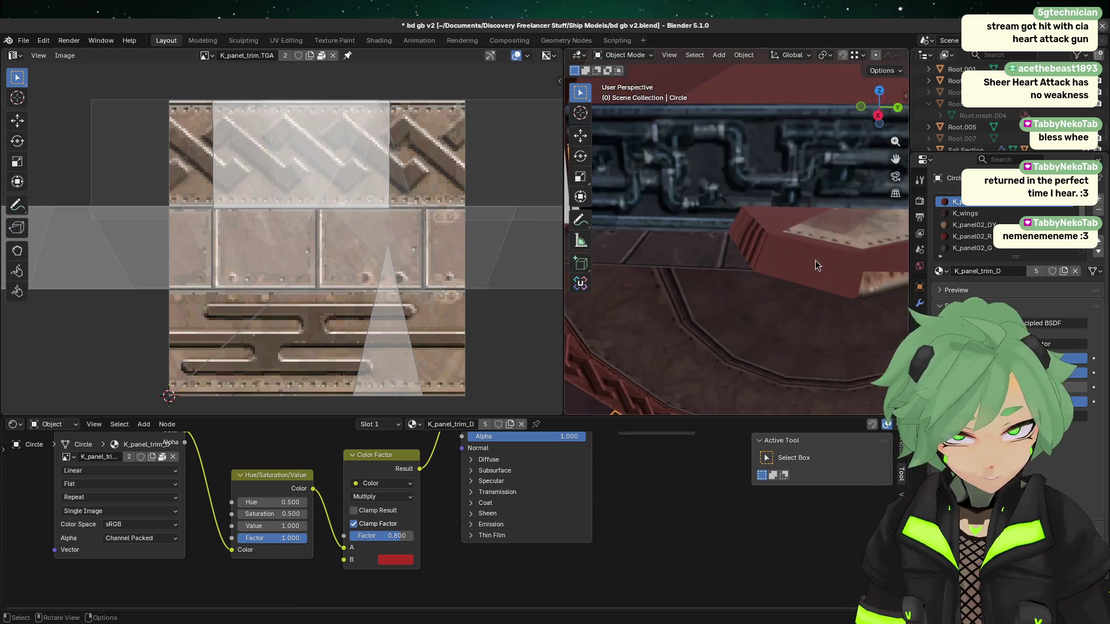
{"action": "scroll", "coordinate": [815, 260], "scroll_direction": "up", "scroll_amount": 3}
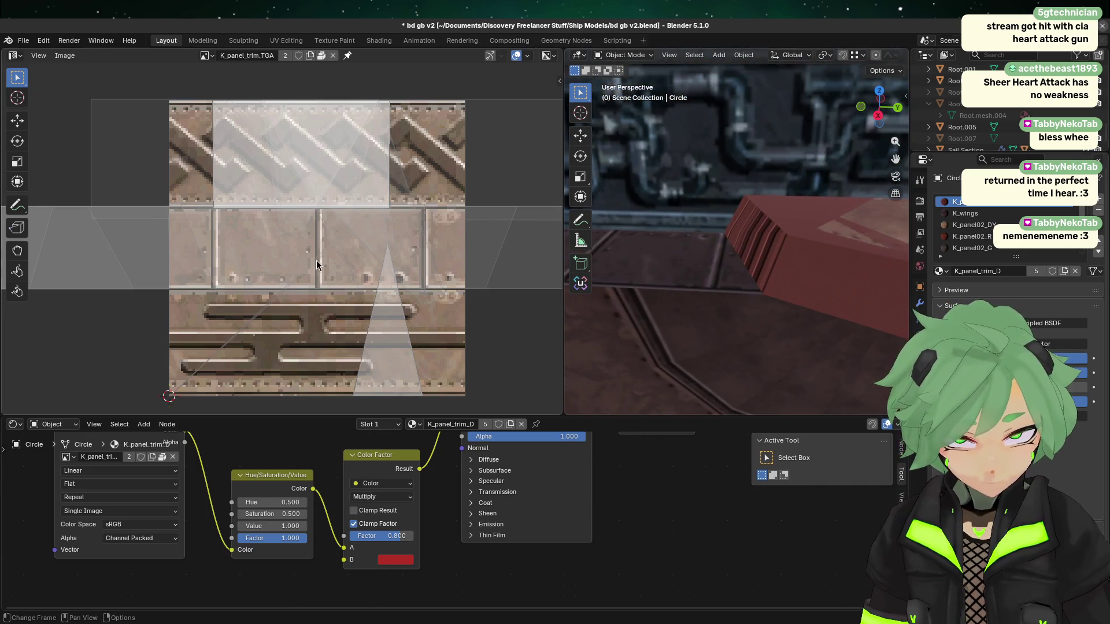
{"action": "scroll", "coordinate": [276, 297], "scroll_direction": "down", "scroll_amount": 2}
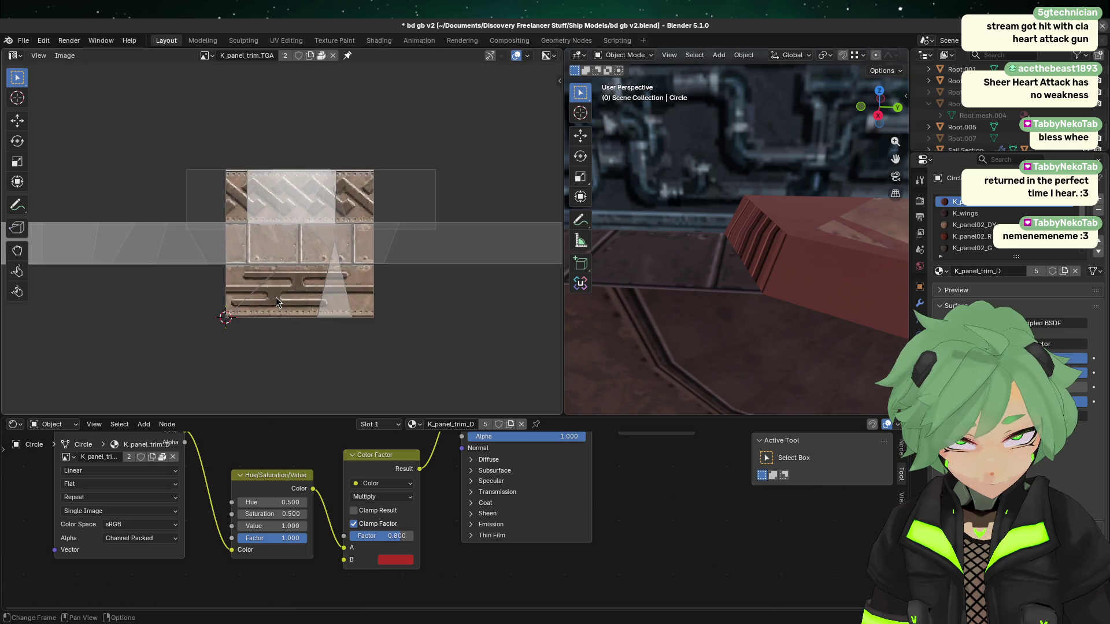
{"action": "scroll", "coordinate": [275, 298], "scroll_direction": "up", "scroll_amount": 2}
{"action": "key", "text": "Tab"}
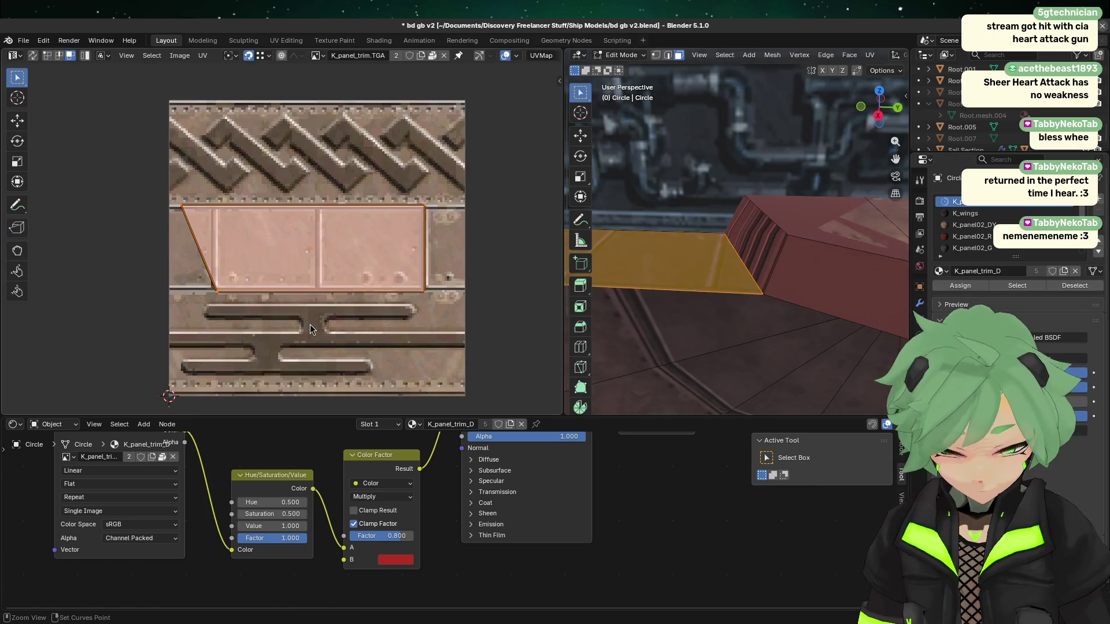
{"action": "key", "text": "s"}
{"action": "left_click", "coordinate": [446, 272]}
- Start moving the face's UVs, cancel the move, and check the texture preview
{"action": "scroll", "coordinate": [445, 272], "scroll_direction": "up", "scroll_amount": 2}
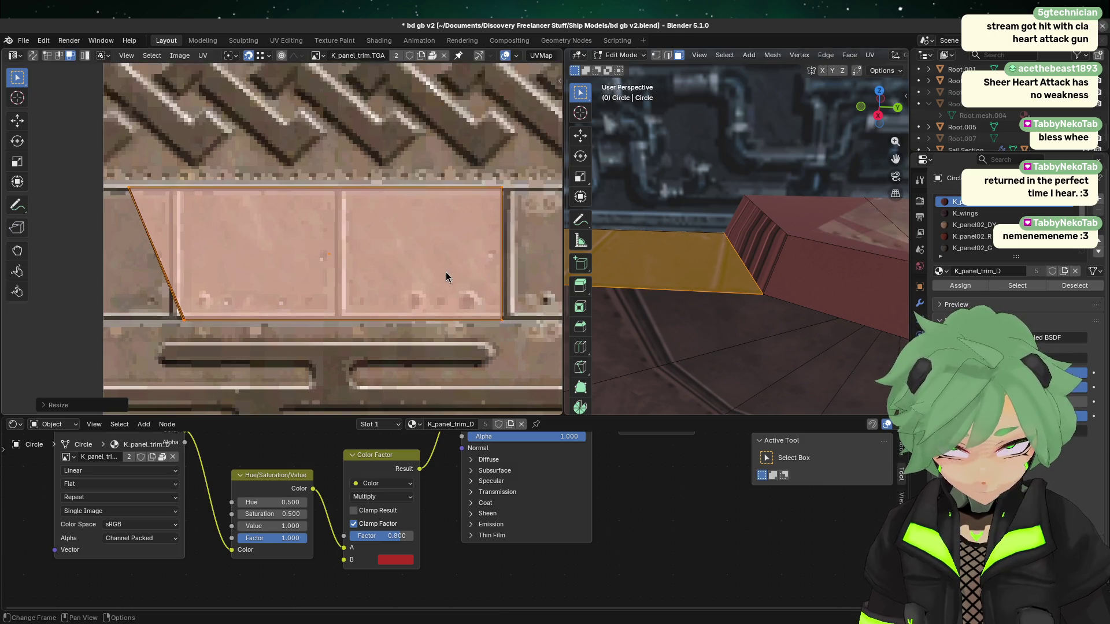
{"action": "key", "text": "g"}
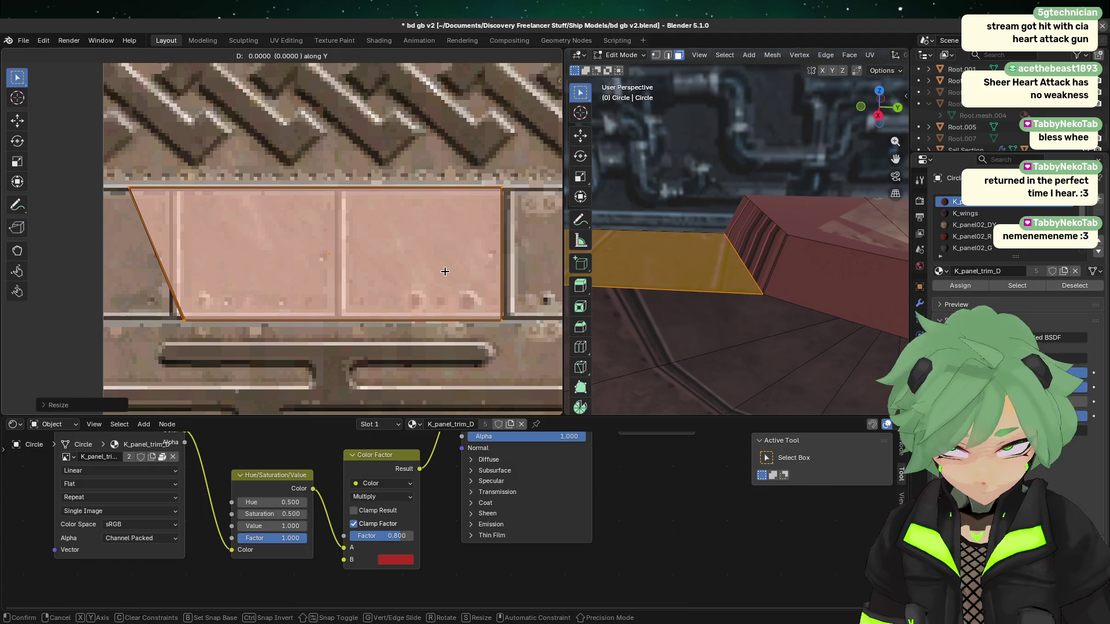
{"action": "right_click", "coordinate": [471, 267]}
{"action": "right_click", "coordinate": [471, 267]}
{"action": "key", "text": "Tab"}
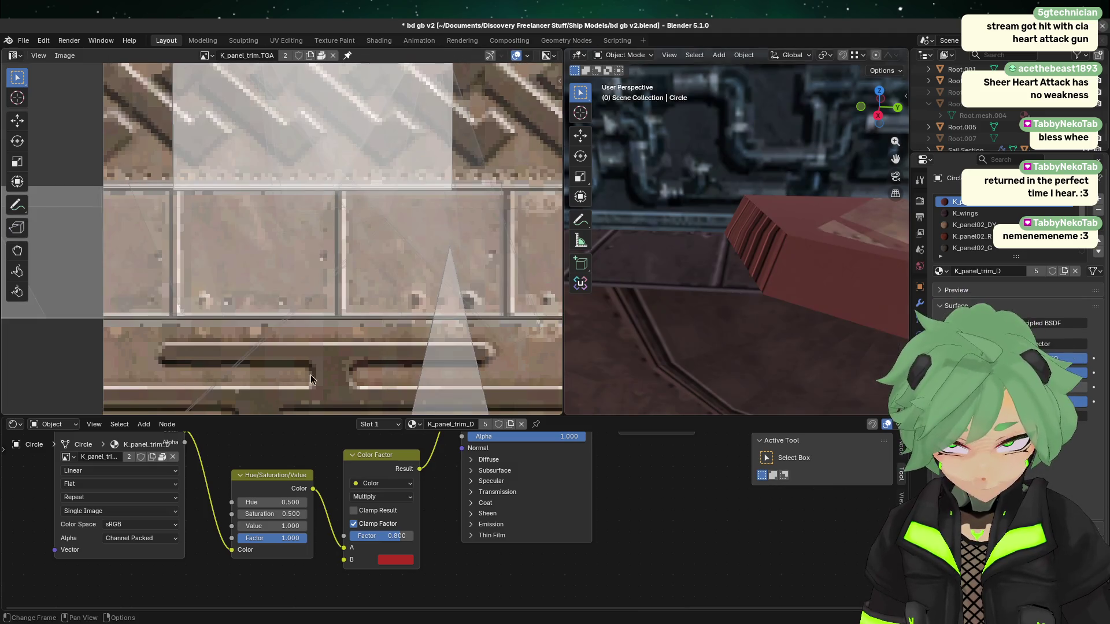
{"action": "key", "text": "Tab"}
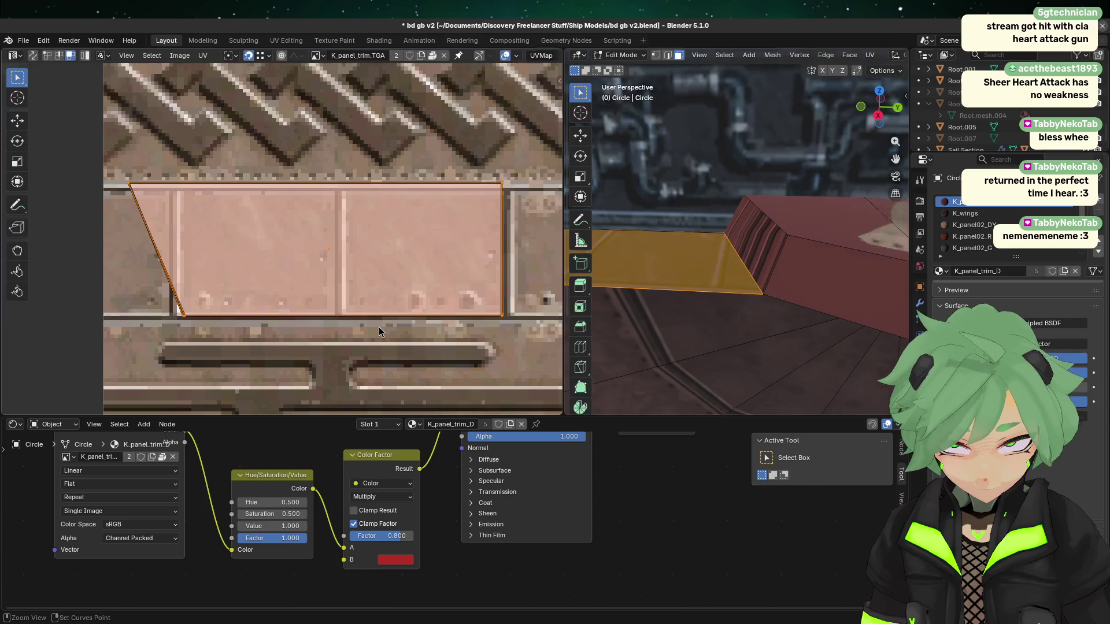
- Shift the face's UVs slightly along the vertical axis and check the result
{"action": "scroll", "coordinate": [480, 307], "scroll_direction": "up", "scroll_amount": 2}
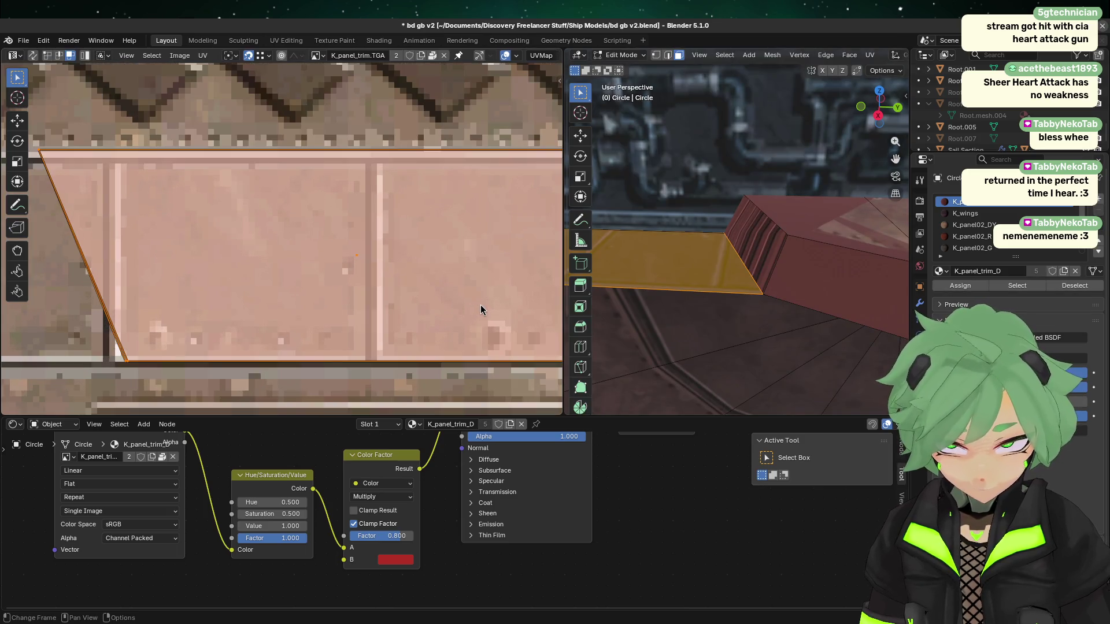
{"action": "key", "text": "g"}
{"action": "key", "text": "y"}
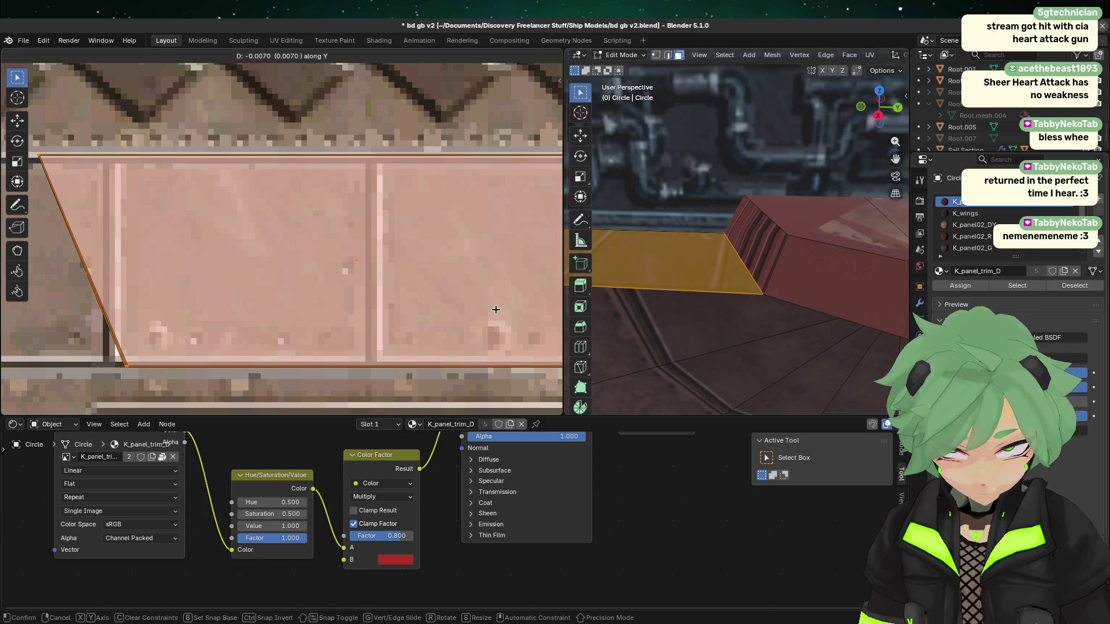
{"action": "left_click", "coordinate": [496, 311]}
{"action": "key", "text": "Tab"}
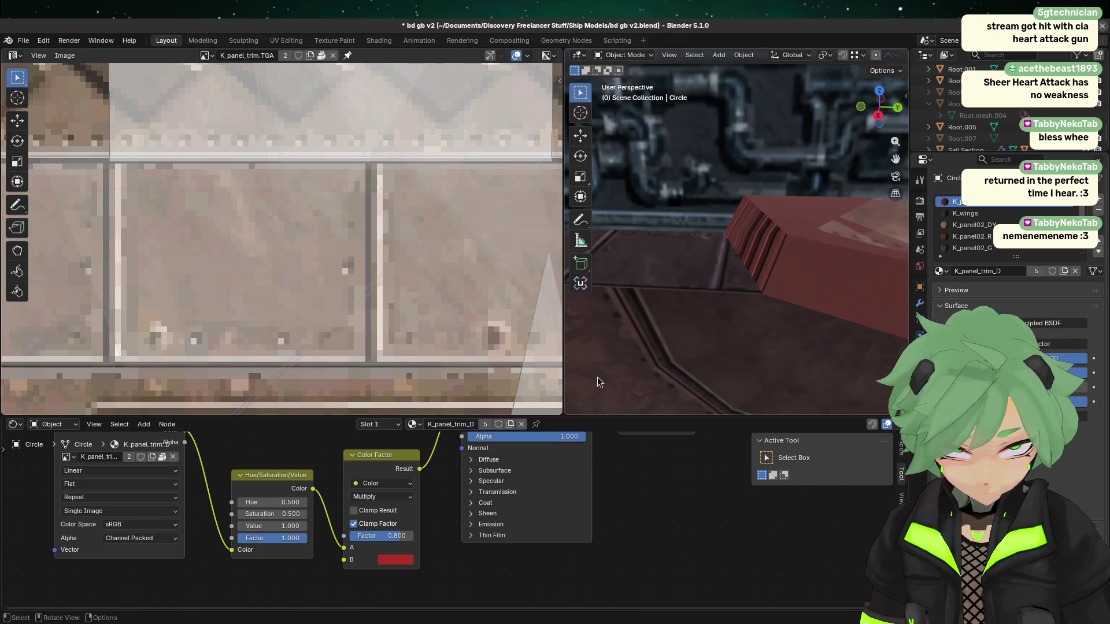
- Move the UVs slightly downward, then orbit around the red panel to check the texture
{"action": "key", "text": "Tab"}
{"action": "key", "text": "g"}
{"action": "key", "text": "y"}
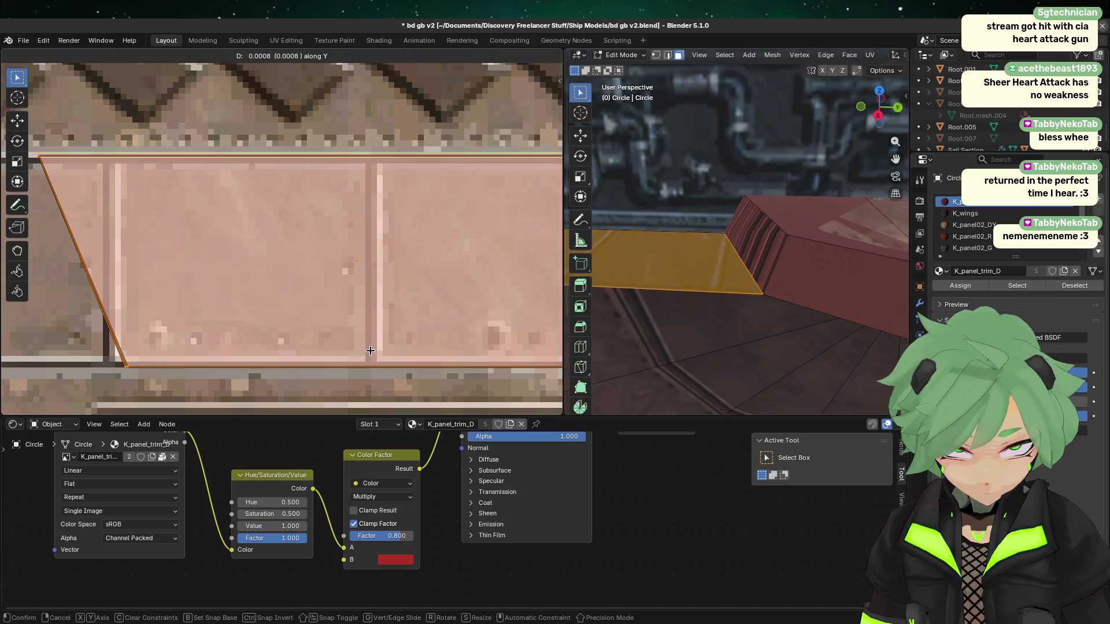
{"action": "left_click", "coordinate": [371, 356]}
{"action": "key", "text": "Tab"}
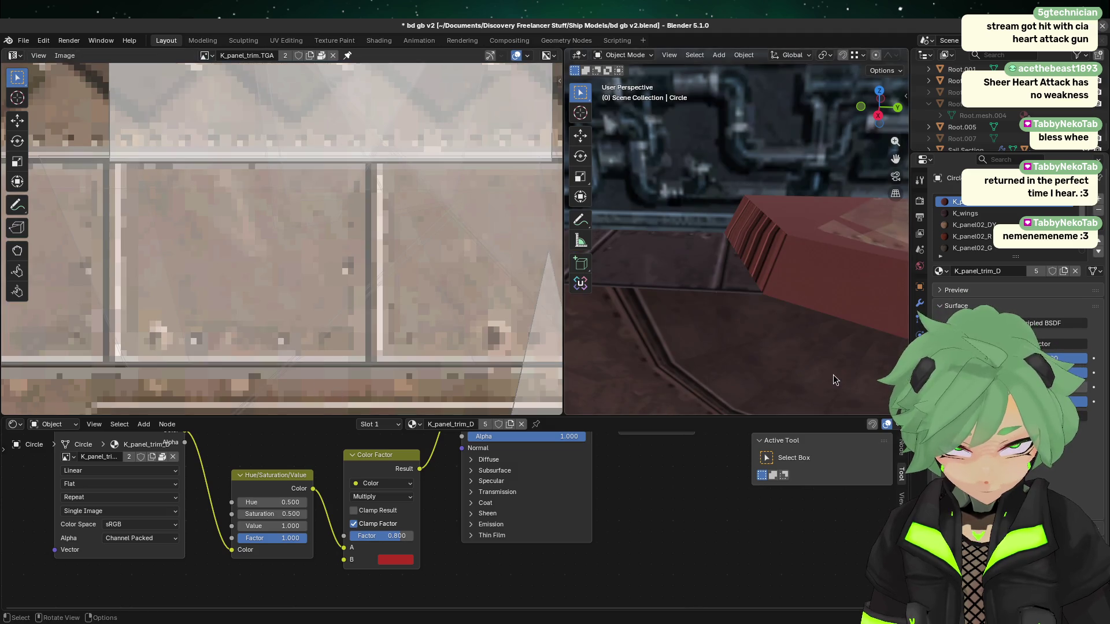
{"action": "mouse_move", "coordinate": [832, 375]}
{"action": "middle_mouse_down"}
{"action": "mouse_move", "coordinate": [817, 390]}
{"action": "mouse_move", "coordinate": [835, 389]}
{"action": "middle_mouse_up"}
{"action": "scroll", "coordinate": [835, 390], "scroll_direction": "down", "scroll_amount": 4}
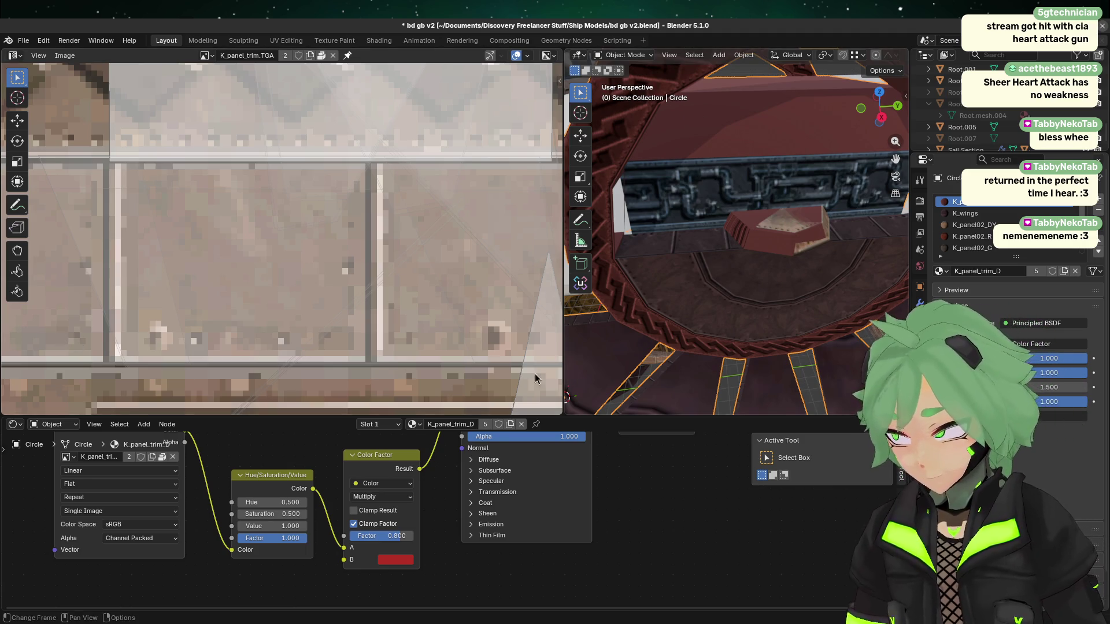
{"action": "scroll", "coordinate": [746, 300], "scroll_direction": "up", "scroll_amount": 1}
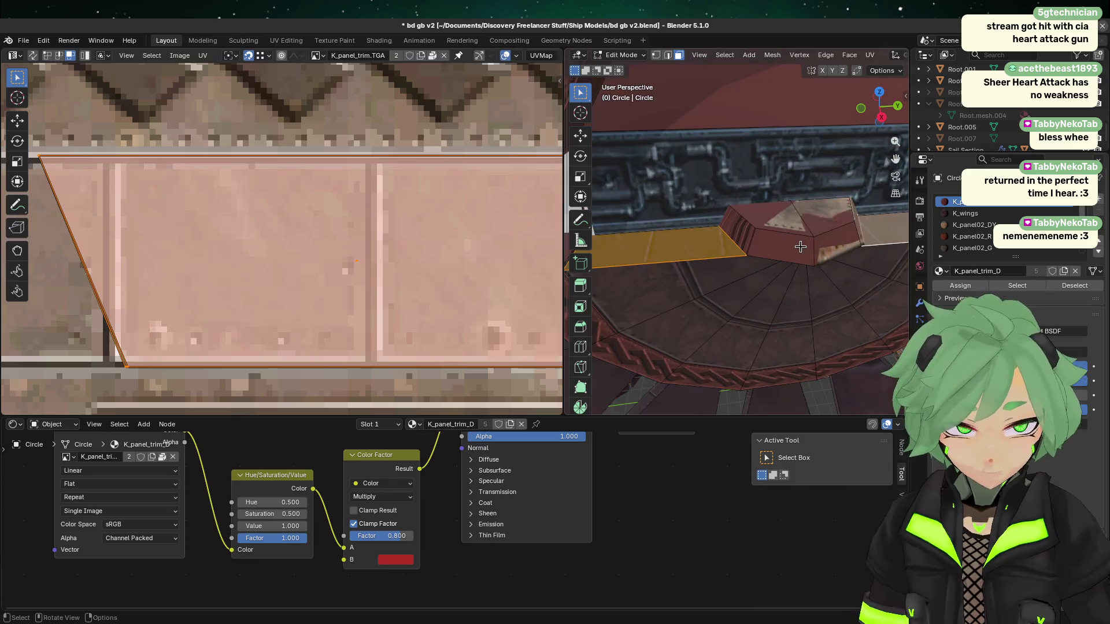
- Select a face and its adjacent side face on the small plate, then return to Object Mode
{"action": "key", "text": "Tab"}
{"action": "left_click", "coordinate": [743, 229]}
{"action": "left_click", "coordinate": [742, 228], "text": "shift"}
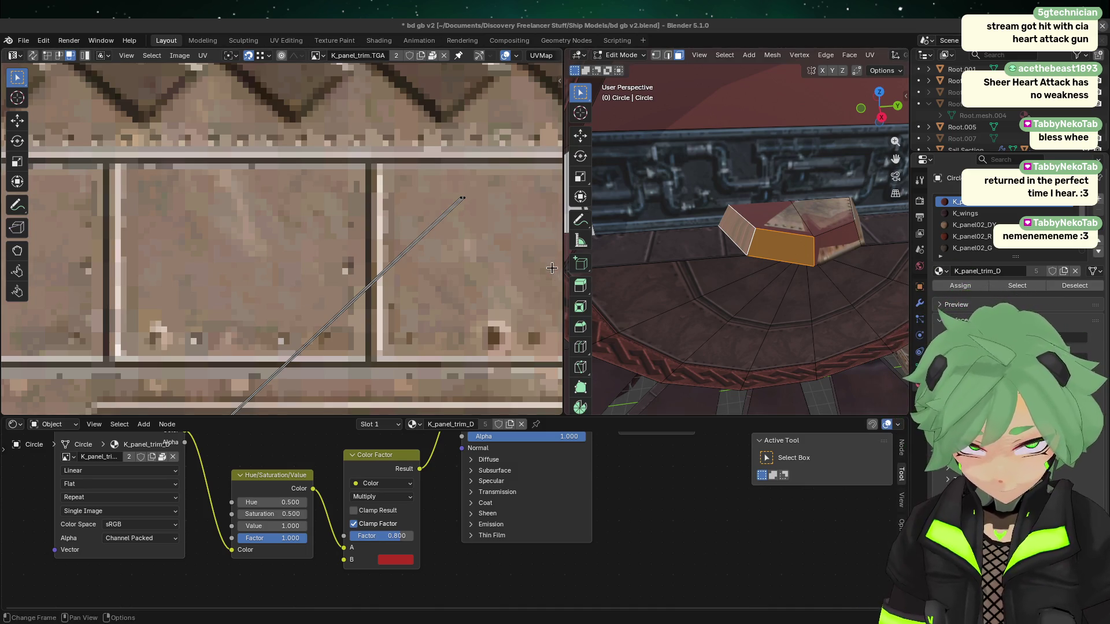
{"action": "key", "text": "Tab"}
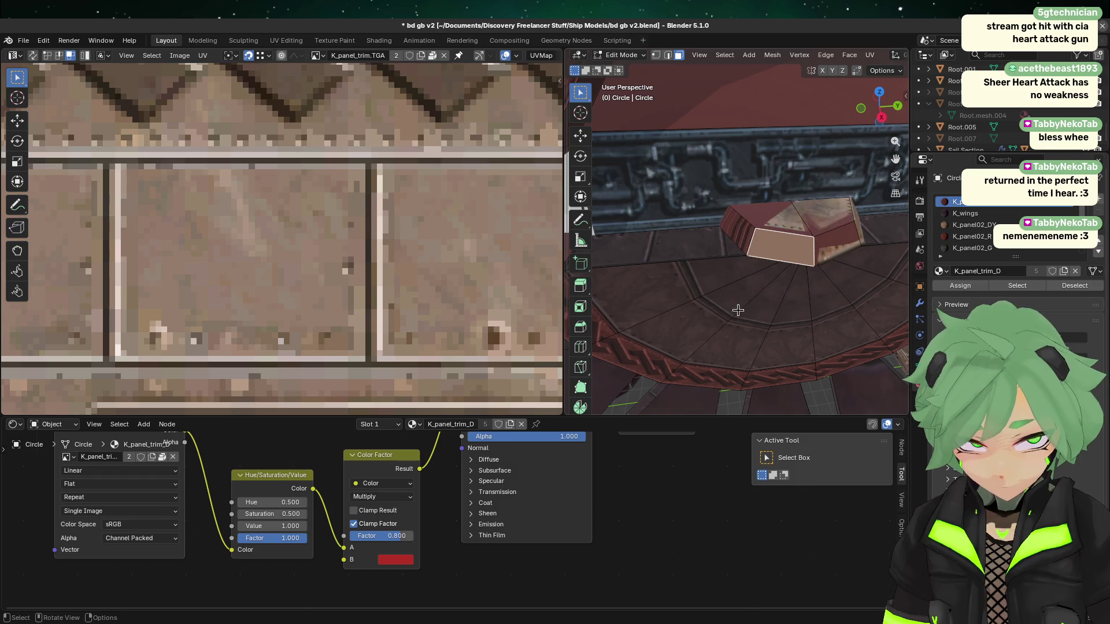
- Drag the UV Editor/3D Viewport border left to widen the 3D view
{"action": "left_click_drag", "start_coordinate": [563, 257], "coordinate": [296, 258]}
{"action": "middle_click_drag", "start_coordinate": [686, 322], "coordinate": [760, 305]}
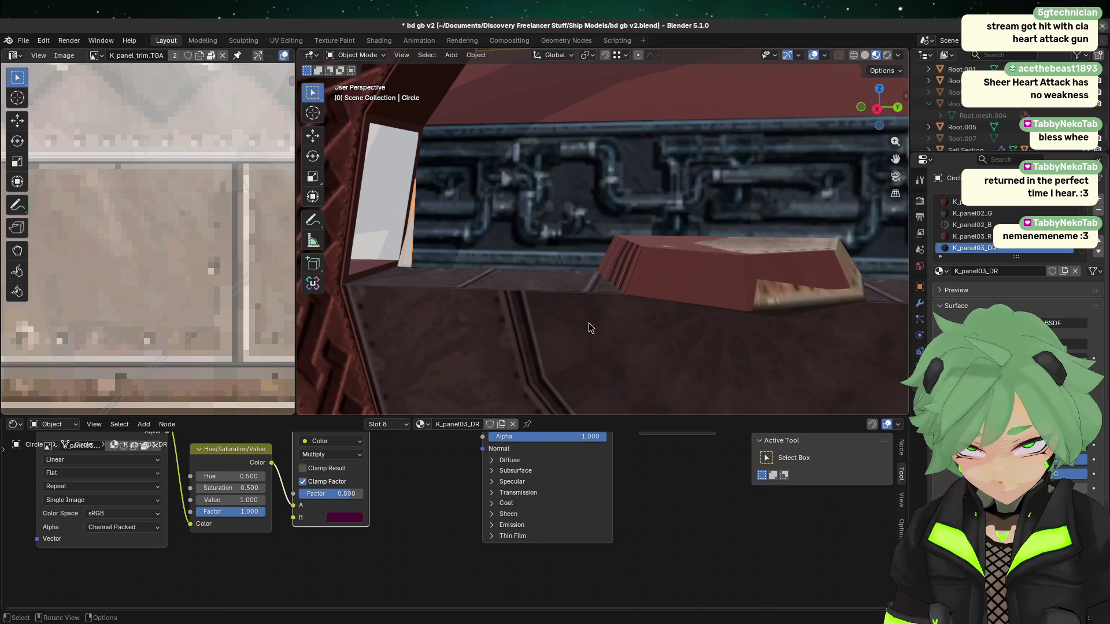
{"action": "scroll", "coordinate": [552, 329], "scroll_direction": "down", "scroll_amount": 2}
- In Edit Mode from the right view, select four side faces of the octagonal plate
{"action": "key", "text": "Tab"}
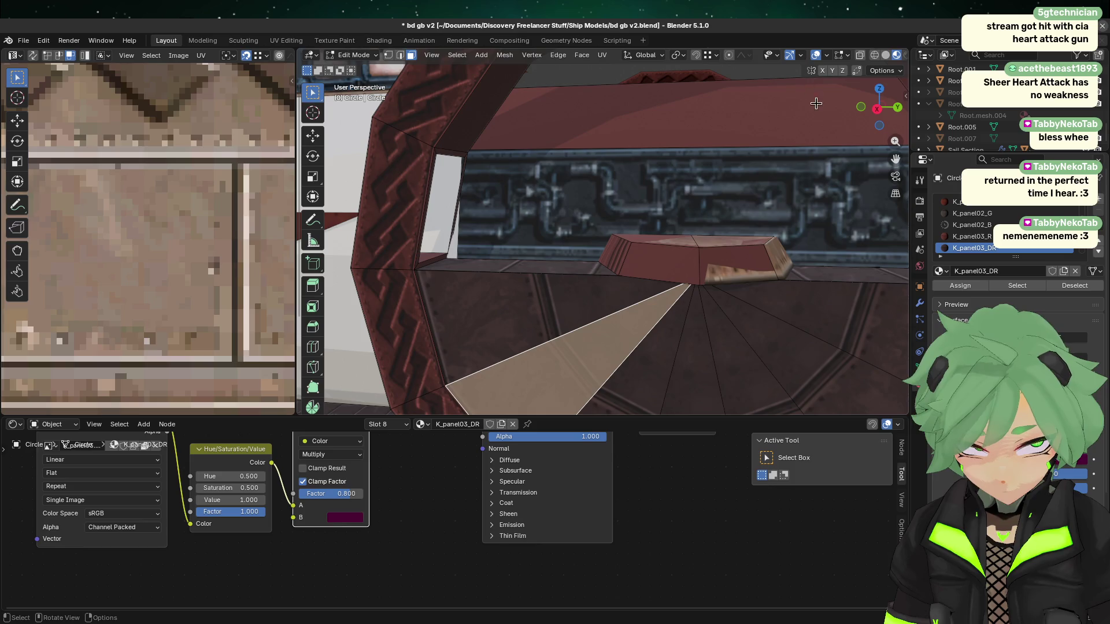
{"action": "left_click", "coordinate": [877, 108]}
{"action": "left_click", "coordinate": [636, 280]}
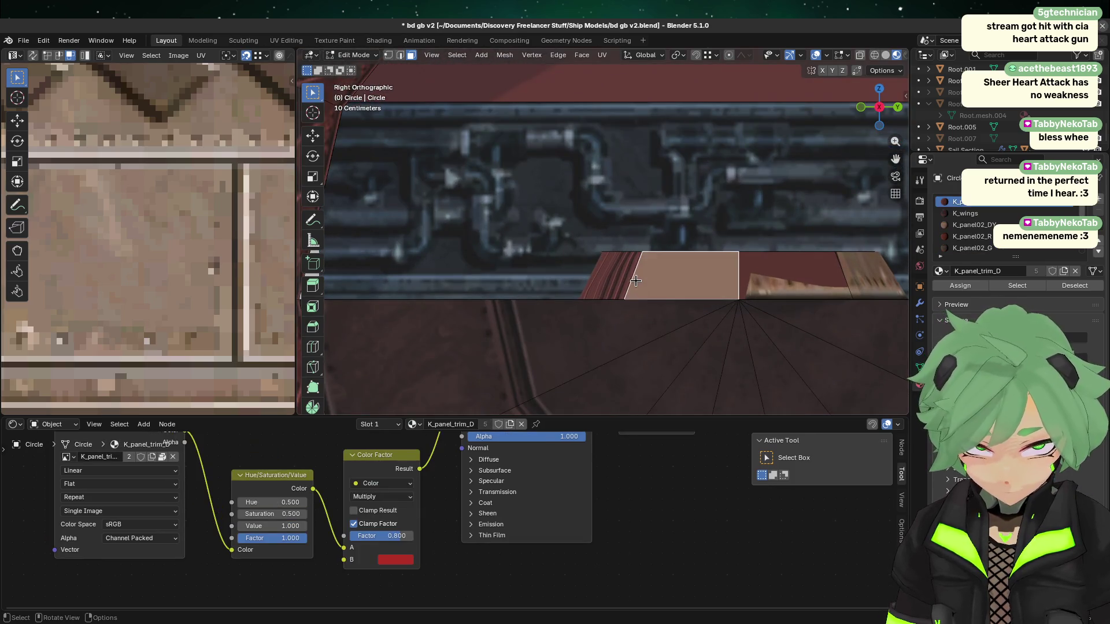
{"action": "left_click", "coordinate": [613, 279]}
{"action": "left_click", "coordinate": [687, 276], "text": "shift"}
{"action": "left_click", "coordinate": [790, 259], "text": "shift"}
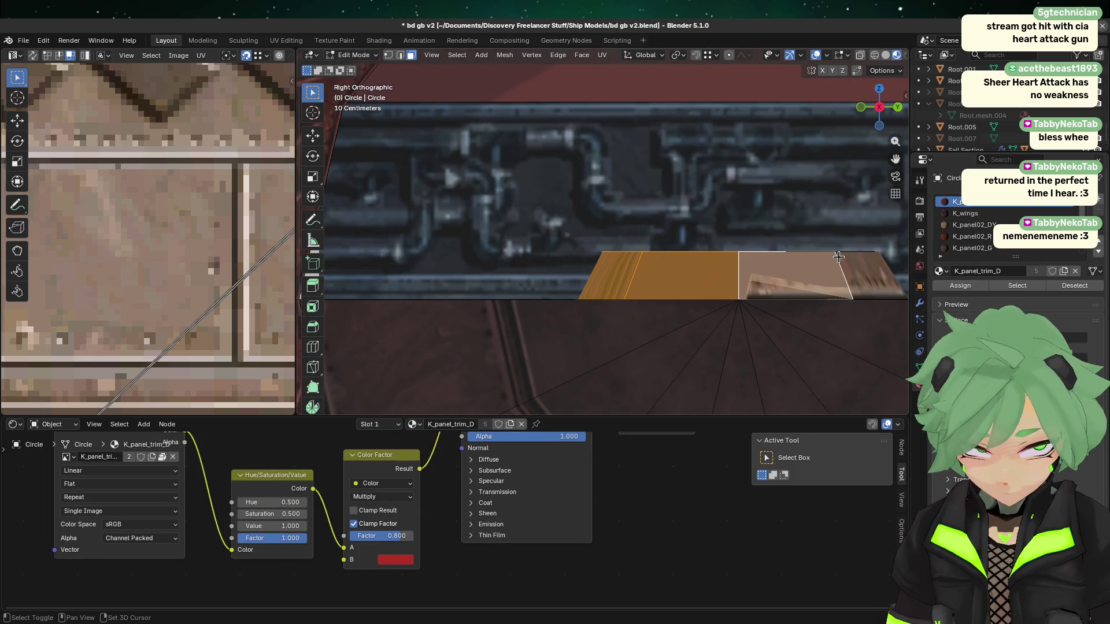
- Orbit around the plate and refine the selection to include its angled and right side faces
{"action": "middle_click_drag", "start_coordinate": [838, 256], "coordinate": [858, 215]}
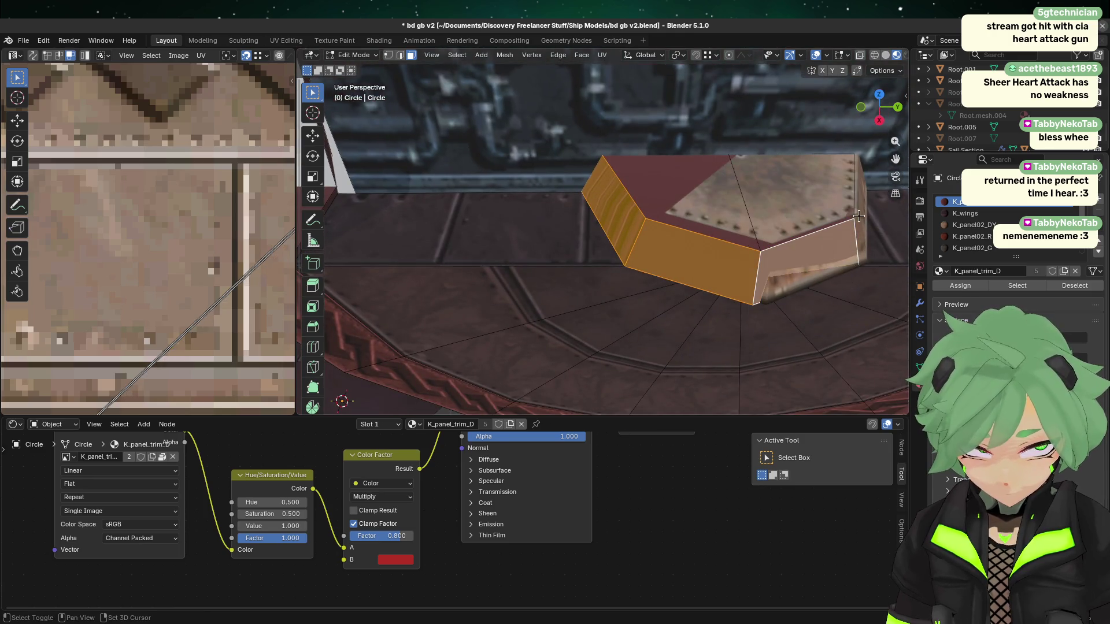
{"action": "left_click", "coordinate": [857, 216], "text": "shift"}
{"action": "left_click", "coordinate": [858, 215], "text": "shift"}
{"action": "left_click", "coordinate": [860, 207], "text": "shift"}
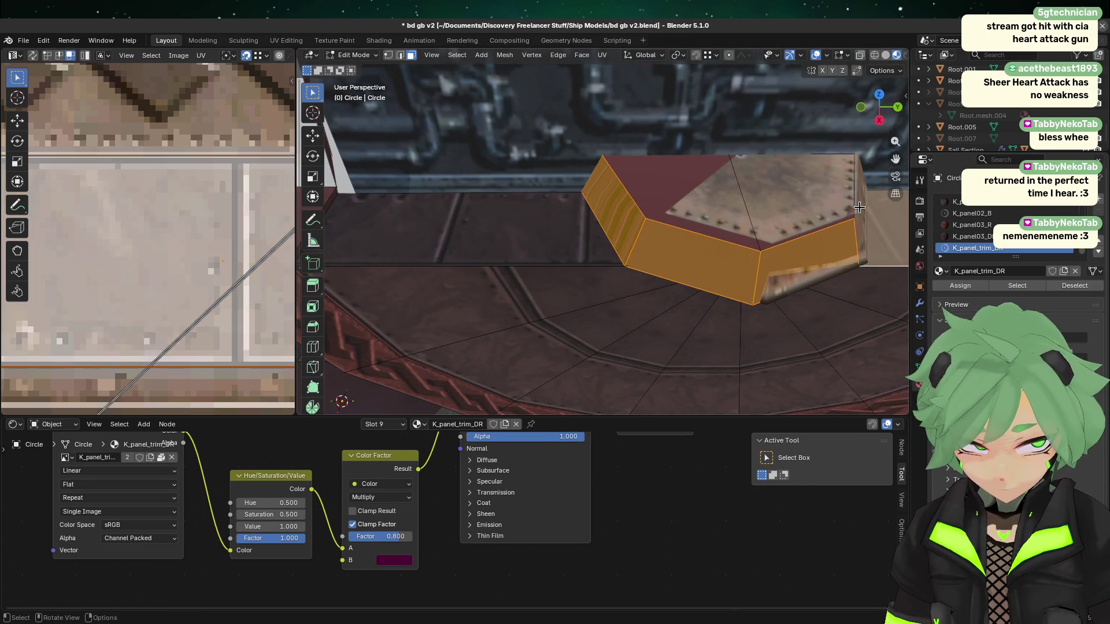
{"action": "left_click", "coordinate": [860, 207], "text": "shift"}
{"action": "middle_click_drag", "start_coordinate": [860, 207], "coordinate": [692, 262]}
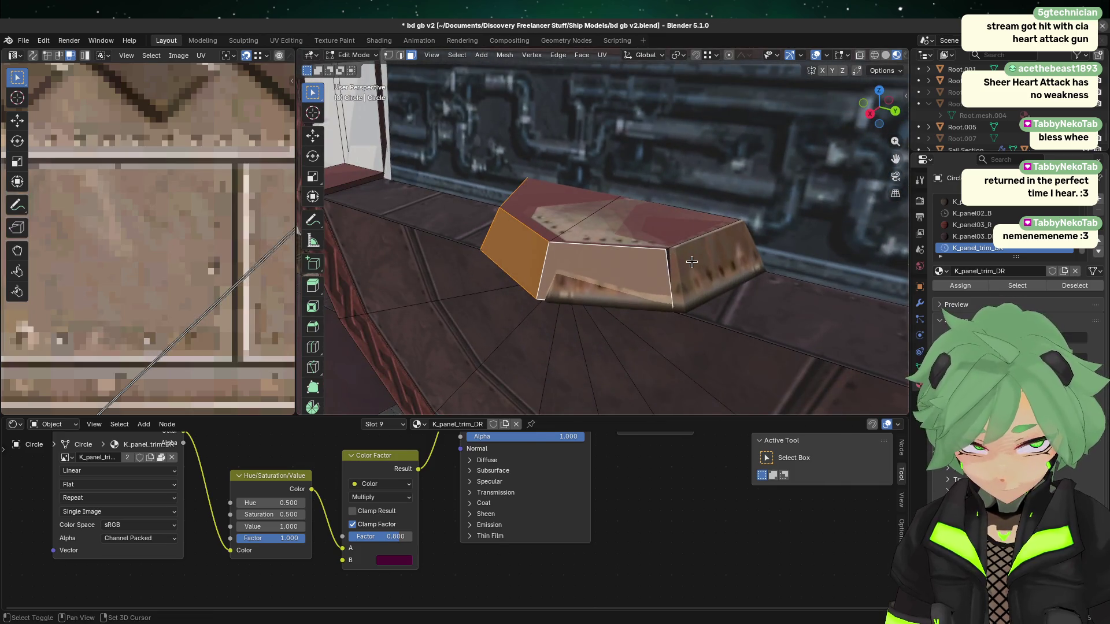
{"action": "left_click", "coordinate": [692, 262], "text": "shift"}
- Frame the selected plate faces square-on in Right Orthographic view
{"action": "middle_click_drag", "start_coordinate": [454, 261], "coordinate": [834, 125]}
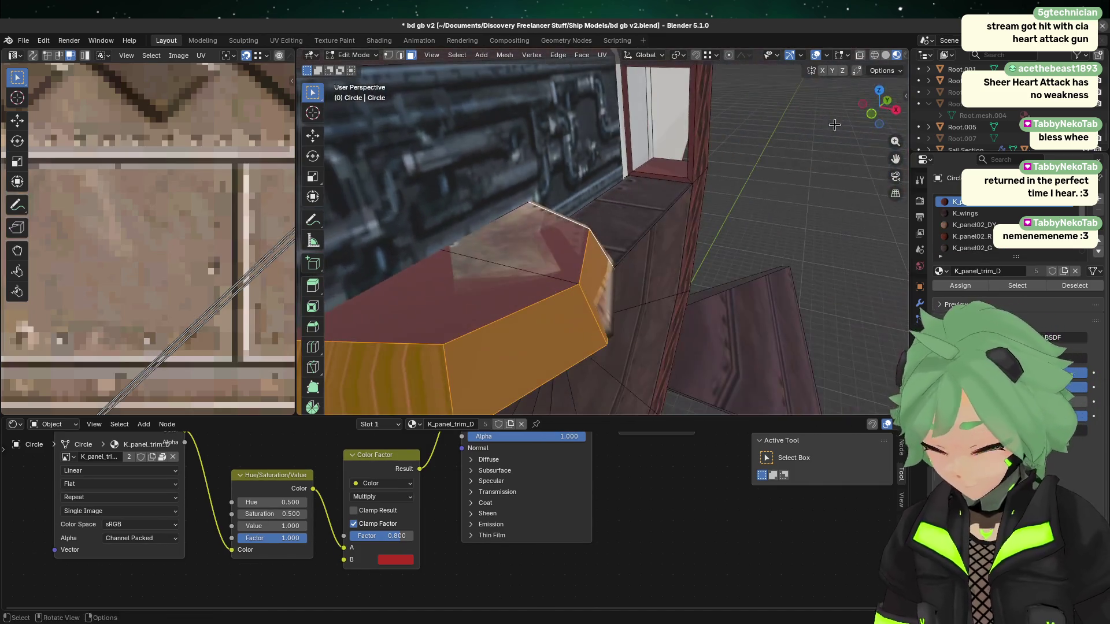
{"action": "left_click", "coordinate": [898, 111]}
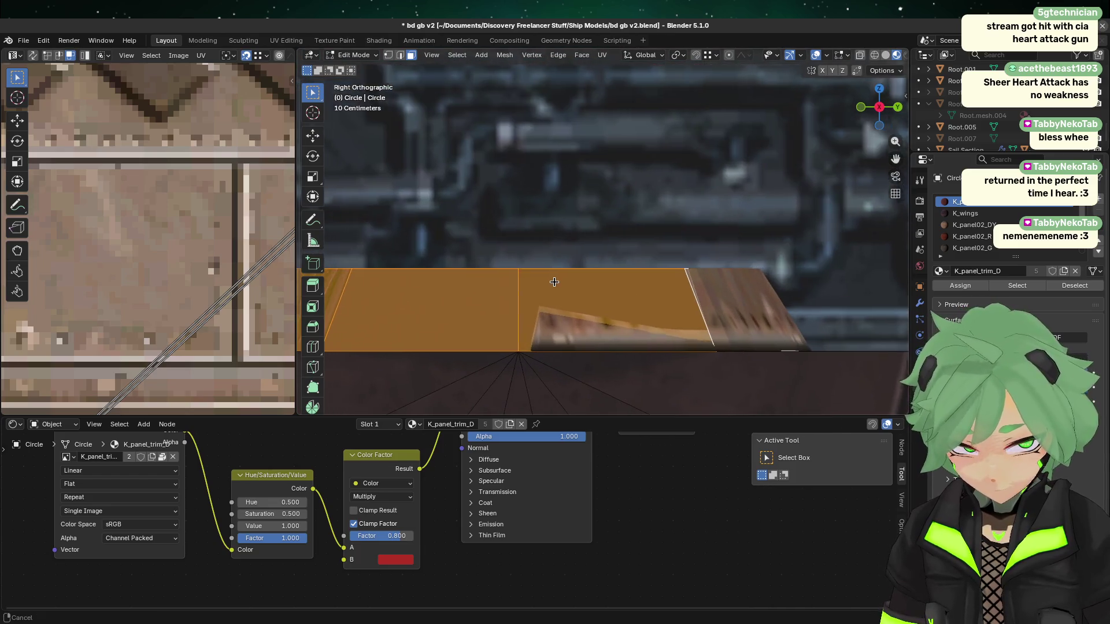
{"action": "middle_click_drag", "start_coordinate": [550, 277], "coordinate": [725, 287], "text": "shift"}
{"action": "scroll", "coordinate": [650, 261], "scroll_direction": "up", "scroll_amount": 1}
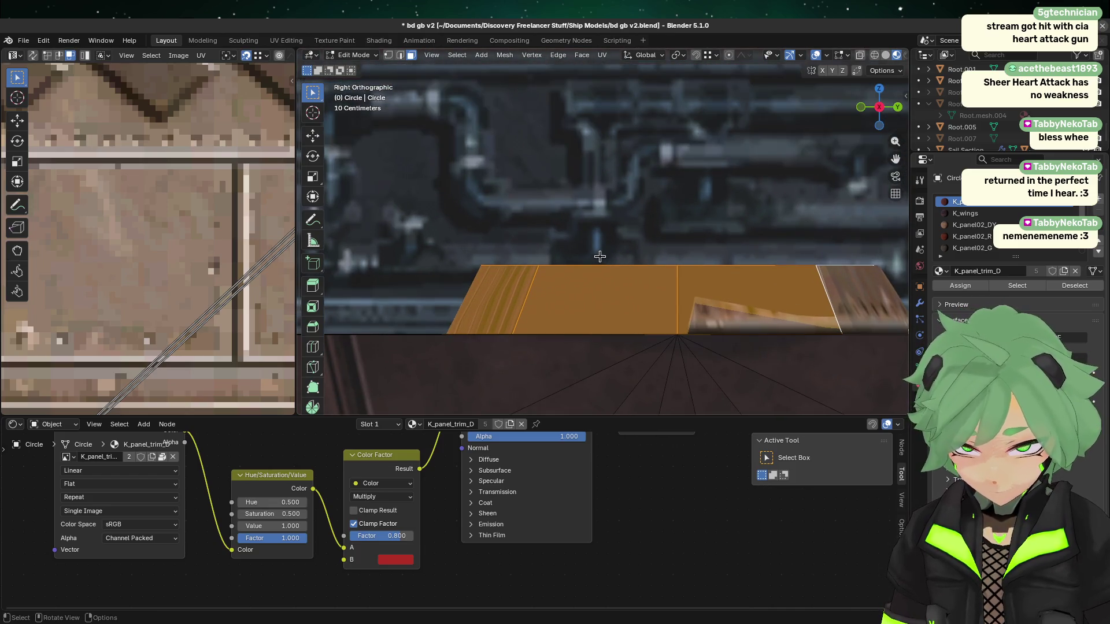
{"action": "scroll", "coordinate": [557, 250], "scroll_direction": "down", "scroll_amount": 1}
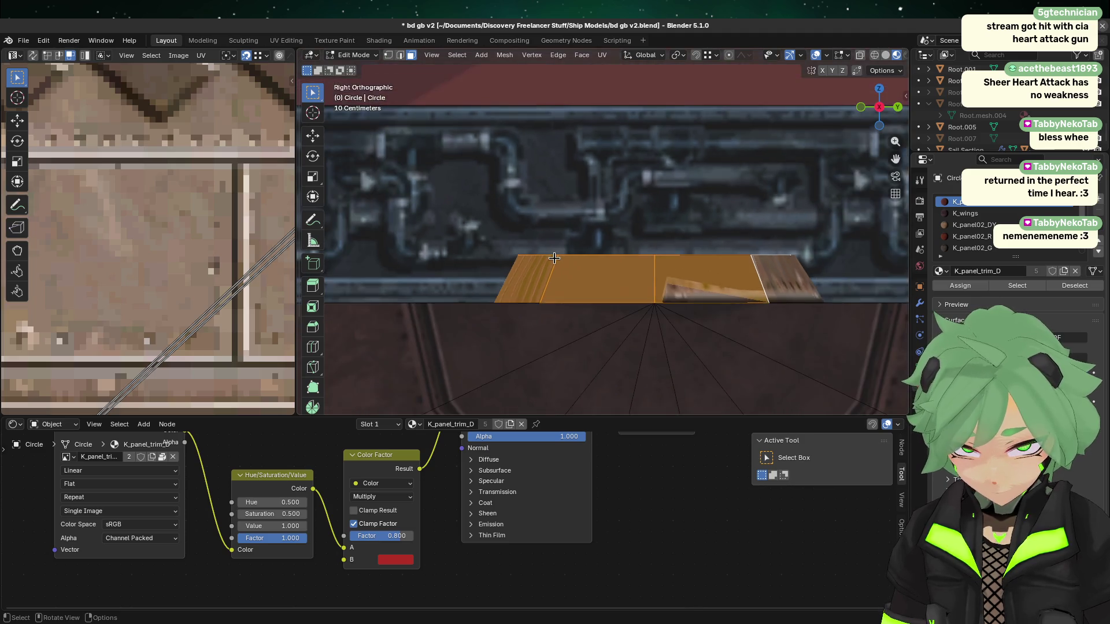
{"action": "scroll", "coordinate": [554, 257], "scroll_direction": "up", "scroll_amount": 1}
{"action": "mouse_move", "coordinate": [618, 282]}
{"action": "middle_mouse_down"}
{"action": "mouse_move", "coordinate": [614, 360]}
{"action": "mouse_move", "coordinate": [595, 329]}
{"action": "mouse_move", "coordinate": [565, 389]}
{"action": "mouse_move", "coordinate": [824, 90]}
{"action": "mouse_move", "coordinate": [856, 115]}
{"action": "middle_mouse_up"}
{"action": "left_click", "coordinate": [867, 110]}
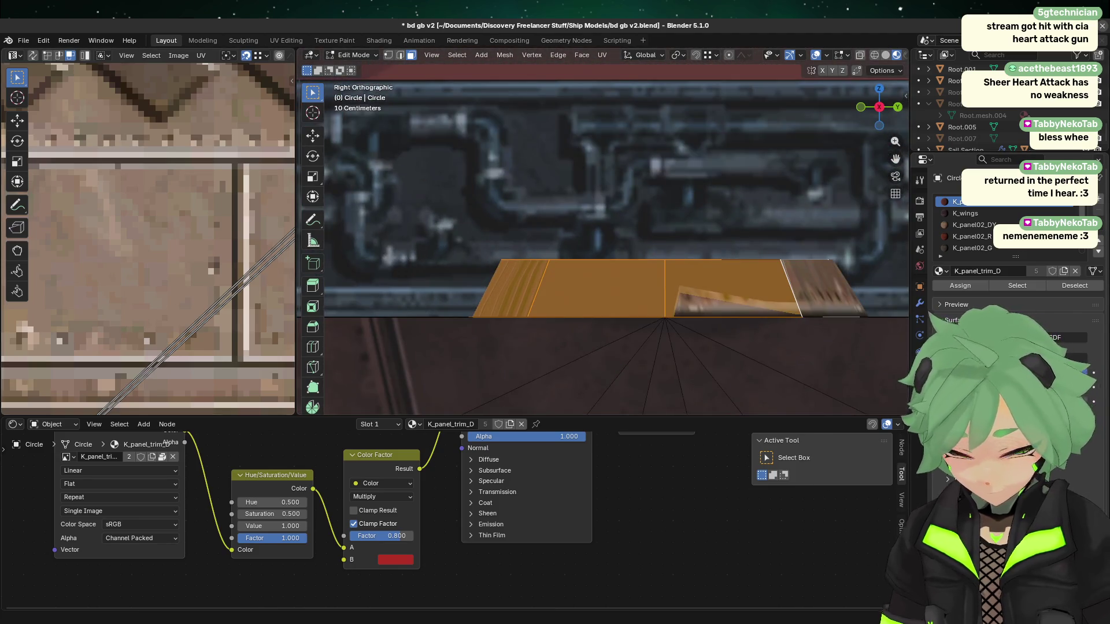
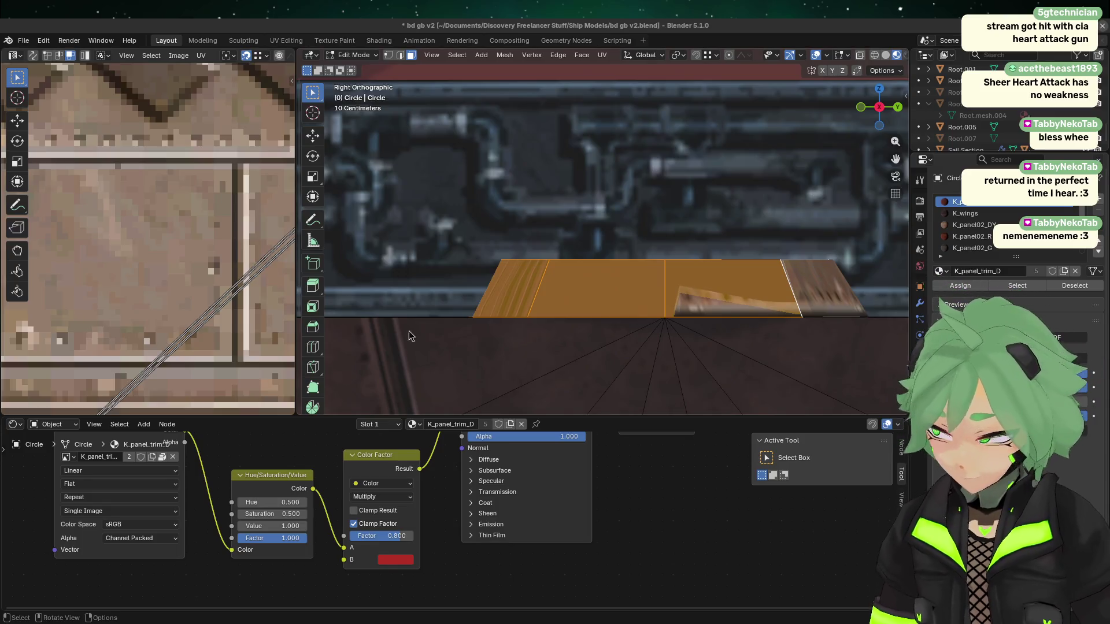
- Undo the last material assignment and view the ring strip in Right Orthographic
{"action": "key", "text": "ctrl+z"}
{"action": "key", "text": "ctrl+shift+z"}
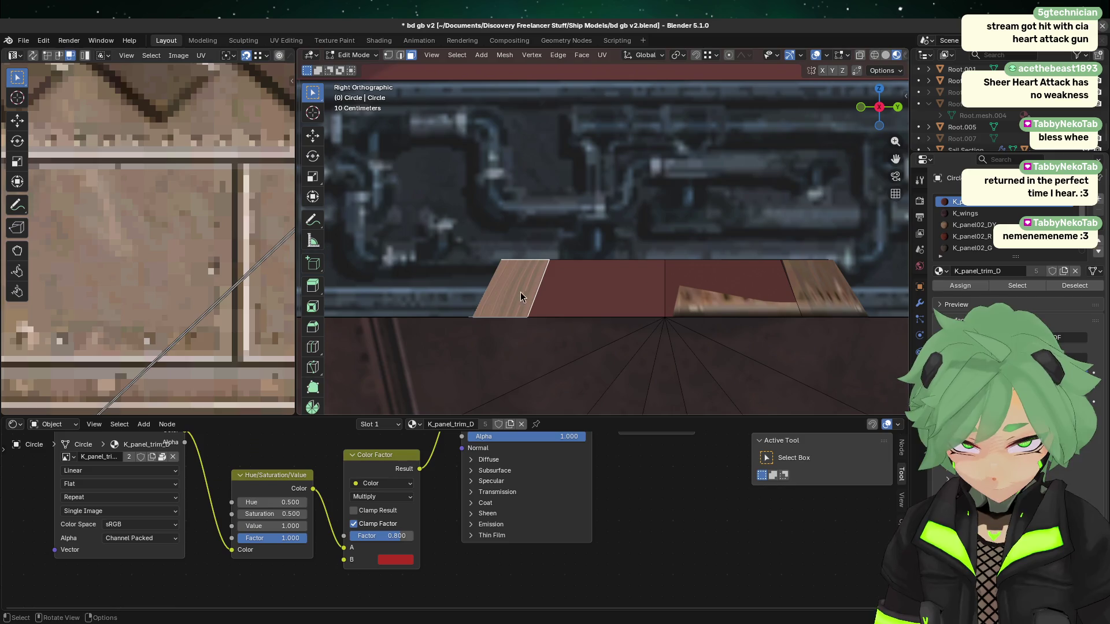
{"action": "mouse_move", "coordinate": [524, 290]}
{"action": "middle_mouse_down"}
{"action": "mouse_move", "coordinate": [620, 308]}
{"action": "mouse_move", "coordinate": [627, 345]}
{"action": "mouse_move", "coordinate": [613, 324]}
{"action": "mouse_move", "coordinate": [579, 310]}
{"action": "middle_mouse_up"}
{"action": "left_click", "coordinate": [882, 130]}
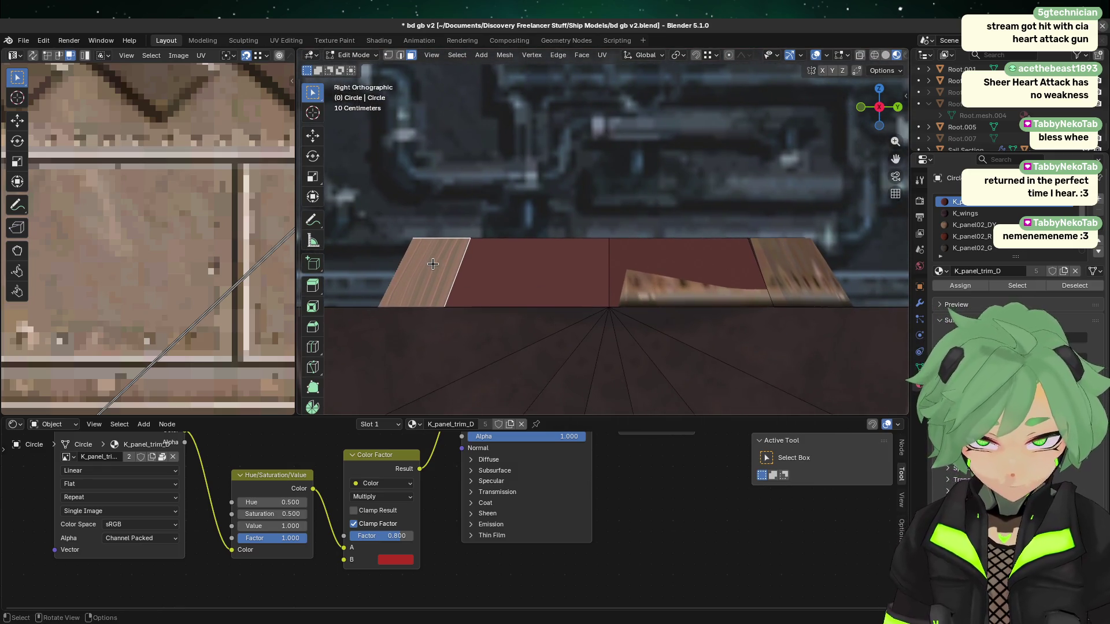
{"action": "scroll", "coordinate": [433, 264], "scroll_direction": "down", "scroll_amount": 2}
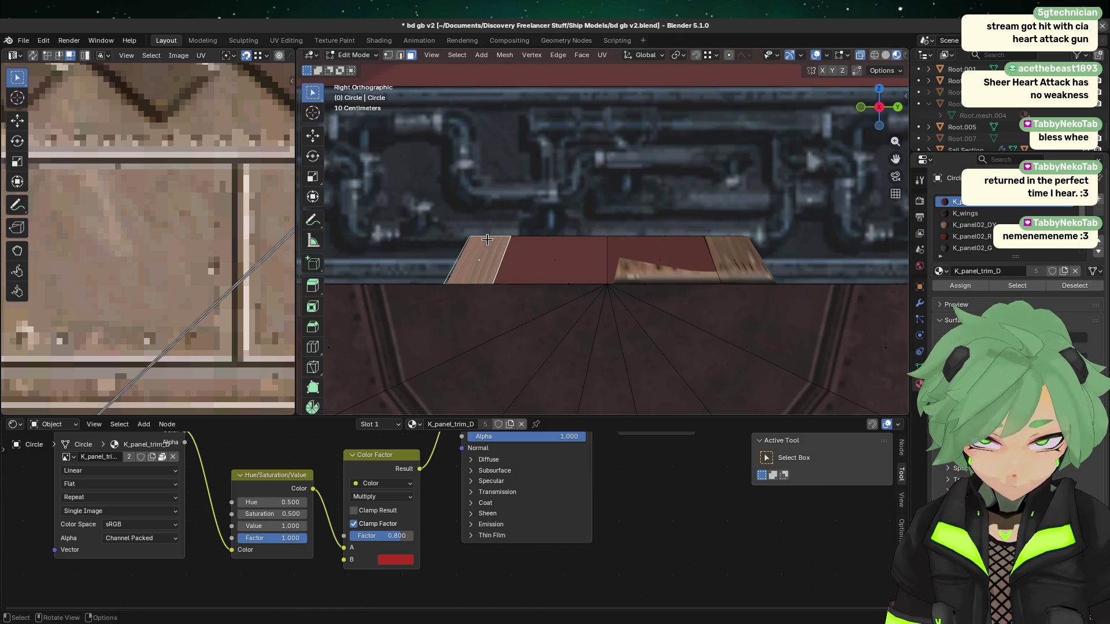
- Box-select the middle faces of the ring strip in the side-on view
{"action": "mouse_move", "coordinate": [488, 240]}
{"action": "left_mouse_down"}
{"action": "mouse_move", "coordinate": [518, 258]}
{"action": "mouse_move", "coordinate": [789, 274]}
{"action": "mouse_move", "coordinate": [776, 268]}
{"action": "left_mouse_up"}
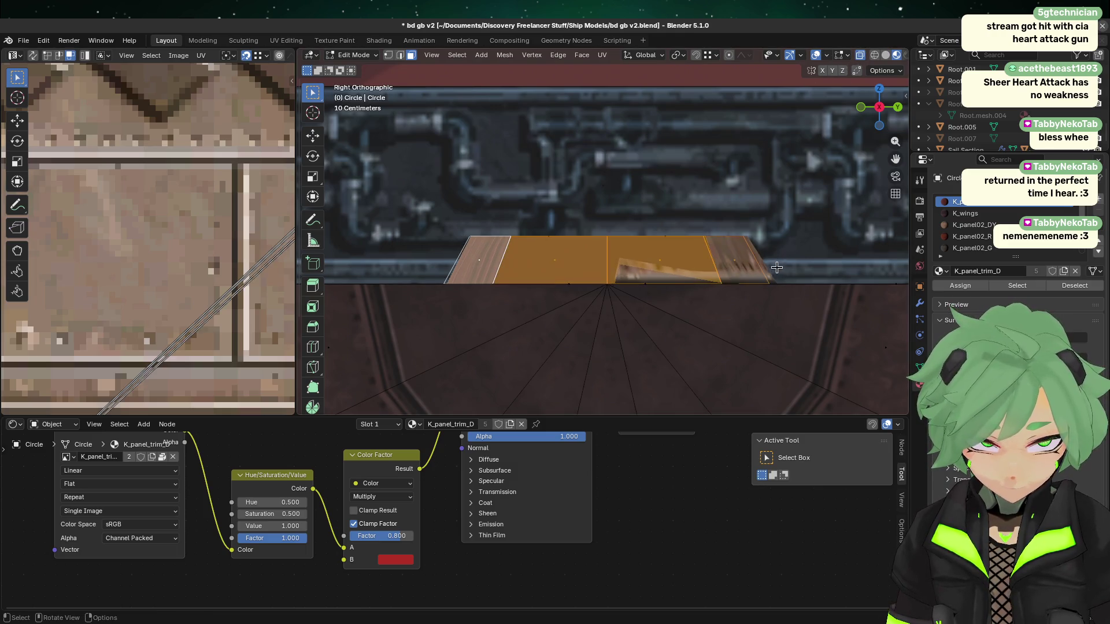
{"action": "key", "text": "ctrl+z"}
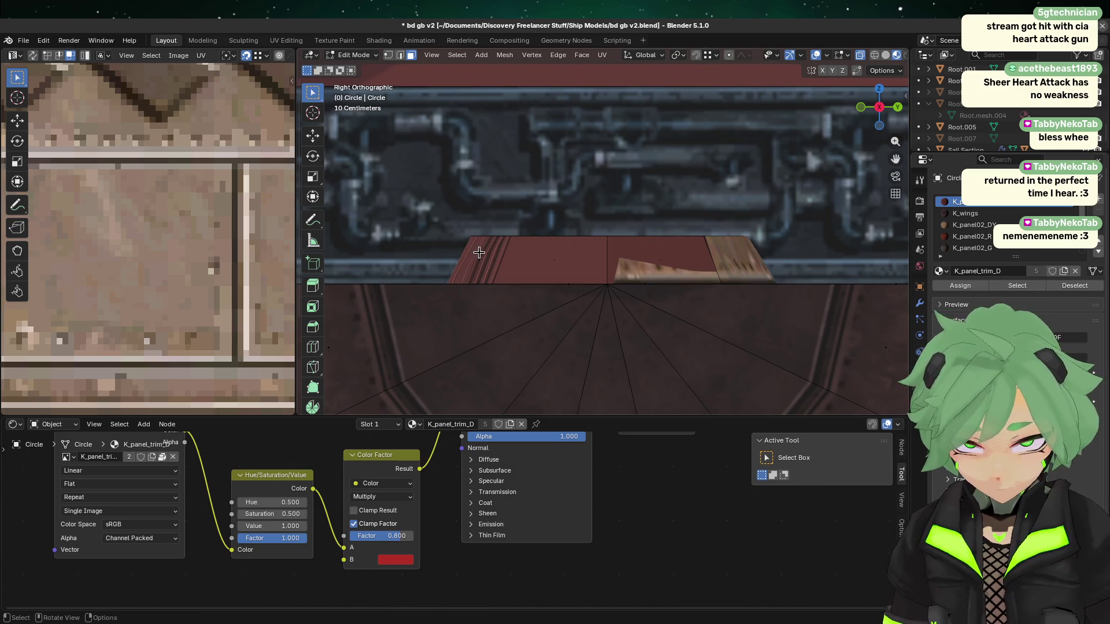
{"action": "mouse_move", "coordinate": [479, 253]}
{"action": "left_mouse_down"}
{"action": "mouse_move", "coordinate": [676, 274]}
{"action": "mouse_move", "coordinate": [775, 269]}
{"action": "left_mouse_up"}
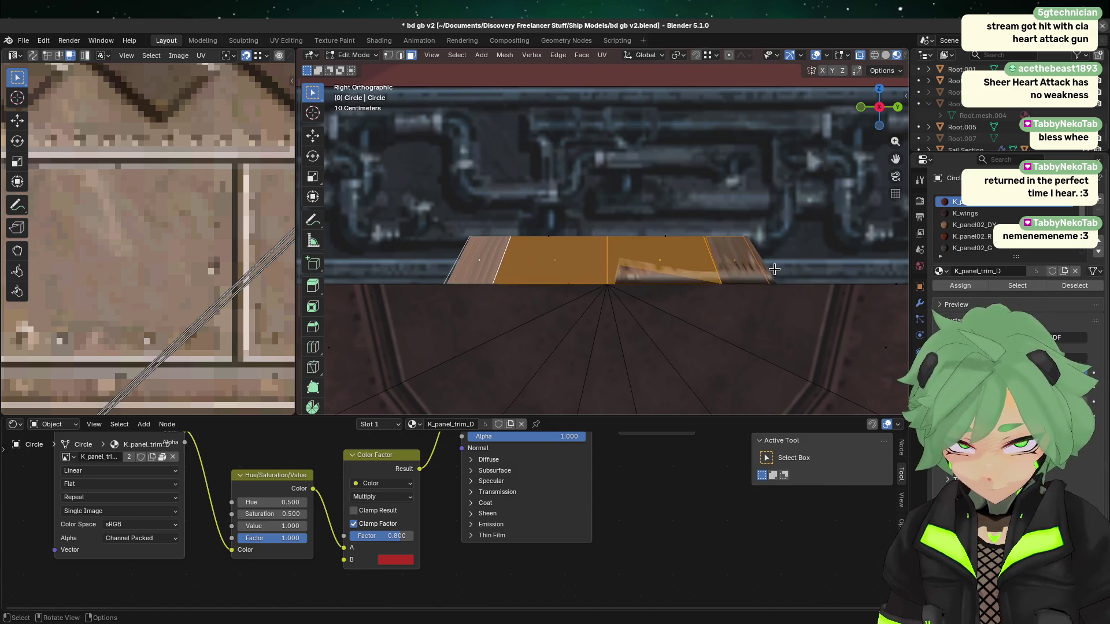
{"action": "mouse_move", "coordinate": [701, 245]}
{"action": "middle_mouse_down"}
{"action": "mouse_move", "coordinate": [721, 317]}
{"action": "mouse_move", "coordinate": [692, 349]}
{"action": "mouse_move", "coordinate": [688, 341]}
{"action": "middle_mouse_up"}
{"action": "left_click", "coordinate": [877, 115]}
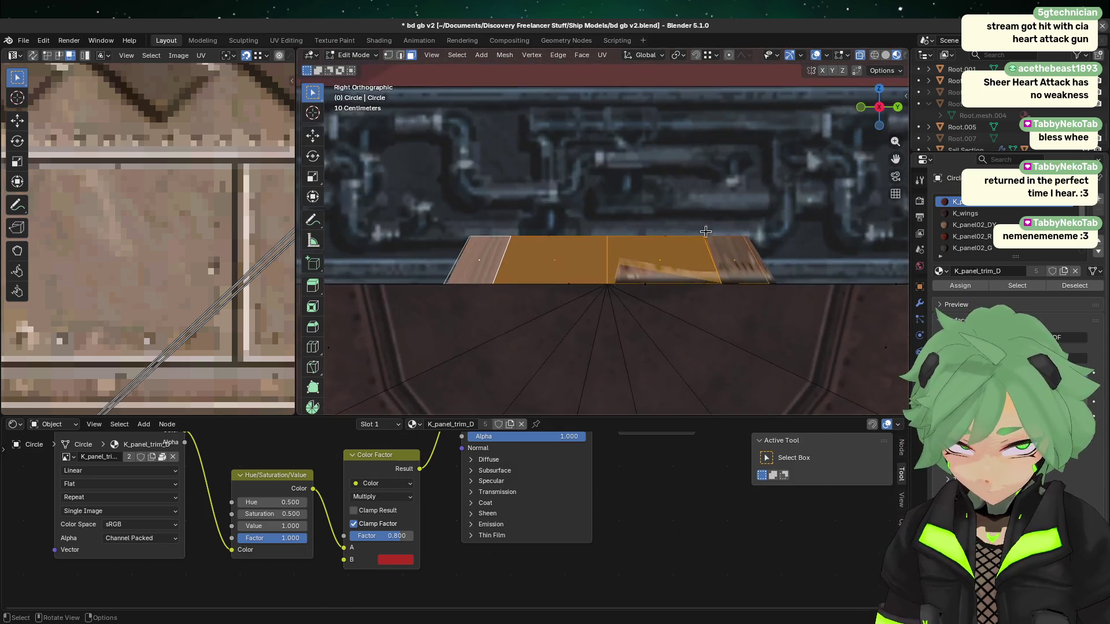
{"action": "scroll", "coordinate": [538, 307], "scroll_direction": "down", "scroll_amount": 2}
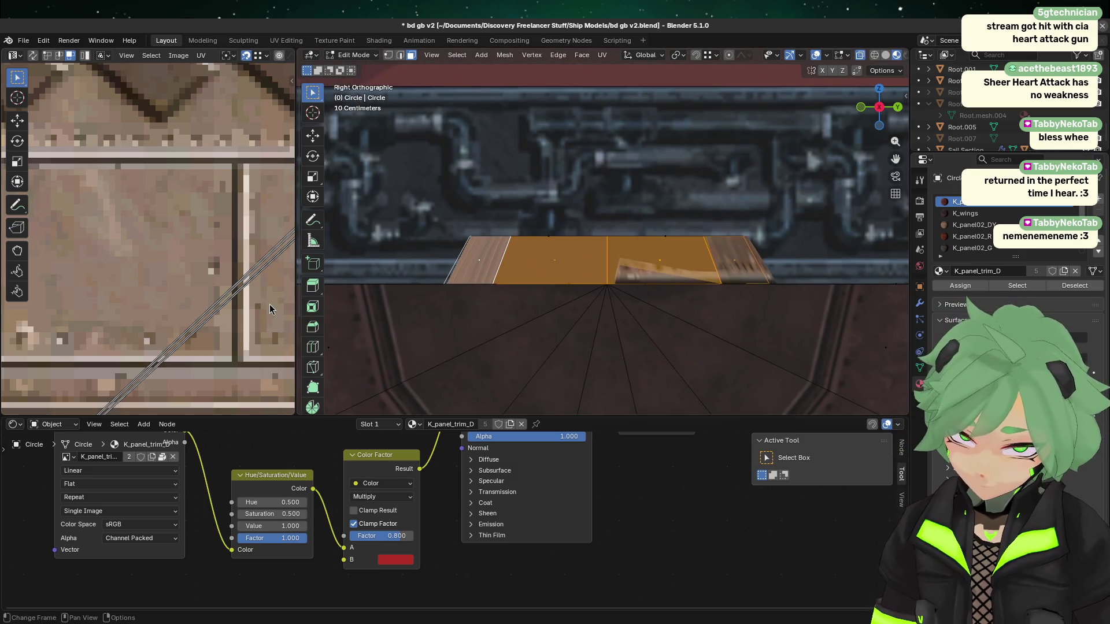
- Smart UV Project the strip's middle face on its own
{"action": "right_click", "coordinate": [575, 269]}
{"action": "mouse_move", "coordinate": [574, 270]}
{"action": "left_click", "coordinate": [640, 306]}
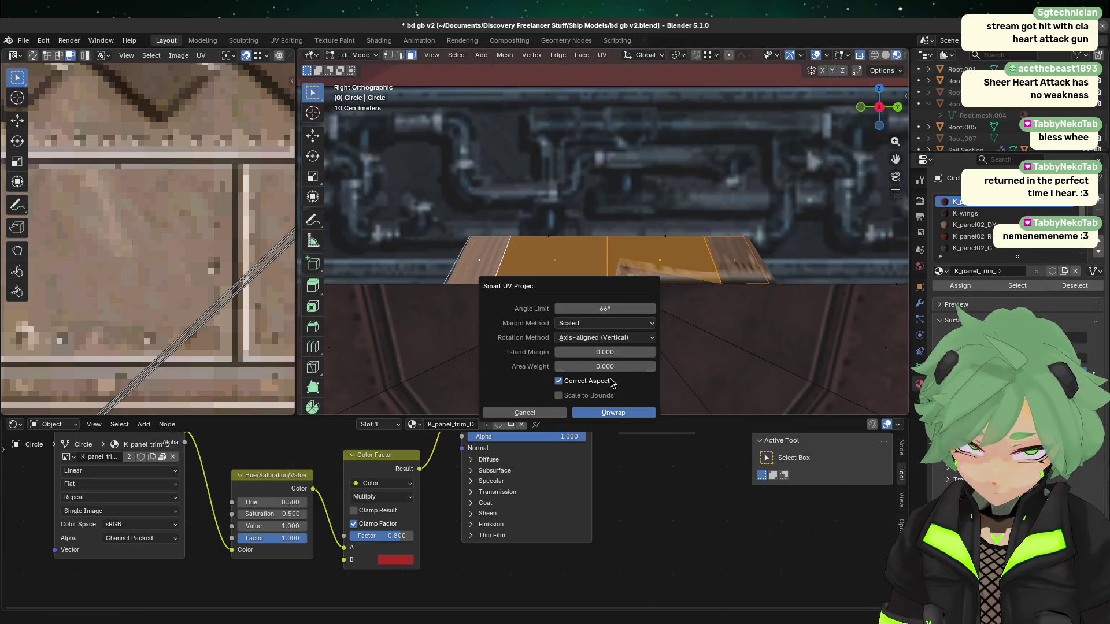
{"action": "left_click", "coordinate": [544, 265]}
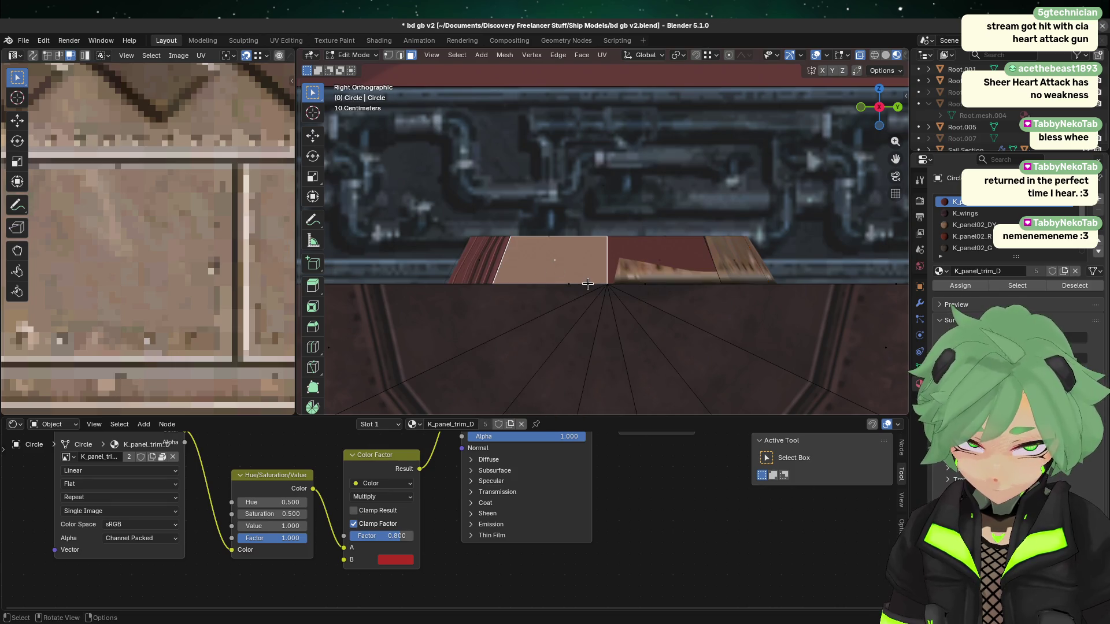
{"action": "right_click", "coordinate": [560, 256]}
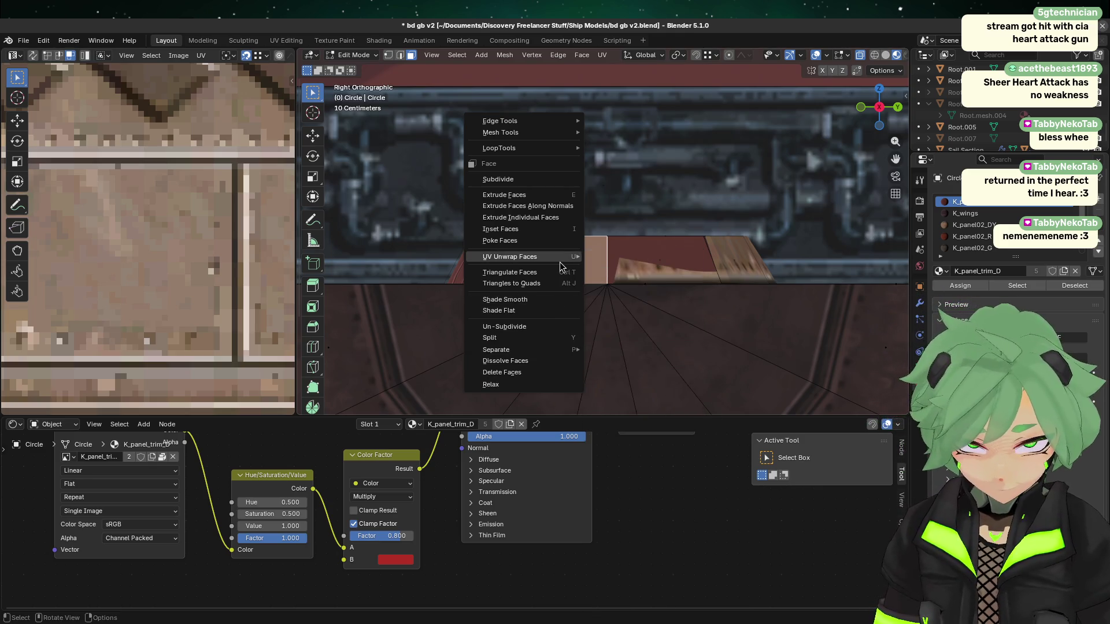
{"action": "mouse_move", "coordinate": [559, 262]}
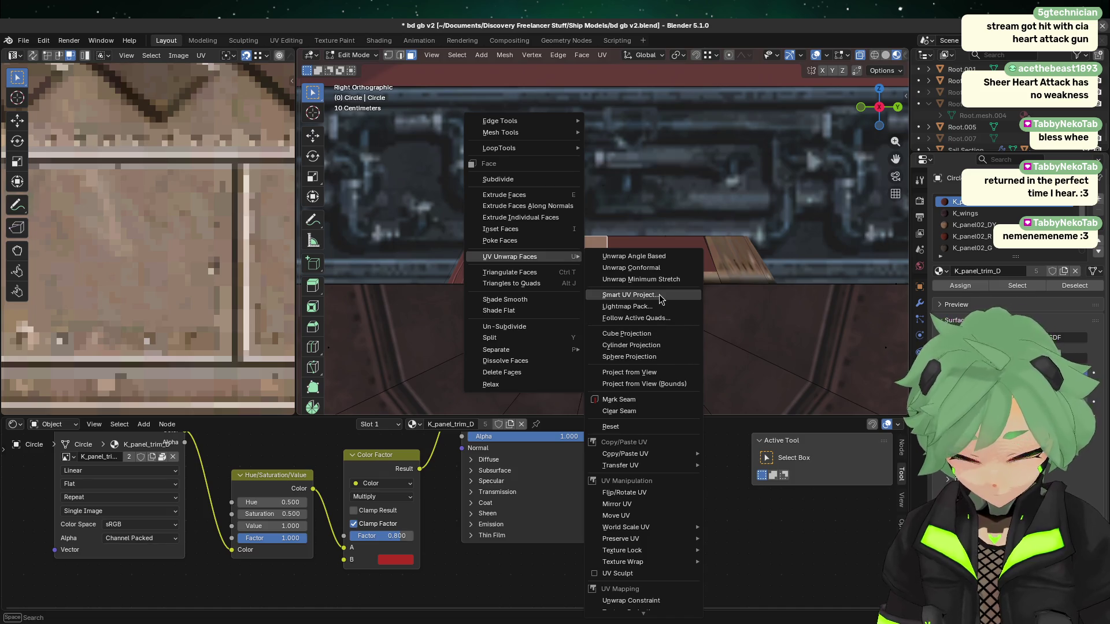
{"action": "left_click", "coordinate": [660, 299]}
{"action": "left_click", "coordinate": [603, 403]}
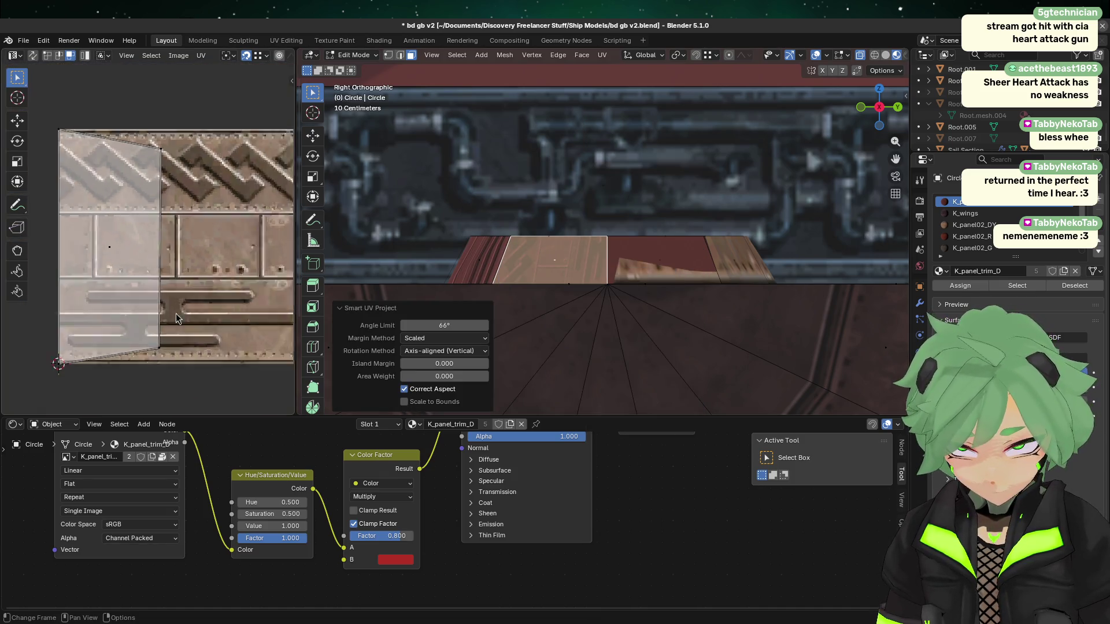
- Select the unwrapped face's UV island and switch editing to Root.005
{"action": "scroll", "coordinate": [176, 318], "scroll_direction": "down", "scroll_amount": 3}
{"action": "mouse_move", "coordinate": [222, 363]}
{"action": "left_mouse_down"}
{"action": "mouse_move", "coordinate": [101, 122]}
{"action": "mouse_move", "coordinate": [94, 126]}
{"action": "left_mouse_up"}
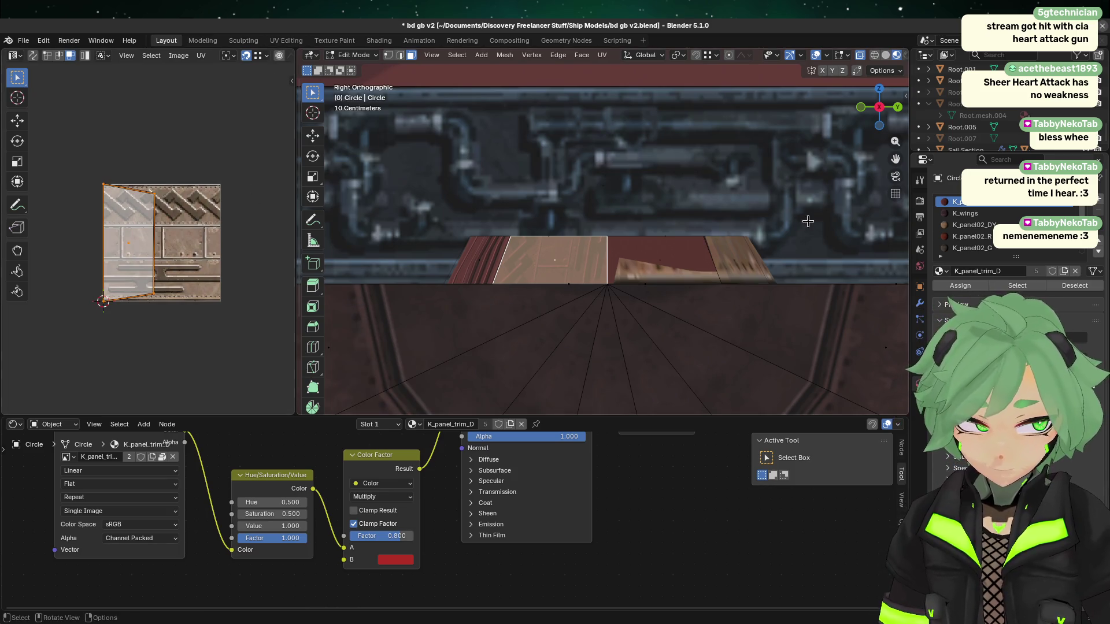
{"action": "key", "text": "alt+q"}
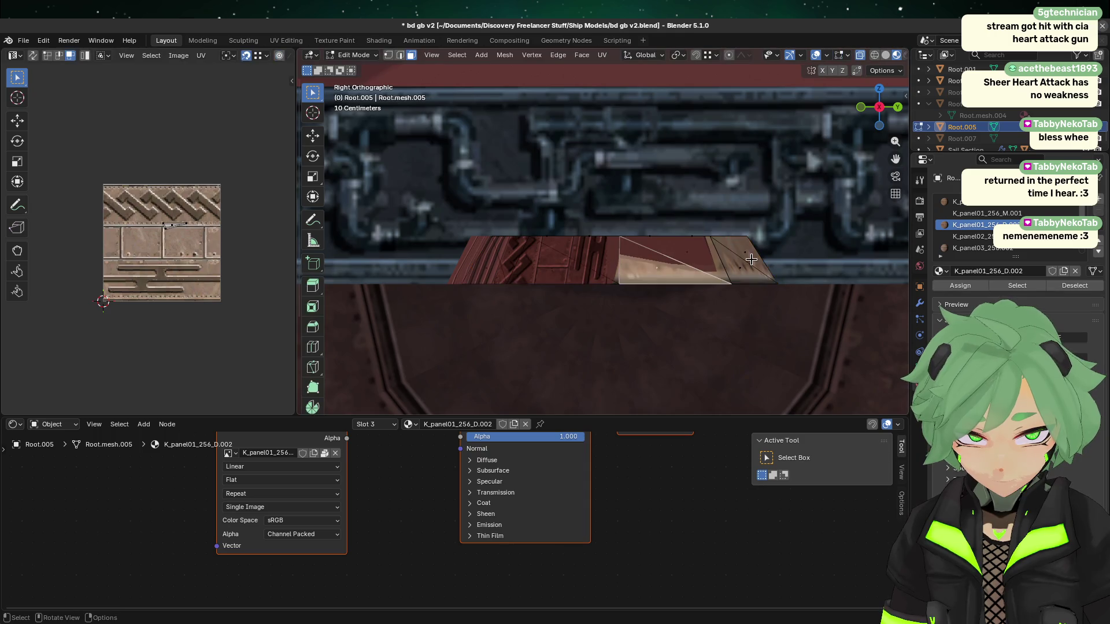
- Select Root.005's strip faces, then switch editing back to the Circle ring
{"action": "left_click", "coordinate": [751, 260]}
{"action": "left_click", "coordinate": [732, 274], "text": "shift"}
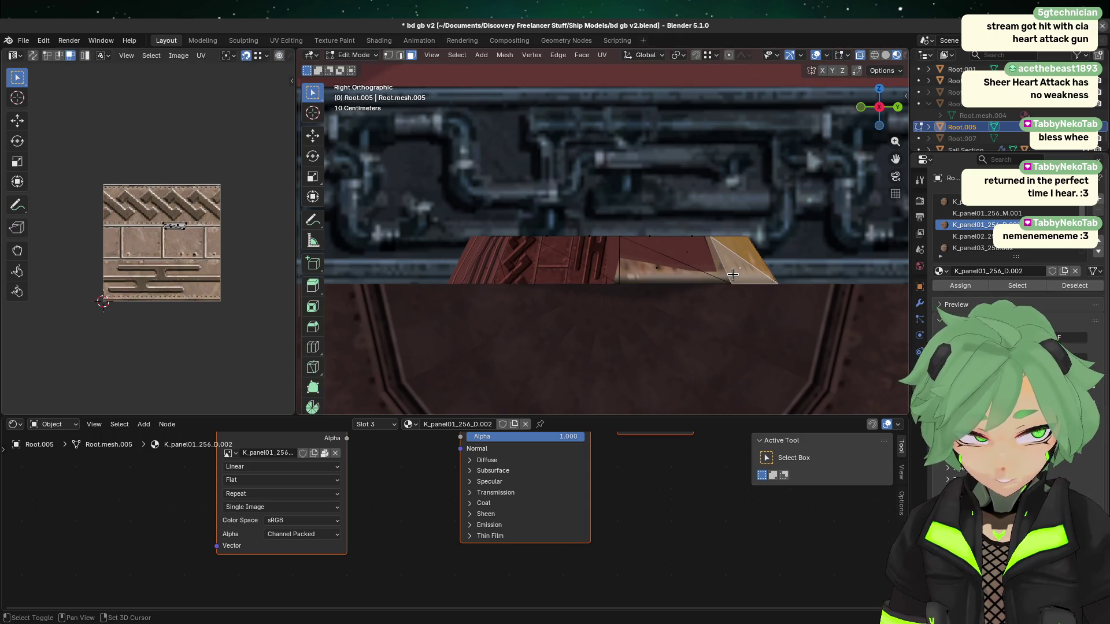
{"action": "key", "text": "a"}
{"action": "key", "text": "alt+q"}
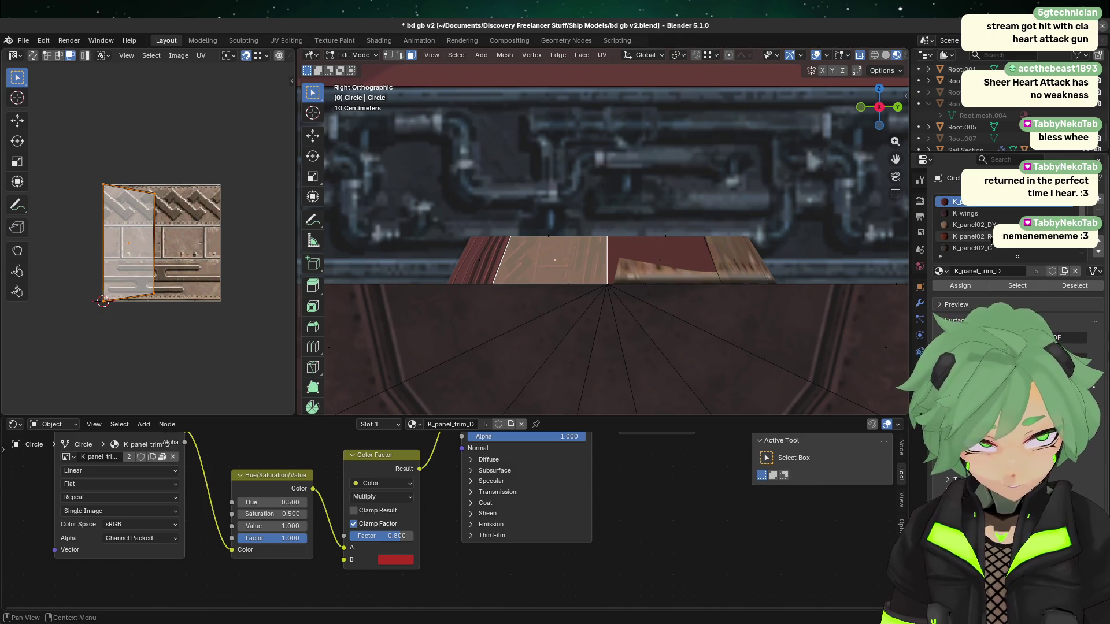
- Add a new material slot on the Circle and fill it with K_panel01_R
{"action": "scroll", "coordinate": [1029, 253], "scroll_direction": "down", "scroll_amount": 3}
{"action": "scroll", "coordinate": [1021, 253], "scroll_direction": "up", "scroll_amount": 3}
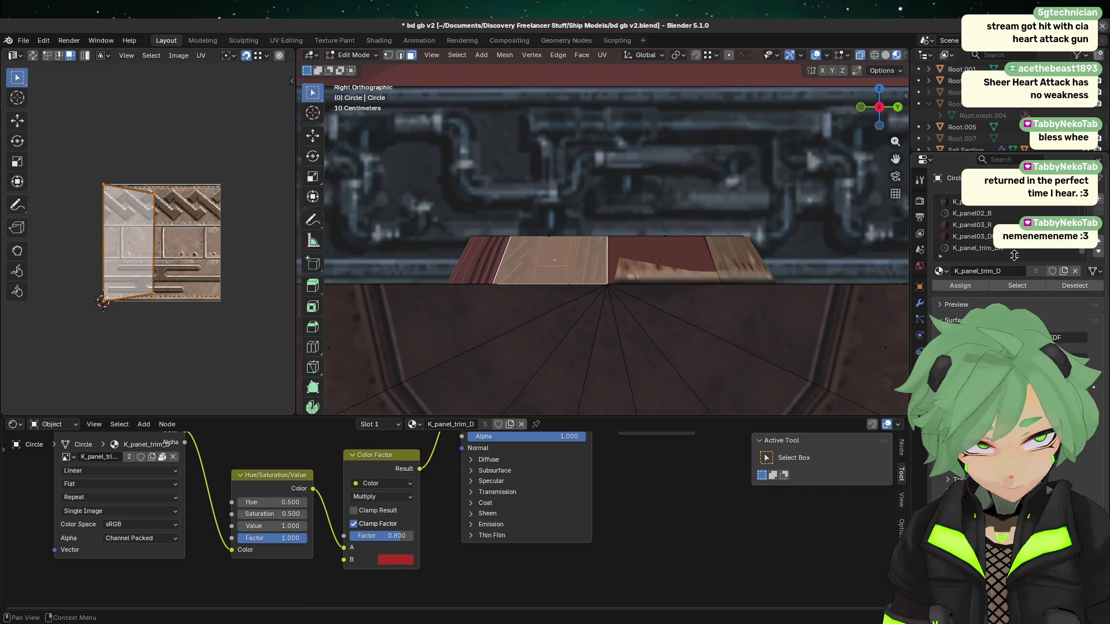
{"action": "scroll", "coordinate": [1014, 255], "scroll_direction": "down", "scroll_amount": 4}
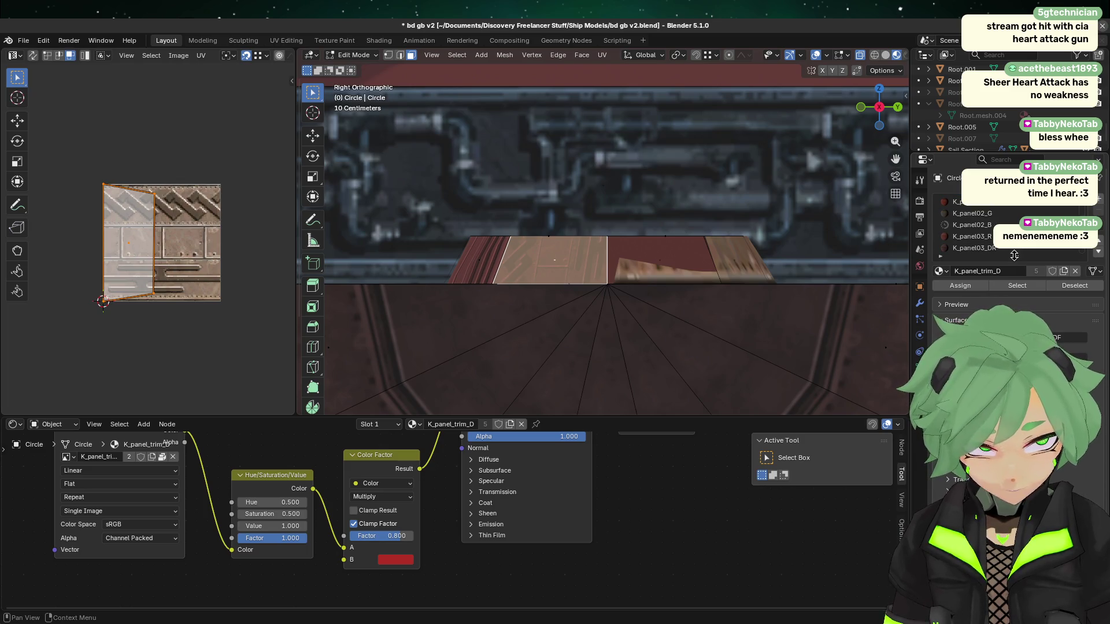
{"action": "scroll", "coordinate": [1014, 255], "scroll_direction": "up", "scroll_amount": 2}
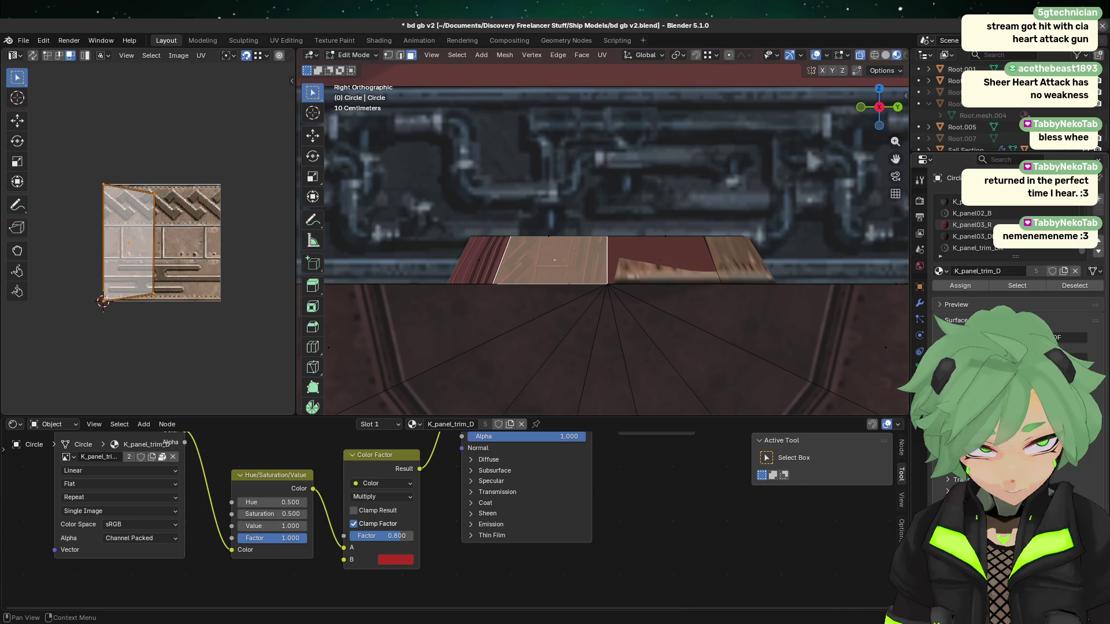
{"action": "scroll", "coordinate": [982, 226], "scroll_direction": "up", "scroll_amount": 1}
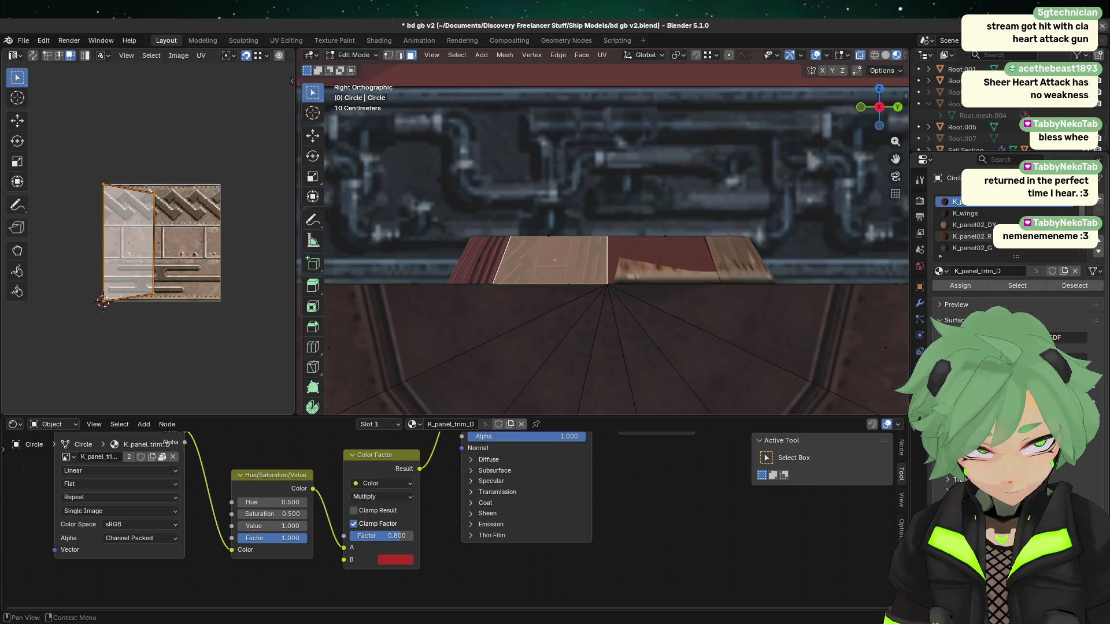
{"action": "left_click", "coordinate": [1098, 198]}
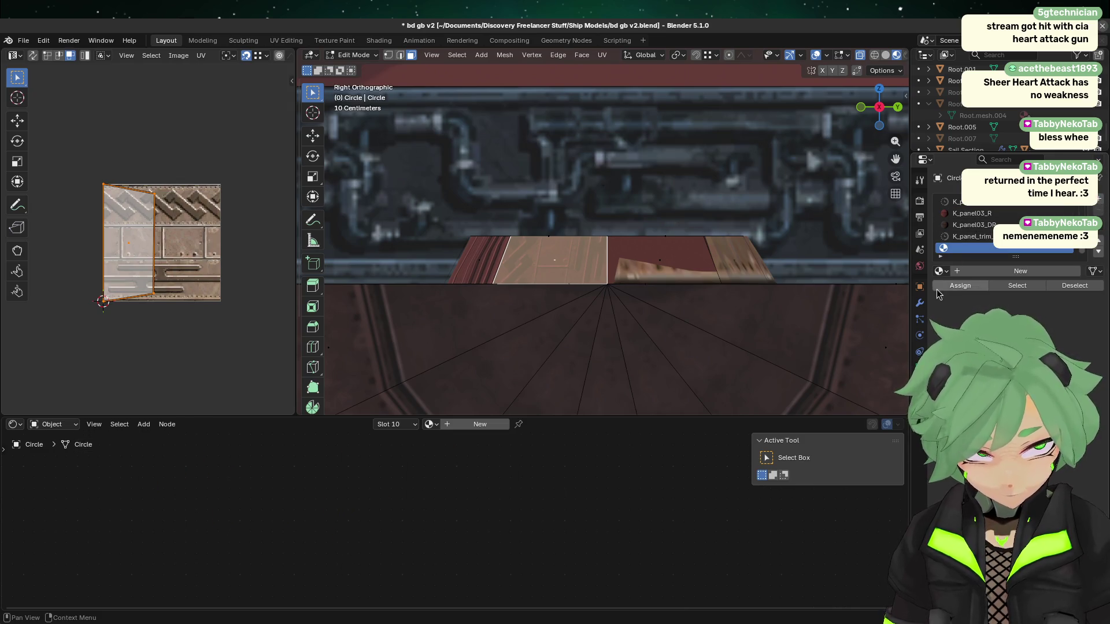
{"action": "left_click", "coordinate": [941, 271]}
{"action": "scroll", "coordinate": [948, 278], "scroll_direction": "down", "scroll_amount": 5}
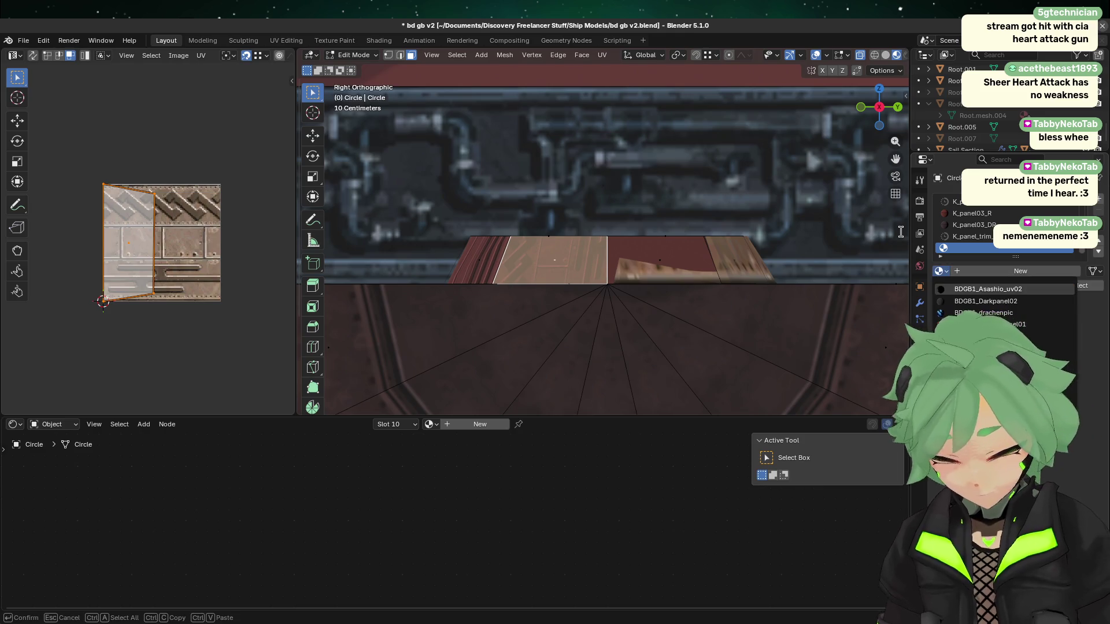
{"action": "left_click", "coordinate": [962, 288]}
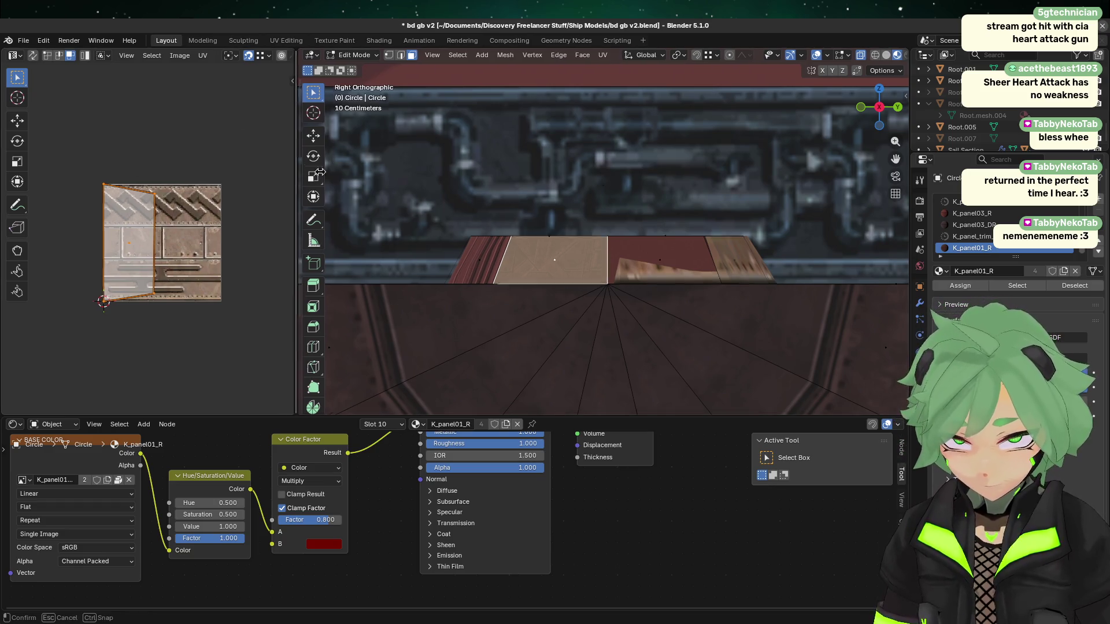
- Widen the UV Editor and show K_panel01_256.tga behind the UVs
{"action": "left_click_drag", "start_coordinate": [296, 145], "coordinate": [465, 127]}
{"action": "left_click", "coordinate": [320, 59]}
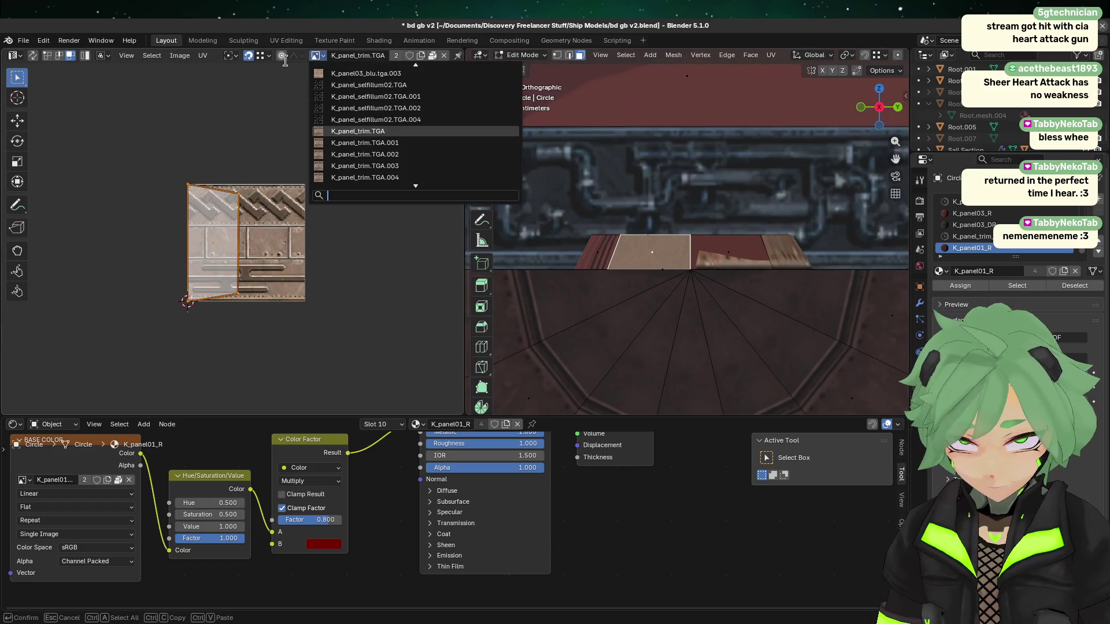
{"action": "type", "text": "01"}
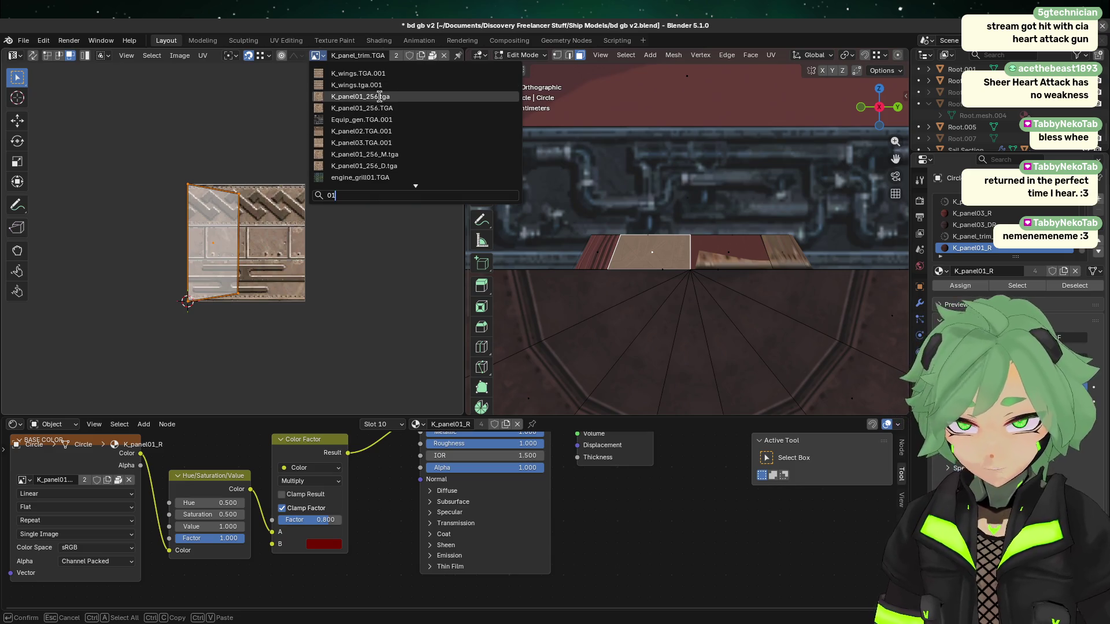
{"action": "left_click", "coordinate": [390, 99]}
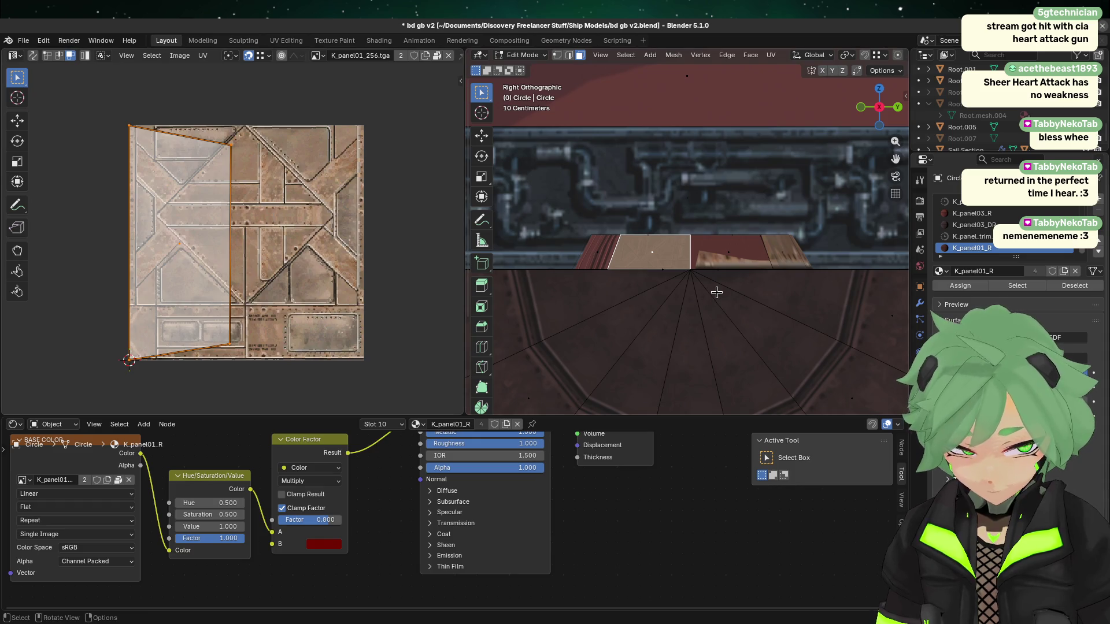
- Select Root.005's end triangles and UV island, then return to Object Mode
{"action": "left_click", "coordinate": [750, 258]}
{"action": "left_click", "coordinate": [784, 247]}
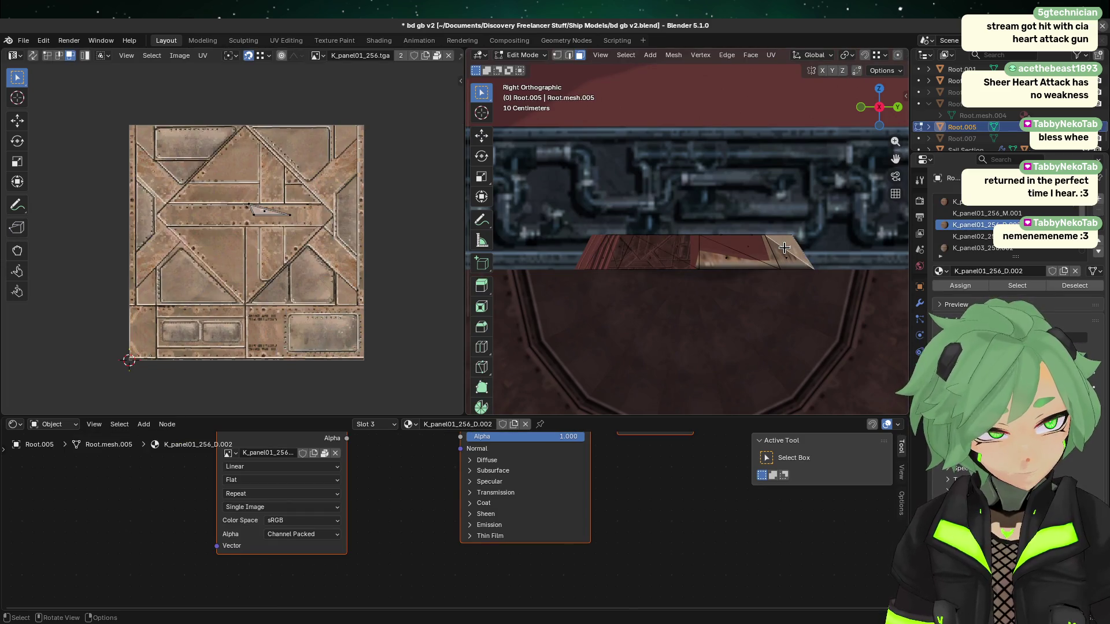
{"action": "left_click", "coordinate": [770, 248], "text": "shift"}
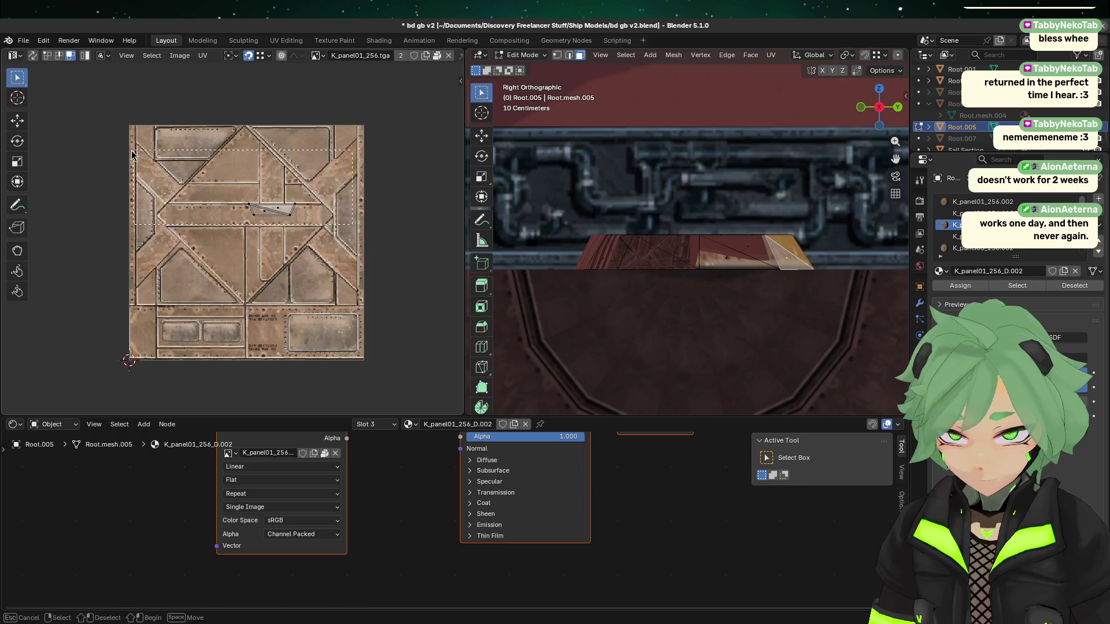
{"action": "left_click", "coordinate": [243, 209]}
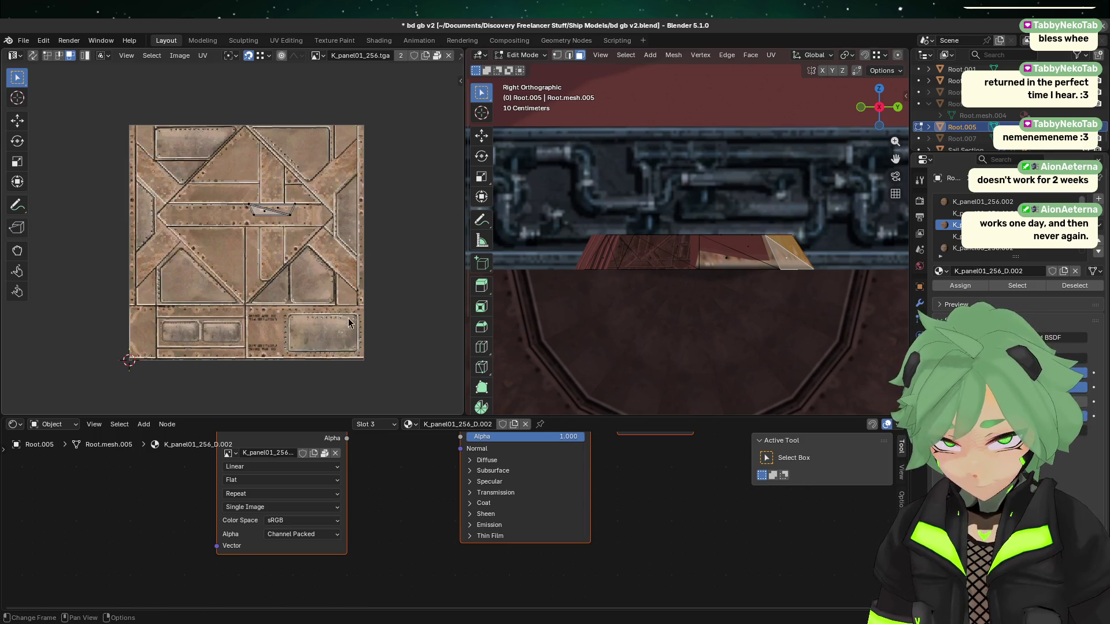
{"action": "key", "text": "a"}
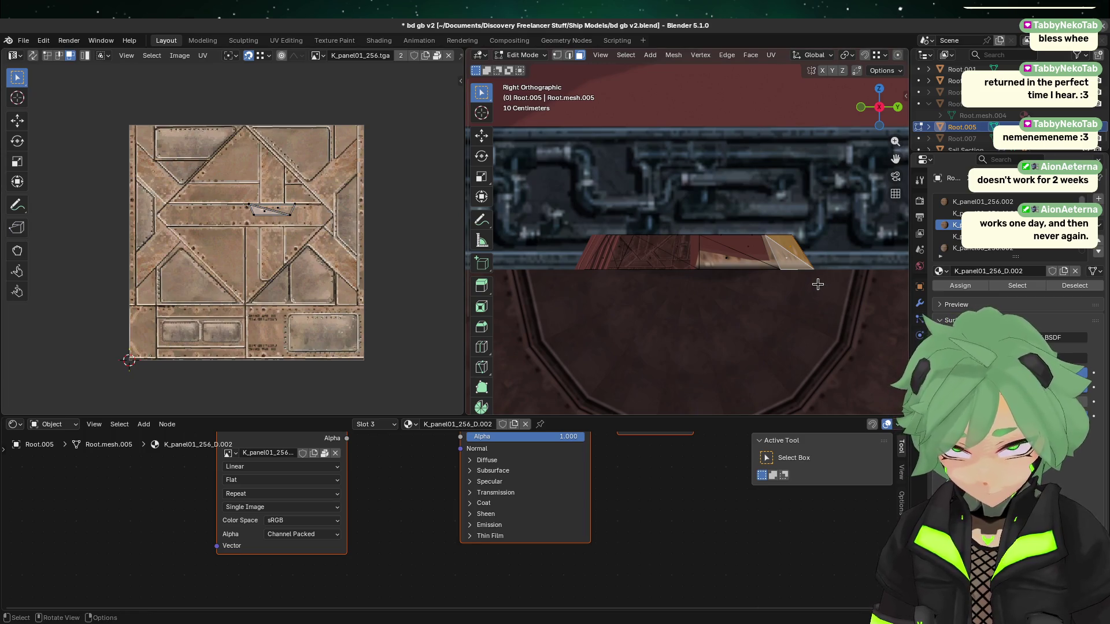
{"action": "left_click", "coordinate": [792, 259]}
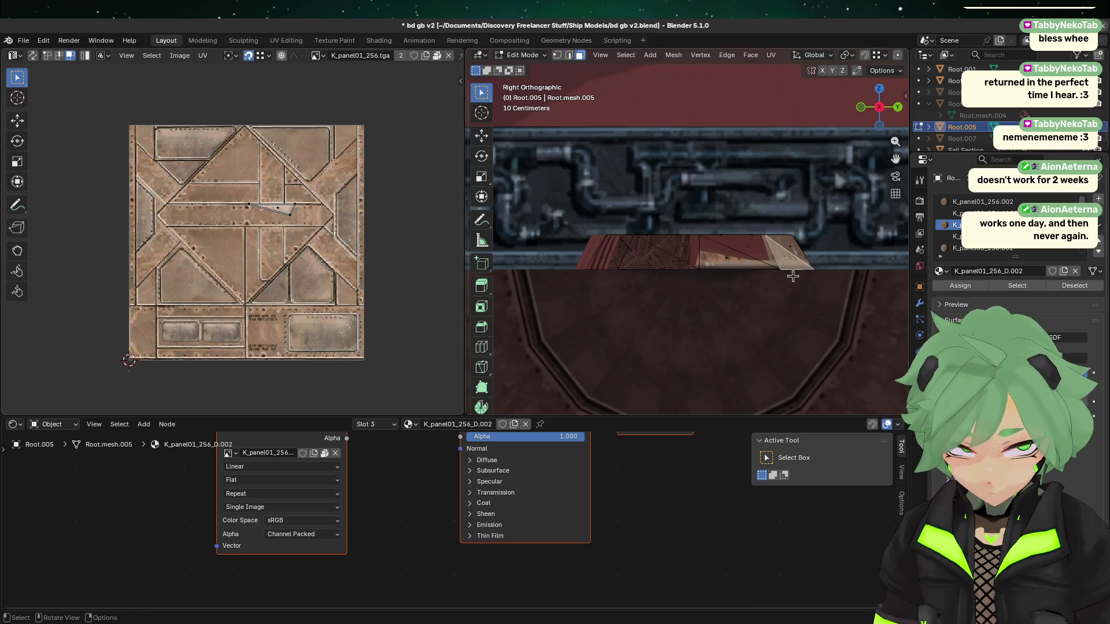
{"action": "middle_click_drag", "start_coordinate": [792, 276], "coordinate": [799, 342]}
{"action": "key", "text": "Tab"}
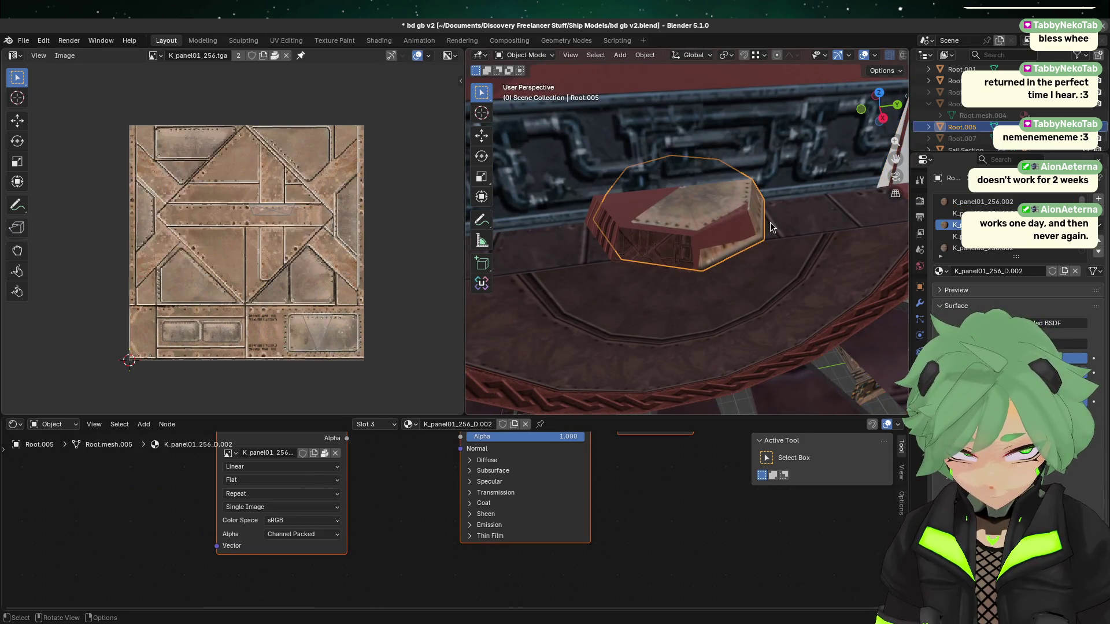
- Edit the Circle and select a raised-block face and its UV island
{"action": "left_click", "coordinate": [702, 224]}
{"action": "key", "text": "Tab"}
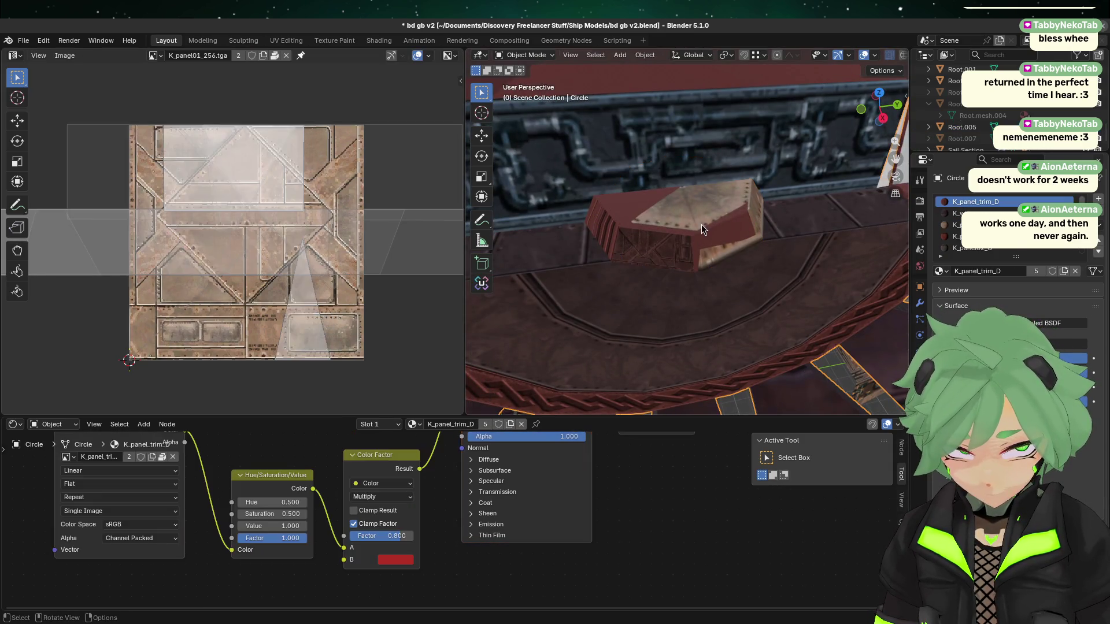
{"action": "left_click", "coordinate": [652, 242]}
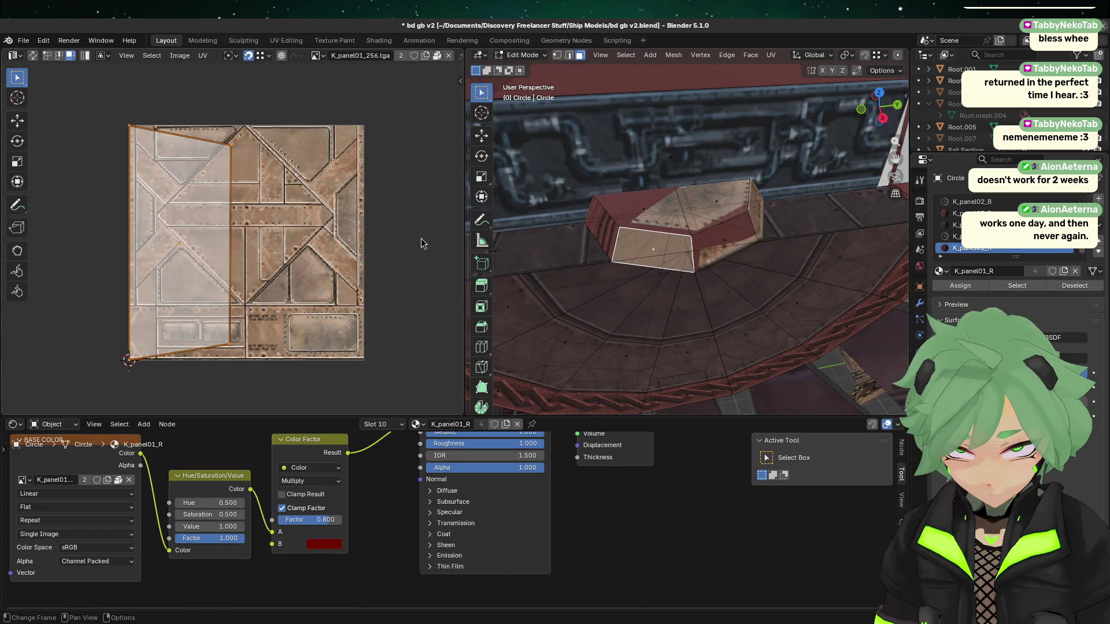
{"action": "mouse_move", "coordinate": [301, 375]}
{"action": "left_mouse_down"}
{"action": "mouse_move", "coordinate": [123, 77]}
{"action": "mouse_move", "coordinate": [102, 78]}
{"action": "mouse_move", "coordinate": [106, 87]}
{"action": "left_mouse_up"}
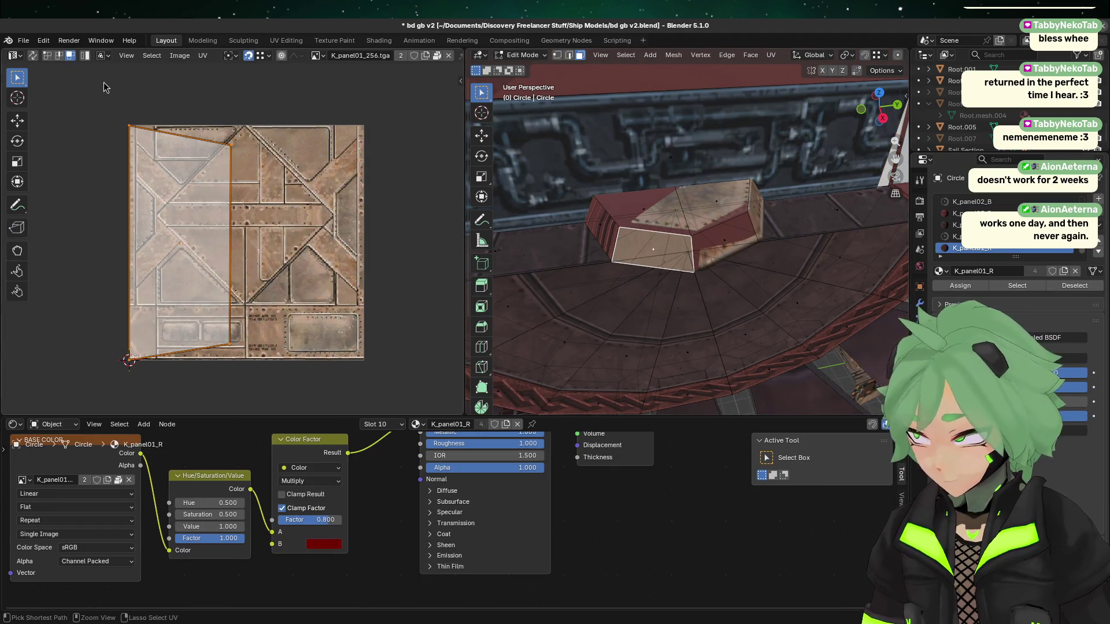
{"action": "right_click", "coordinate": [147, 229]}
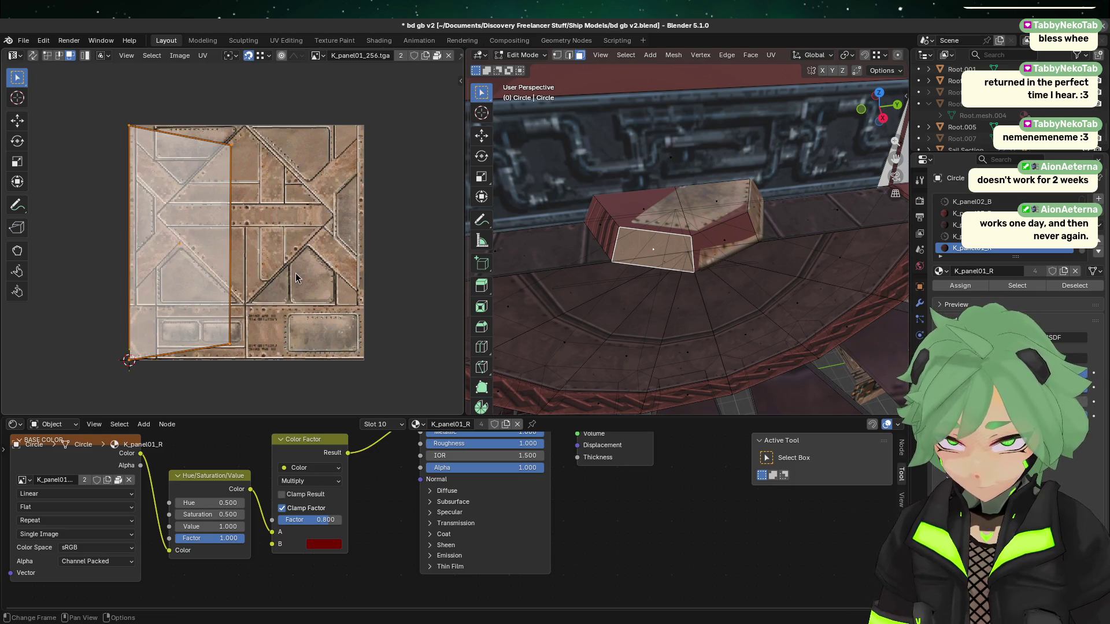
{"action": "scroll", "coordinate": [306, 312], "scroll_direction": "down", "scroll_amount": 2}
- Rotate and shrink the block face's UV island to match the panels
{"action": "left_click_drag", "start_coordinate": [308, 364], "coordinate": [161, 155]}
{"action": "key", "text": "r"}
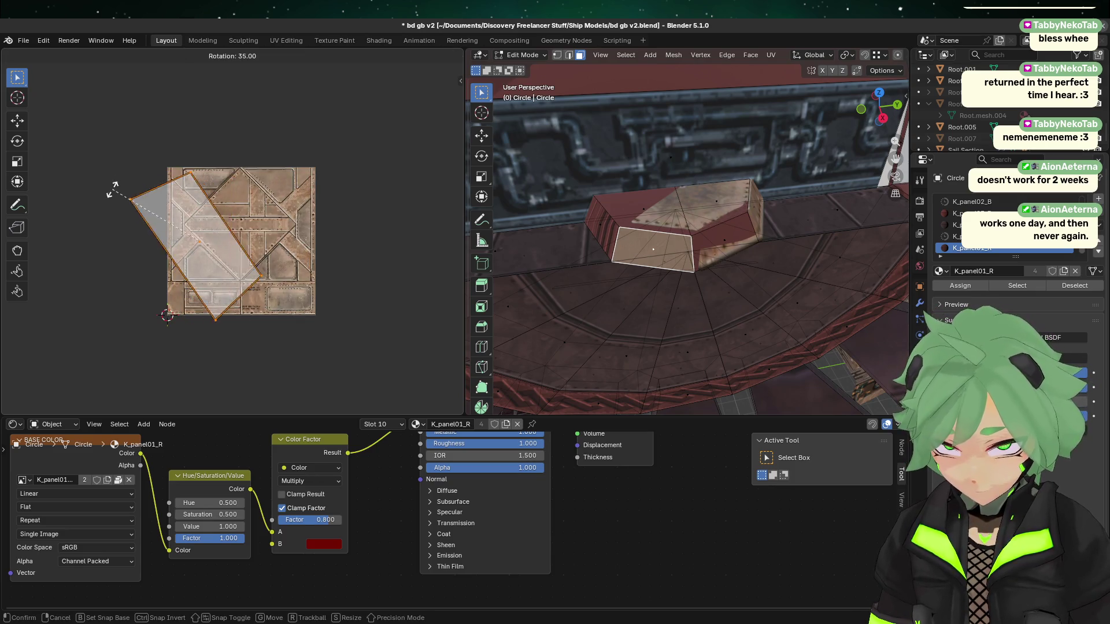
{"action": "left_click", "coordinate": [120, 270]}
{"action": "scroll", "coordinate": [193, 255], "scroll_direction": "up", "scroll_amount": 3}
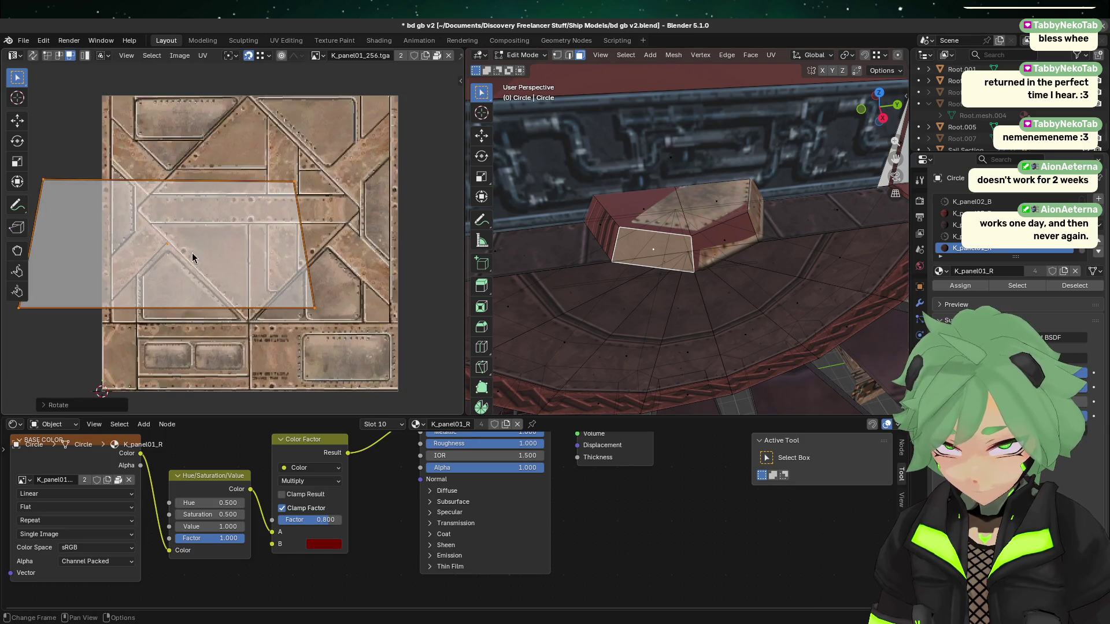
{"action": "key", "text": "s"}
{"action": "left_click", "coordinate": [247, 245]}
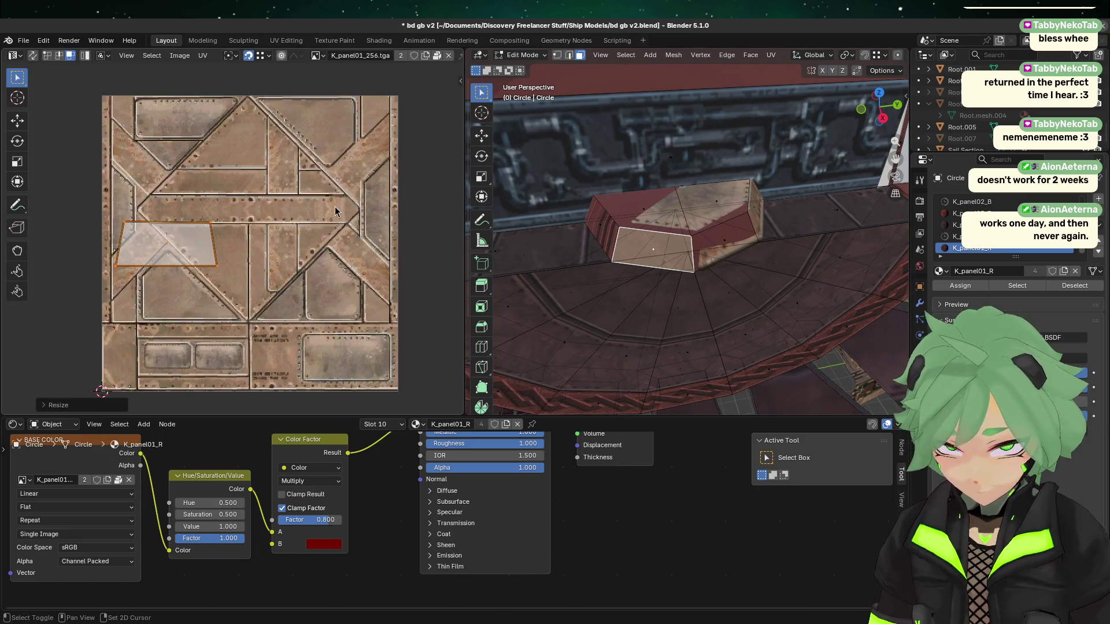
- Shrink the island further and place it over a small trapezoid panel
{"action": "middle_click_drag", "start_coordinate": [334, 206], "coordinate": [323, 253]}
{"action": "scroll", "coordinate": [241, 287], "scroll_direction": "up", "scroll_amount": 2}
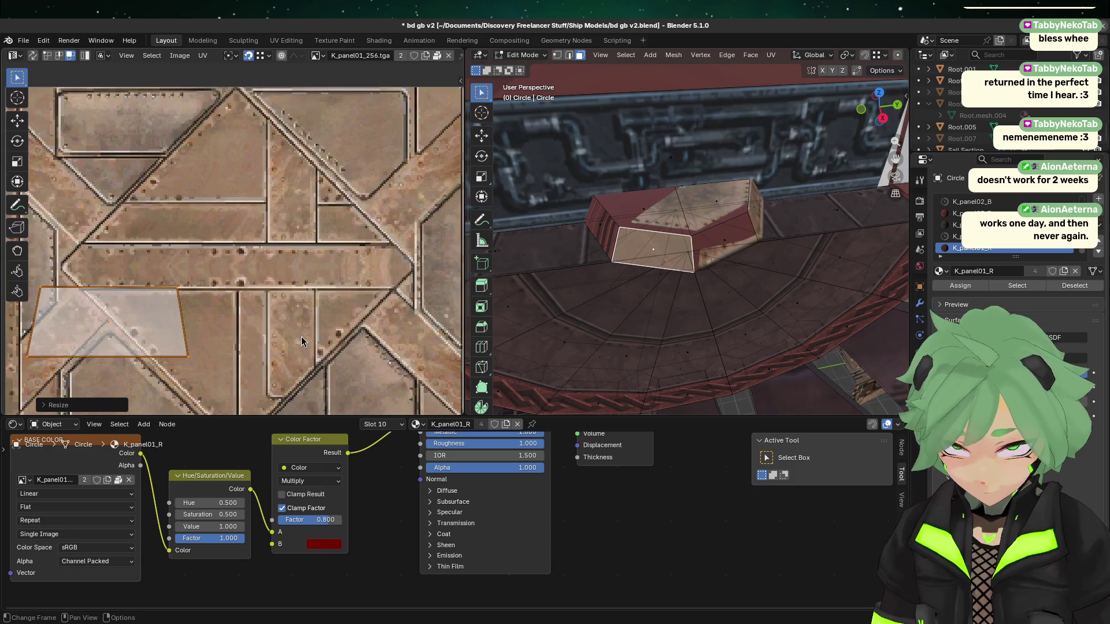
{"action": "key", "text": "s"}
{"action": "left_click", "coordinate": [177, 330]}
{"action": "key", "text": "g"}
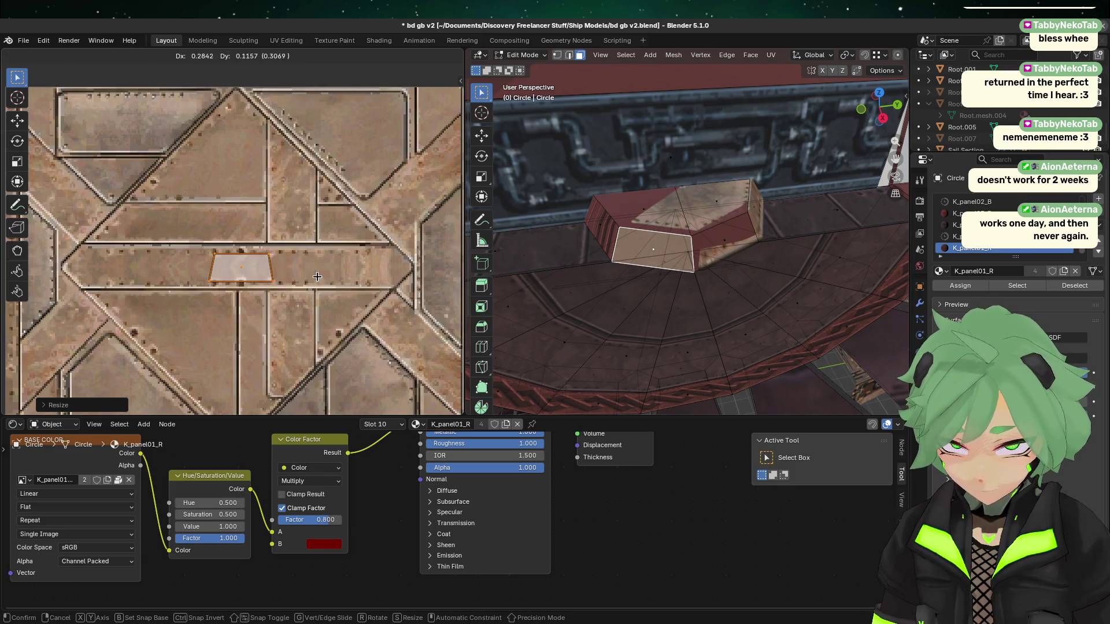
{"action": "left_click", "coordinate": [366, 268]}
{"action": "scroll", "coordinate": [278, 279], "scroll_direction": "up", "scroll_amount": 3}
{"action": "middle_click_drag", "start_coordinate": [345, 297], "coordinate": [291, 290]}
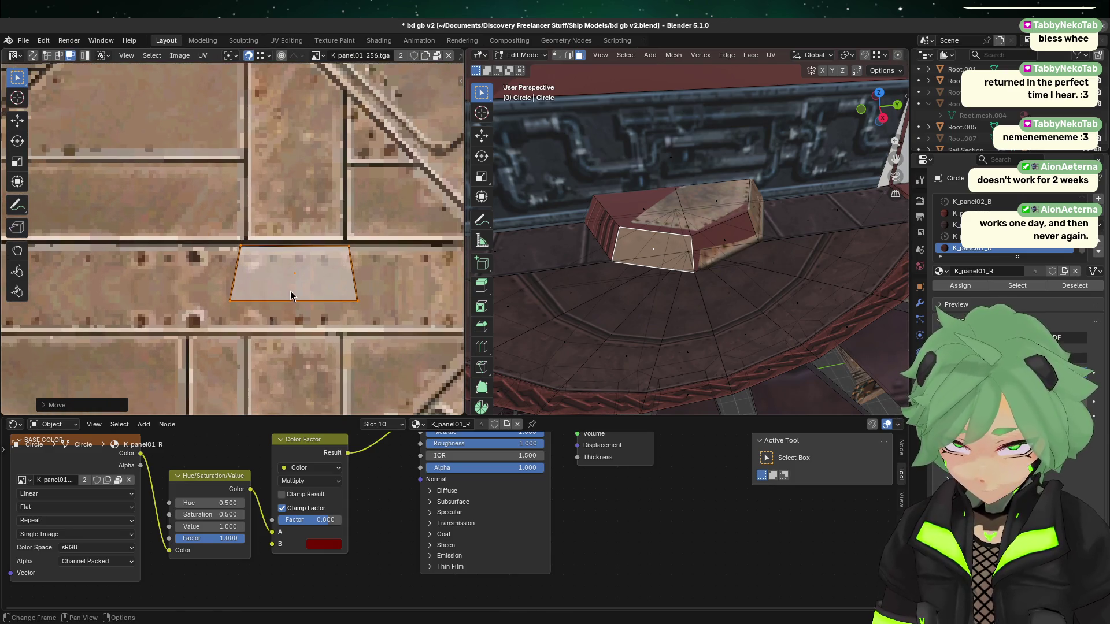
{"action": "scroll", "coordinate": [297, 274], "scroll_direction": "up", "scroll_amount": 3}
- Check other block faces and Root.005, then re-enter Edit Mode on the Circle
{"action": "left_click", "coordinate": [769, 266]}
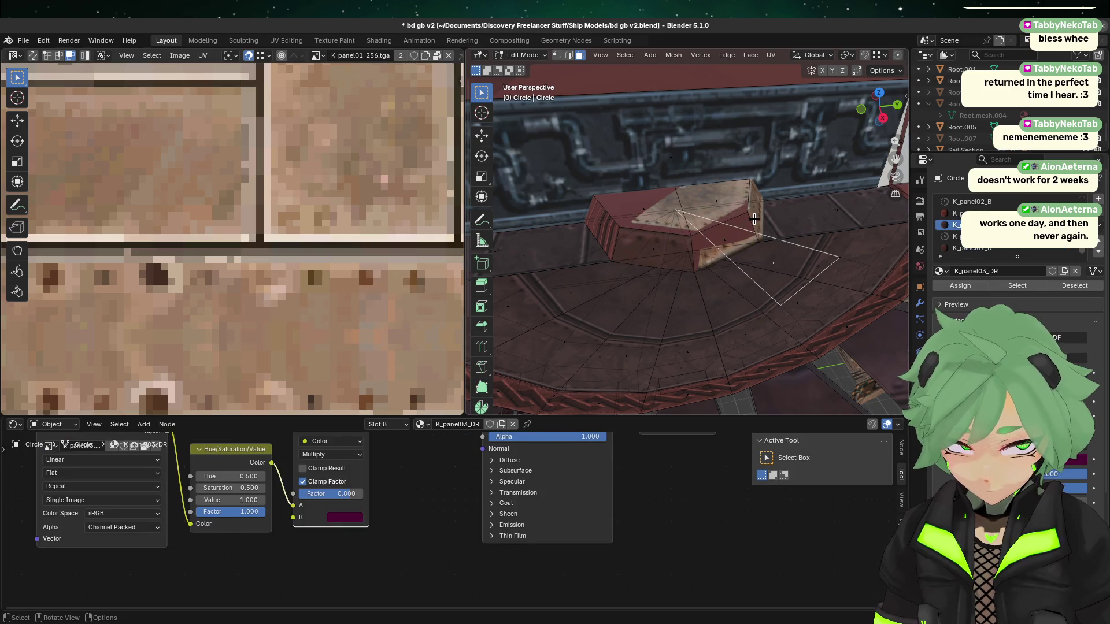
{"action": "left_click", "coordinate": [754, 219]}
{"action": "mouse_move", "coordinate": [754, 218]}
{"action": "middle_mouse_down"}
{"action": "mouse_move", "coordinate": [645, 223]}
{"action": "mouse_move", "coordinate": [668, 248]}
{"action": "mouse_move", "coordinate": [670, 275]}
{"action": "mouse_move", "coordinate": [711, 281]}
{"action": "mouse_move", "coordinate": [693, 298]}
{"action": "mouse_move", "coordinate": [841, 272]}
{"action": "middle_mouse_up"}
{"action": "key", "text": "Tab"}
{"action": "left_click", "coordinate": [737, 225]}
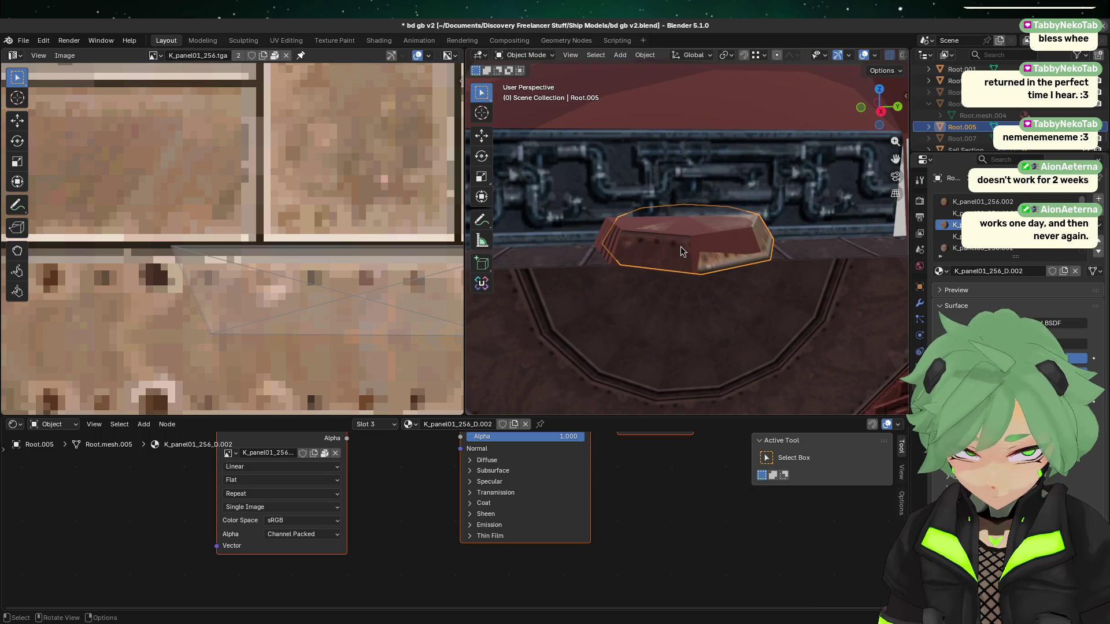
{"action": "left_click", "coordinate": [681, 251]}
{"action": "key", "text": "Tab"}
- Shift and slightly shrink the front face's UVs to align its top edge with the panel
{"action": "left_click", "coordinate": [655, 249]}
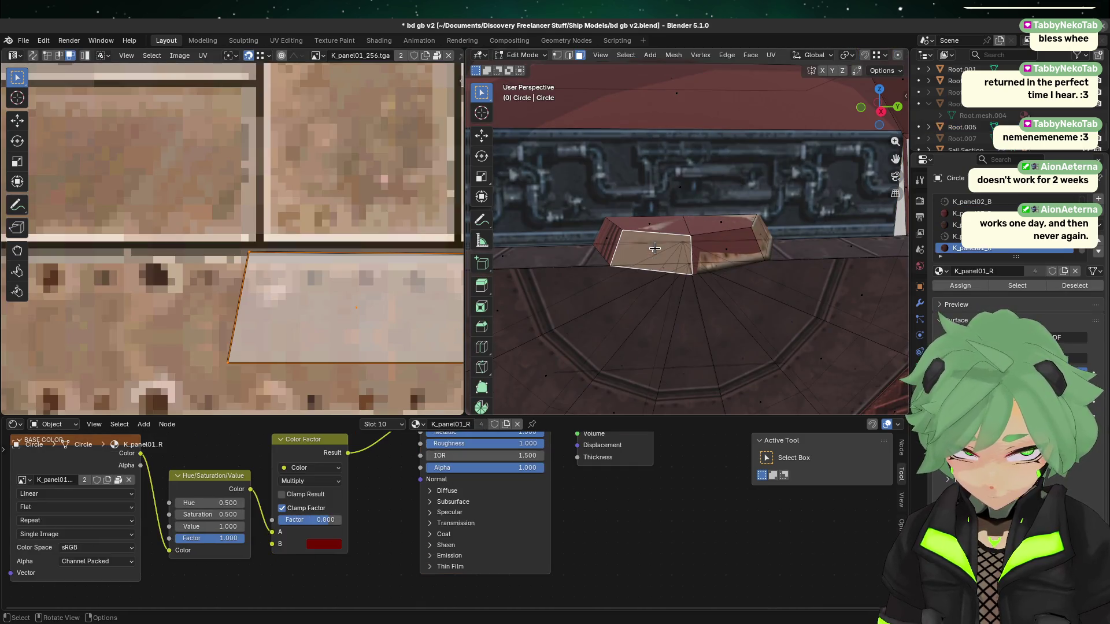
{"action": "scroll", "coordinate": [329, 325], "scroll_direction": "down", "scroll_amount": 3}
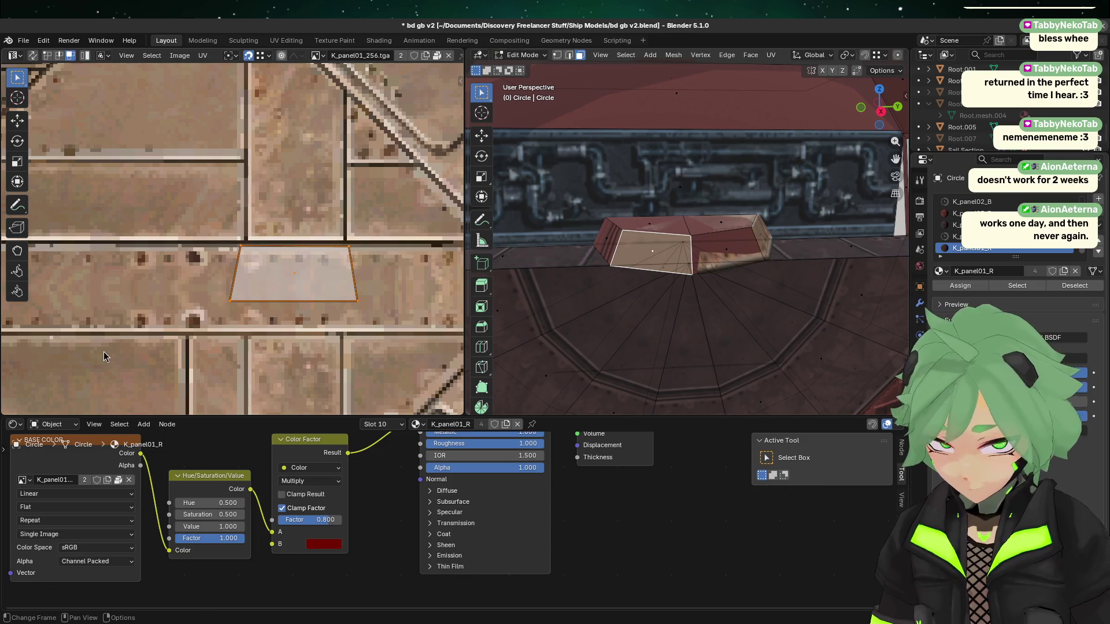
{"action": "left_click_drag", "start_coordinate": [105, 350], "coordinate": [347, 215]}
{"action": "scroll", "coordinate": [332, 277], "scroll_direction": "up", "scroll_amount": 2}
{"action": "key", "text": "g"}
{"action": "key", "text": "y"}
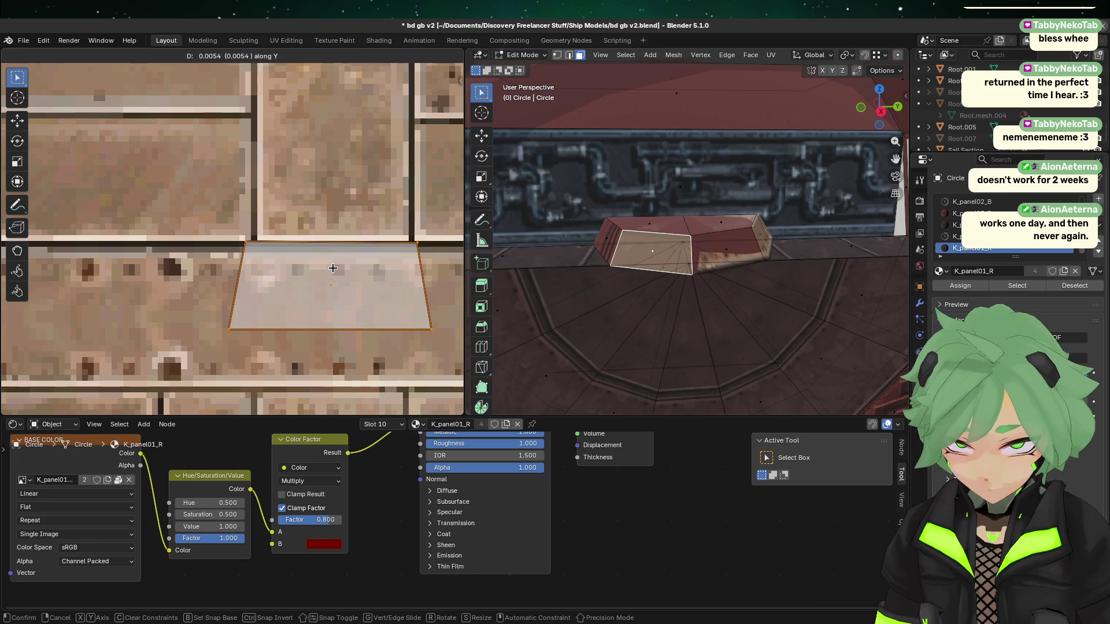
{"action": "left_click", "coordinate": [336, 267]}
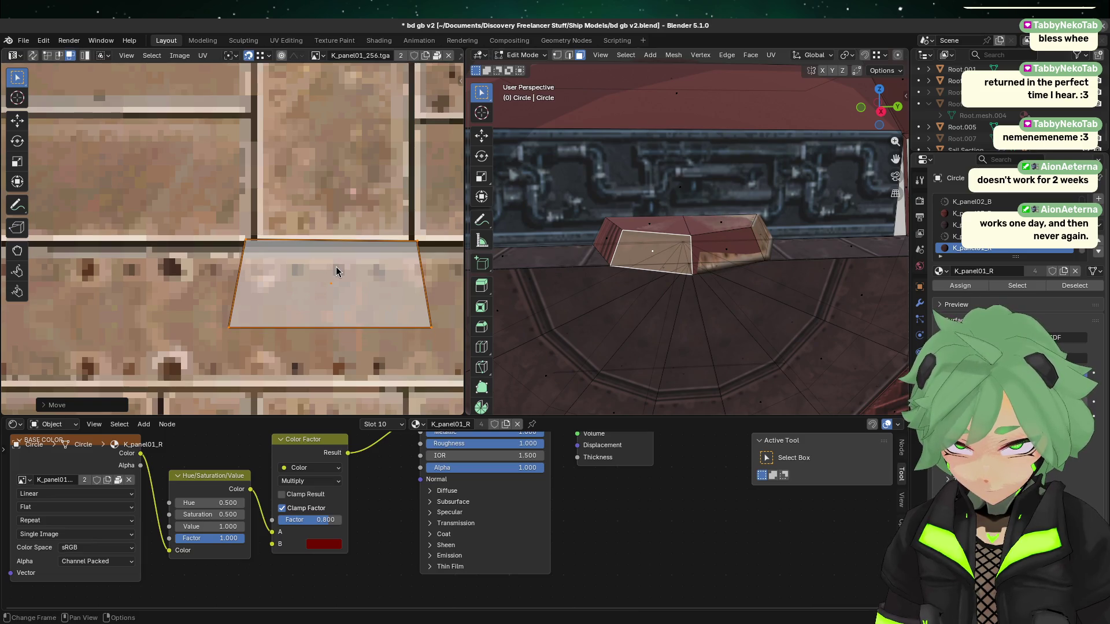
{"action": "key", "text": "s"}
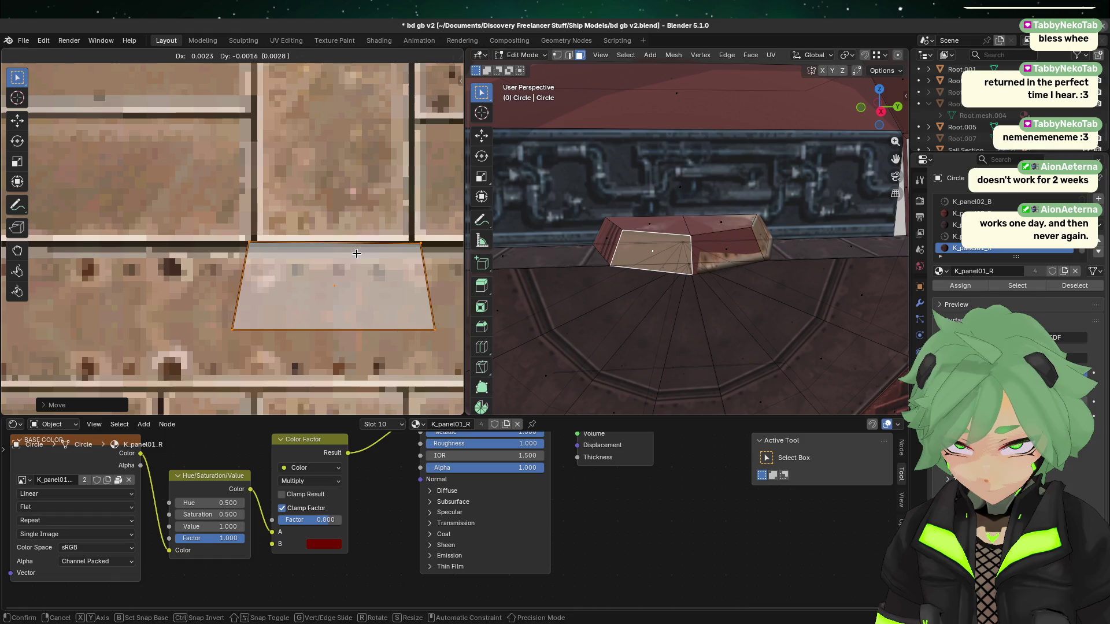
{"action": "left_click", "coordinate": [421, 258]}
{"action": "key", "text": "g"}
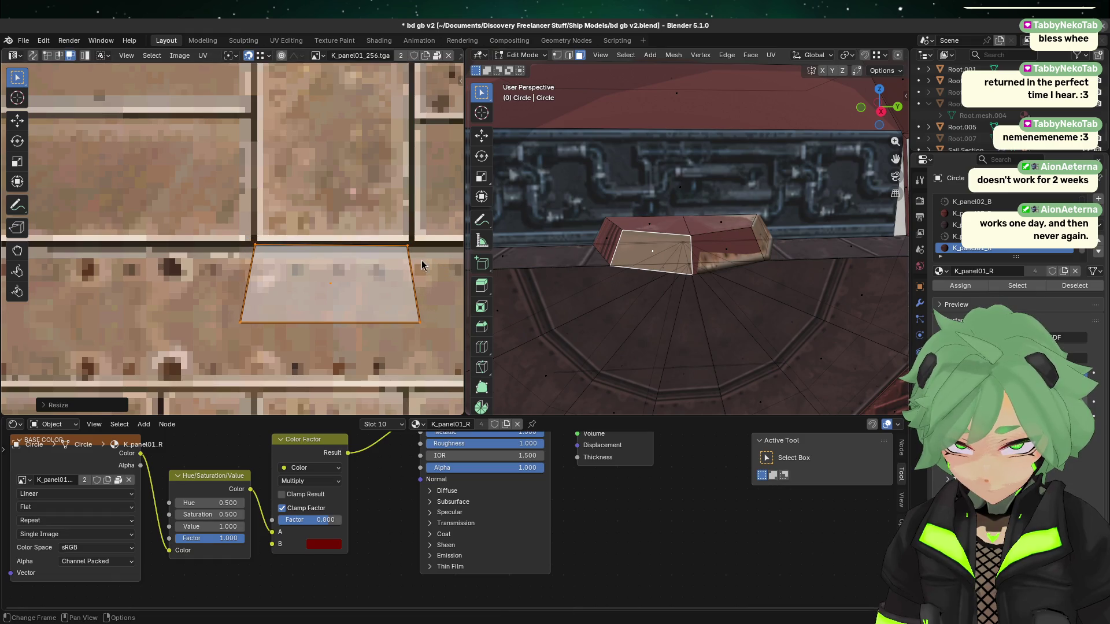
{"action": "key", "text": "y"}
{"action": "left_click", "coordinate": [422, 255]}
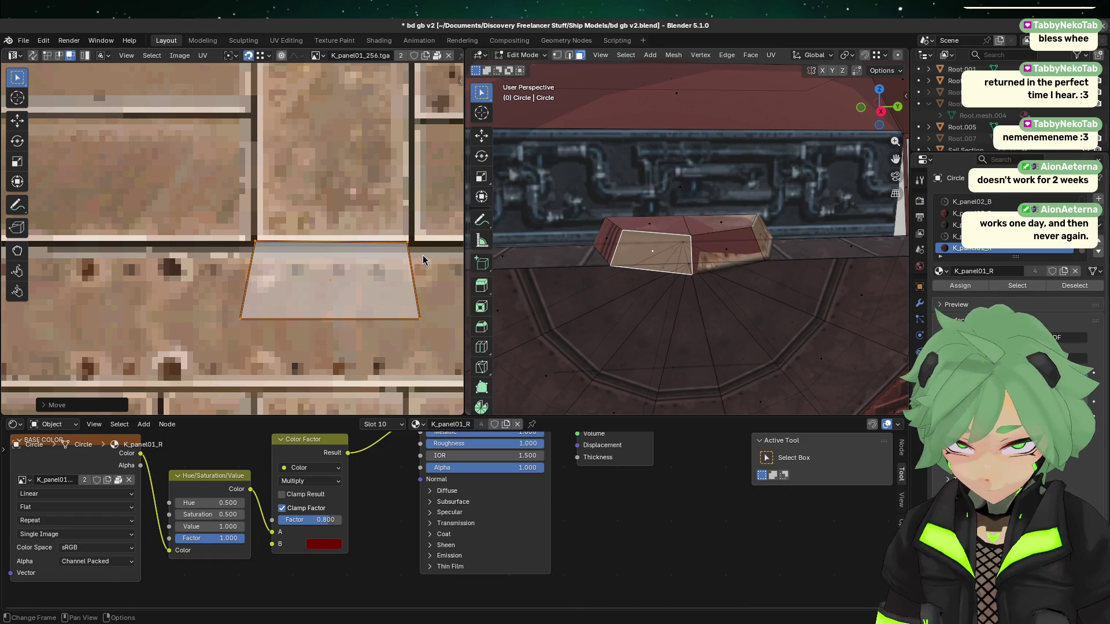
- Nudge the front-face UVs sideways and resize them slightly
{"action": "scroll", "coordinate": [422, 255], "scroll_direction": "up", "scroll_amount": 3}
{"action": "middle_click_drag", "start_coordinate": [356, 255], "coordinate": [193, 236]}
{"action": "key", "text": "g"}
{"action": "key", "text": "x"}
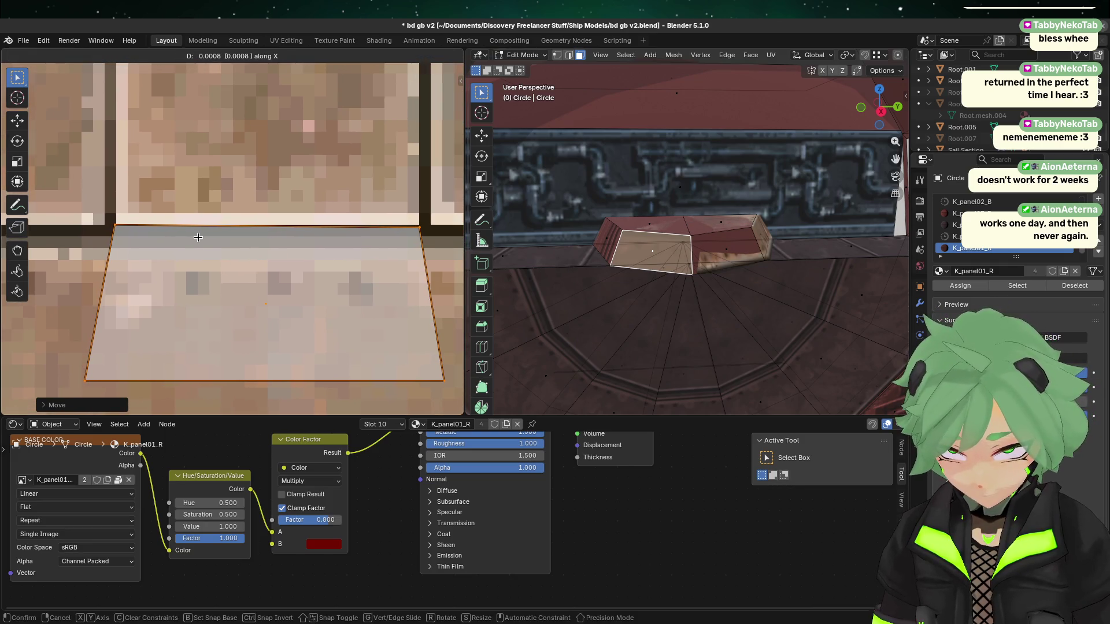
{"action": "left_click", "coordinate": [200, 238]}
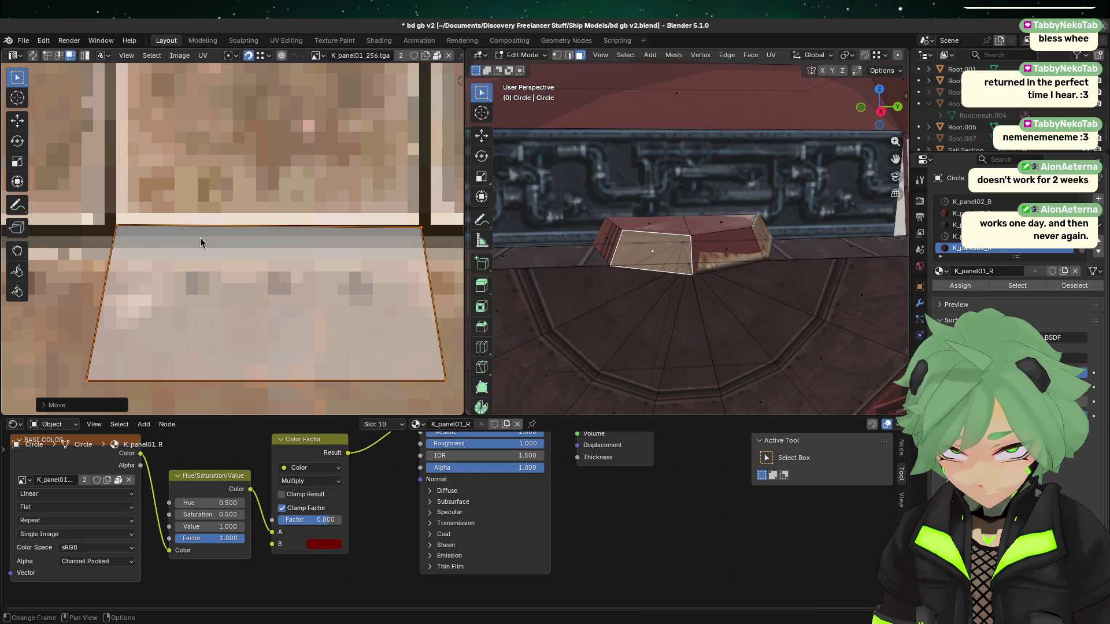
{"action": "key", "text": "s"}
{"action": "left_click", "coordinate": [198, 237]}
{"action": "key", "text": "s"}
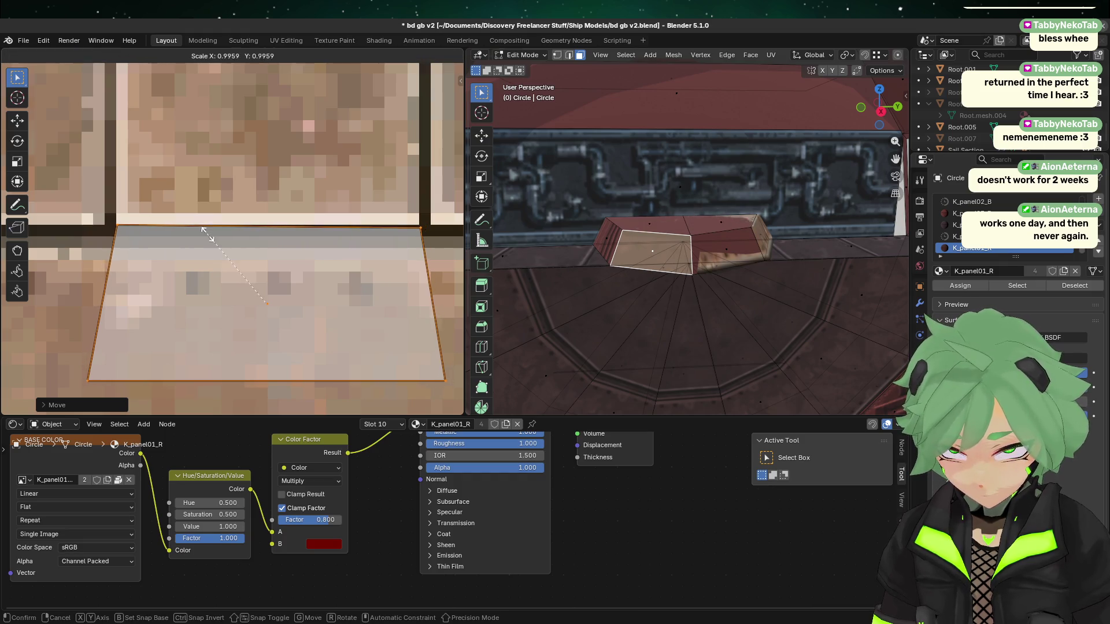
{"action": "left_click", "coordinate": [209, 236]}
- Undo the second resize and fine-tune the UV position horizontally and vertically
{"action": "key", "text": "ctrl+z"}
{"action": "key", "text": "g"}
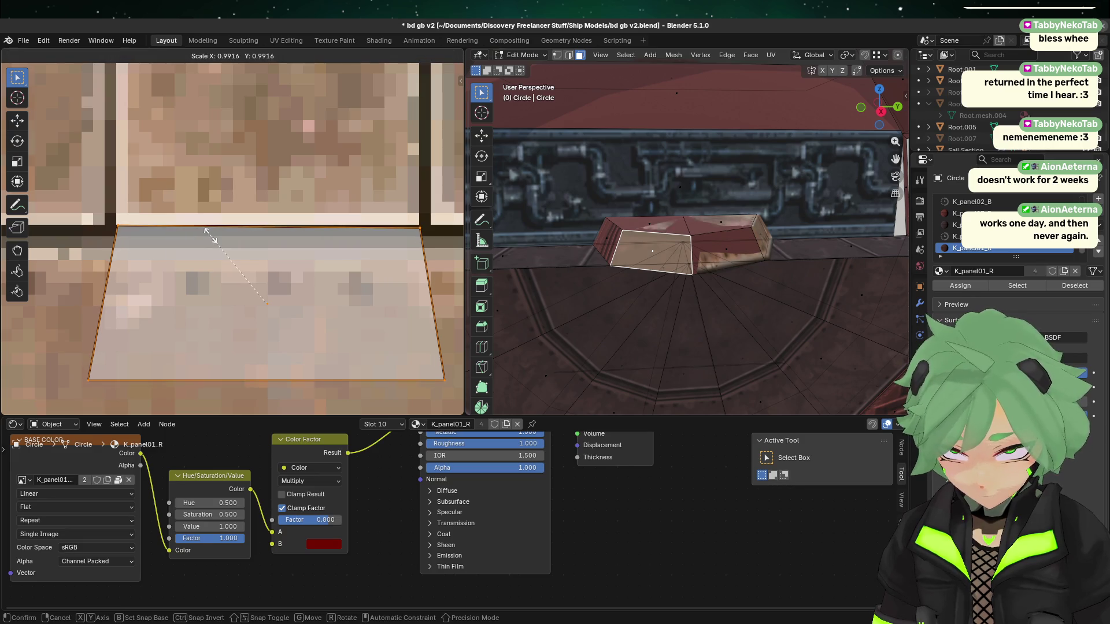
{"action": "key", "text": "x"}
{"action": "left_click", "coordinate": [209, 234]}
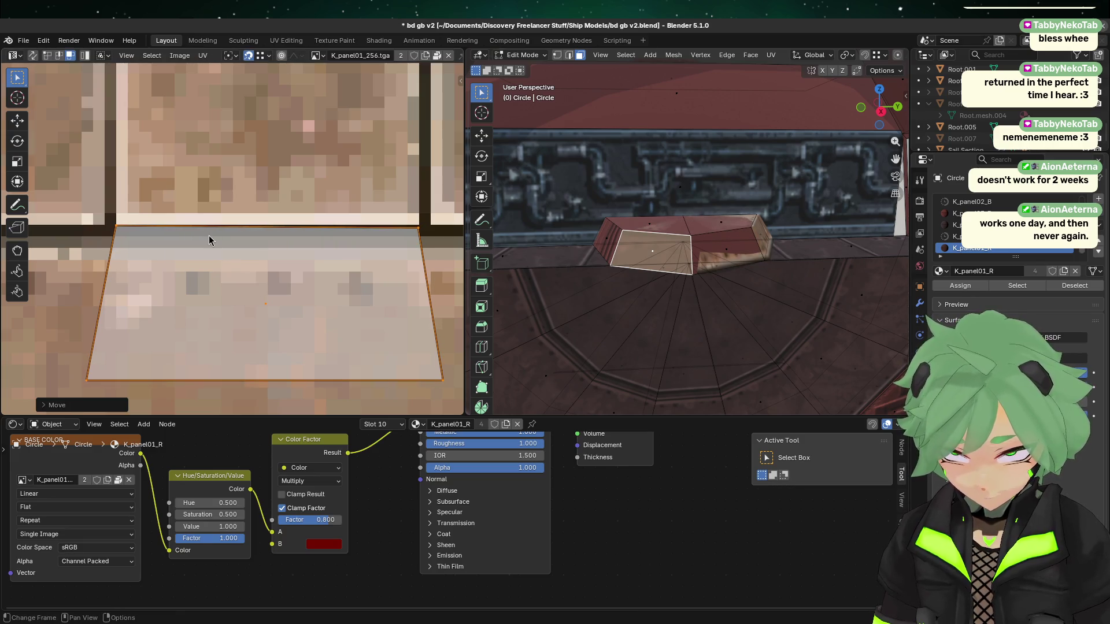
{"action": "key", "text": "g"}
{"action": "key", "text": "y"}
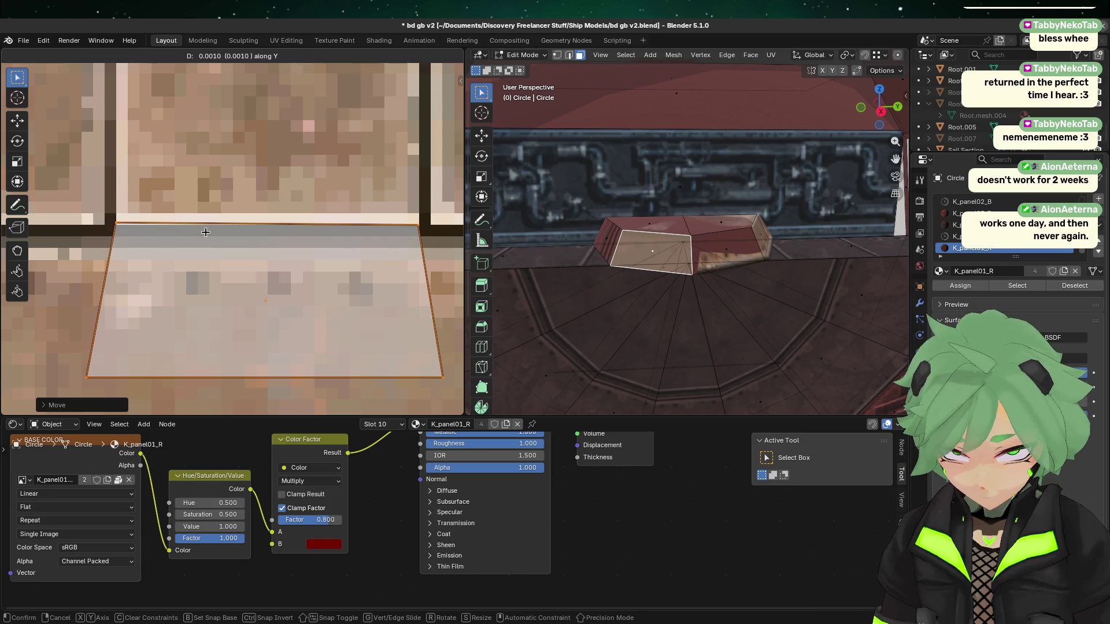
{"action": "left_click", "coordinate": [206, 237]}
- Deselect the front face to inspect its texture without the selection tint
{"action": "left_click", "coordinate": [662, 322]}
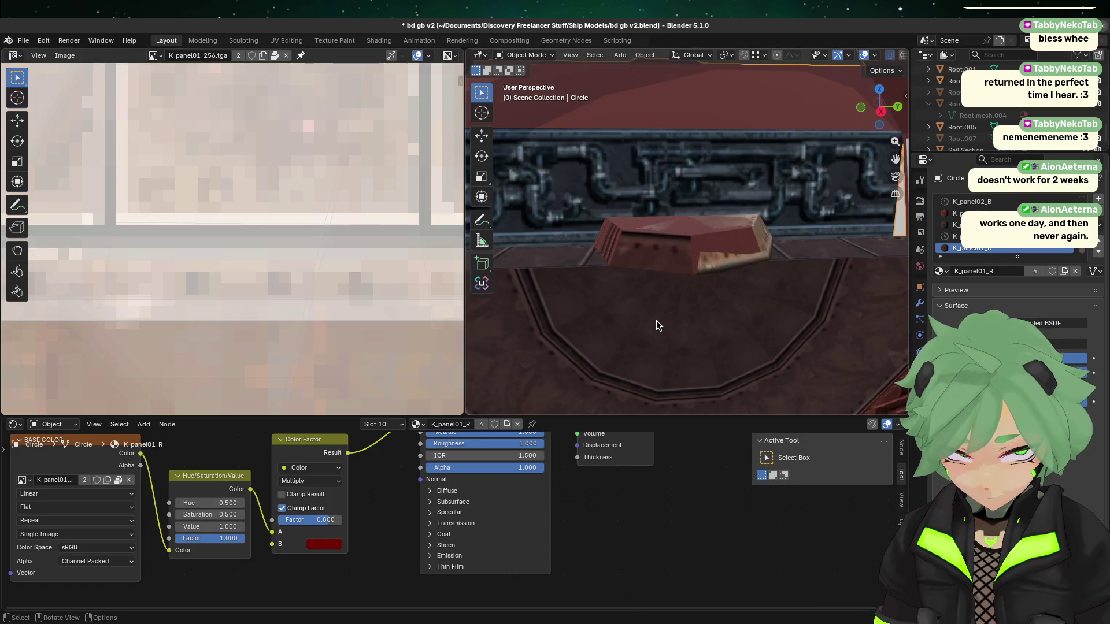
{"action": "left_click", "coordinate": [626, 268]}
{"action": "left_click", "coordinate": [597, 260]}
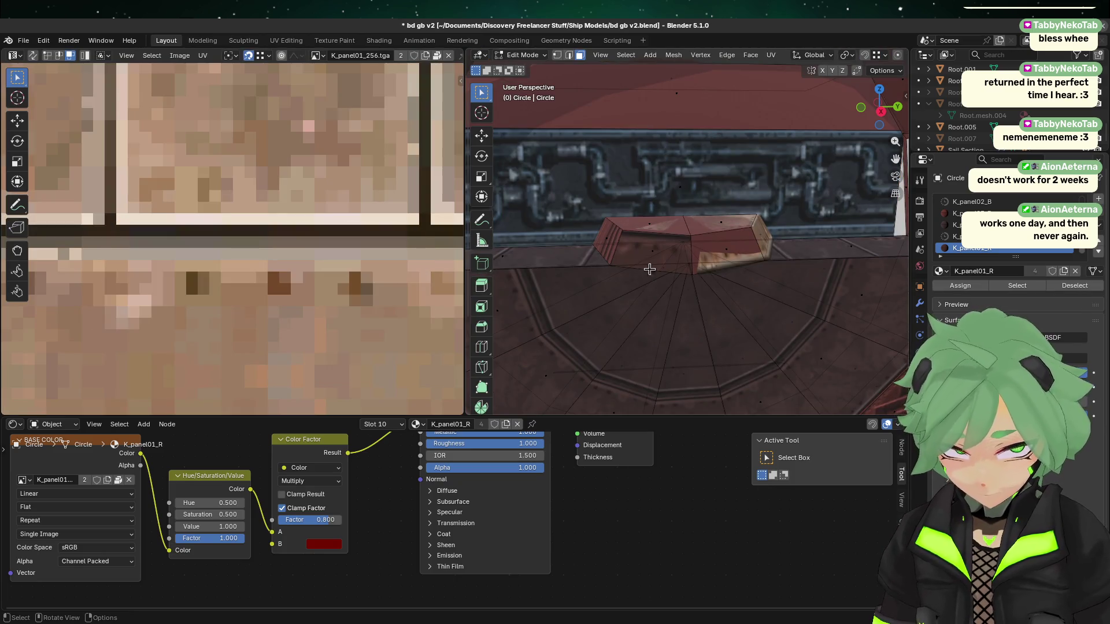
{"action": "left_click", "coordinate": [649, 265]}
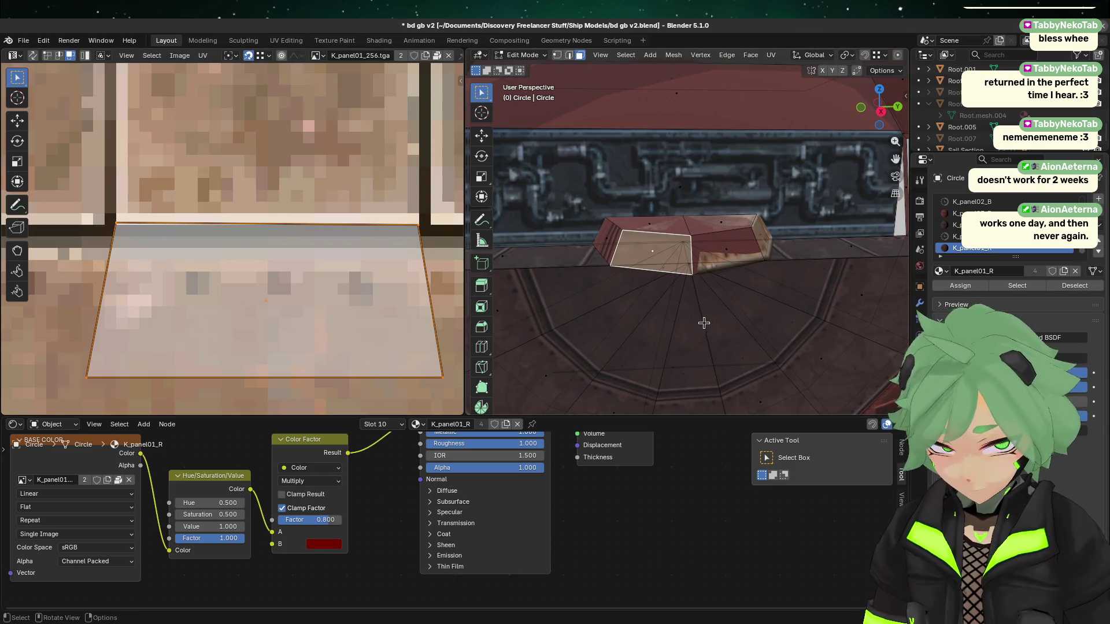
{"action": "left_click", "coordinate": [703, 320]}
{"action": "scroll", "coordinate": [736, 253], "scroll_direction": "up", "scroll_amount": 2}
- Re-check the front face's texture from another angle and open its face options
{"action": "left_click", "coordinate": [599, 284]}
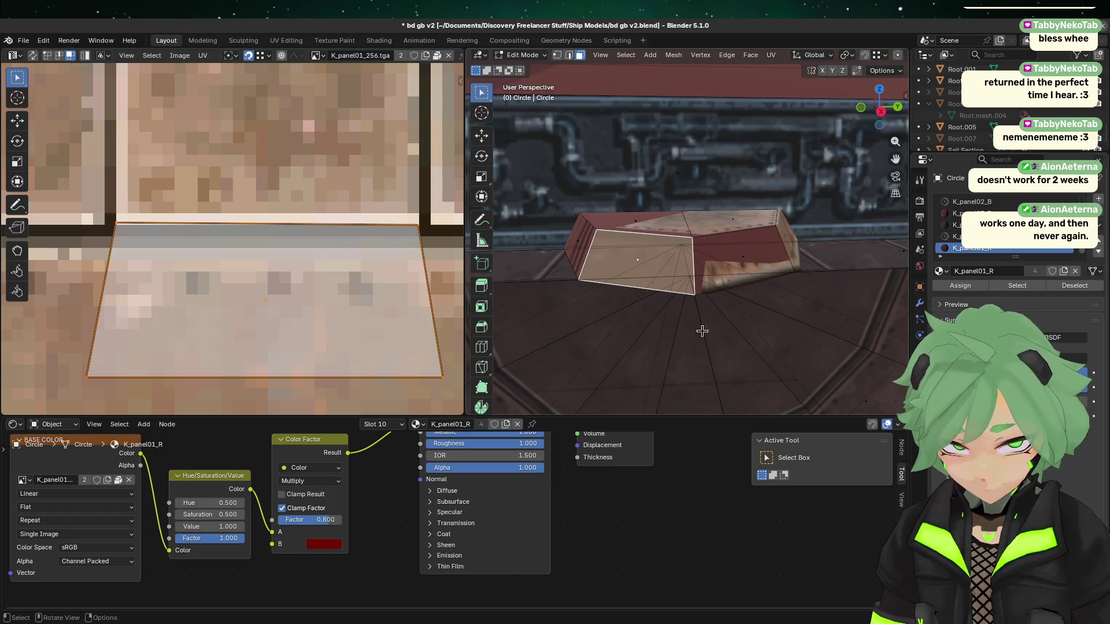
{"action": "mouse_move", "coordinate": [702, 331]}
{"action": "middle_mouse_down"}
{"action": "mouse_move", "coordinate": [654, 253]}
{"action": "mouse_move", "coordinate": [671, 272]}
{"action": "mouse_move", "coordinate": [652, 302]}
{"action": "middle_mouse_up"}
{"action": "left_click", "coordinate": [654, 190]}
{"action": "left_click", "coordinate": [663, 265]}
{"action": "left_click", "coordinate": [651, 302]}
{"action": "left_click", "coordinate": [646, 252]}
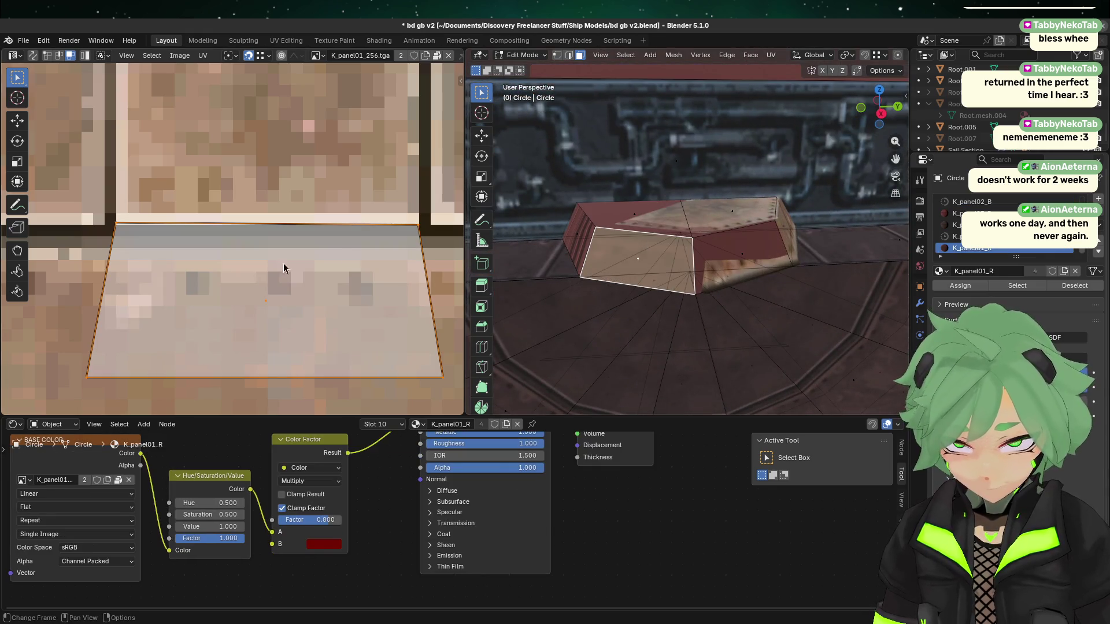
{"action": "right_click", "coordinate": [656, 233]}
{"action": "mouse_move", "coordinate": [637, 248]}
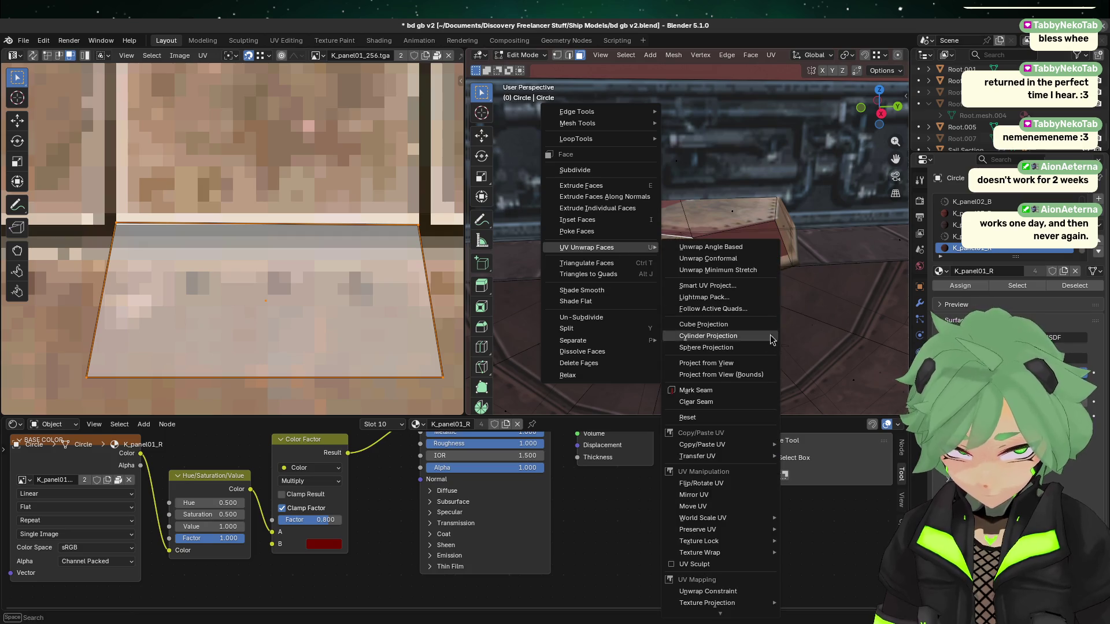
- Copy the front face's UVs and paste them onto the block's side face
{"action": "mouse_move", "coordinate": [752, 444]}
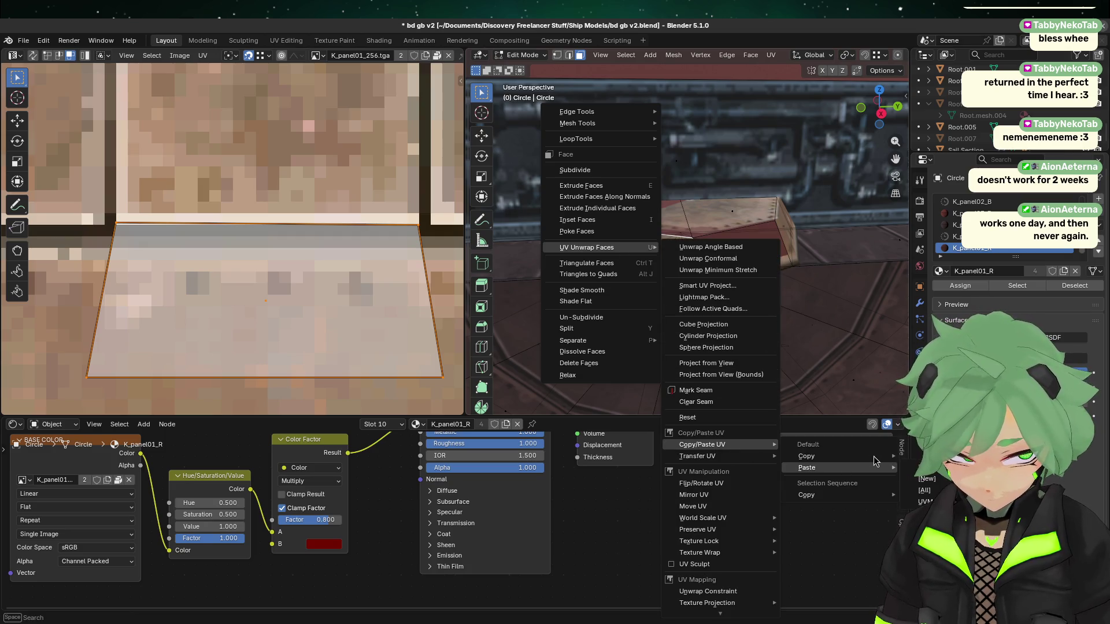
{"action": "left_click", "coordinate": [832, 456]}
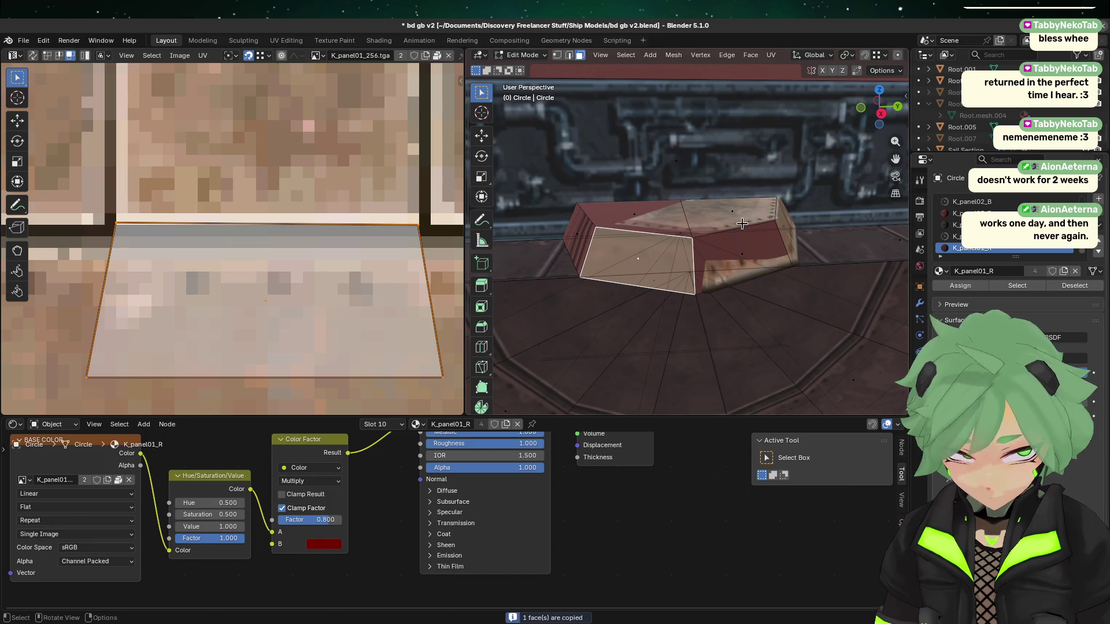
{"action": "left_click", "coordinate": [751, 256]}
{"action": "mouse_move", "coordinate": [735, 292]}
{"action": "middle_mouse_down"}
{"action": "mouse_move", "coordinate": [823, 264]}
{"action": "mouse_move", "coordinate": [792, 255]}
{"action": "mouse_move", "coordinate": [797, 299]}
{"action": "mouse_move", "coordinate": [607, 281]}
{"action": "middle_mouse_up"}
{"action": "left_click", "coordinate": [789, 237], "text": "shift"}
{"action": "right_click", "coordinate": [552, 276]}
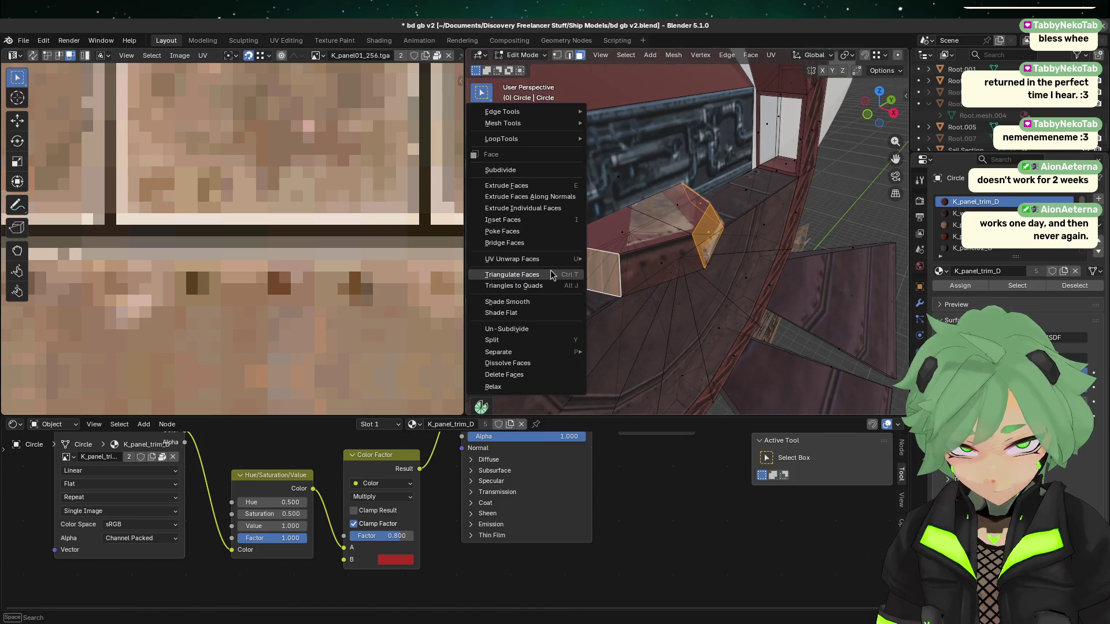
{"action": "mouse_move", "coordinate": [552, 260]}
{"action": "mouse_move", "coordinate": [649, 457]}
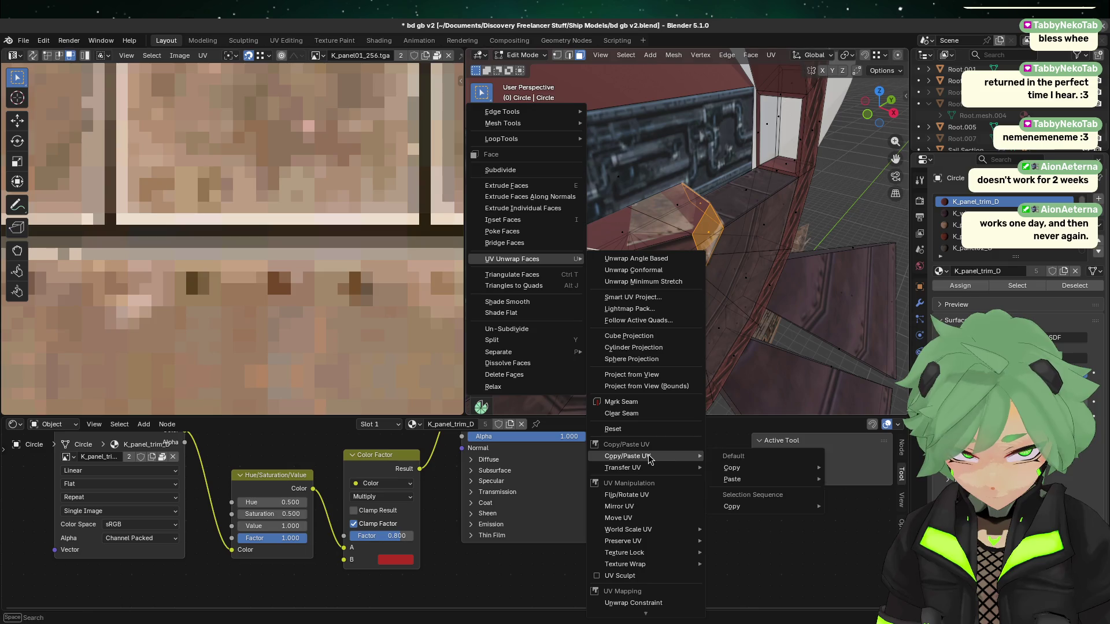
{"action": "left_click", "coordinate": [855, 479]}
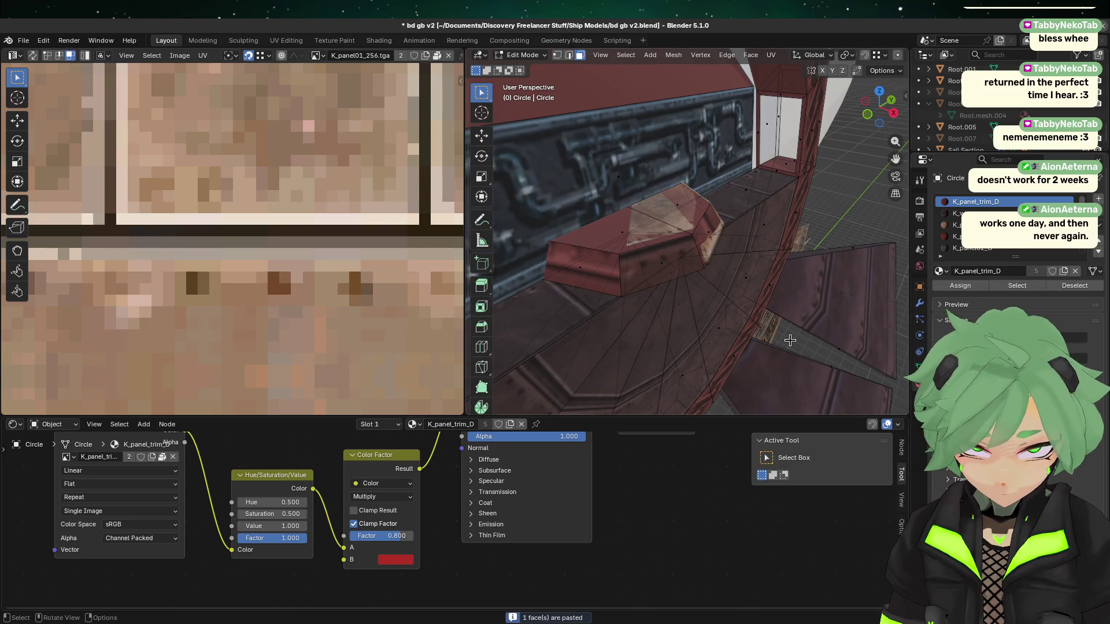
- Inspect the pasted mapping, then select the front and right side faces together
{"action": "mouse_move", "coordinate": [756, 302]}
{"action": "middle_mouse_down"}
{"action": "mouse_move", "coordinate": [682, 307]}
{"action": "mouse_move", "coordinate": [632, 257]}
{"action": "middle_mouse_up"}
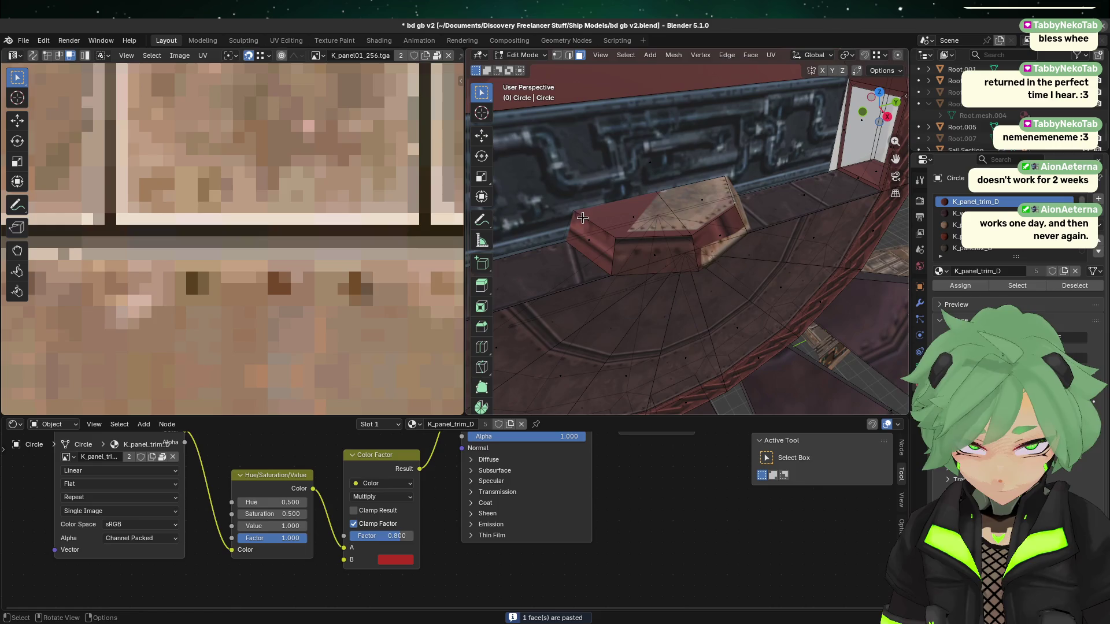
{"action": "left_click", "coordinate": [632, 257]}
{"action": "left_click", "coordinate": [590, 247]}
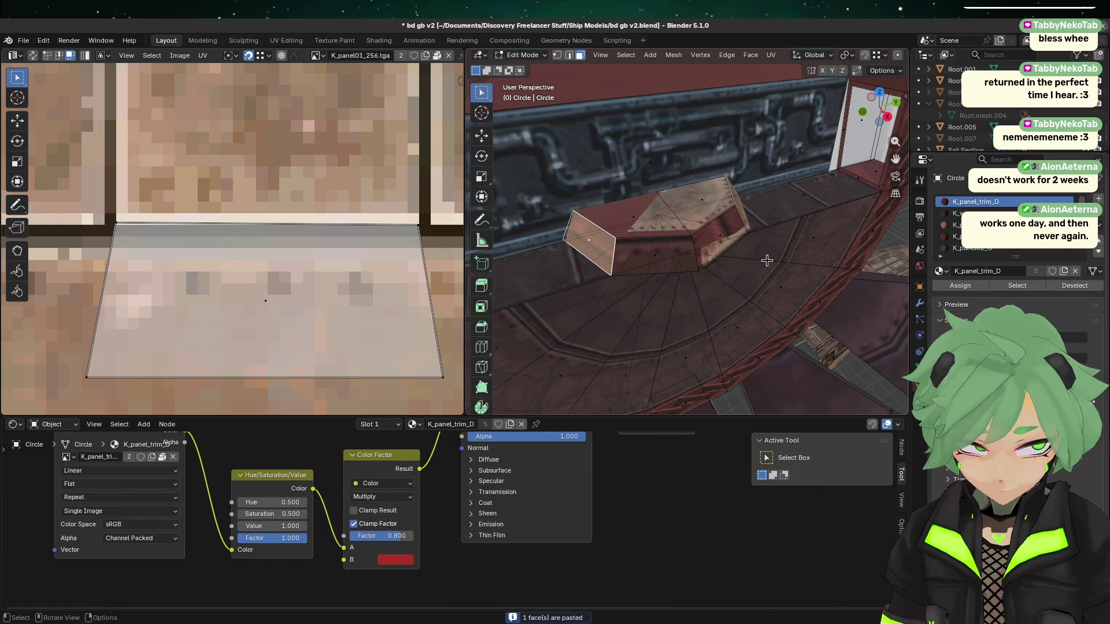
{"action": "middle_click_drag", "start_coordinate": [838, 257], "coordinate": [735, 243]}
{"action": "left_click", "coordinate": [738, 245], "text": "shift"}
{"action": "left_click", "coordinate": [766, 233], "text": "shift"}
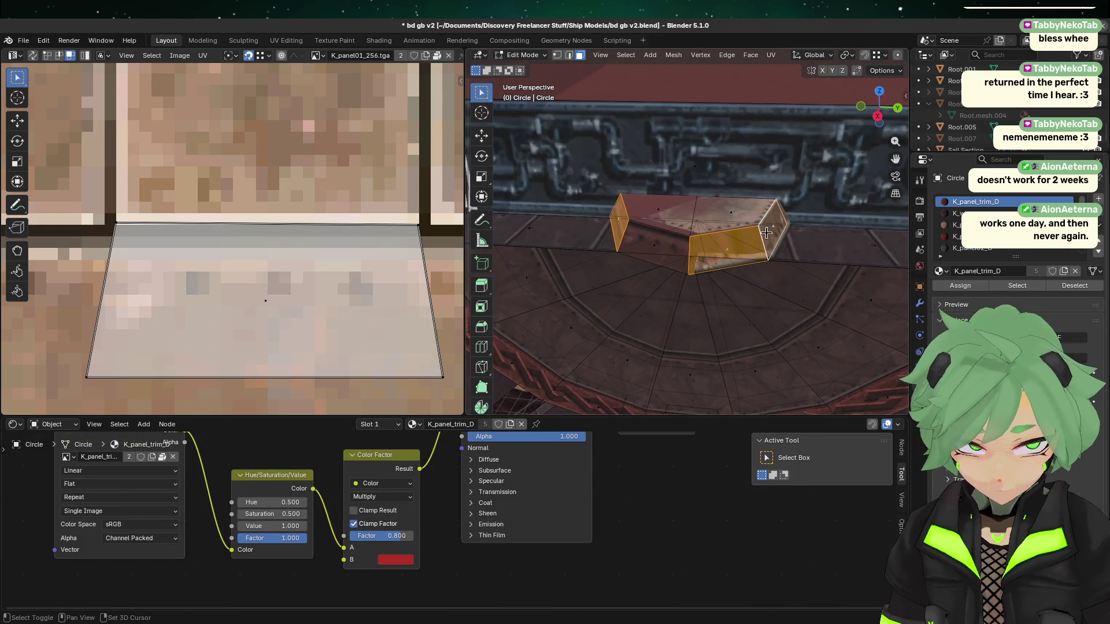
{"action": "scroll", "coordinate": [982, 226], "scroll_direction": "down", "scroll_amount": 2}
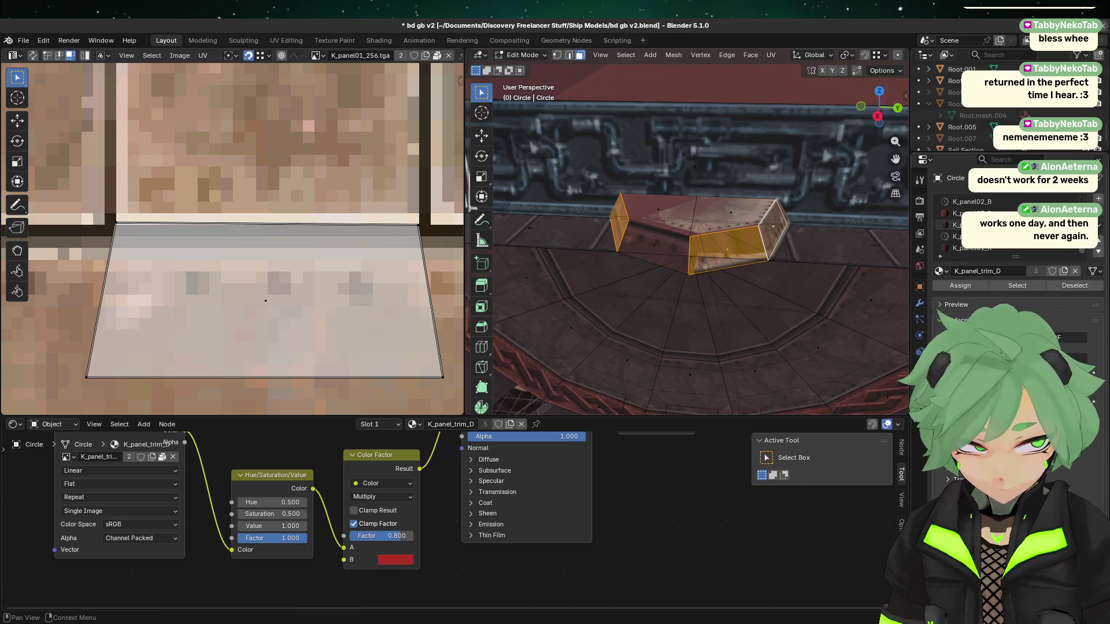
{"action": "scroll", "coordinate": [991, 254], "scroll_direction": "up", "scroll_amount": 2}
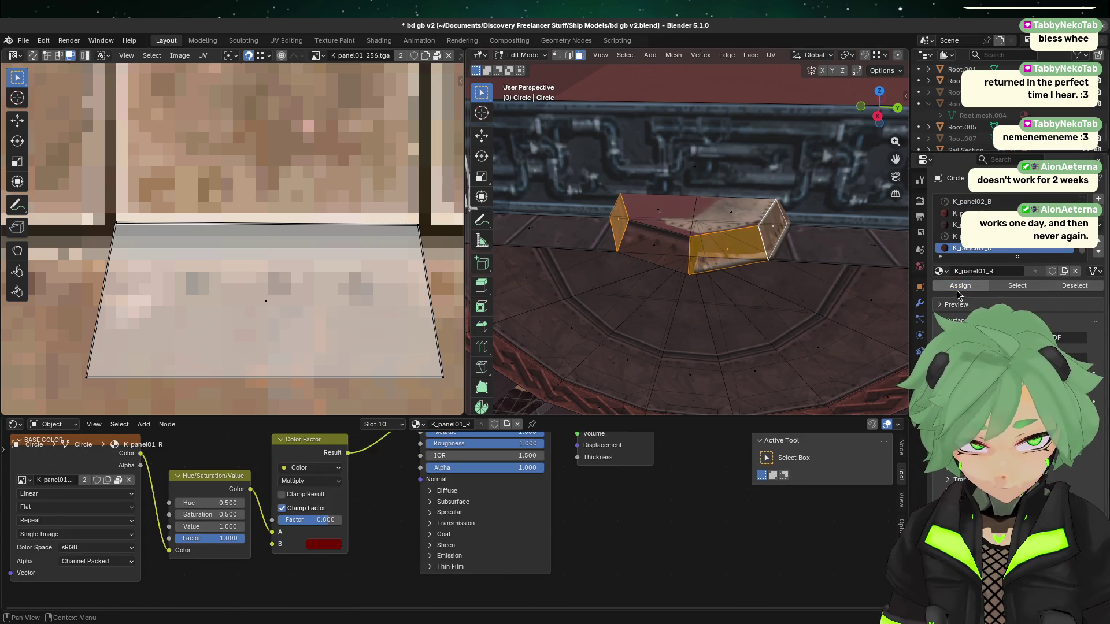
- Hide the Root.005 object and return to face editing on the Circle
{"action": "key", "text": "alt+a"}
{"action": "mouse_move", "coordinate": [717, 272]}
{"action": "middle_mouse_down"}
{"action": "mouse_move", "coordinate": [730, 296]}
{"action": "mouse_move", "coordinate": [721, 275]}
{"action": "mouse_move", "coordinate": [686, 283]}
{"action": "mouse_move", "coordinate": [690, 272]}
{"action": "mouse_move", "coordinate": [752, 289]}
{"action": "mouse_move", "coordinate": [780, 312]}
{"action": "mouse_move", "coordinate": [859, 293]}
{"action": "middle_mouse_up"}
{"action": "key", "text": "Tab"}
{"action": "left_click", "coordinate": [774, 320]}
{"action": "key", "text": "h"}
{"action": "left_click", "coordinate": [775, 309]}
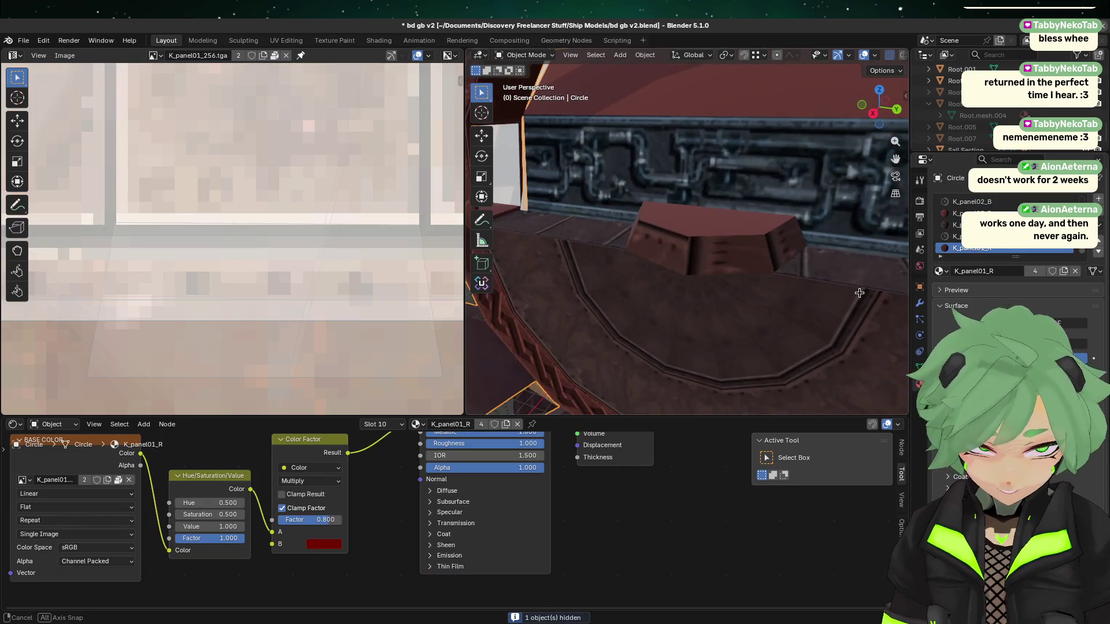
{"action": "key", "text": "Tab"}
- Re-unwrap the block's left slanted and front faces automatically
{"action": "left_click", "coordinate": [649, 254]}
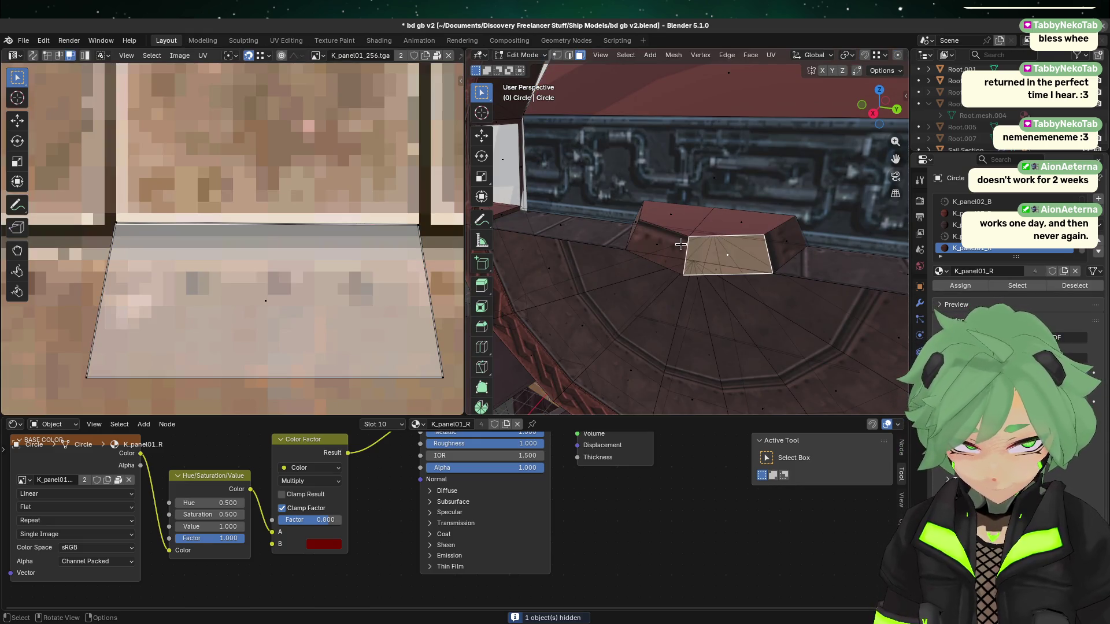
{"action": "left_click", "coordinate": [714, 247]}
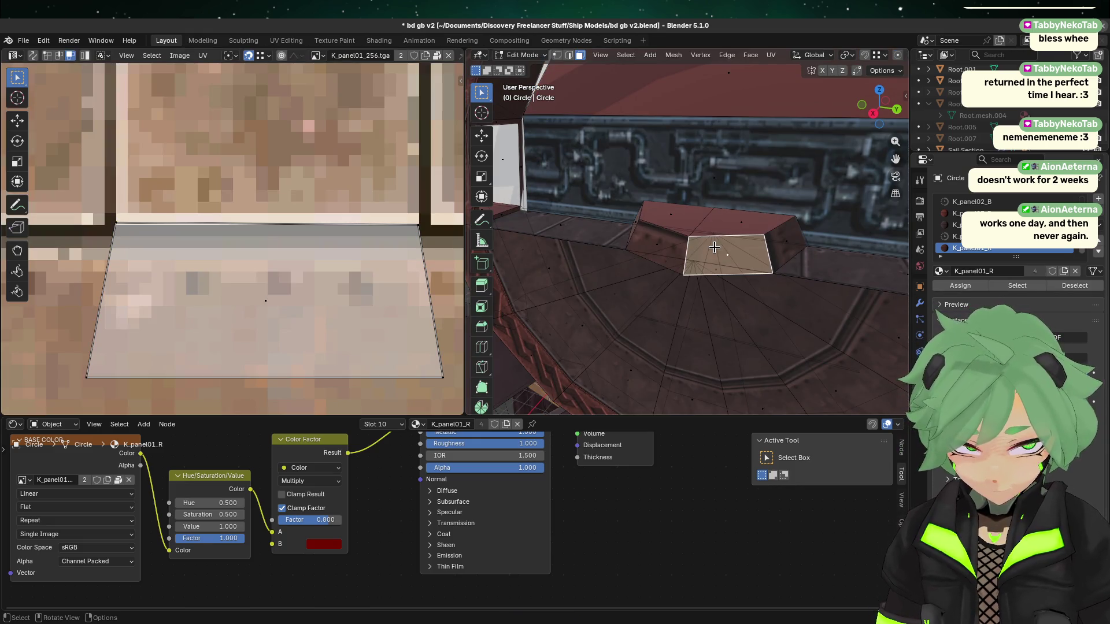
{"action": "right_click", "coordinate": [774, 245]}
{"action": "mouse_move", "coordinate": [751, 251]}
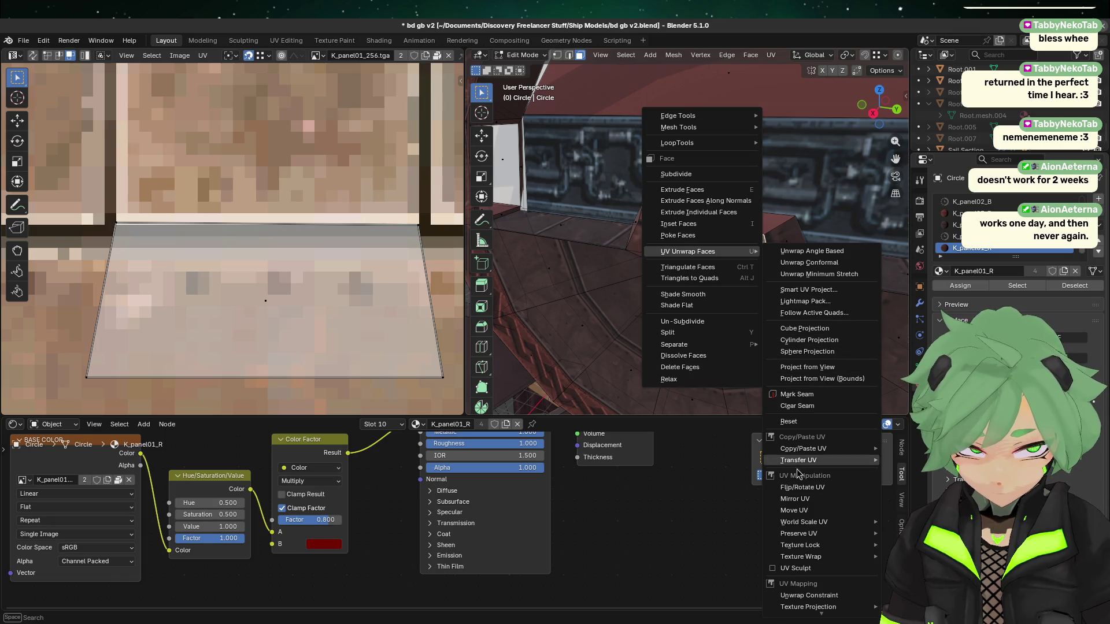
{"action": "left_click", "coordinate": [808, 290]}
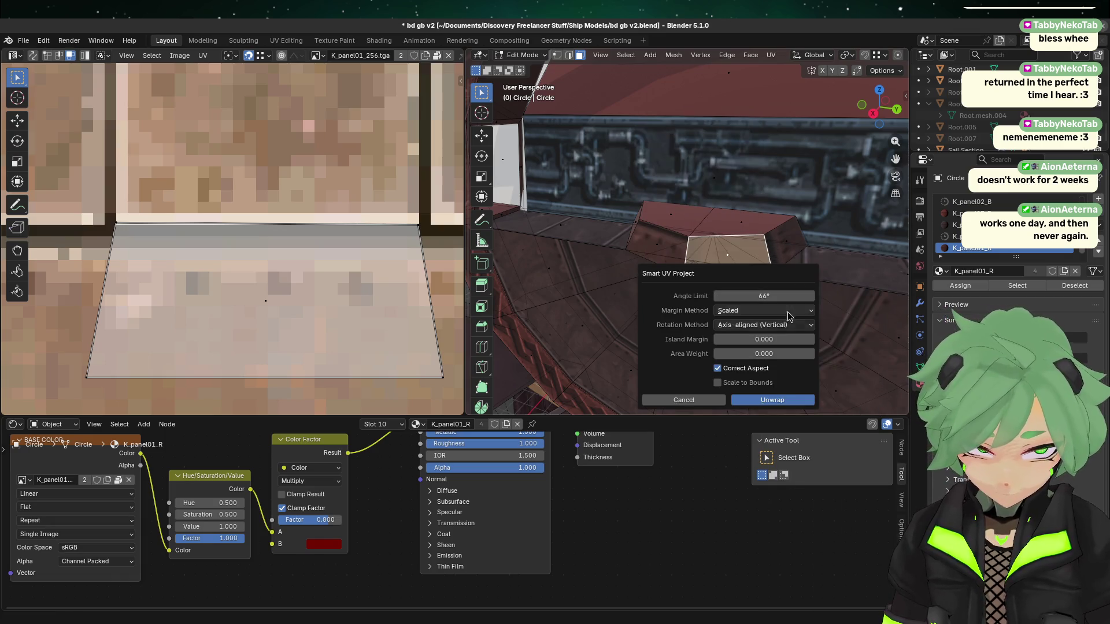
{"action": "left_click", "coordinate": [777, 400]}
{"action": "left_click", "coordinate": [758, 256]}
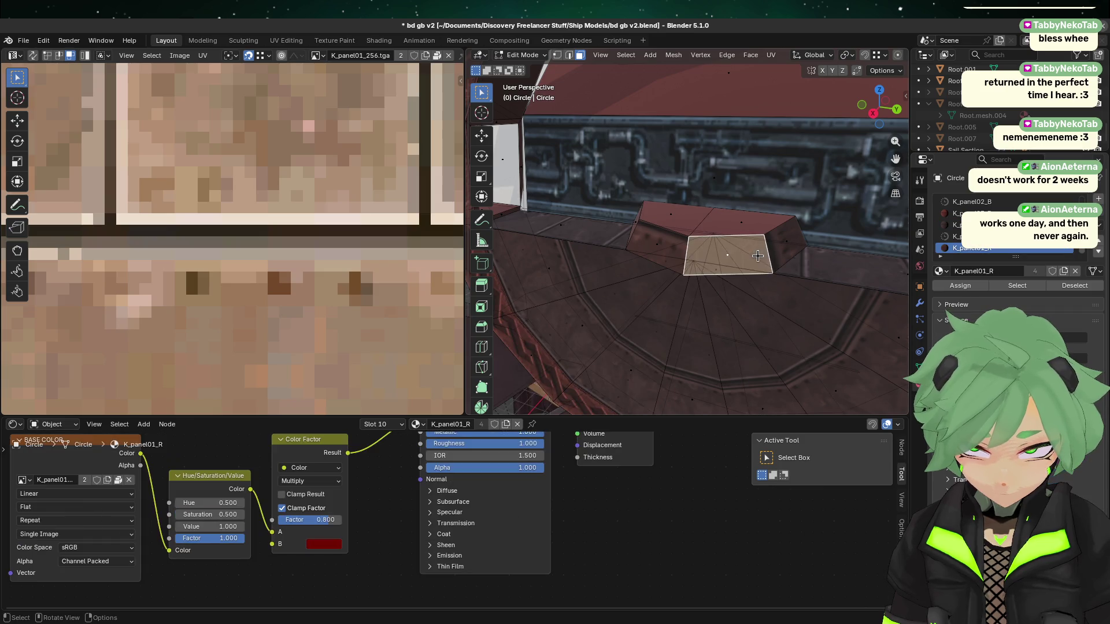
- Select the side, slanted and front faces and rotate their UV island to axis alignment
{"action": "left_click", "coordinate": [797, 247]}
{"action": "right_click", "coordinate": [797, 248]}
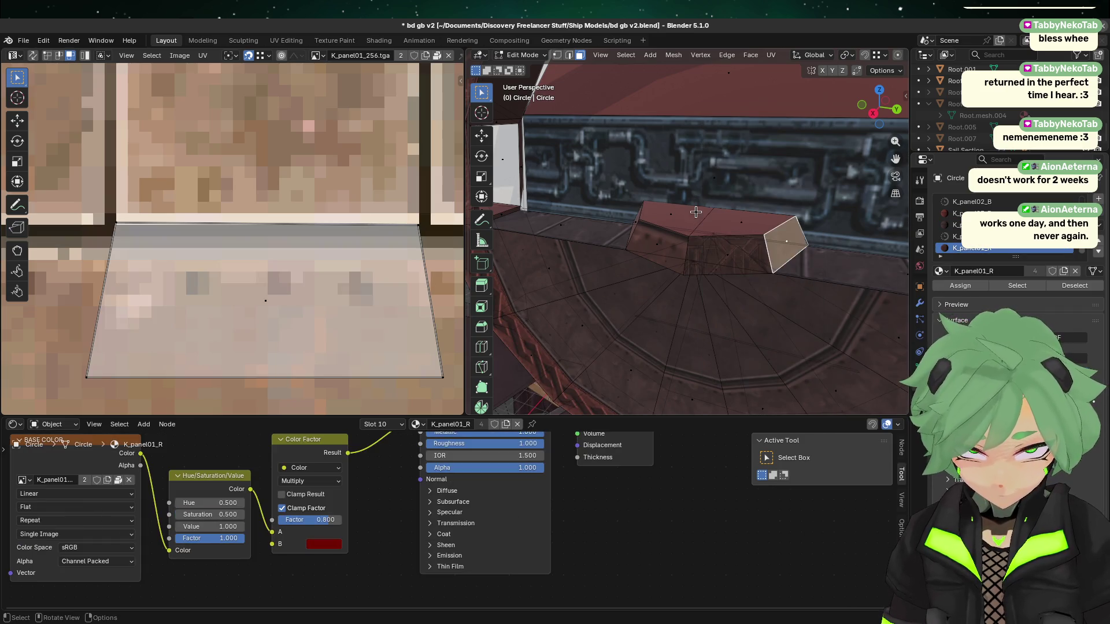
{"action": "left_click", "coordinate": [657, 246]}
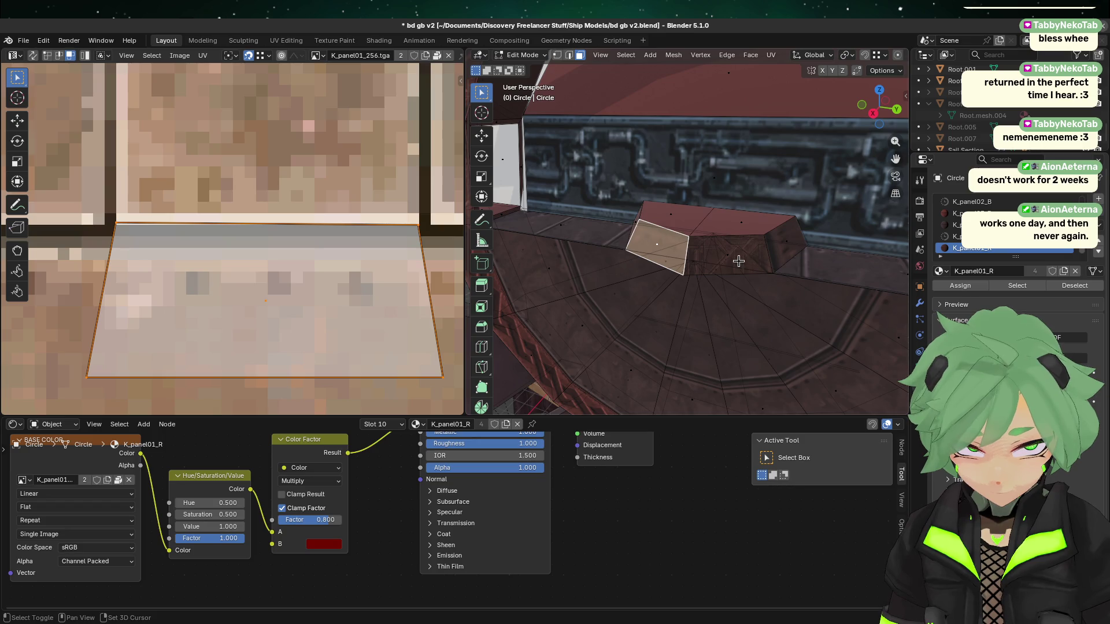
{"action": "left_click", "coordinate": [739, 261], "text": "shift"}
{"action": "scroll", "coordinate": [131, 363], "scroll_direction": "down", "scroll_amount": 6}
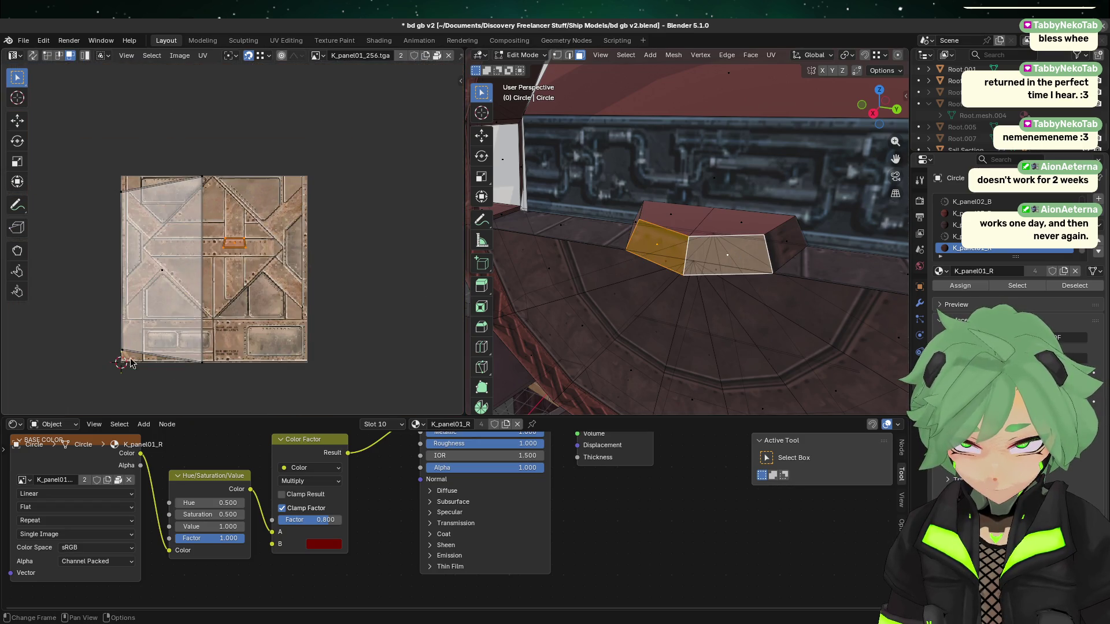
{"action": "left_click_drag", "start_coordinate": [106, 370], "coordinate": [209, 112]}
{"action": "key", "text": "r"}
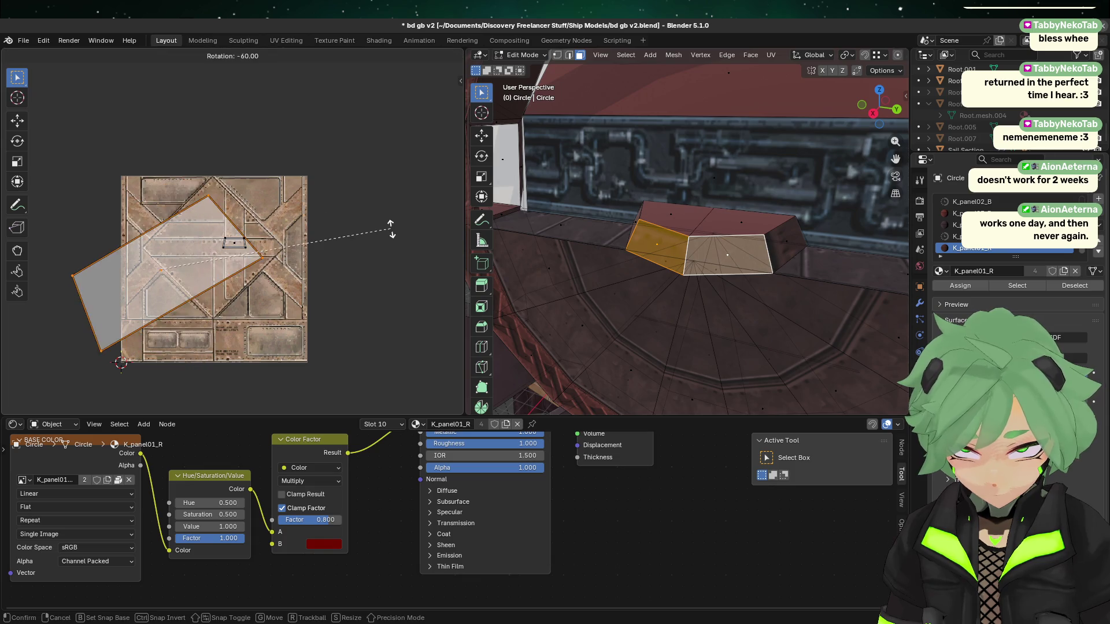
{"action": "left_click", "coordinate": [371, 334]}
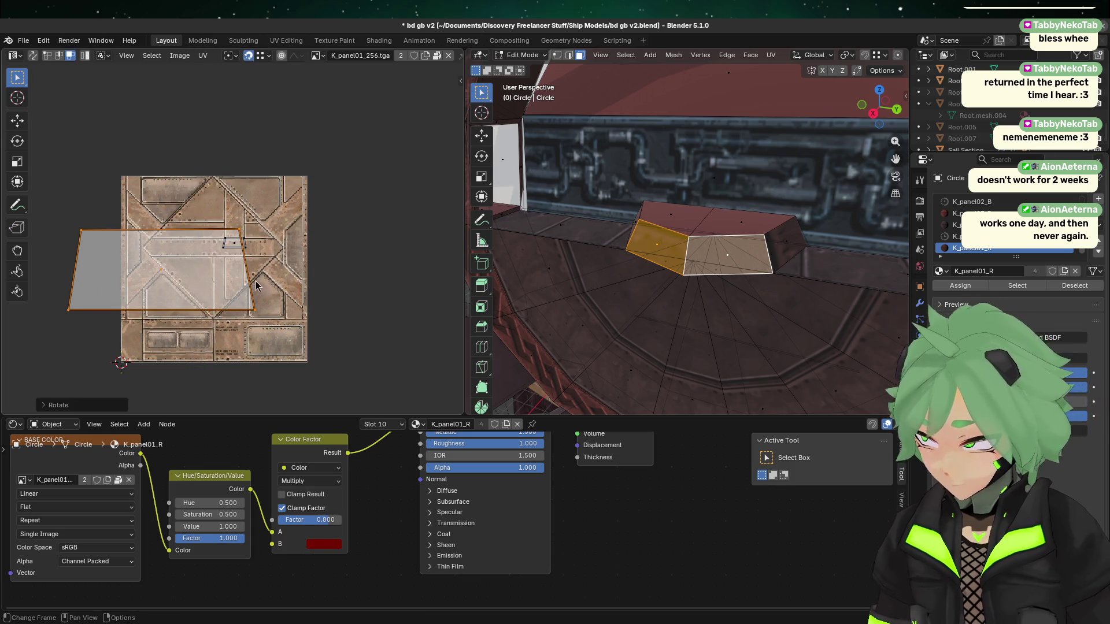
{"action": "scroll", "coordinate": [256, 286], "scroll_direction": "up", "scroll_amount": 3}
- Move the UV island over the panel texture
{"action": "key", "text": "g"}
{"action": "key", "text": "Return"}
{"action": "key", "text": "g"}
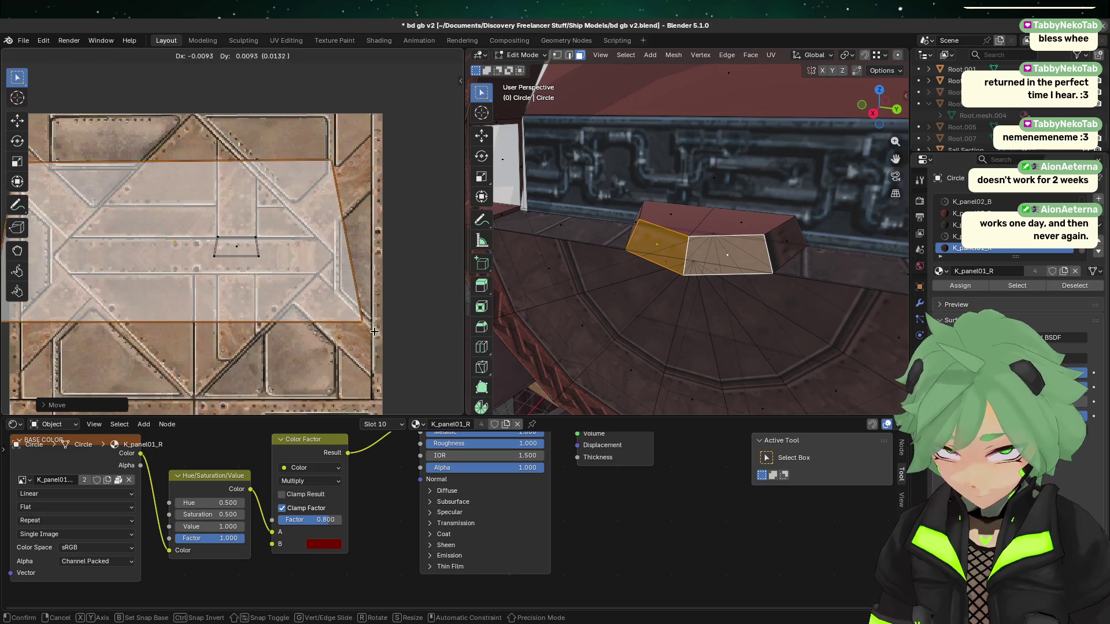
{"action": "left_click", "coordinate": [259, 233]}
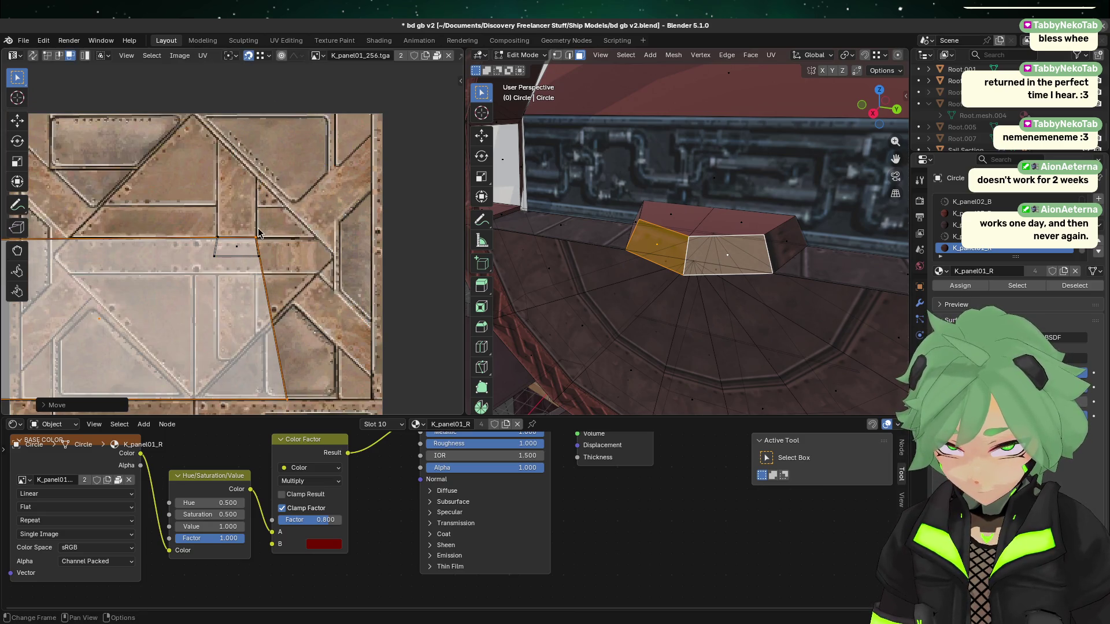
{"action": "scroll", "coordinate": [265, 322], "scroll_direction": "down", "scroll_amount": 3}
- Flatten the island into a thin sliver on a small texture strip, then select the side quad face
{"action": "left_click", "coordinate": [81, 286]}
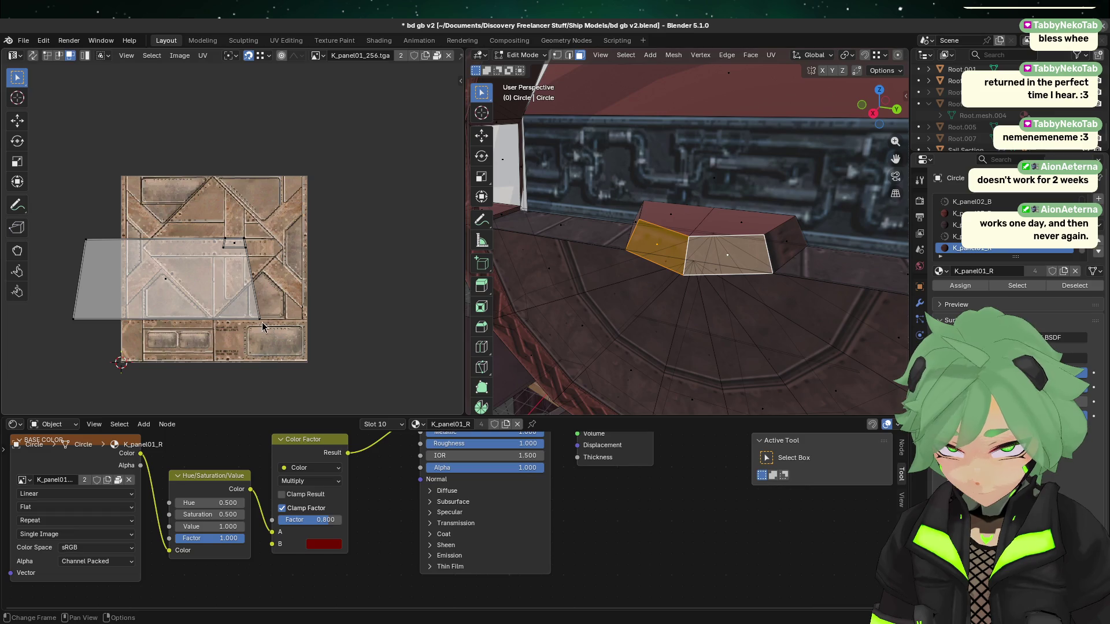
{"action": "left_click_drag", "start_coordinate": [64, 347], "coordinate": [263, 298]}
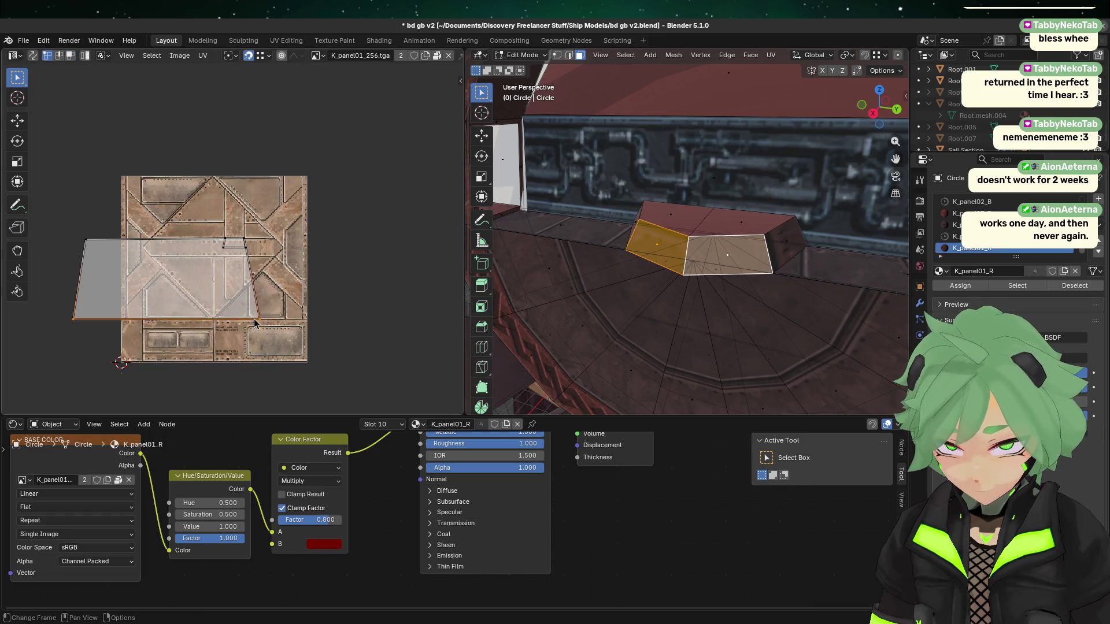
{"action": "key", "text": "g"}
{"action": "left_click", "coordinate": [66, 260]}
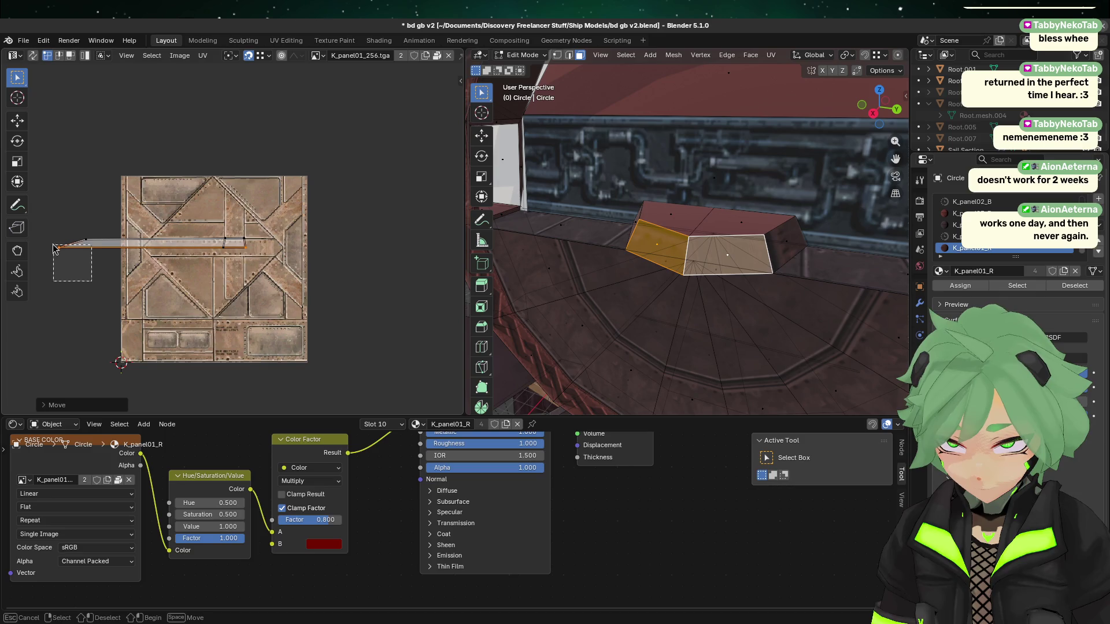
{"action": "left_click_drag", "start_coordinate": [44, 282], "coordinate": [116, 203]}
{"action": "key", "text": "g"}
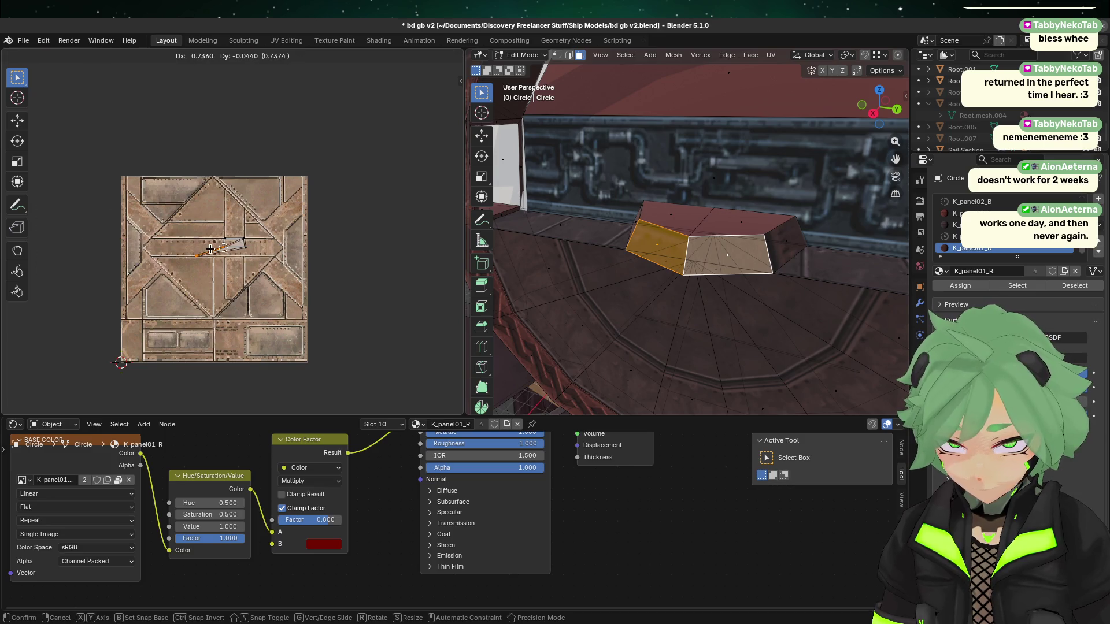
{"action": "left_click", "coordinate": [214, 237]}
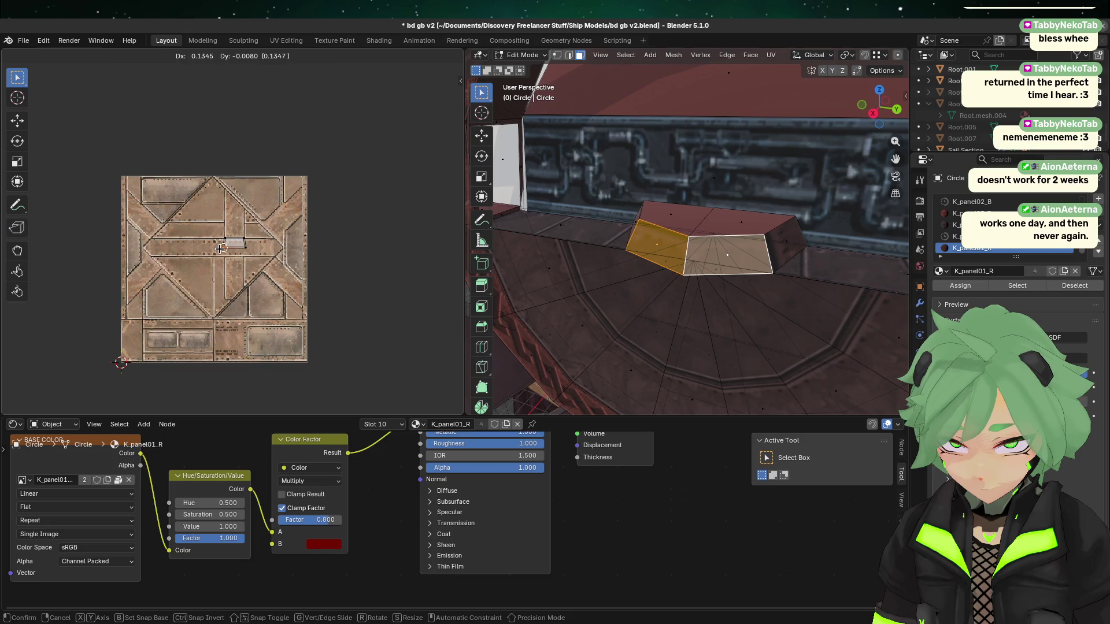
{"action": "left_click", "coordinate": [771, 361]}
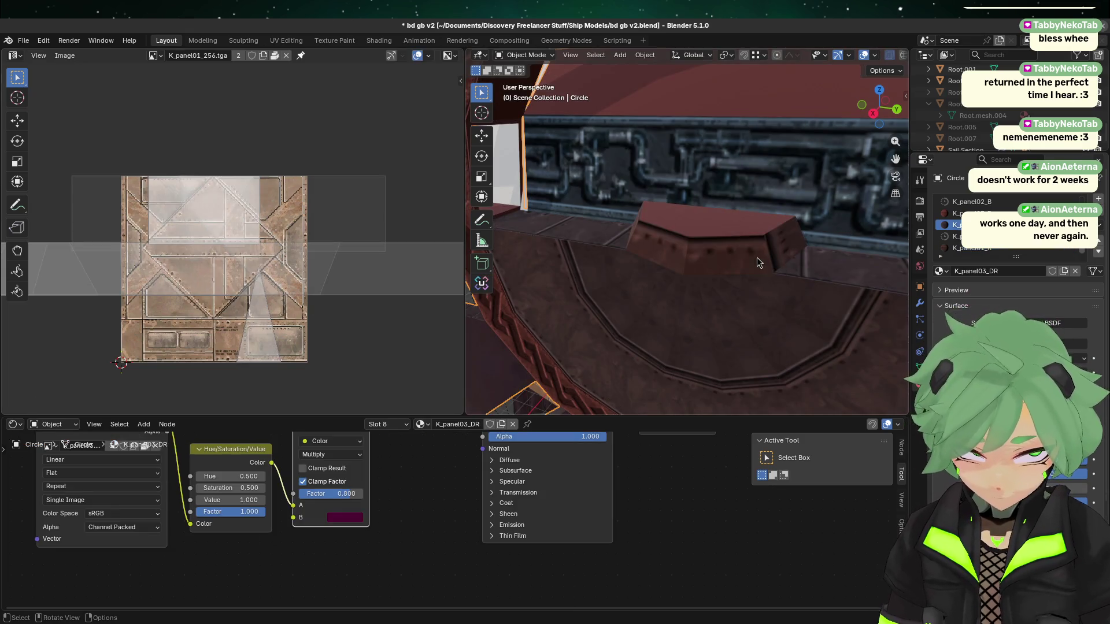
{"action": "left_click", "coordinate": [748, 257]}
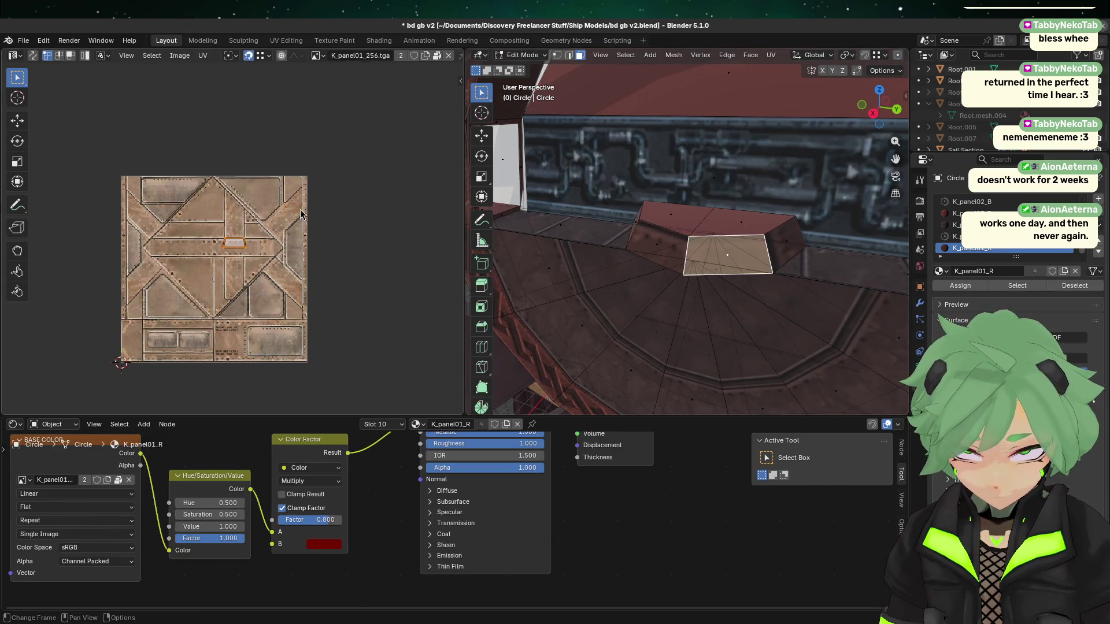
- Copy the side face's UV layout and paste it onto the box's end face
{"action": "right_click", "coordinate": [733, 250]}
{"action": "mouse_move", "coordinate": [733, 250]}
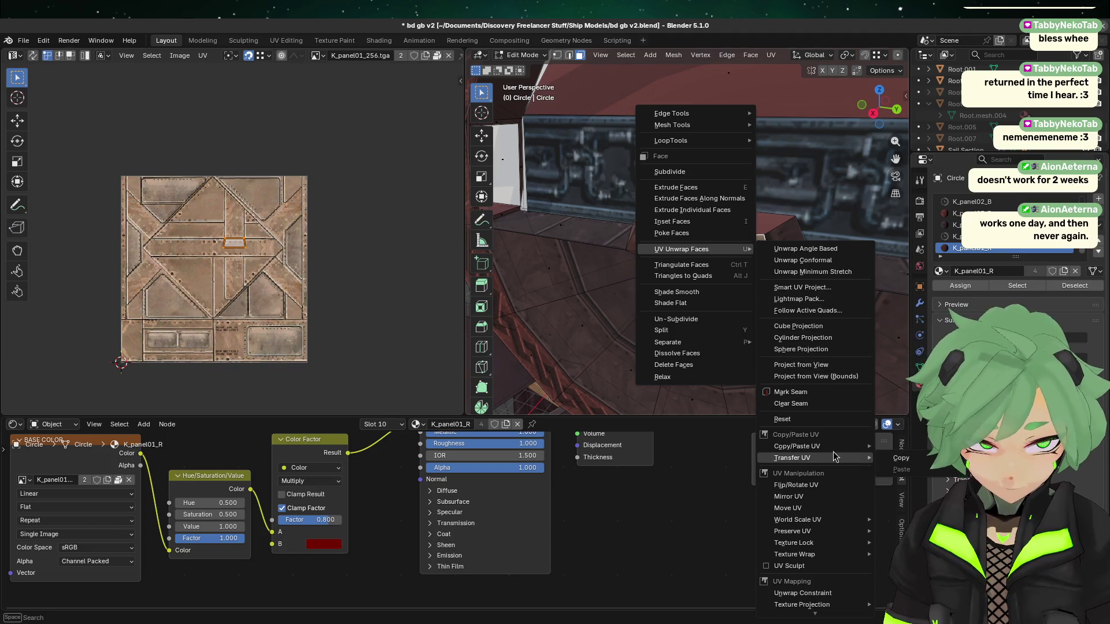
{"action": "mouse_move", "coordinate": [813, 450]}
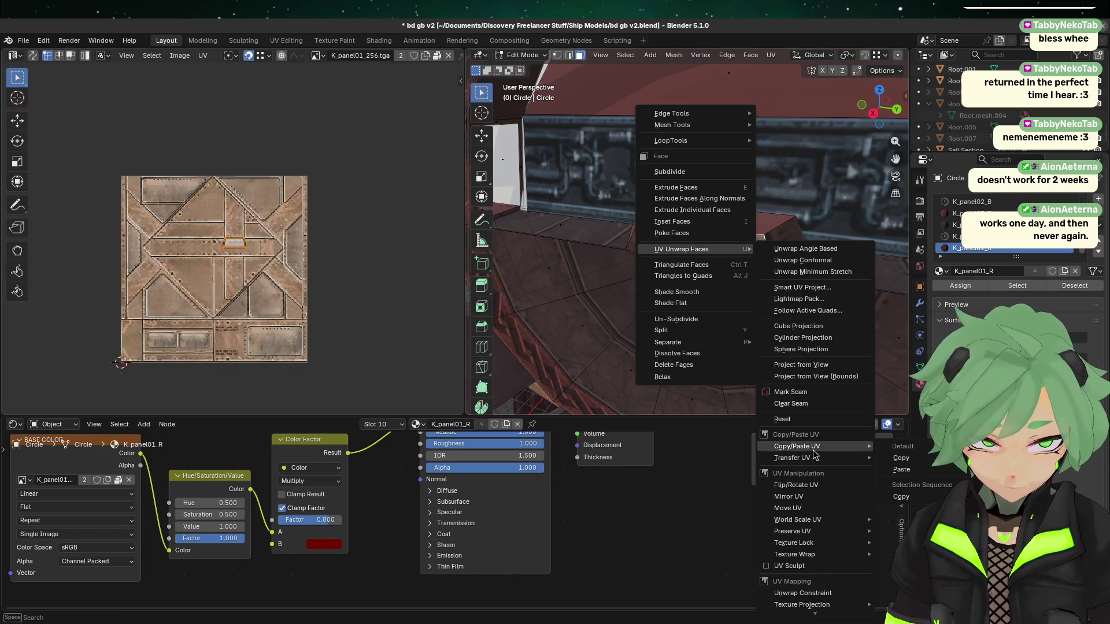
{"action": "left_click", "coordinate": [901, 458]}
{"action": "left_click", "coordinate": [783, 238]}
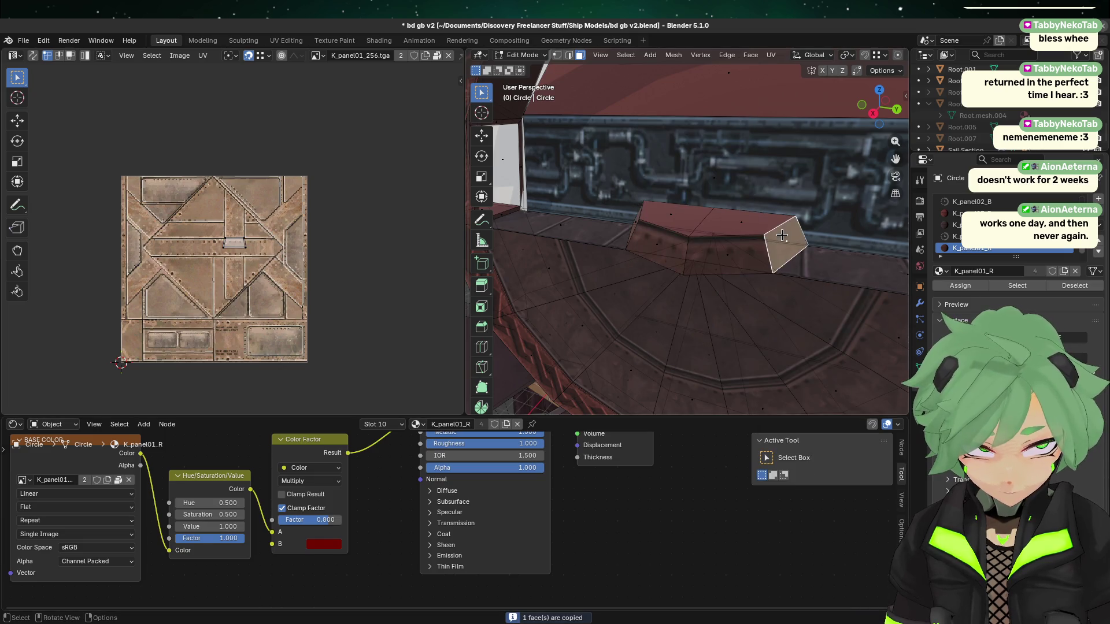
{"action": "right_click", "coordinate": [782, 236]}
{"action": "mouse_move", "coordinate": [782, 236]}
{"action": "mouse_move", "coordinate": [904, 435]}
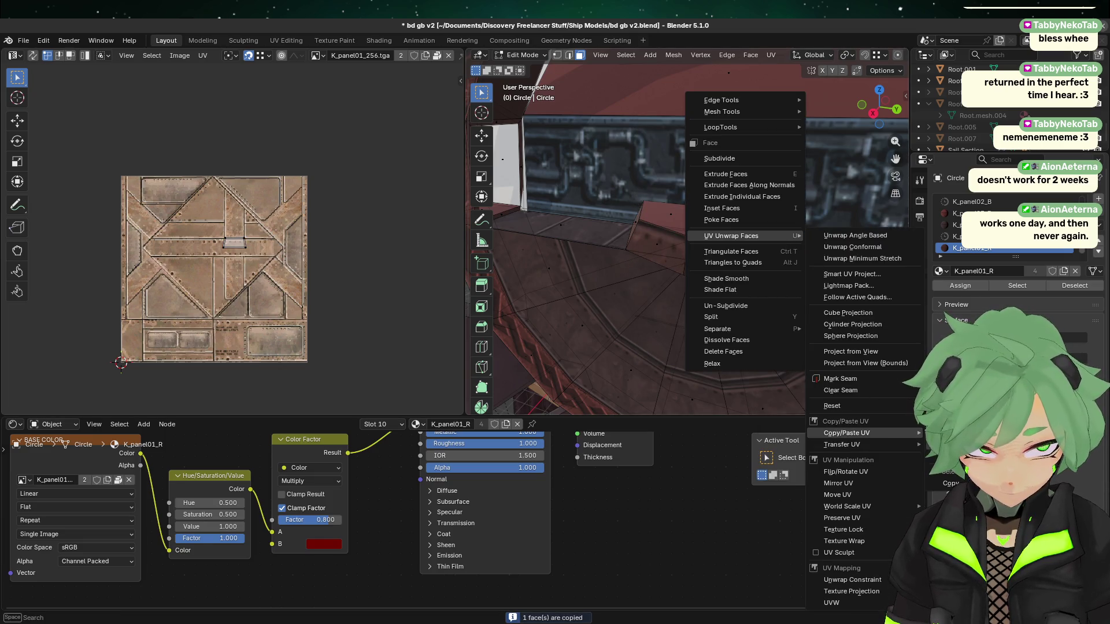
{"action": "left_click", "coordinate": [884, 470]}
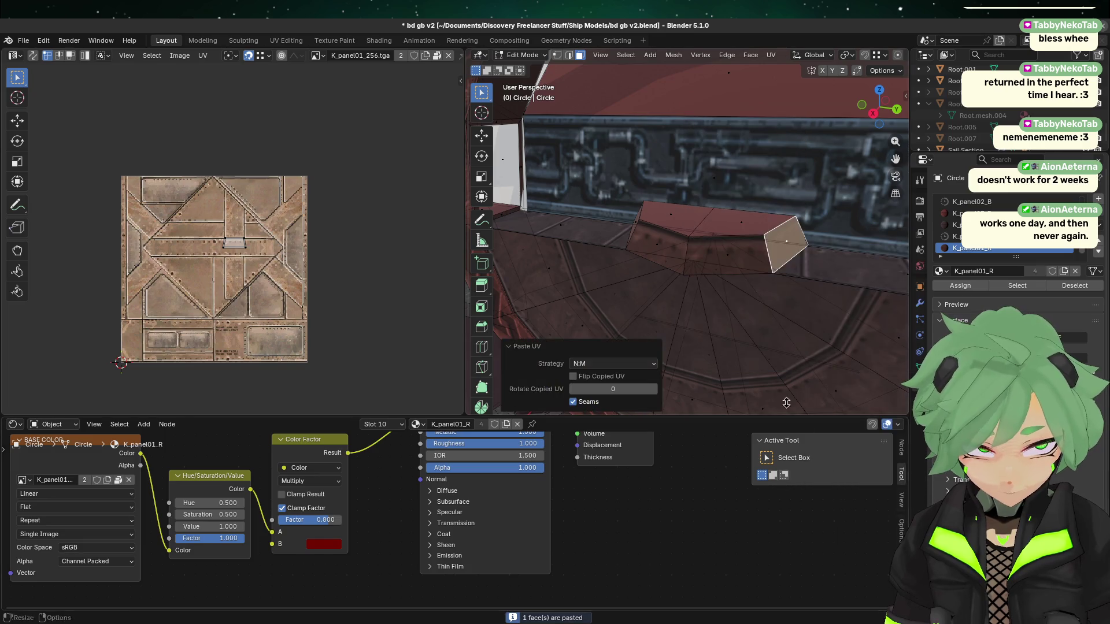
- Inspect the textured box from several angles in object mode, then resume face editing
{"action": "middle_click_drag", "start_coordinate": [843, 327], "coordinate": [748, 364]}
{"action": "key", "text": "Tab"}
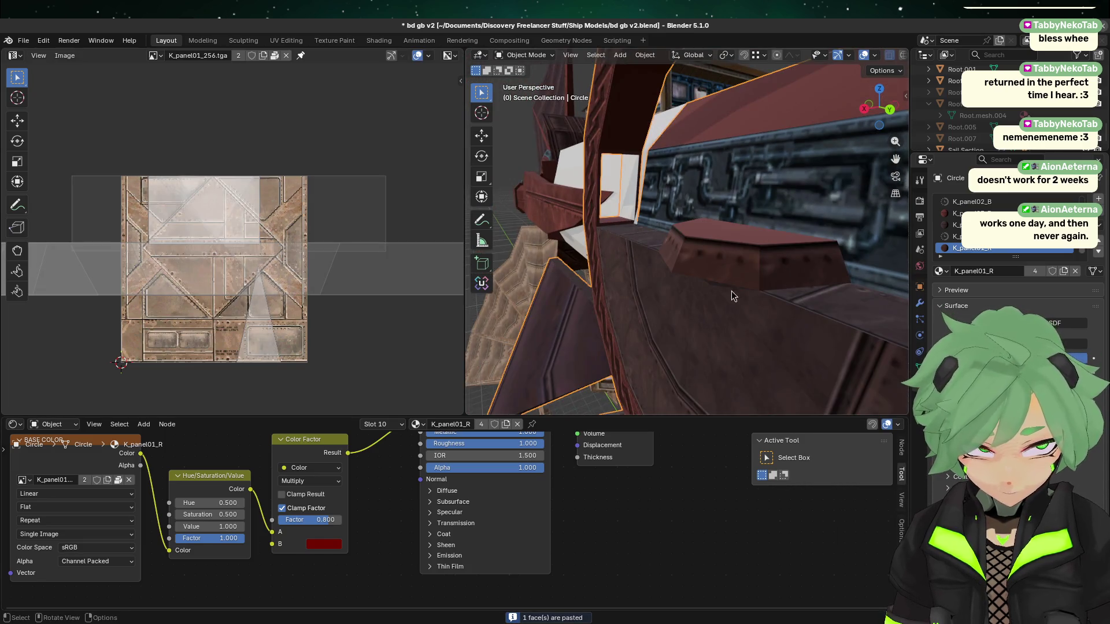
{"action": "mouse_move", "coordinate": [733, 294]}
{"action": "middle_mouse_down"}
{"action": "mouse_move", "coordinate": [722, 328]}
{"action": "mouse_move", "coordinate": [573, 338]}
{"action": "middle_mouse_up"}
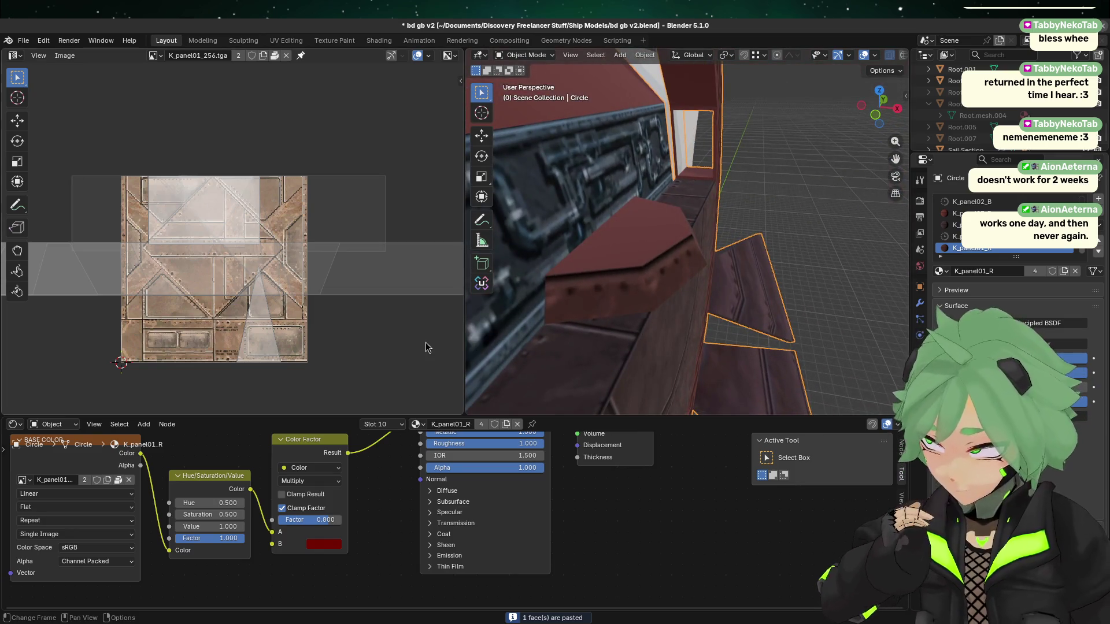
{"action": "scroll", "coordinate": [389, 266], "scroll_direction": "down", "scroll_amount": 1}
{"action": "mouse_move", "coordinate": [694, 324]}
{"action": "middle_mouse_down"}
{"action": "mouse_move", "coordinate": [597, 310]}
{"action": "mouse_move", "coordinate": [694, 315]}
{"action": "mouse_move", "coordinate": [798, 278]}
{"action": "middle_mouse_up"}
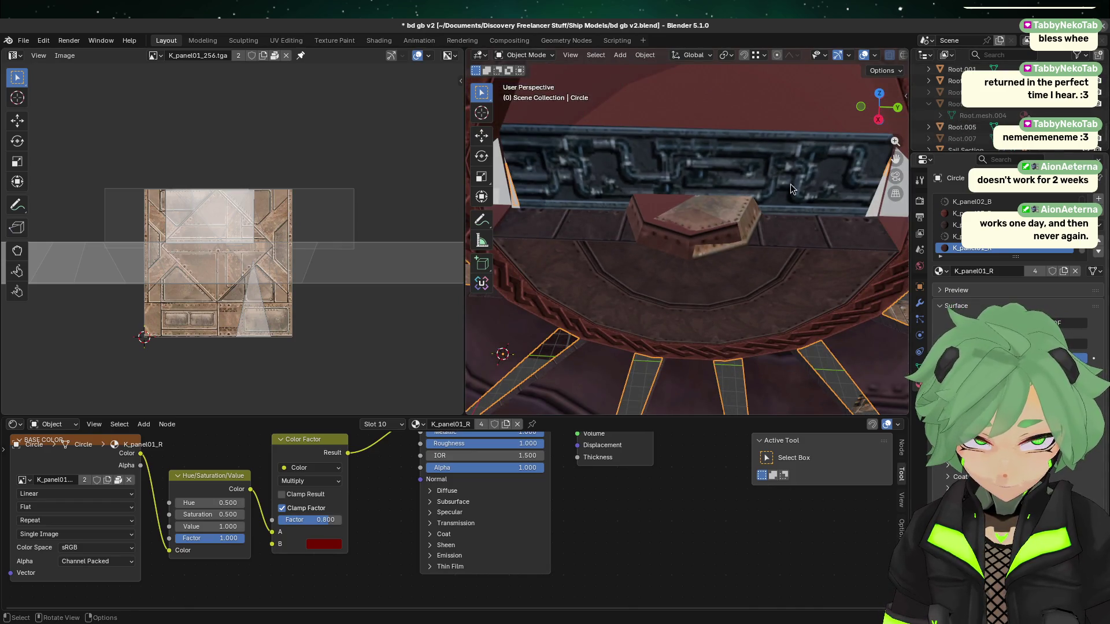
{"action": "key", "text": "Tab"}
- Inspect the box's top and neighbouring faces against the lower plate panels of the texture
{"action": "left_click", "coordinate": [743, 198]}
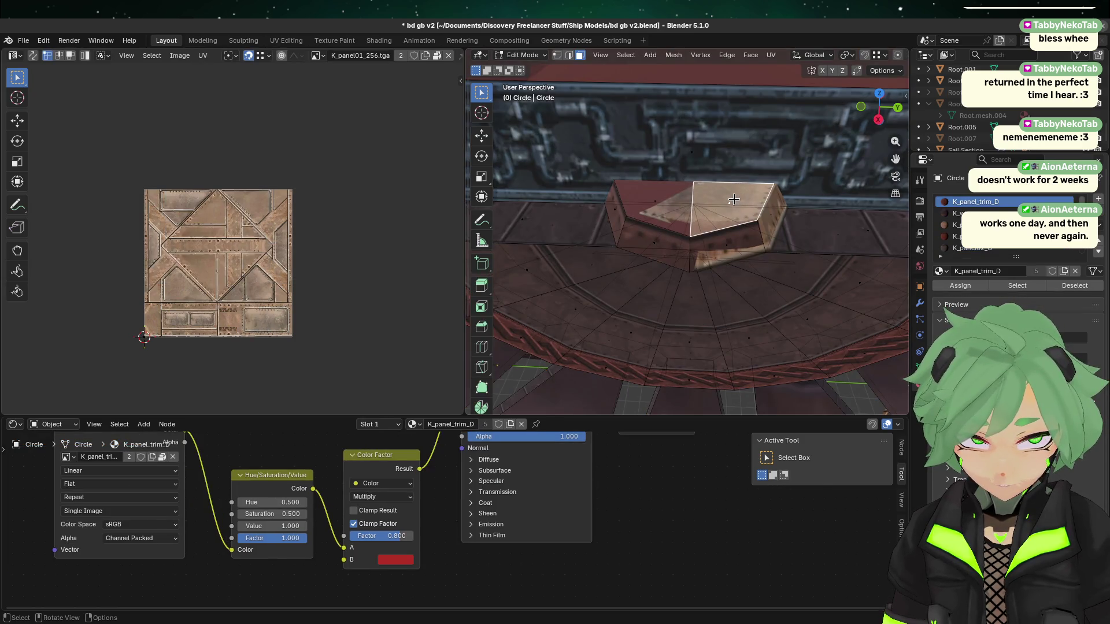
{"action": "scroll", "coordinate": [322, 227], "scroll_direction": "down", "scroll_amount": 3}
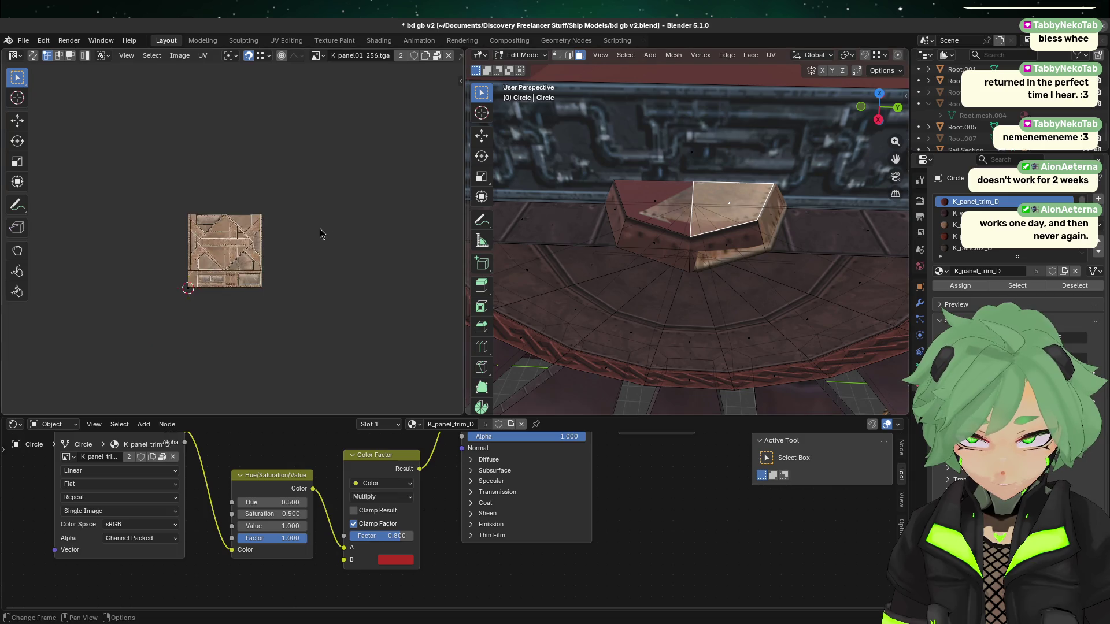
{"action": "left_click", "coordinate": [769, 226]}
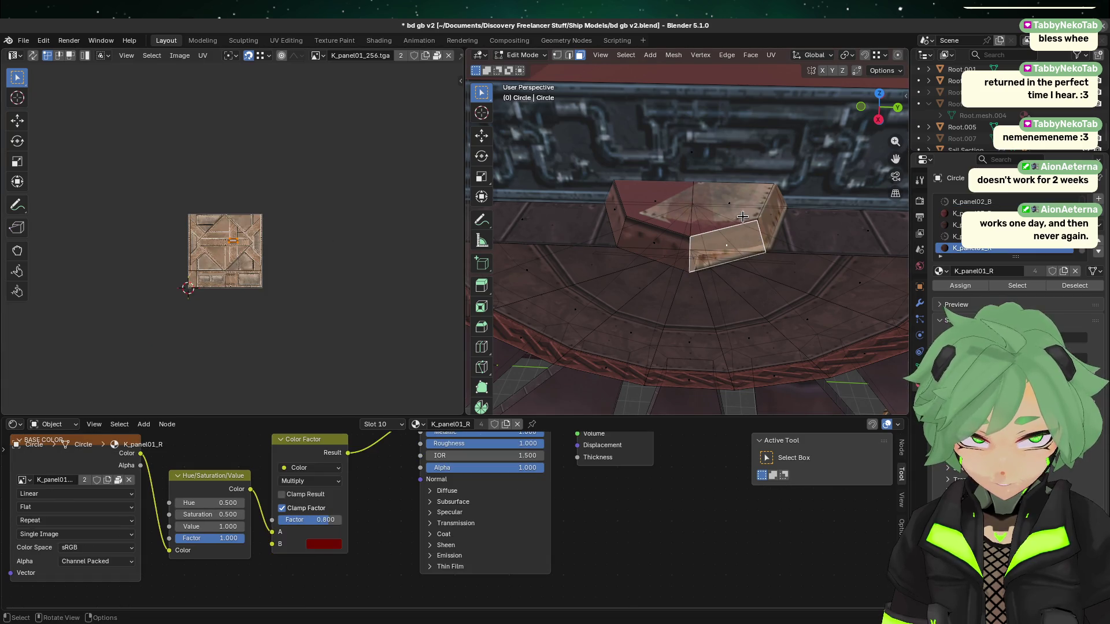
{"action": "left_click", "coordinate": [738, 211]}
{"action": "scroll", "coordinate": [277, 316], "scroll_direction": "up", "scroll_amount": 6}
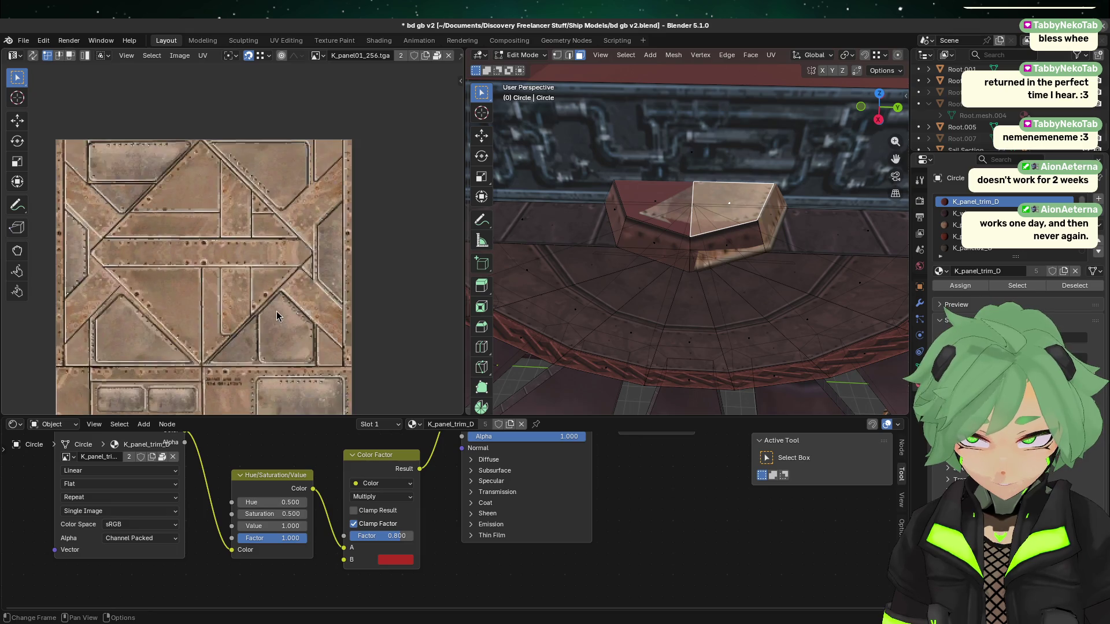
{"action": "scroll", "coordinate": [277, 315], "scroll_direction": "down", "scroll_amount": 4}
{"action": "scroll", "coordinate": [272, 318], "scroll_direction": "up", "scroll_amount": 4}
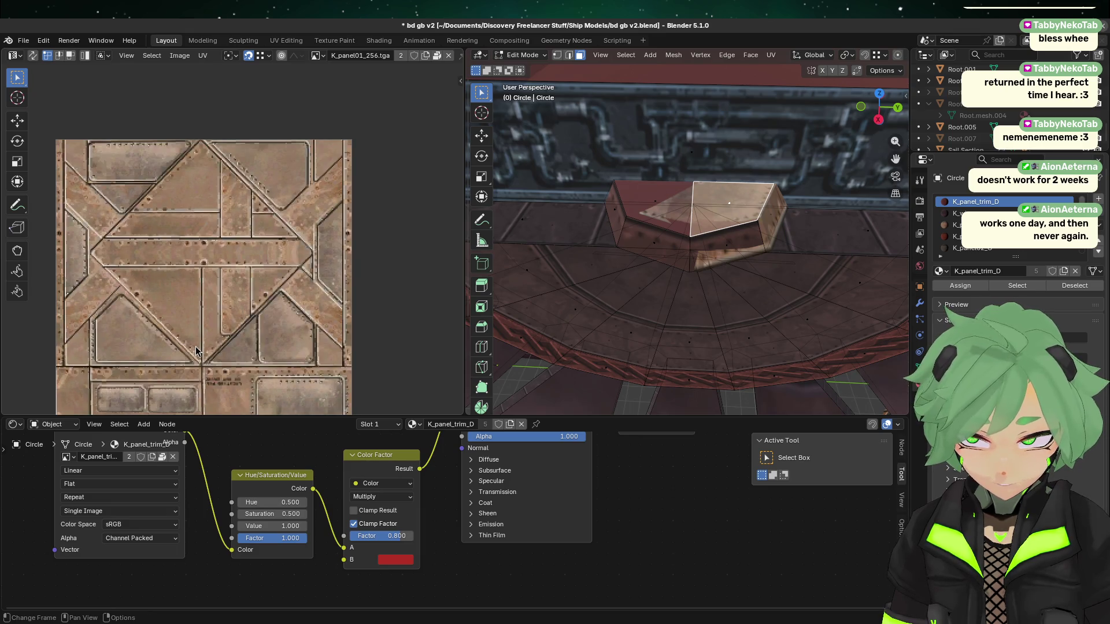
{"action": "middle_click_drag", "start_coordinate": [199, 340], "coordinate": [336, 150]}
{"action": "scroll", "coordinate": [200, 304], "scroll_direction": "up", "scroll_amount": 3}
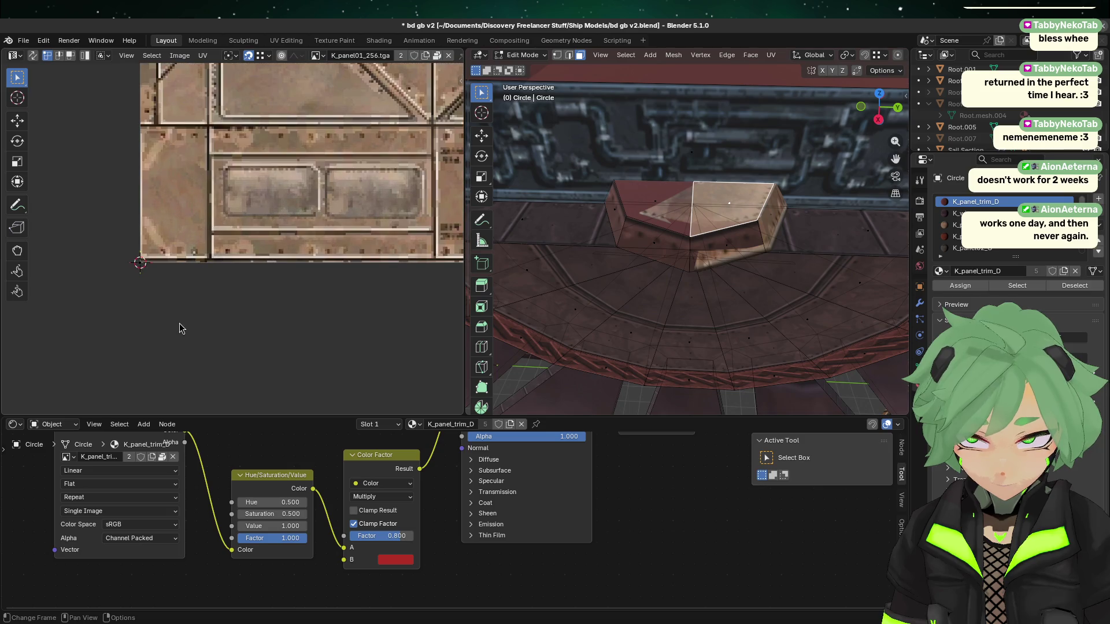
{"action": "key", "text": "Tab"}
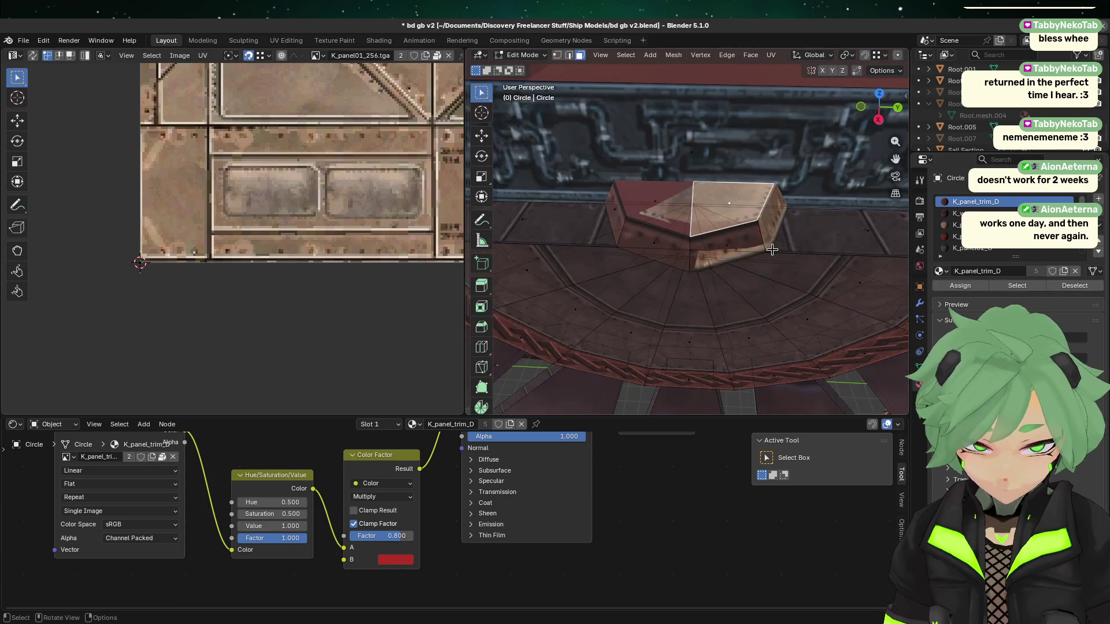
- Check the top-right face of Root.005 in edit mode
{"action": "key", "text": "Tab"}
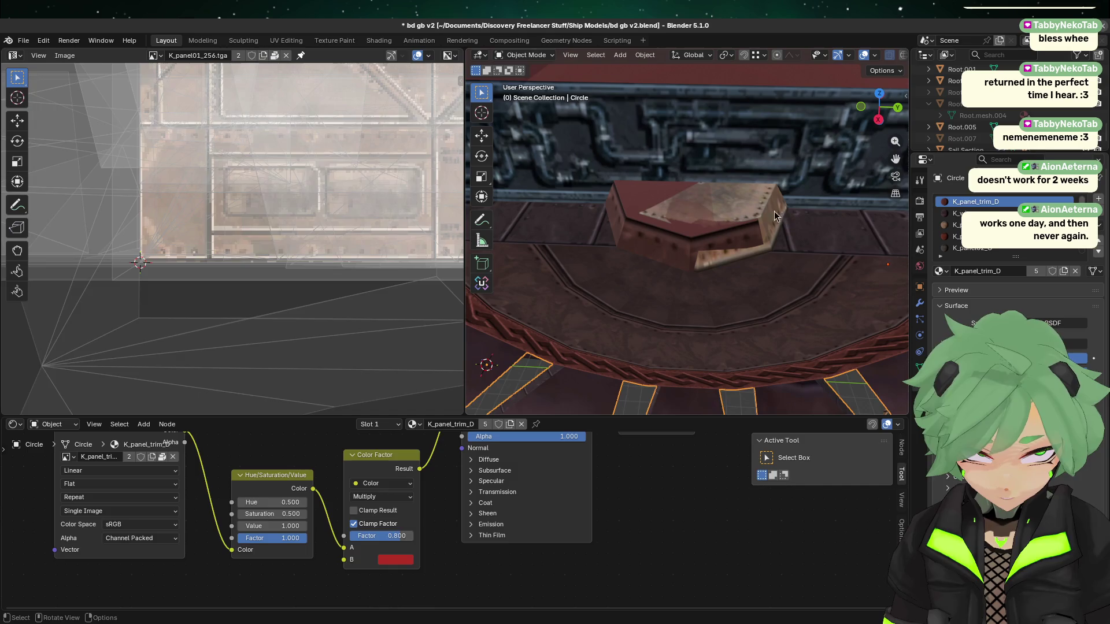
{"action": "key", "text": "alt+q"}
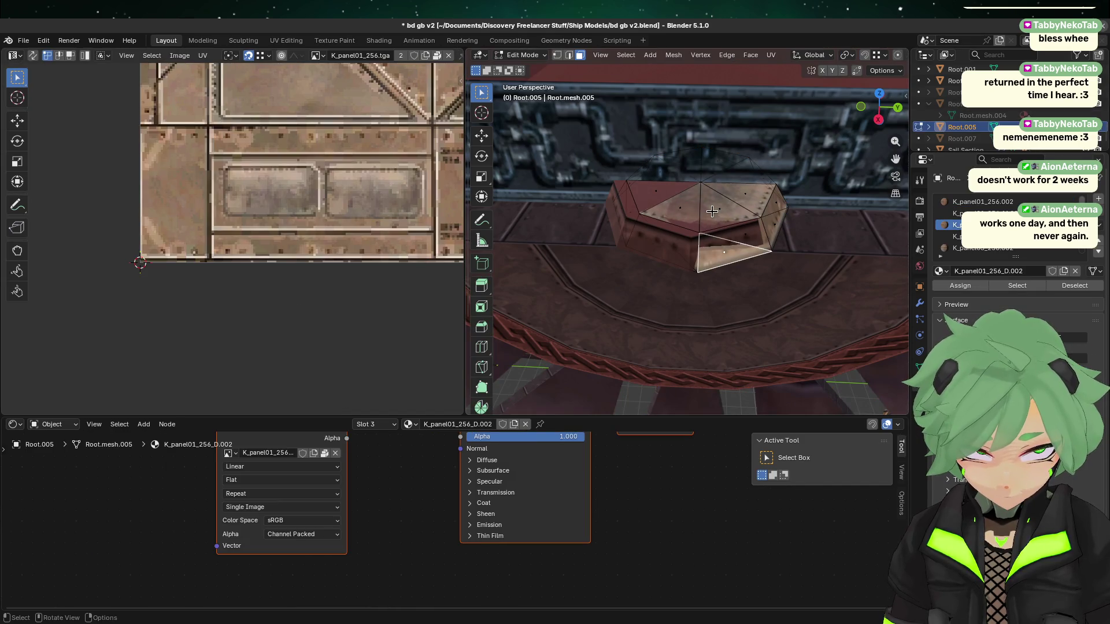
{"action": "left_click", "coordinate": [738, 202]}
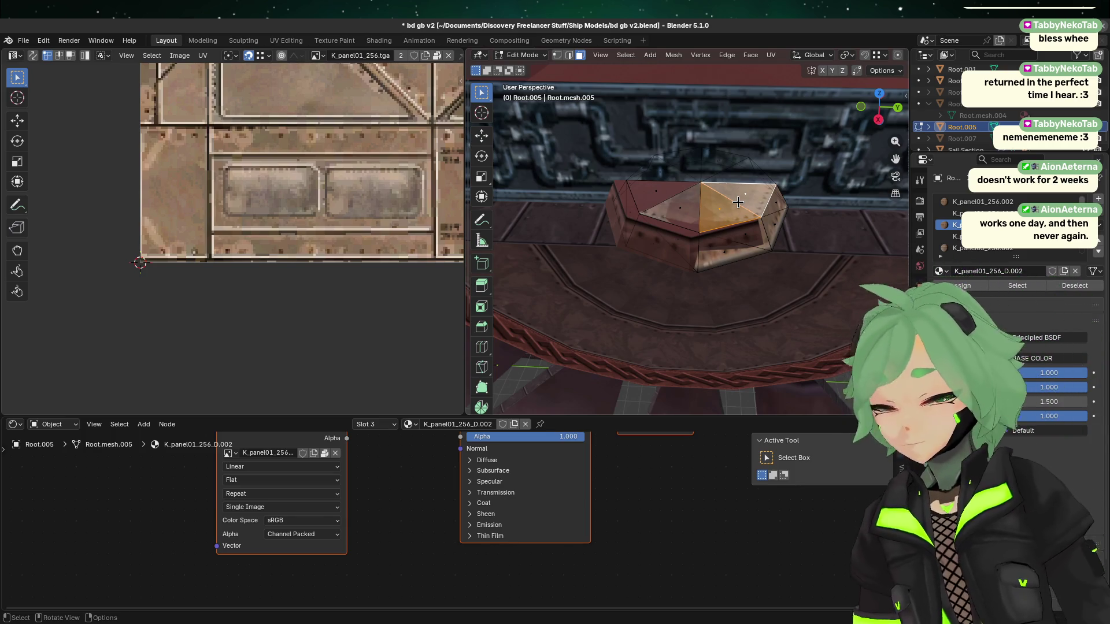
{"action": "scroll", "coordinate": [351, 219], "scroll_direction": "down", "scroll_amount": 4}
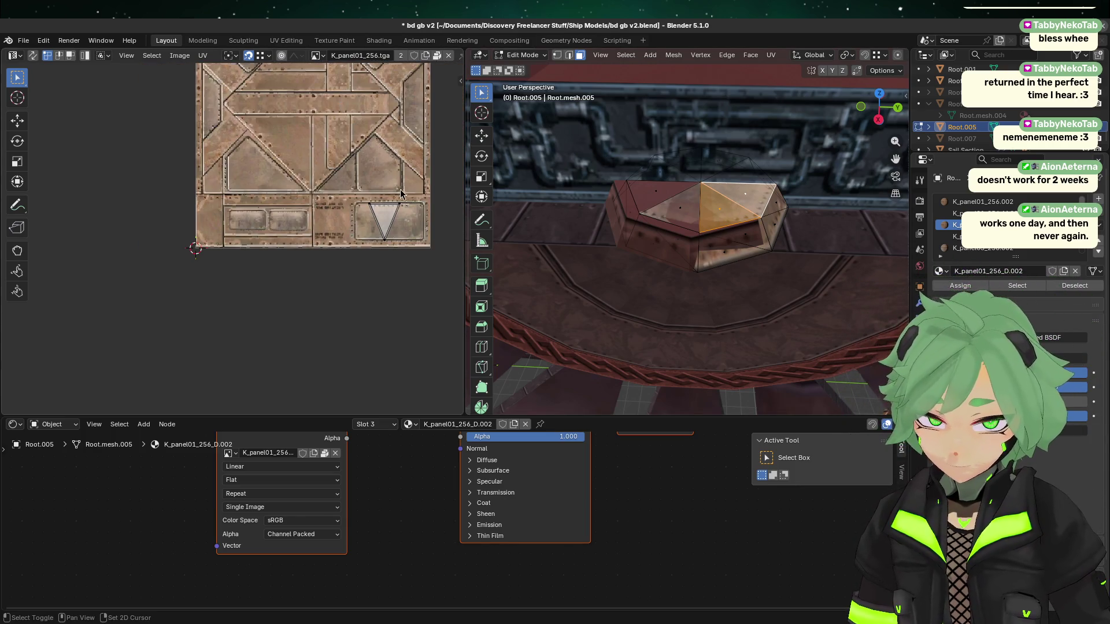
{"action": "scroll", "coordinate": [351, 218], "scroll_direction": "up", "scroll_amount": 4}
{"action": "key", "text": "Tab"}
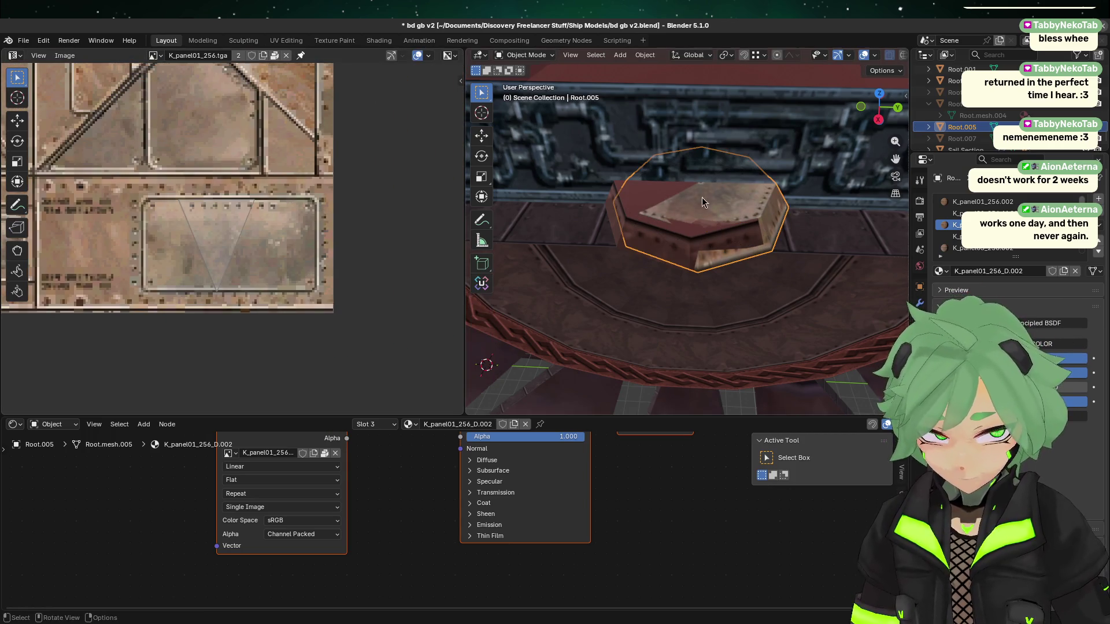
- Inspect the Circle block's top and side faces, then view the shaded model
{"action": "left_click", "coordinate": [741, 193]}
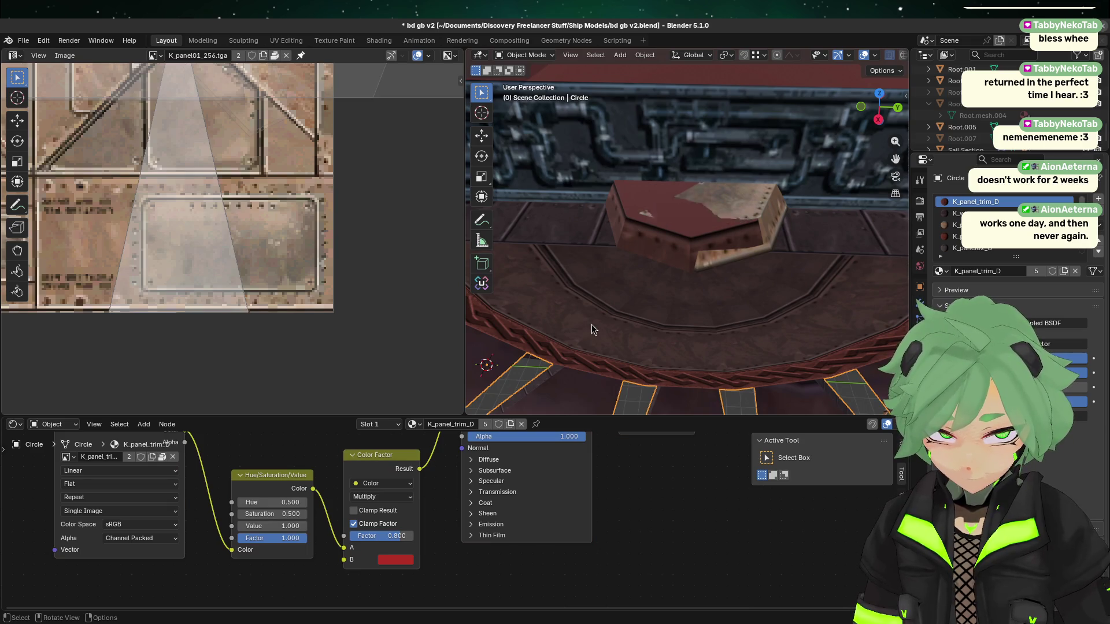
{"action": "key", "text": "Tab"}
{"action": "left_click", "coordinate": [635, 226]}
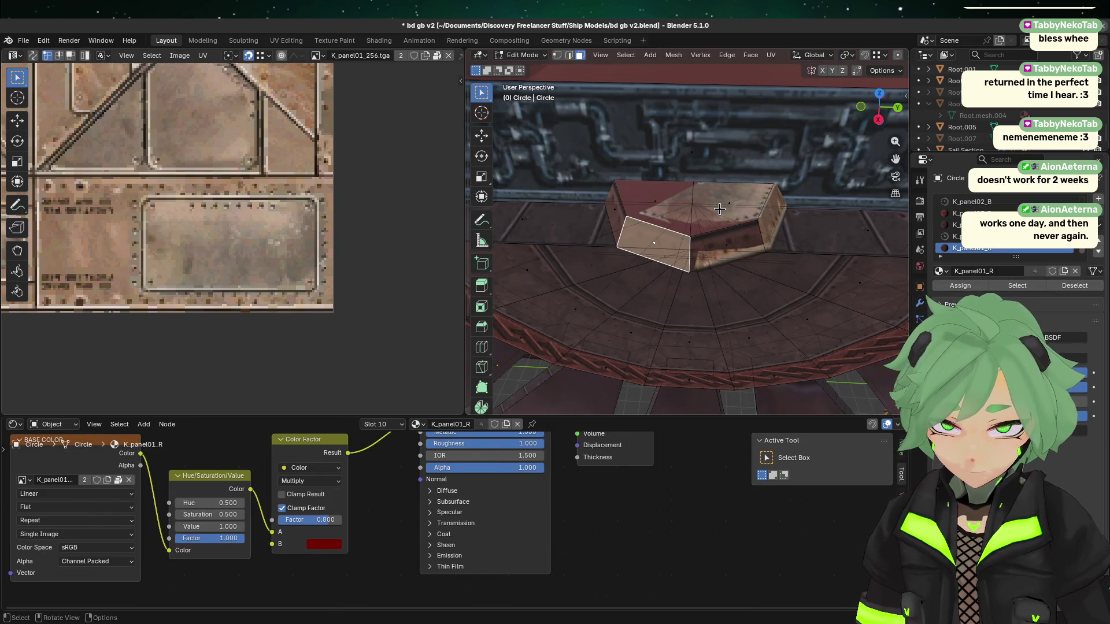
{"action": "left_click", "coordinate": [720, 209]}
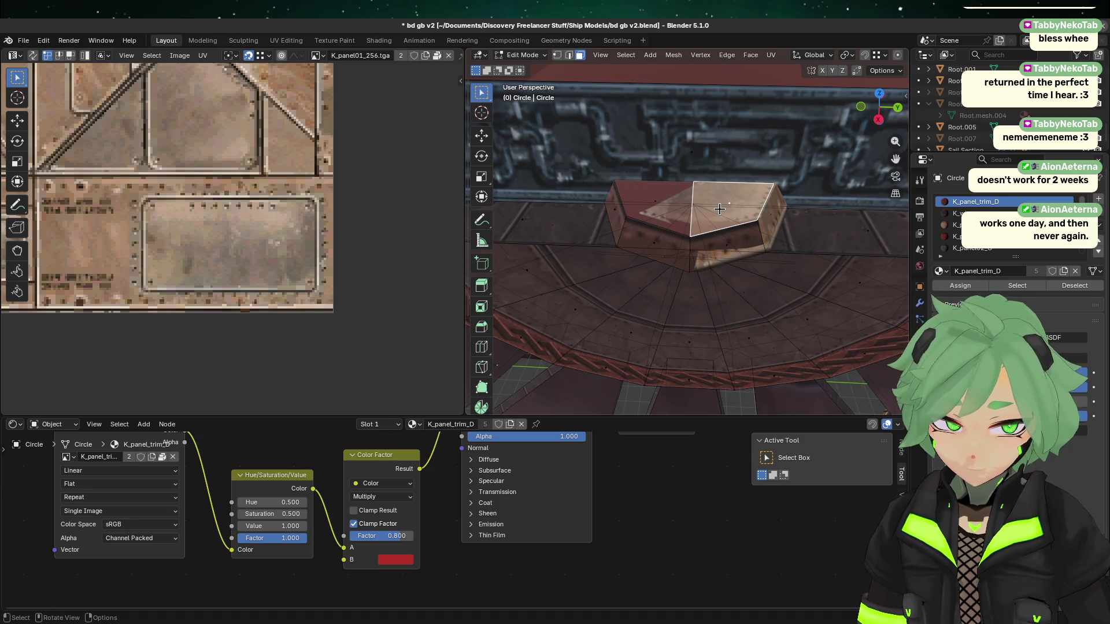
{"action": "scroll", "coordinate": [720, 208], "scroll_direction": "up", "scroll_amount": 3}
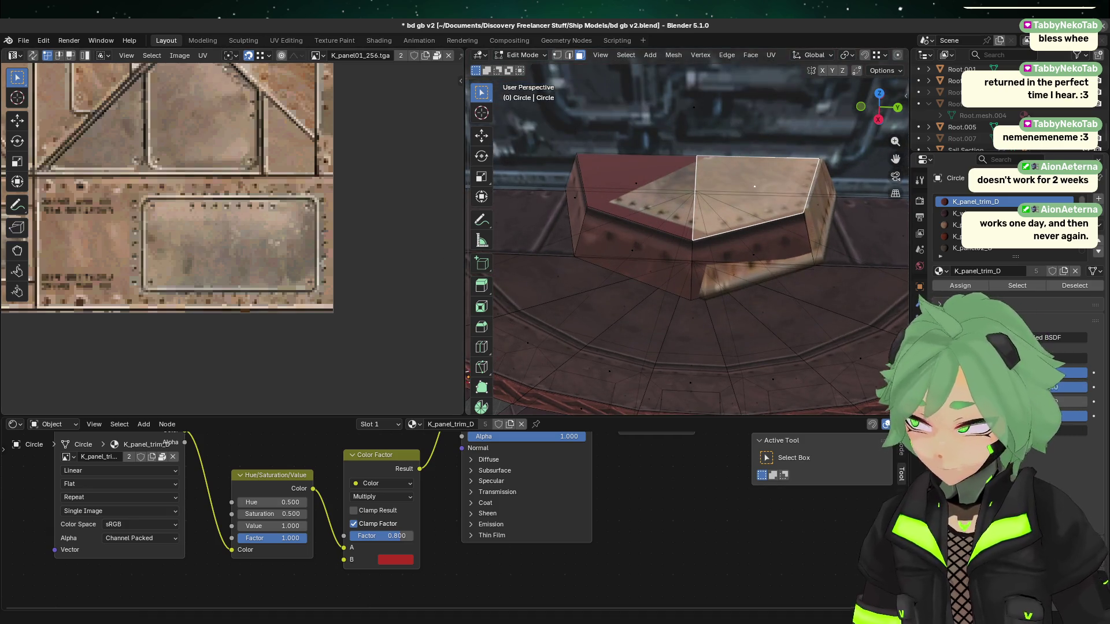
{"action": "key", "text": "alt+a"}
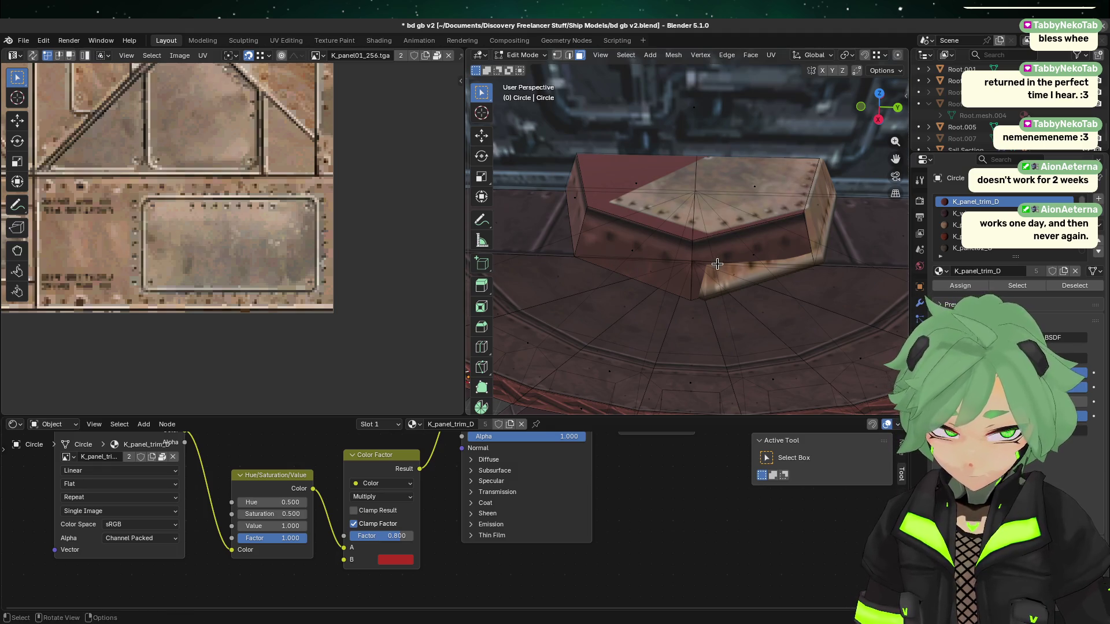
{"action": "left_click", "coordinate": [785, 257]}
{"action": "key", "text": "Tab"}
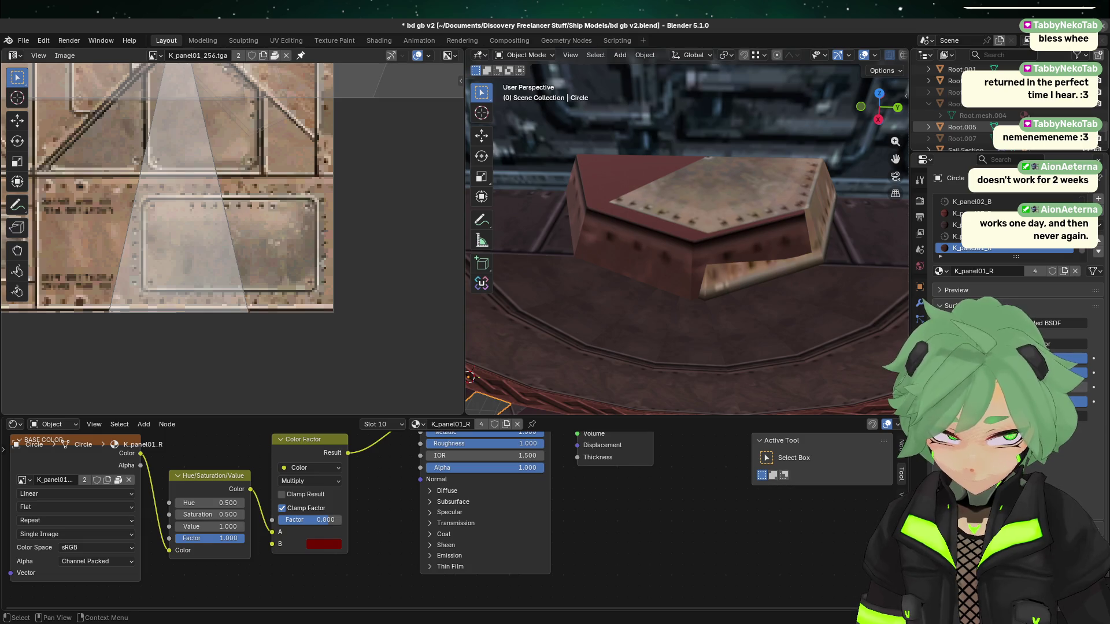
- Select the block's small lower face and start the Knife tool
{"action": "key", "text": "Tab"}
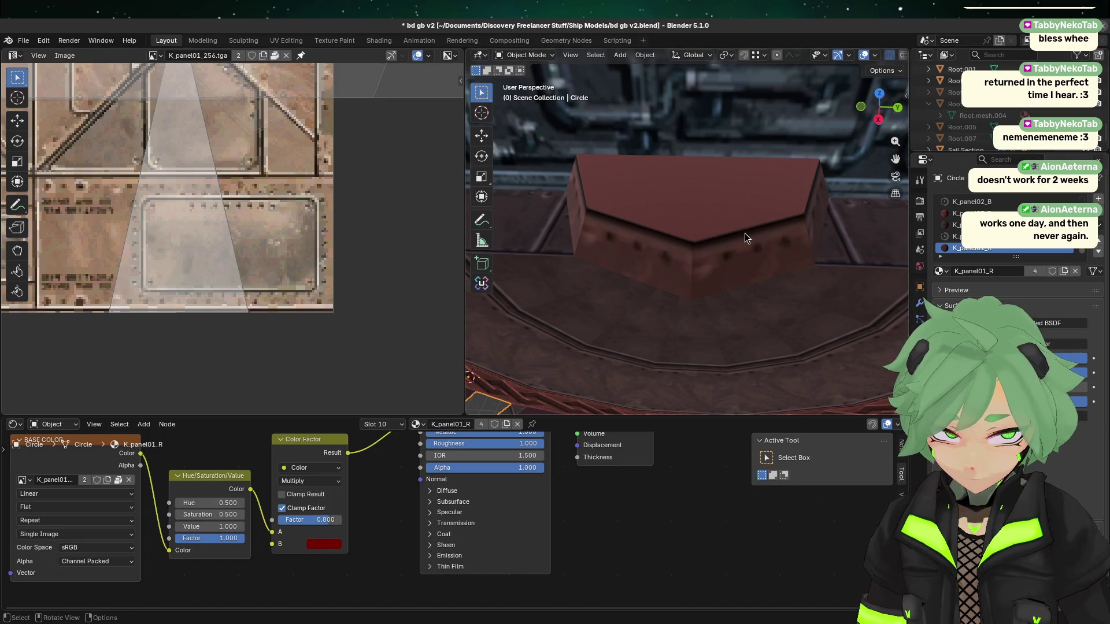
{"action": "left_click", "coordinate": [720, 230]}
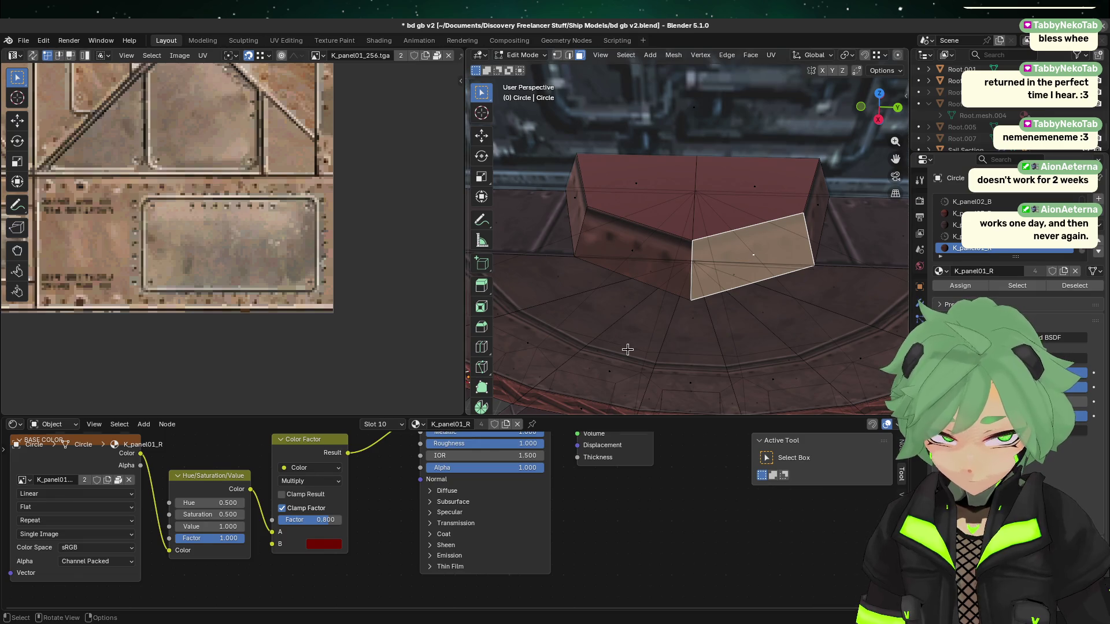
{"action": "left_click", "coordinate": [627, 348]}
{"action": "key", "text": "k"}
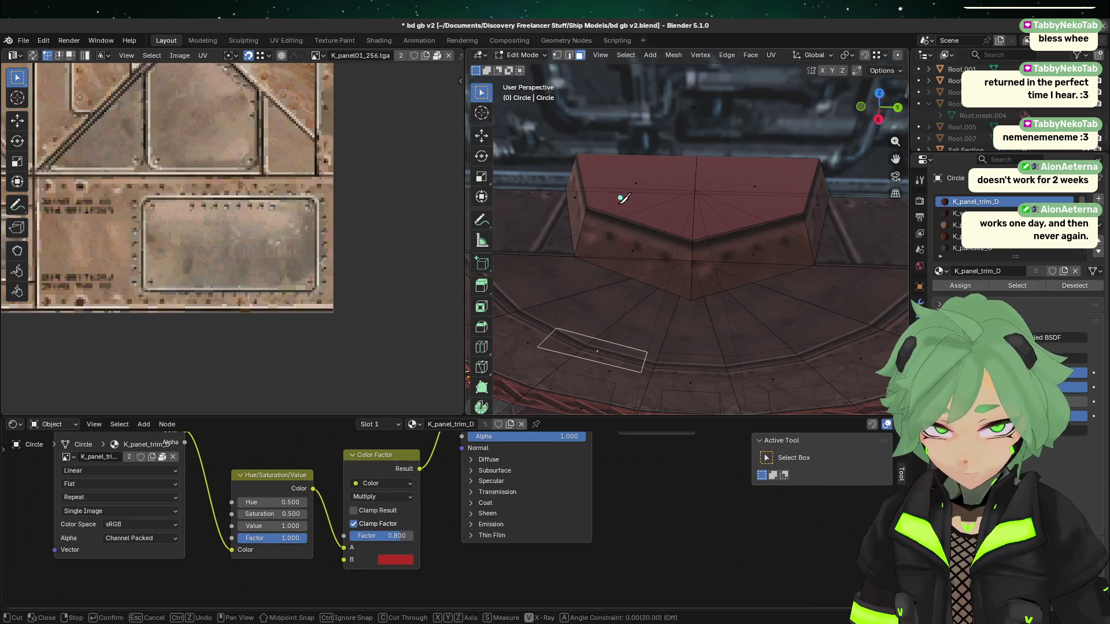
- Widen the 3D view, turn off X-ray, switch to vertex selection and orbit to the block's top
{"action": "left_click", "coordinate": [587, 206]}
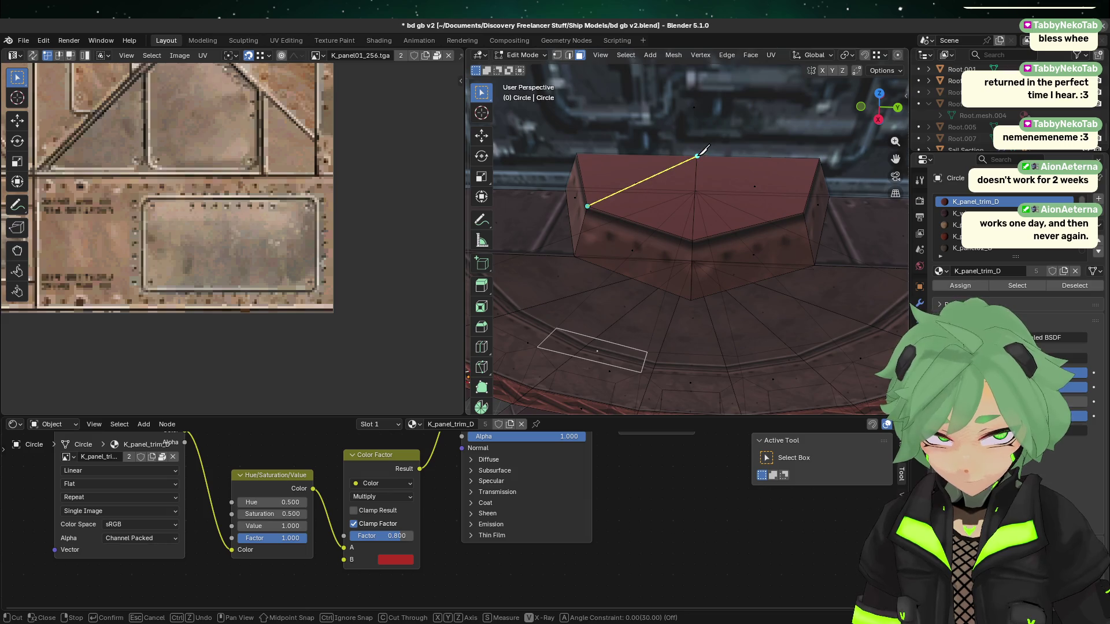
{"action": "key", "text": "Escape"}
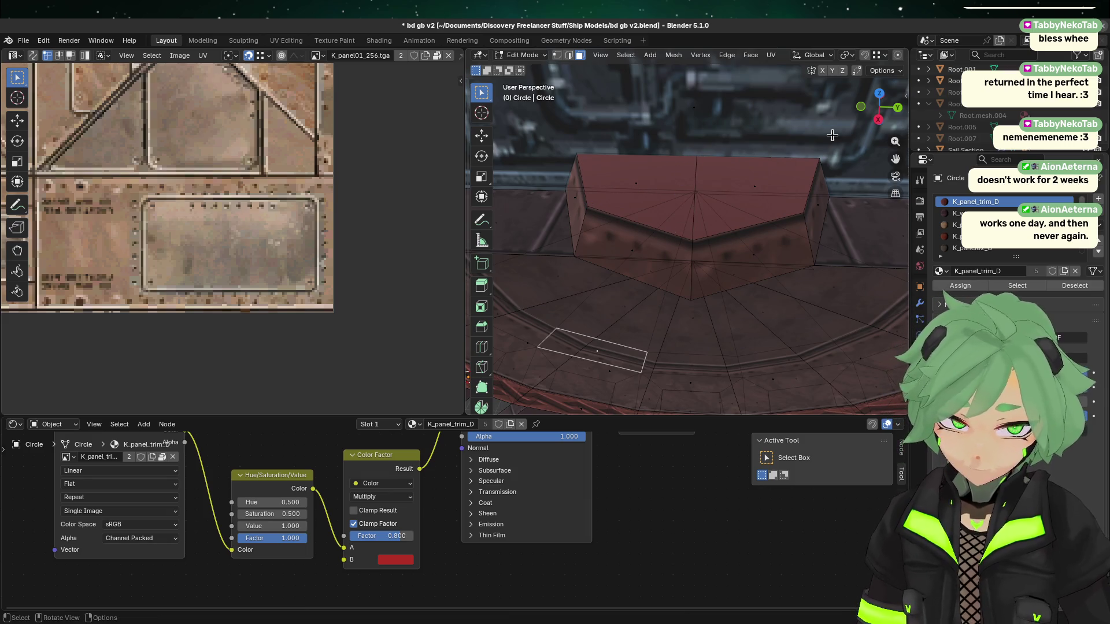
{"action": "left_click_drag", "start_coordinate": [467, 222], "coordinate": [267, 203]}
{"action": "left_click", "coordinate": [839, 56]}
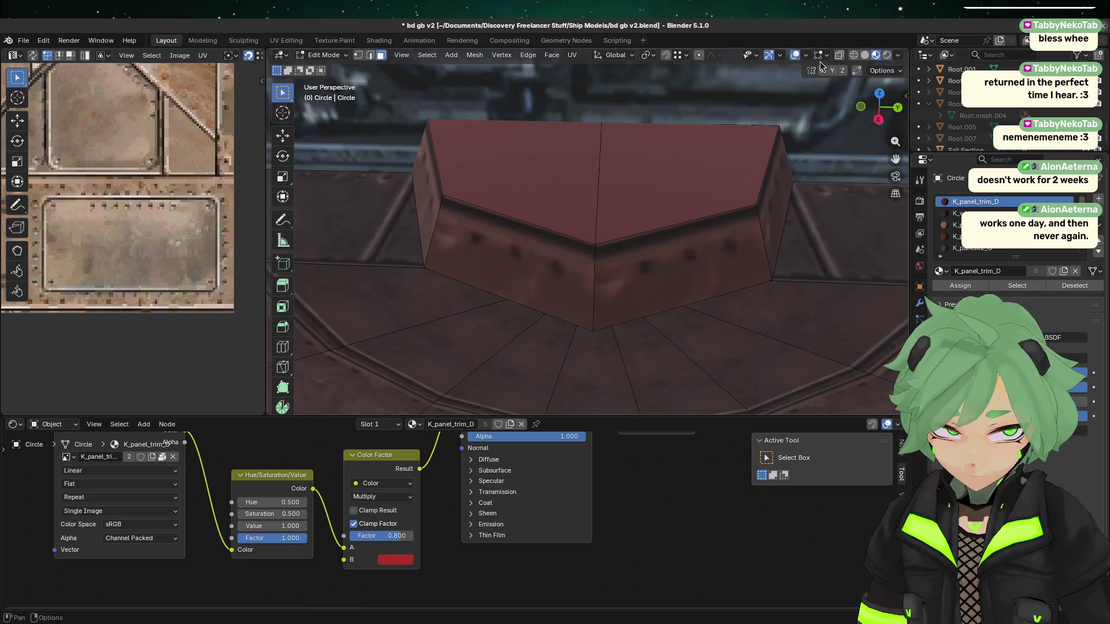
{"action": "left_click", "coordinate": [531, 229]}
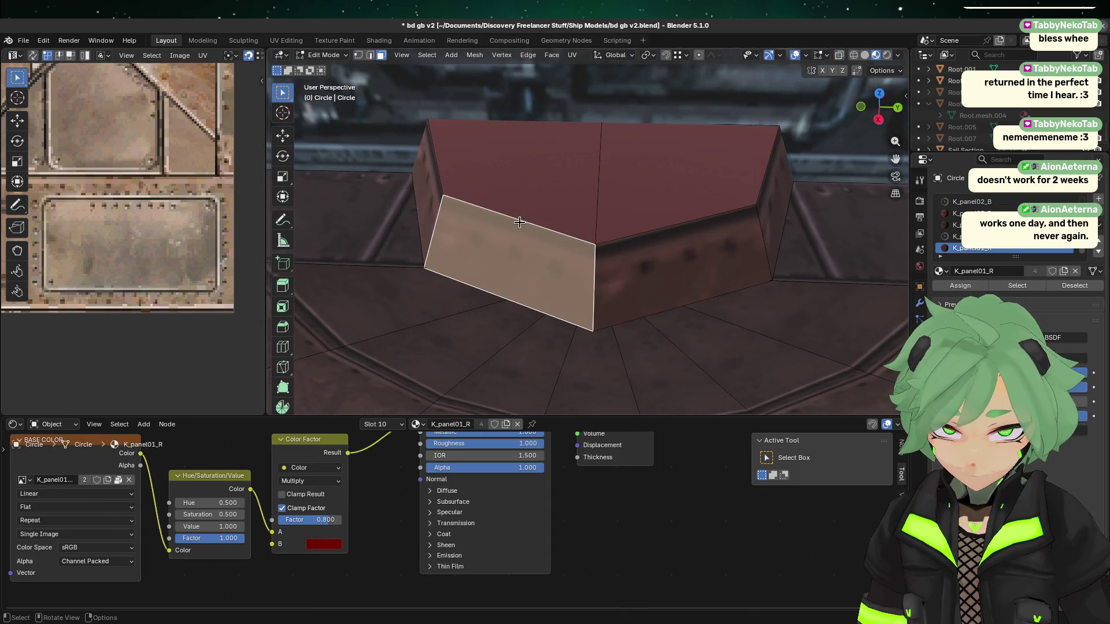
{"action": "left_click", "coordinate": [359, 55]}
{"action": "left_click", "coordinate": [715, 302]}
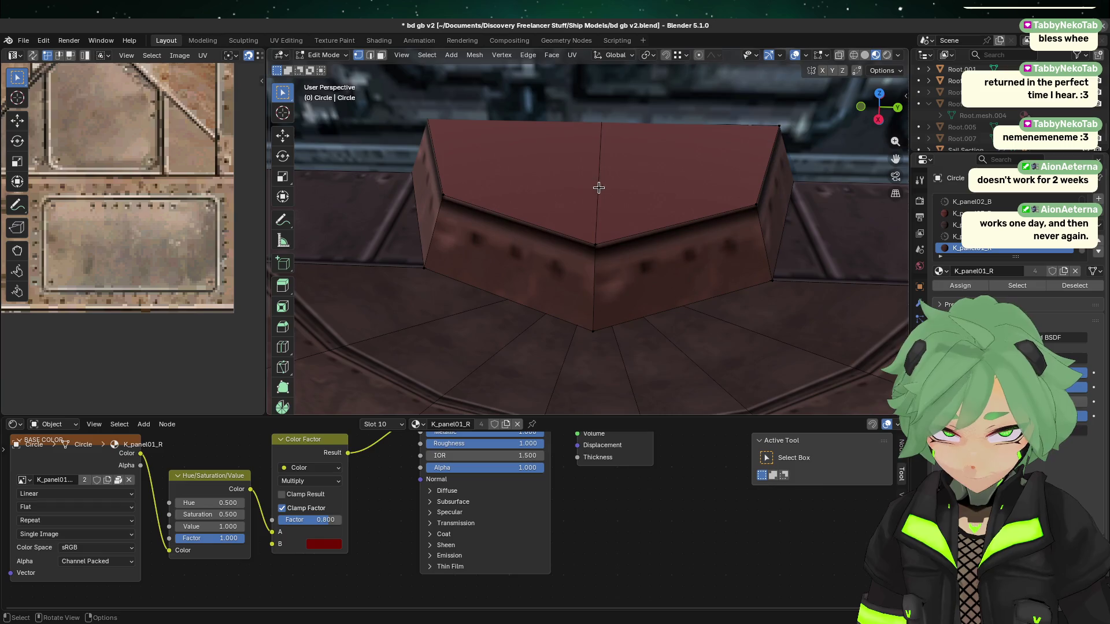
{"action": "scroll", "coordinate": [706, 215], "scroll_direction": "down", "scroll_amount": 3}
{"action": "mouse_move", "coordinate": [707, 215]}
{"action": "middle_mouse_down"}
{"action": "mouse_move", "coordinate": [483, 193]}
{"action": "mouse_move", "coordinate": [715, 259]}
{"action": "middle_mouse_up"}
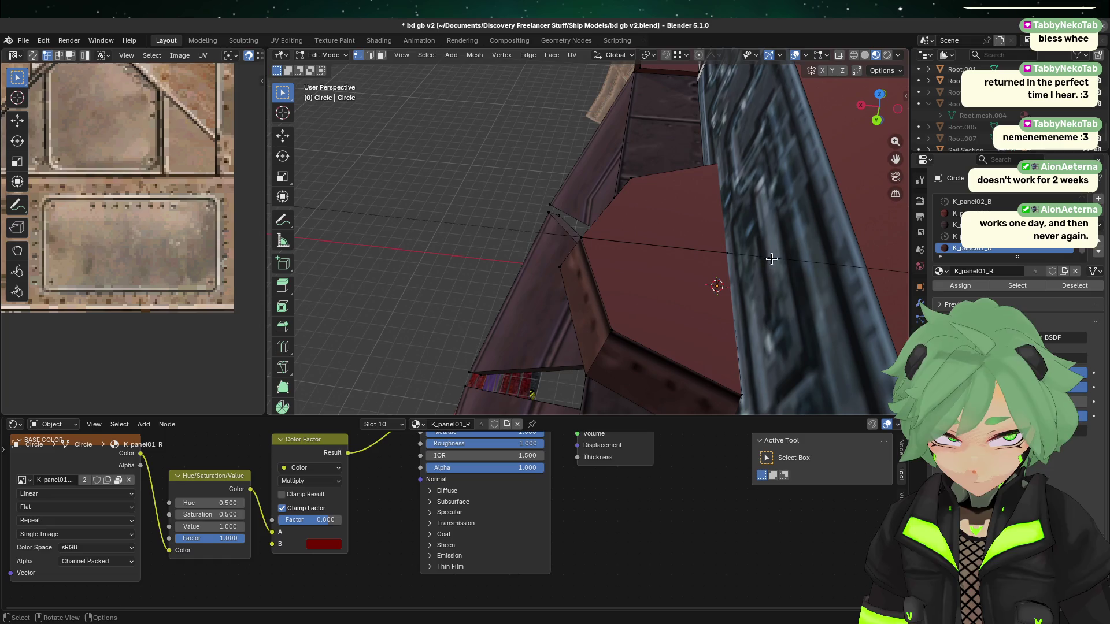
{"action": "mouse_move", "coordinate": [723, 247]}
{"action": "left_mouse_down"}
{"action": "mouse_move", "coordinate": [761, 277]}
{"action": "mouse_move", "coordinate": [757, 262]}
{"action": "left_mouse_up"}
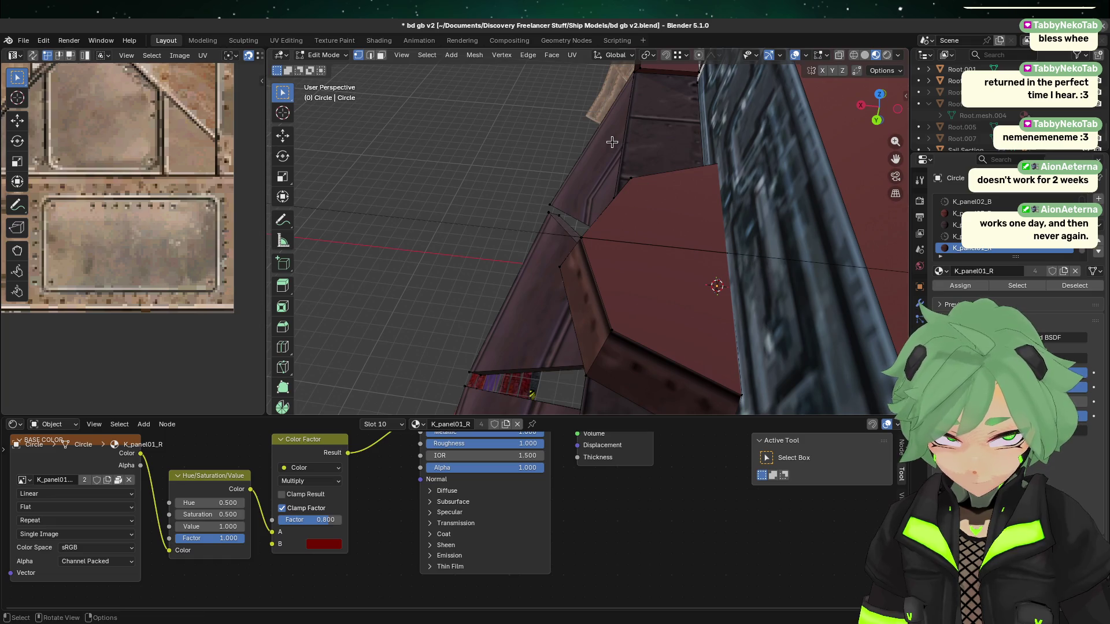
{"action": "left_click", "coordinate": [841, 56]}
{"action": "middle_click_drag", "start_coordinate": [670, 277], "coordinate": [635, 291]}
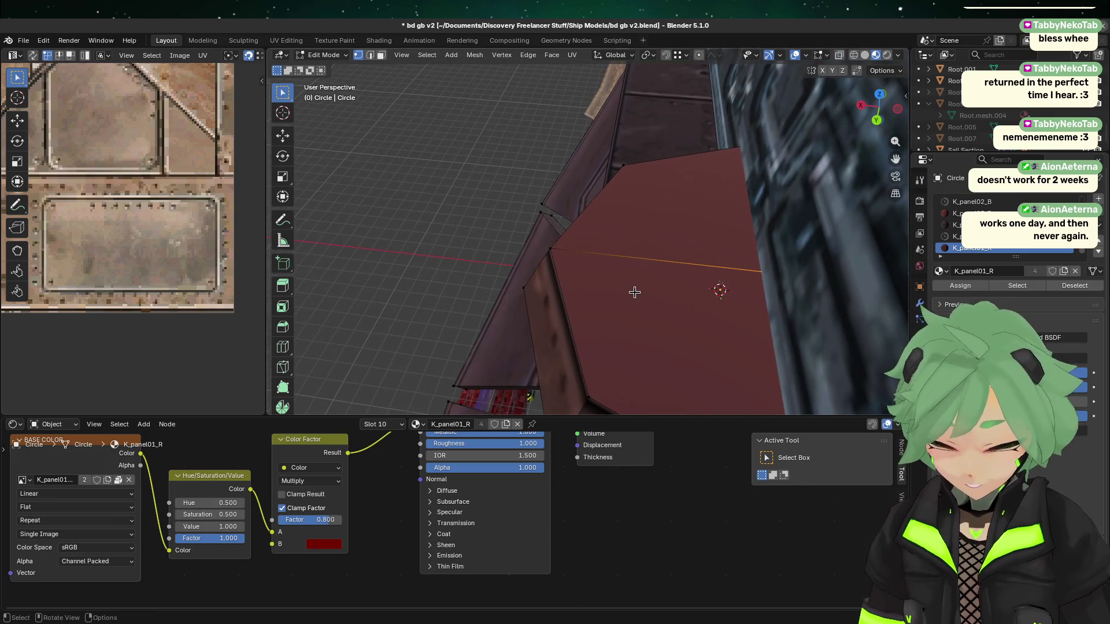
- Knife-cut the top face from its corner vertex into triangles meeting at a central point
{"action": "key", "text": "k"}
{"action": "key", "text": "Escape"}
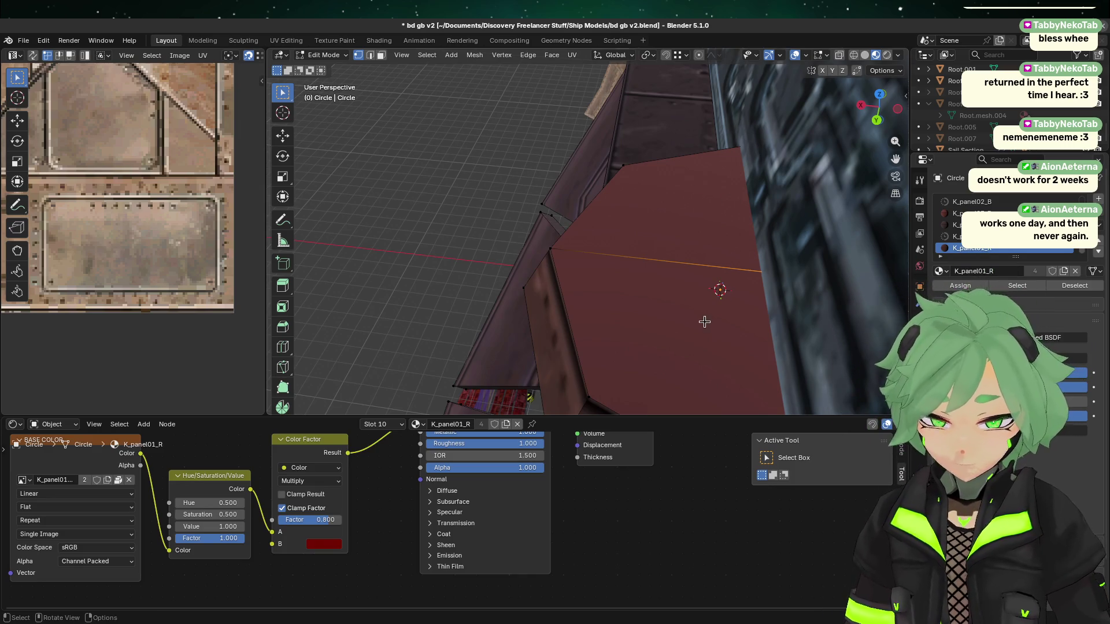
{"action": "key", "text": "k"}
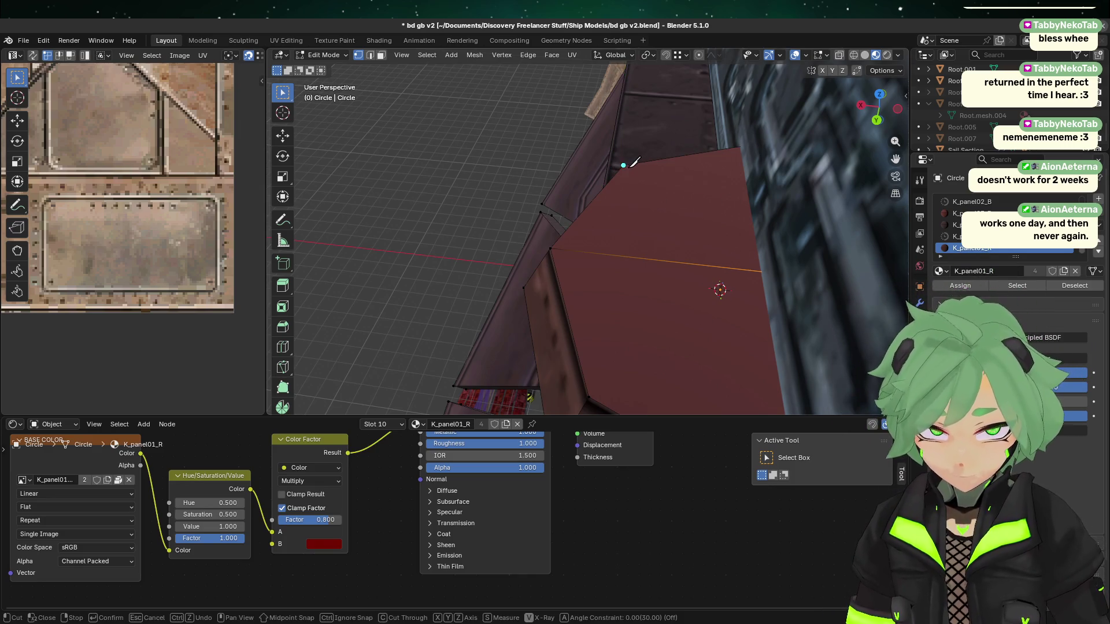
{"action": "left_click", "coordinate": [623, 166]}
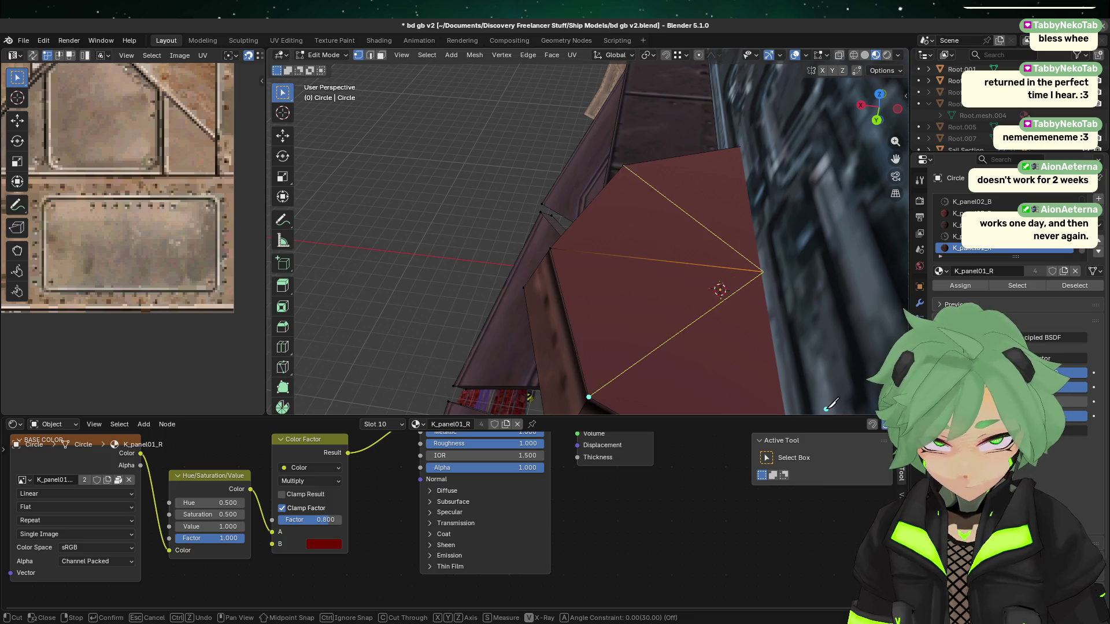
{"action": "key", "text": "Return"}
{"action": "mouse_move", "coordinate": [750, 392]}
{"action": "middle_mouse_down"}
{"action": "mouse_move", "coordinate": [711, 324]}
{"action": "mouse_move", "coordinate": [788, 312]}
{"action": "middle_mouse_up"}
{"action": "key", "text": "Tab"}
{"action": "key", "text": "Tab"}
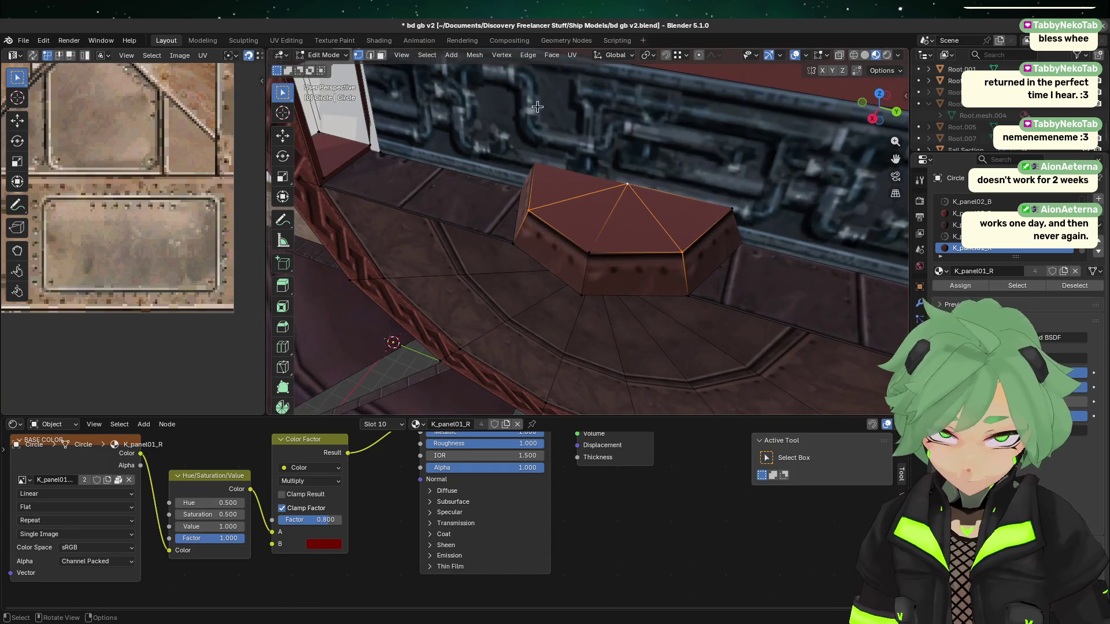
{"action": "left_click", "coordinate": [383, 57]}
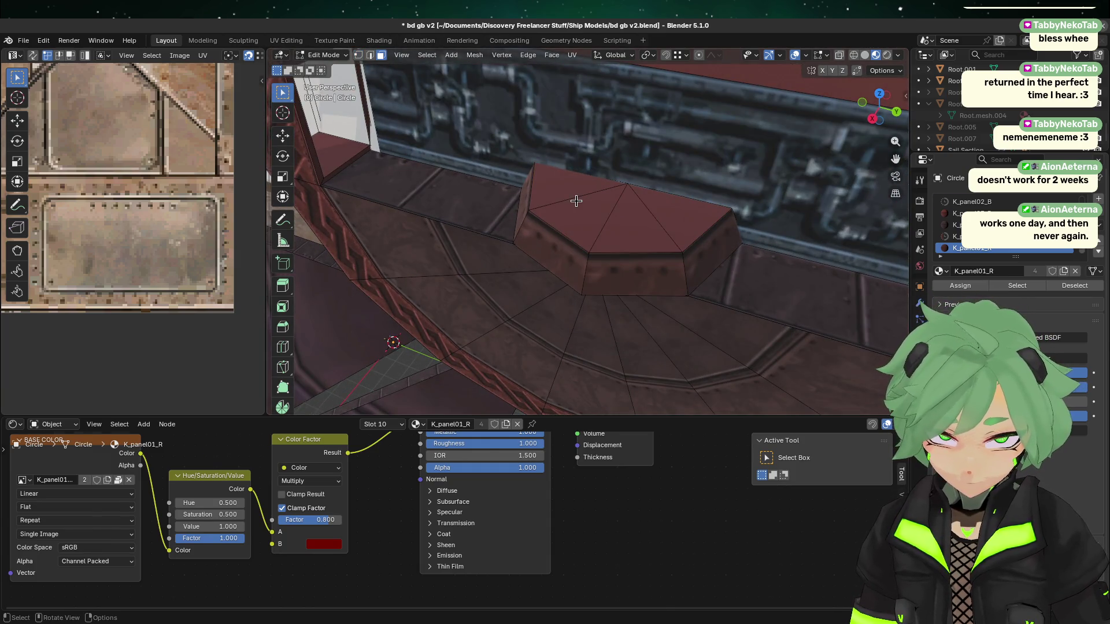
- Smart UV unwrap one triangle of the block's top face
{"action": "left_click", "coordinate": [576, 201]}
{"action": "right_click", "coordinate": [575, 195]}
{"action": "mouse_move", "coordinate": [578, 195]}
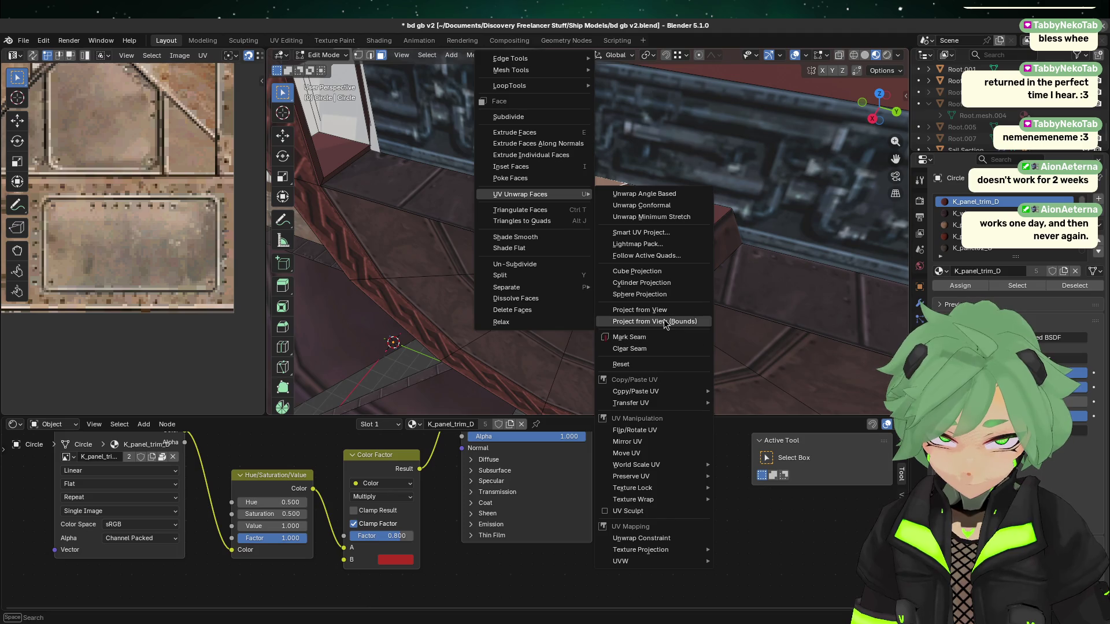
{"action": "left_click", "coordinate": [641, 233]}
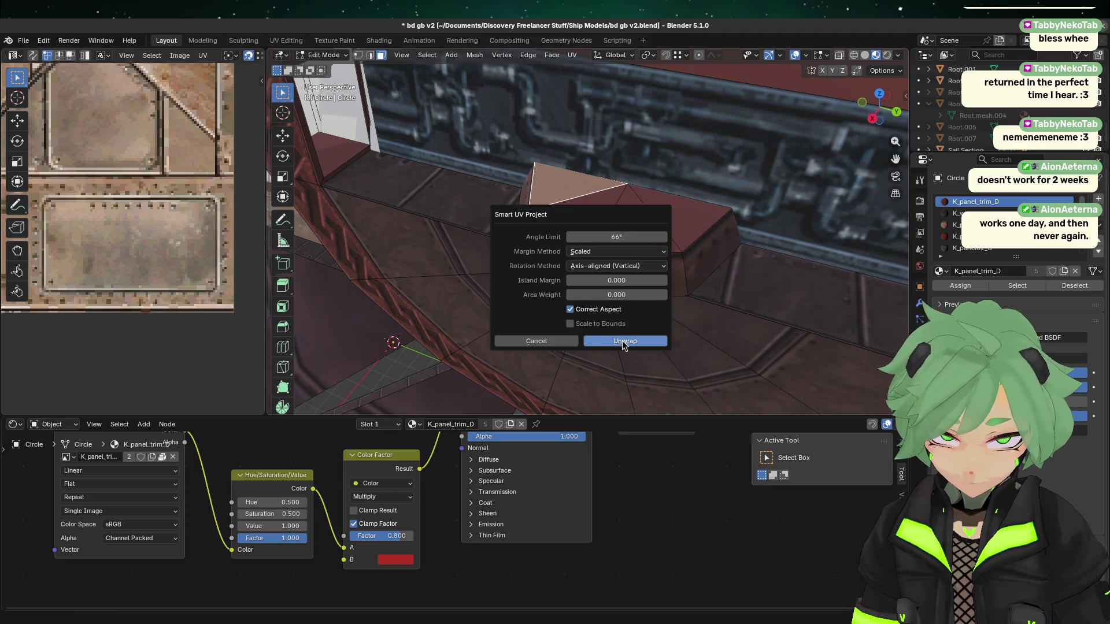
{"action": "left_click", "coordinate": [634, 340]}
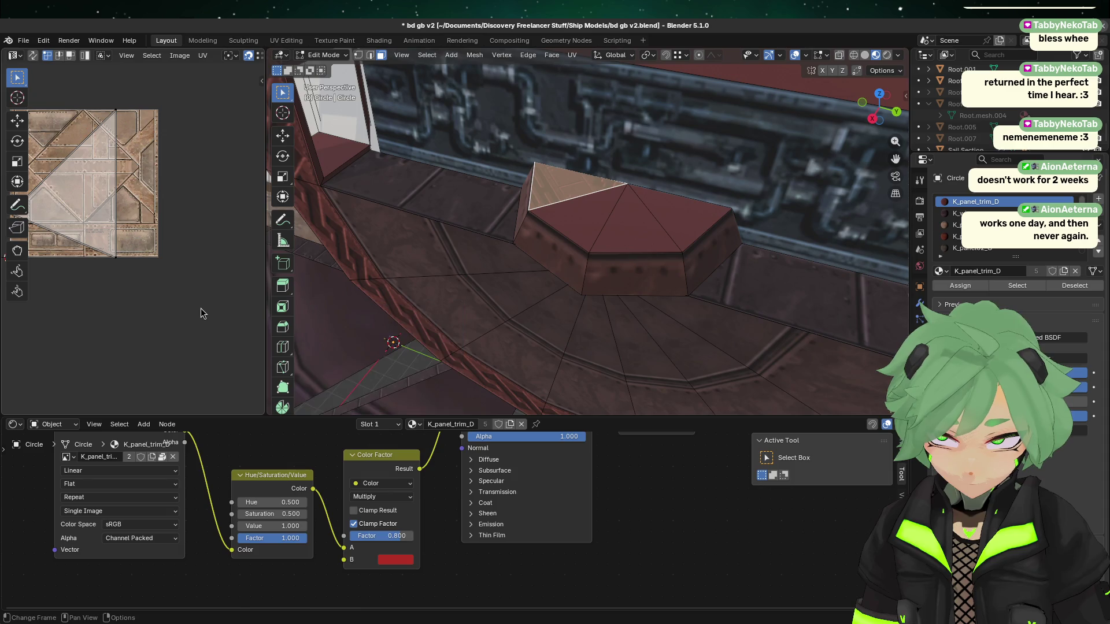
{"action": "scroll", "coordinate": [148, 257], "scroll_direction": "down", "scroll_amount": 3}
{"action": "scroll", "coordinate": [148, 257], "scroll_direction": "down", "scroll_amount": 2}
- Rotate, scale and move the triangle's UVs over the lower rectangular panel
{"action": "key", "text": "a"}
{"action": "key", "text": "r"}
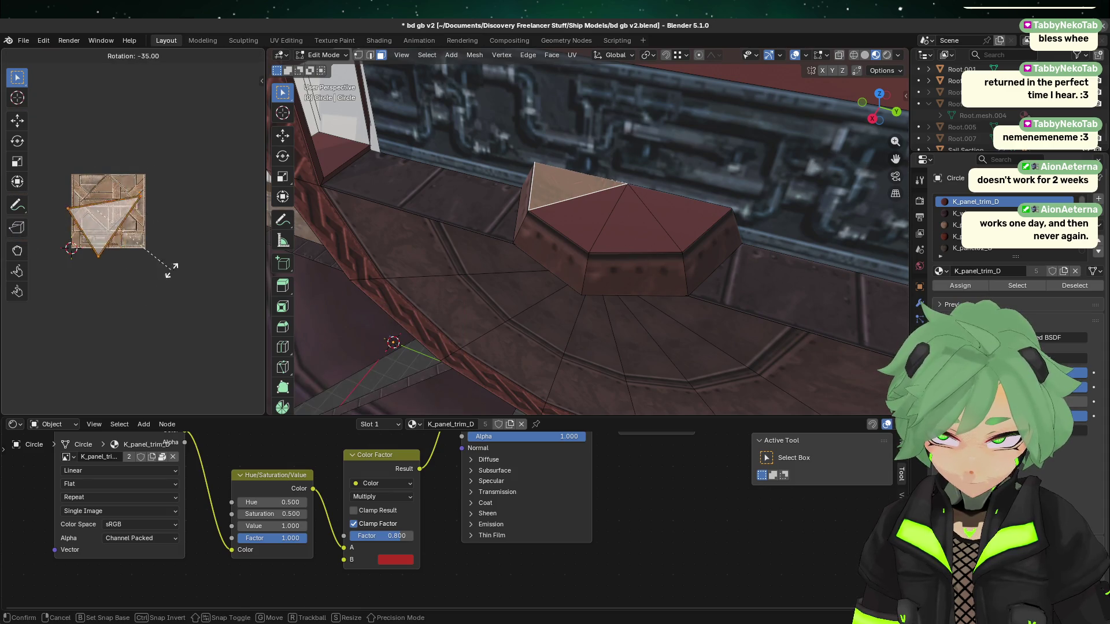
{"action": "left_click", "coordinate": [32, 228]}
{"action": "key", "text": "g"}
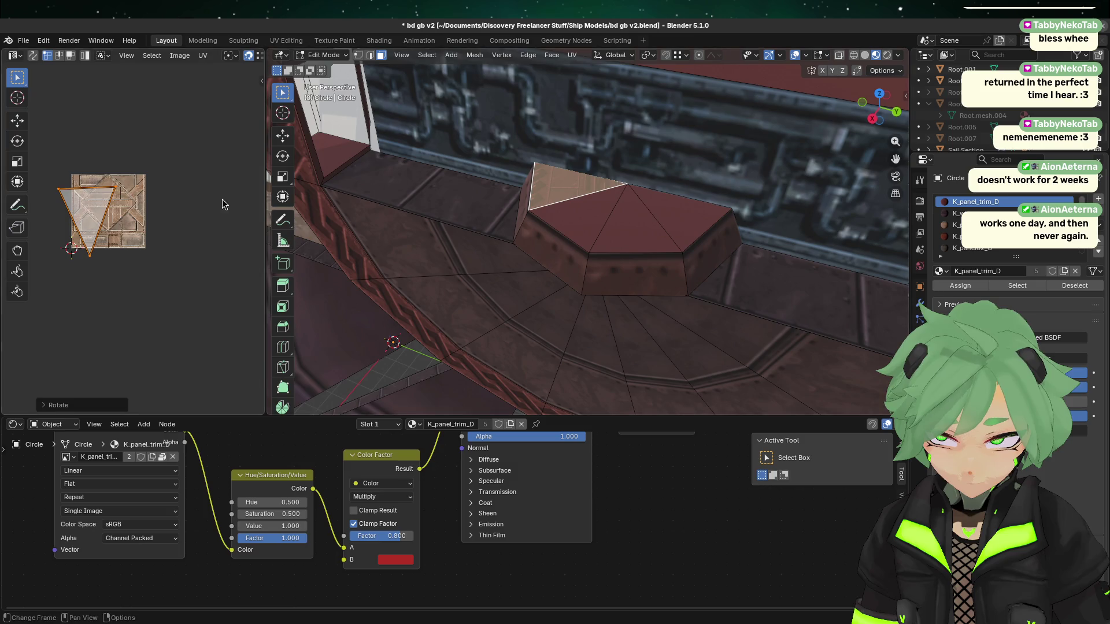
{"action": "left_click", "coordinate": [215, 223]}
{"action": "key", "text": "s"}
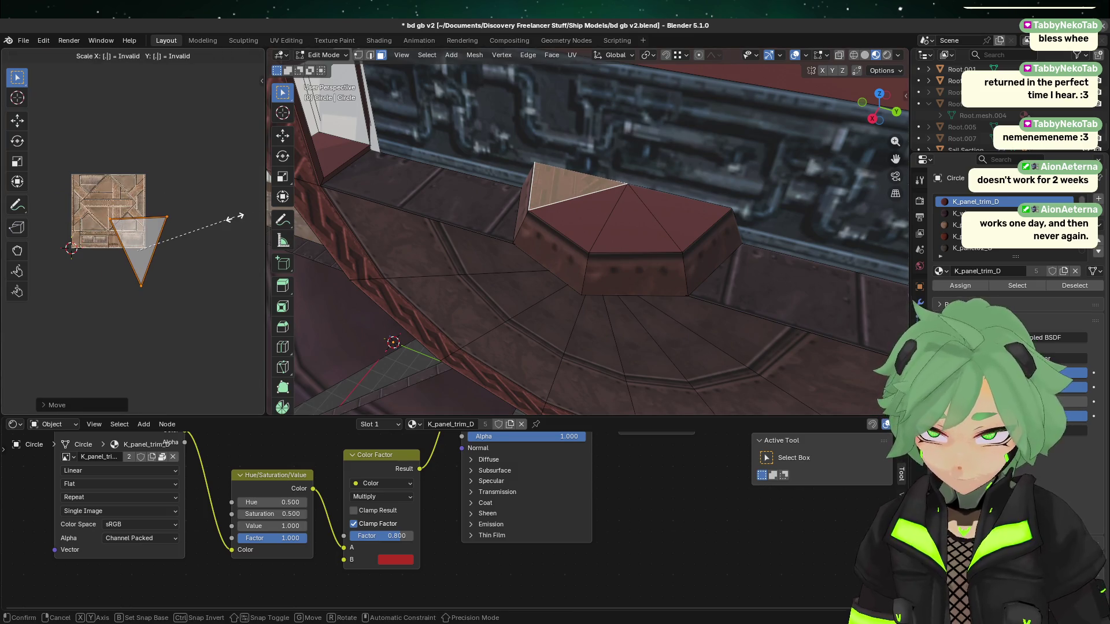
{"action": "left_click", "coordinate": [235, 217]}
{"action": "scroll", "coordinate": [155, 264], "scroll_direction": "up", "scroll_amount": 4}
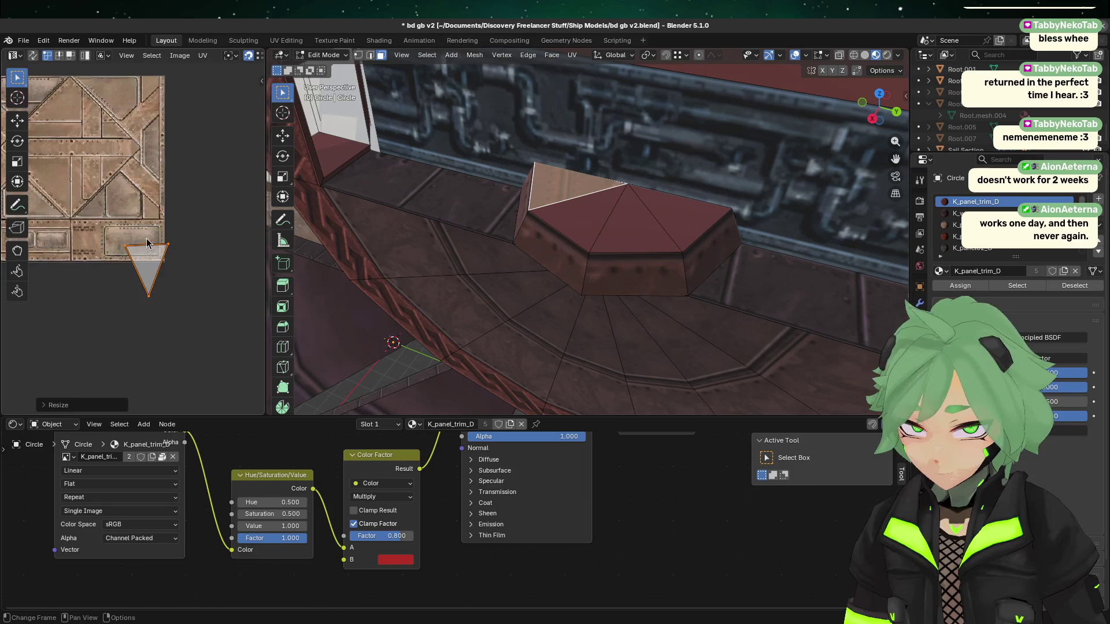
{"action": "key", "text": "g"}
{"action": "left_click", "coordinate": [109, 213]}
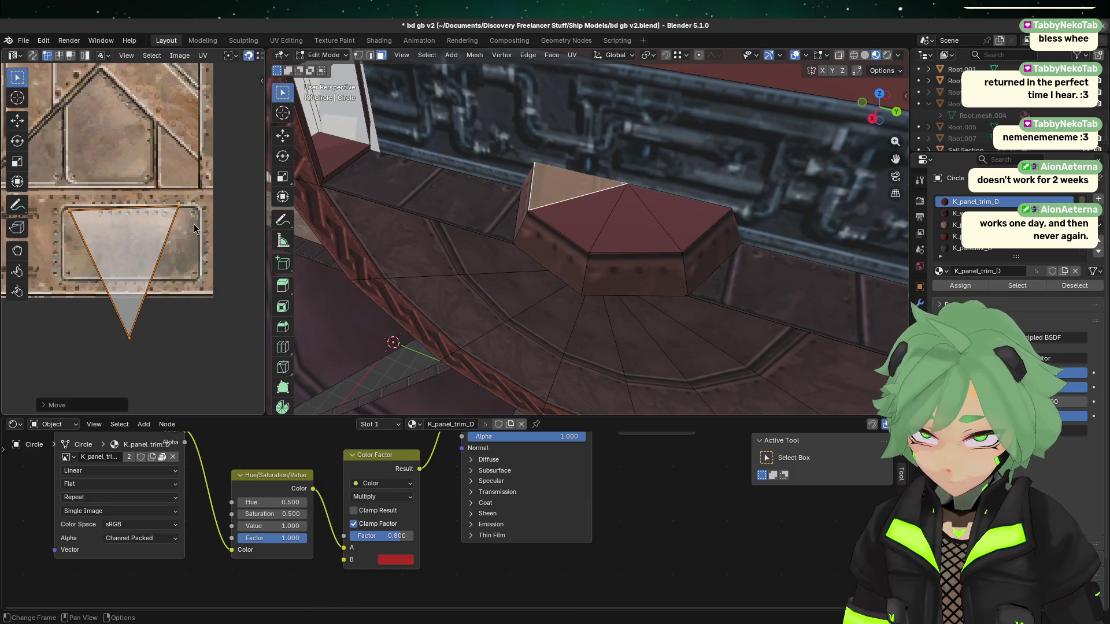
{"action": "scroll", "coordinate": [203, 218], "scroll_direction": "up", "scroll_amount": 3}
- Shrink the UV triangle and raise it onto the pale panel trim area
{"action": "key", "text": "r"}
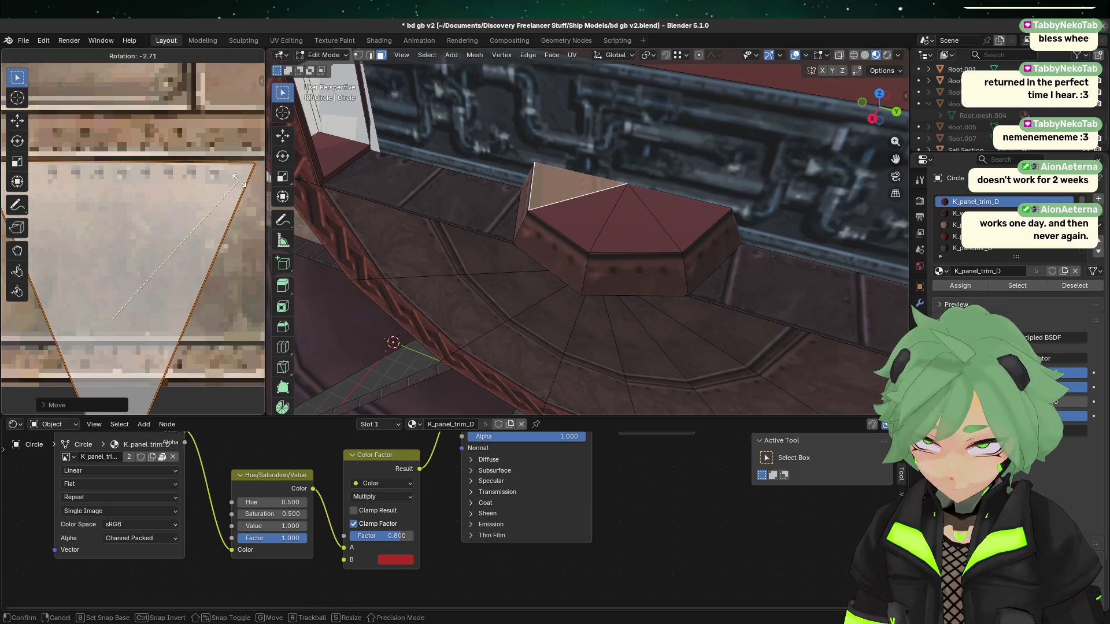
{"action": "key", "text": "s"}
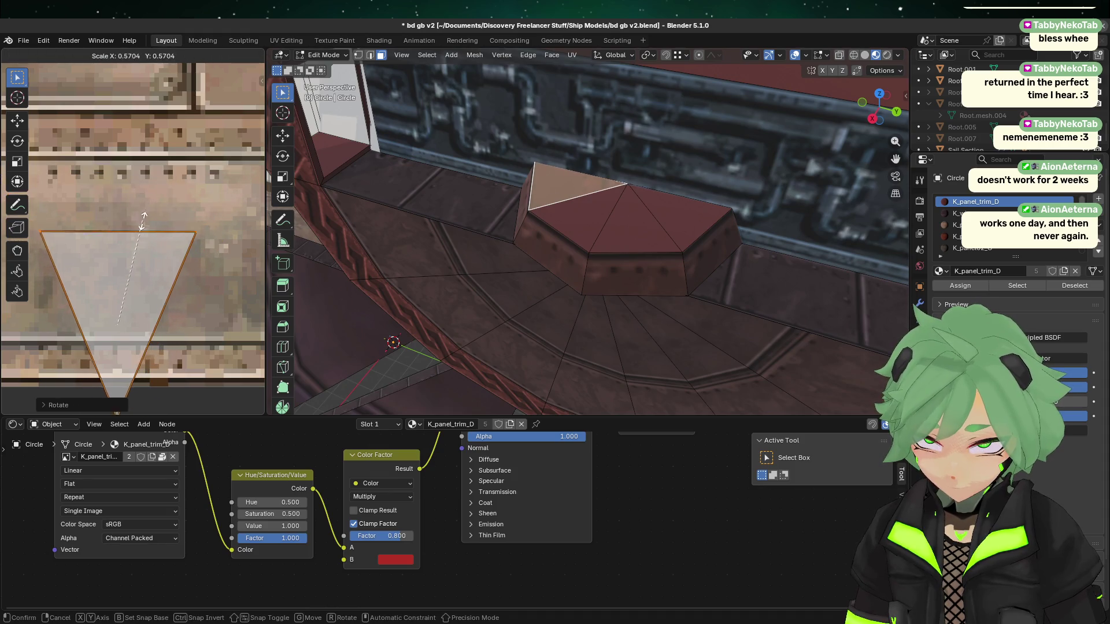
{"action": "left_click", "coordinate": [134, 237]}
{"action": "key", "text": "g"}
{"action": "left_click", "coordinate": [145, 152]}
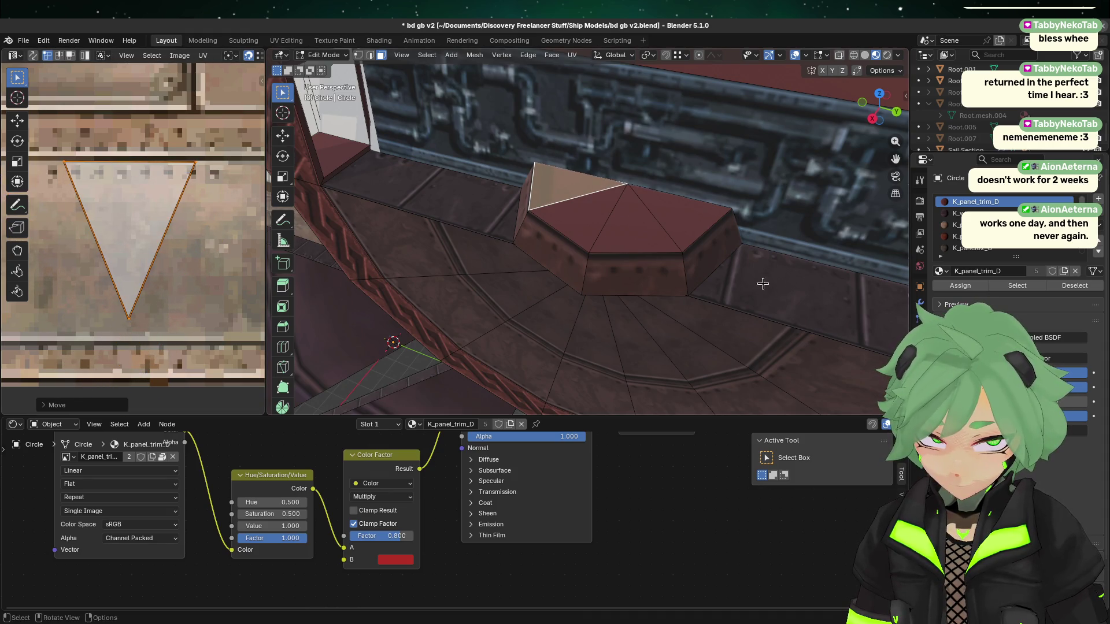
{"action": "mouse_move", "coordinate": [562, 238]}
{"action": "middle_mouse_down"}
{"action": "mouse_move", "coordinate": [593, 249]}
{"action": "mouse_move", "coordinate": [579, 283]}
{"action": "middle_mouse_up"}
- Assign the K_panel01_R material to the pyramid's upper-left triangular face
{"action": "left_click", "coordinate": [566, 302]}
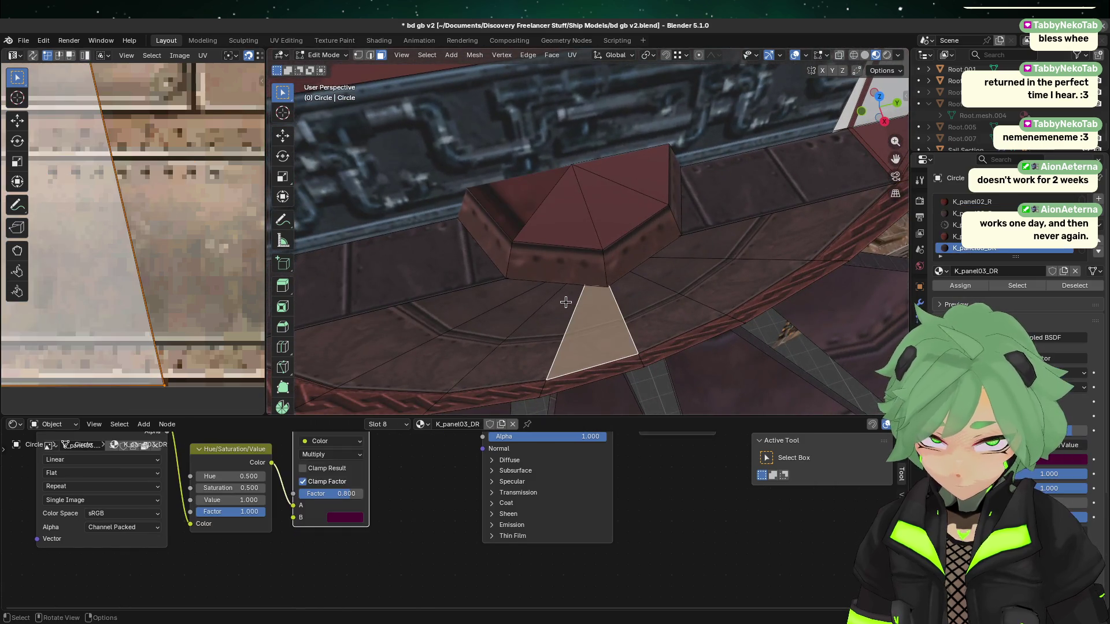
{"action": "left_click", "coordinate": [512, 200]}
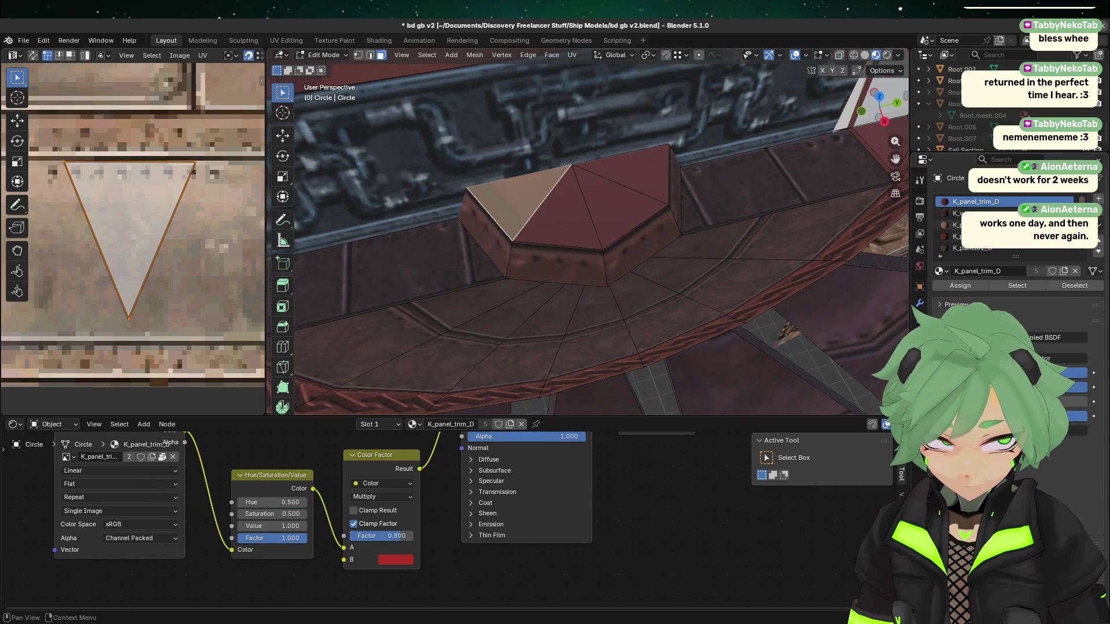
{"action": "scroll", "coordinate": [982, 224], "scroll_direction": "down", "scroll_amount": 2}
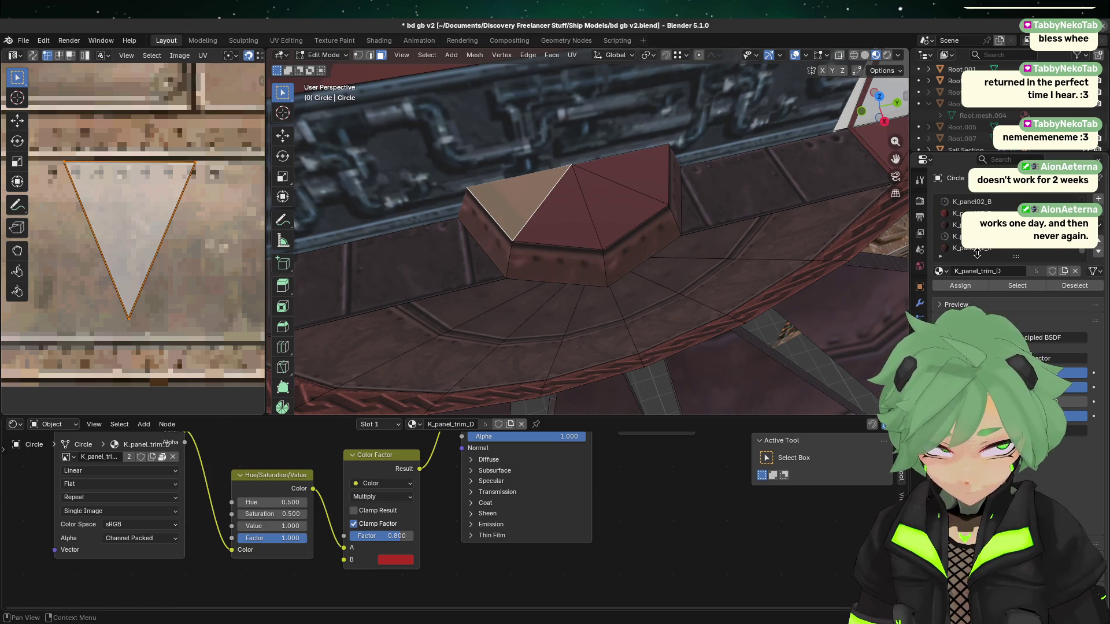
{"action": "left_click", "coordinate": [976, 249]}
{"action": "left_click", "coordinate": [963, 287]}
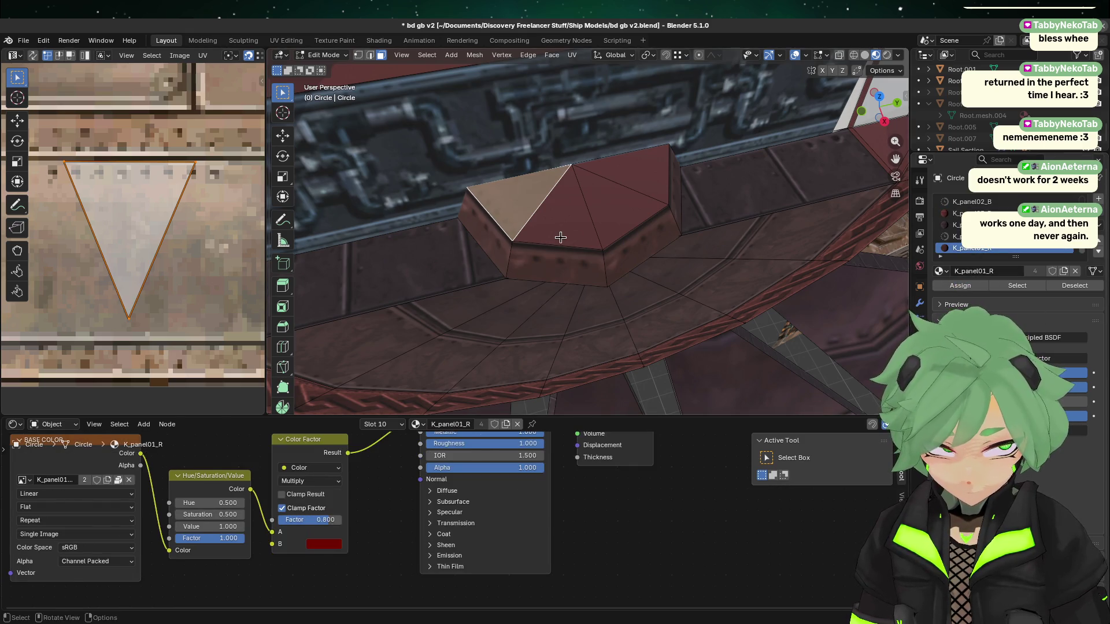
- Shrink that face's UV triangle and move it onto the panel texture
{"action": "left_click", "coordinate": [560, 237]}
{"action": "left_click", "coordinate": [503, 207]}
{"action": "left_click", "coordinate": [533, 332]}
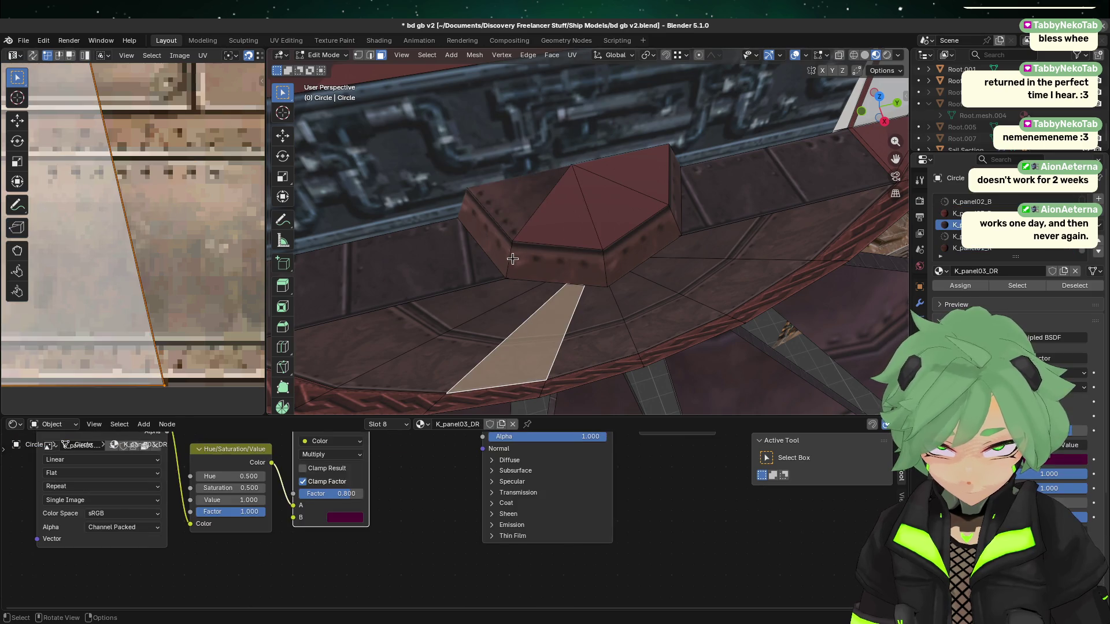
{"action": "left_click", "coordinate": [514, 195]}
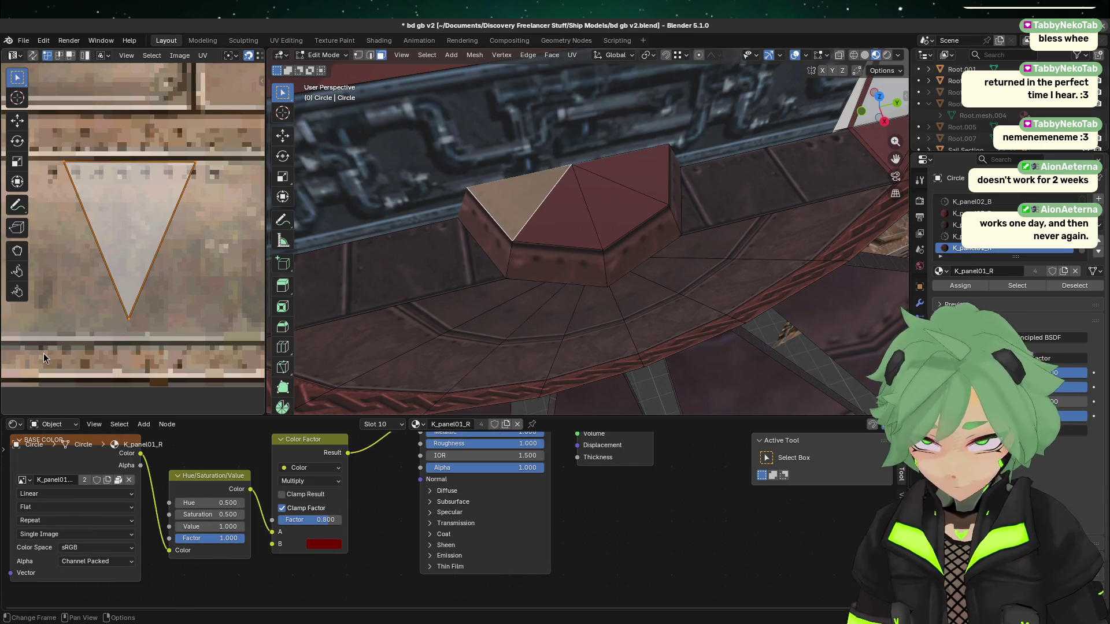
{"action": "key", "text": "s"}
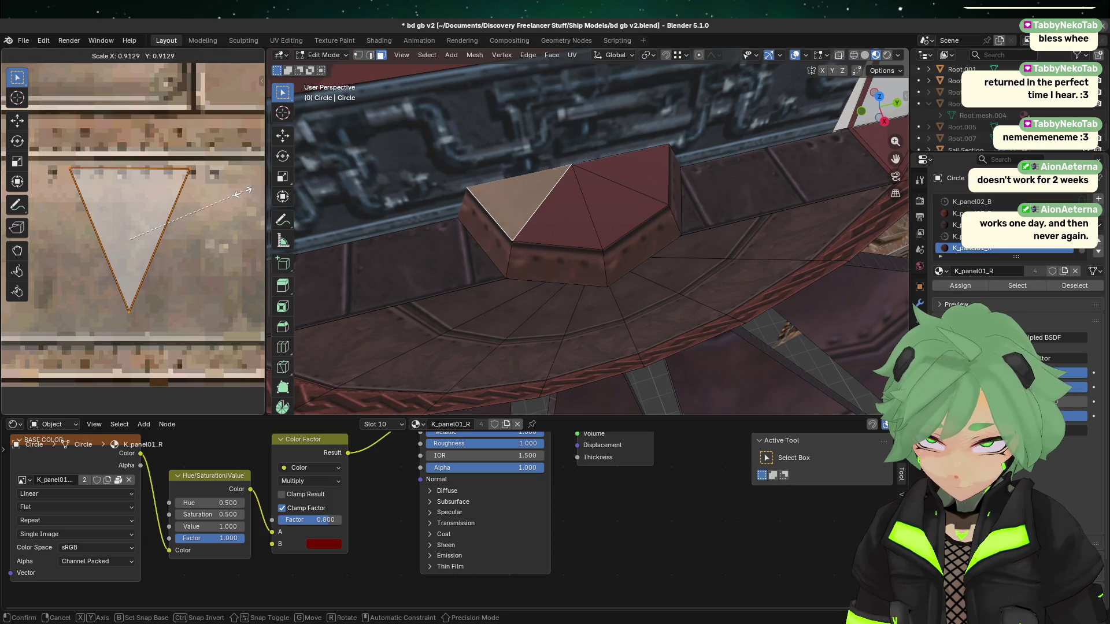
{"action": "left_click", "coordinate": [243, 192]}
{"action": "key", "text": "g"}
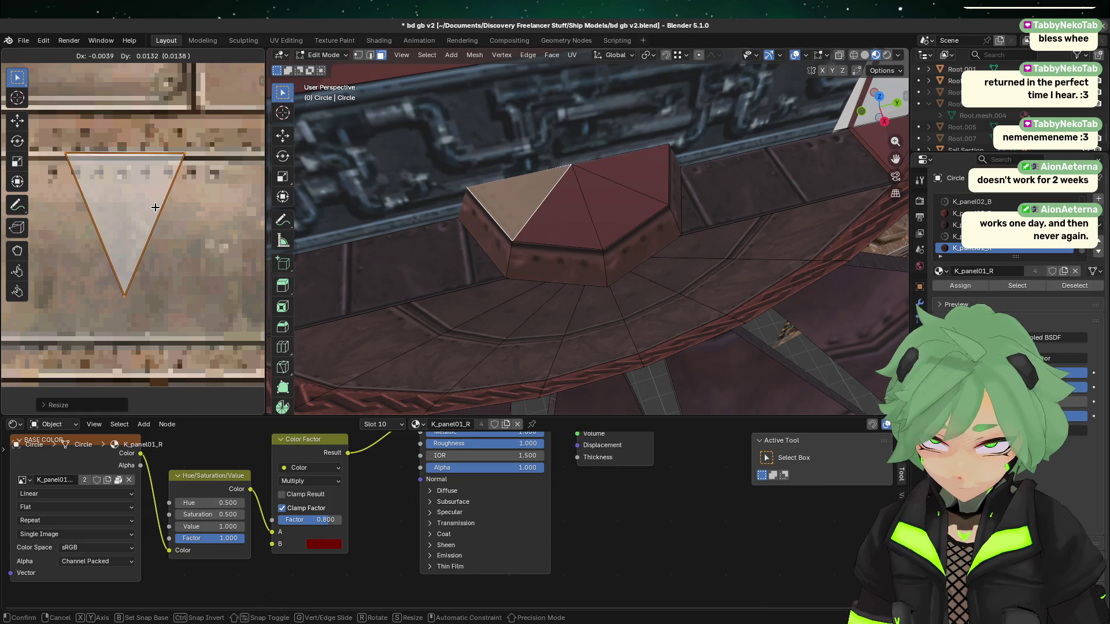
{"action": "left_click", "coordinate": [156, 211]}
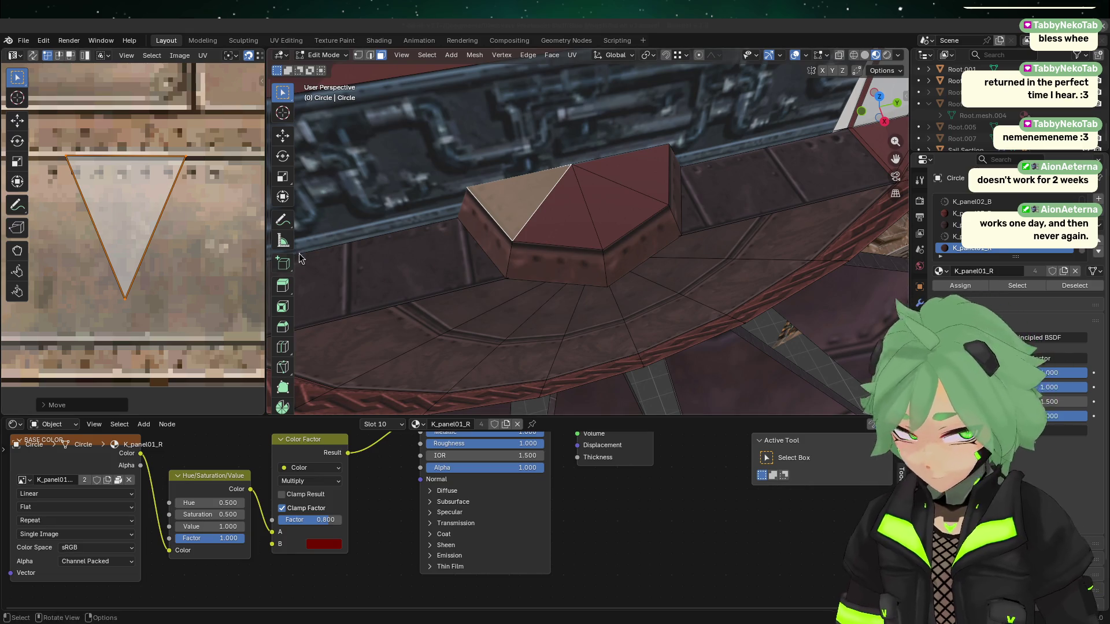
- Nudge the UV triangle vertically, then sideways along X onto the pale panel area
{"action": "left_click", "coordinate": [573, 306]}
{"action": "left_click", "coordinate": [501, 186]}
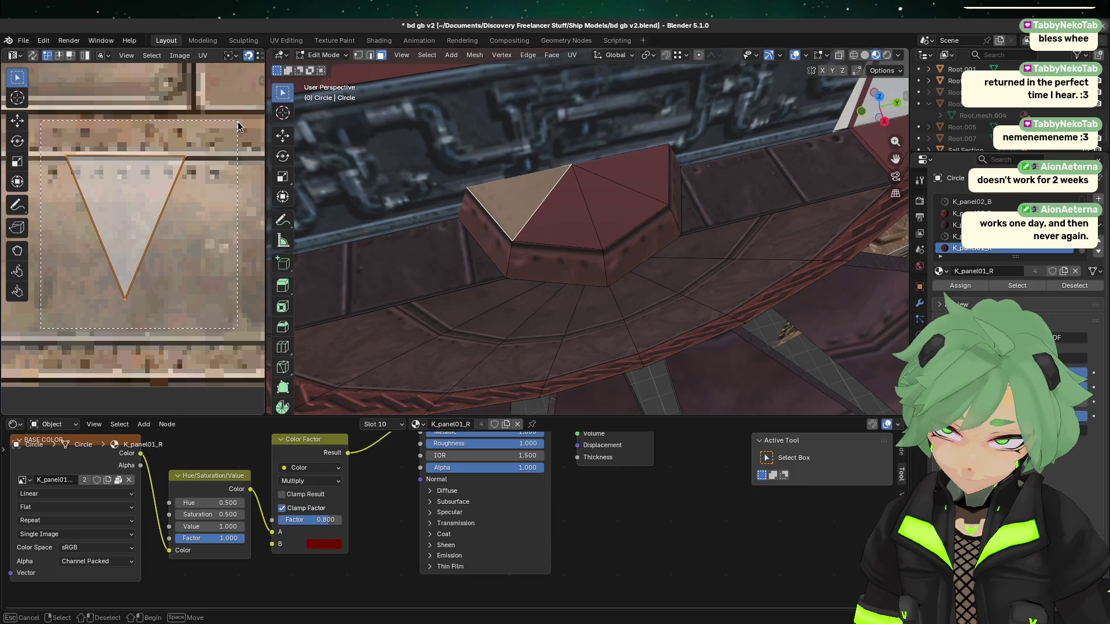
{"action": "key", "text": "g"}
{"action": "key", "text": "y"}
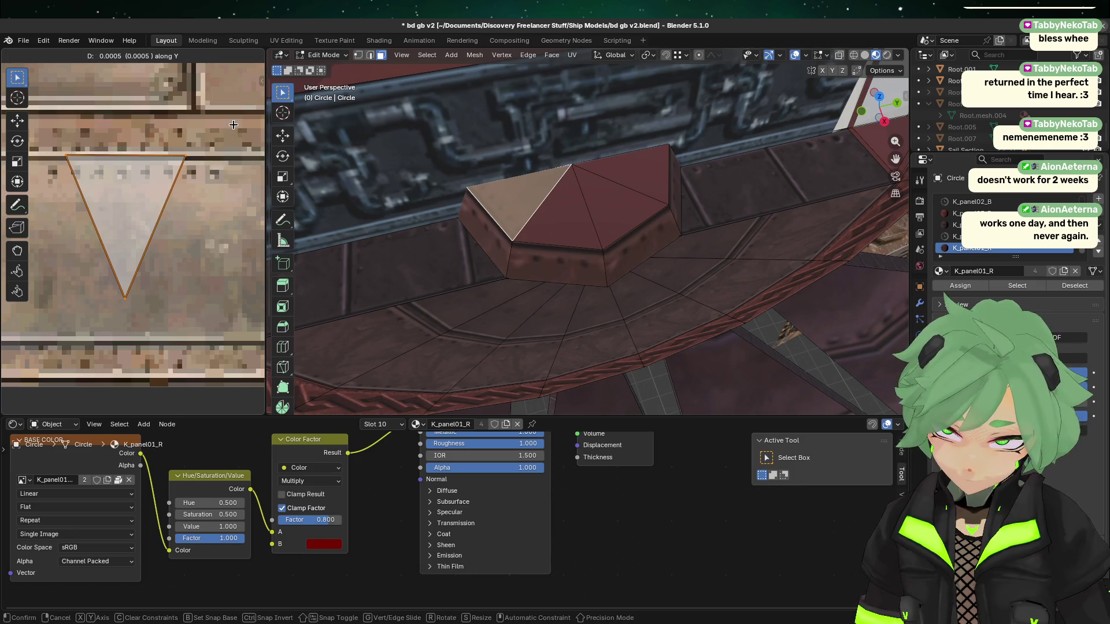
{"action": "left_click", "coordinate": [241, 127]}
{"action": "key", "text": "g"}
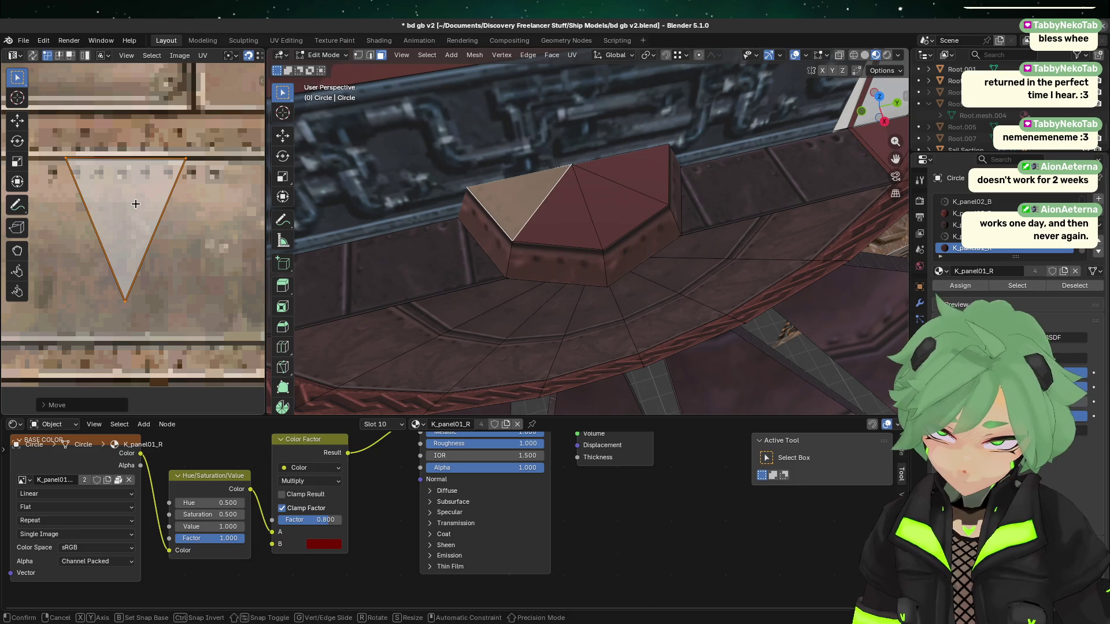
{"action": "key", "text": "x"}
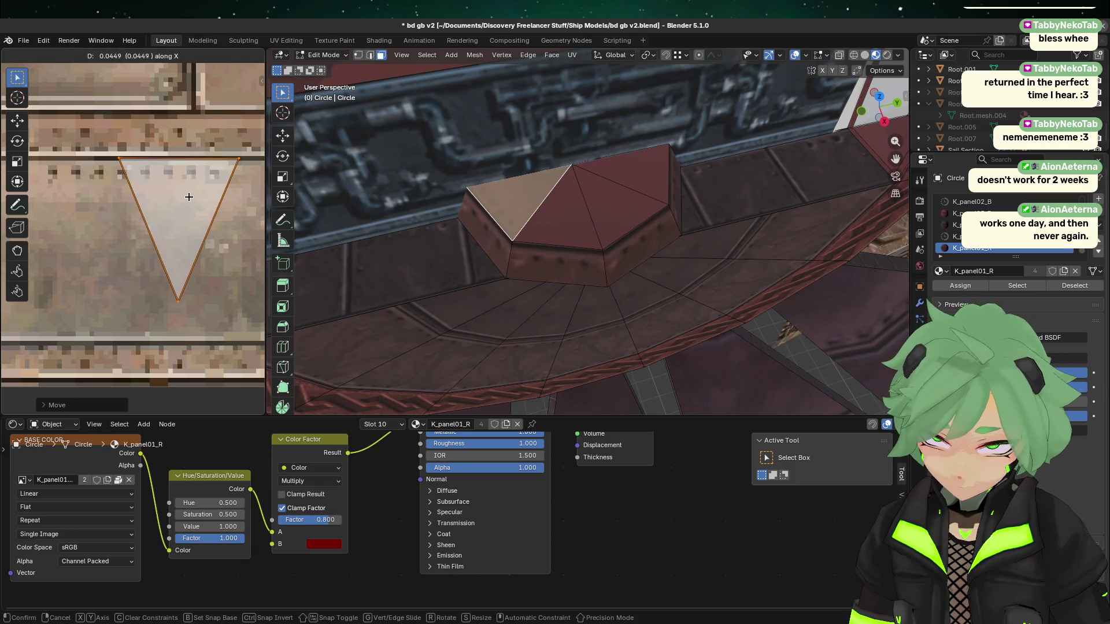
{"action": "left_click", "coordinate": [196, 196]}
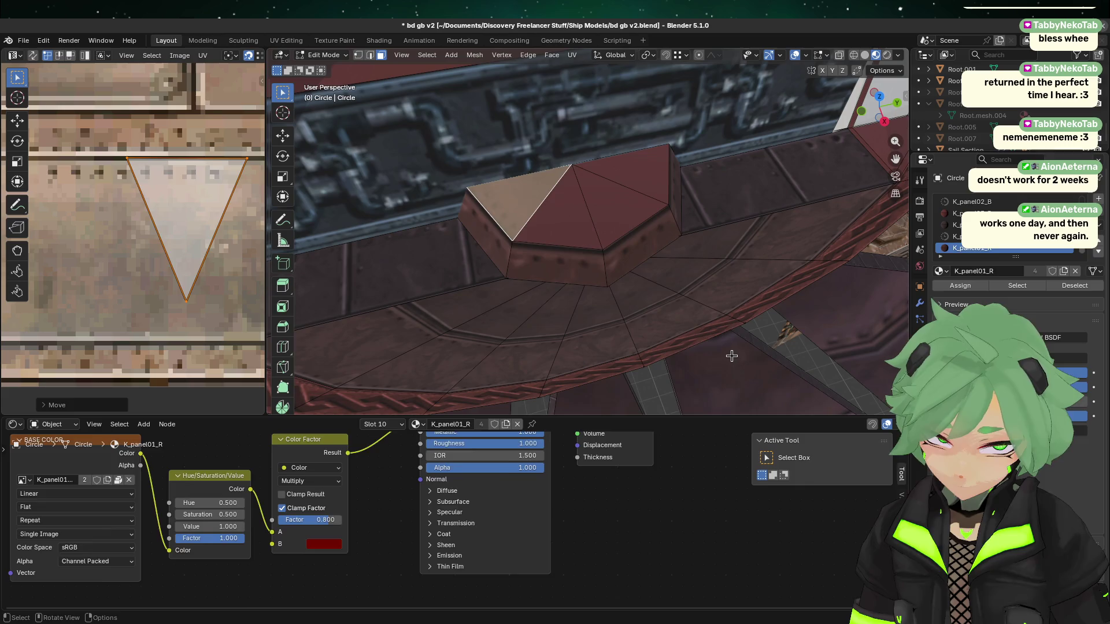
- Preview the texture on the pyramid, then reselect the face and its whole UV triangle
{"action": "key", "text": "Tab"}
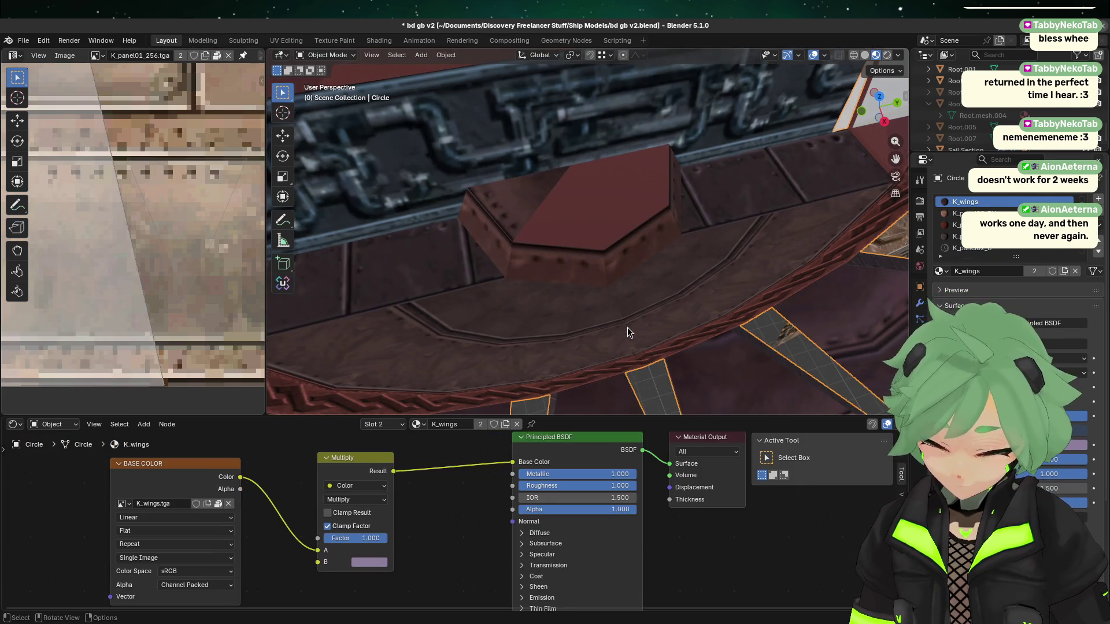
{"action": "mouse_move", "coordinate": [629, 332]}
{"action": "middle_mouse_down"}
{"action": "mouse_move", "coordinate": [677, 266]}
{"action": "mouse_move", "coordinate": [664, 248]}
{"action": "middle_mouse_up"}
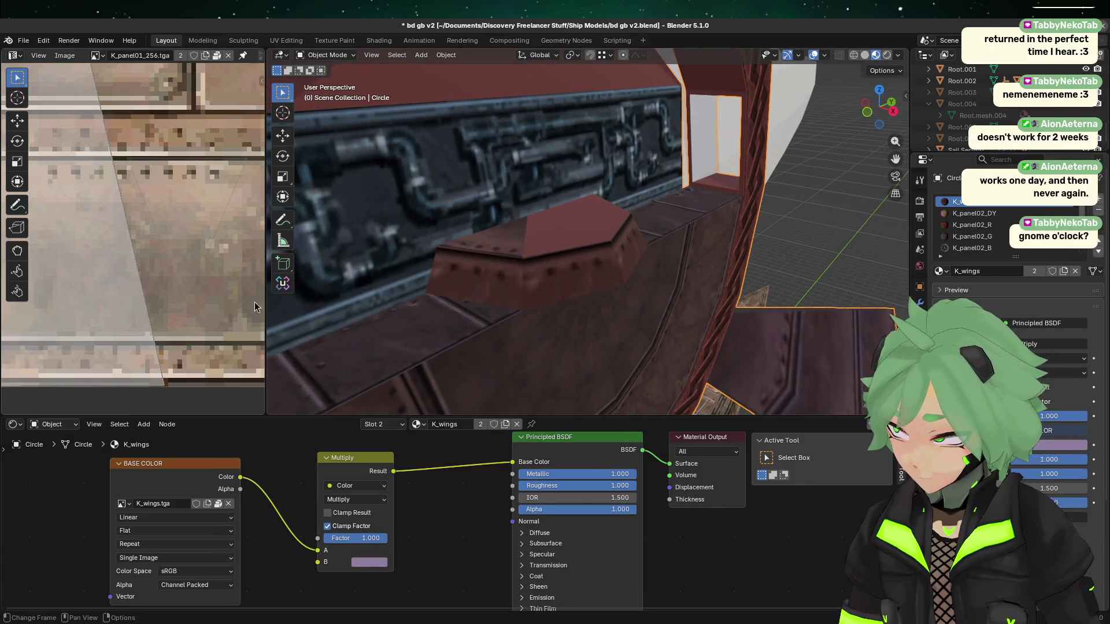
{"action": "key", "text": "Tab"}
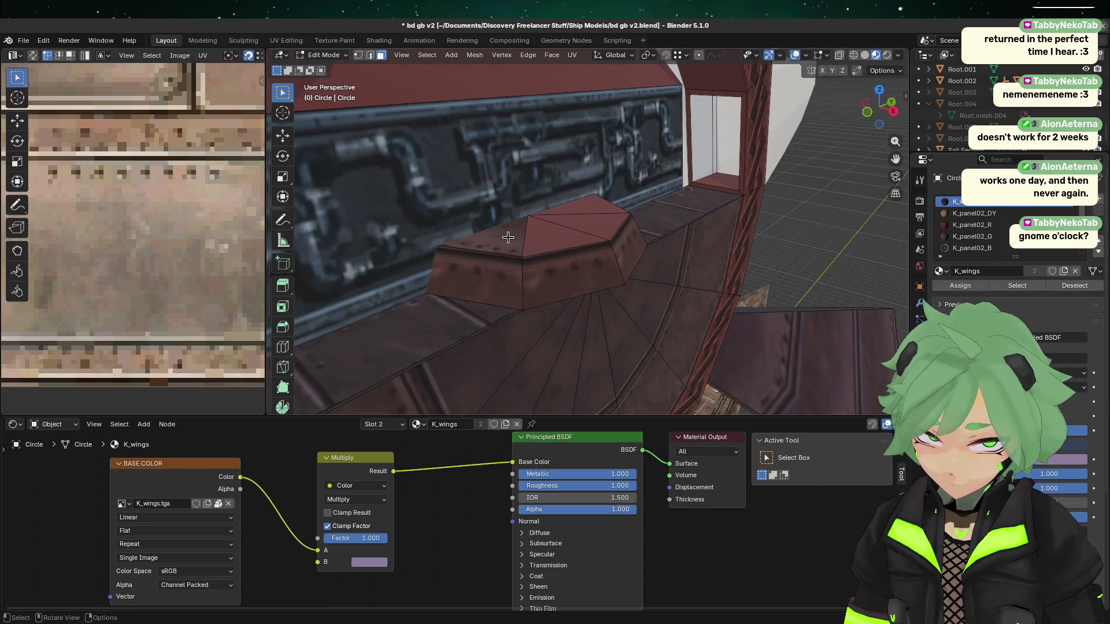
{"action": "left_click", "coordinate": [503, 232]}
{"action": "mouse_move", "coordinate": [71, 318]}
{"action": "left_mouse_down"}
{"action": "mouse_move", "coordinate": [153, 302]}
{"action": "mouse_move", "coordinate": [255, 141]}
{"action": "left_mouse_up"}
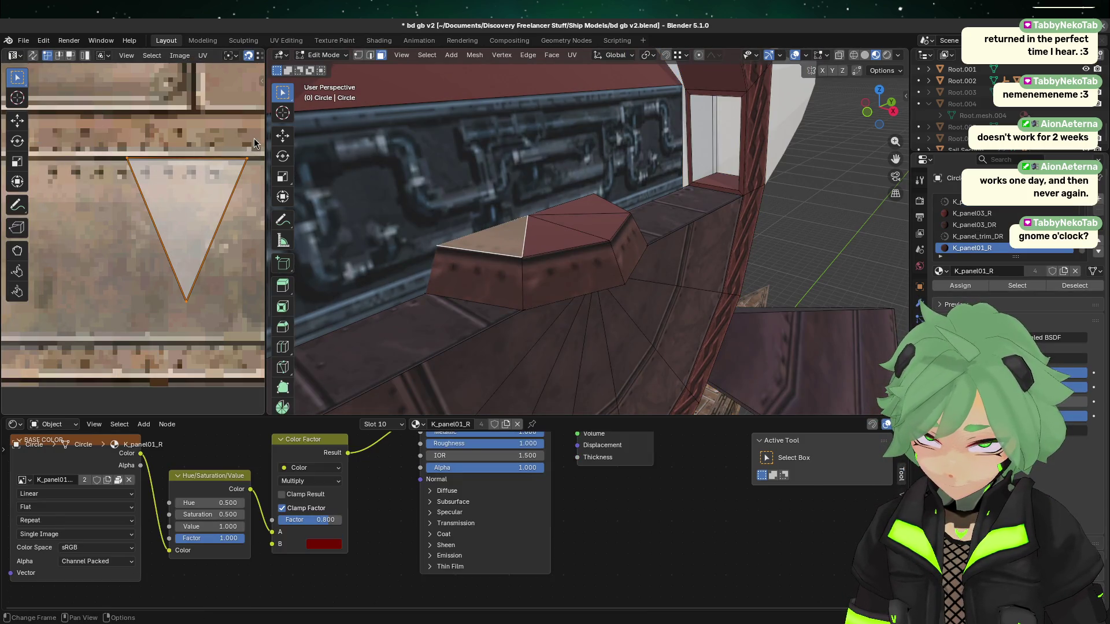
- Lower the UV triangle slightly along Y and check the textured face on the model
{"action": "key", "text": "g"}
{"action": "key", "text": "y"}
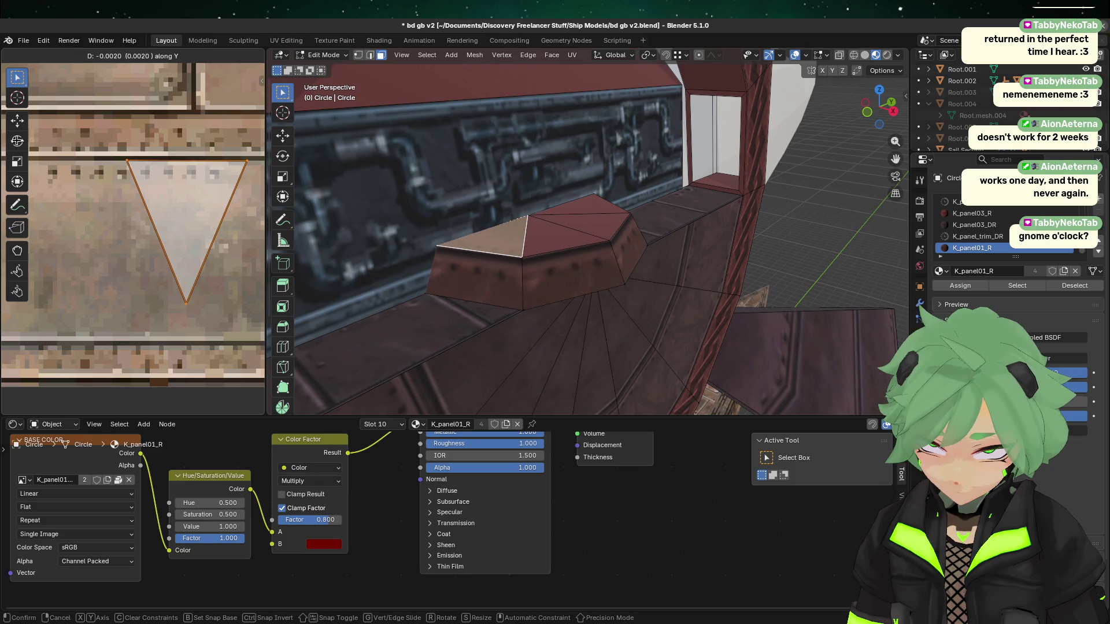
{"action": "left_click", "coordinate": [18, 140]}
{"action": "key", "text": "Tab"}
{"action": "middle_click_drag", "start_coordinate": [527, 322], "coordinate": [494, 380]}
{"action": "key", "text": "Tab"}
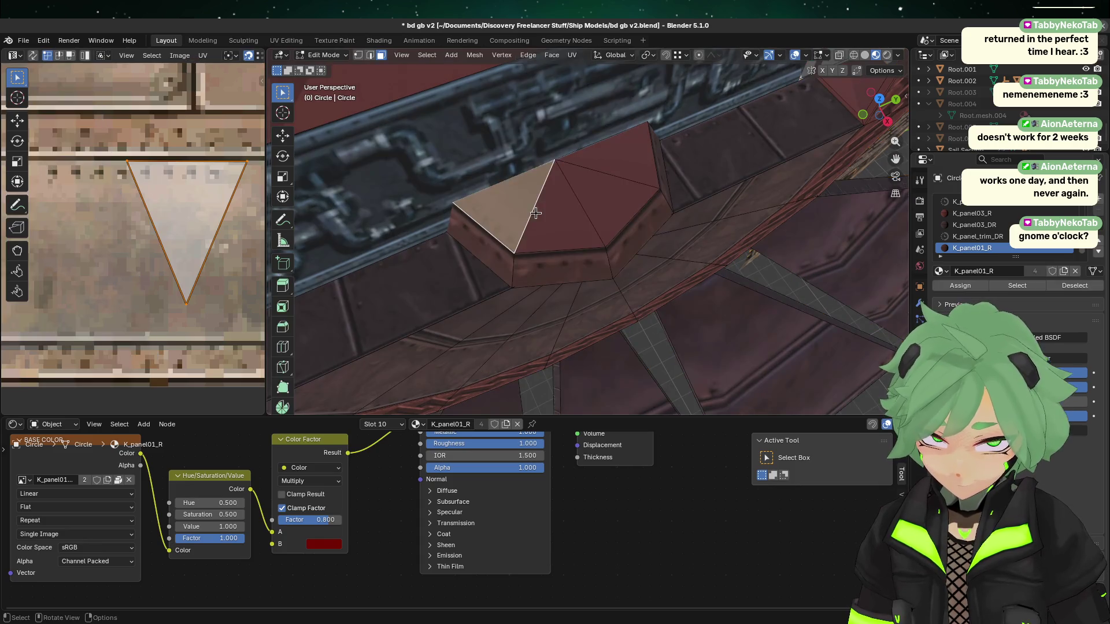
{"action": "left_click", "coordinate": [500, 264]}
{"action": "left_click", "coordinate": [493, 203]}
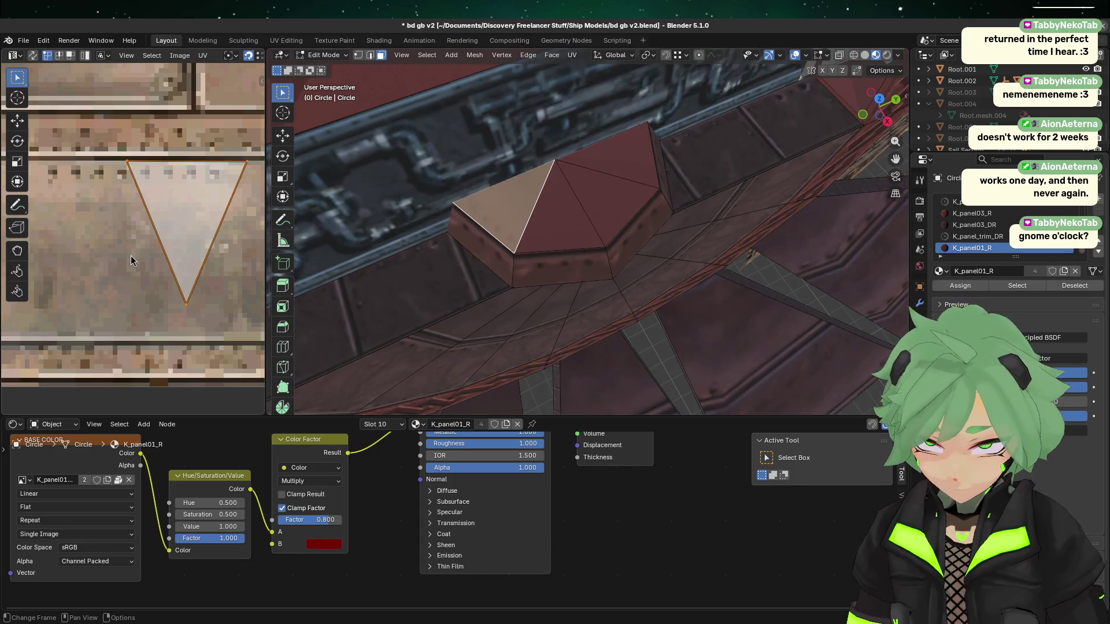
- Copy the textured triangle face's UV layout
{"action": "right_click", "coordinate": [498, 211]}
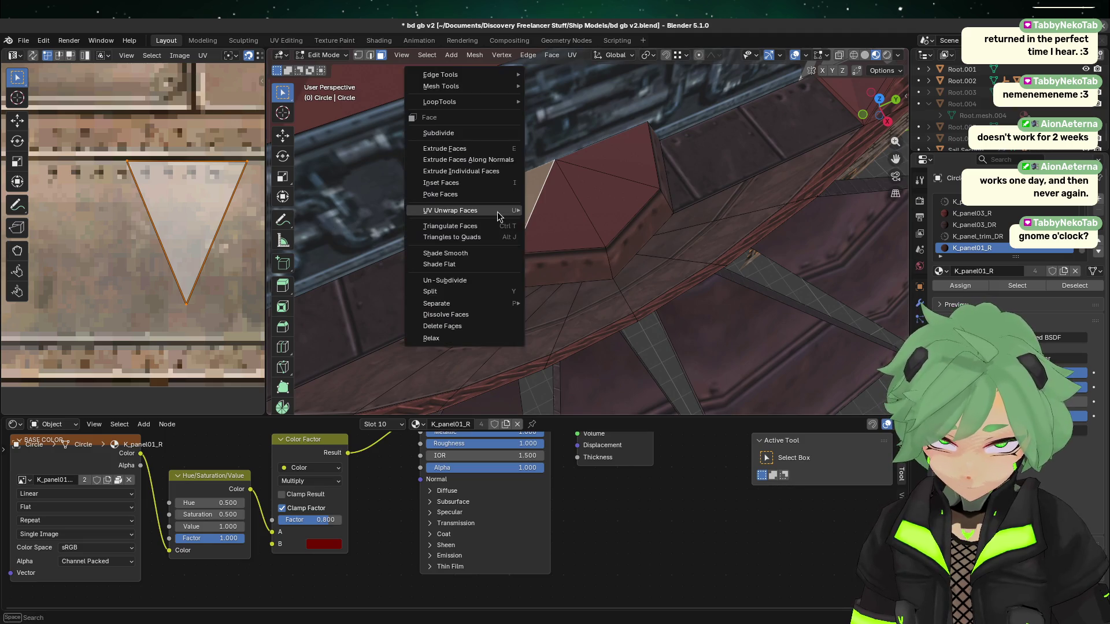
{"action": "mouse_move", "coordinate": [497, 213]}
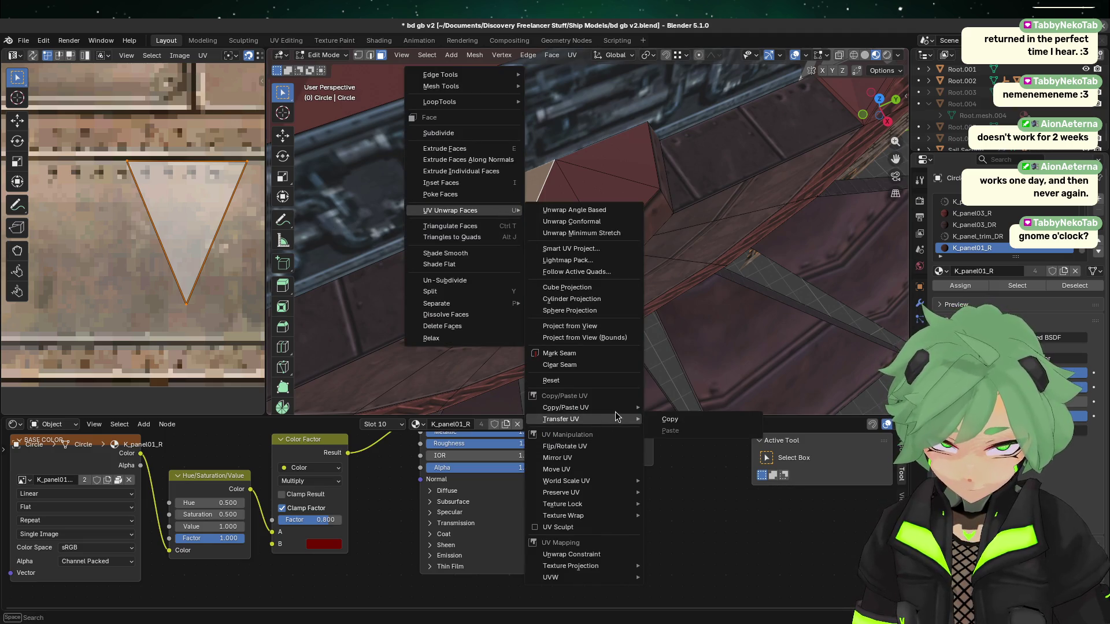
{"action": "mouse_move", "coordinate": [615, 407]}
{"action": "mouse_move", "coordinate": [722, 419]}
{"action": "left_click", "coordinate": [836, 435]}
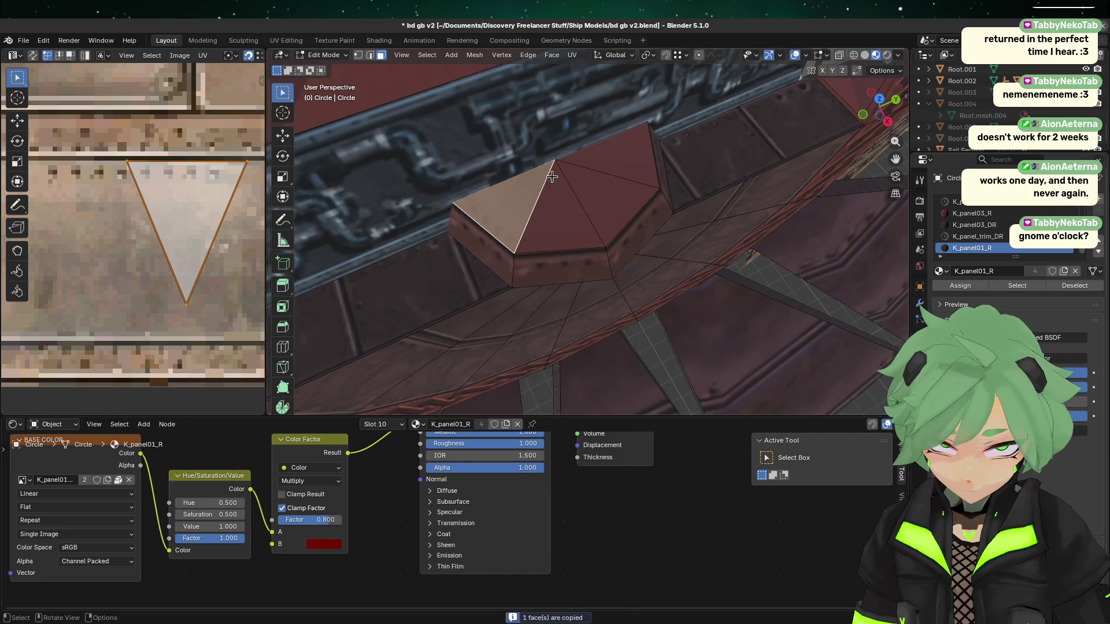
- Paste the copied UV layout onto two other pyramid faces
{"action": "left_click", "coordinate": [555, 191]}
{"action": "left_click", "coordinate": [586, 197], "text": "shift"}
{"action": "right_click", "coordinate": [569, 207]}
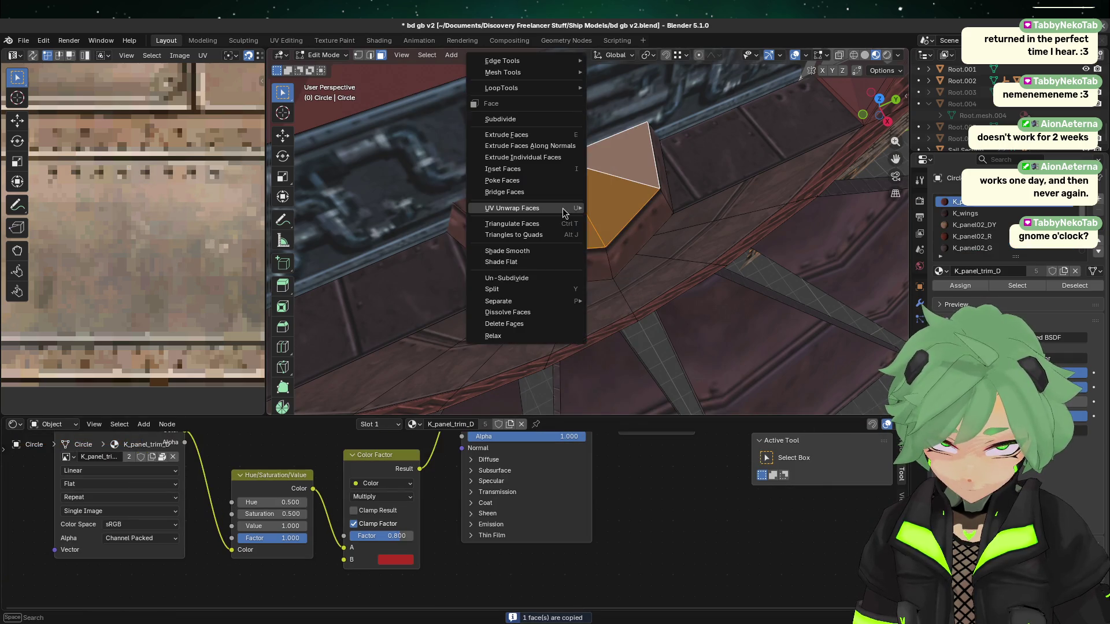
{"action": "mouse_move", "coordinate": [569, 208]}
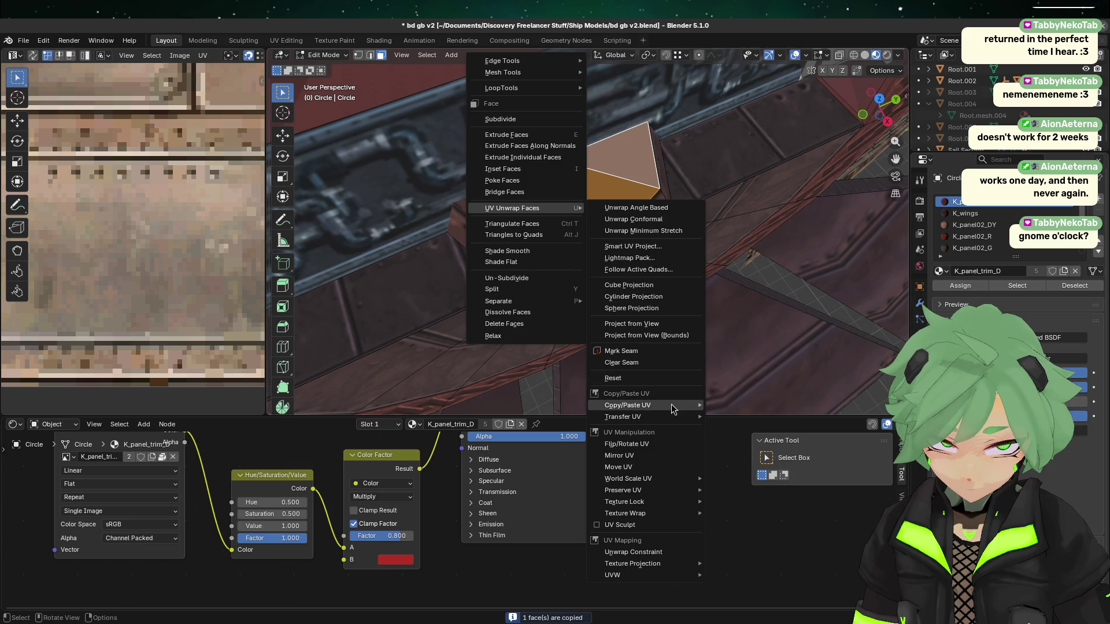
{"action": "mouse_move", "coordinate": [671, 404]}
{"action": "mouse_move", "coordinate": [758, 433]}
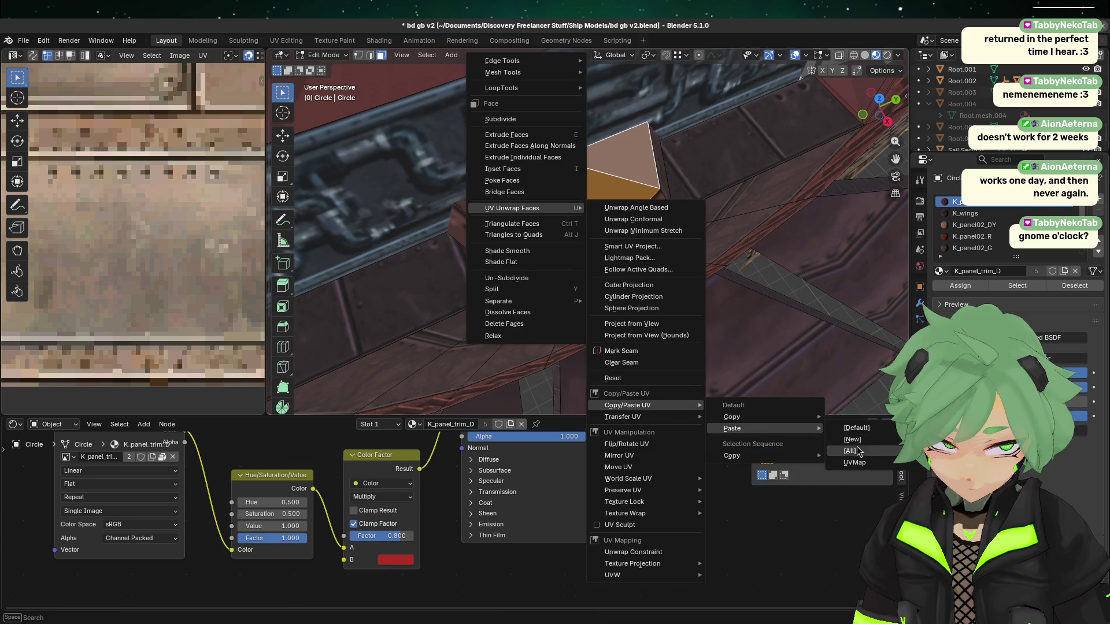
{"action": "left_click", "coordinate": [850, 451]}
- Assign the K_panel01_R material to the front and right pyramid faces
{"action": "left_click", "coordinate": [741, 315]}
{"action": "left_click", "coordinate": [574, 242]}
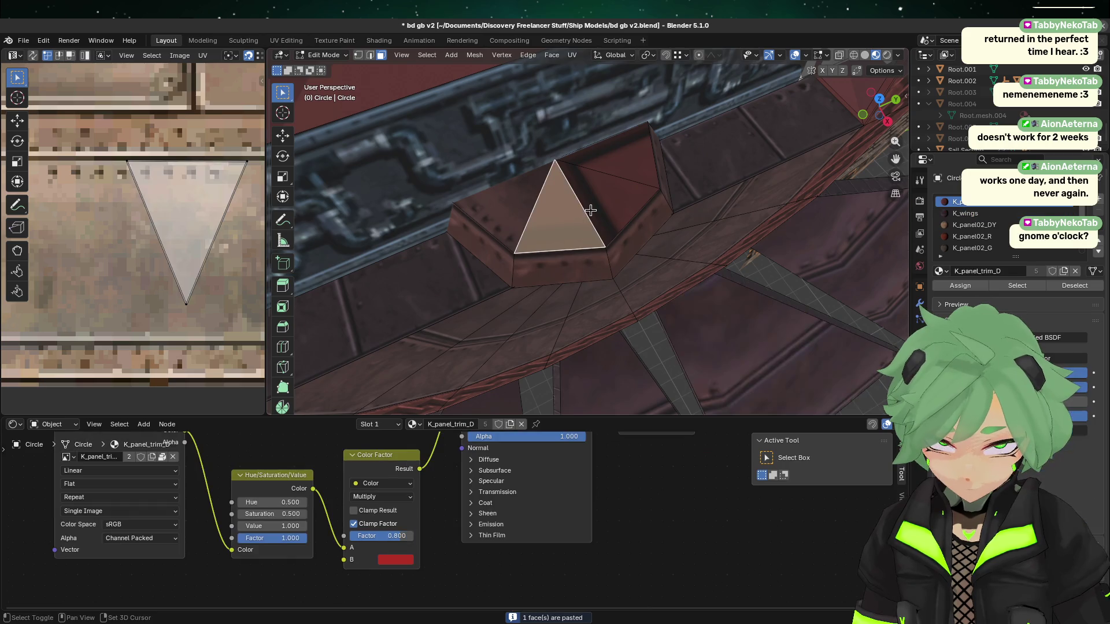
{"action": "left_click", "coordinate": [574, 266]}
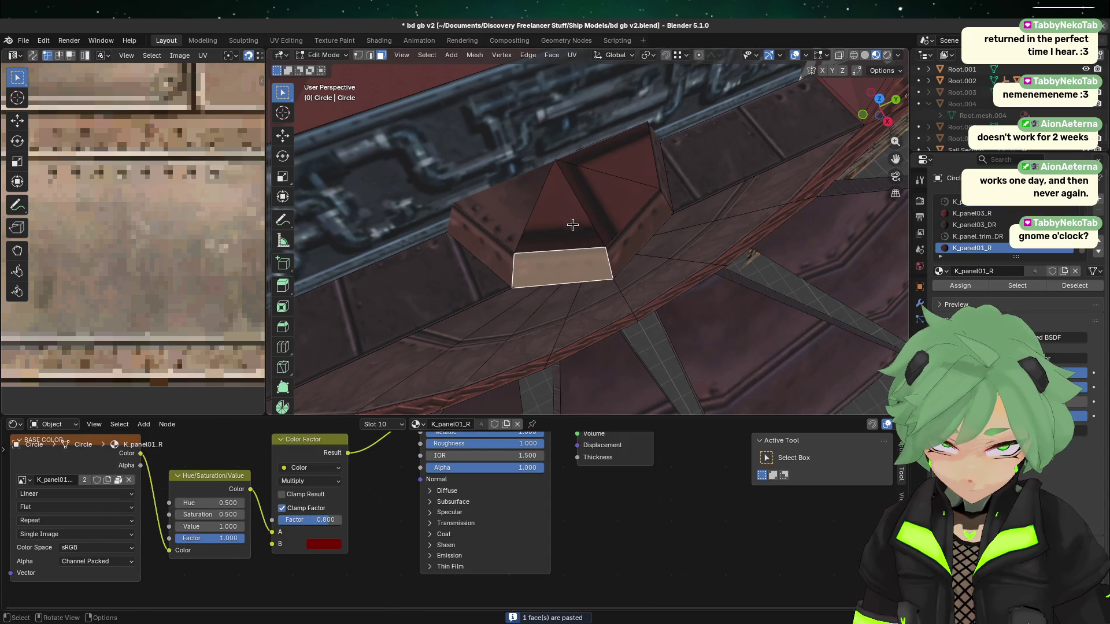
{"action": "left_click", "coordinate": [606, 191]}
{"action": "left_click", "coordinate": [577, 227], "text": "shift"}
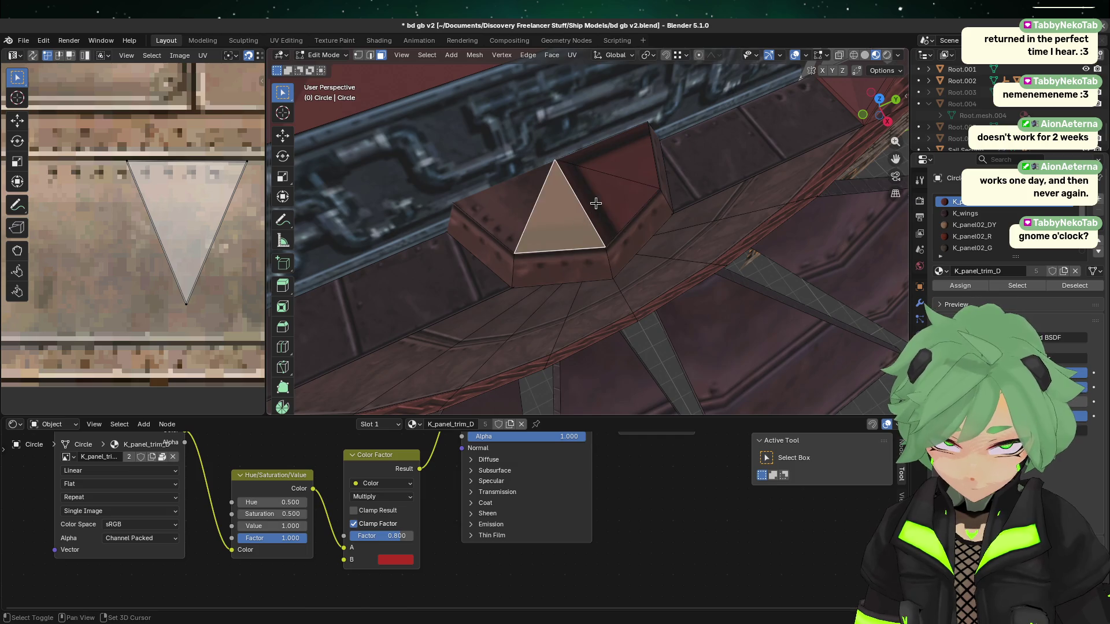
{"action": "left_click", "coordinate": [613, 169], "text": "shift"}
{"action": "scroll", "coordinate": [975, 236], "scroll_direction": "down", "scroll_amount": 5}
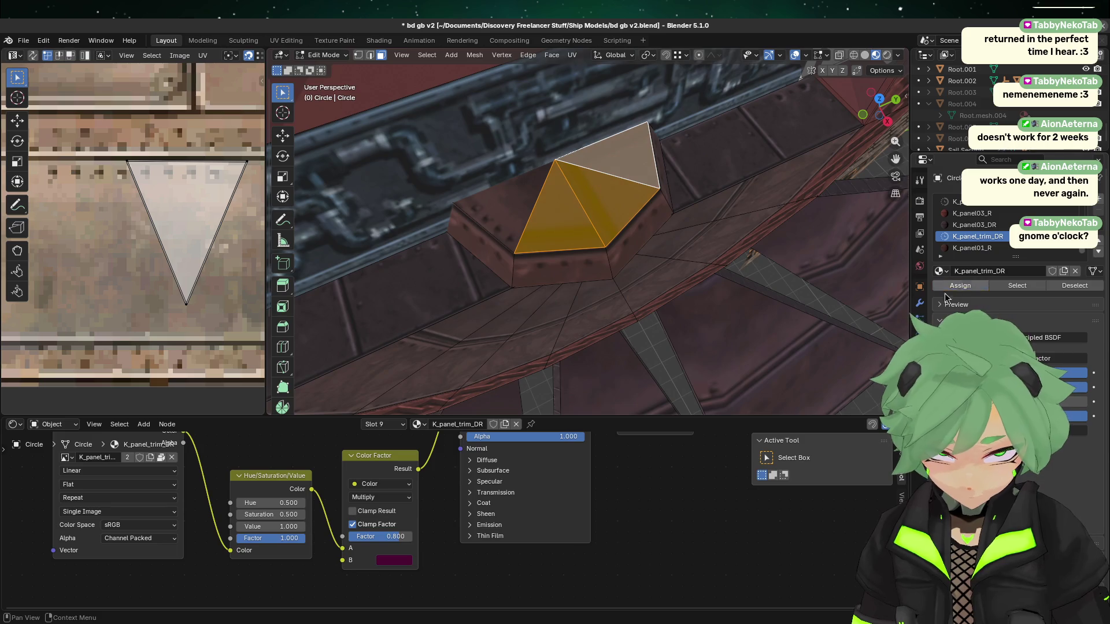
{"action": "left_click", "coordinate": [714, 291]}
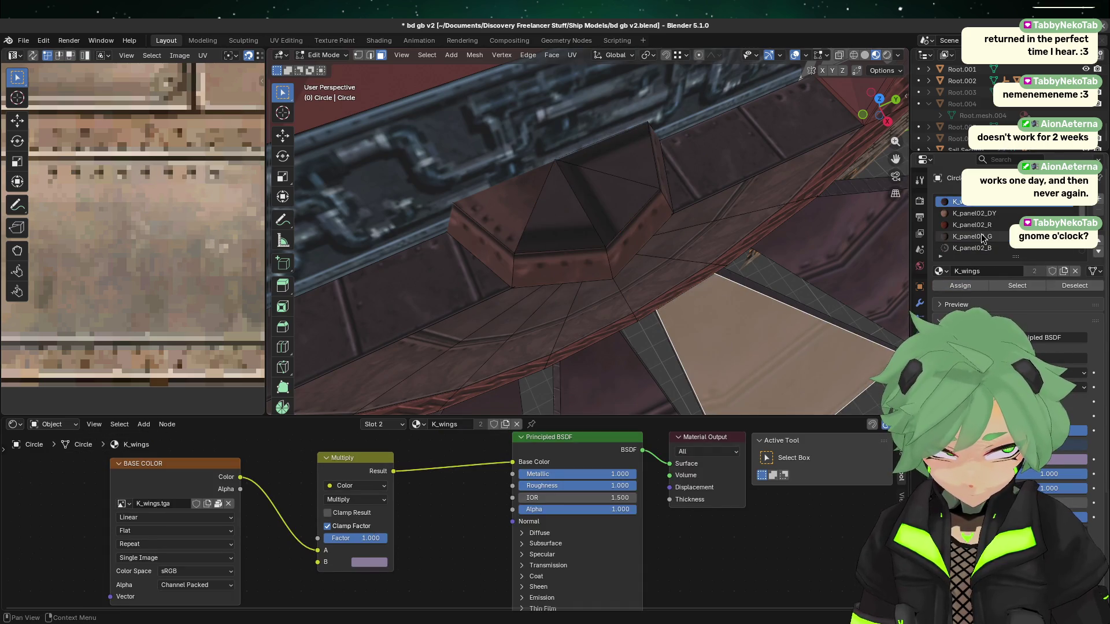
{"action": "left_click", "coordinate": [516, 221]}
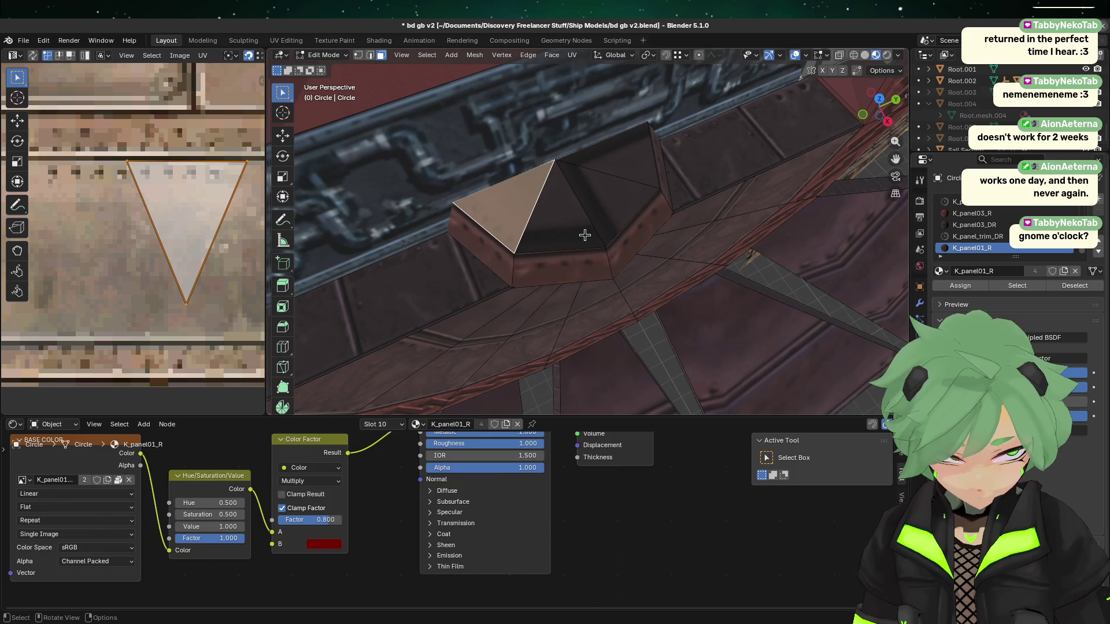
{"action": "left_click", "coordinate": [585, 235]}
{"action": "left_click", "coordinate": [619, 193], "text": "shift"}
{"action": "left_click", "coordinate": [972, 247]}
{"action": "left_click", "coordinate": [955, 285]}
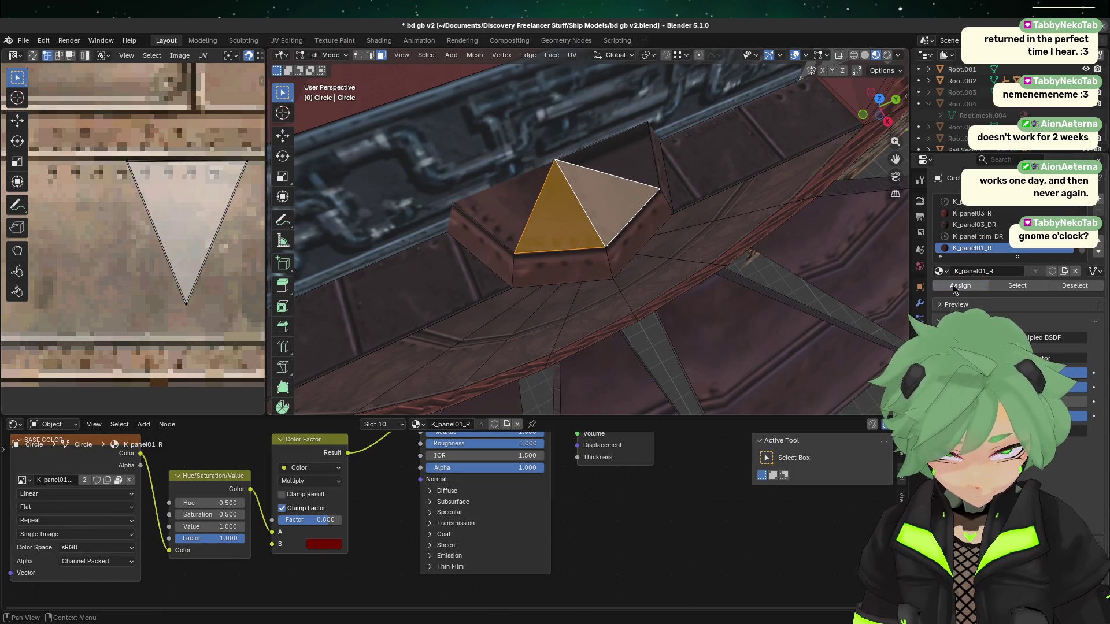
- Check neighbouring faces' materials and reselect the top triangle face with K_panel01_R active
{"action": "left_click", "coordinate": [581, 301]}
{"action": "left_click", "coordinate": [638, 200]}
{"action": "left_click", "coordinate": [640, 165]}
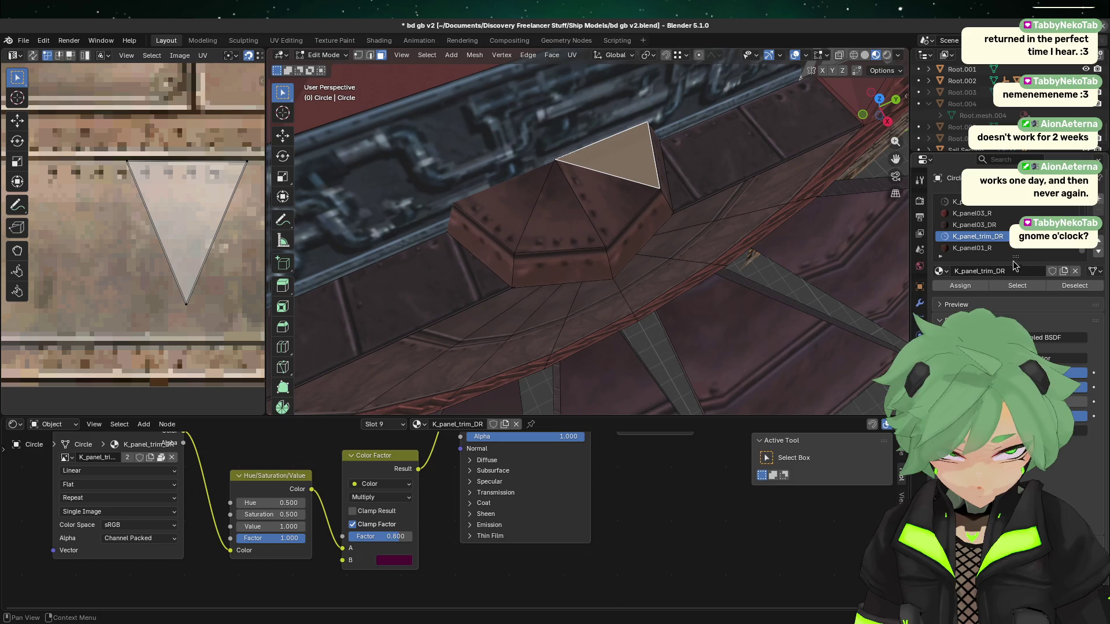
{"action": "left_click", "coordinate": [981, 249]}
{"action": "left_click", "coordinate": [656, 255]}
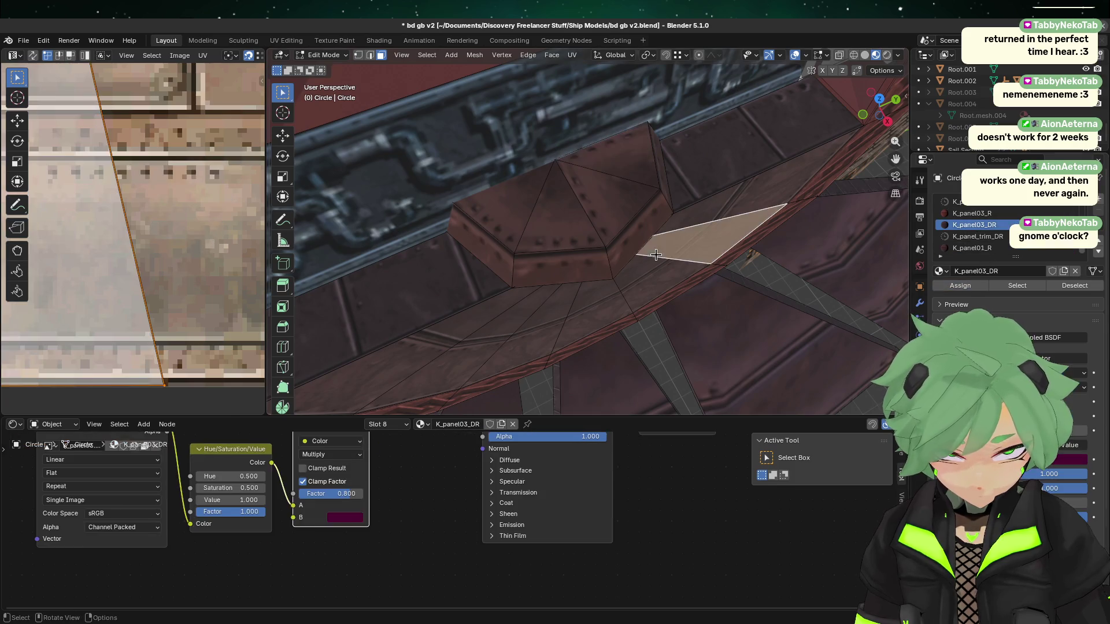
{"action": "left_click", "coordinate": [608, 180]}
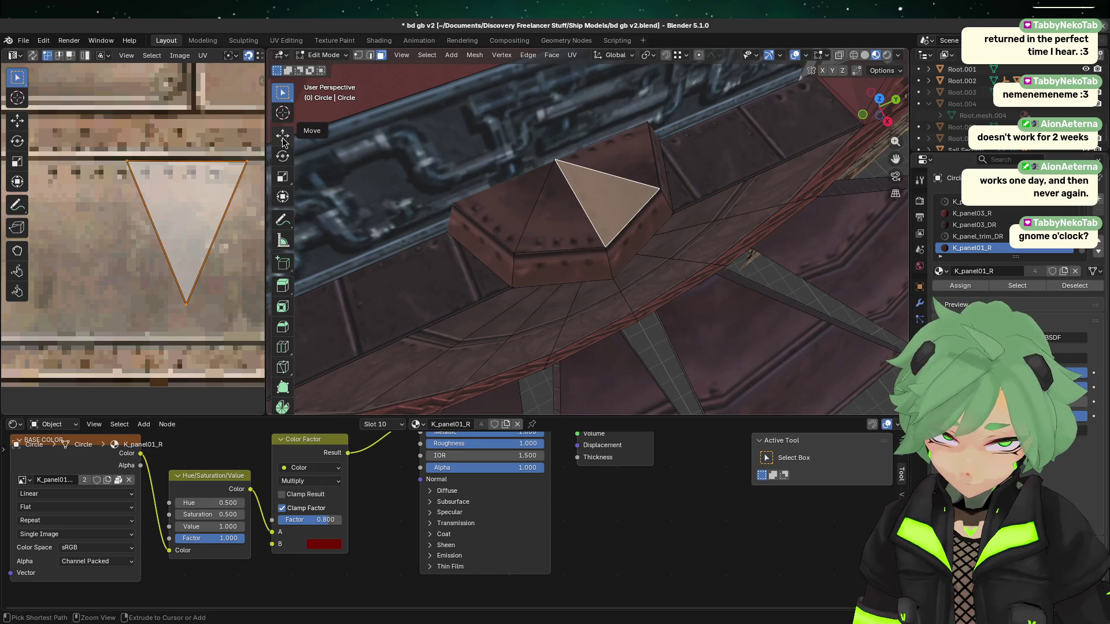
- Rotate the face's UV triangle to point downward and move it into place
{"action": "key", "text": "r"}
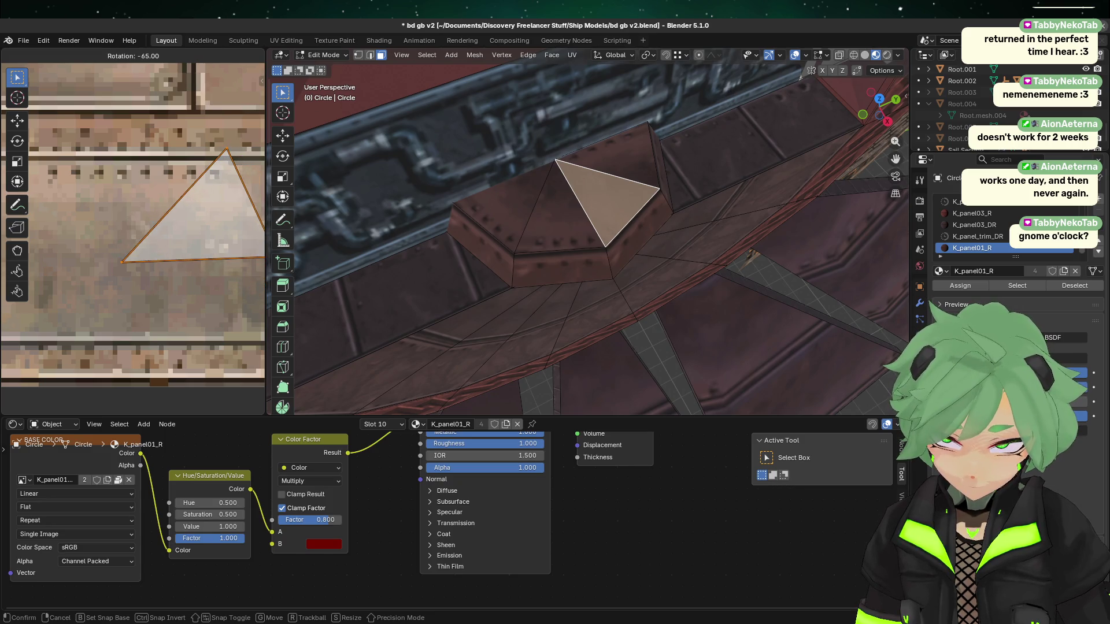
{"action": "left_click", "coordinate": [194, 207]}
{"action": "left_click", "coordinate": [560, 230], "text": "shift"}
{"action": "left_click", "coordinate": [624, 209], "text": "shift"}
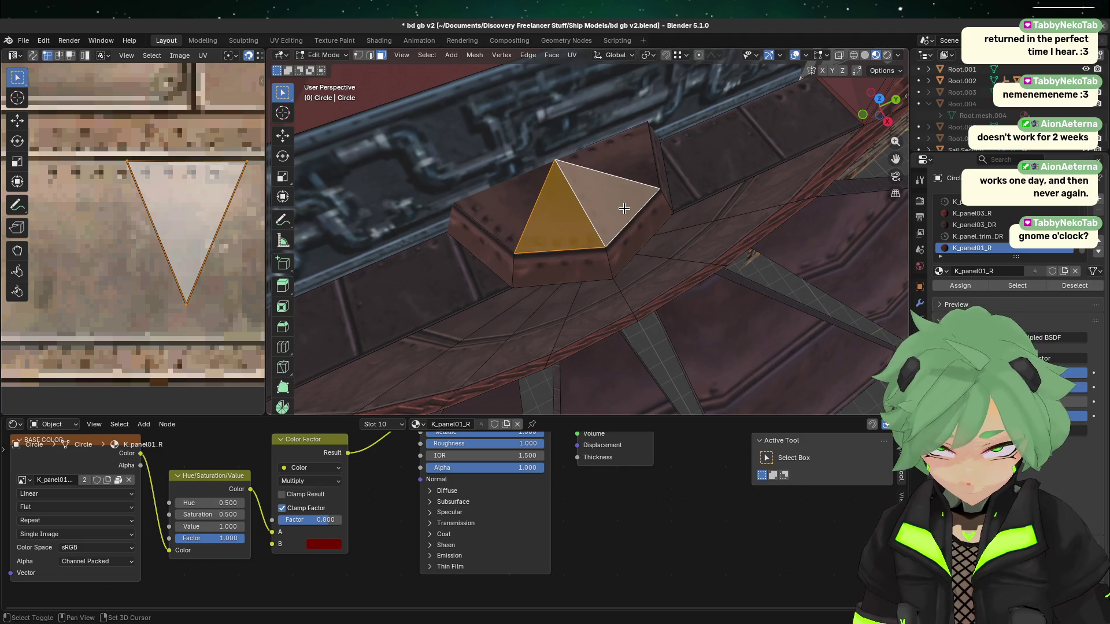
{"action": "left_click", "coordinate": [613, 219]}
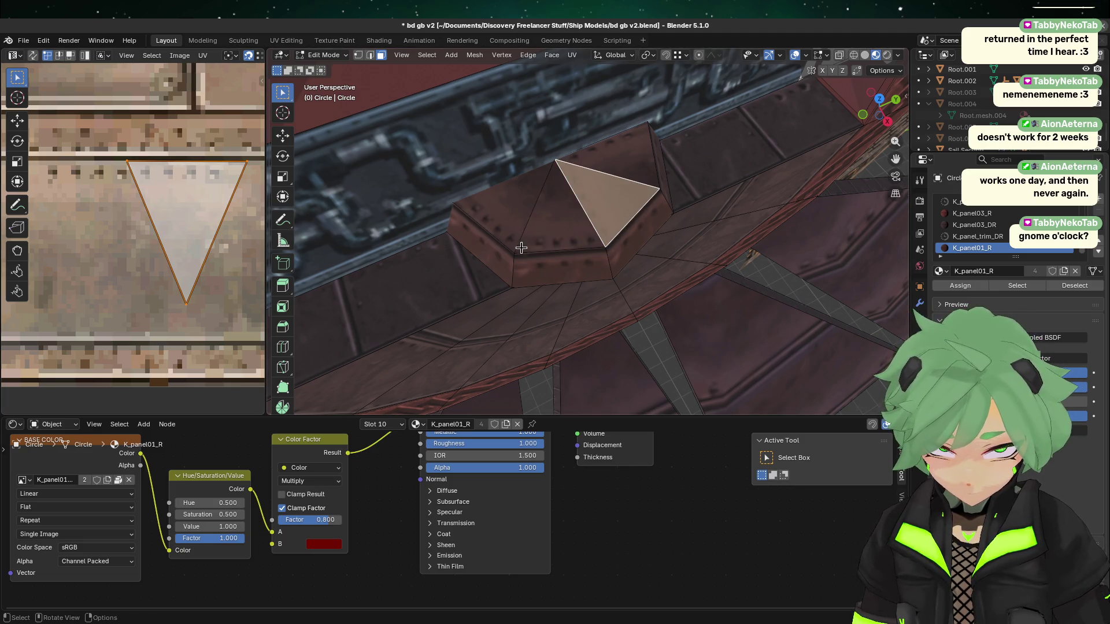
{"action": "key", "text": "g"}
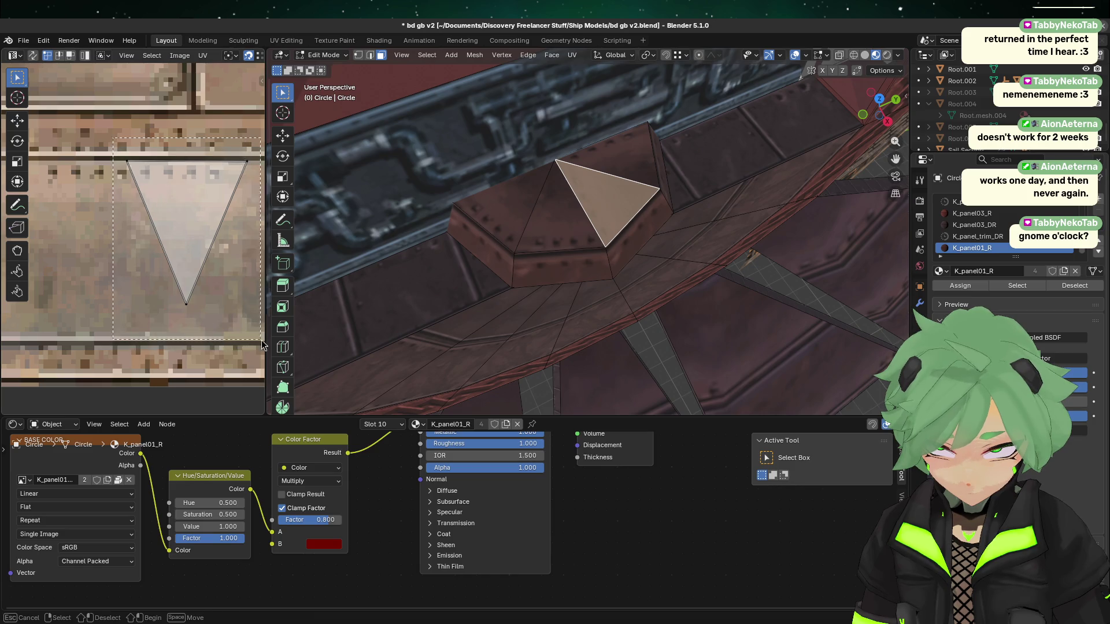
{"action": "left_click", "coordinate": [234, 396]}
- Try snapping UV corners onto the other triangle's vertices, then undo those moves
{"action": "left_click", "coordinate": [534, 232], "text": "shift"}
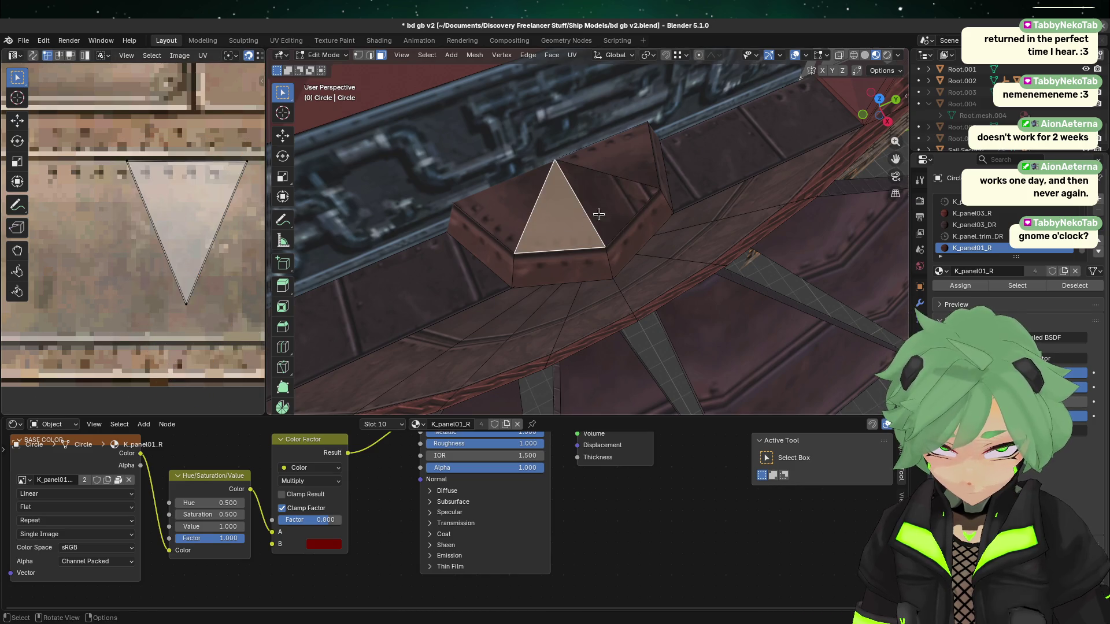
{"action": "left_click", "coordinate": [598, 215], "text": "shift"}
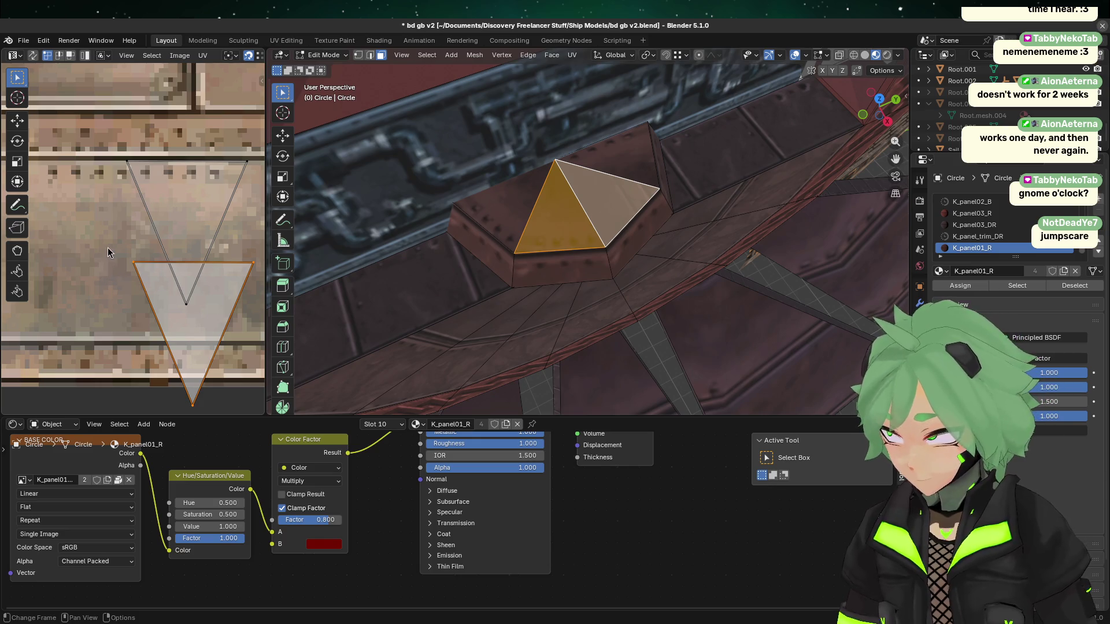
{"action": "left_click", "coordinate": [158, 269]}
{"action": "key", "text": "g"}
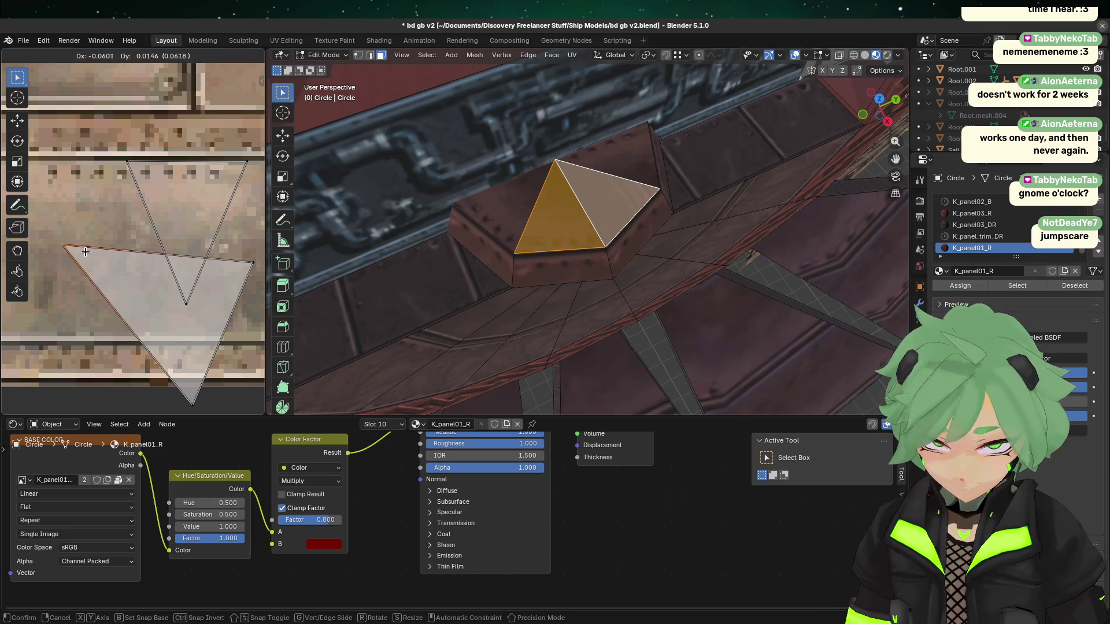
{"action": "left_click", "coordinate": [194, 301]}
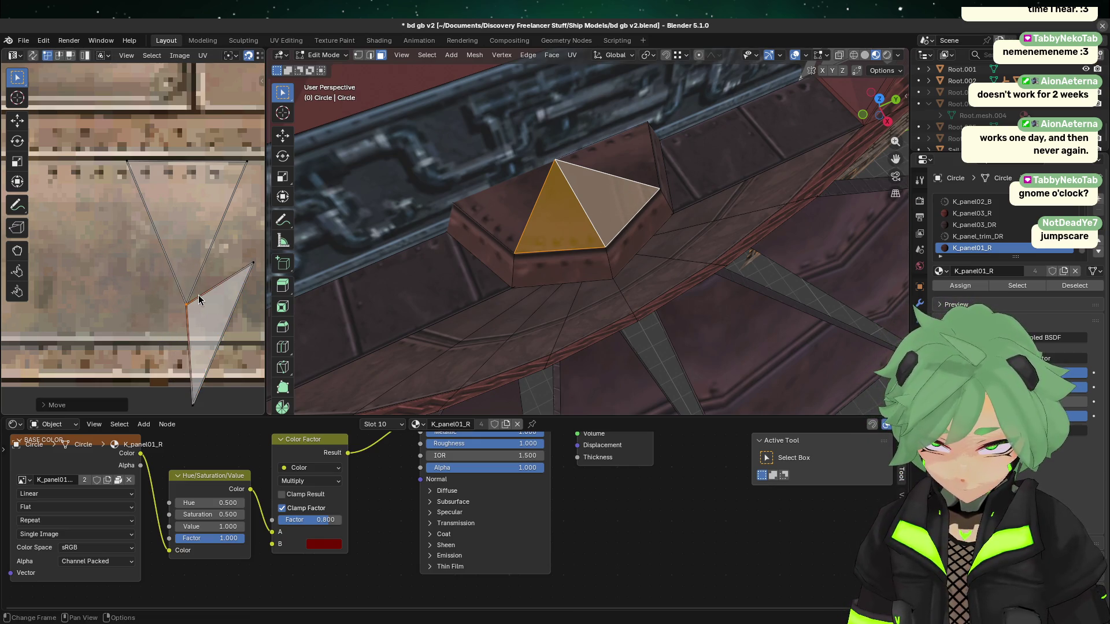
{"action": "left_click", "coordinate": [257, 265]}
{"action": "key", "text": "g"}
{"action": "left_click", "coordinate": [200, 399]}
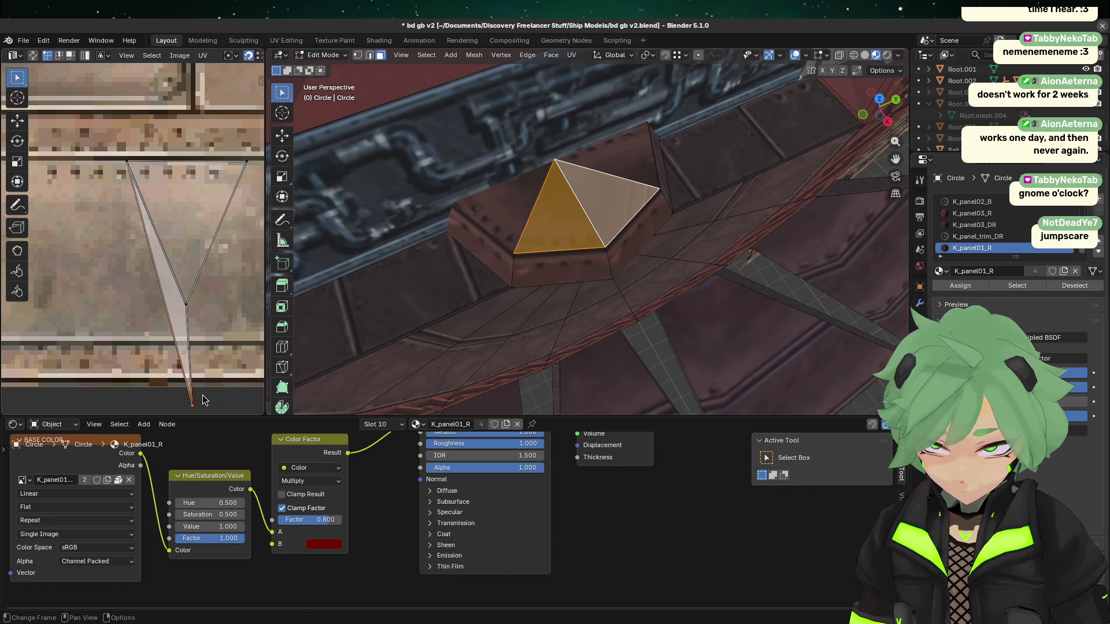
{"action": "key", "text": "ctrl+z"}
- Reselect only the triangle face and rotate its whole UV triangle
{"action": "left_click", "coordinate": [630, 282]}
{"action": "left_click", "coordinate": [606, 201]}
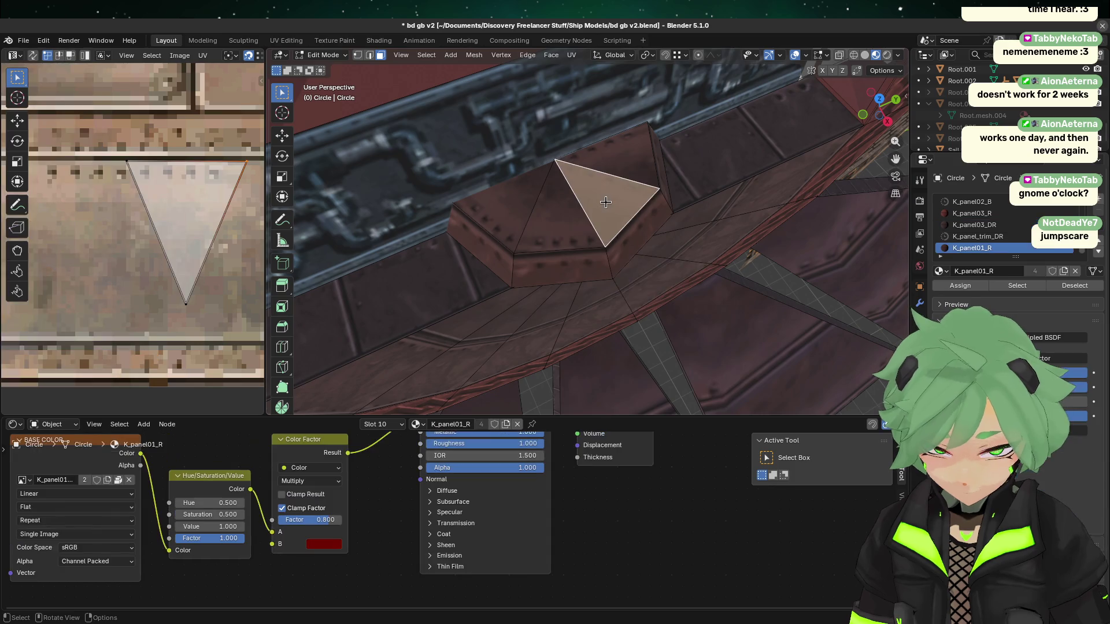
{"action": "key", "text": "a"}
{"action": "key", "text": "r"}
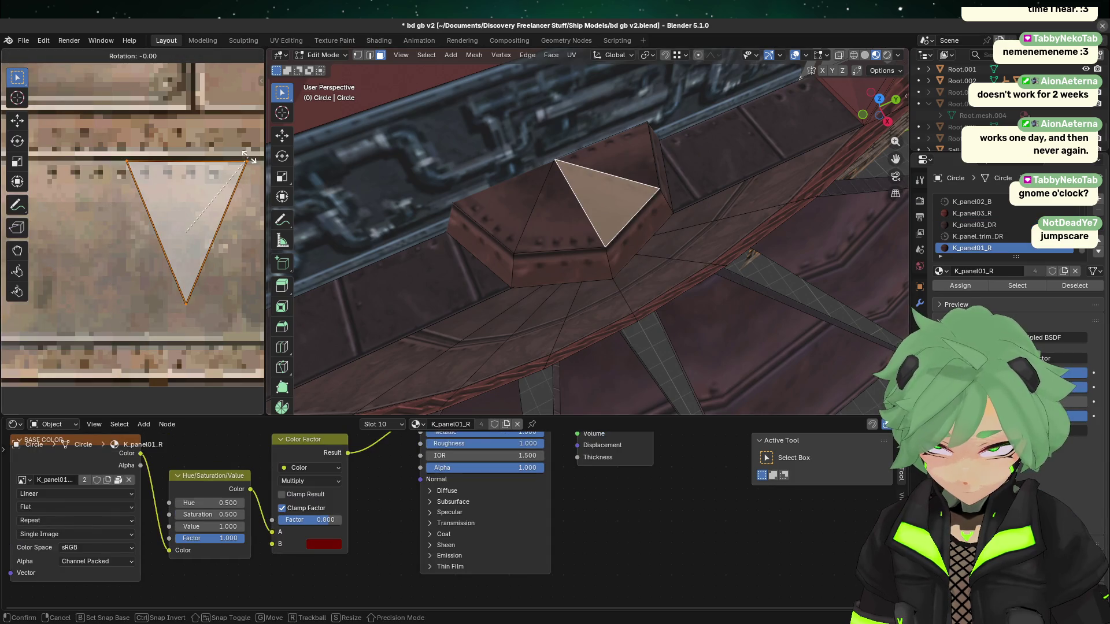
{"action": "left_click", "coordinate": [107, 249]}
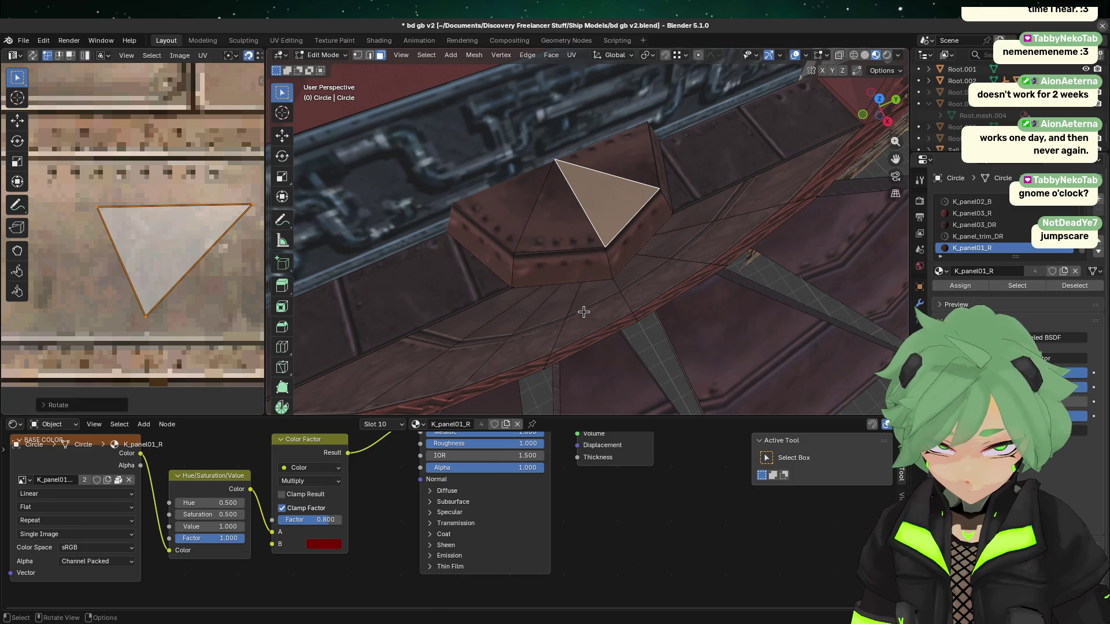
- Select the left and right pyramid faces and reposition a UV vertex to fit the panel
{"action": "left_click", "coordinate": [584, 311]}
{"action": "left_click", "coordinate": [568, 232]}
{"action": "left_click", "coordinate": [609, 200], "text": "shift"}
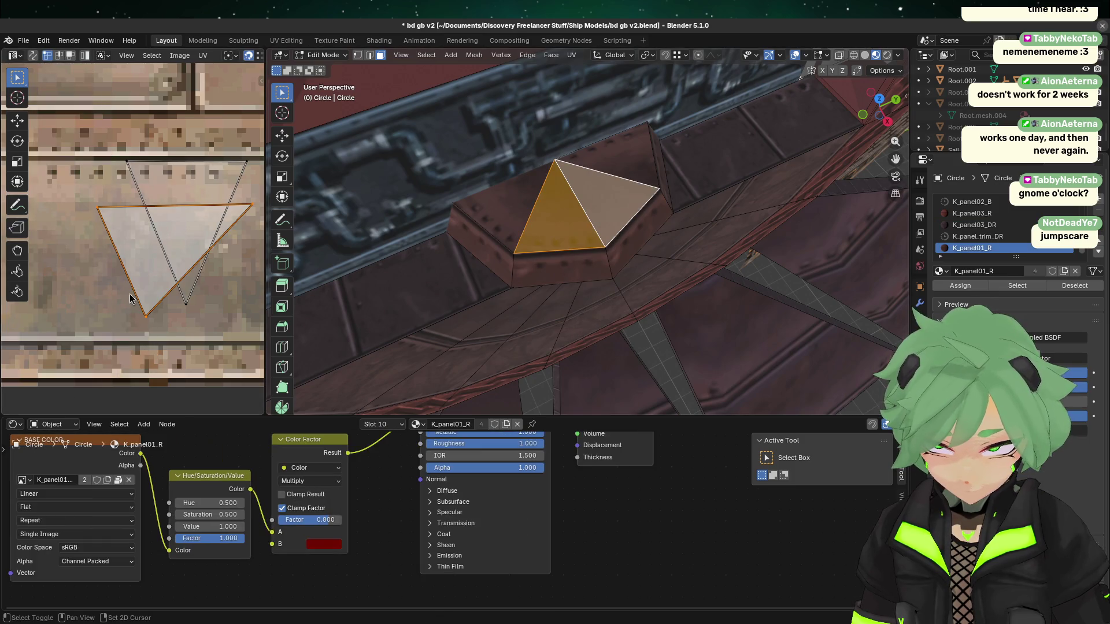
{"action": "key", "text": "g"}
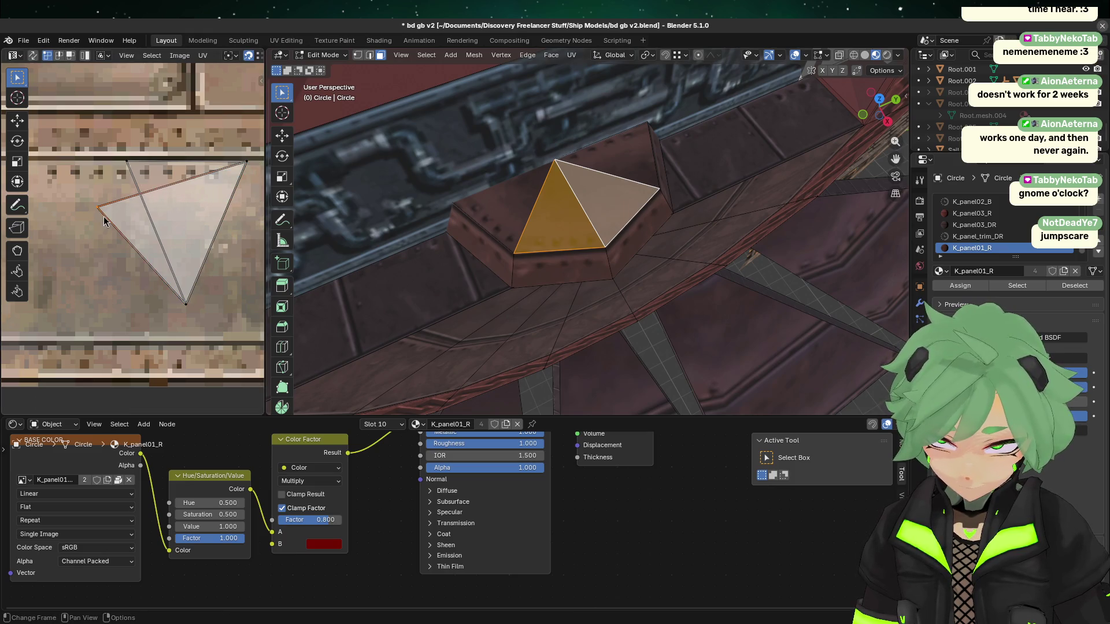
{"action": "left_click", "coordinate": [134, 188]}
{"action": "left_click", "coordinate": [587, 320]}
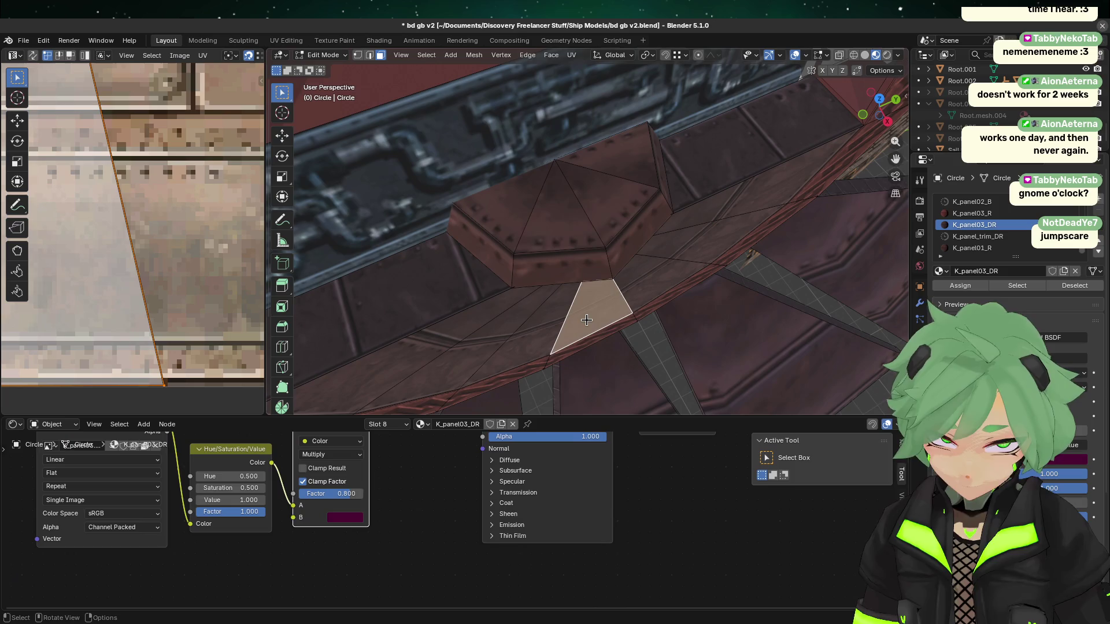
- Select the upper triangle faces and rotate their UV triangle to point downward
{"action": "left_click", "coordinate": [618, 152]}
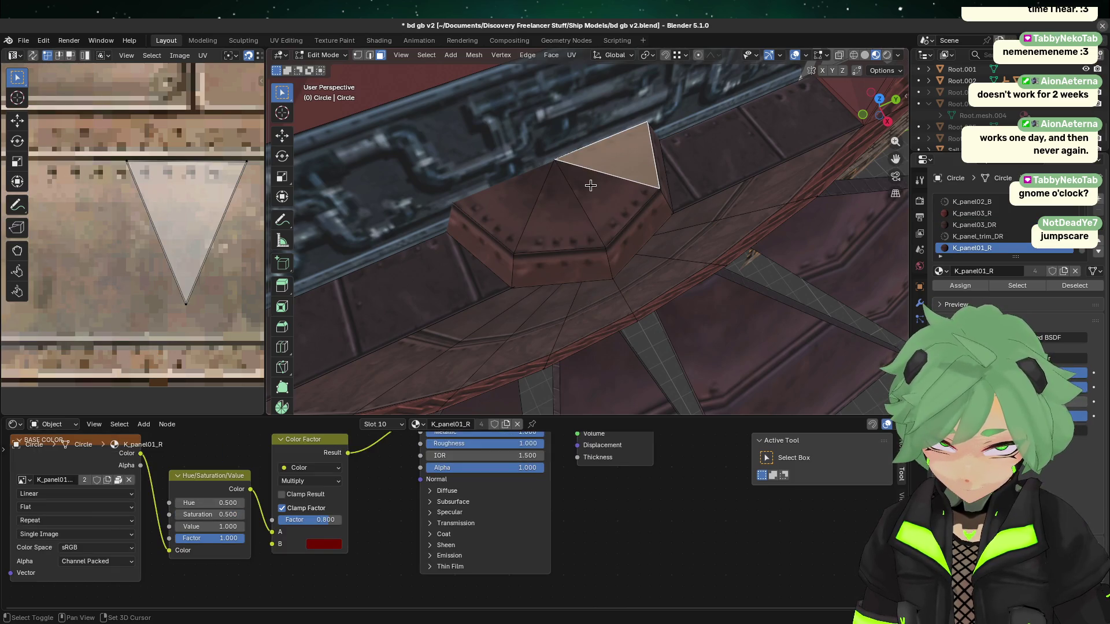
{"action": "left_click", "coordinate": [596, 209], "text": "shift"}
{"action": "left_click", "coordinate": [624, 148], "text": "shift"}
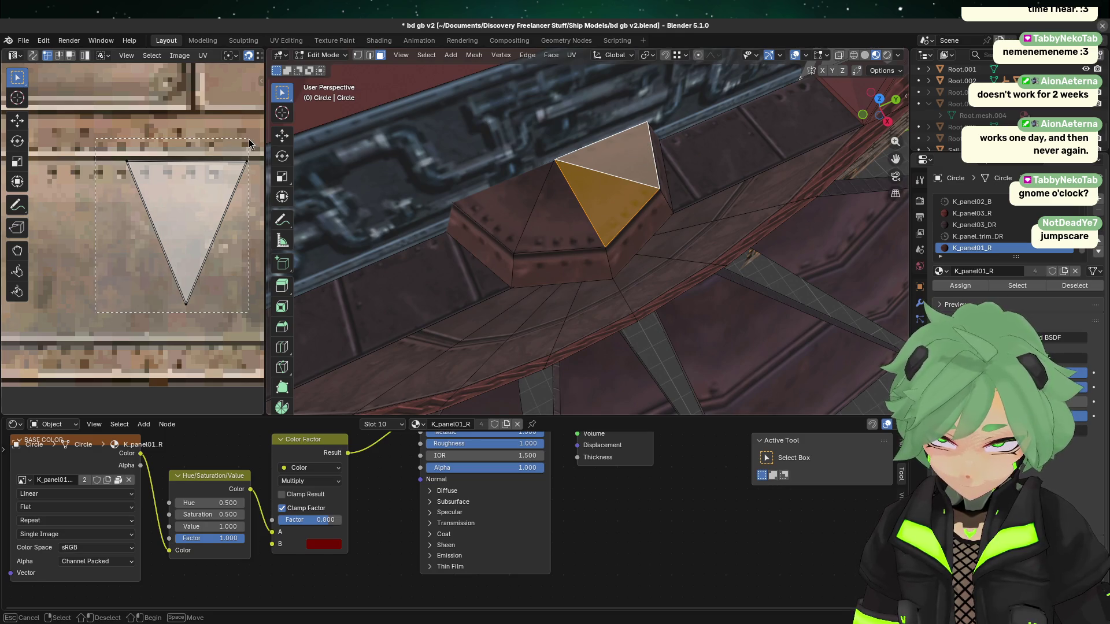
{"action": "key", "text": "a"}
{"action": "key", "text": "r"}
{"action": "left_click", "coordinate": [407, 170]}
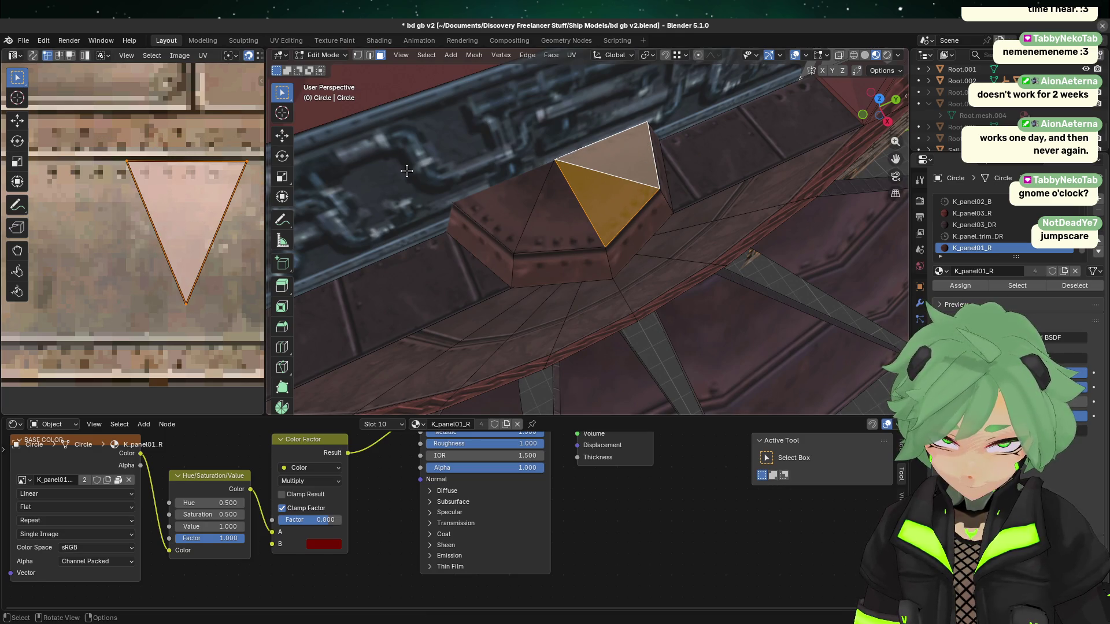
{"action": "left_click", "coordinate": [590, 148]}
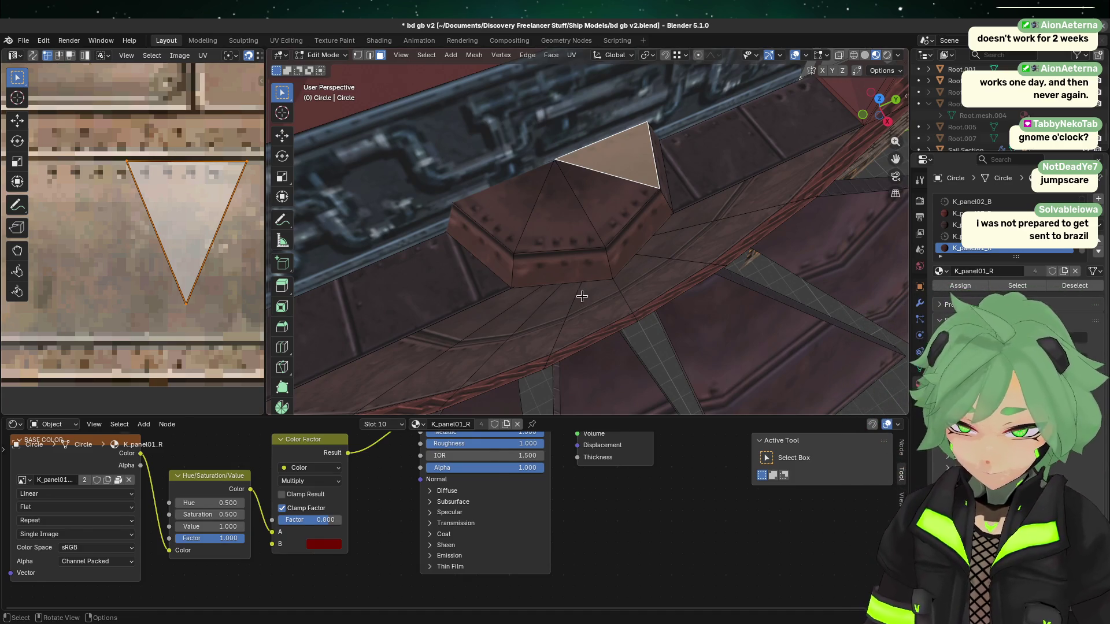
- Rotate the top face's UV triangle about 180° on the panel strip
{"action": "left_click", "coordinate": [602, 170]}
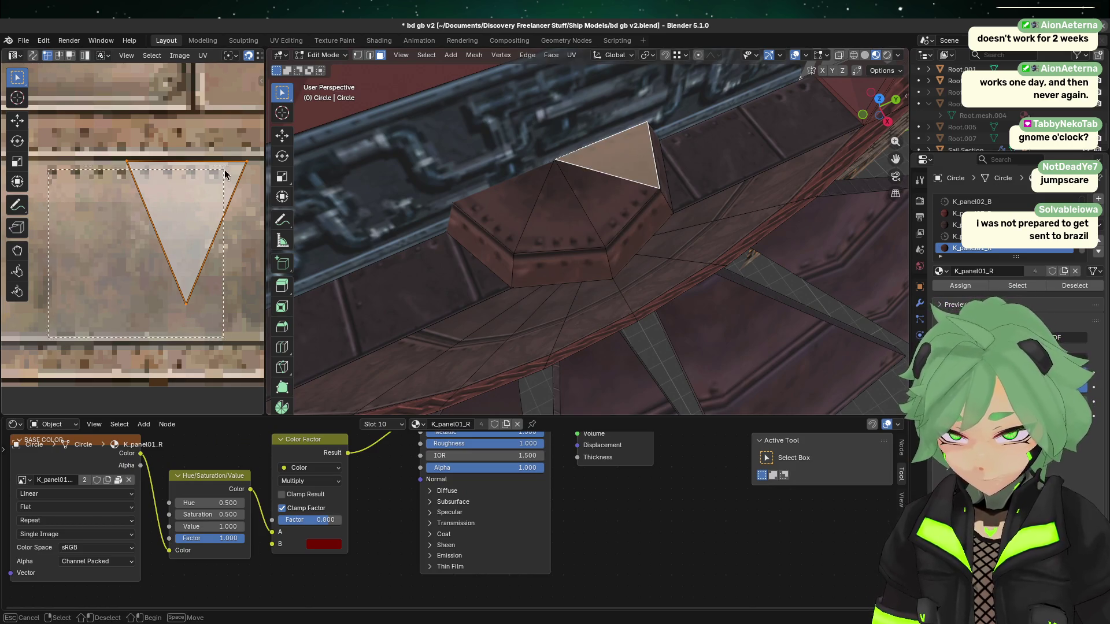
{"action": "key", "text": "r"}
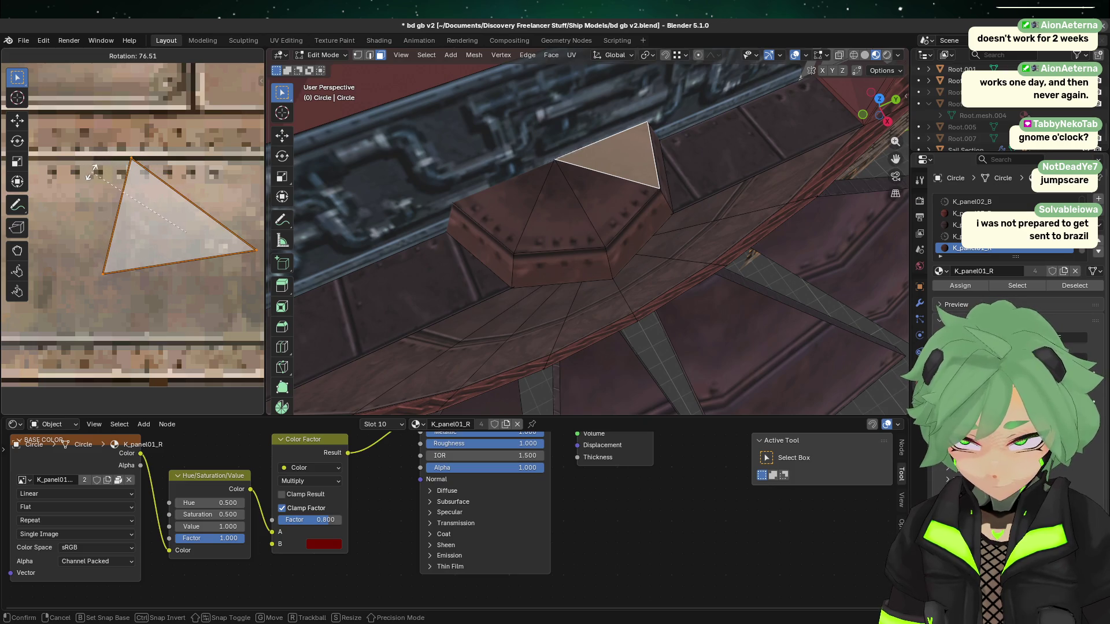
{"action": "left_click", "coordinate": [90, 152]}
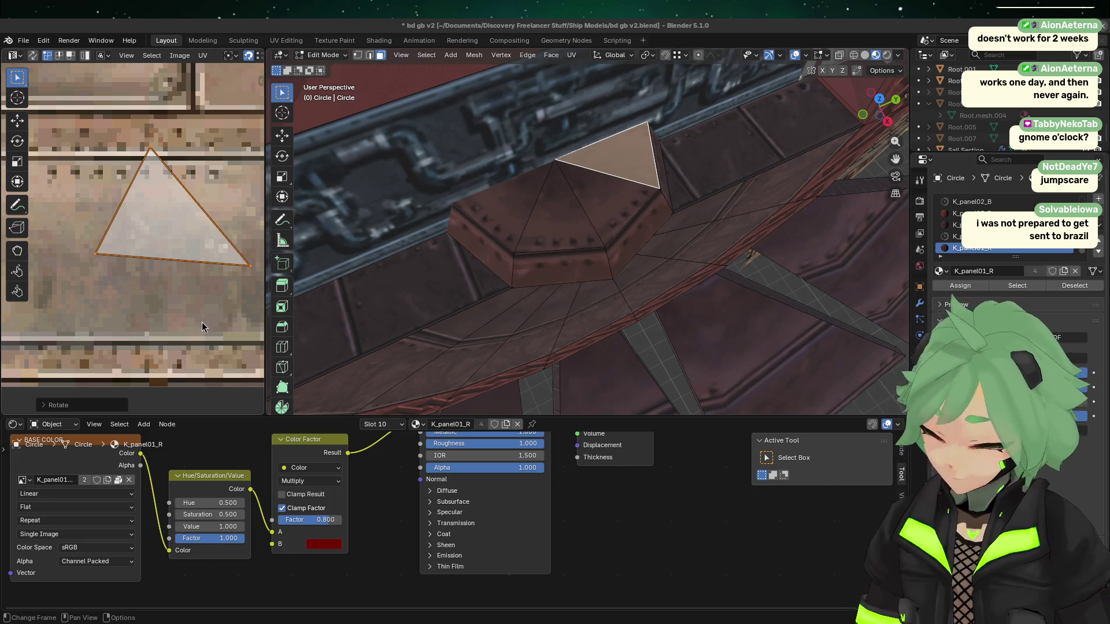
{"action": "left_click", "coordinate": [623, 203]}
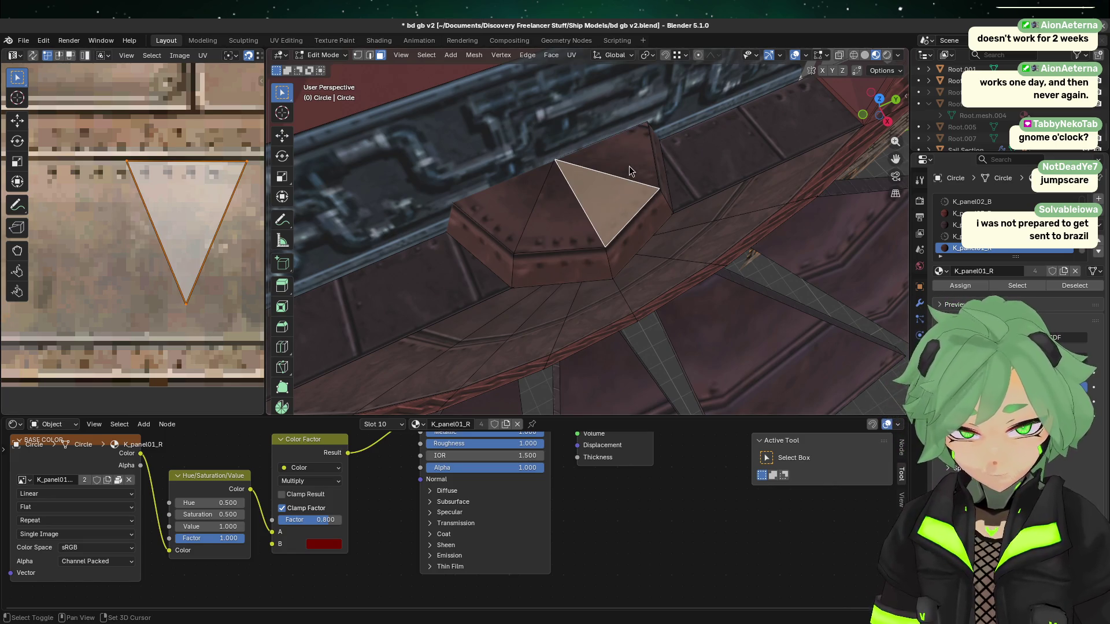
- Drag the neighbouring face's UV vertices into a clean triangle on the panel texture
{"action": "left_click", "coordinate": [616, 152], "text": "shift"}
{"action": "left_click_drag", "start_coordinate": [240, 270], "coordinate": [246, 156]}
{"action": "mouse_move", "coordinate": [99, 255]}
{"action": "left_mouse_down"}
{"action": "mouse_move", "coordinate": [186, 294]}
{"action": "mouse_move", "coordinate": [190, 311]}
{"action": "left_mouse_up"}
{"action": "mouse_move", "coordinate": [148, 159]}
{"action": "left_mouse_down"}
{"action": "mouse_move", "coordinate": [116, 162]}
{"action": "mouse_move", "coordinate": [128, 161]}
{"action": "left_mouse_up"}
- Return to Object Mode, inspect the textured ring hub, and save bd gb v2.blend
{"action": "key", "text": "Tab"}
{"action": "middle_click_drag", "start_coordinate": [634, 306], "coordinate": [731, 351]}
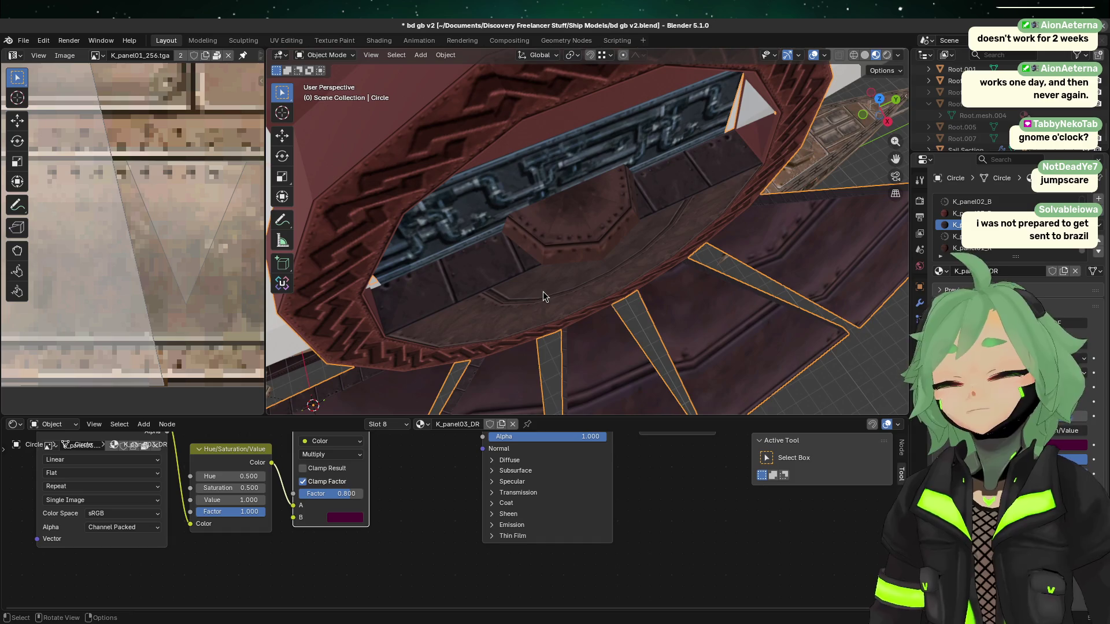
{"action": "mouse_move", "coordinate": [543, 291]}
{"action": "middle_mouse_down"}
{"action": "mouse_move", "coordinate": [581, 310]}
{"action": "mouse_move", "coordinate": [573, 293]}
{"action": "mouse_move", "coordinate": [552, 289]}
{"action": "mouse_move", "coordinate": [571, 335]}
{"action": "middle_mouse_up"}
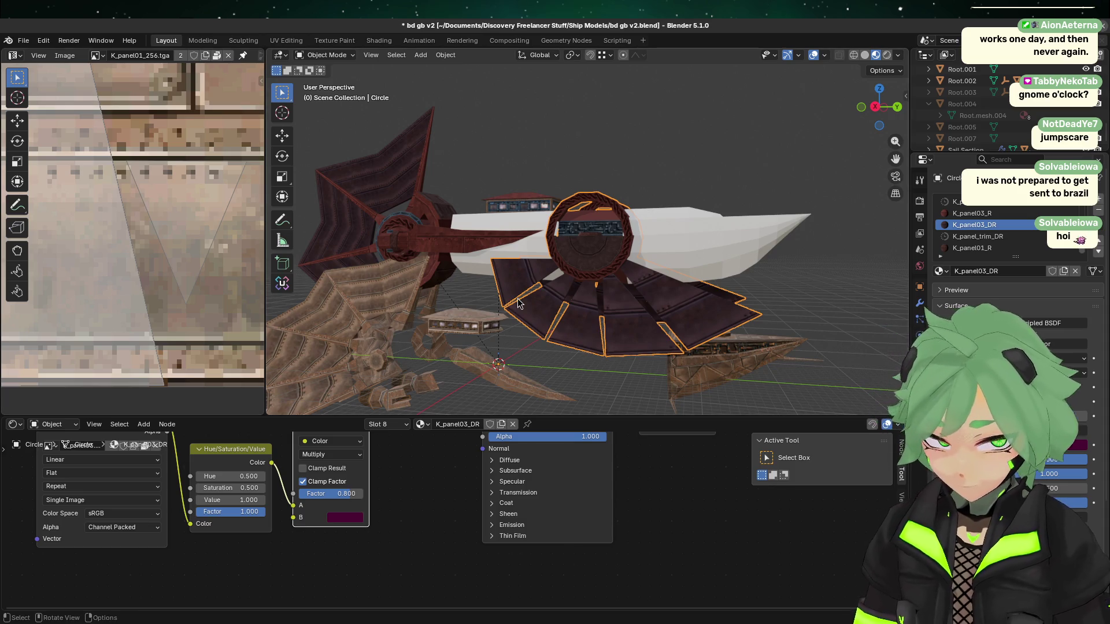
{"action": "left_click", "coordinate": [548, 371]}
{"action": "scroll", "coordinate": [549, 347], "scroll_direction": "down", "scroll_amount": 3}
{"action": "scroll", "coordinate": [592, 283], "scroll_direction": "up", "scroll_amount": 6}
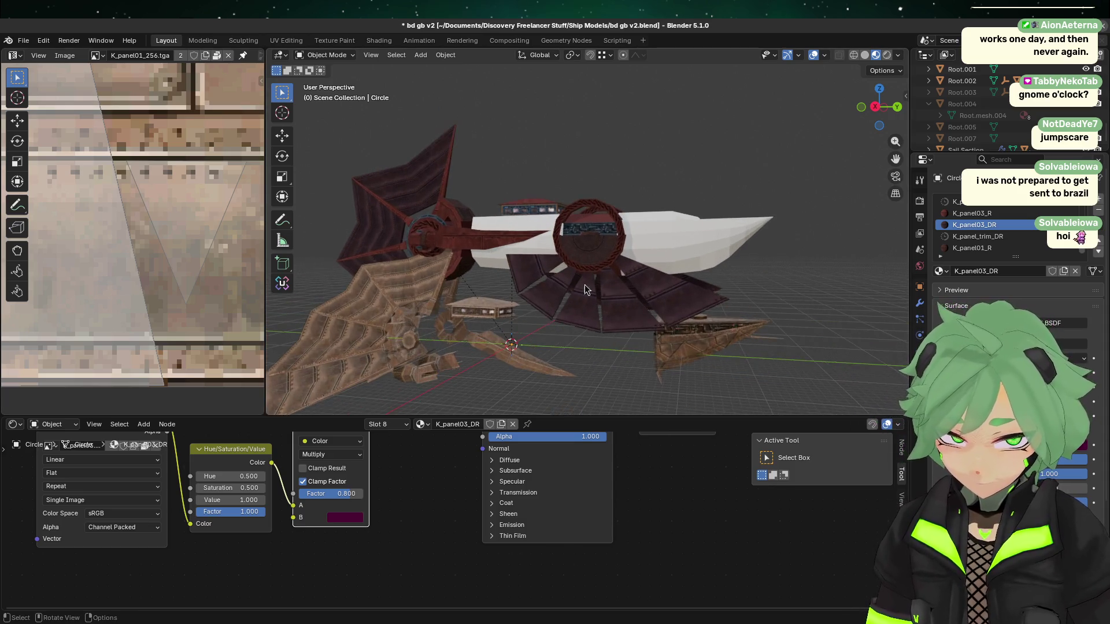
{"action": "scroll", "coordinate": [594, 283], "scroll_direction": "up", "scroll_amount": 2}
{"action": "middle_click_drag", "start_coordinate": [632, 273], "coordinate": [663, 258]}
{"action": "scroll", "coordinate": [664, 259], "scroll_direction": "up", "scroll_amount": 3}
{"action": "scroll", "coordinate": [468, 154], "scroll_direction": "up", "scroll_amount": 2}
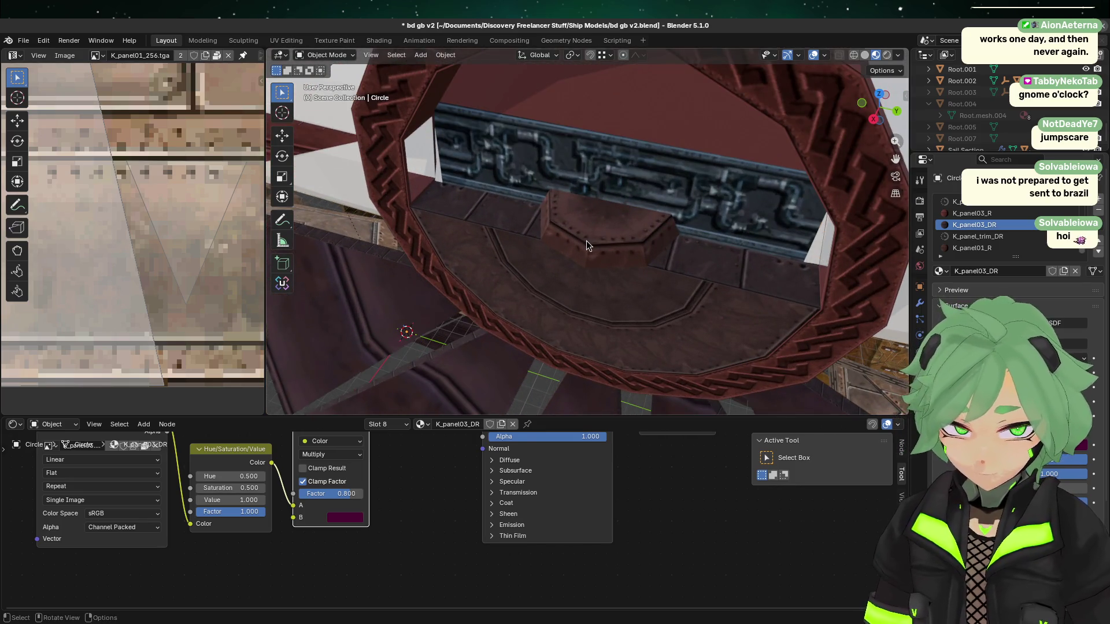
{"action": "mouse_move", "coordinate": [586, 245]}
{"action": "middle_mouse_down"}
{"action": "mouse_move", "coordinate": [614, 283]}
{"action": "mouse_move", "coordinate": [626, 161]}
{"action": "mouse_move", "coordinate": [612, 283]}
{"action": "mouse_move", "coordinate": [646, 274]}
{"action": "middle_mouse_up"}
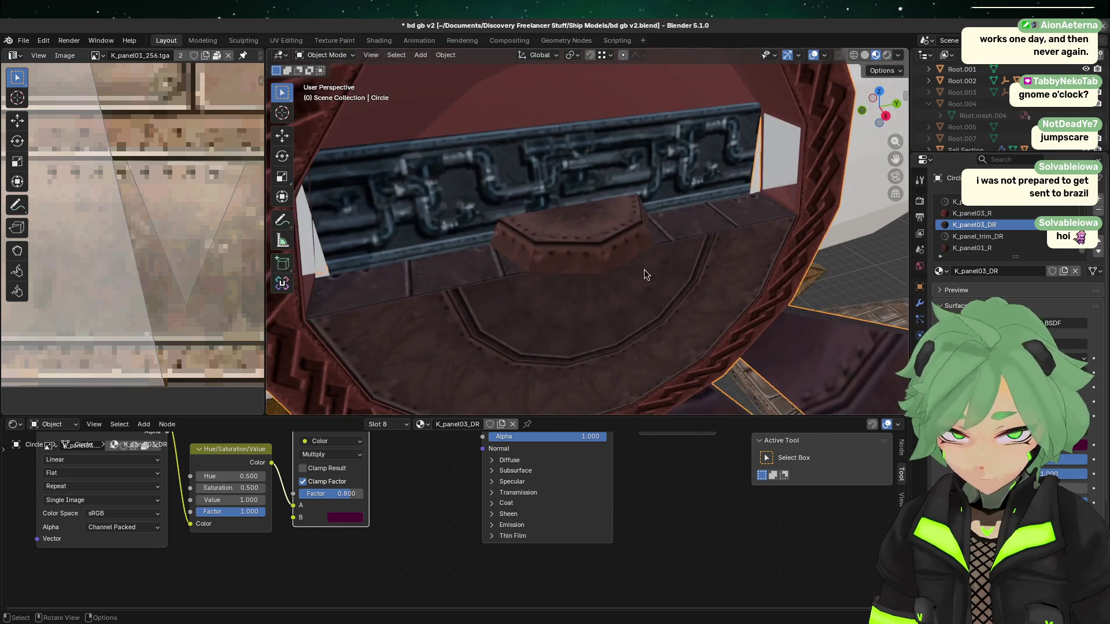
{"action": "scroll", "coordinate": [645, 274], "scroll_direction": "down", "scroll_amount": 5}
{"action": "scroll", "coordinate": [524, 307], "scroll_direction": "down", "scroll_amount": 2}
{"action": "key", "text": "ctrl+s"}
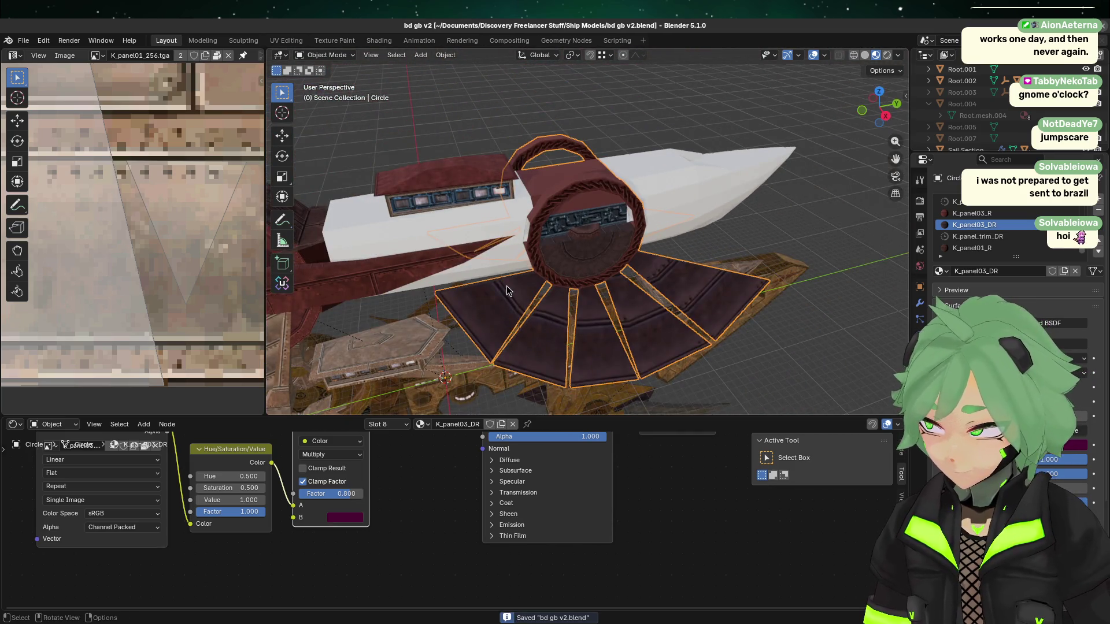
{"action": "mouse_move", "coordinate": [642, 242]}
{"action": "middle_mouse_down"}
{"action": "mouse_move", "coordinate": [611, 318]}
{"action": "mouse_move", "coordinate": [584, 289]}
{"action": "mouse_move", "coordinate": [616, 253]}
{"action": "mouse_move", "coordinate": [595, 286]}
{"action": "middle_mouse_up"}
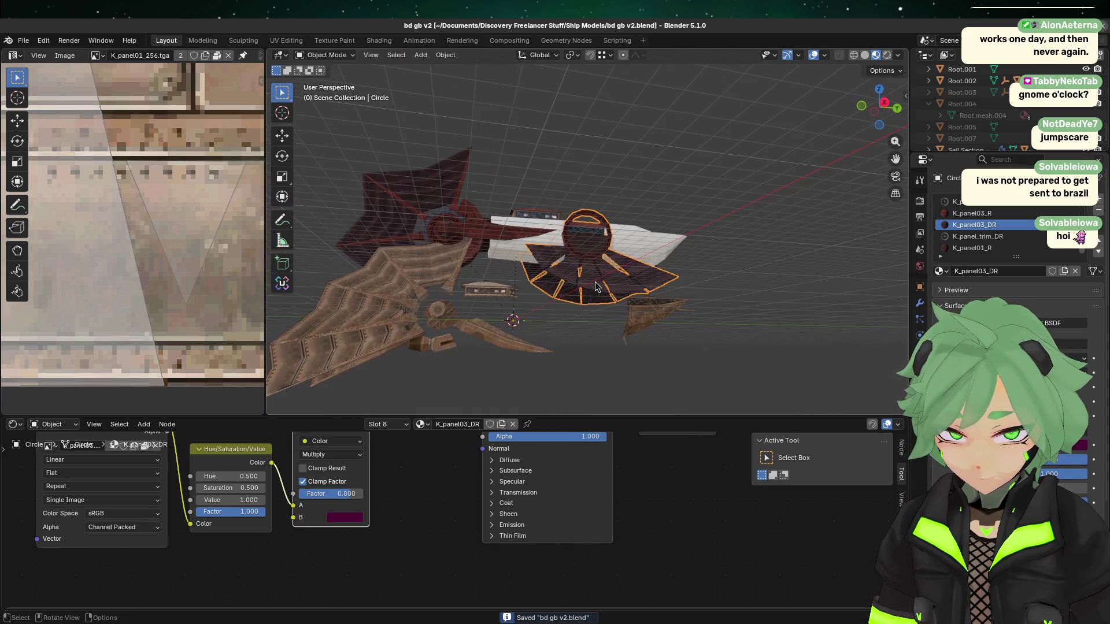
- Select the leftover control tower, spike and wing pieces
{"action": "left_click", "coordinate": [508, 320]}
{"action": "left_click", "coordinate": [497, 306]}
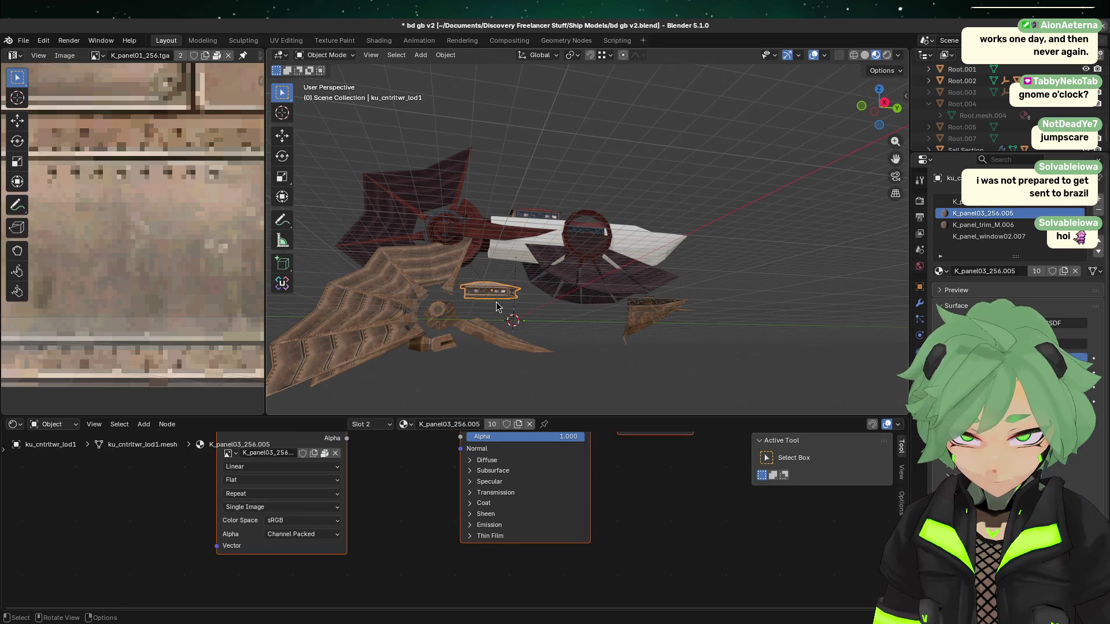
{"action": "scroll", "coordinate": [998, 140], "scroll_direction": "down", "scroll_amount": 6}
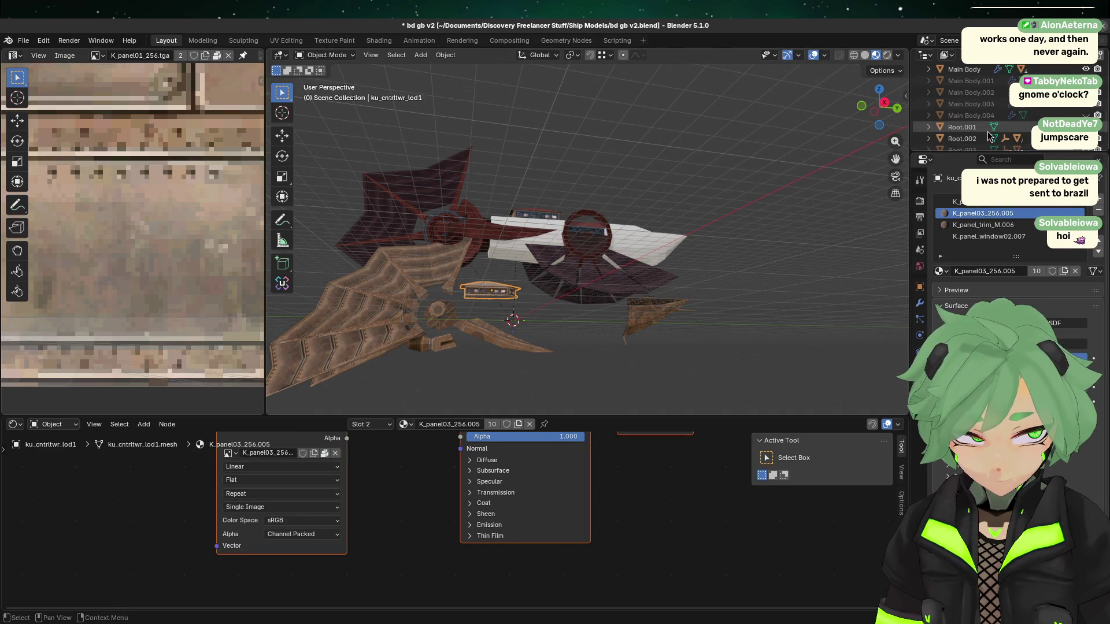
{"action": "scroll", "coordinate": [988, 130], "scroll_direction": "up", "scroll_amount": 4}
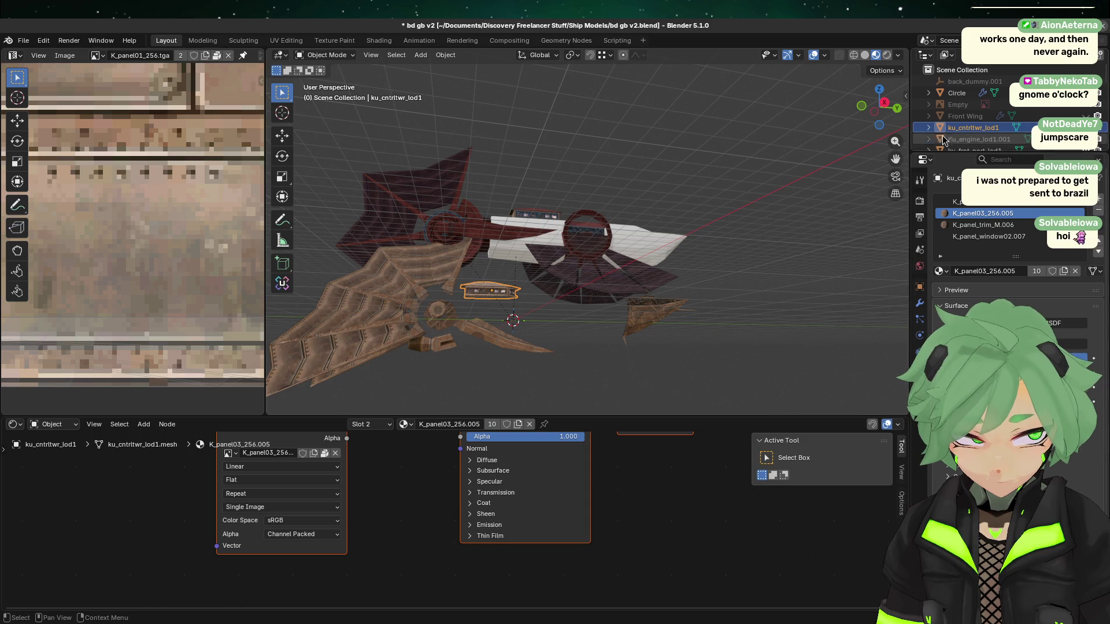
{"action": "left_click", "coordinate": [976, 127]}
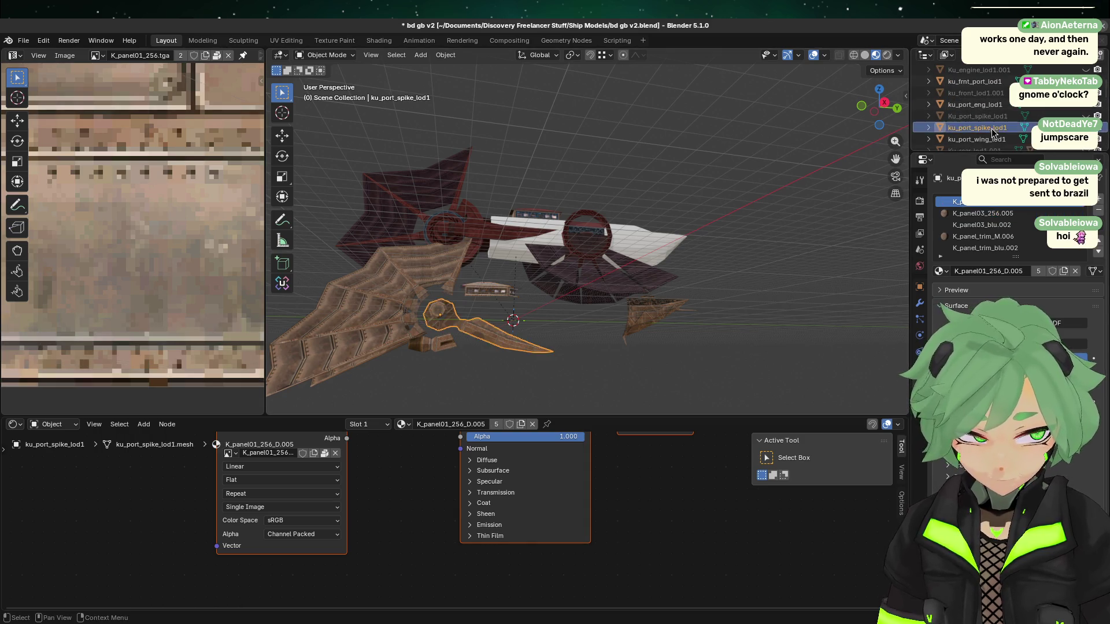
{"action": "left_click_drag", "start_coordinate": [455, 295], "coordinate": [526, 300], "text": "shift"}
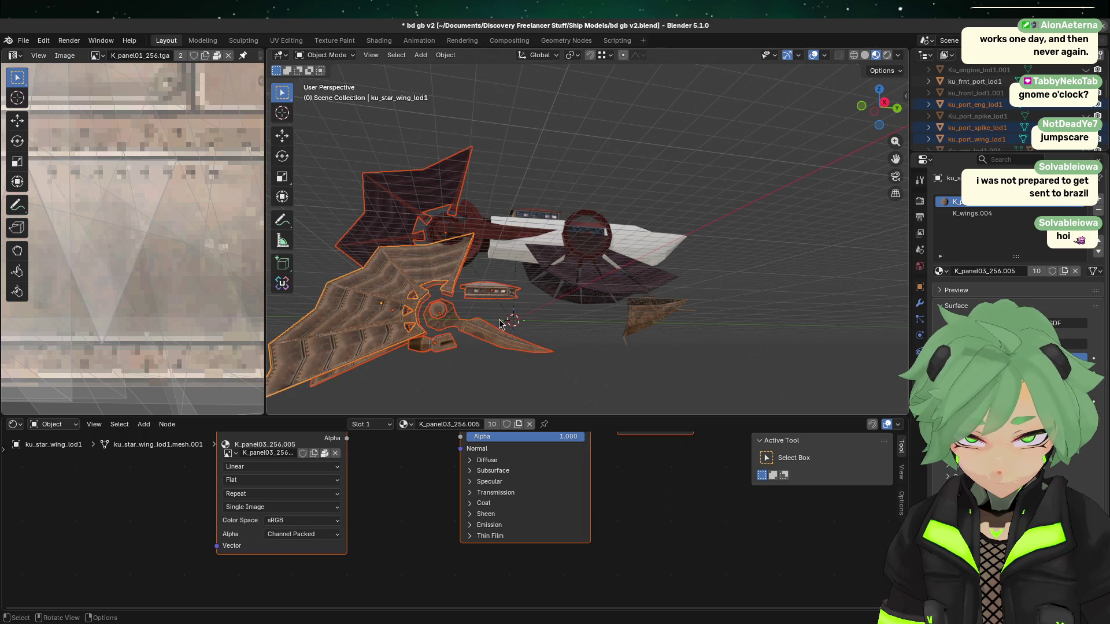
{"action": "left_click", "coordinate": [429, 332]}
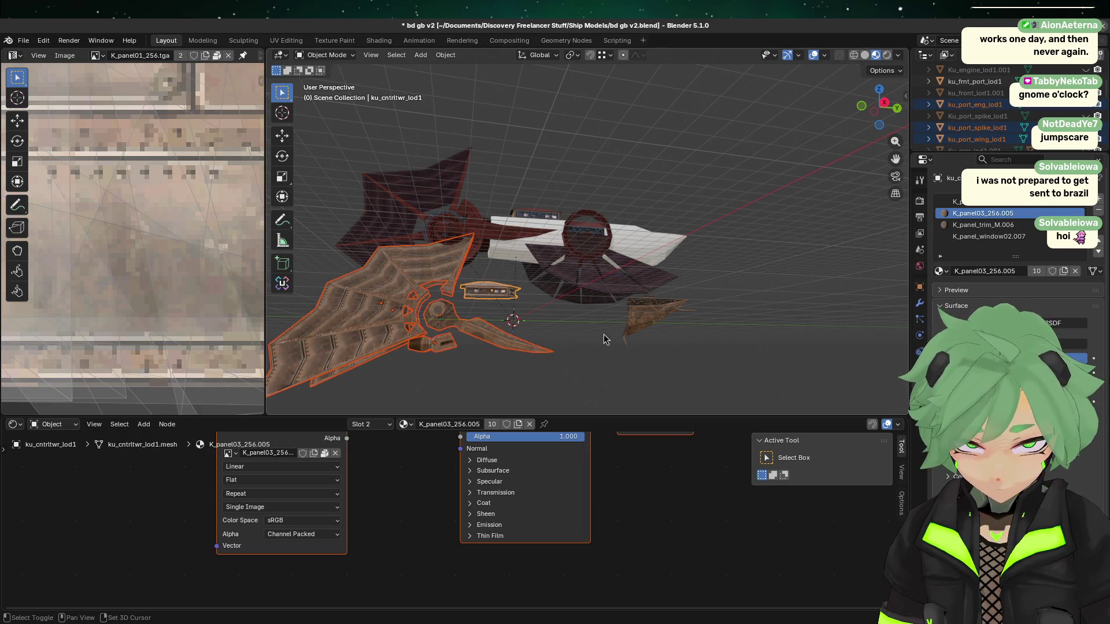
{"action": "left_click", "coordinate": [646, 320], "text": "shift"}
- Move the selected pieces up away from the ship and delete all eight
{"action": "key", "text": "g"}
{"action": "key", "text": "Escape"}
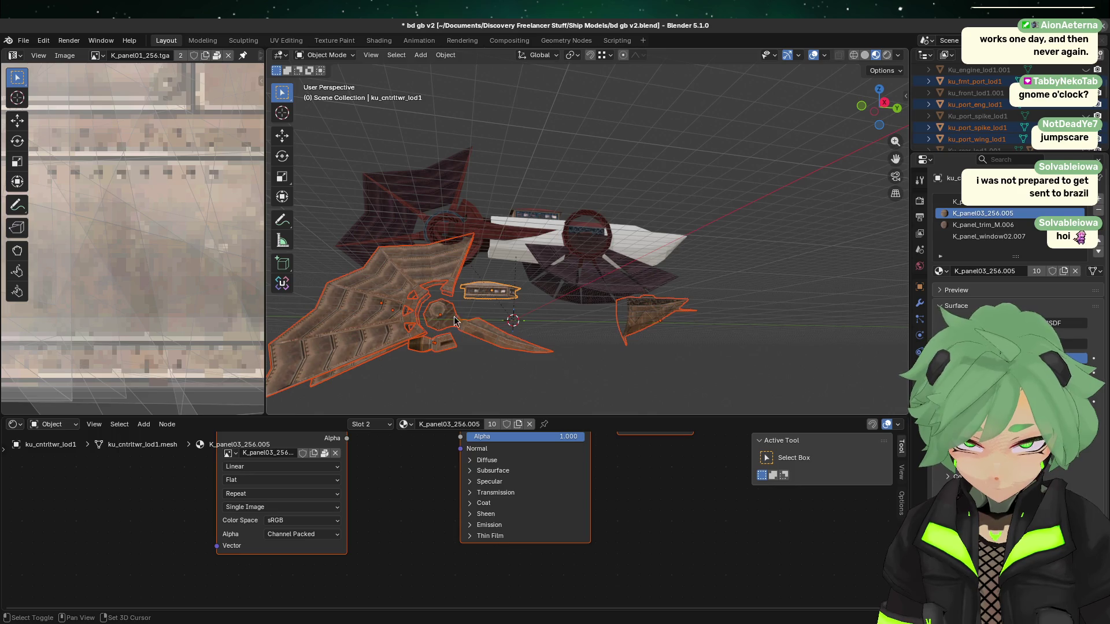
{"action": "middle_click_drag", "start_coordinate": [482, 324], "coordinate": [508, 248]}
{"action": "key", "text": "g"}
{"action": "left_click", "coordinate": [549, 157]}
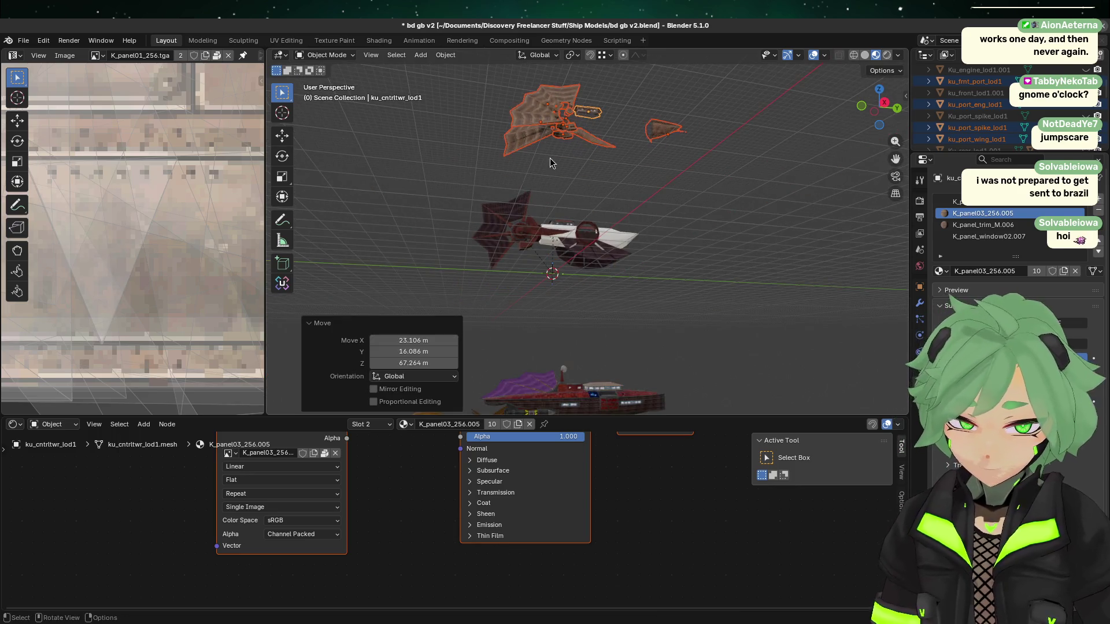
{"action": "left_click_drag", "start_coordinate": [878, 110], "coordinate": [874, 115]}
{"action": "left_click", "coordinate": [874, 116]}
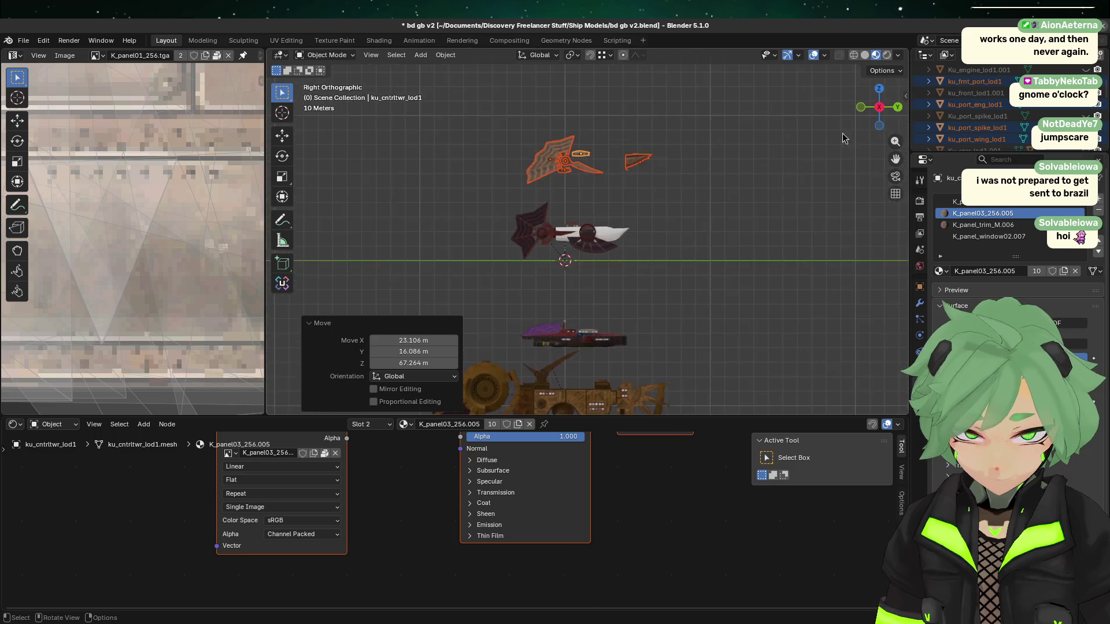
{"action": "scroll", "coordinate": [664, 203], "scroll_direction": "up", "scroll_amount": 2}
{"action": "scroll", "coordinate": [665, 202], "scroll_direction": "up", "scroll_amount": 4, "text": "shift"}
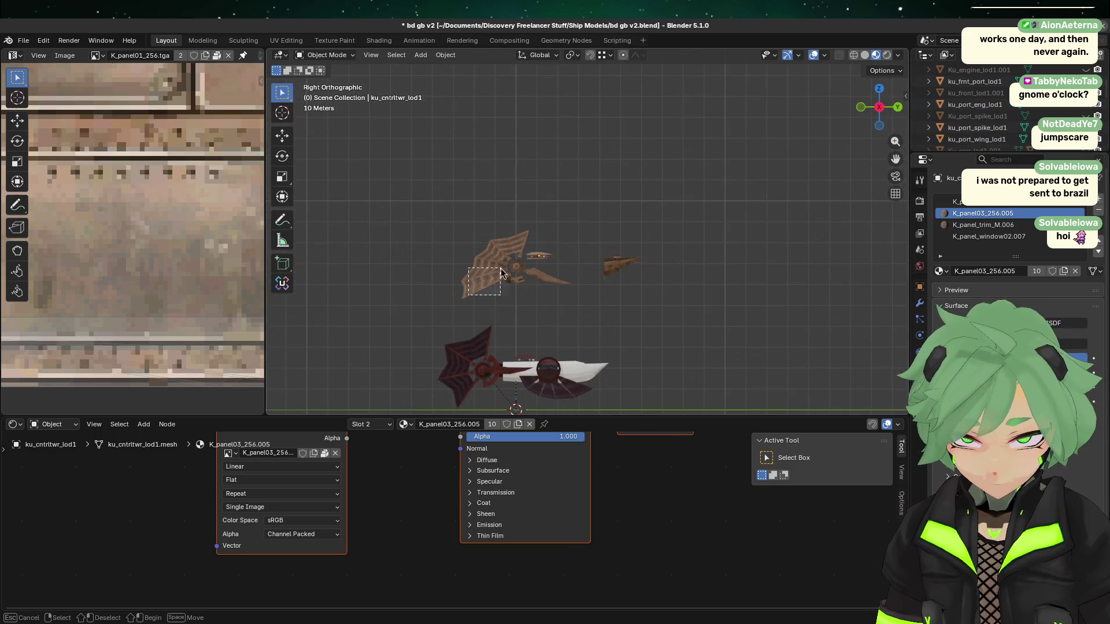
{"action": "key", "text": "Delete"}
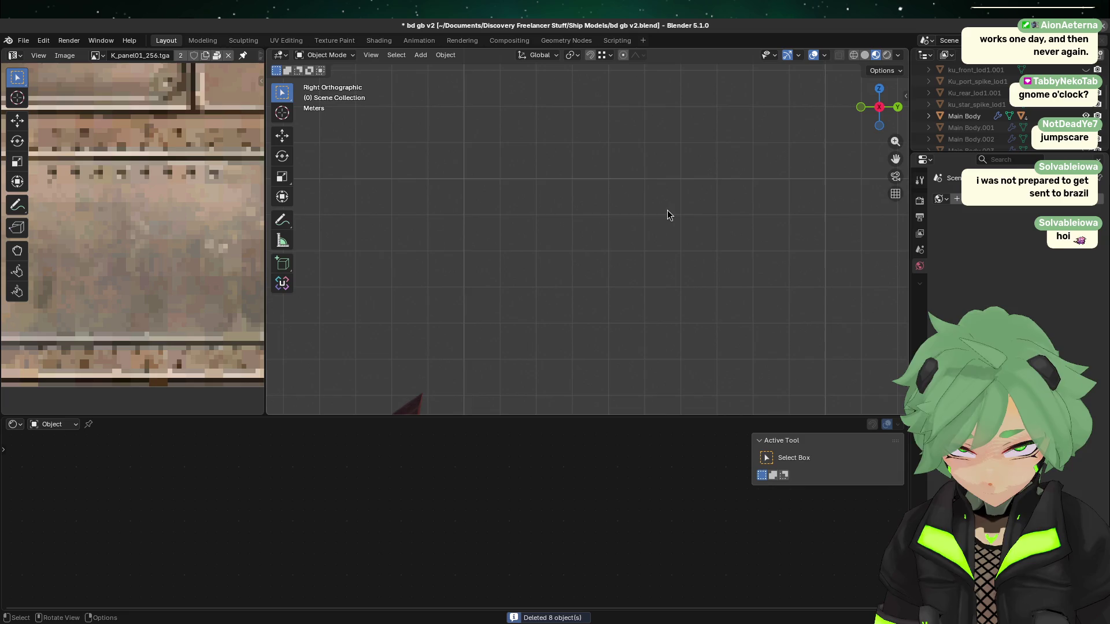
- After zooming in and out on the ship, save bd gb v2.blend
{"action": "scroll", "coordinate": [667, 209], "scroll_direction": "down", "scroll_amount": 1}
{"action": "scroll", "coordinate": [630, 250], "scroll_direction": "up", "scroll_amount": 5}
{"action": "scroll", "coordinate": [517, 165], "scroll_direction": "down", "scroll_amount": 4, "text": "shift"}
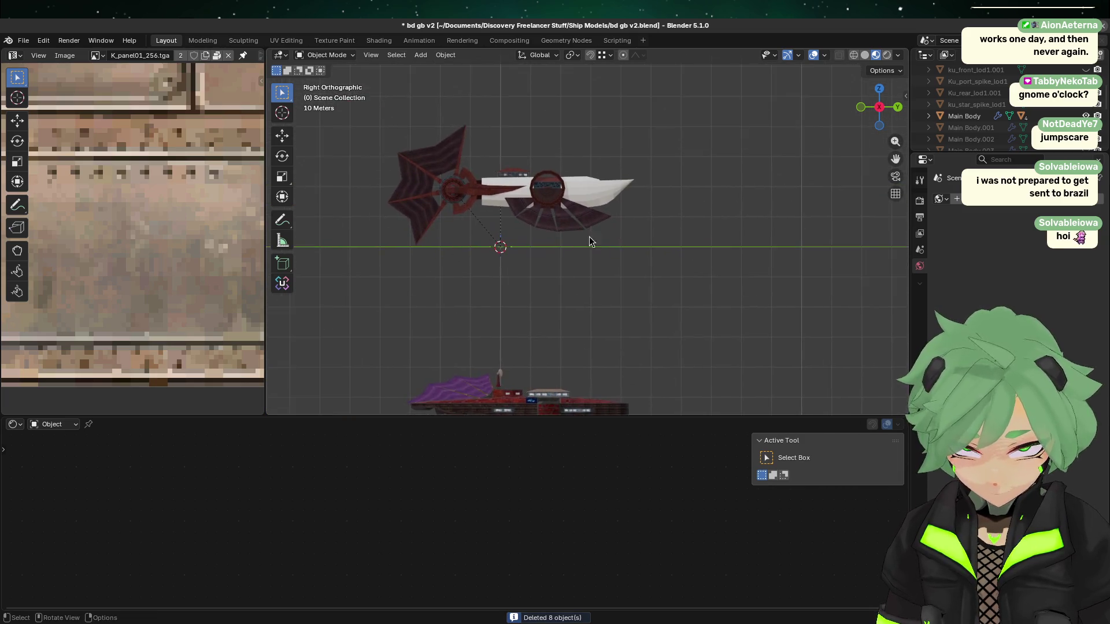
{"action": "scroll", "coordinate": [569, 231], "scroll_direction": "down", "scroll_amount": 2, "text": "shift"}
{"action": "scroll", "coordinate": [648, 352], "scroll_direction": "up", "scroll_amount": 6}
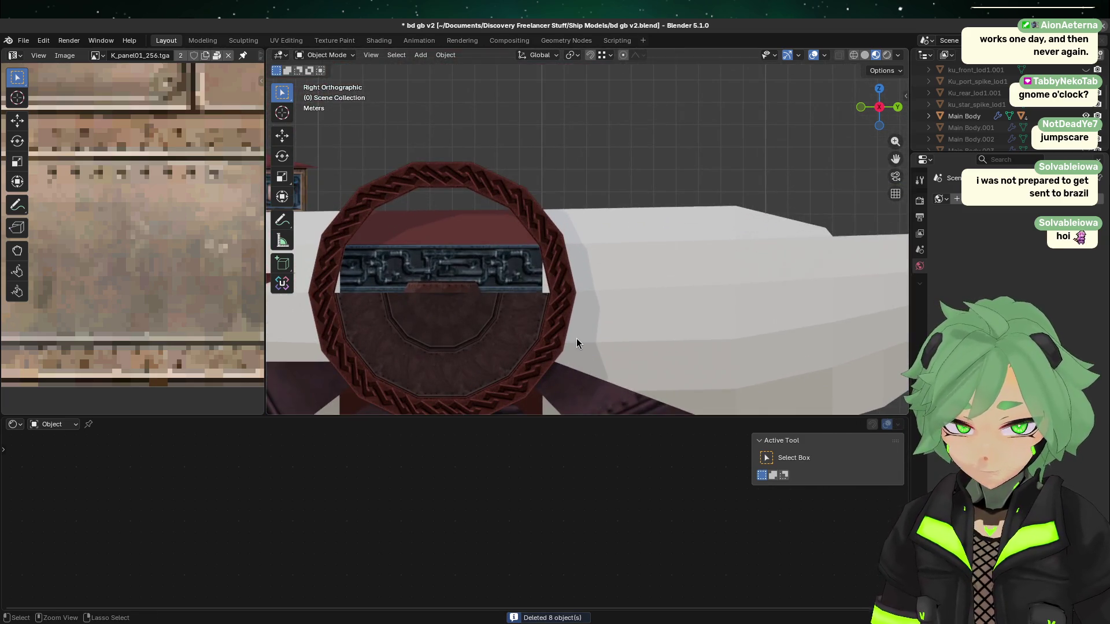
{"action": "key", "text": "ctrl+s"}
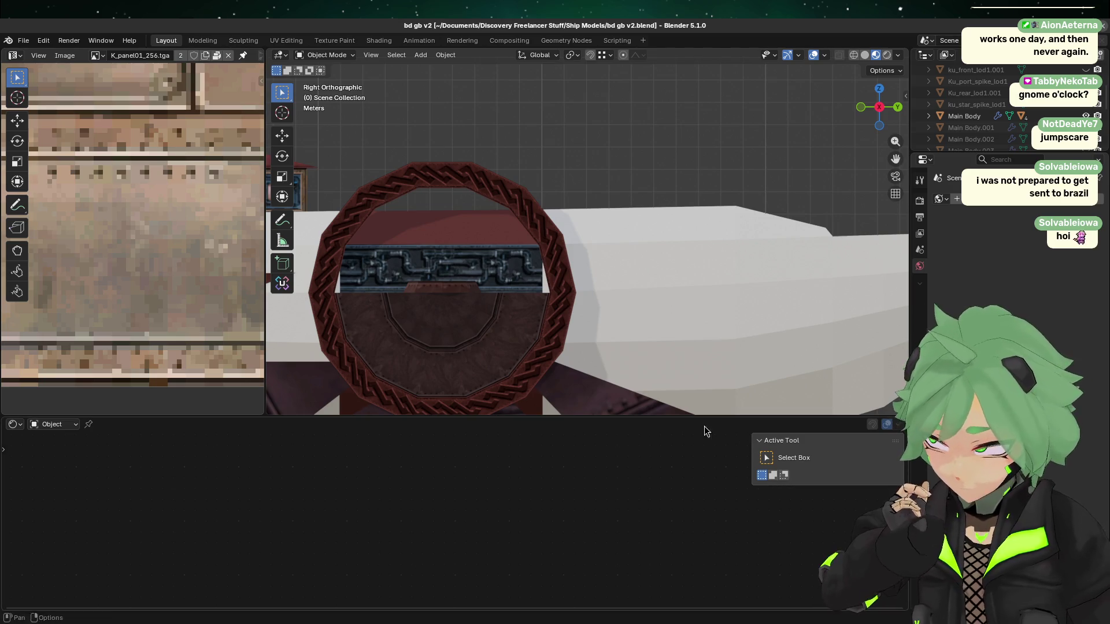
- Check the ring, Main Body hull and Circle ring-and-fins objects, deselect them, and save again
{"action": "scroll", "coordinate": [636, 314], "scroll_direction": "up", "scroll_amount": 3}
{"action": "scroll", "coordinate": [592, 210], "scroll_direction": "down", "scroll_amount": 3}
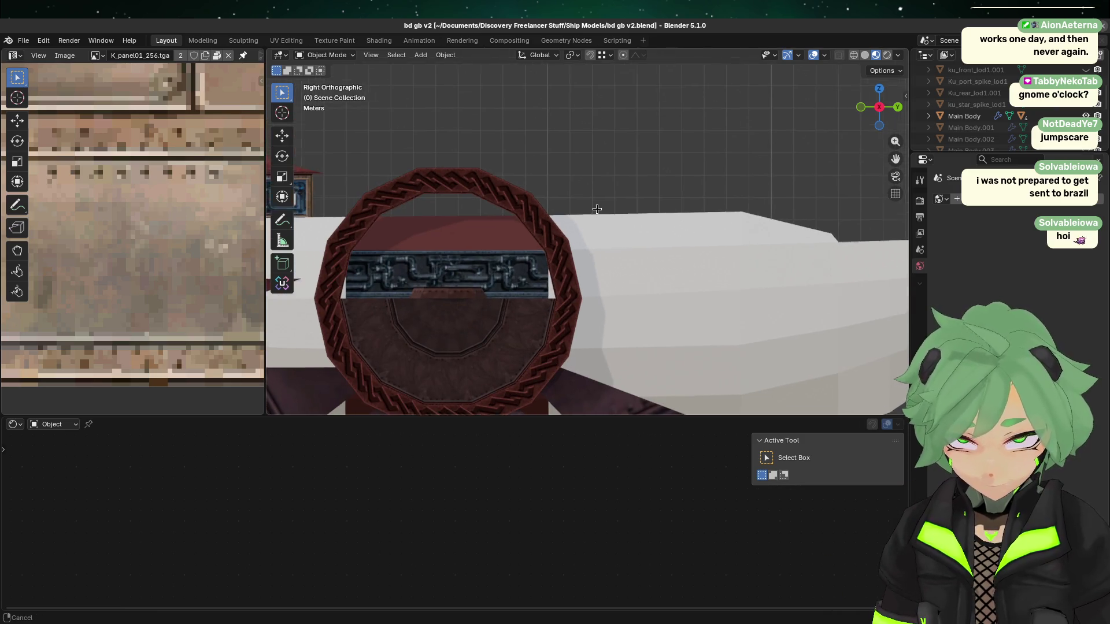
{"action": "left_click_drag", "start_coordinate": [534, 417], "coordinate": [533, 486]}
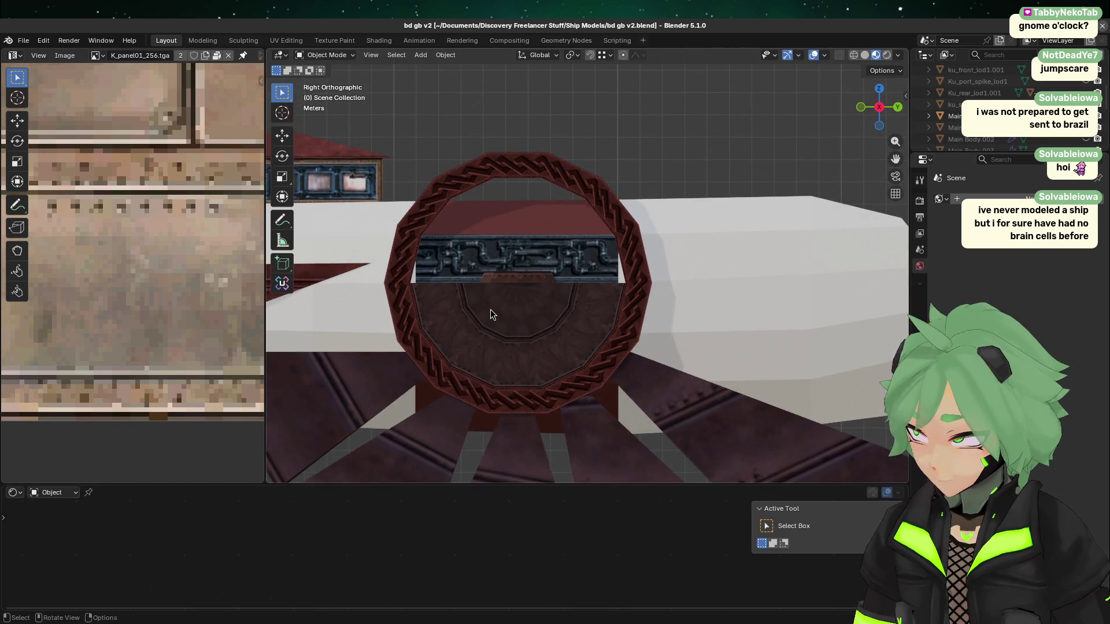
{"action": "scroll", "coordinate": [491, 314], "scroll_direction": "down", "scroll_amount": 3}
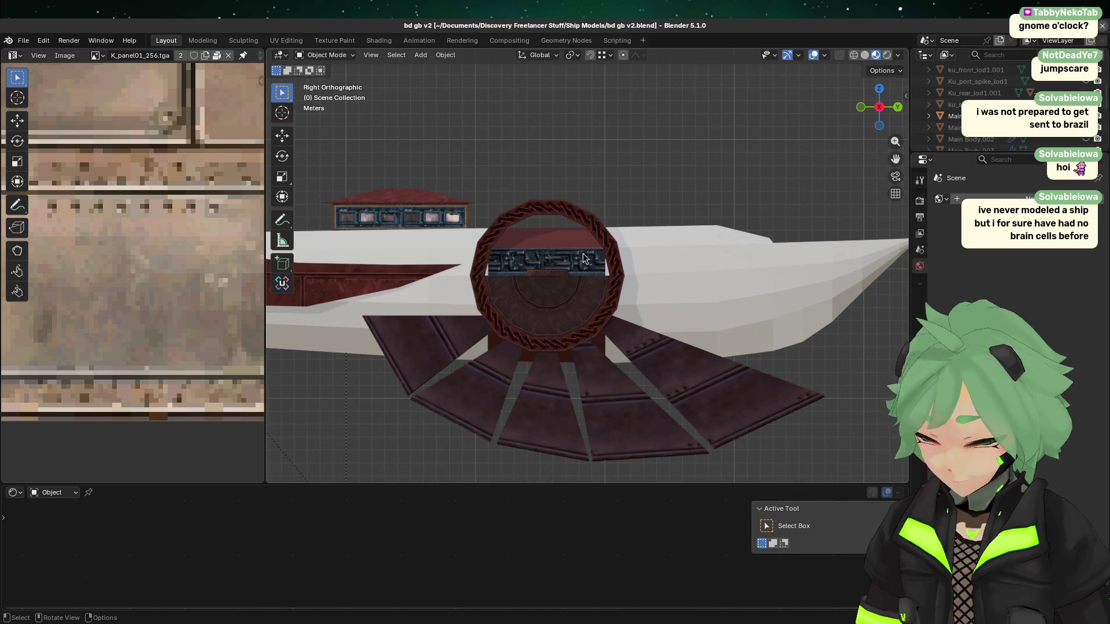
{"action": "scroll", "coordinate": [584, 232], "scroll_direction": "up", "scroll_amount": 3}
{"action": "left_click", "coordinate": [583, 233]}
{"action": "scroll", "coordinate": [584, 233], "scroll_direction": "up", "scroll_amount": 1}
{"action": "left_click", "coordinate": [657, 206]}
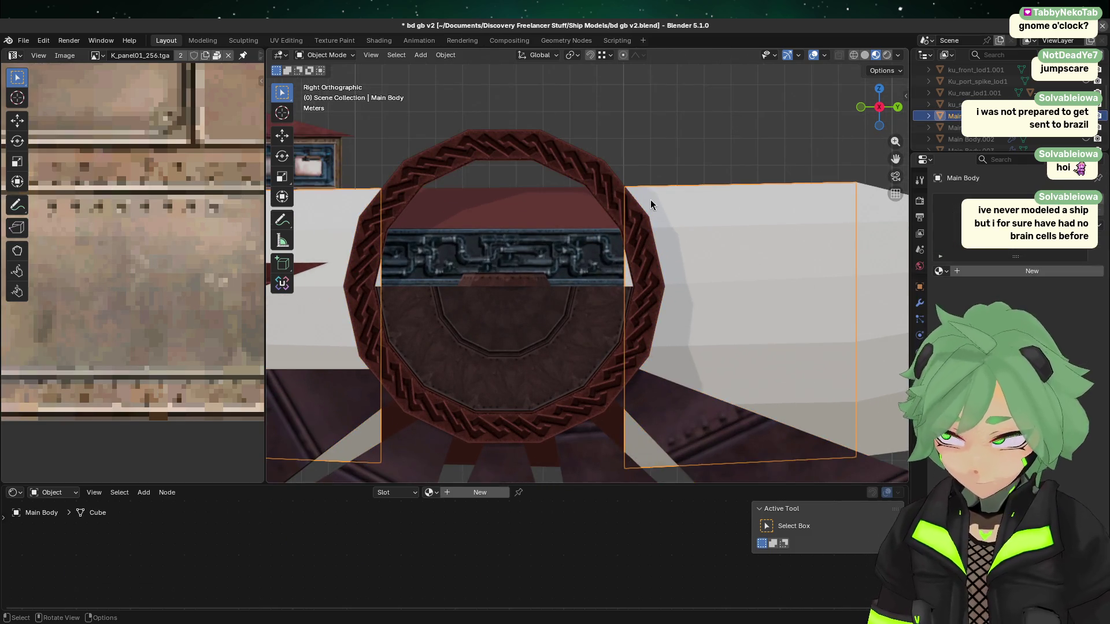
{"action": "scroll", "coordinate": [523, 289], "scroll_direction": "down", "scroll_amount": 4}
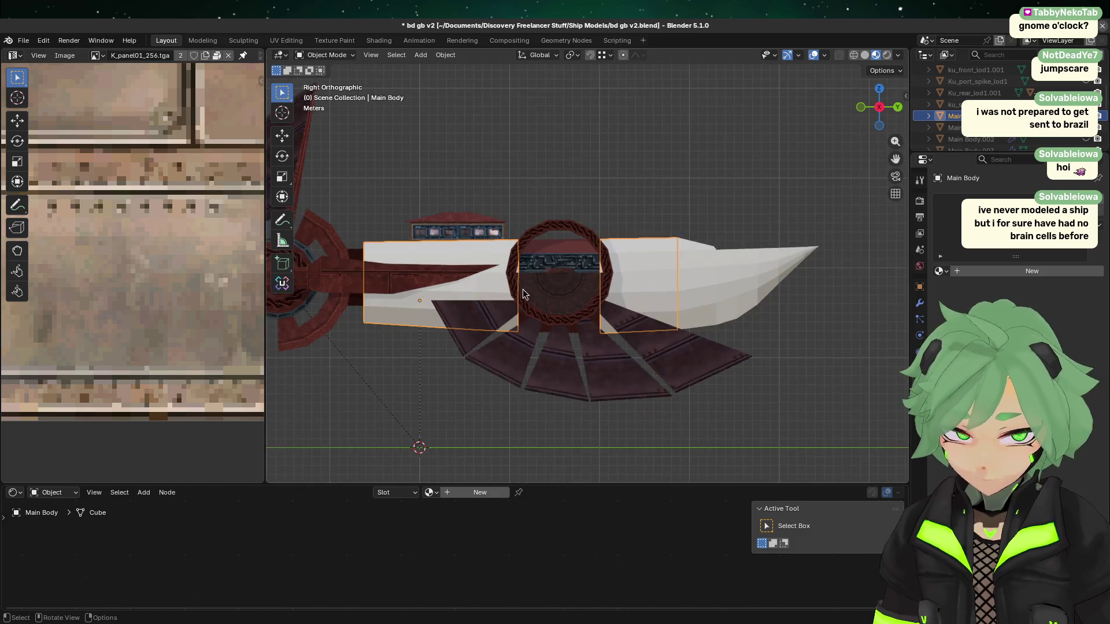
{"action": "left_click", "coordinate": [540, 287]}
{"action": "left_click", "coordinate": [545, 222]}
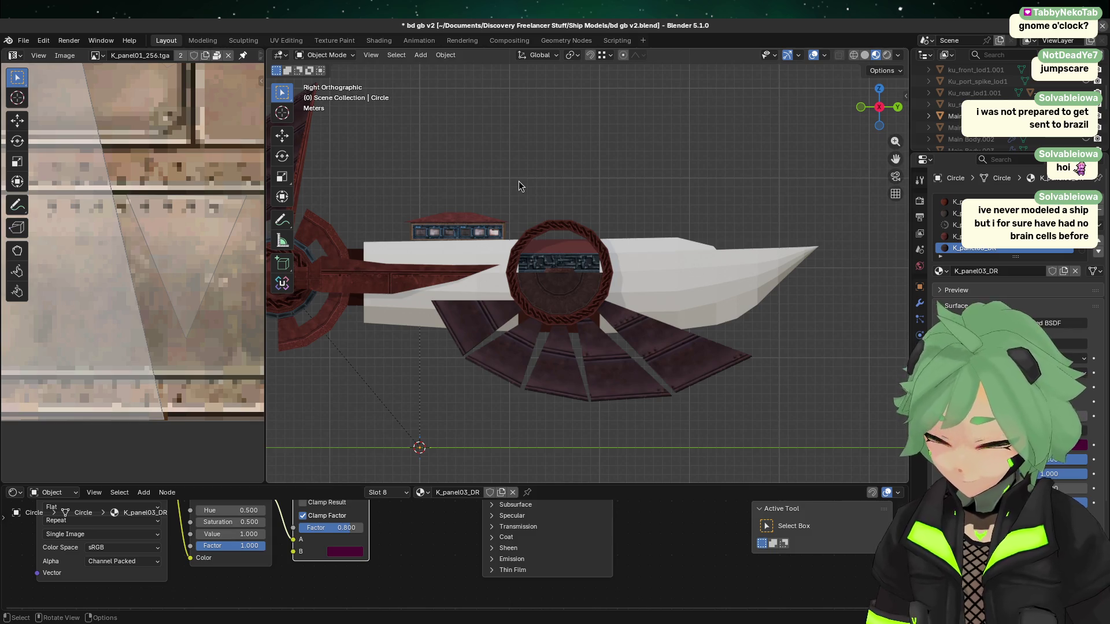
{"action": "scroll", "coordinate": [495, 388], "scroll_direction": "up", "scroll_amount": 4}
{"action": "key", "text": "ctrl+s"}
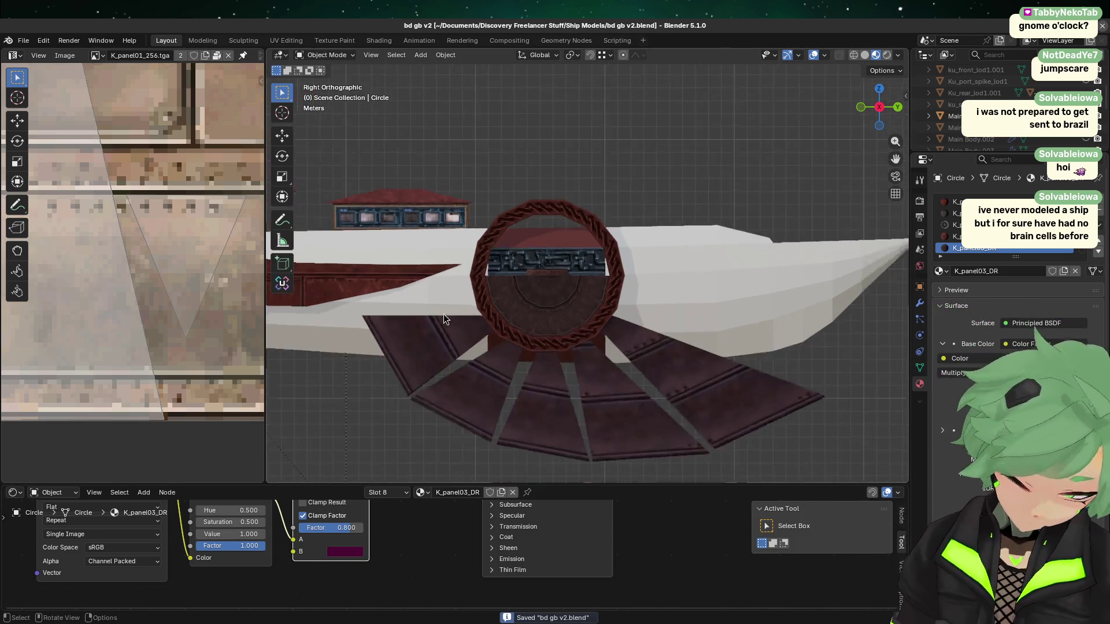
{"action": "scroll", "coordinate": [376, 147], "scroll_direction": "down", "scroll_amount": 4}
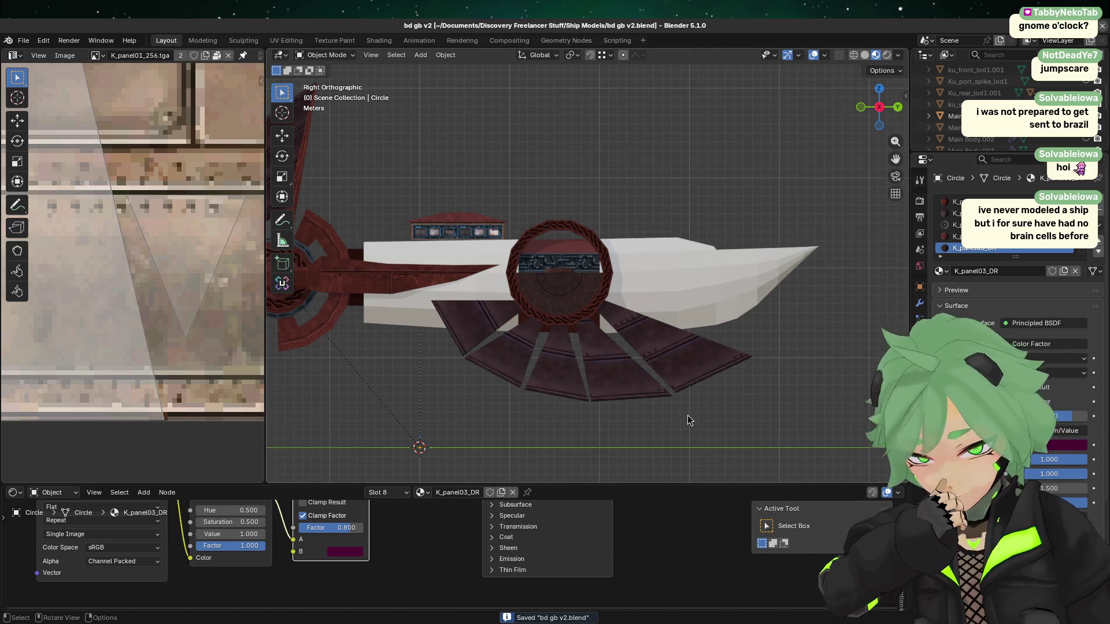
{"action": "scroll", "coordinate": [688, 420], "scroll_direction": "up", "scroll_amount": 2}
{"action": "mouse_move", "coordinate": [688, 420]}
{"action": "middle_mouse_down"}
{"action": "mouse_move", "coordinate": [707, 243]}
{"action": "mouse_move", "coordinate": [640, 265]}
{"action": "mouse_move", "coordinate": [541, 267]}
{"action": "mouse_move", "coordinate": [747, 291]}
{"action": "middle_mouse_up"}
{"action": "mouse_move", "coordinate": [640, 284]}
{"action": "middle_mouse_down"}
{"action": "mouse_move", "coordinate": [515, 292]}
{"action": "mouse_move", "coordinate": [649, 240]}
{"action": "mouse_move", "coordinate": [578, 229]}
{"action": "middle_mouse_up"}
{"action": "scroll", "coordinate": [578, 229], "scroll_direction": "down", "scroll_amount": 3}
{"action": "scroll", "coordinate": [578, 229], "scroll_direction": "up", "scroll_amount": 5}
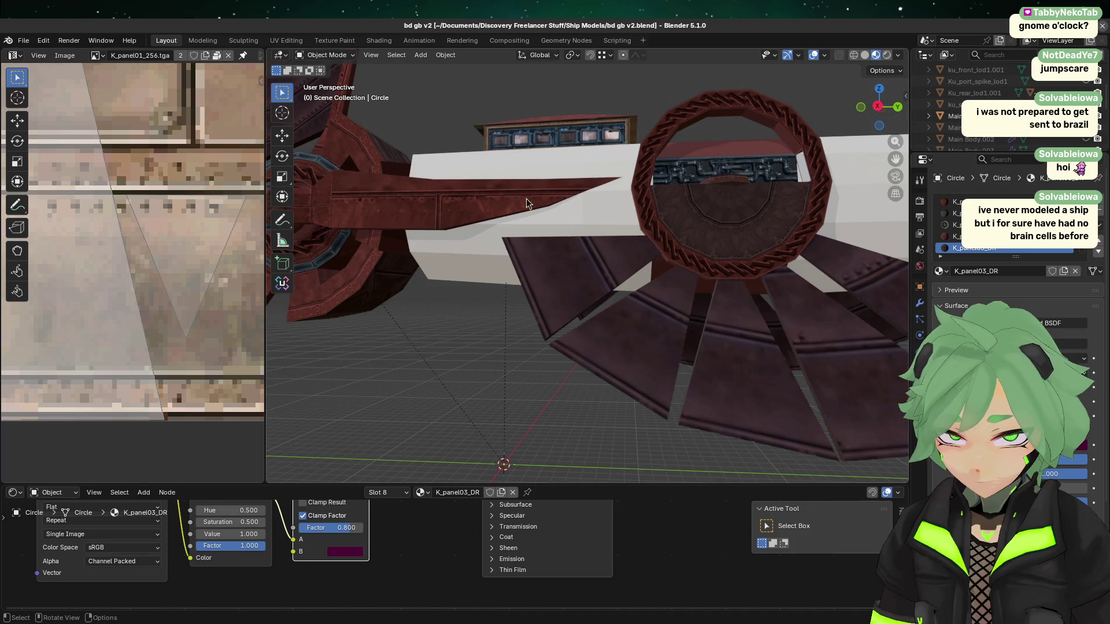
{"action": "left_click", "coordinate": [442, 270]}
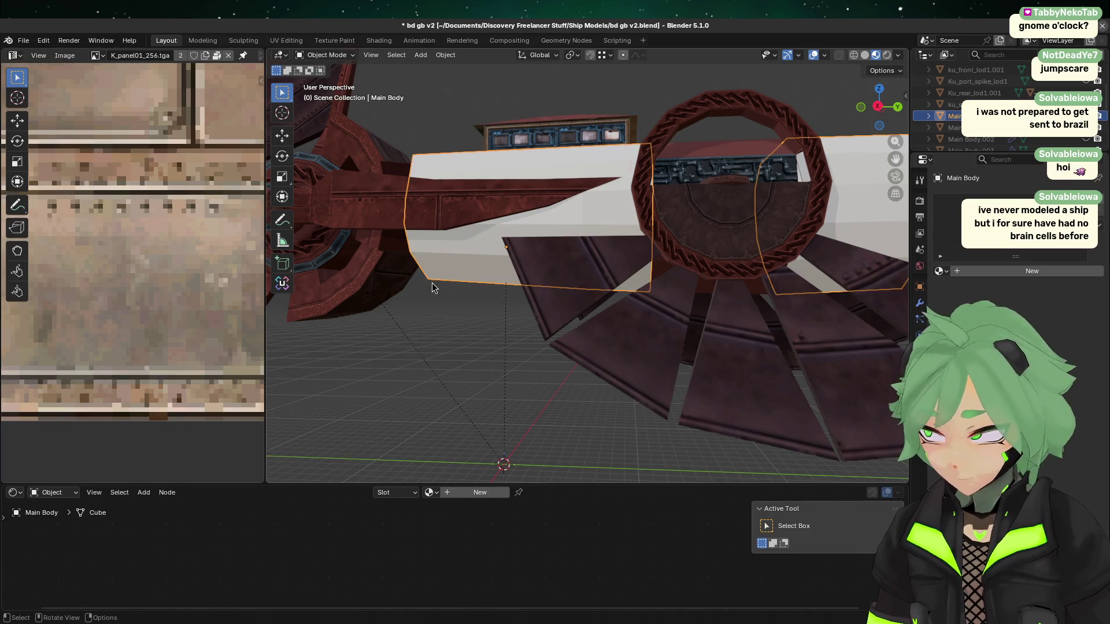
{"action": "left_click", "coordinate": [528, 309]}
{"action": "left_click", "coordinate": [471, 256]}
{"action": "left_click", "coordinate": [471, 256]}
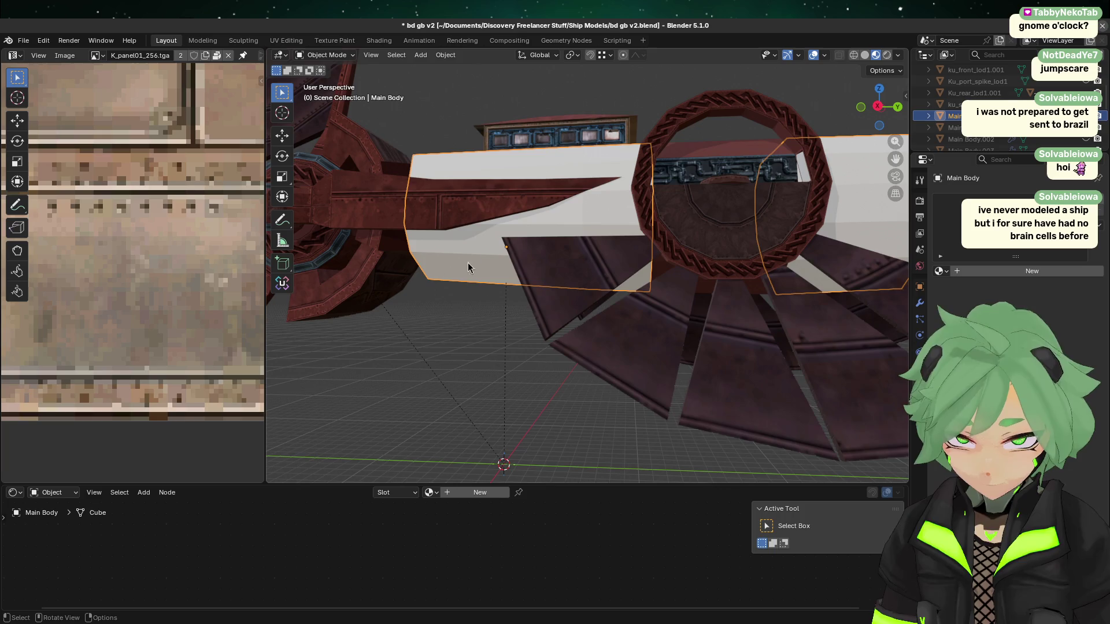
{"action": "left_click", "coordinate": [451, 257]}
{"action": "left_click", "coordinate": [527, 243]}
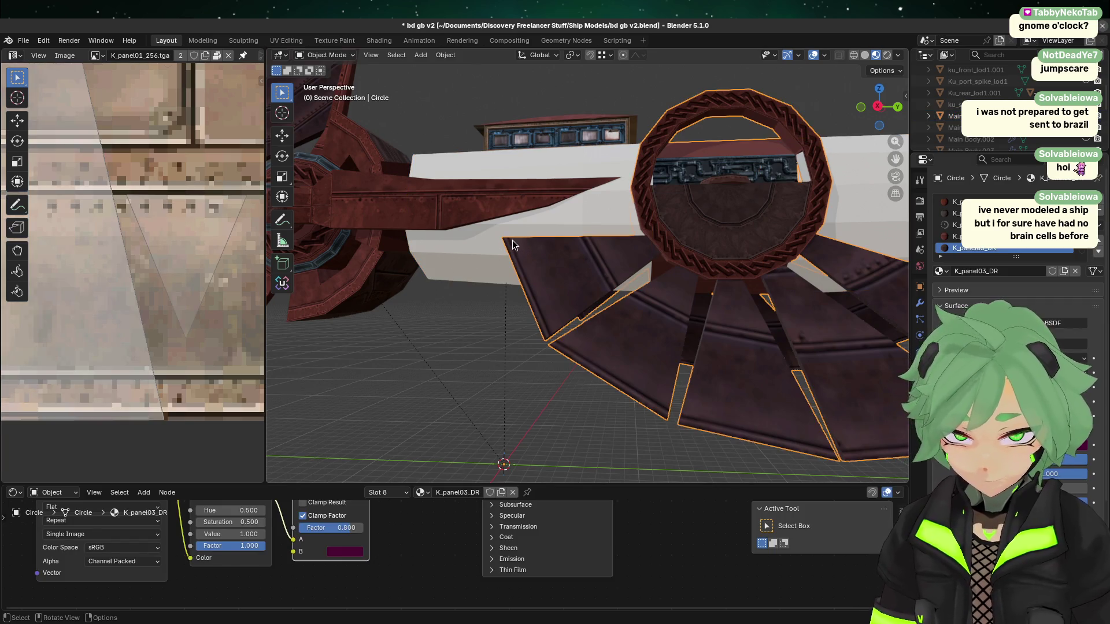
{"action": "left_click", "coordinate": [516, 245]}
{"action": "middle_click_drag", "start_coordinate": [516, 246], "coordinate": [421, 391], "text": "shift"}
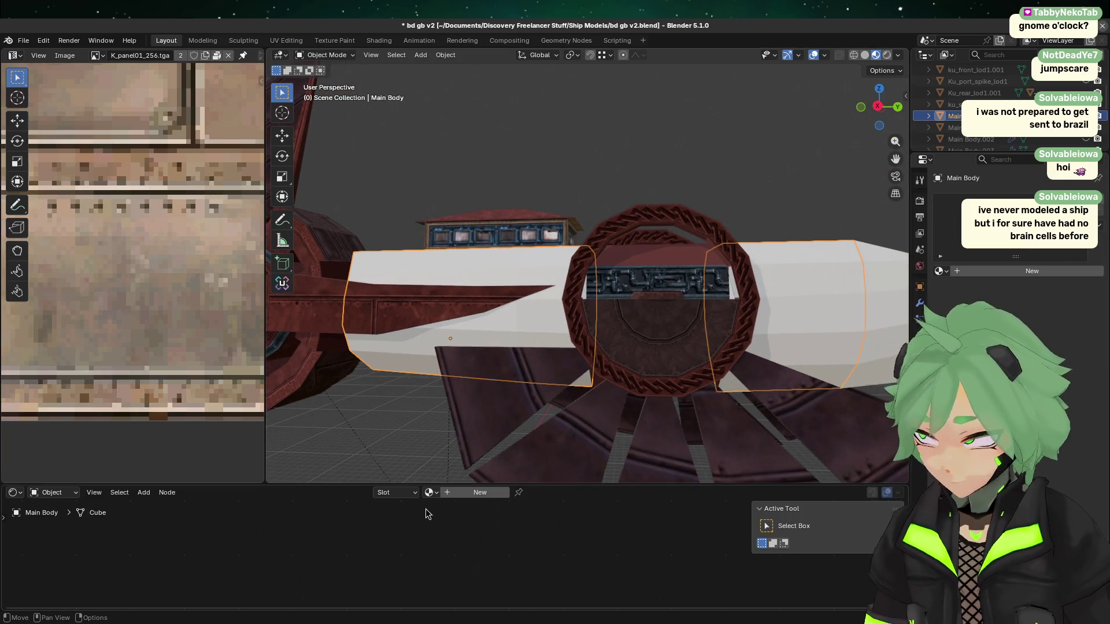
{"action": "left_click", "coordinate": [694, 269]}
{"action": "left_click", "coordinate": [705, 185]}
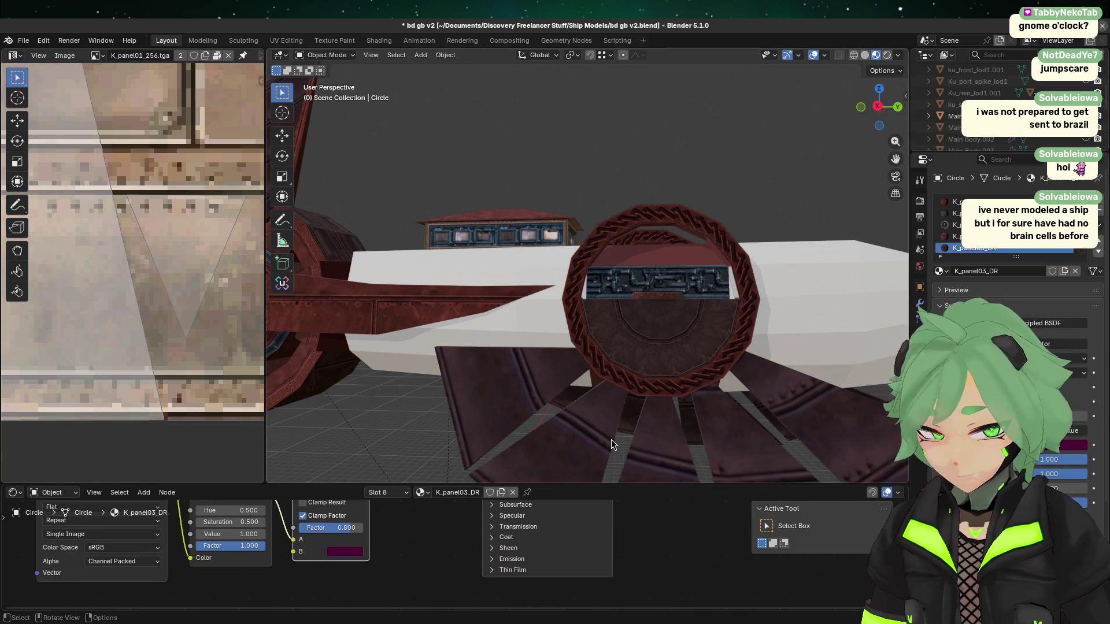
{"action": "left_click", "coordinate": [879, 110]}
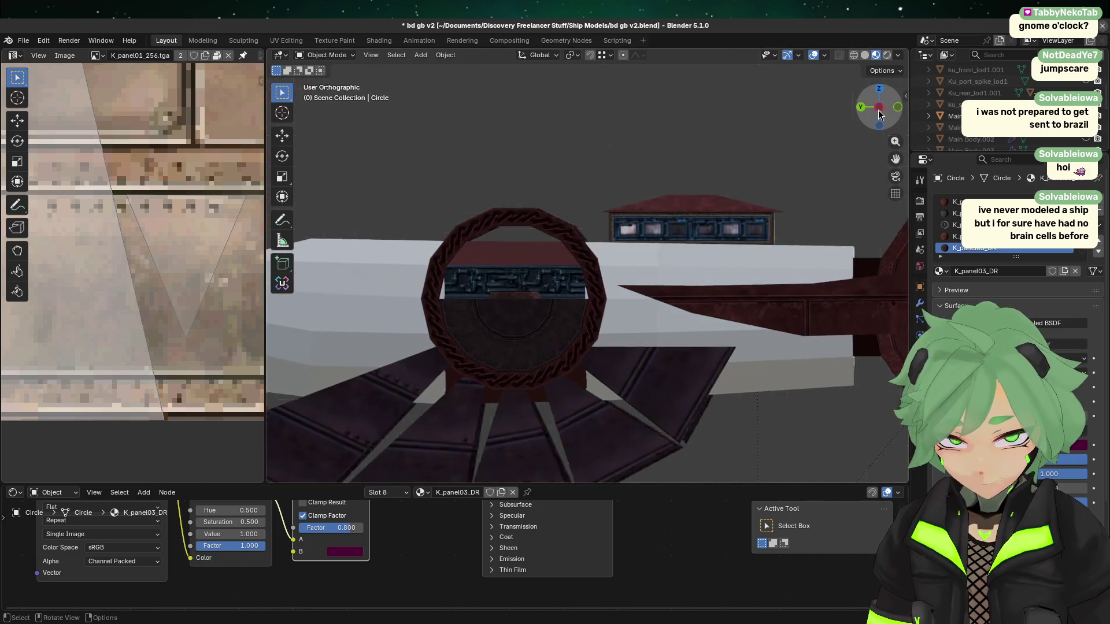
{"action": "left_click", "coordinate": [879, 109]}
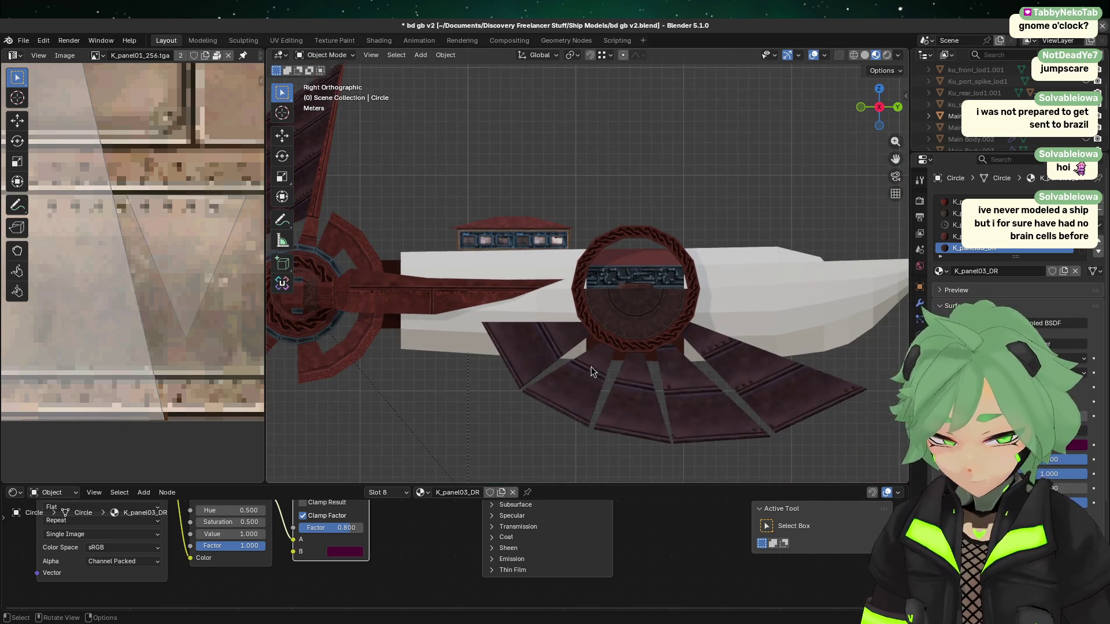
{"action": "mouse_move", "coordinate": [597, 468]}
{"action": "middle_mouse_down", "text": "shift"}
{"action": "mouse_move", "coordinate": [676, 329]}
{"action": "mouse_move", "coordinate": [636, 282]}
{"action": "mouse_move", "coordinate": [628, 298]}
{"action": "middle_mouse_up", "text": "shift"}
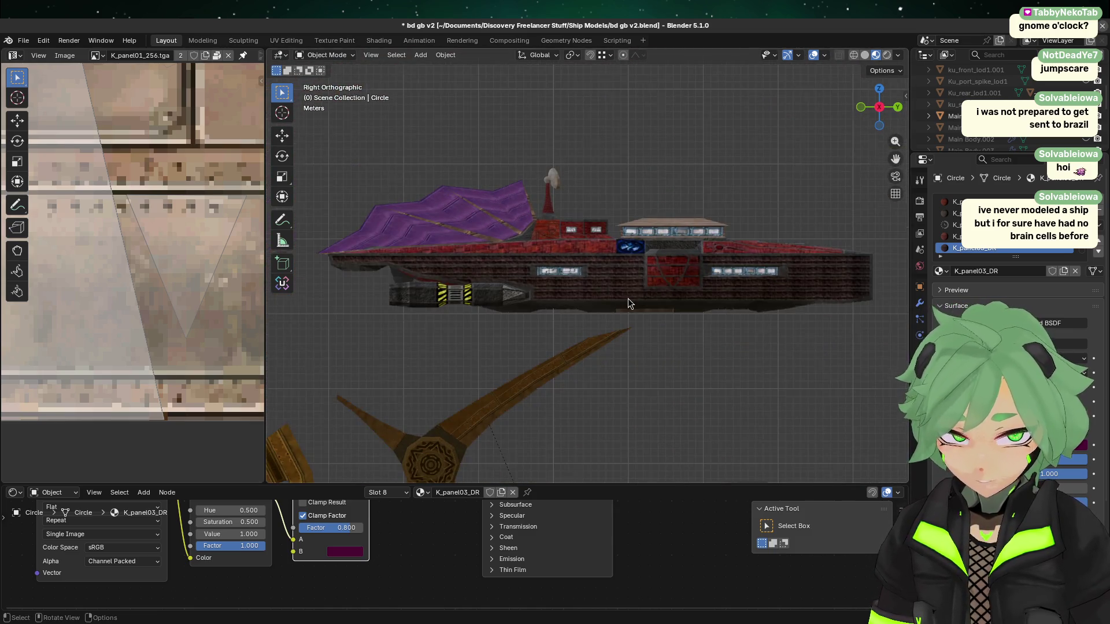
{"action": "key", "text": "Escape"}
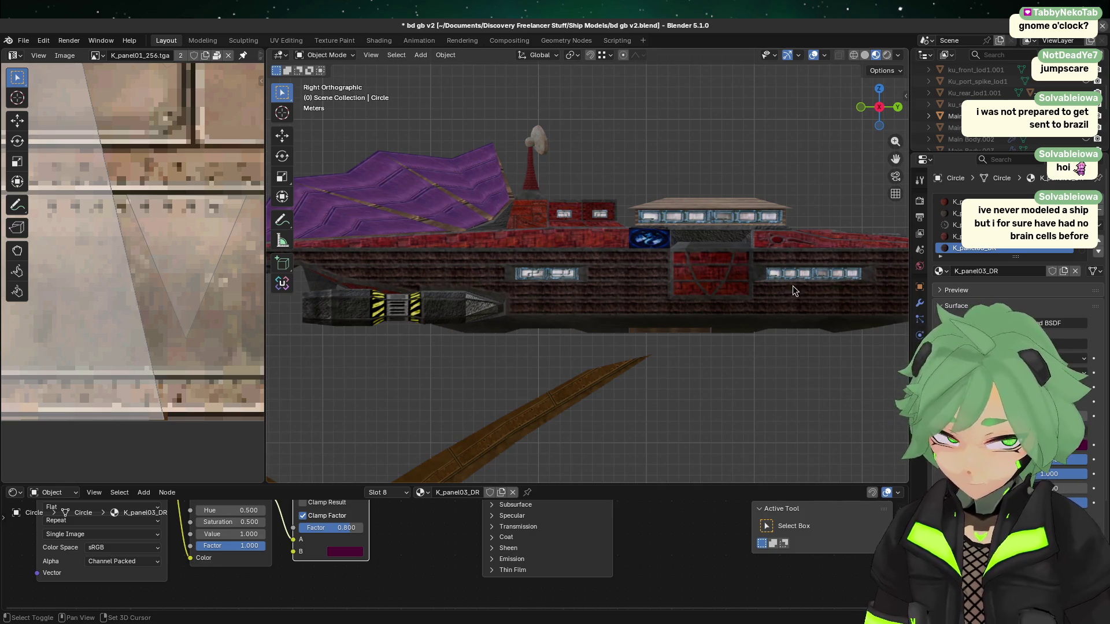
{"action": "mouse_move", "coordinate": [793, 285]}
{"action": "middle_mouse_down"}
{"action": "mouse_move", "coordinate": [746, 287]}
{"action": "mouse_move", "coordinate": [751, 266]}
{"action": "mouse_move", "coordinate": [745, 293]}
{"action": "middle_mouse_up"}
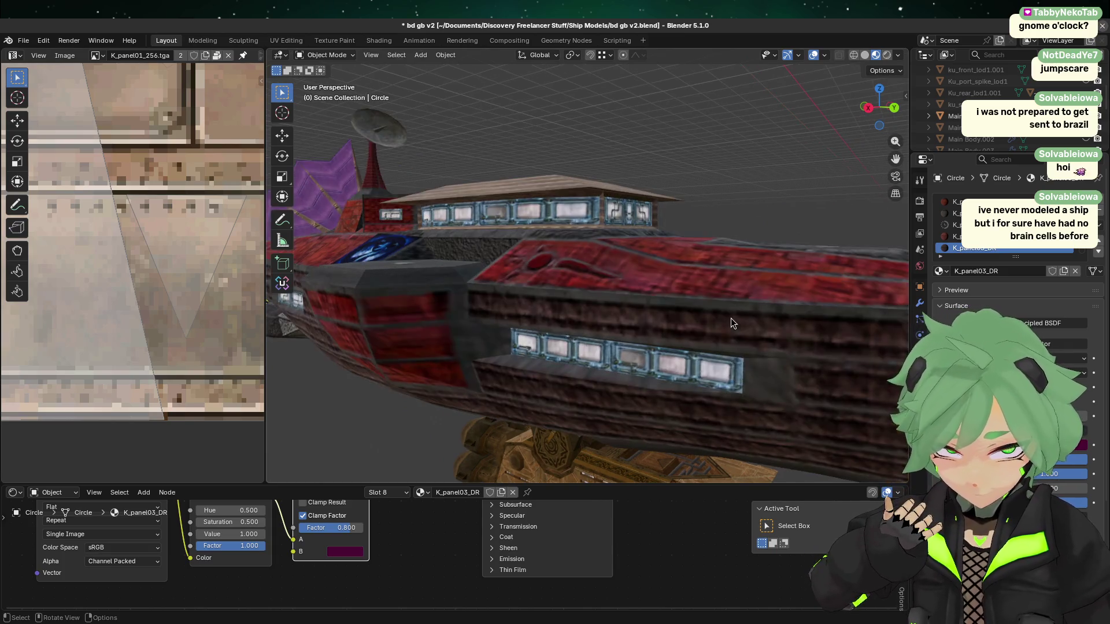
{"action": "scroll", "coordinate": [732, 318], "scroll_direction": "up", "scroll_amount": 3}
{"action": "left_click", "coordinate": [632, 338]}
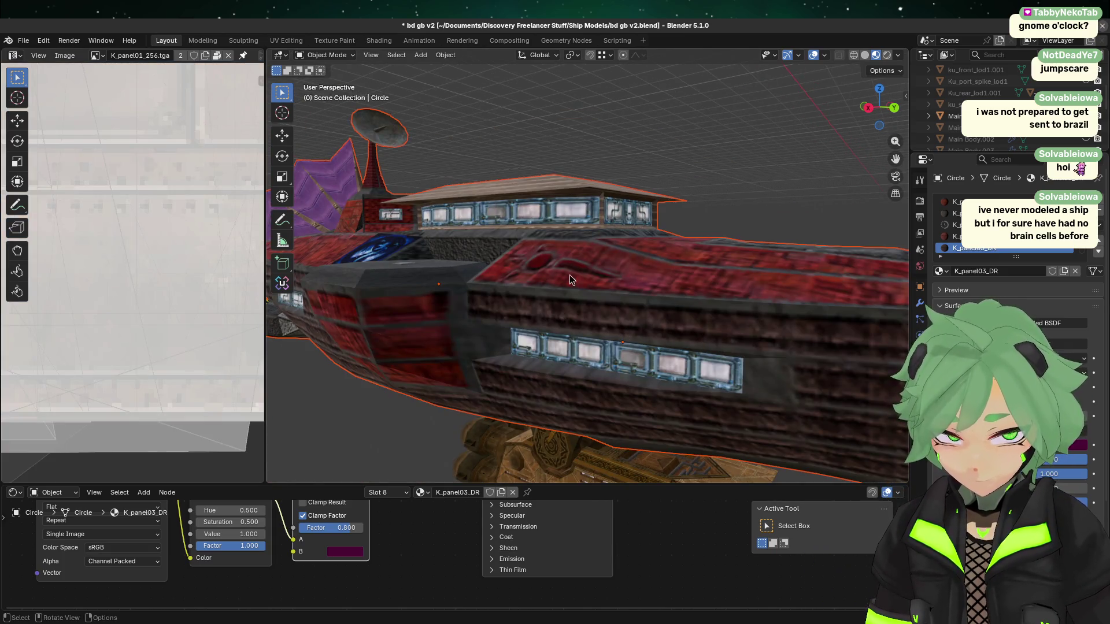
{"action": "key", "text": "Tab"}
{"action": "left_click", "coordinate": [530, 263]}
{"action": "key", "text": "Tab"}
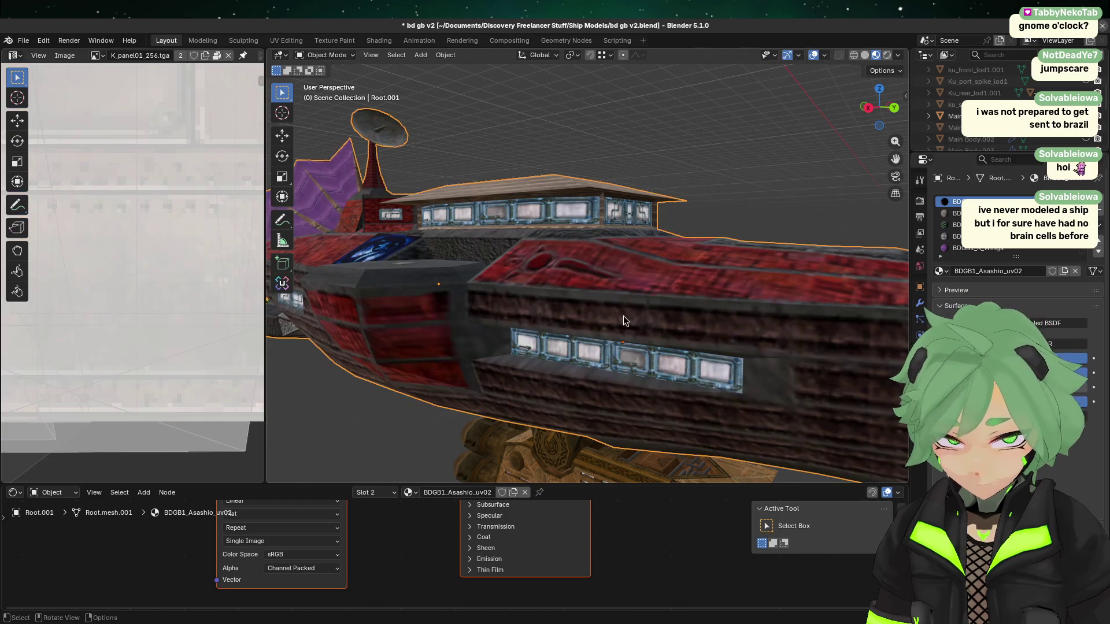
{"action": "middle_click_drag", "start_coordinate": [623, 315], "coordinate": [626, 326]}
{"action": "scroll", "coordinate": [622, 295], "scroll_direction": "up", "scroll_amount": 2}
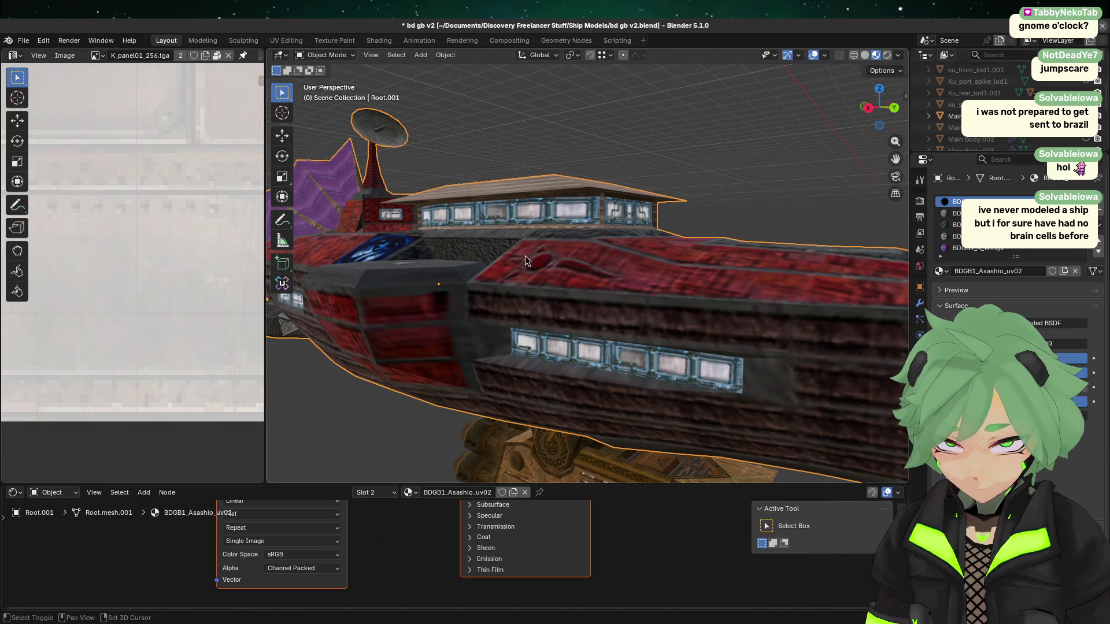
{"action": "mouse_move", "coordinate": [525, 256]}
{"action": "middle_mouse_down"}
{"action": "mouse_move", "coordinate": [669, 463]}
{"action": "mouse_move", "coordinate": [605, 252]}
{"action": "middle_mouse_up"}
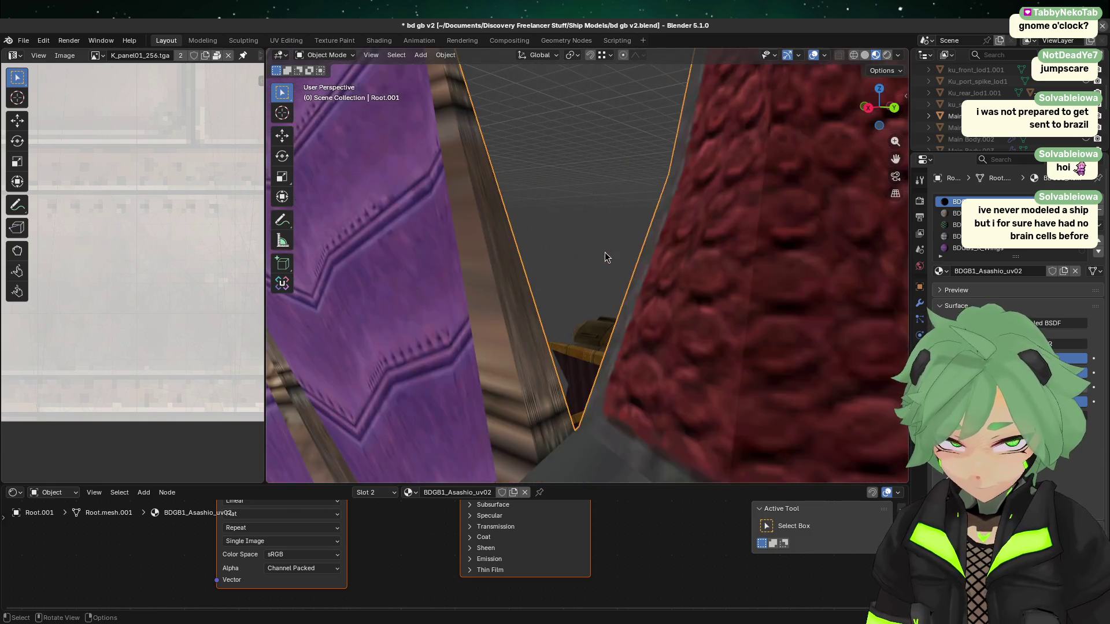
{"action": "middle_click_drag", "start_coordinate": [647, 289], "coordinate": [741, 293]}
{"action": "scroll", "coordinate": [734, 301], "scroll_direction": "up", "scroll_amount": 6}
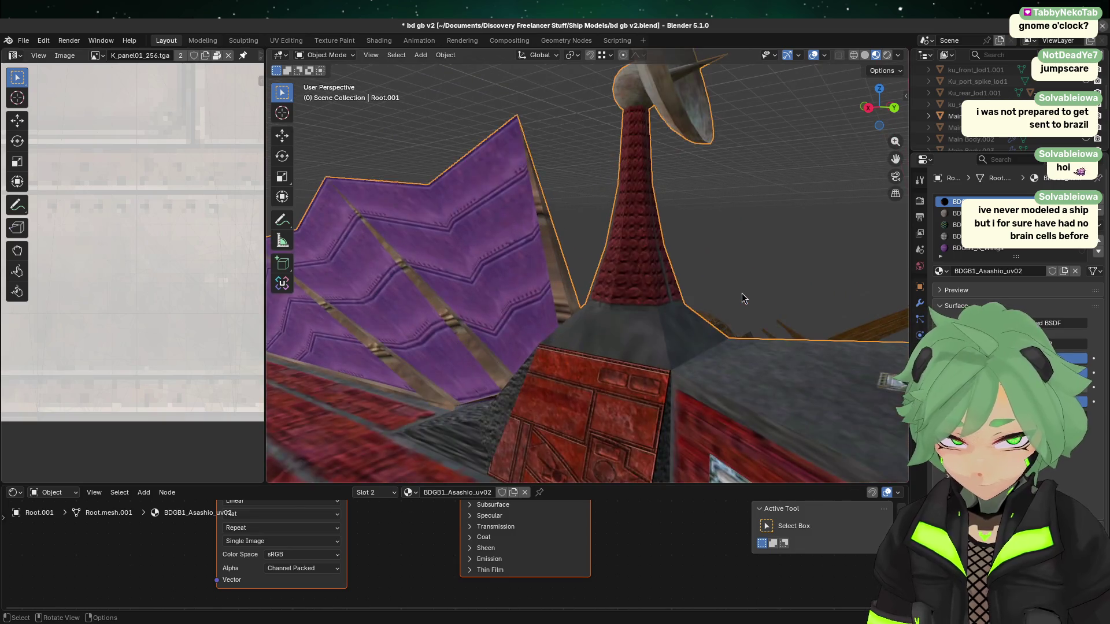
{"action": "scroll", "coordinate": [726, 312], "scroll_direction": "down", "scroll_amount": 6}
{"action": "mouse_move", "coordinate": [681, 339]}
{"action": "middle_mouse_down"}
{"action": "mouse_move", "coordinate": [669, 193]}
{"action": "mouse_move", "coordinate": [639, 243]}
{"action": "middle_mouse_up"}
{"action": "mouse_move", "coordinate": [501, 231]}
{"action": "middle_mouse_down"}
{"action": "mouse_move", "coordinate": [605, 216]}
{"action": "mouse_move", "coordinate": [517, 222]}
{"action": "middle_mouse_up"}
{"action": "scroll", "coordinate": [520, 225], "scroll_direction": "down", "scroll_amount": 4}
{"action": "mouse_move", "coordinate": [584, 237]}
{"action": "middle_mouse_down"}
{"action": "mouse_move", "coordinate": [699, 245]}
{"action": "mouse_move", "coordinate": [646, 261]}
{"action": "middle_mouse_up"}
{"action": "middle_click_drag", "start_coordinate": [788, 189], "coordinate": [716, 334]}
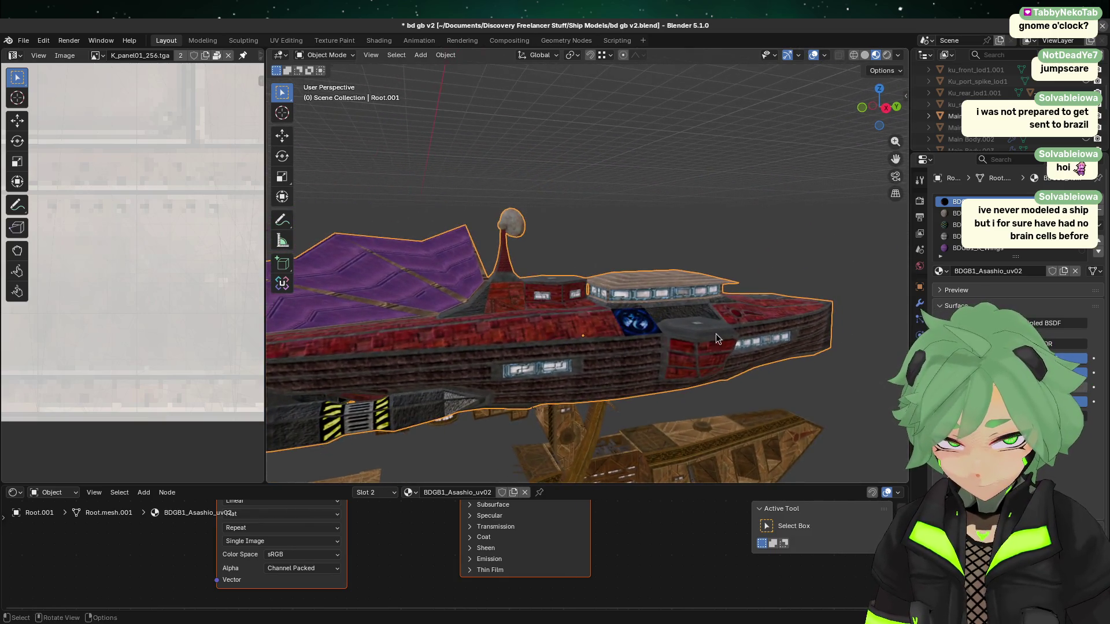
{"action": "scroll", "coordinate": [698, 341], "scroll_direction": "up", "scroll_amount": 2}
{"action": "scroll", "coordinate": [698, 342], "scroll_direction": "down", "scroll_amount": 4}
{"action": "scroll", "coordinate": [696, 358], "scroll_direction": "up", "scroll_amount": 3, "text": "shift"}
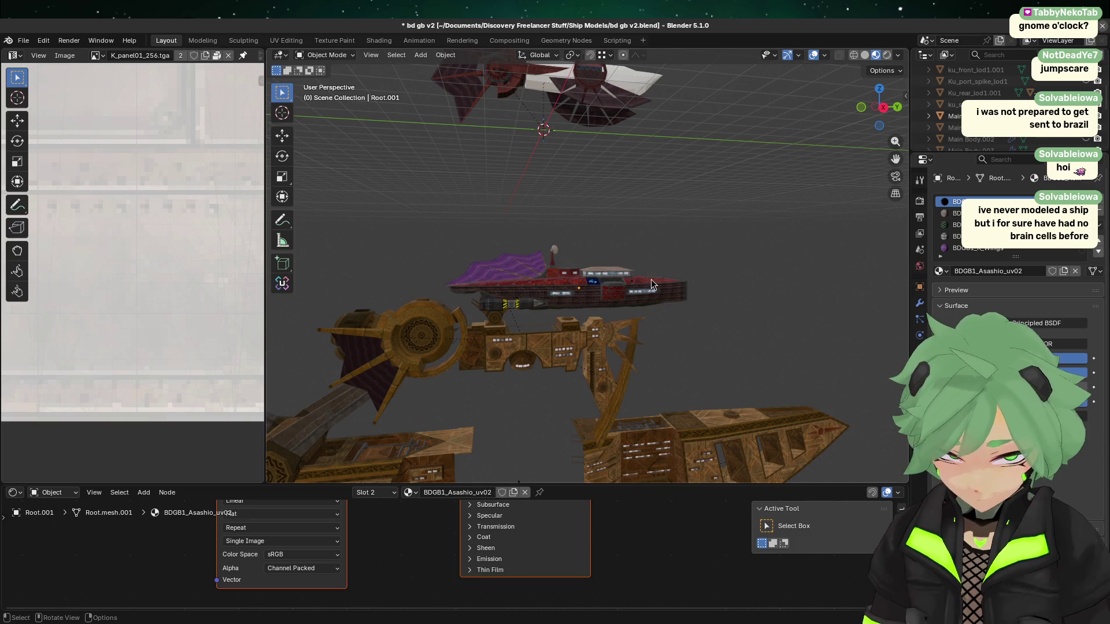
{"action": "left_click", "coordinate": [883, 107]}
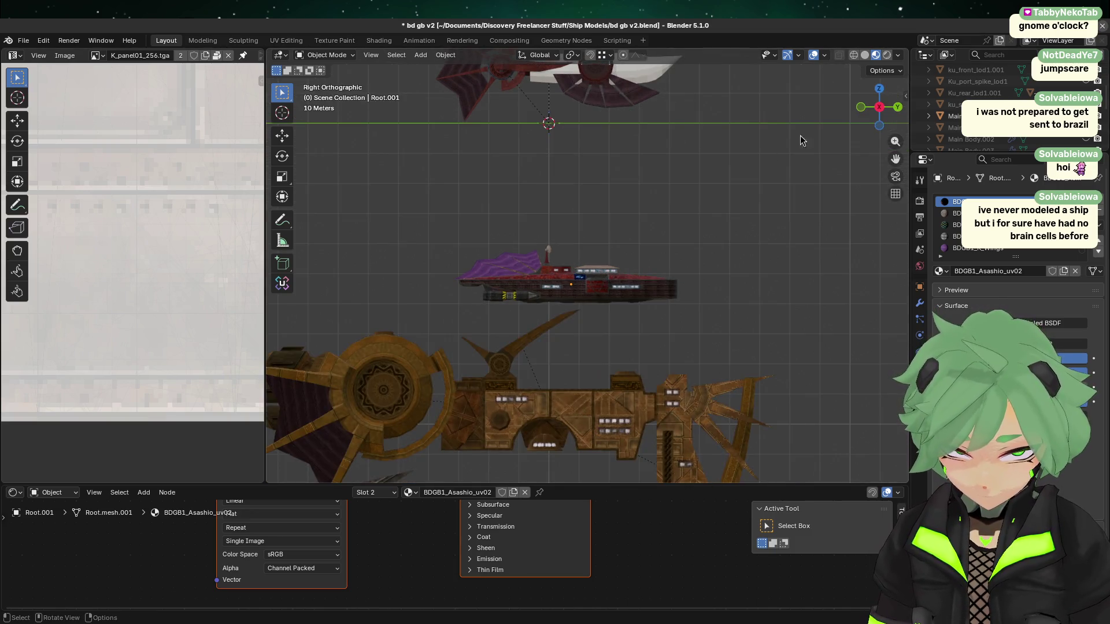
{"action": "scroll", "coordinate": [670, 181], "scroll_direction": "up", "scroll_amount": 3}
{"action": "key", "text": "KP_Decimal"}
{"action": "scroll", "coordinate": [1060, 85], "scroll_direction": "up", "scroll_amount": 3}
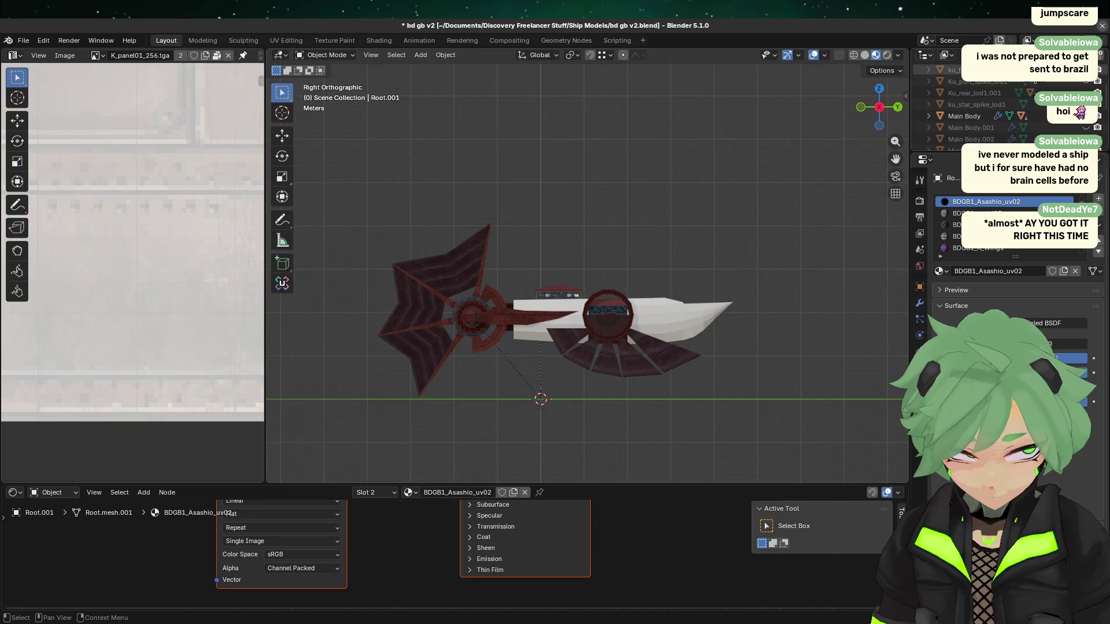
{"action": "scroll", "coordinate": [1060, 84], "scroll_direction": "down", "scroll_amount": 6}
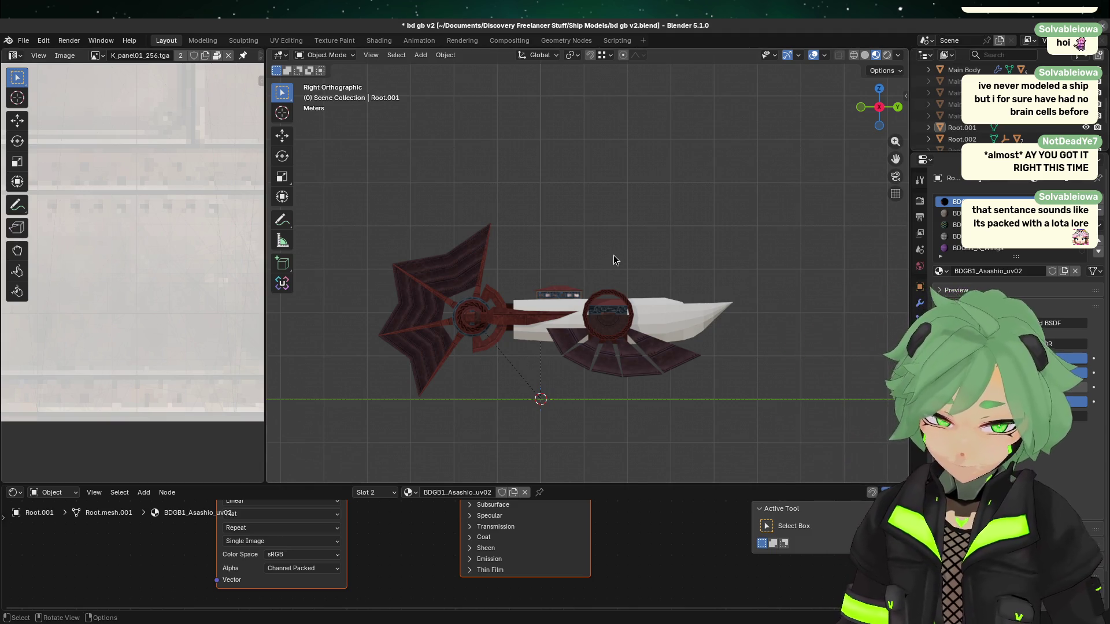
{"action": "scroll", "coordinate": [621, 259], "scroll_direction": "up", "scroll_amount": 4}
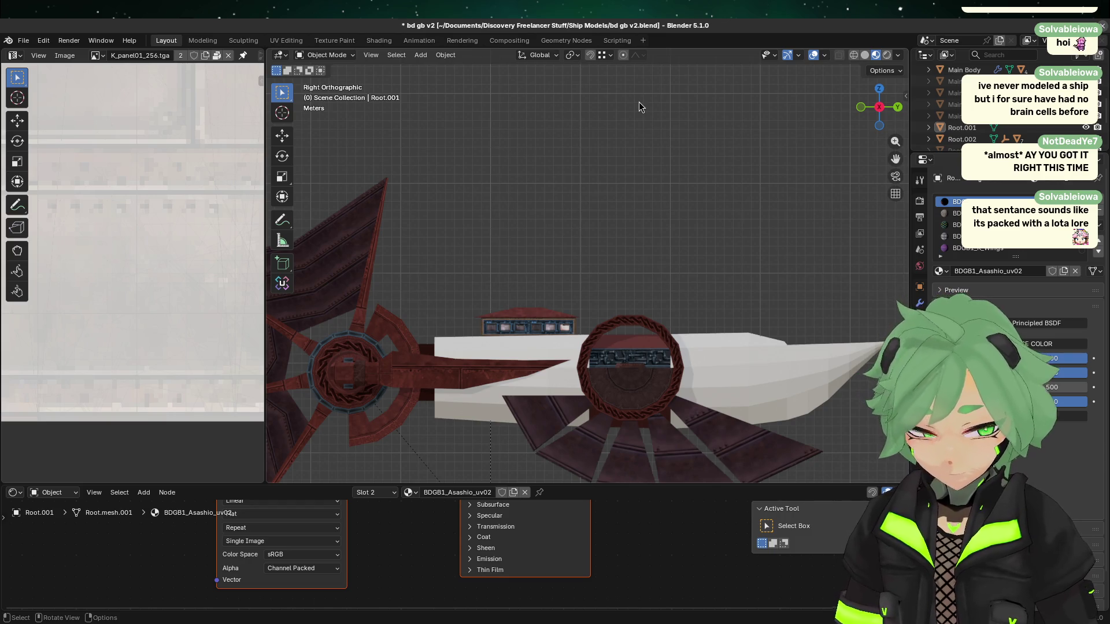
{"action": "left_click", "coordinate": [610, 321]}
{"action": "scroll", "coordinate": [618, 282], "scroll_direction": "down", "scroll_amount": 2}
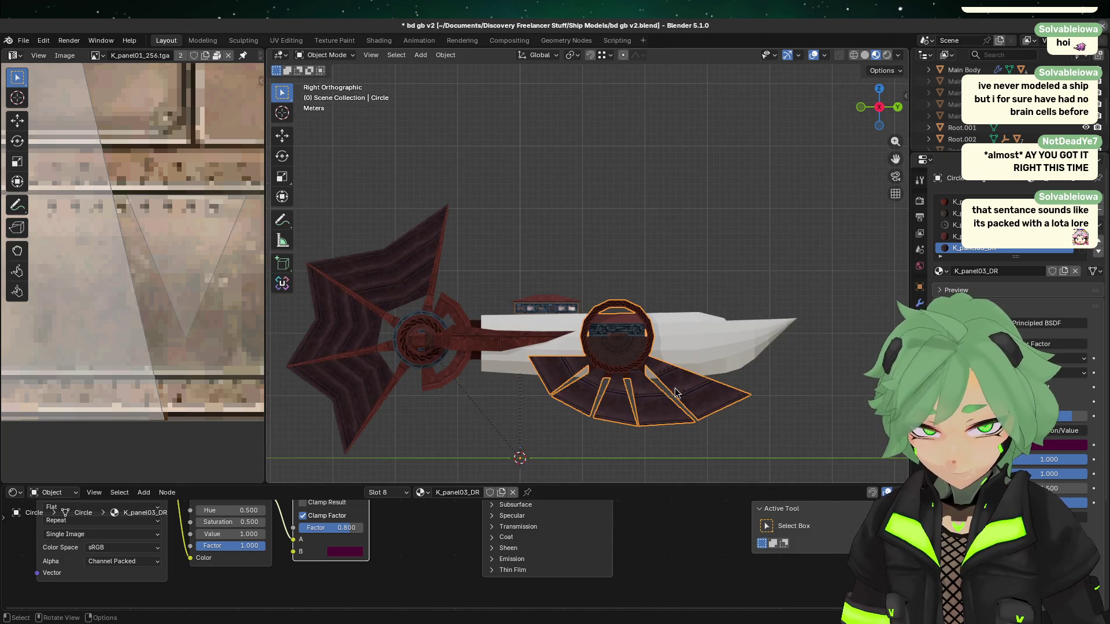
{"action": "left_click", "coordinate": [716, 456]}
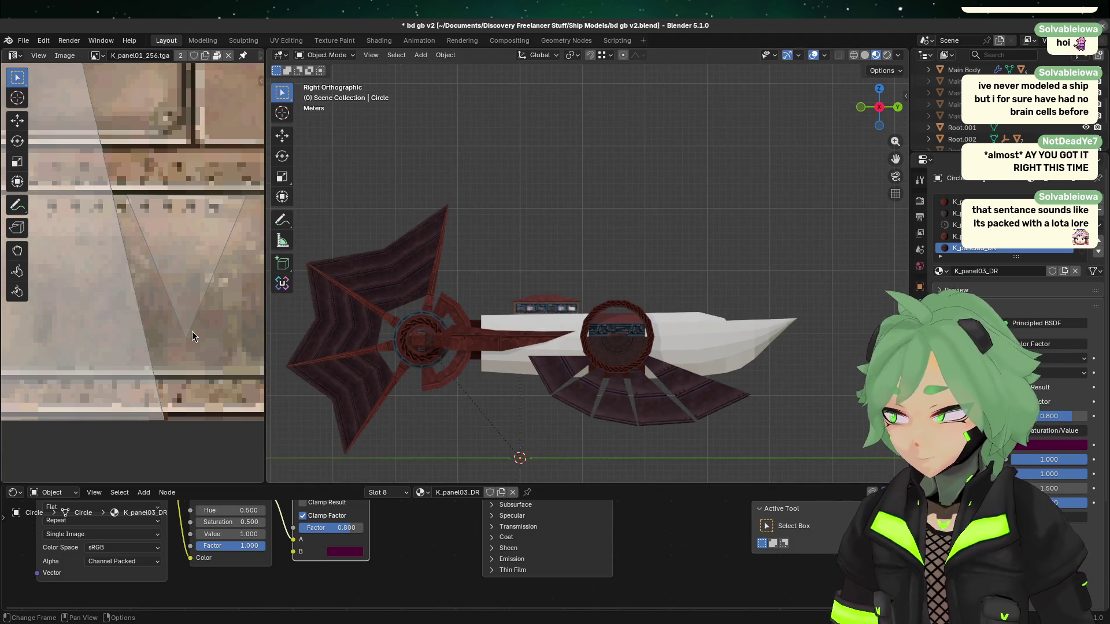
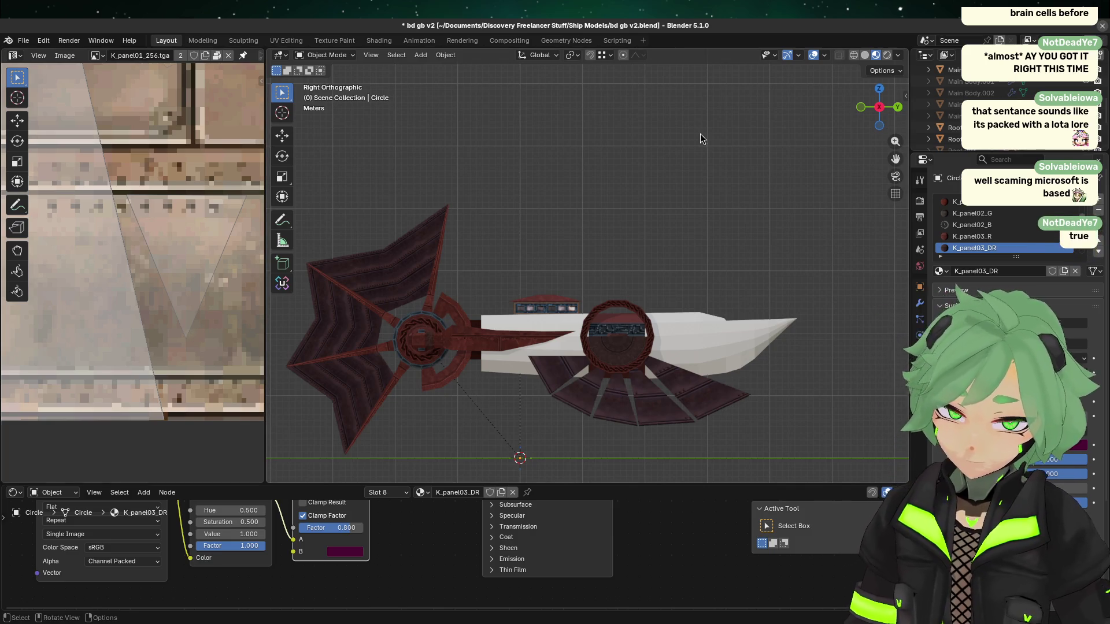
- Save the ship file as bd gb v2.blend and center the ship in view
{"action": "scroll", "coordinate": [682, 241], "scroll_direction": "up", "scroll_amount": 4}
{"action": "key", "text": "ctrl+s"}
{"action": "middle_click_drag", "start_coordinate": [631, 349], "coordinate": [624, 245], "text": "shift"}
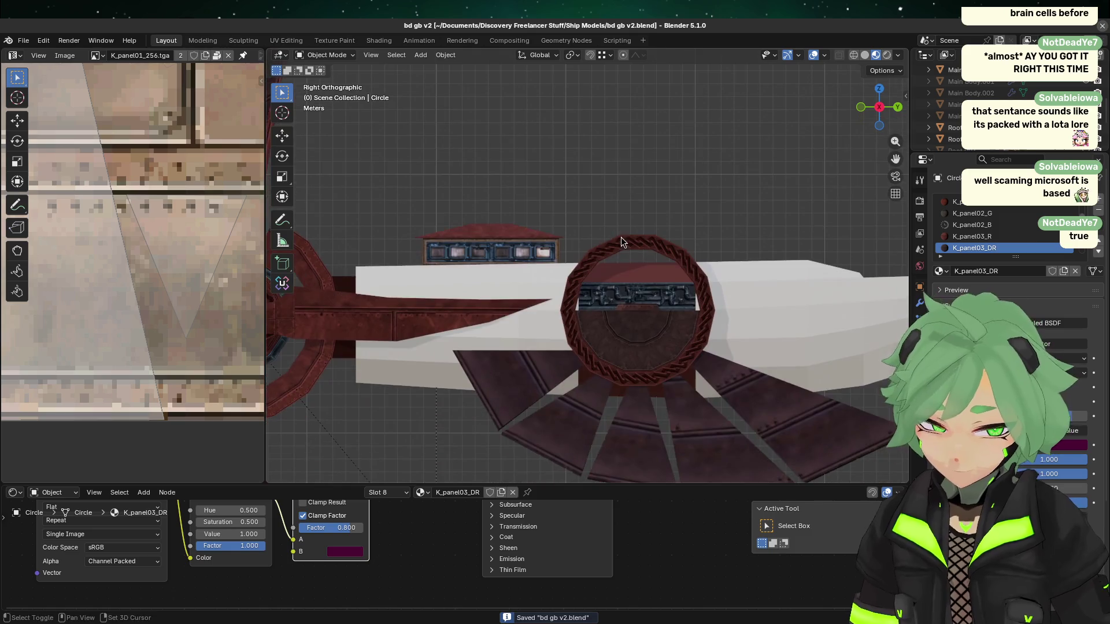
- Narrow the image panel to widen the 3D view and orbit around the ship
{"action": "left_click_drag", "start_coordinate": [266, 297], "coordinate": [98, 297]}
{"action": "mouse_move", "coordinate": [520, 324]}
{"action": "middle_mouse_down"}
{"action": "mouse_move", "coordinate": [654, 338]}
{"action": "mouse_move", "coordinate": [638, 324]}
{"action": "middle_mouse_up"}
{"action": "mouse_move", "coordinate": [468, 322]}
{"action": "middle_mouse_down"}
{"action": "mouse_move", "coordinate": [483, 250]}
{"action": "mouse_move", "coordinate": [535, 296]}
{"action": "mouse_move", "coordinate": [532, 276]}
{"action": "mouse_move", "coordinate": [696, 292]}
{"action": "mouse_move", "coordinate": [624, 334]}
{"action": "mouse_move", "coordinate": [580, 322]}
{"action": "middle_mouse_up"}
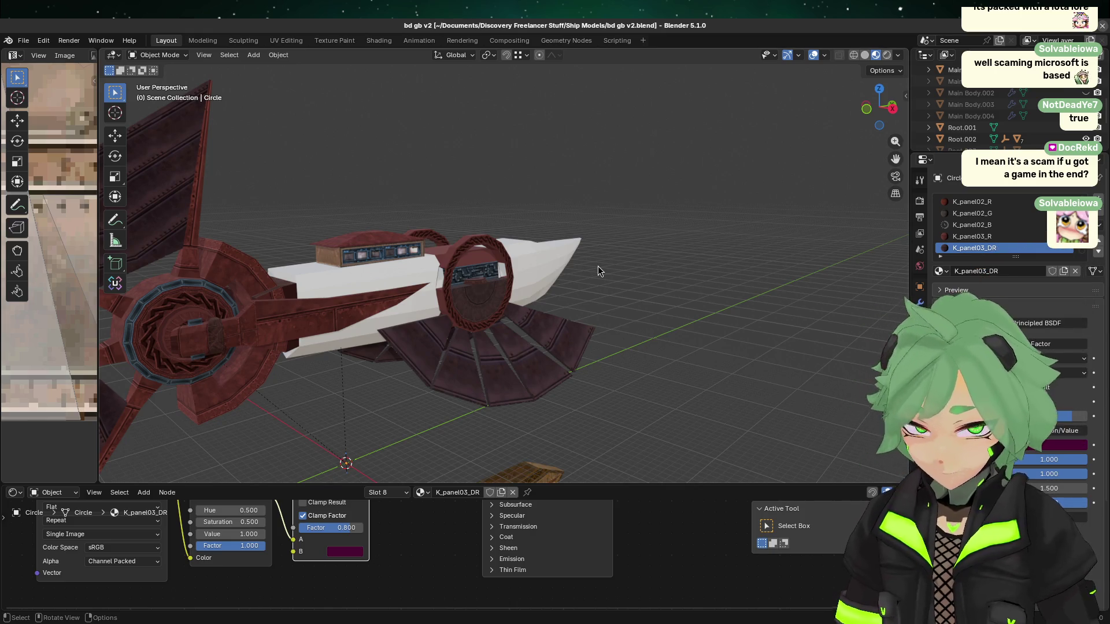
{"action": "scroll", "coordinate": [598, 265], "scroll_direction": "up", "scroll_amount": 3}
{"action": "middle_click_drag", "start_coordinate": [563, 319], "coordinate": [476, 307]}
{"action": "left_click", "coordinate": [476, 307]}
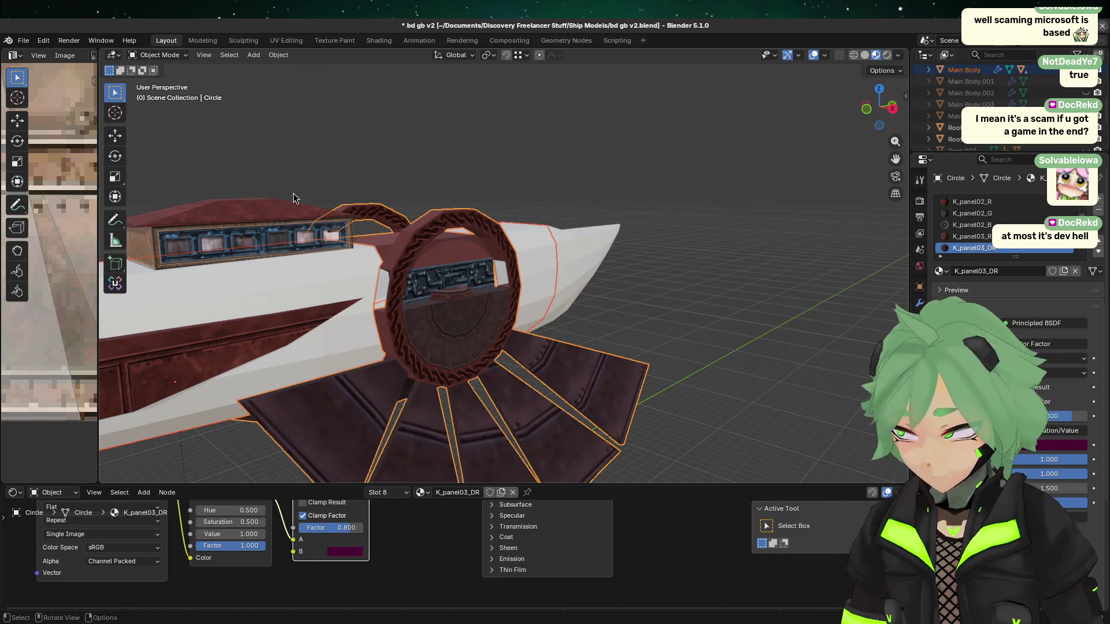
{"action": "left_click", "coordinate": [293, 200]}
{"action": "middle_click_drag", "start_coordinate": [293, 200], "coordinate": [379, 211]}
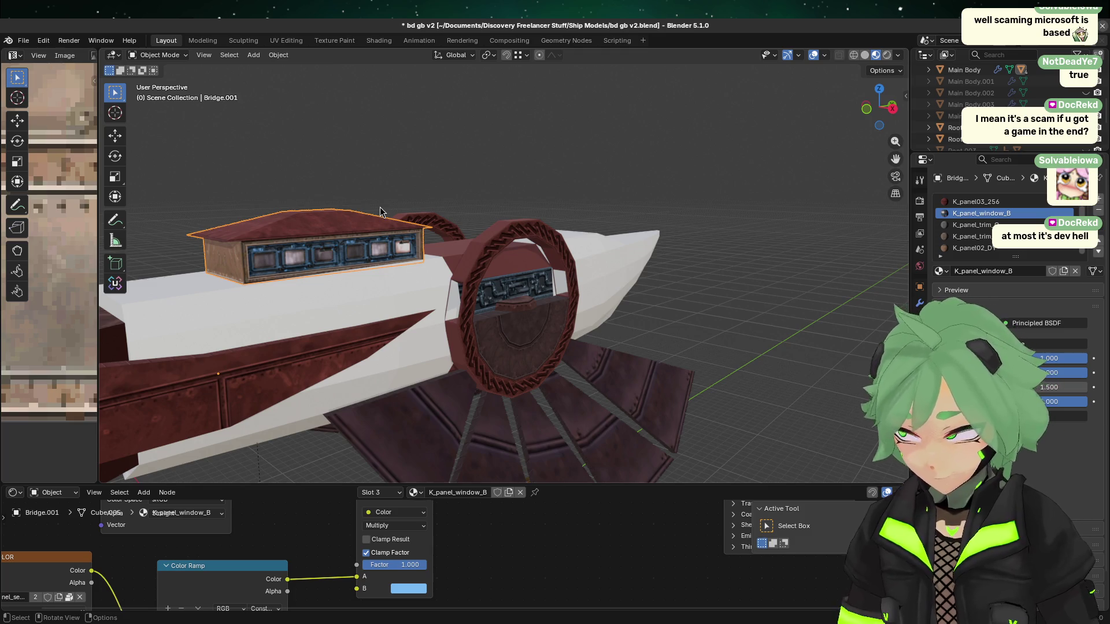
{"action": "left_click", "coordinate": [608, 295]}
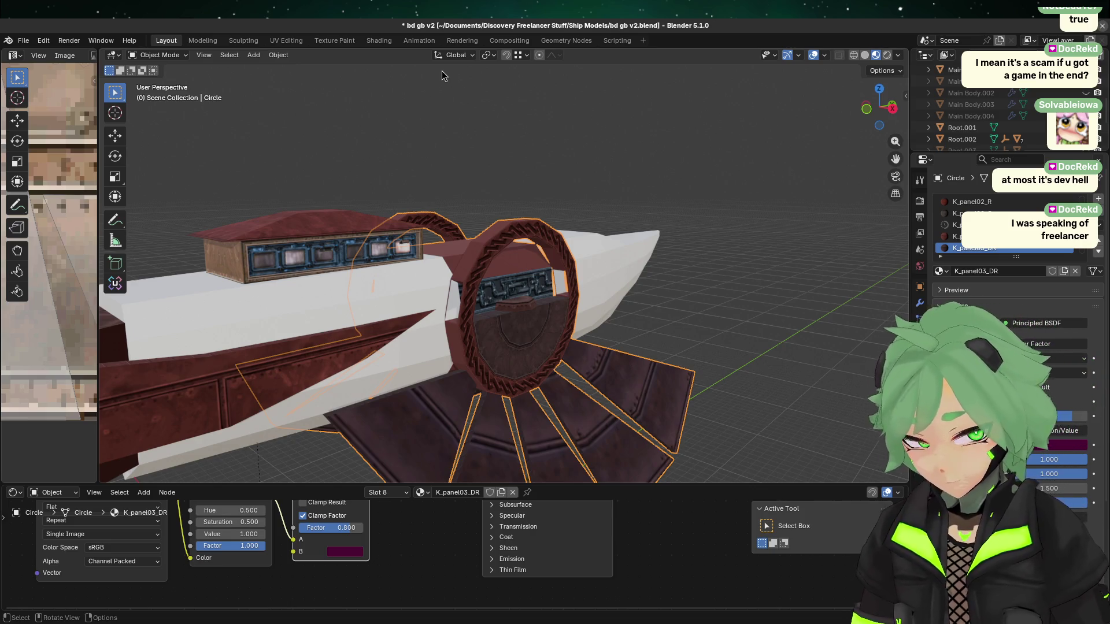
{"action": "left_click", "coordinate": [646, 168]}
{"action": "left_click", "coordinate": [604, 266]}
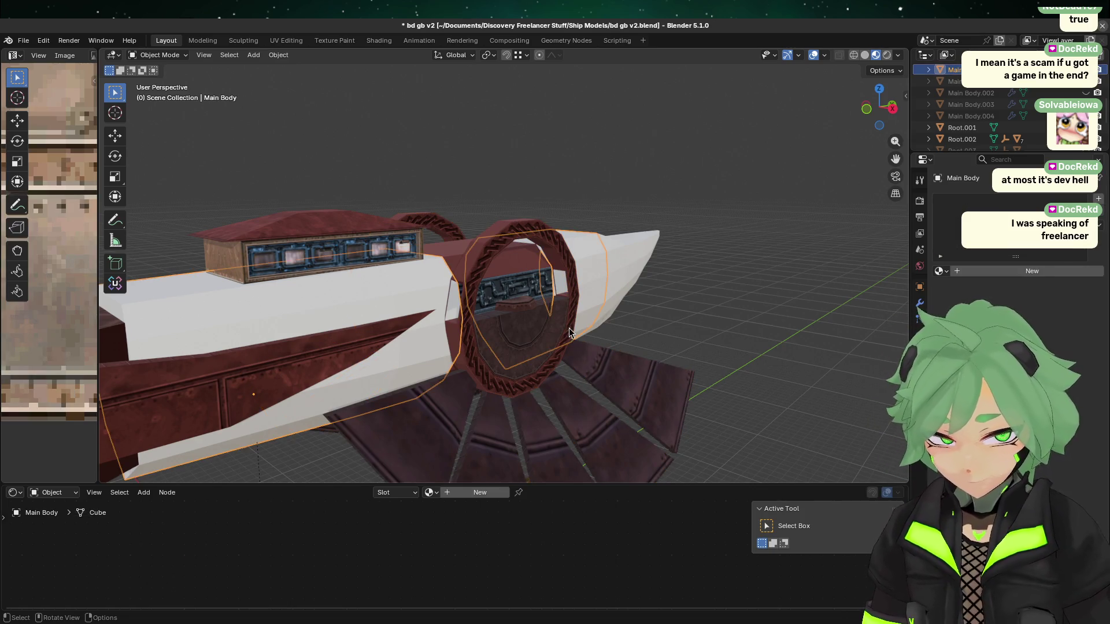
{"action": "left_click", "coordinate": [570, 327]}
{"action": "left_click", "coordinate": [596, 306]}
{"action": "left_click", "coordinate": [611, 335]}
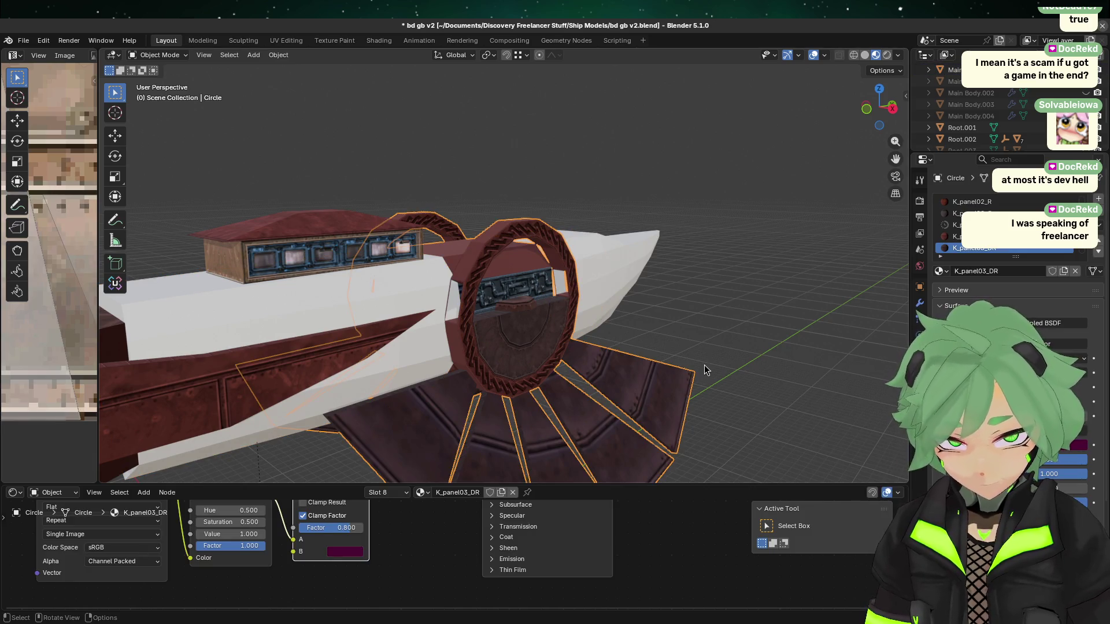
{"action": "left_click", "coordinate": [704, 367]}
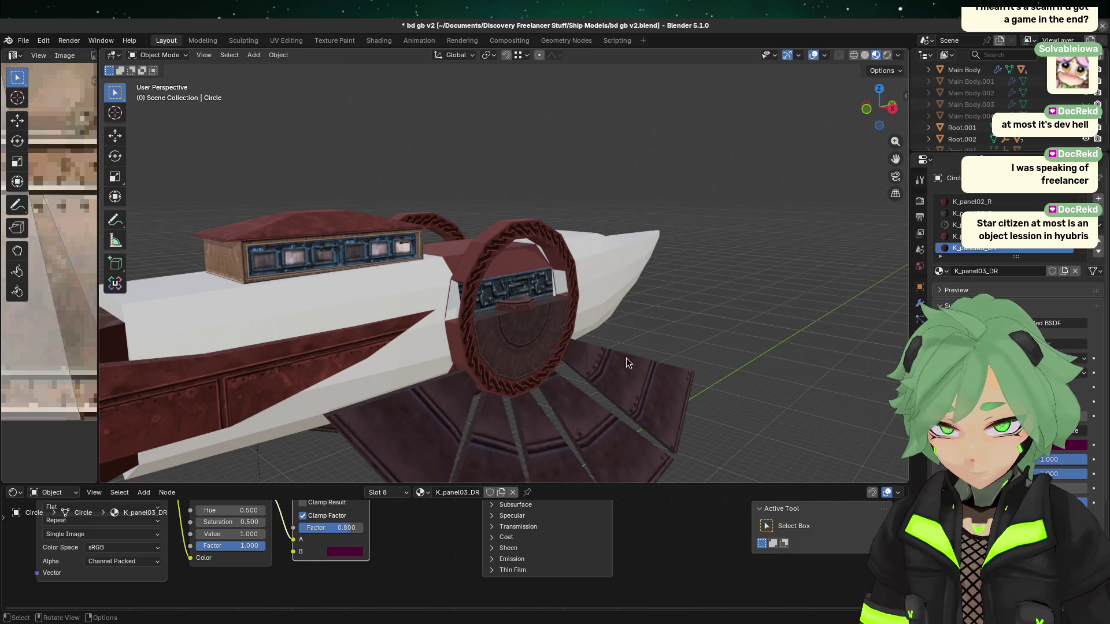
{"action": "left_click", "coordinate": [584, 290]}
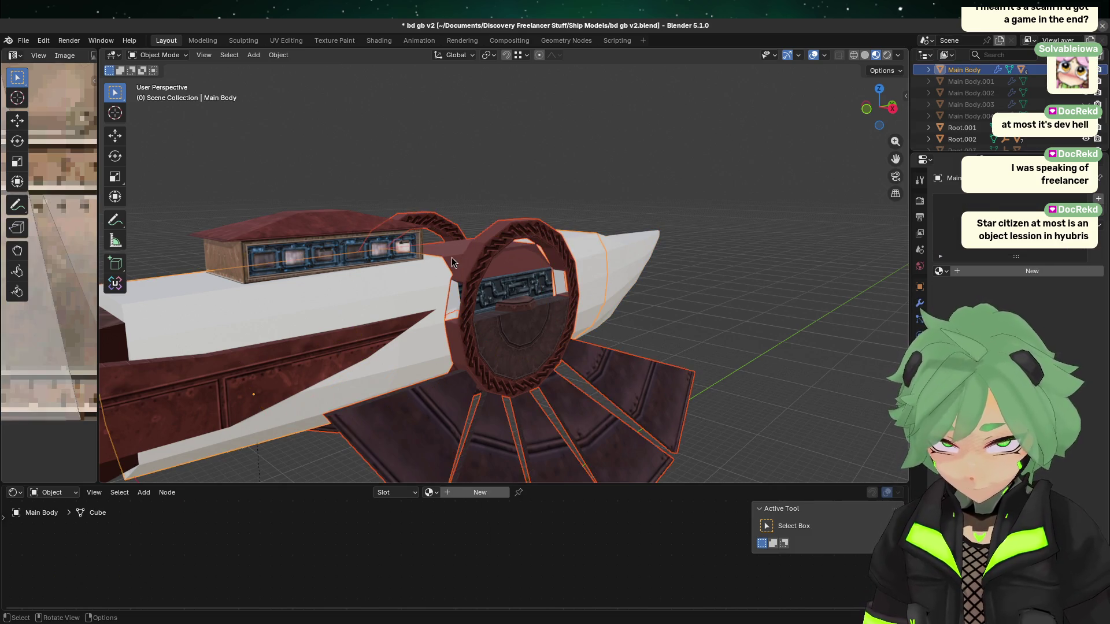
{"action": "left_click", "coordinate": [452, 257]}
{"action": "left_click", "coordinate": [404, 274]}
{"action": "left_click", "coordinate": [565, 321]}
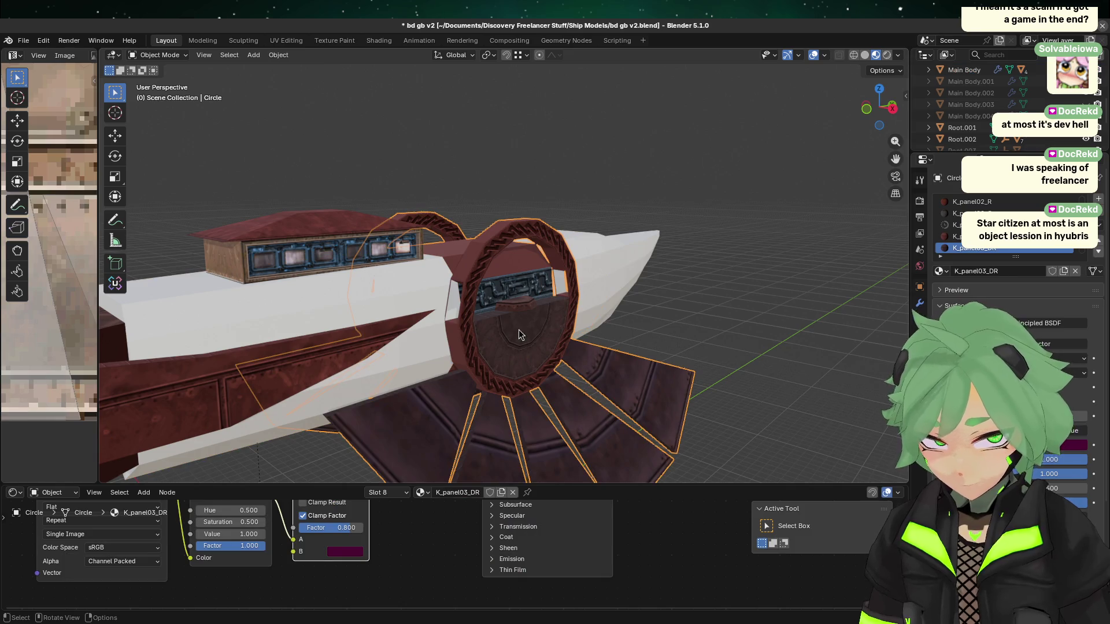
{"action": "key", "text": "alt+a"}
{"action": "left_click", "coordinate": [424, 253]}
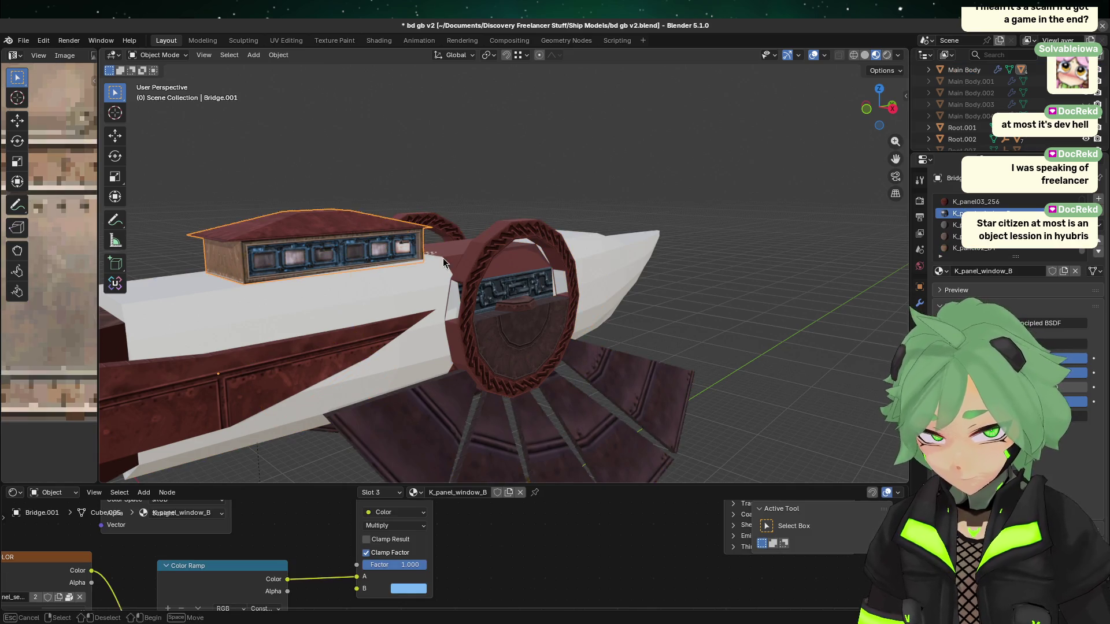
{"action": "left_click", "coordinate": [450, 244]}
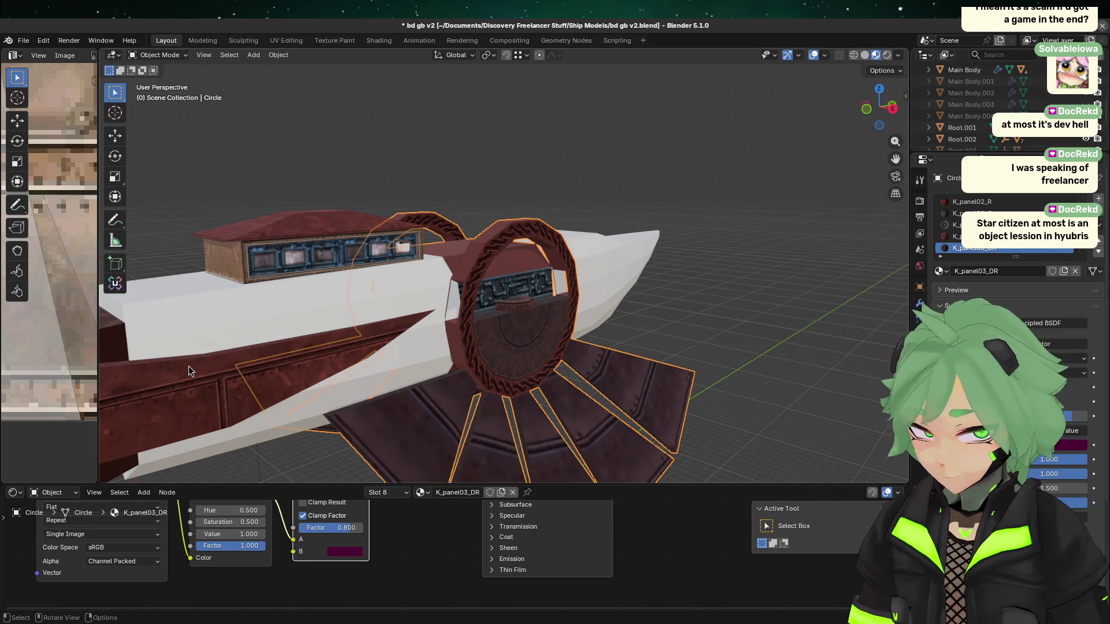
{"action": "left_click", "coordinate": [668, 212]}
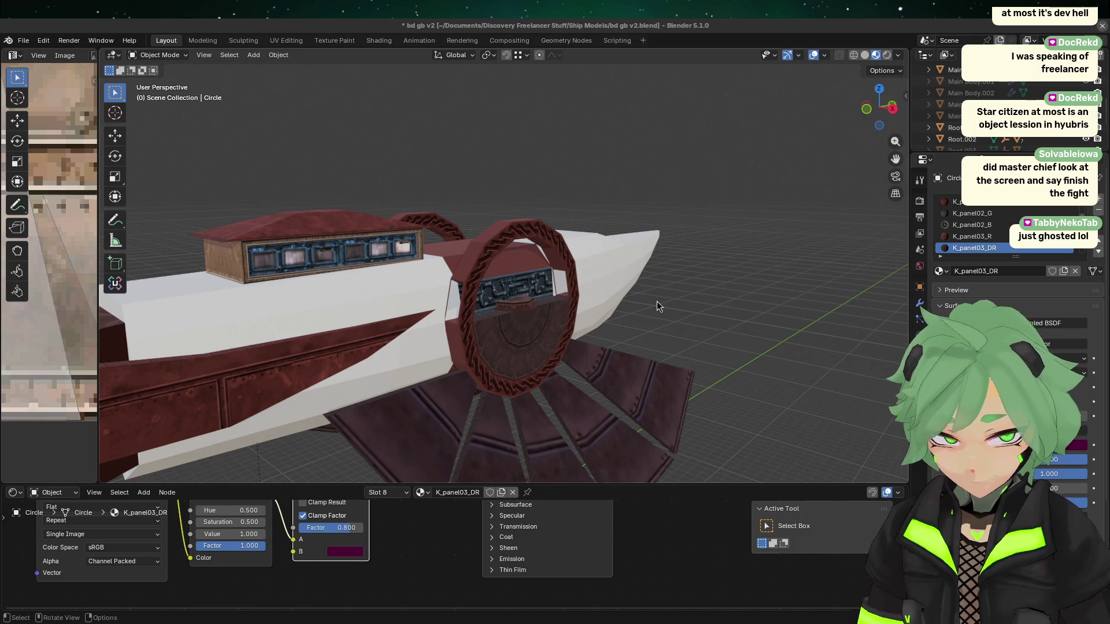
- Switch to the Right Orthographic view and select the cockpit ring (Circle) object
{"action": "left_click", "coordinate": [892, 108]}
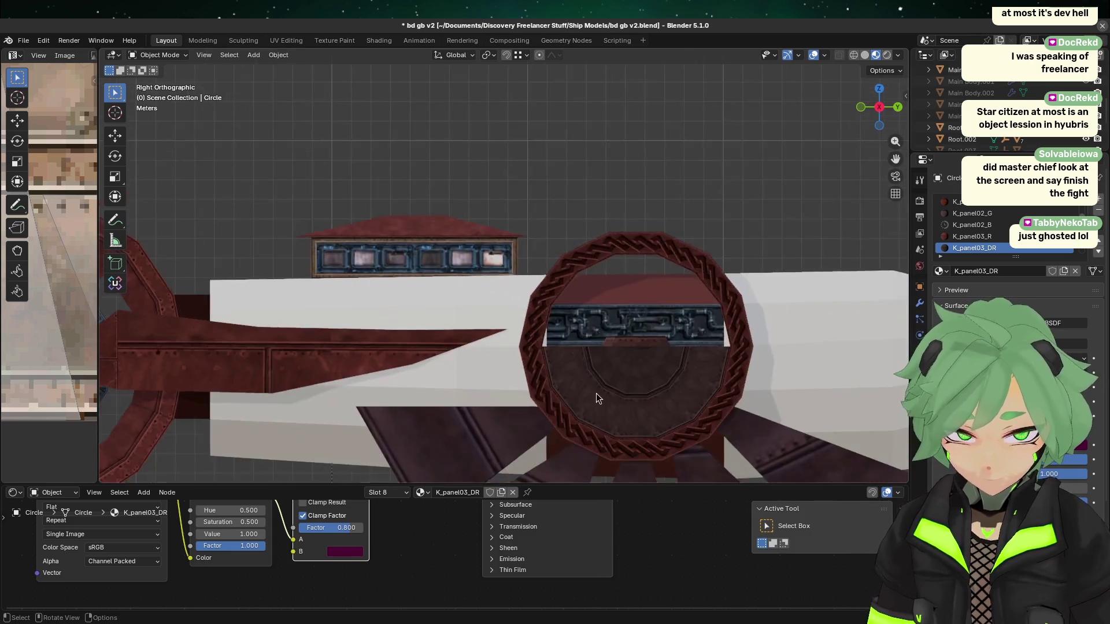
{"action": "scroll", "coordinate": [598, 397], "scroll_direction": "down", "scroll_amount": 3}
{"action": "left_click", "coordinate": [581, 327]}
{"action": "scroll", "coordinate": [576, 184], "scroll_direction": "up", "scroll_amount": 3}
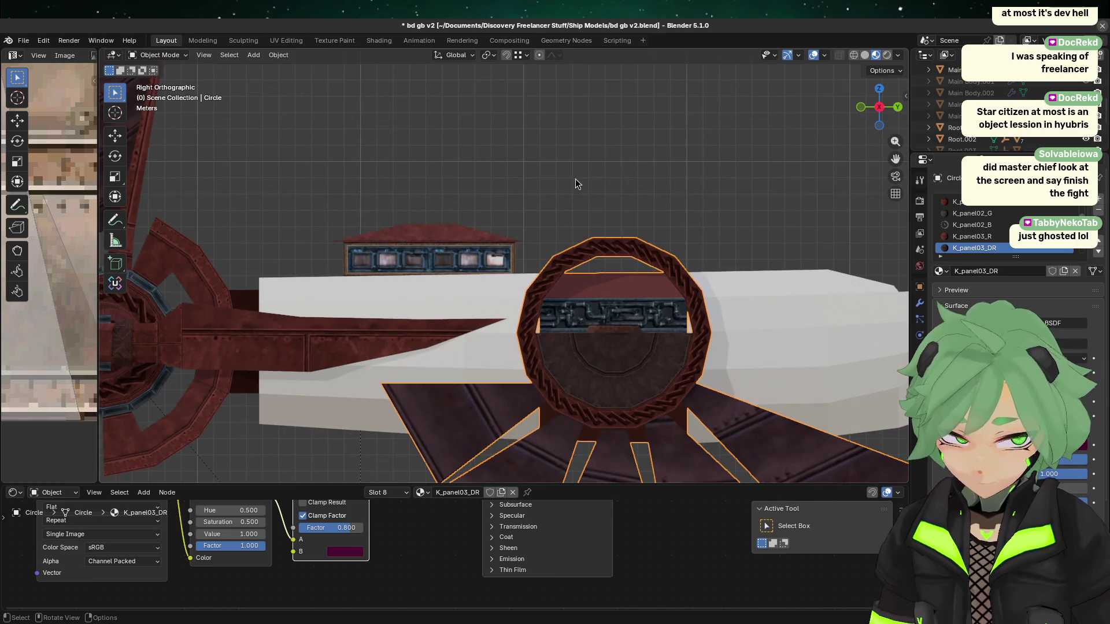
{"action": "left_click", "coordinate": [576, 184]}
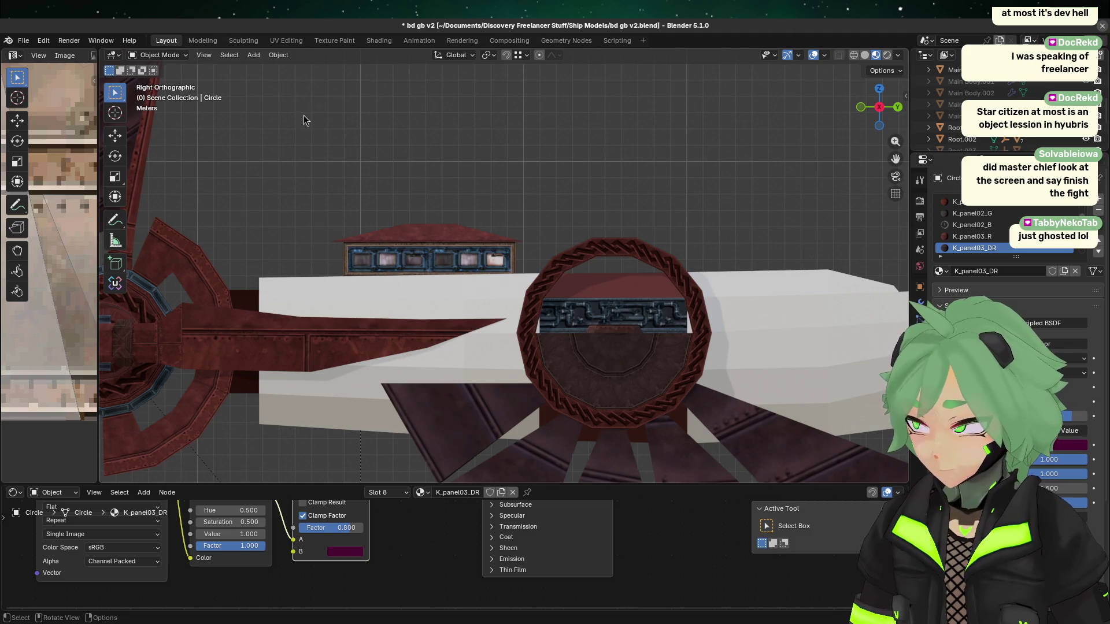
{"action": "left_click", "coordinate": [639, 315]}
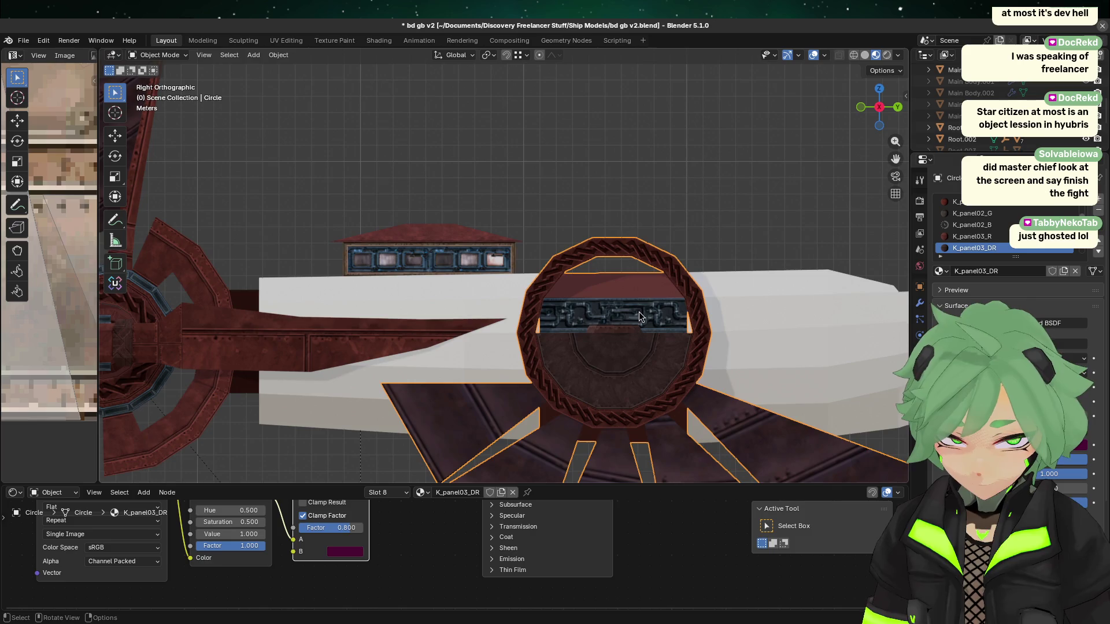
{"action": "left_click", "coordinate": [575, 213]}
{"action": "left_click", "coordinate": [483, 276]}
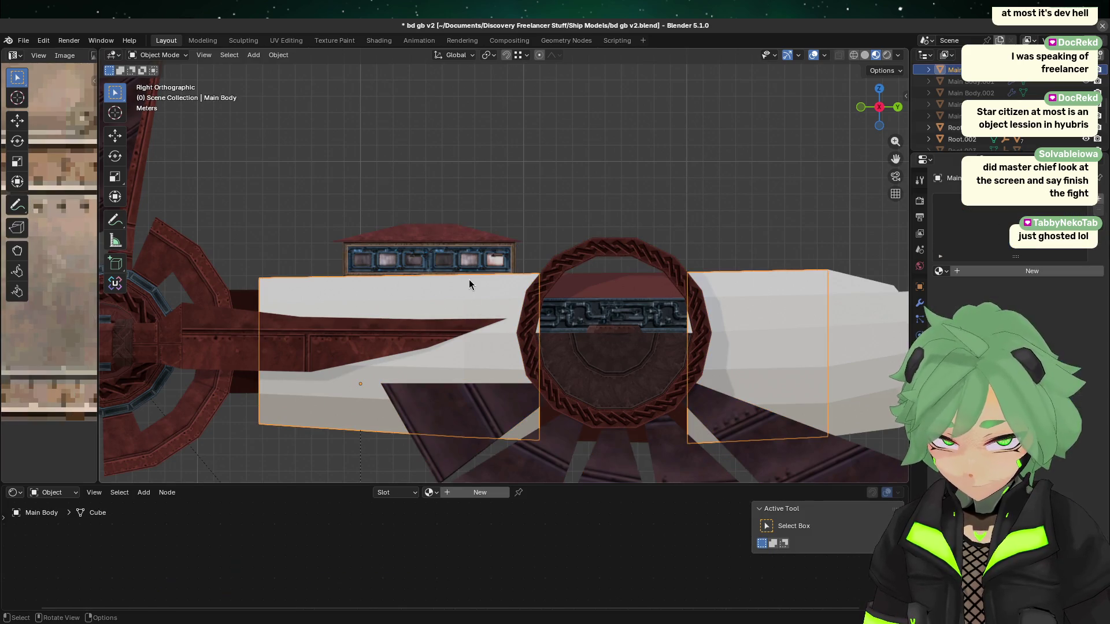
{"action": "left_click", "coordinate": [521, 237]}
{"action": "left_click", "coordinate": [583, 292]}
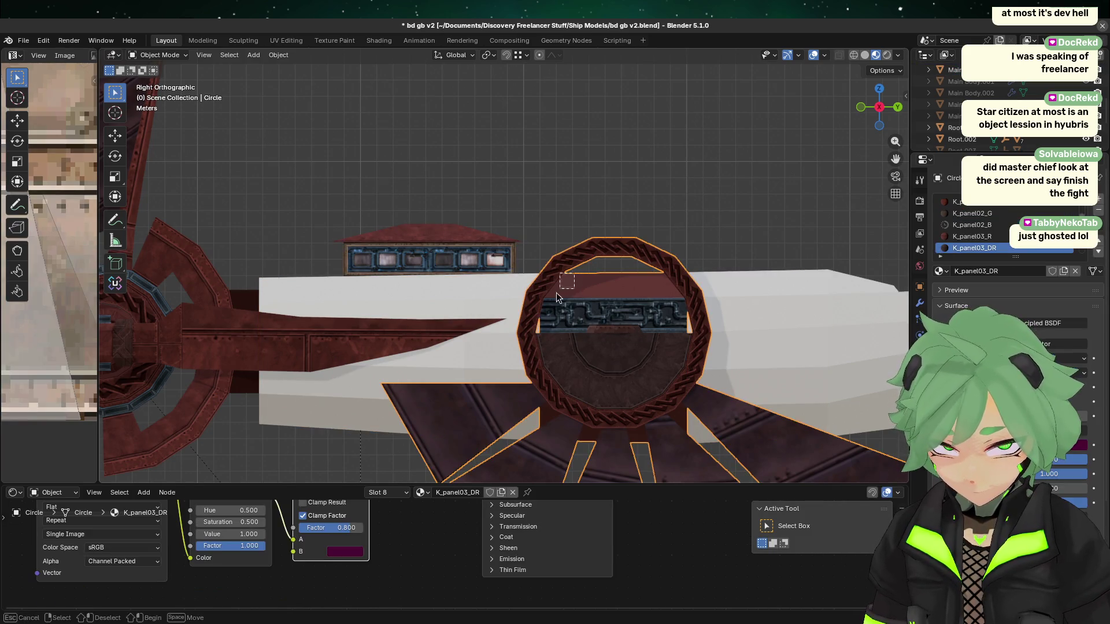
{"action": "left_click", "coordinate": [522, 234]}
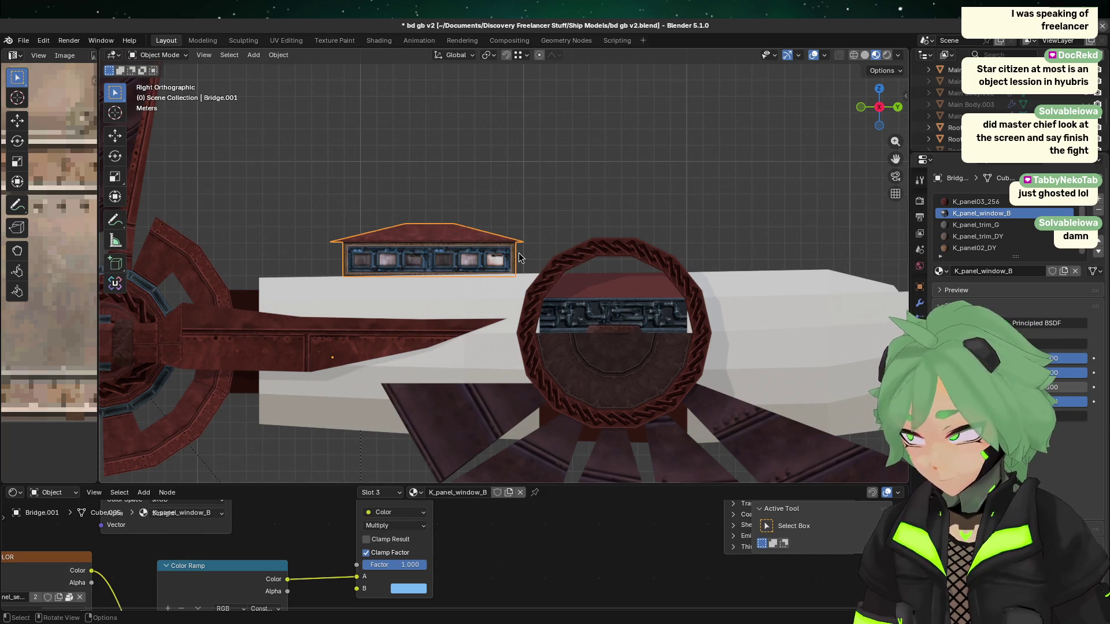
{"action": "scroll", "coordinate": [610, 404], "scroll_direction": "down", "scroll_amount": 2}
{"action": "scroll", "coordinate": [512, 376], "scroll_direction": "up", "scroll_amount": 3}
{"action": "left_click", "coordinate": [526, 321]}
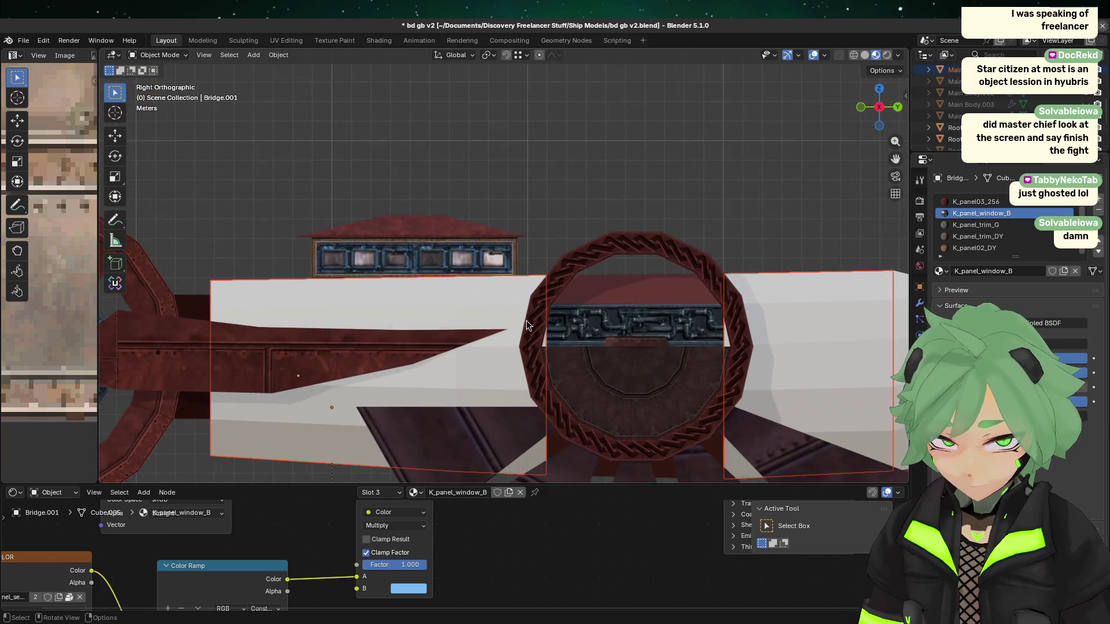
{"action": "left_click", "coordinate": [526, 320]}
- Zoom in on the pipe panel in side view, enter Edit Mode and pick the pipe strip face
{"action": "middle_click_drag", "start_coordinate": [572, 379], "coordinate": [556, 279], "text": "shift"}
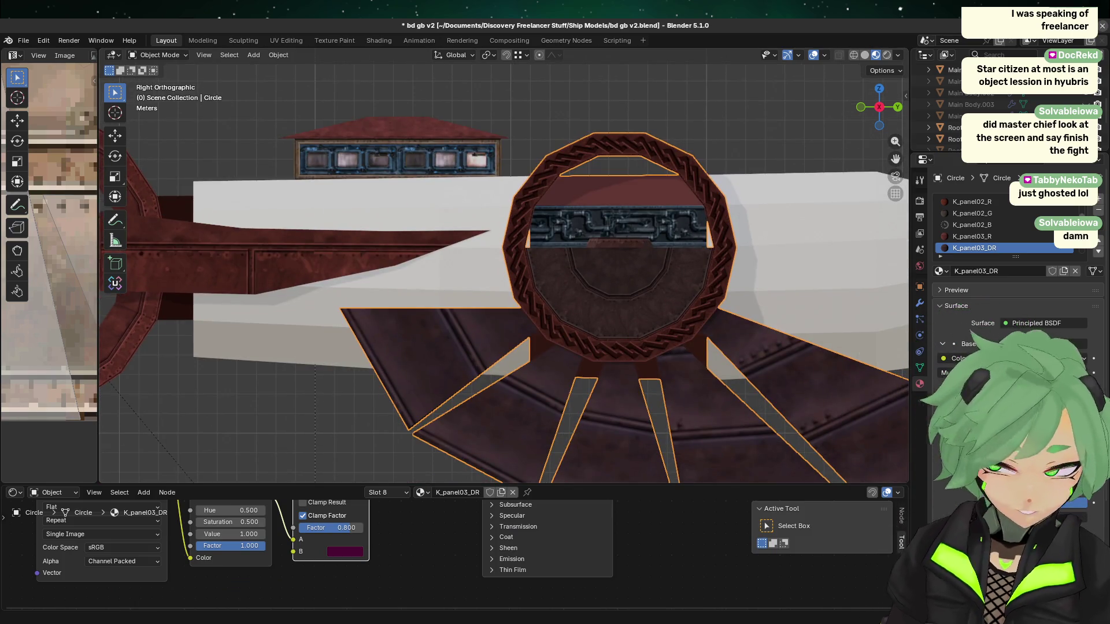
{"action": "mouse_move", "coordinate": [520, 248]}
{"action": "middle_mouse_down"}
{"action": "mouse_move", "coordinate": [537, 236]}
{"action": "mouse_move", "coordinate": [525, 258]}
{"action": "middle_mouse_up"}
{"action": "scroll", "coordinate": [606, 210], "scroll_direction": "up", "scroll_amount": 5}
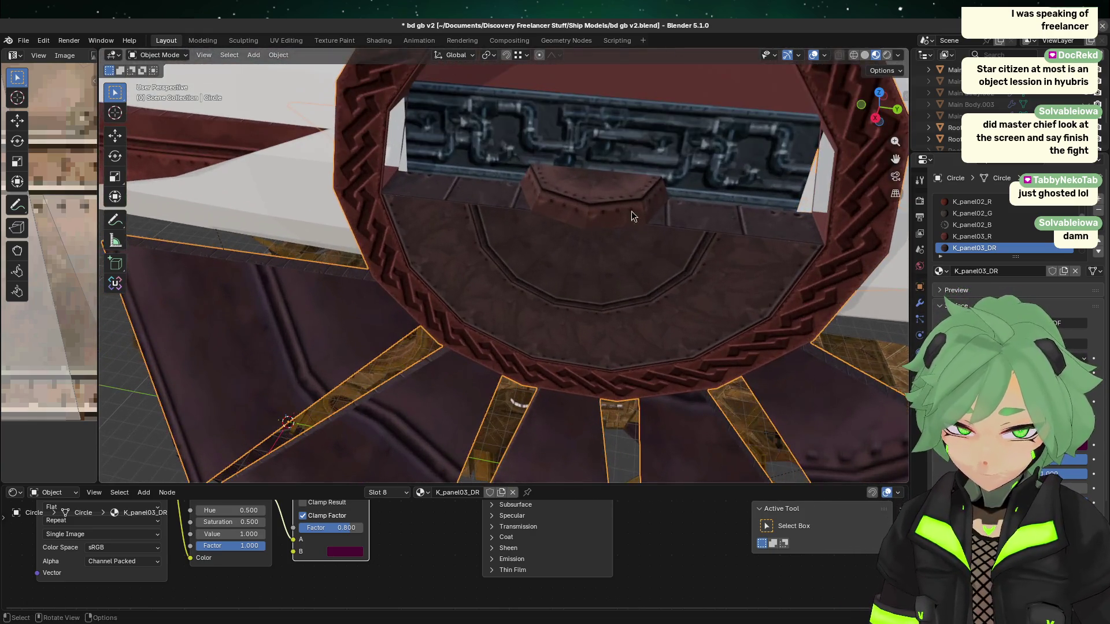
{"action": "mouse_move", "coordinate": [629, 140]}
{"action": "middle_mouse_down"}
{"action": "mouse_move", "coordinate": [508, 316]}
{"action": "mouse_move", "coordinate": [393, 237]}
{"action": "mouse_move", "coordinate": [533, 248]}
{"action": "middle_mouse_up"}
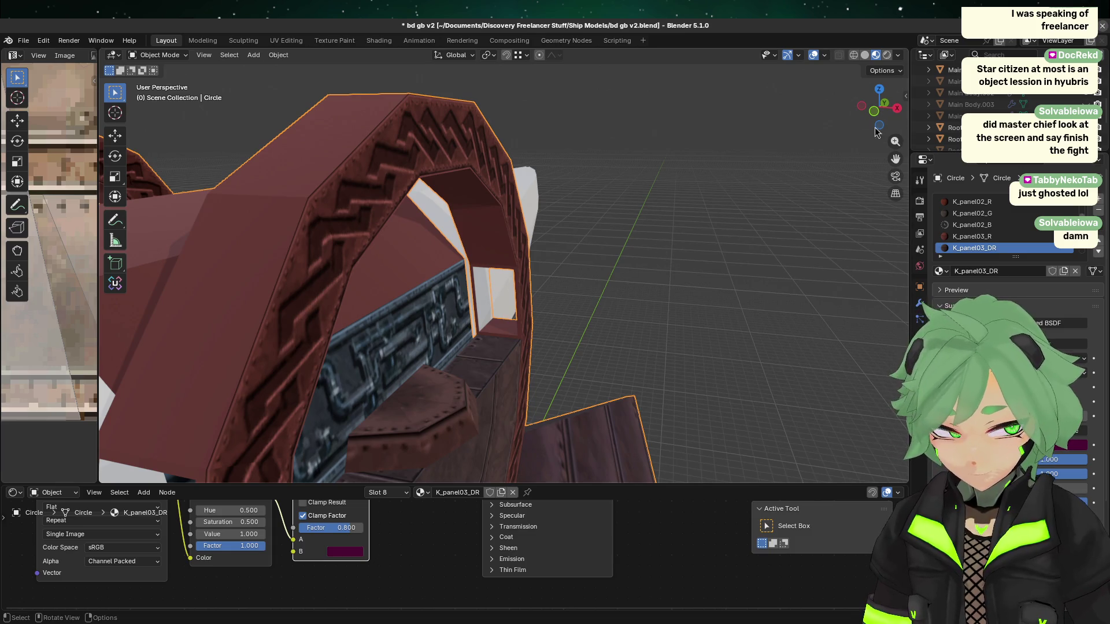
{"action": "left_click", "coordinate": [896, 108]}
{"action": "scroll", "coordinate": [536, 406], "scroll_direction": "up", "scroll_amount": 6}
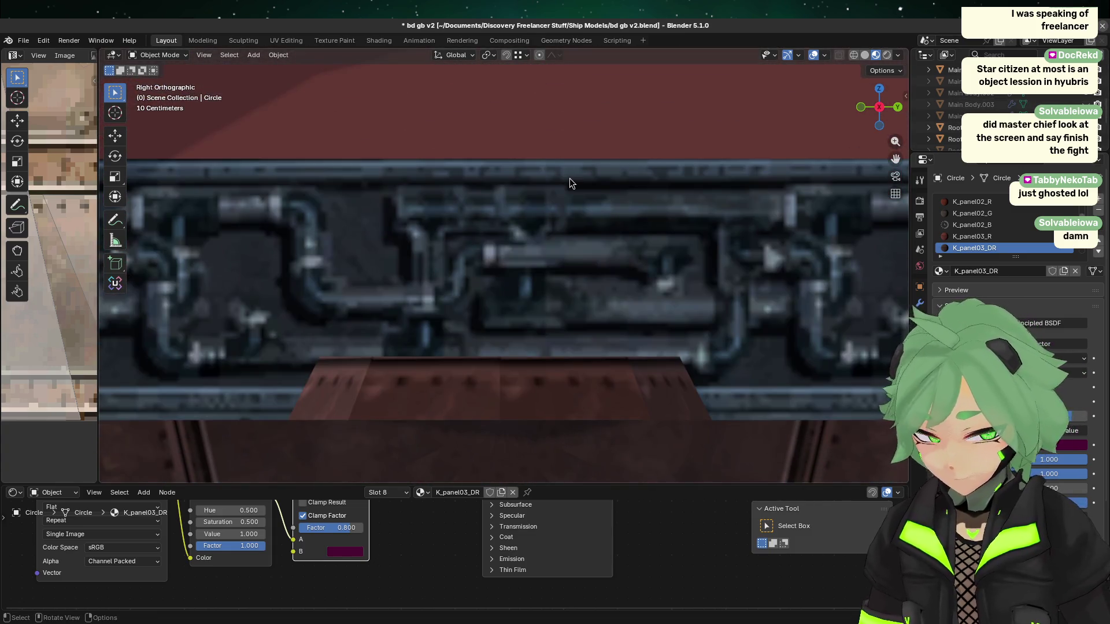
{"action": "scroll", "coordinate": [570, 183], "scroll_direction": "down", "scroll_amount": 4}
{"action": "key", "text": "Tab"}
{"action": "left_click", "coordinate": [488, 265]}
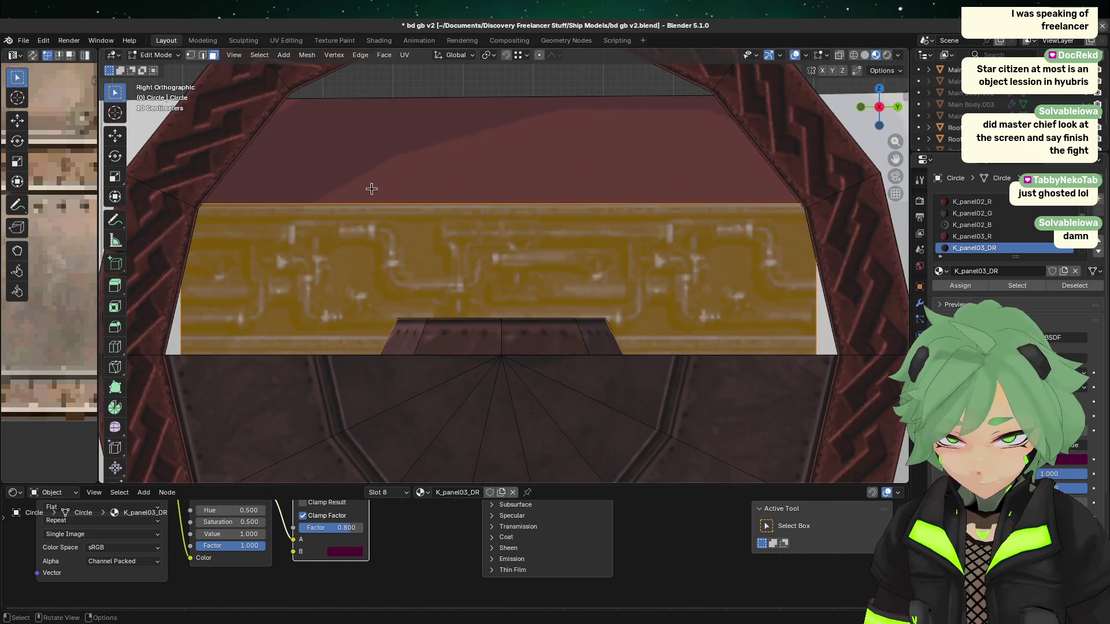
- In Edge select mode, pick the pipe strip's top edge and bring up the Edge context menu
{"action": "left_click", "coordinate": [556, 165]}
{"action": "left_click", "coordinate": [471, 225]}
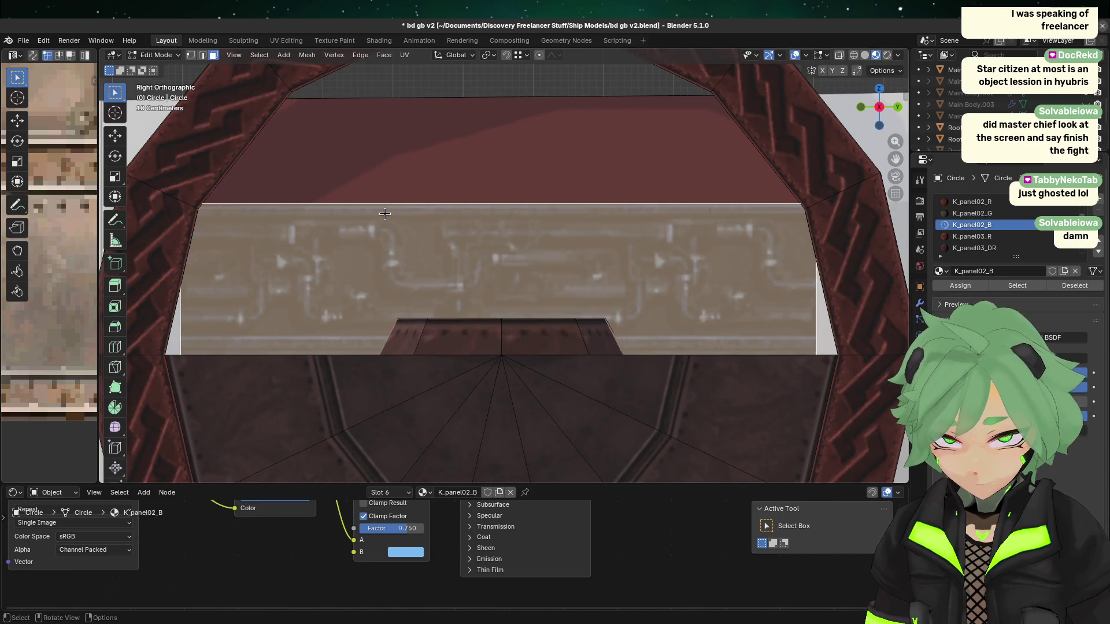
{"action": "left_click", "coordinate": [204, 55]}
{"action": "left_click", "coordinate": [498, 332]}
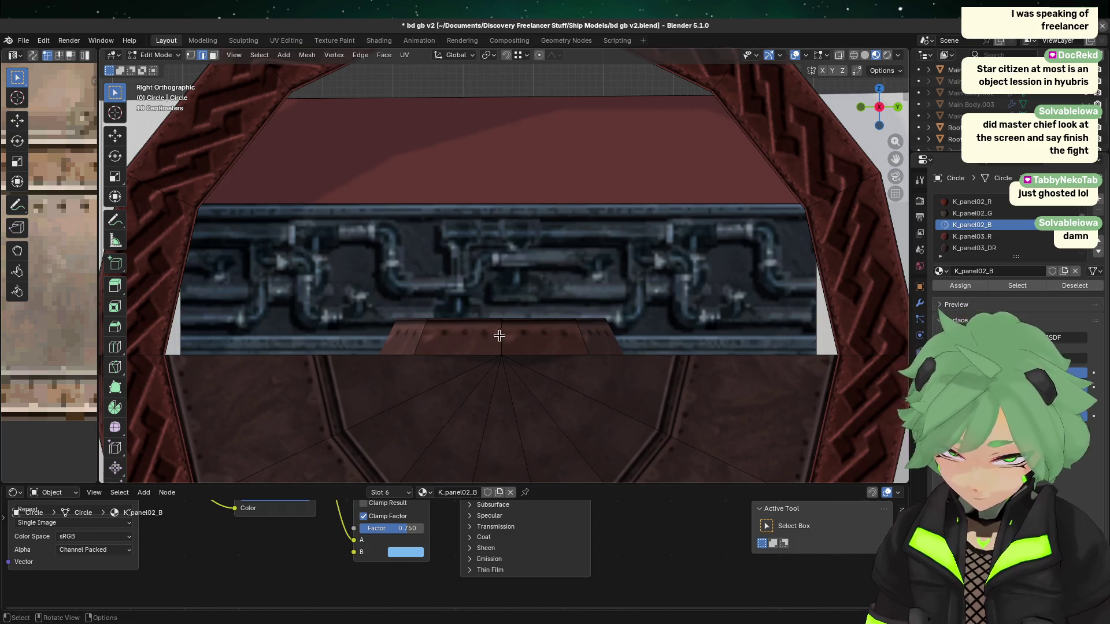
{"action": "mouse_move", "coordinate": [498, 332]}
{"action": "middle_mouse_down"}
{"action": "mouse_move", "coordinate": [483, 360]}
{"action": "mouse_move", "coordinate": [480, 347]}
{"action": "middle_mouse_up"}
{"action": "left_click", "coordinate": [453, 167]}
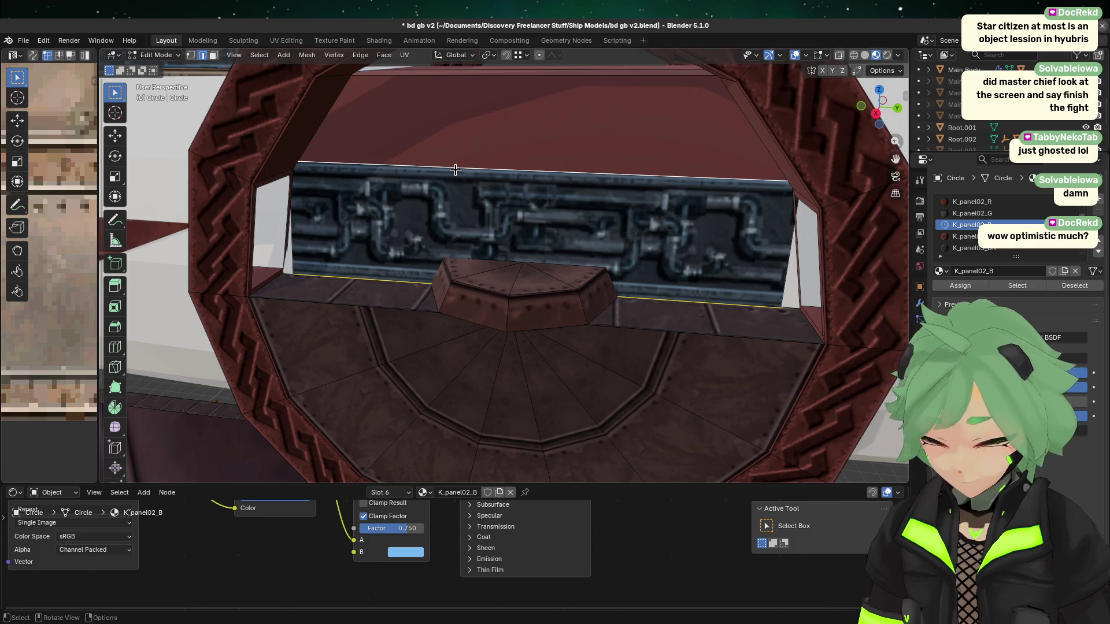
{"action": "right_click", "coordinate": [397, 246]}
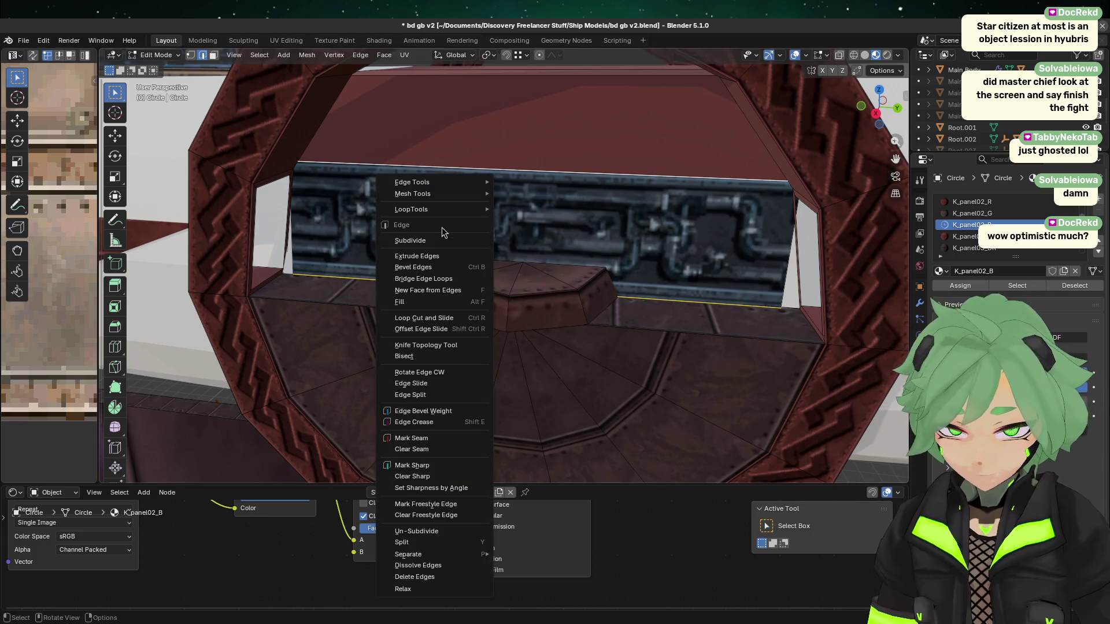
- Subdivide the pipe strip edge with 2 cuts and select one of the new vertical edges
{"action": "left_click", "coordinate": [397, 241]}
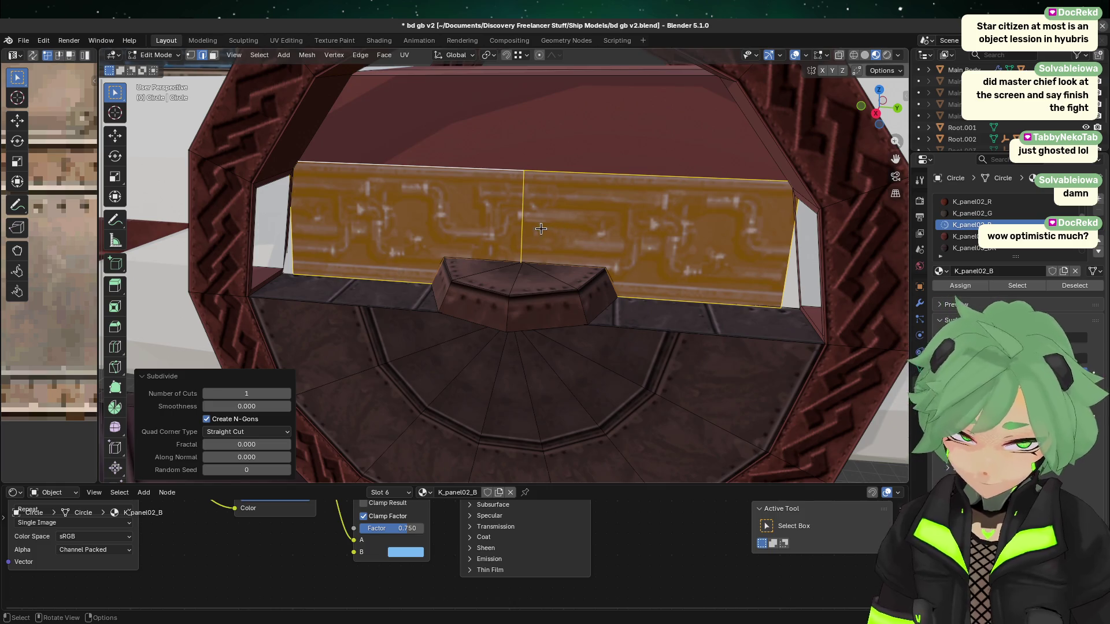
{"action": "left_click", "coordinate": [286, 394]}
{"action": "left_click", "coordinate": [876, 114]}
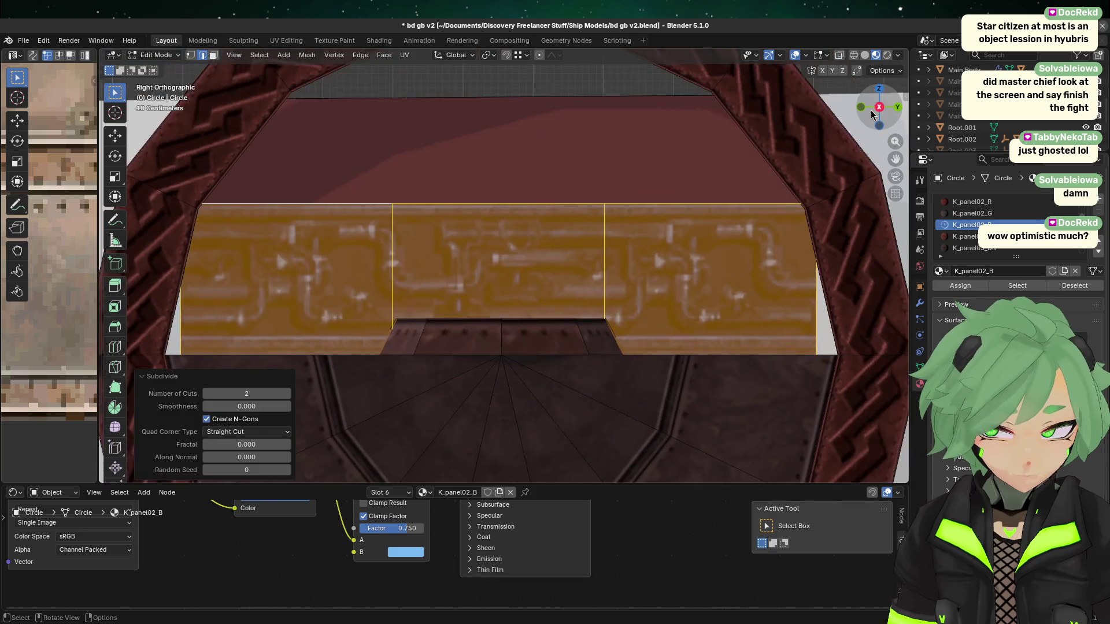
{"action": "left_click", "coordinate": [392, 278]}
{"action": "key", "text": "g"}
{"action": "key", "text": "g"}
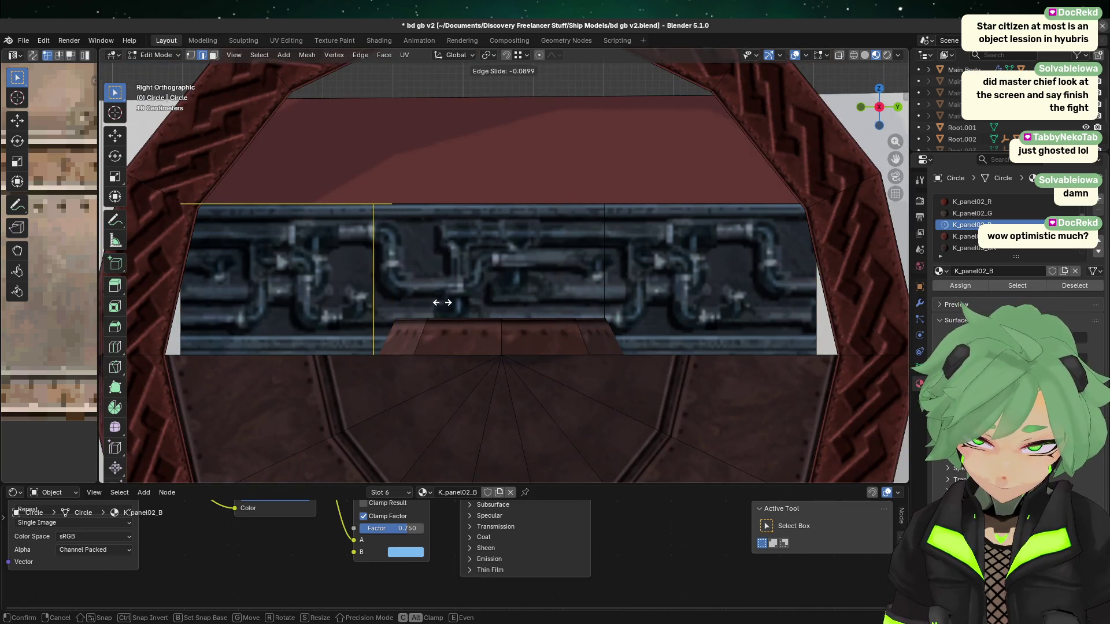
{"action": "key", "text": "Escape"}
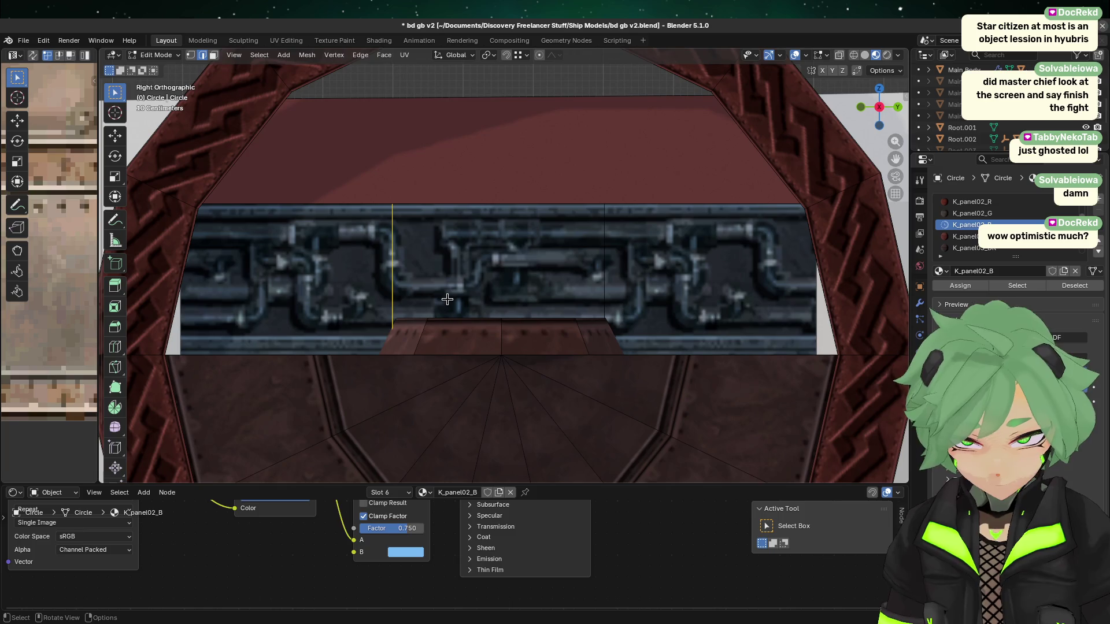
{"action": "key", "text": "g"}
{"action": "key", "text": "g"}
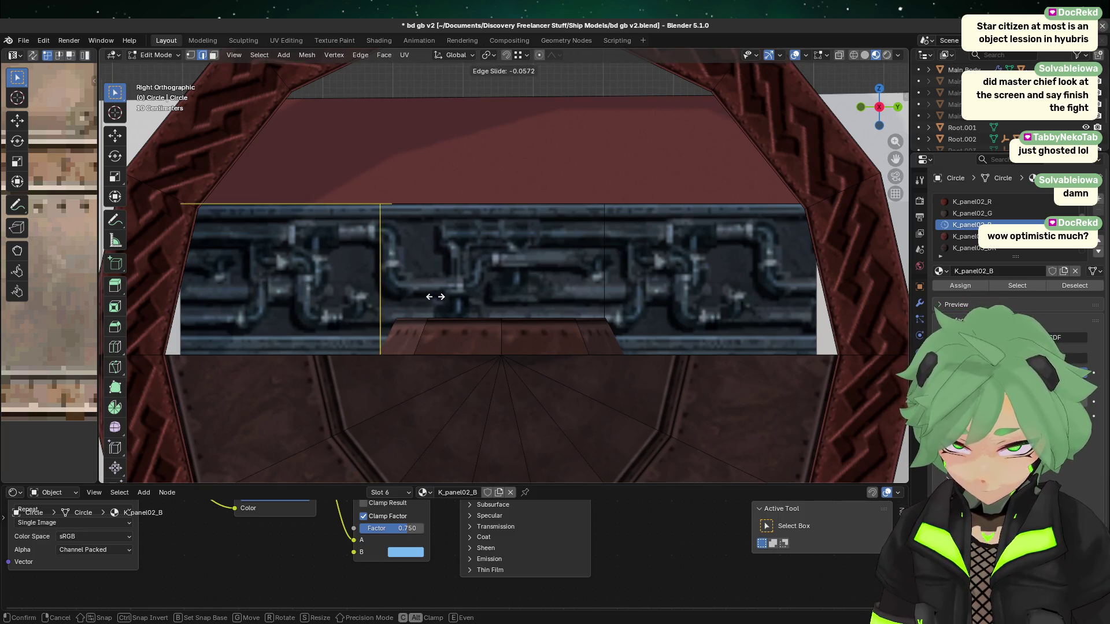
{"action": "key", "text": "Escape"}
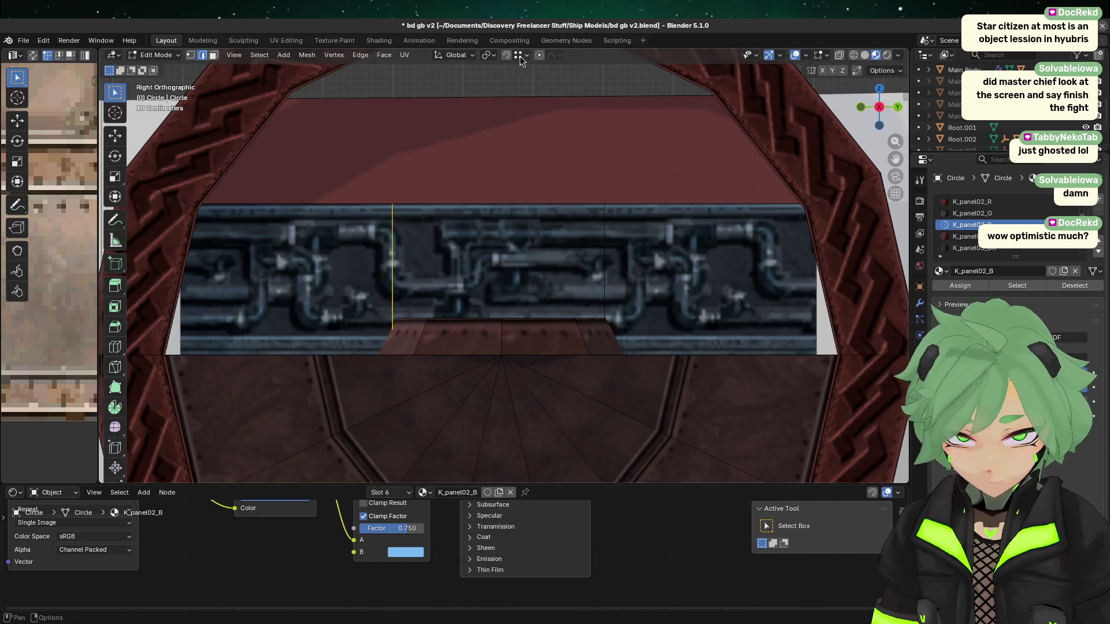
- Slide the left and right vertical cuts to line up with the centre block's sides
{"action": "scroll", "coordinate": [322, 355], "scroll_direction": "up", "scroll_amount": 3}
{"action": "key", "text": "g"}
{"action": "key", "text": "g"}
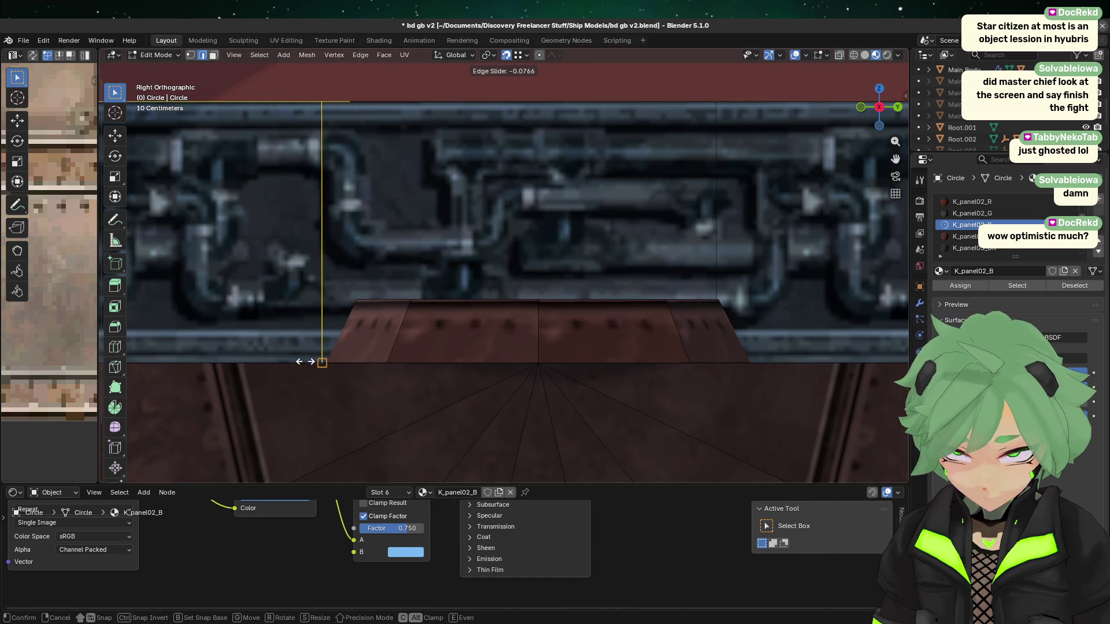
{"action": "left_click", "coordinate": [324, 366]}
{"action": "left_click", "coordinate": [717, 266]}
{"action": "key", "text": "g"}
{"action": "key", "text": "g"}
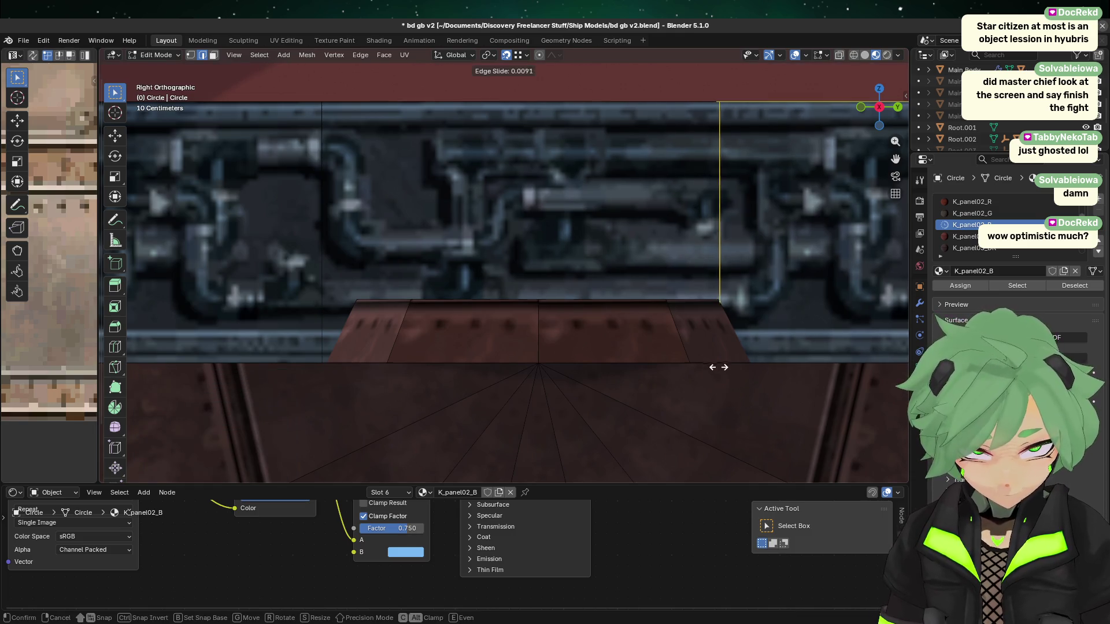
{"action": "key", "text": "g"}
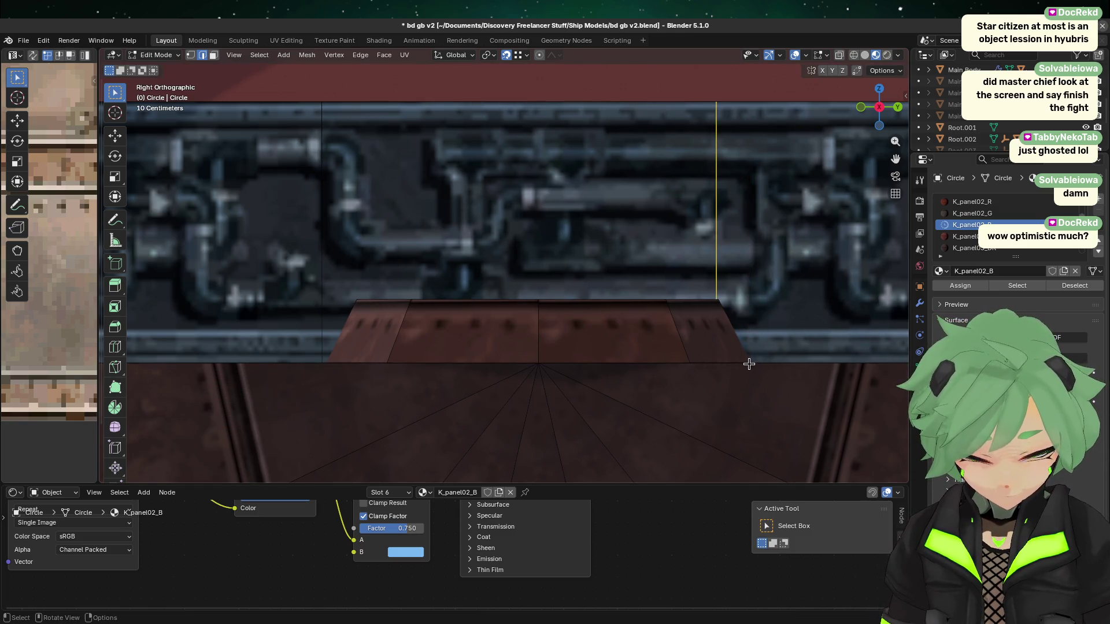
{"action": "left_click", "coordinate": [744, 363]}
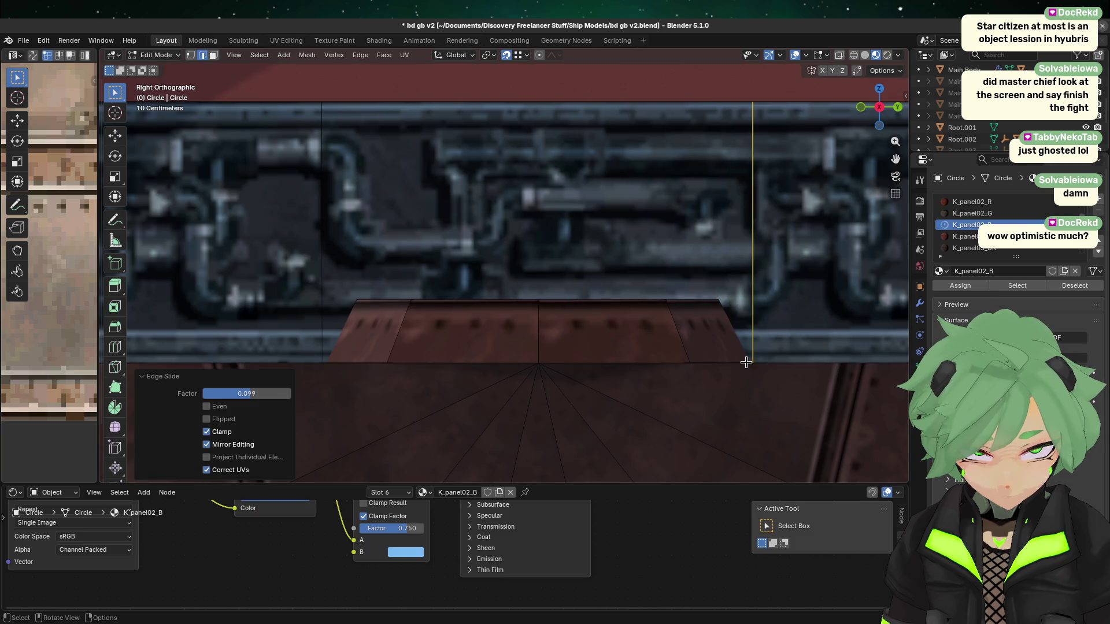
{"action": "left_click", "coordinate": [592, 239]}
{"action": "middle_click_drag", "start_coordinate": [592, 239], "coordinate": [607, 300]}
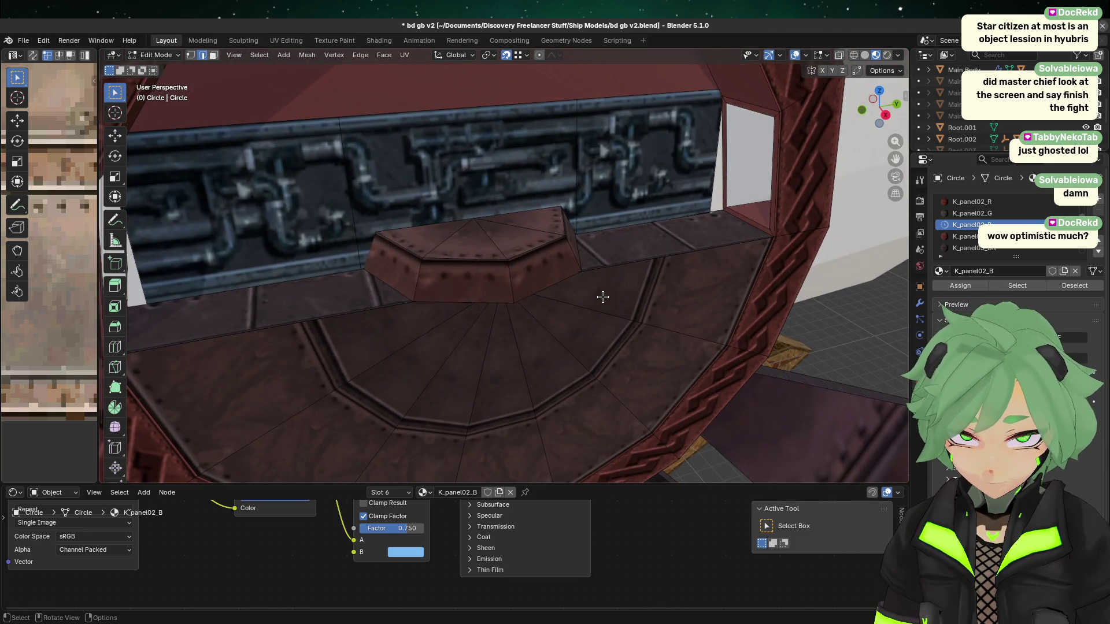
- Select the strip's middle face in Face mode and extrude it in place
{"action": "left_click", "coordinate": [215, 57]}
{"action": "left_click", "coordinate": [491, 238]}
{"action": "mouse_move", "coordinate": [491, 239]}
{"action": "middle_mouse_down"}
{"action": "mouse_move", "coordinate": [545, 211]}
{"action": "mouse_move", "coordinate": [555, 259]}
{"action": "middle_mouse_up"}
{"action": "key", "text": "e"}
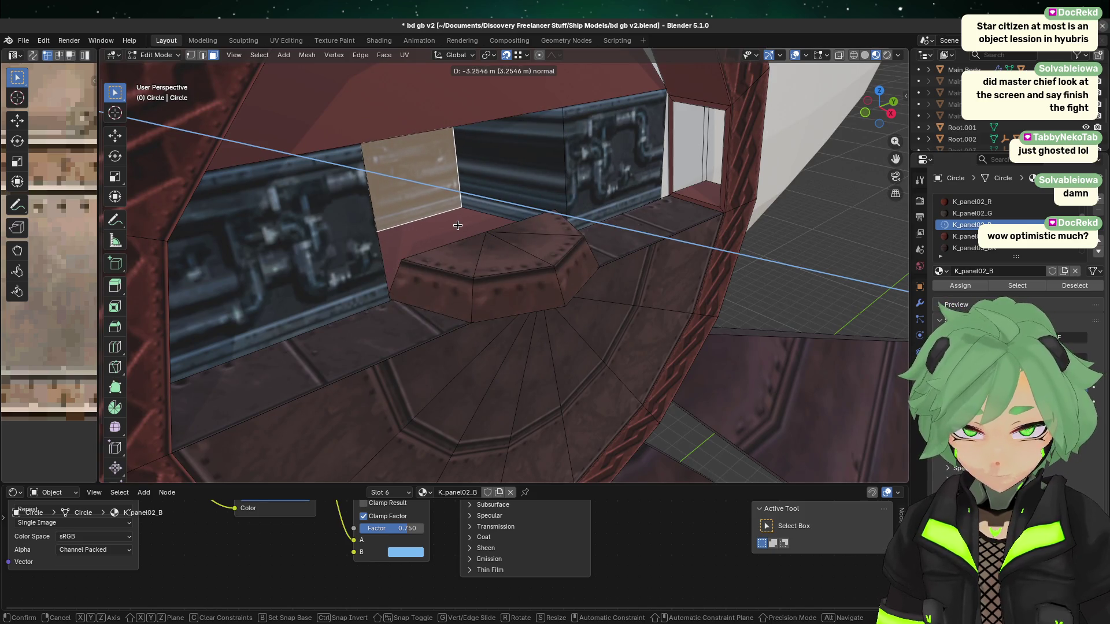
{"action": "key", "text": "Escape"}
{"action": "key", "text": "g"}
{"action": "key", "text": "y"}
{"action": "key", "text": "x"}
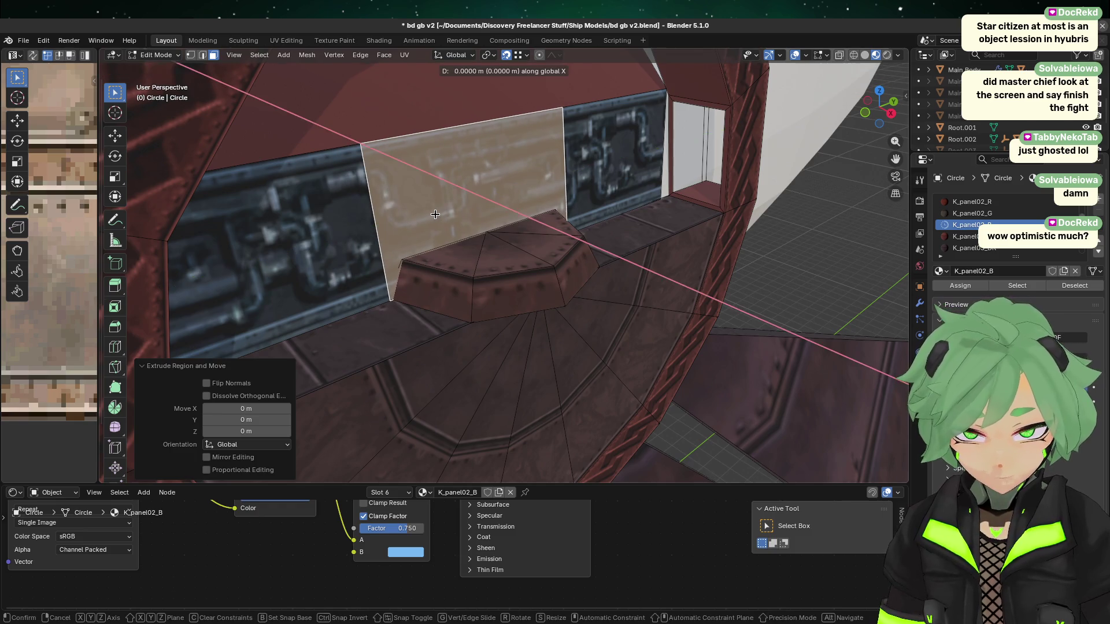
{"action": "key", "text": "Escape"}
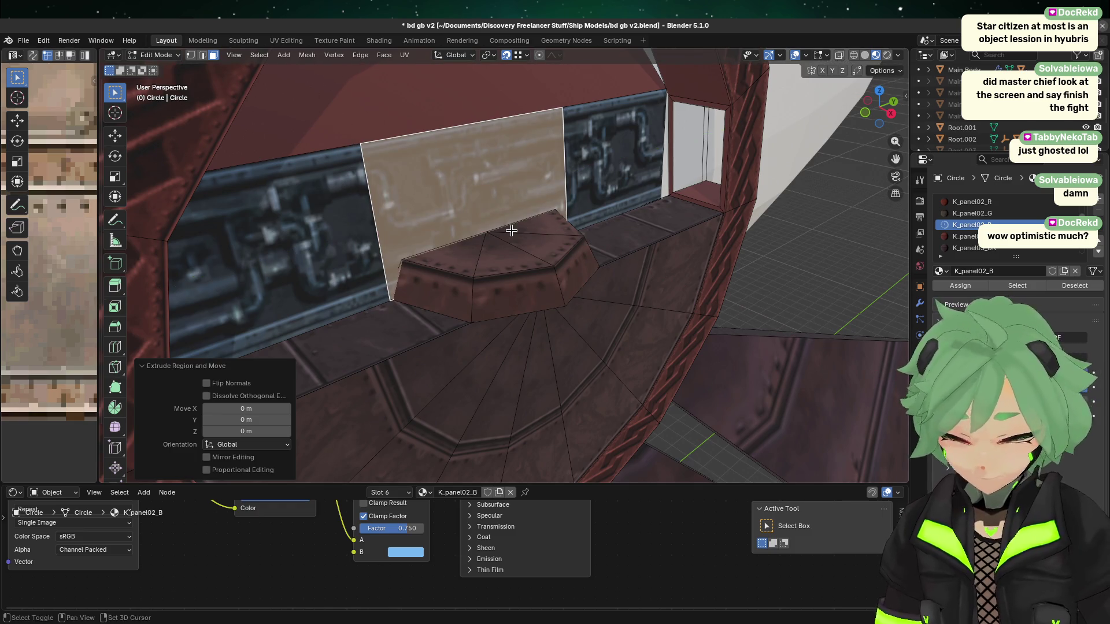
- Move the extruded middle section -1 m along X with G X -1
{"action": "middle_click_drag", "start_coordinate": [508, 230], "coordinate": [562, 320]}
{"action": "type", "text": "gx"}
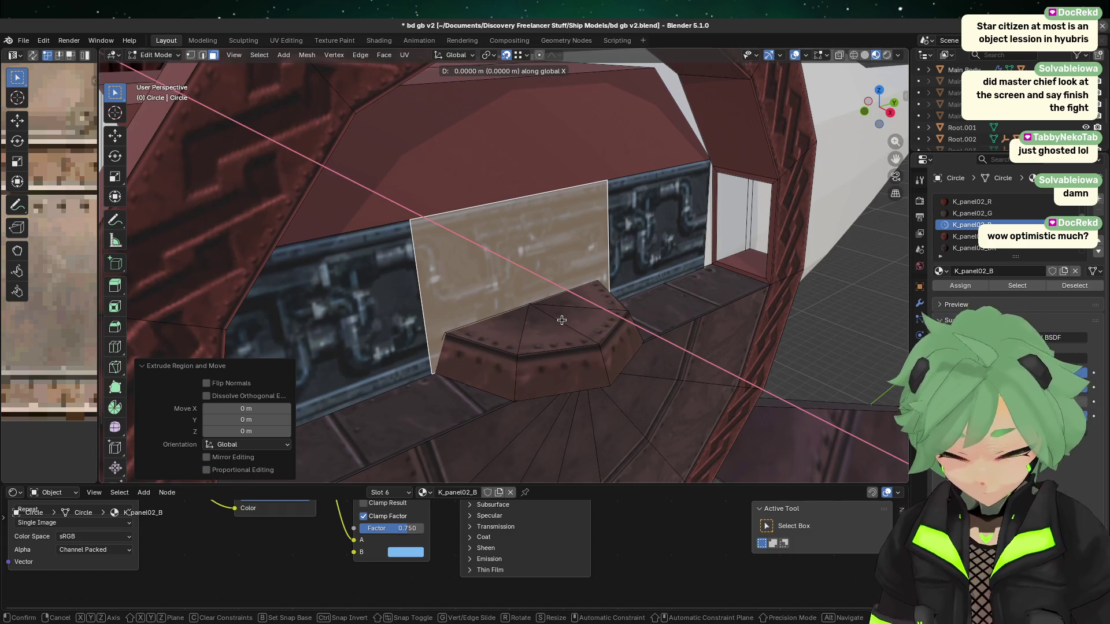
{"action": "type", "text": "-1"}
{"action": "key", "text": "Return"}
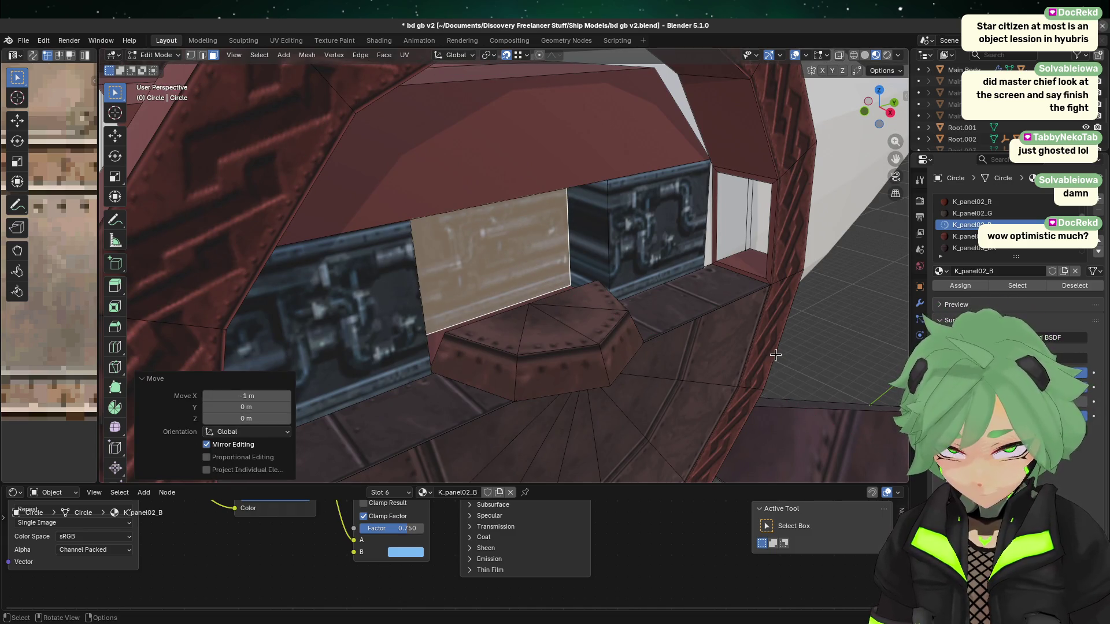
{"action": "mouse_move", "coordinate": [775, 354]}
{"action": "middle_mouse_down"}
{"action": "mouse_move", "coordinate": [668, 389]}
{"action": "mouse_move", "coordinate": [613, 358]}
{"action": "mouse_move", "coordinate": [560, 296]}
{"action": "middle_mouse_up"}
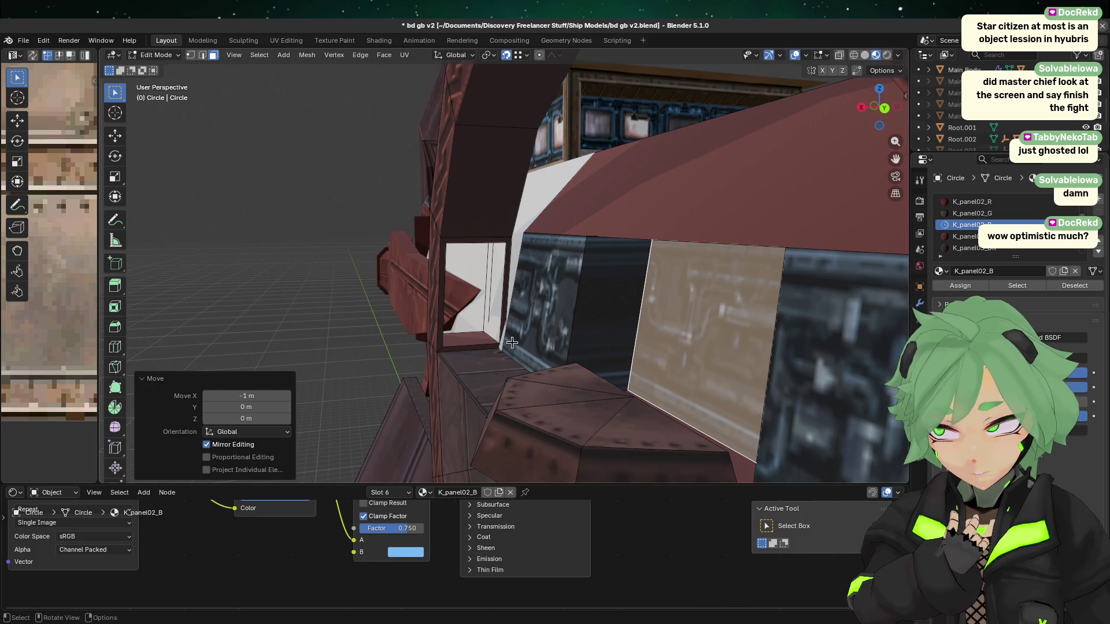
{"action": "mouse_move", "coordinate": [511, 343]}
{"action": "middle_mouse_down"}
{"action": "mouse_move", "coordinate": [575, 339]}
{"action": "mouse_move", "coordinate": [582, 370]}
{"action": "mouse_move", "coordinate": [587, 346]}
{"action": "middle_mouse_up"}
- Exit Edit Mode, reselect the cockpit Circle object and re-enter Edit Mode
{"action": "key", "text": "Tab"}
{"action": "left_click", "coordinate": [549, 341]}
{"action": "scroll", "coordinate": [586, 347], "scroll_direction": "up", "scroll_amount": 3}
{"action": "left_click", "coordinate": [585, 344]}
{"action": "key", "text": "Tab"}
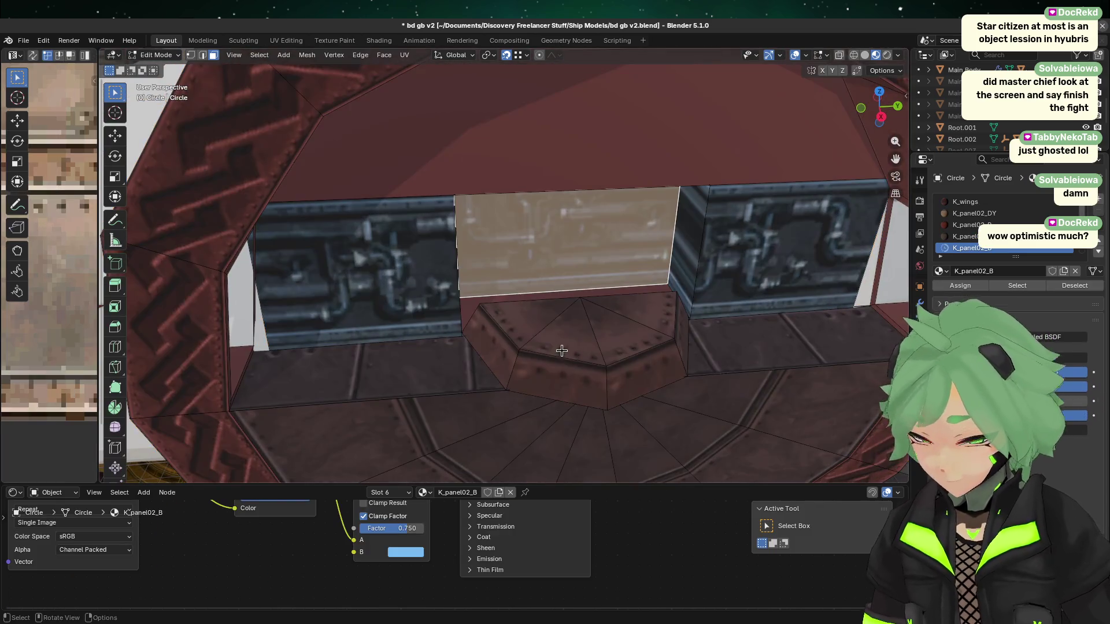
- In Right Orthographic view and Vertex mode, box-select the centre block's left corner vertices
{"action": "left_click", "coordinate": [568, 338]}
{"action": "left_click", "coordinate": [881, 118]}
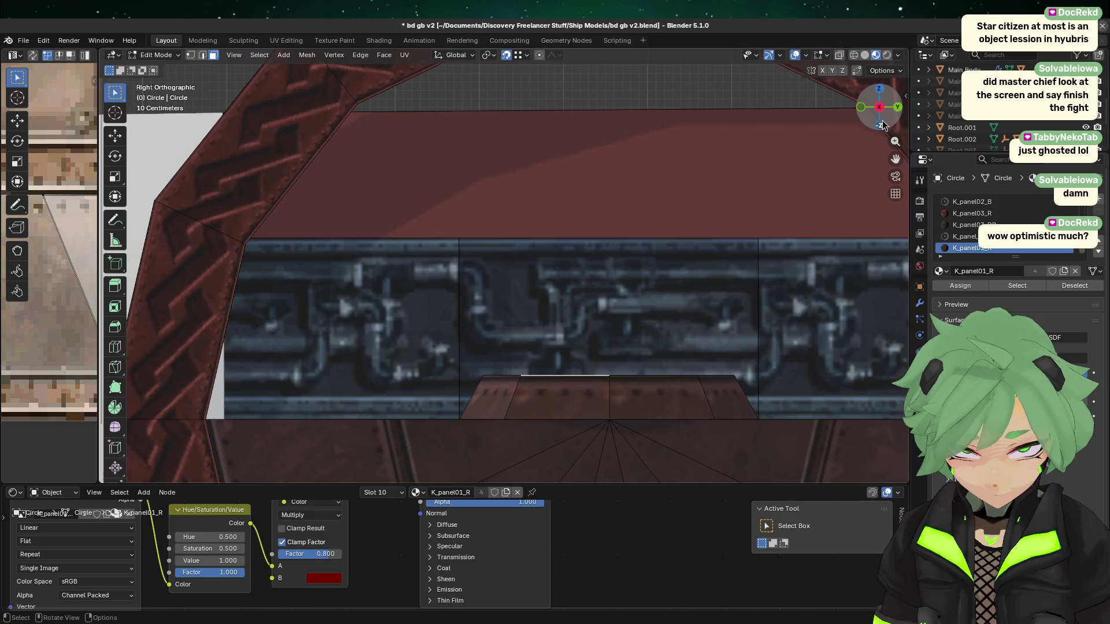
{"action": "left_click", "coordinate": [190, 55]}
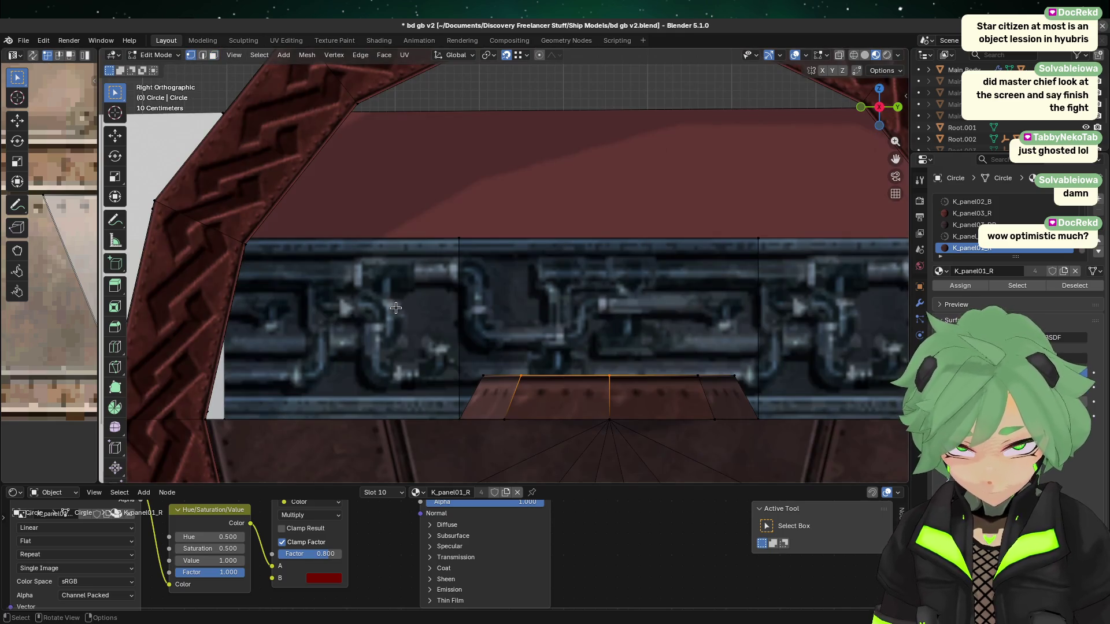
{"action": "left_click_drag", "start_coordinate": [465, 361], "coordinate": [528, 442]}
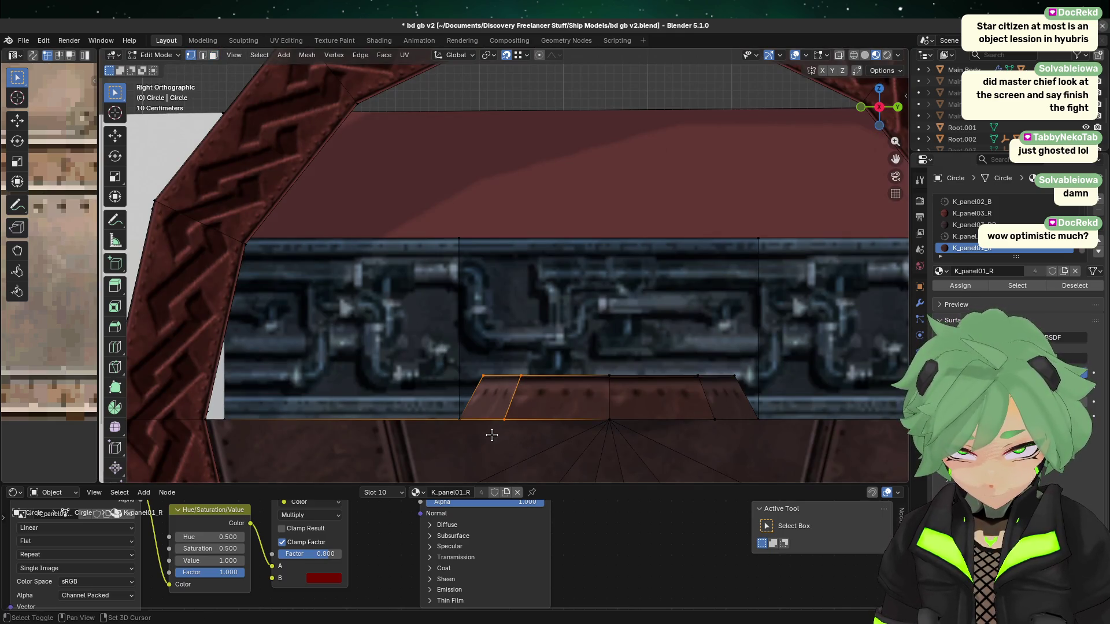